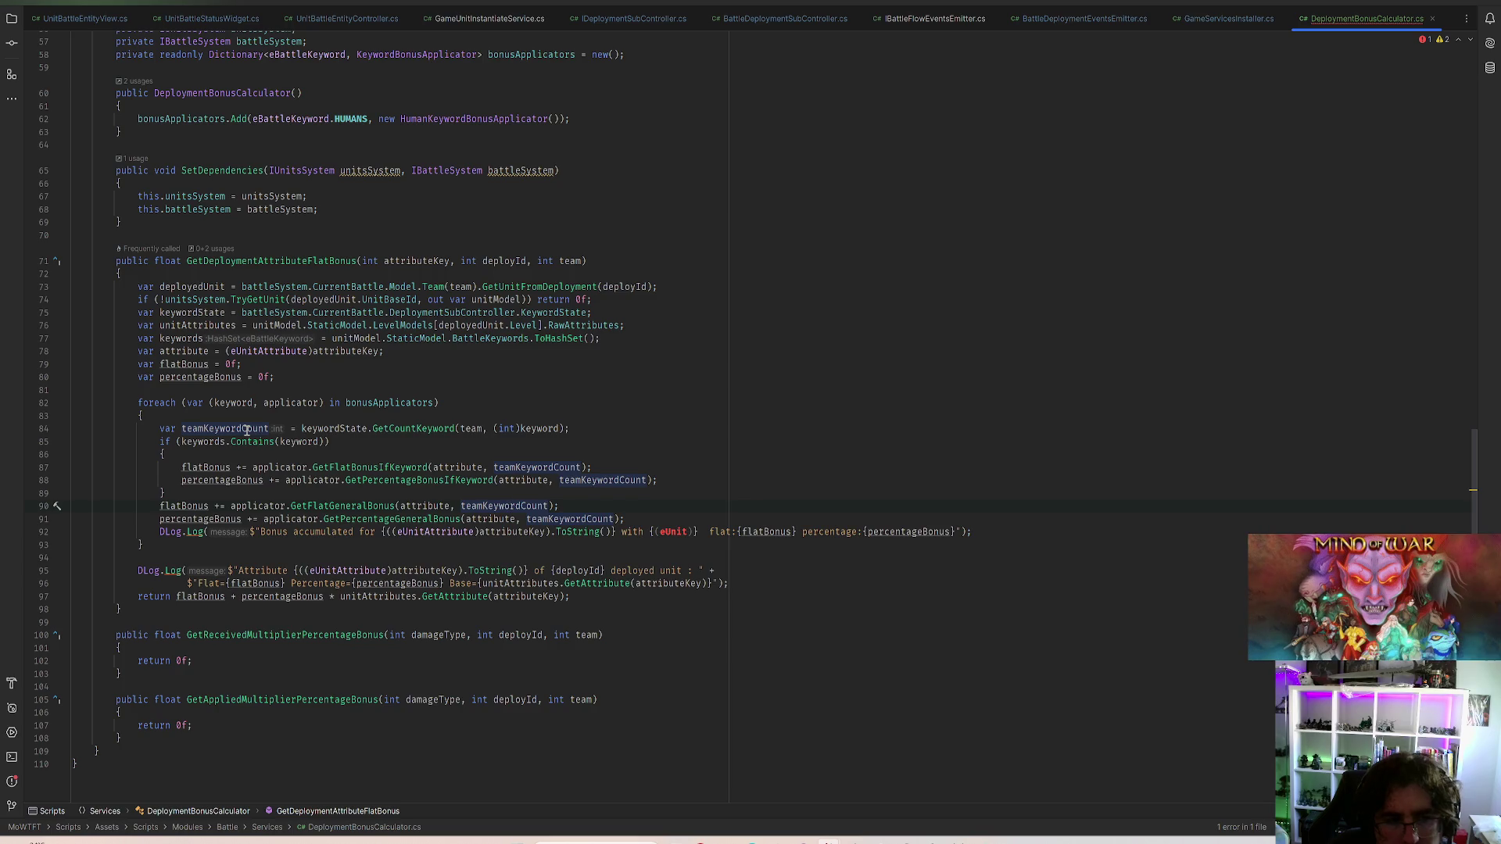
# Trace GetCountKeyword's implementation and teamKeywords usages, then return to the bonus calculator
pyautogui.keyDown('ctrl'); pyautogui.click(417, 430); pyautogui.keyUp('ctrl')
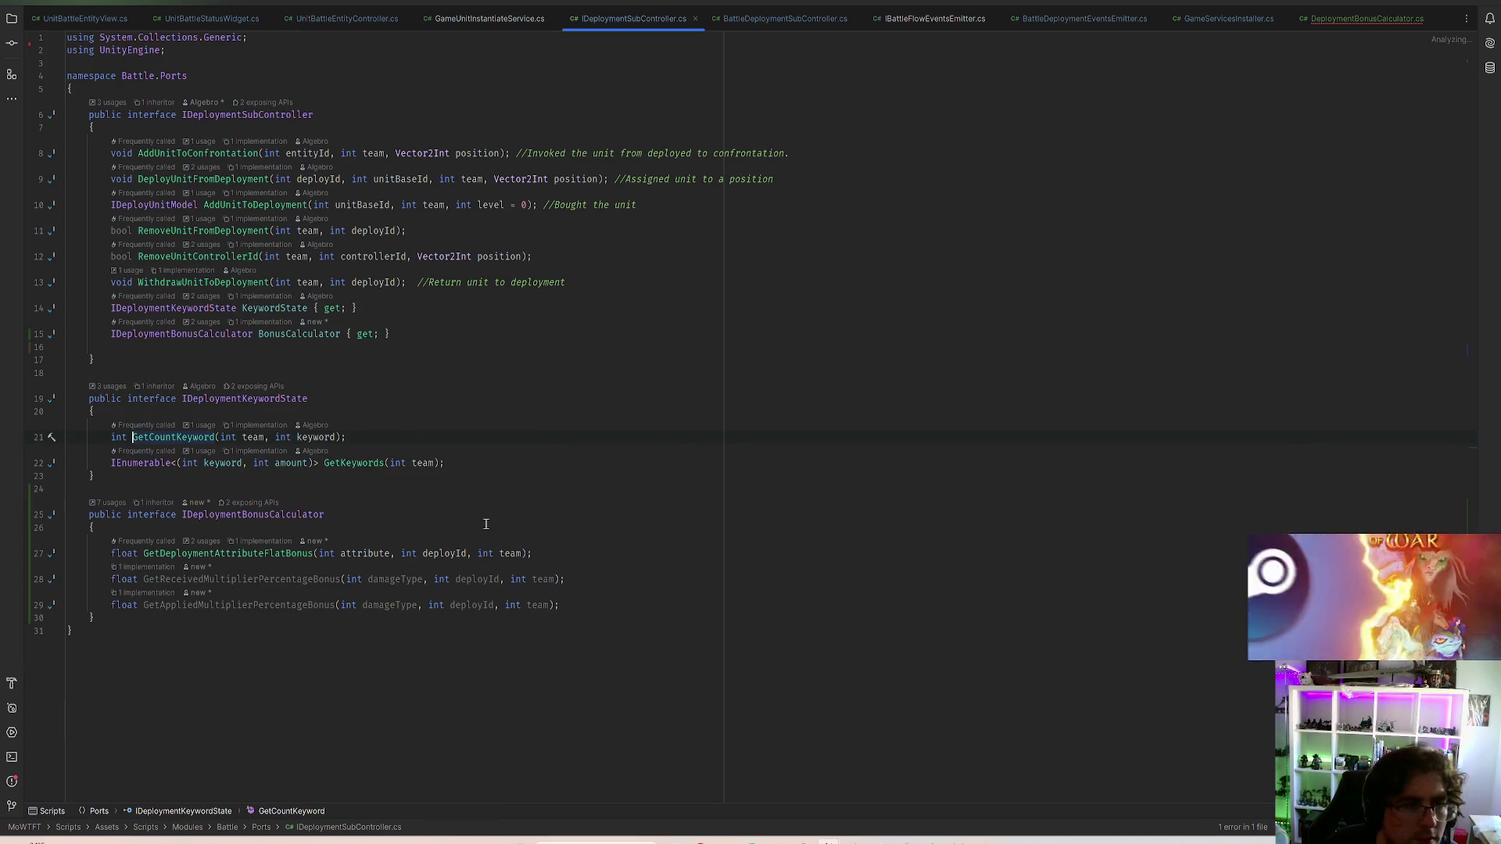
pyautogui.click(264, 425)
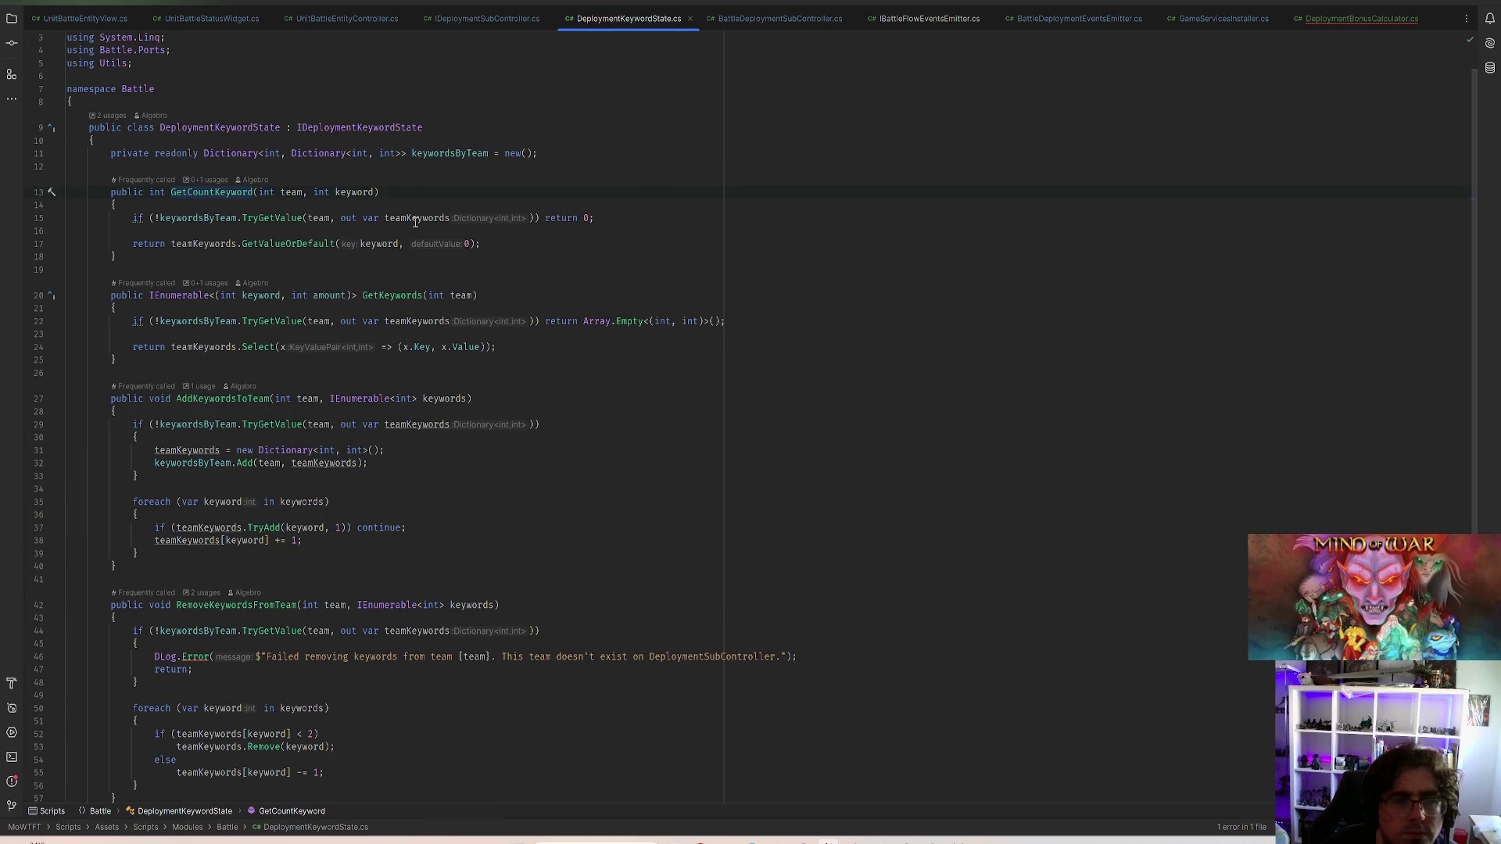
pyautogui.click(583, 217)
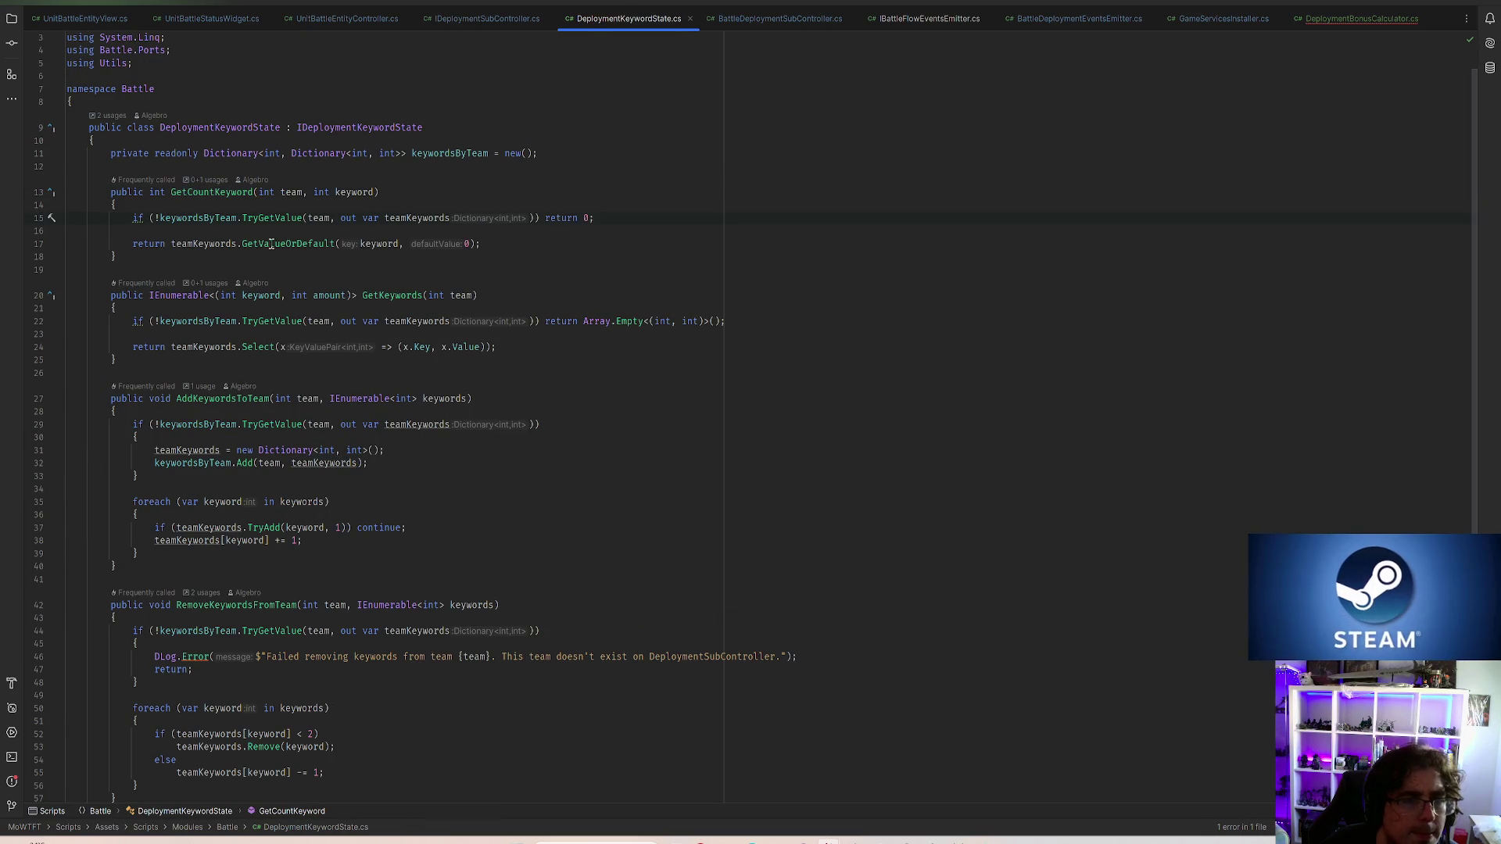
pyautogui.moveTo(279, 244)
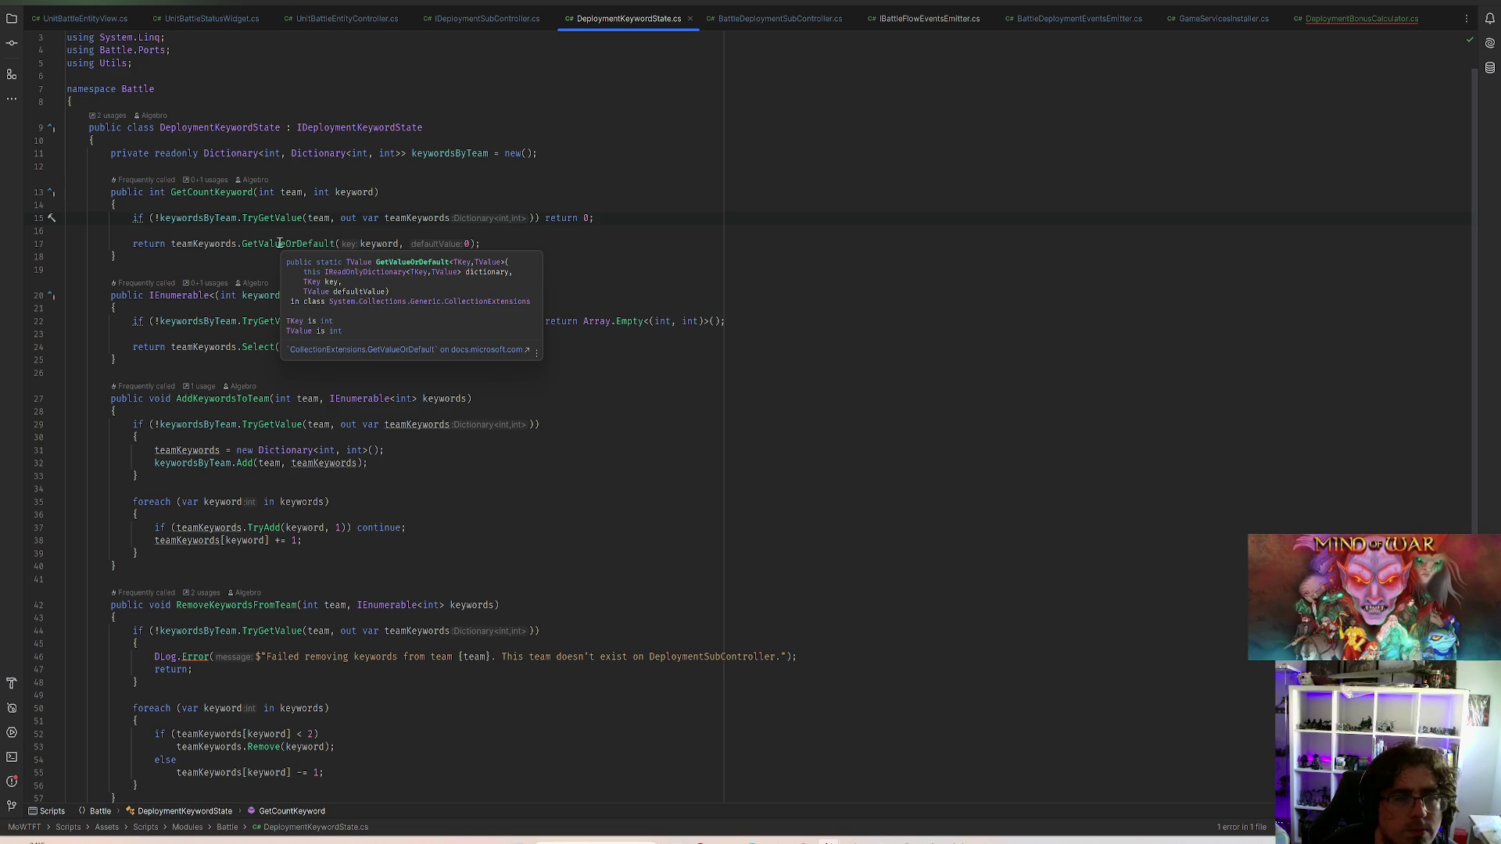
pyautogui.click(438, 154)
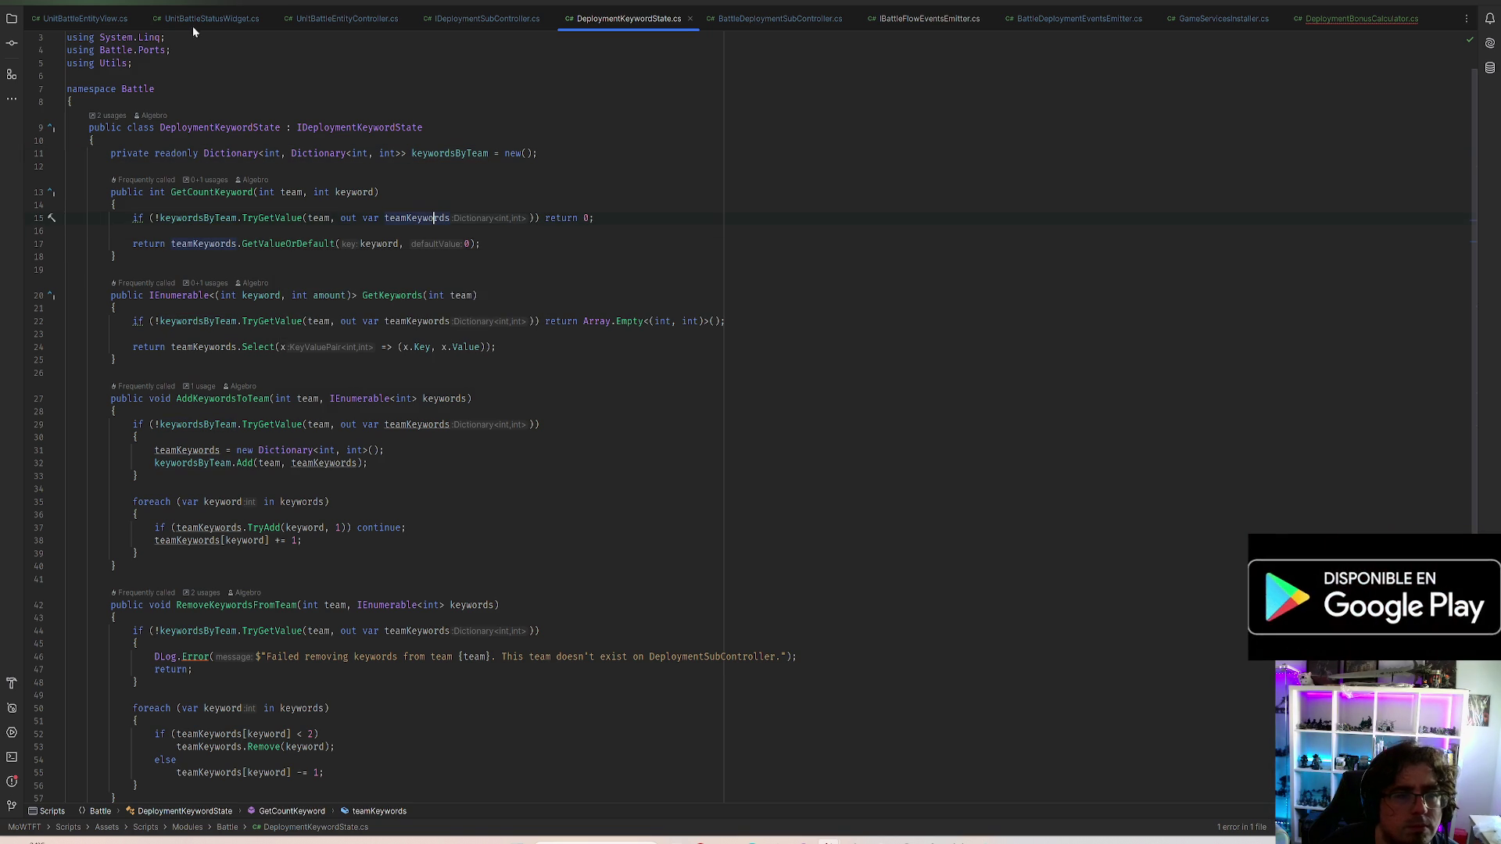
pyautogui.hotkey('ctrl', 'b')
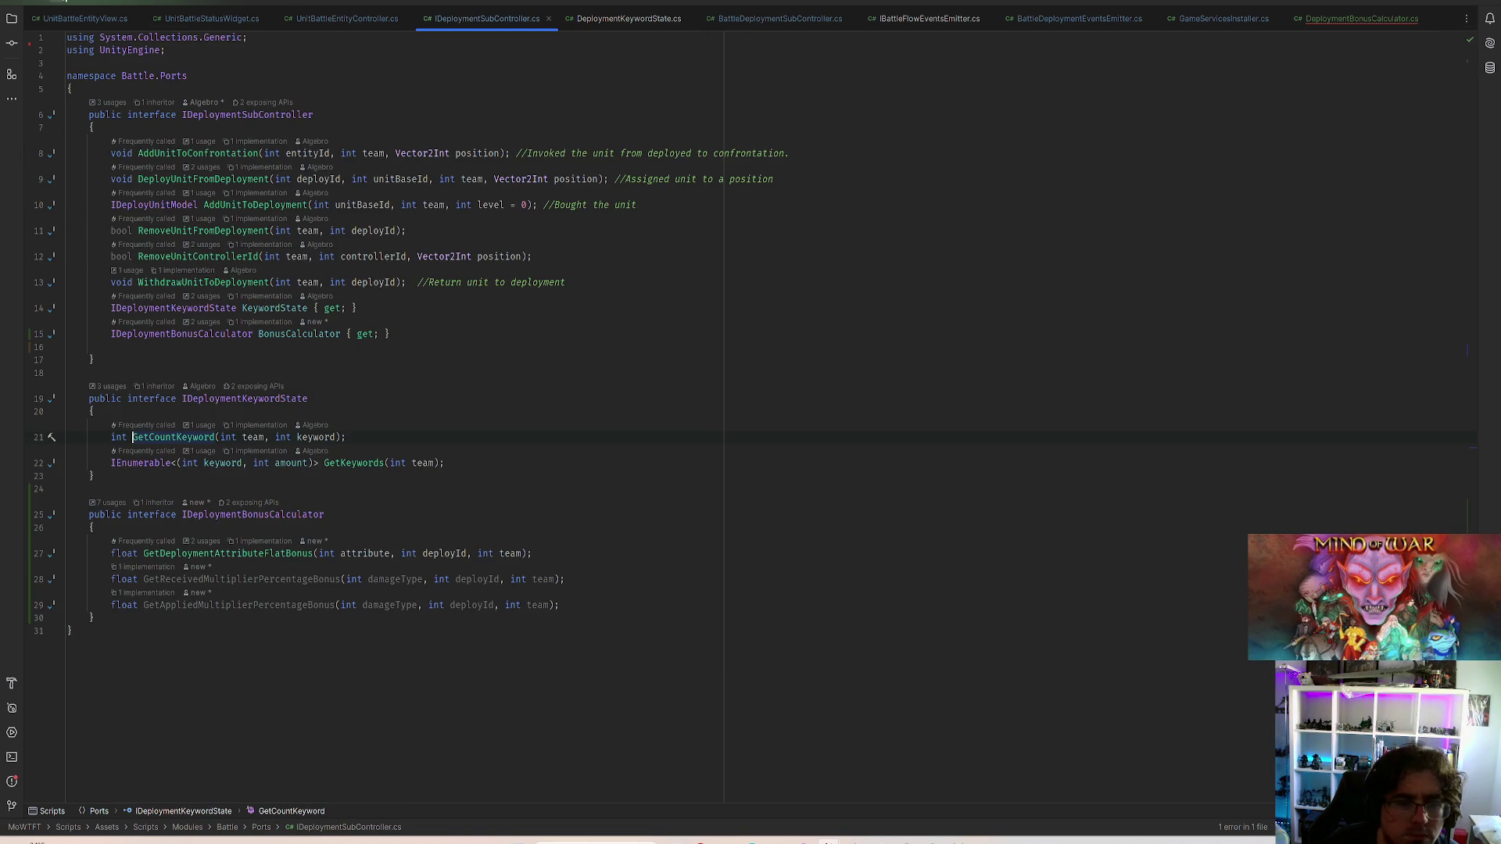
pyautogui.hotkey('ctrl', '-')
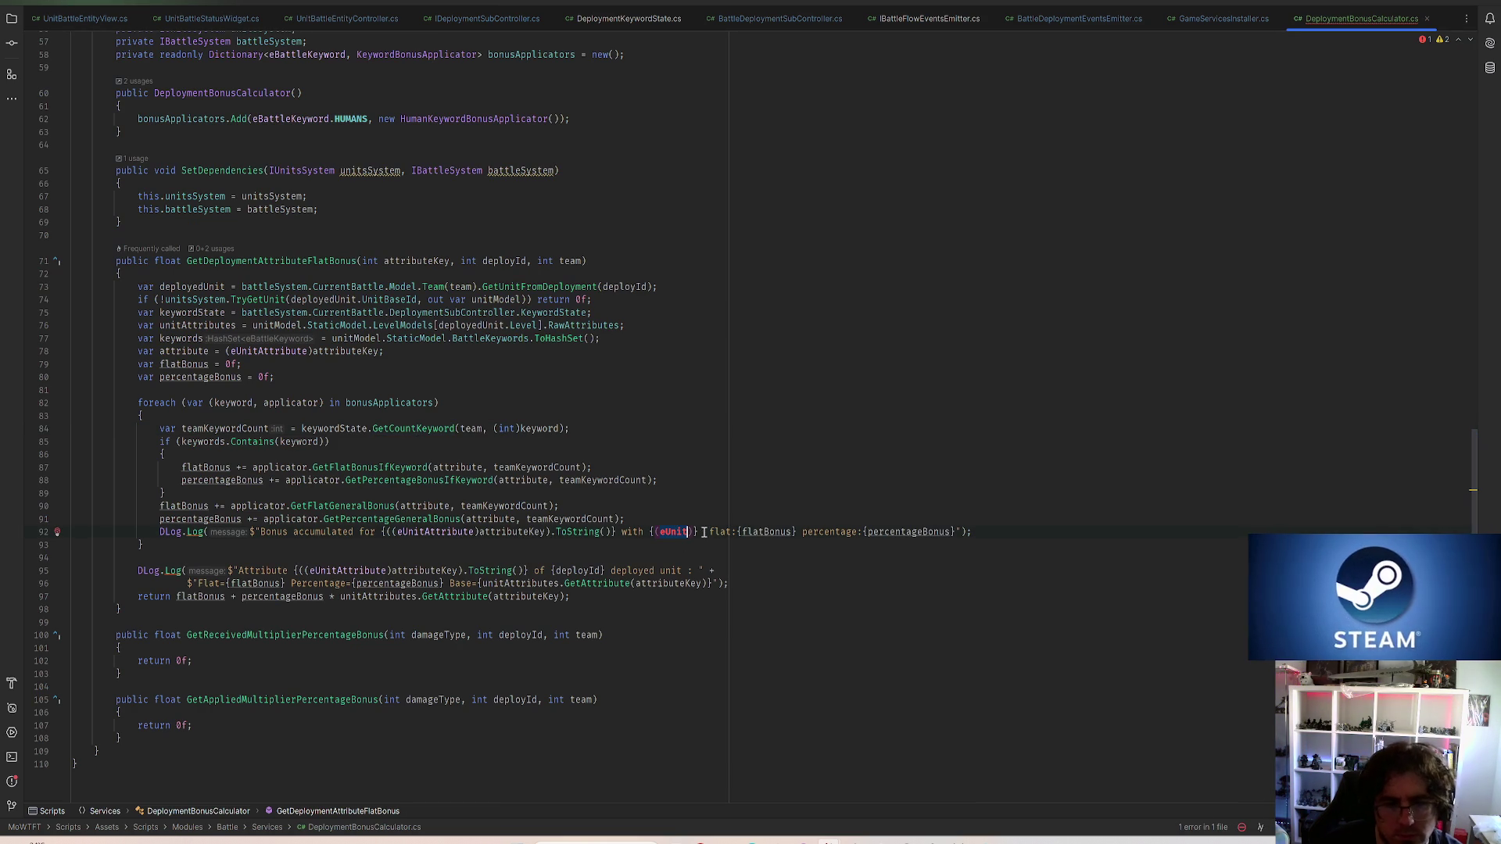
pyautogui.write('K')
# Rewrite the DLog.Log string to print {keyword}, removing the redundant eBattleKeyword cast, and switch to Unity
pyautogui.press('BackSpace')
pyautogui.press('BackSpace')
pyautogui.press('BackSpace')
pyautogui.write('Keywor')
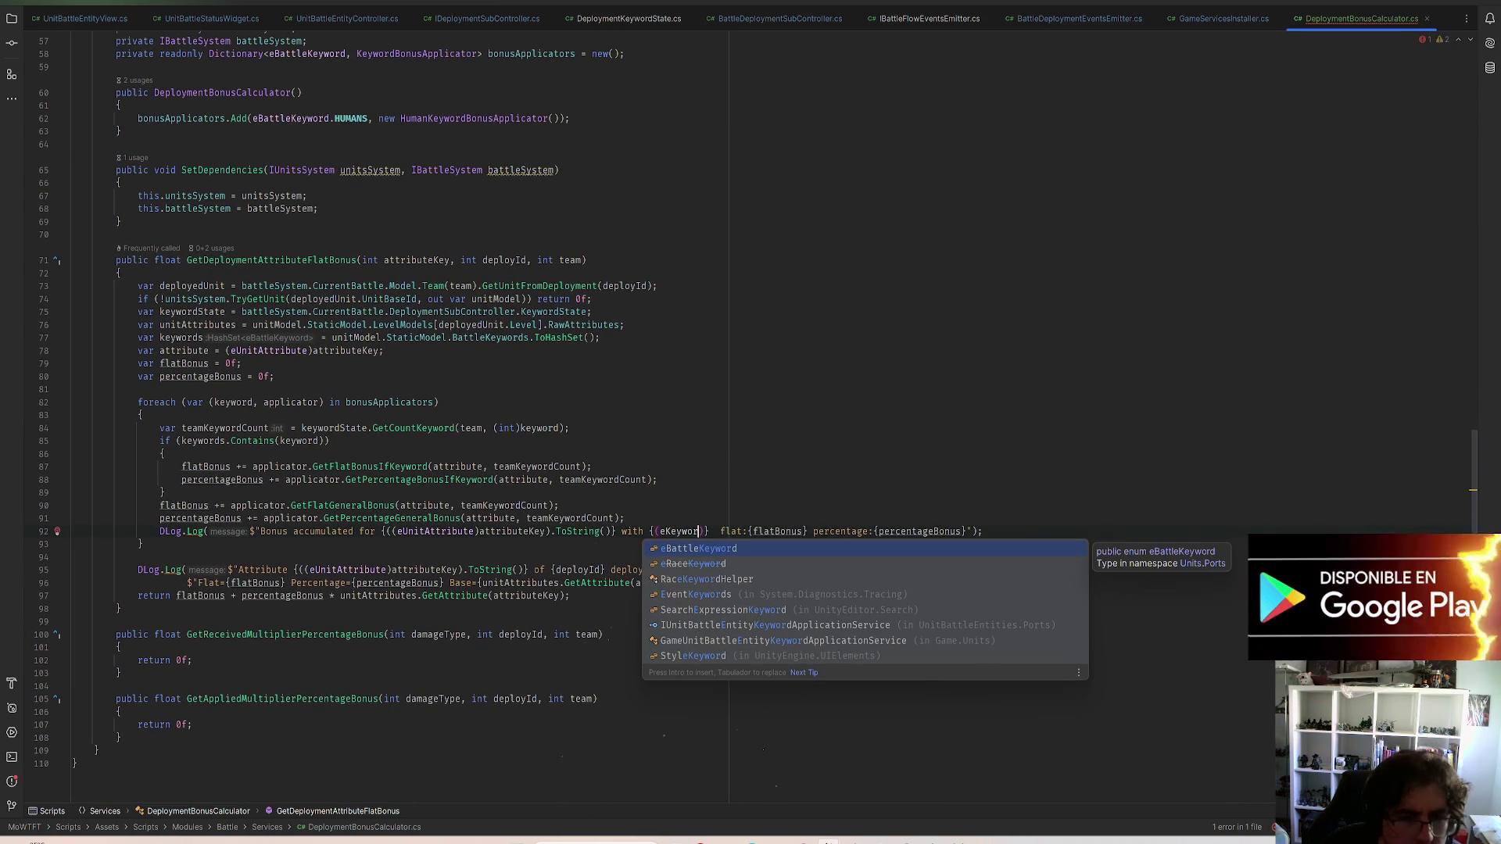
pyautogui.press('Tab')
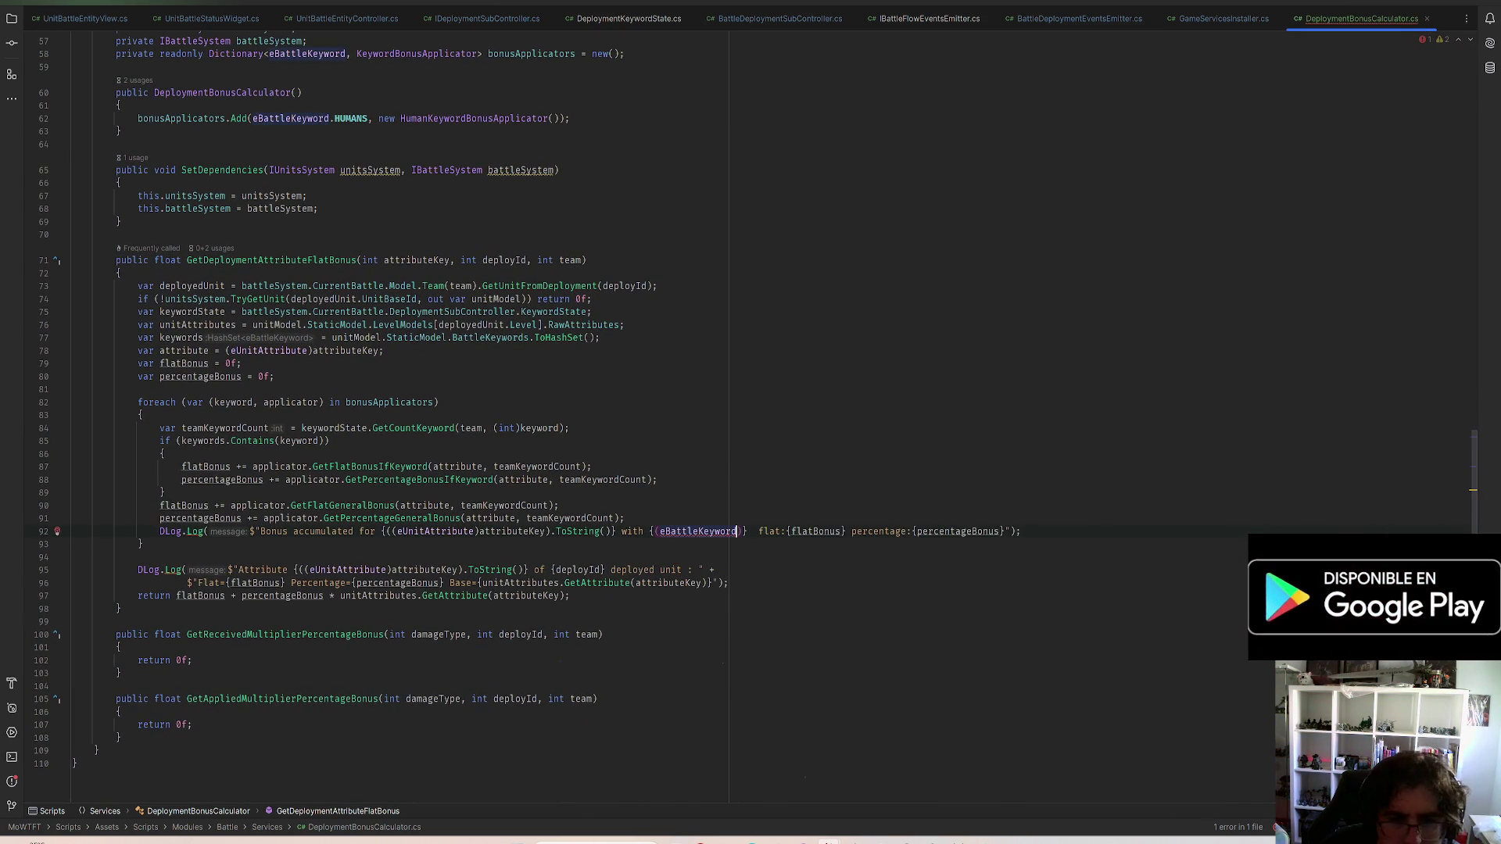
pyautogui.write(')keyword')
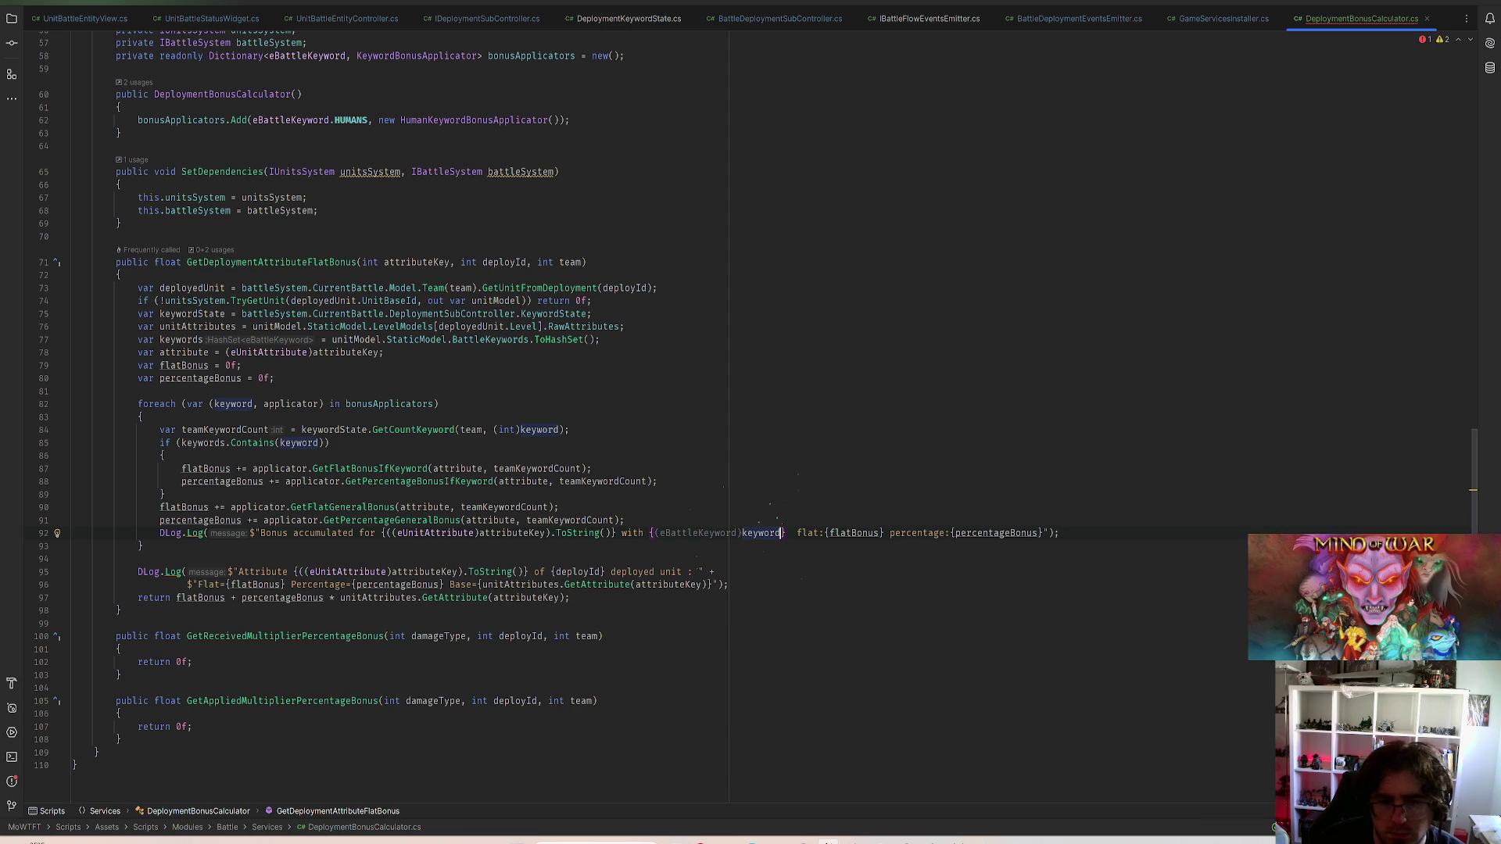
pyautogui.press('Tab')
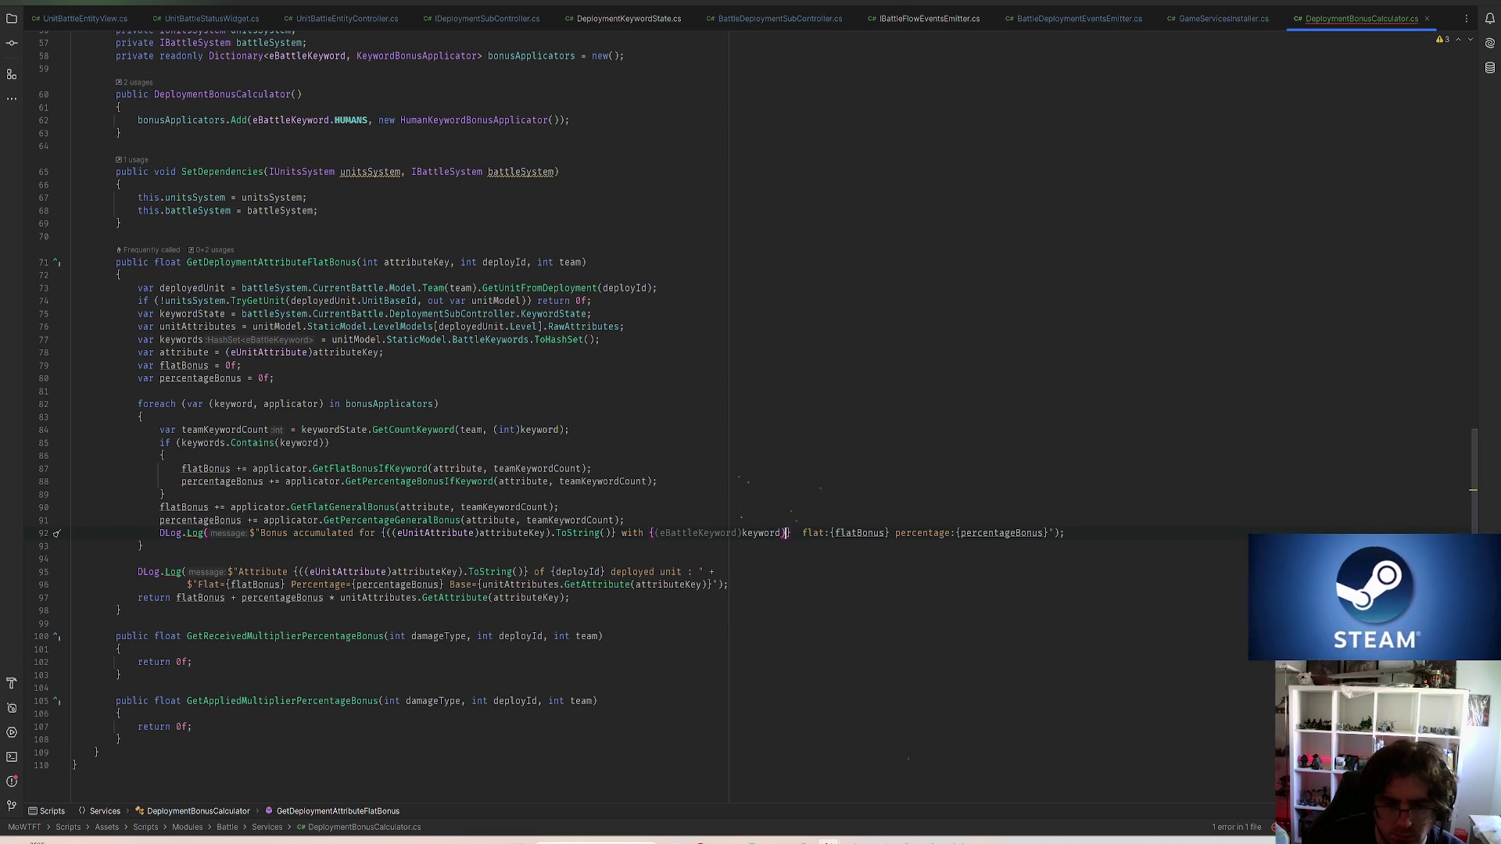
pyautogui.write('(')
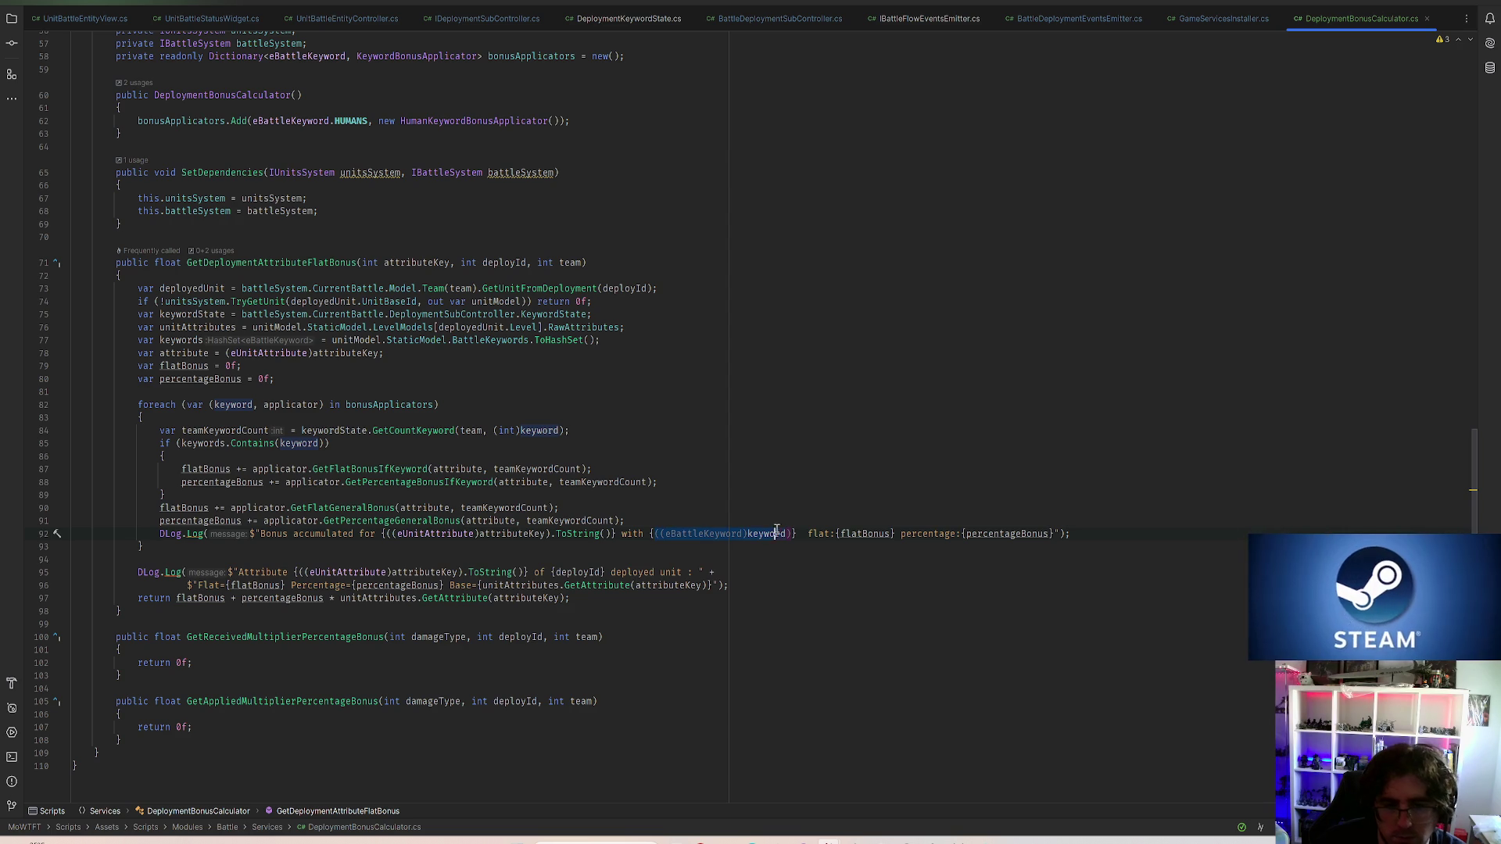
pyautogui.hotkey('alt', 'Return')
pyautogui.press('Return')
pyautogui.click(701, 533)
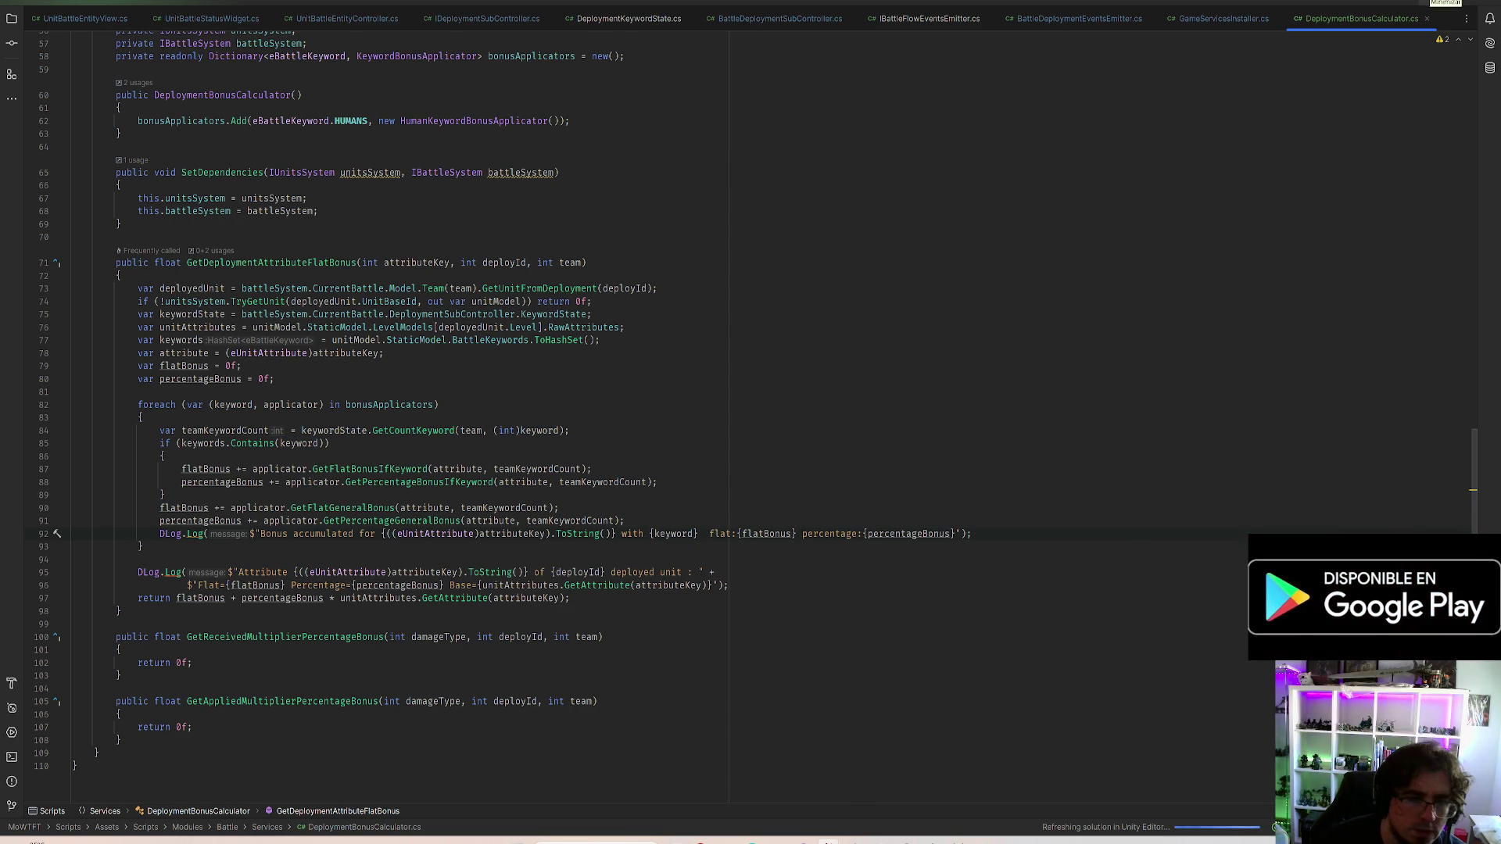
pyautogui.hotkey('alt', 'Tab')
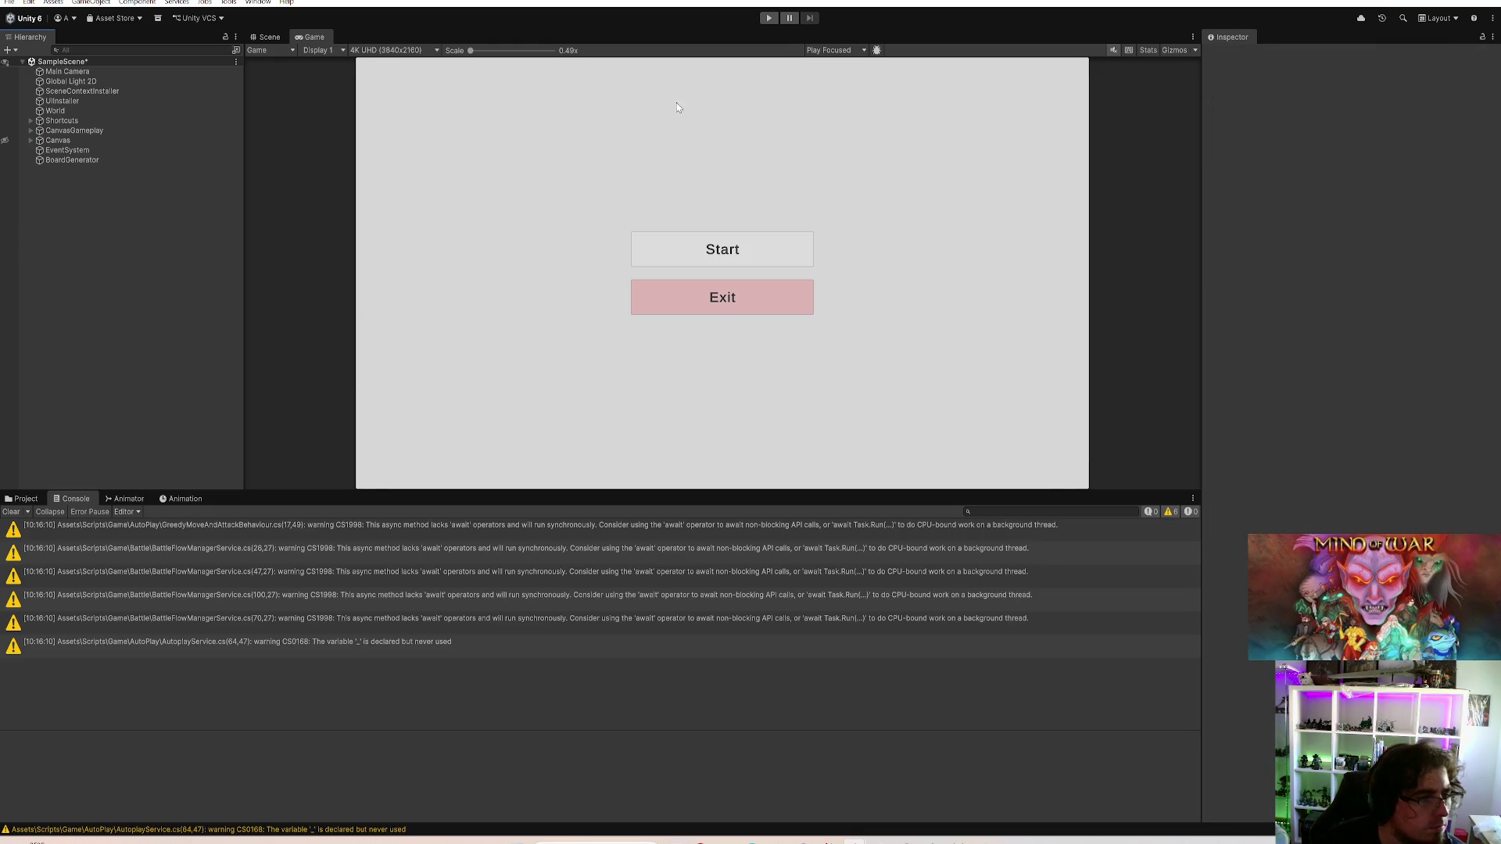
# Run the game, start a match, buy the Elves Frontline card and place it on a hex
pyautogui.click(767, 18)
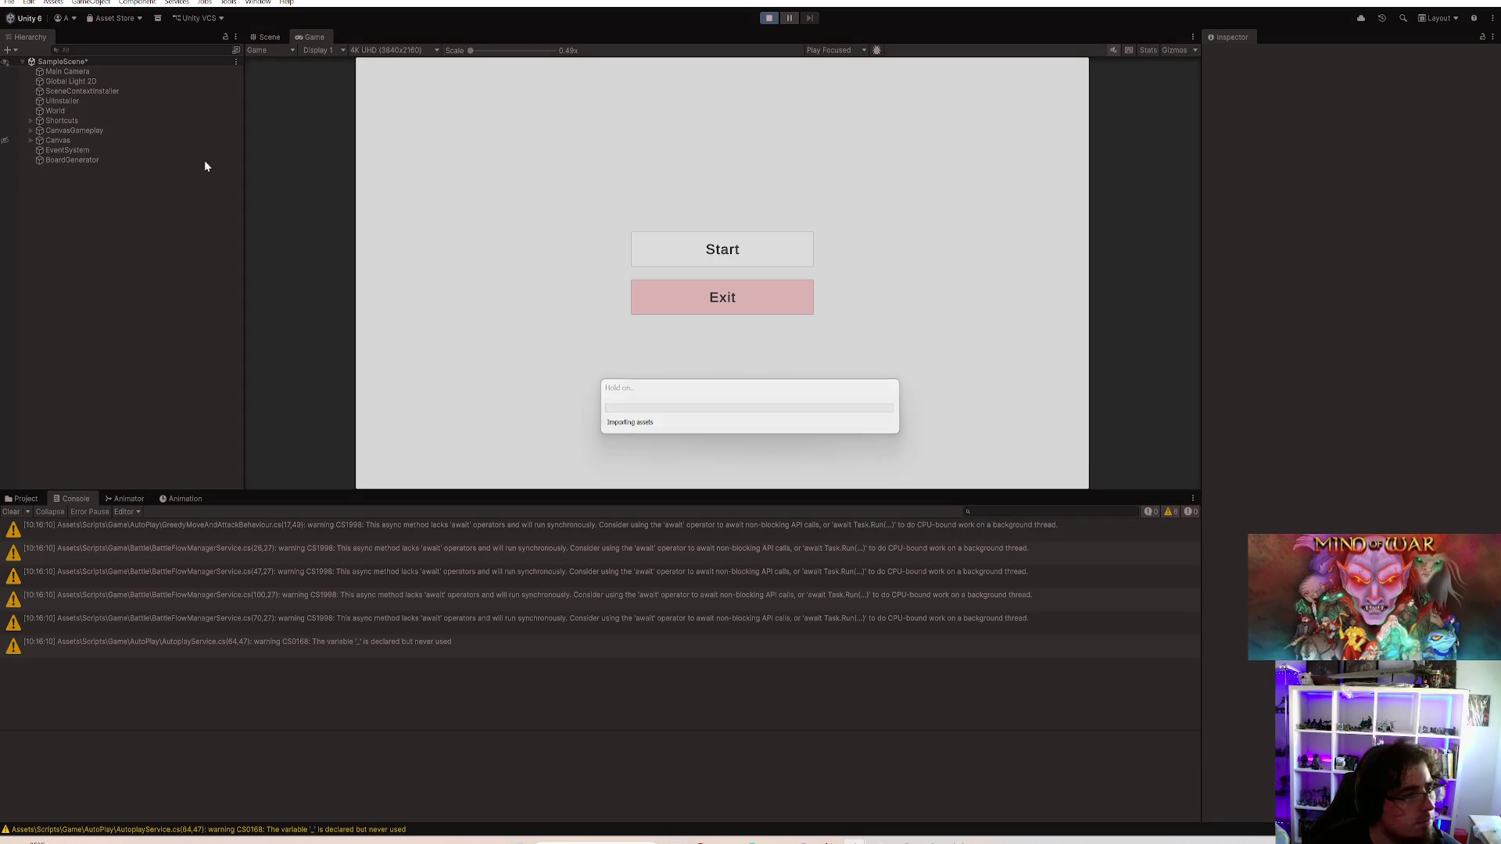
pyautogui.click(705, 249)
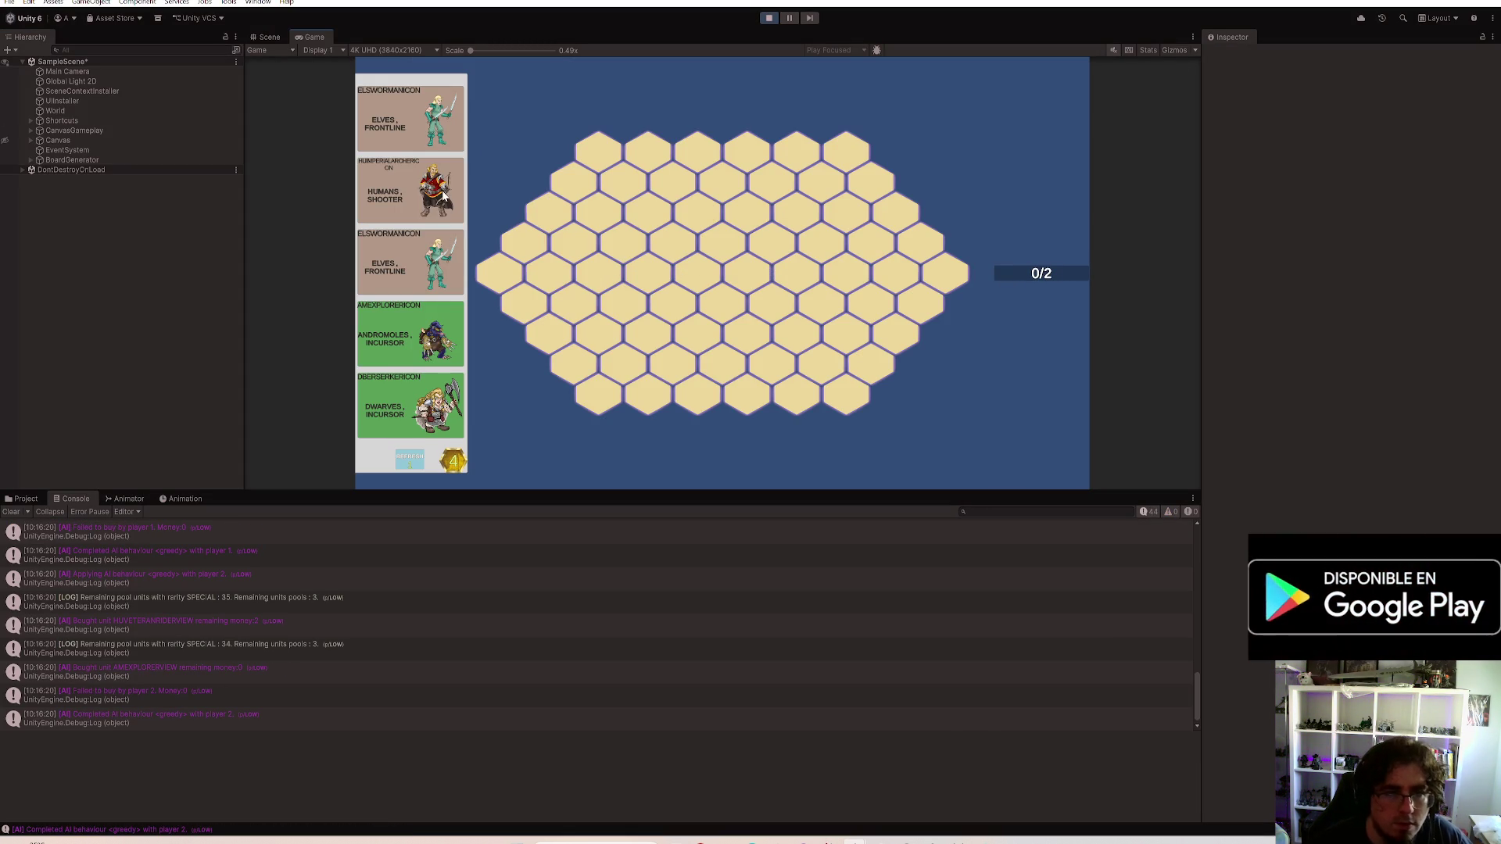
pyautogui.click(418, 268)
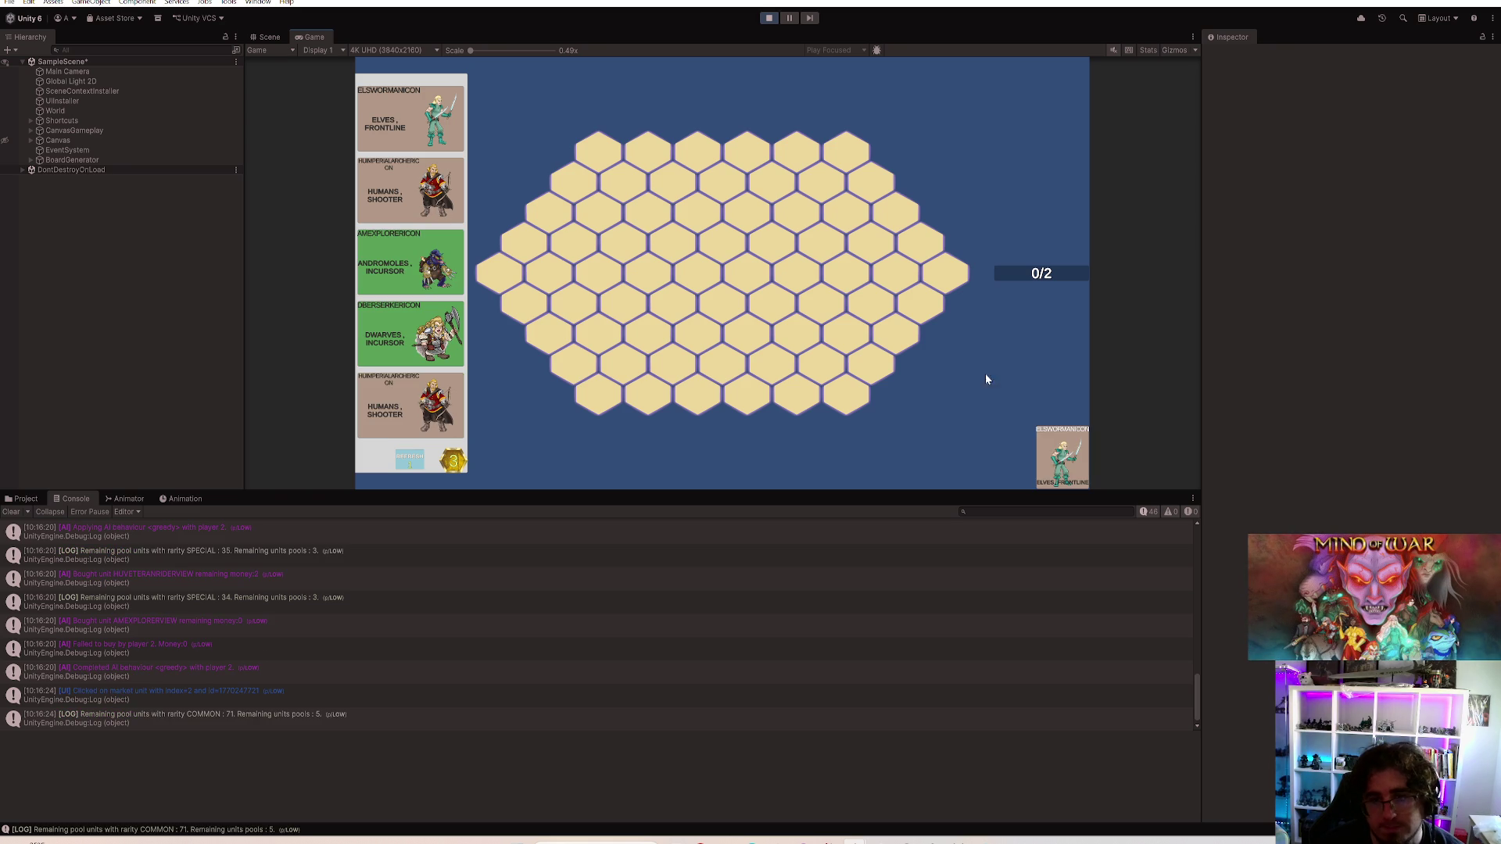
pyautogui.click(648, 272)
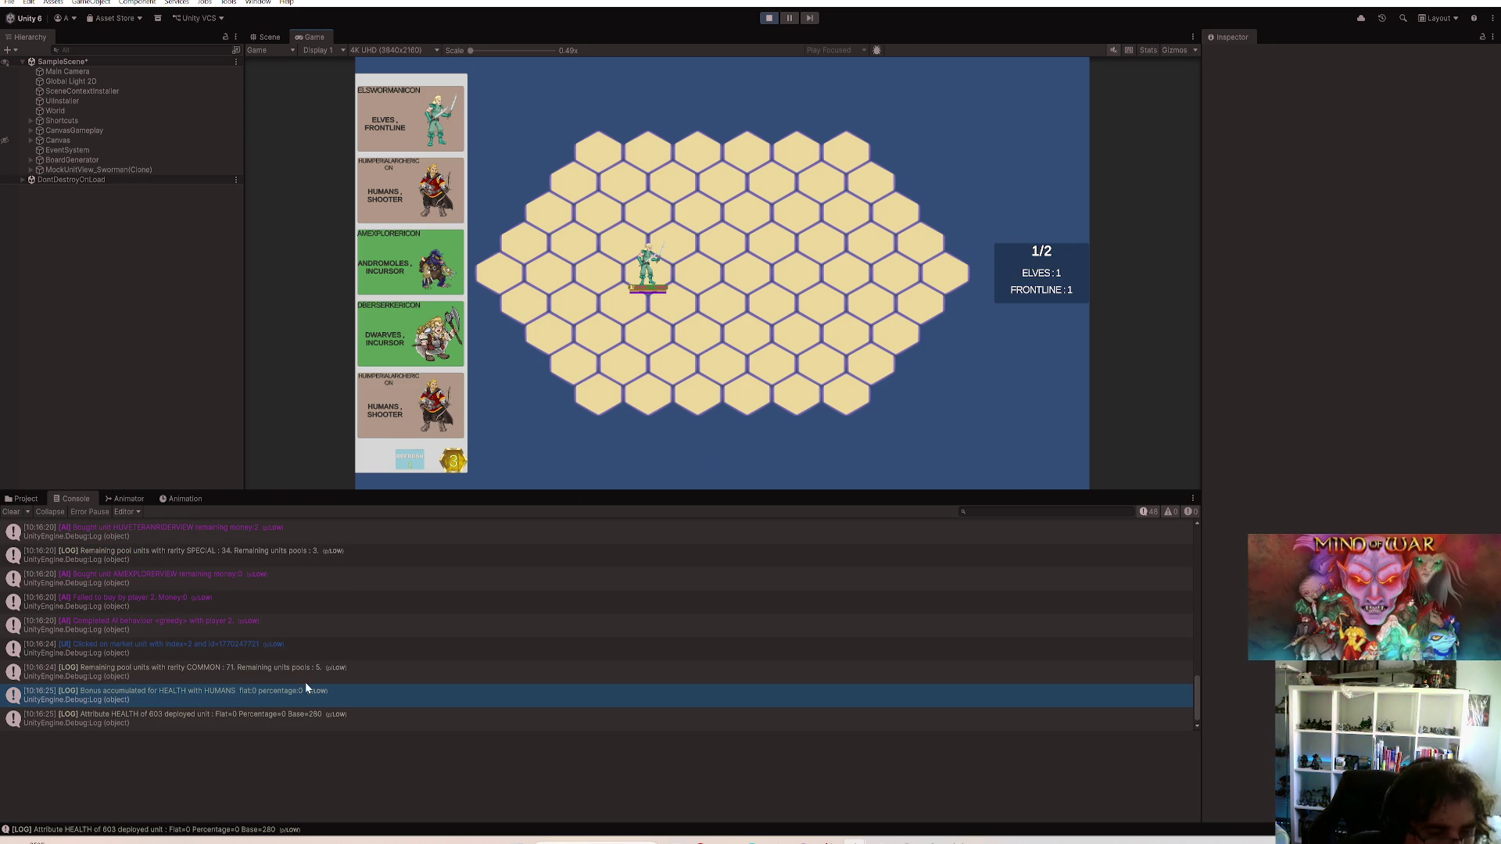
# Check the deployed elf's HEALTH bonus logs and browse to Assets/Data/Units
pyautogui.click(648, 276)
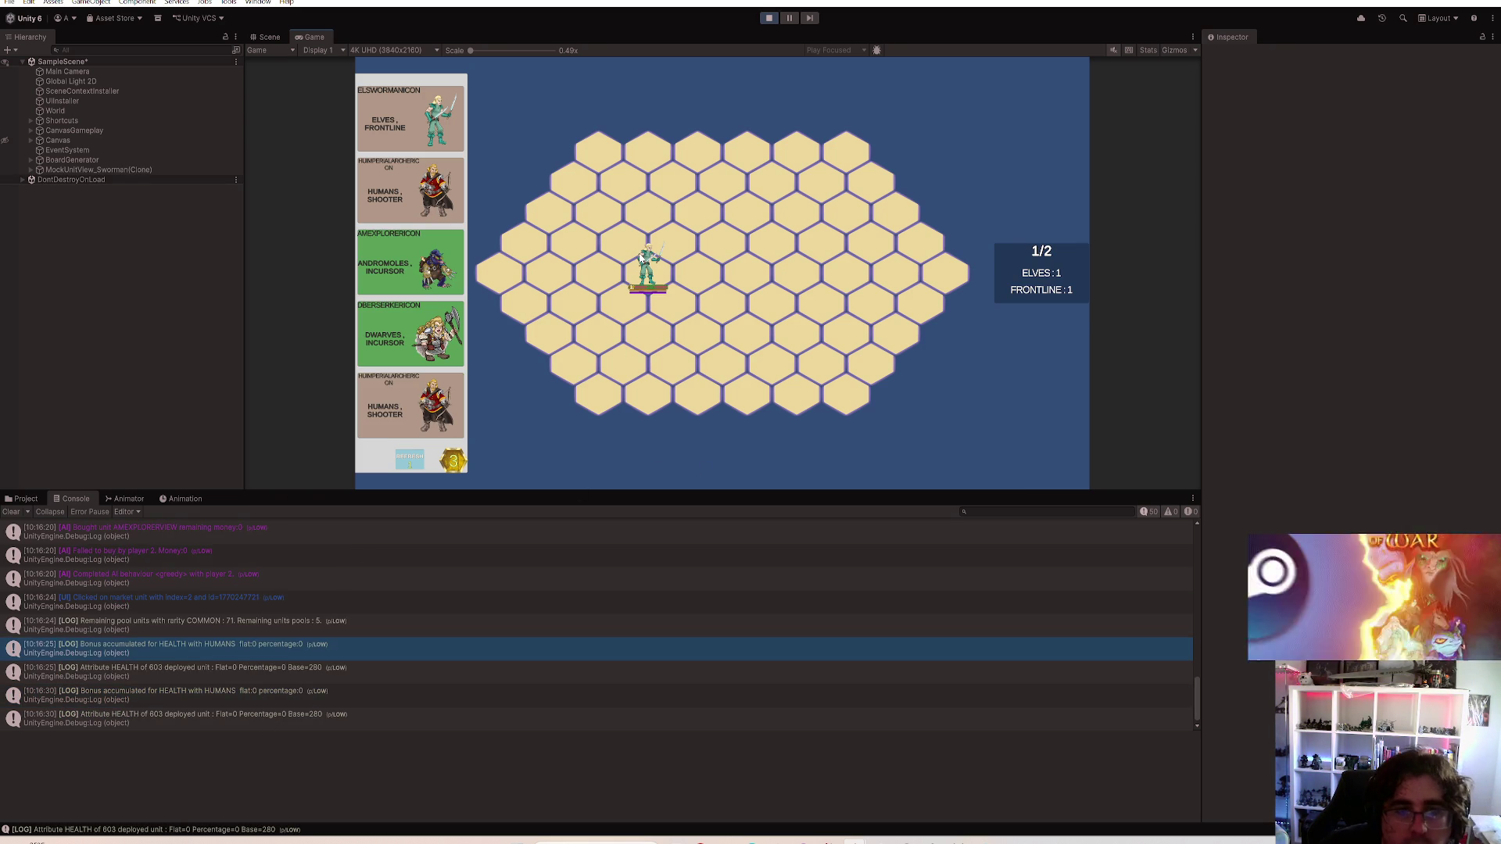
pyautogui.click(657, 287)
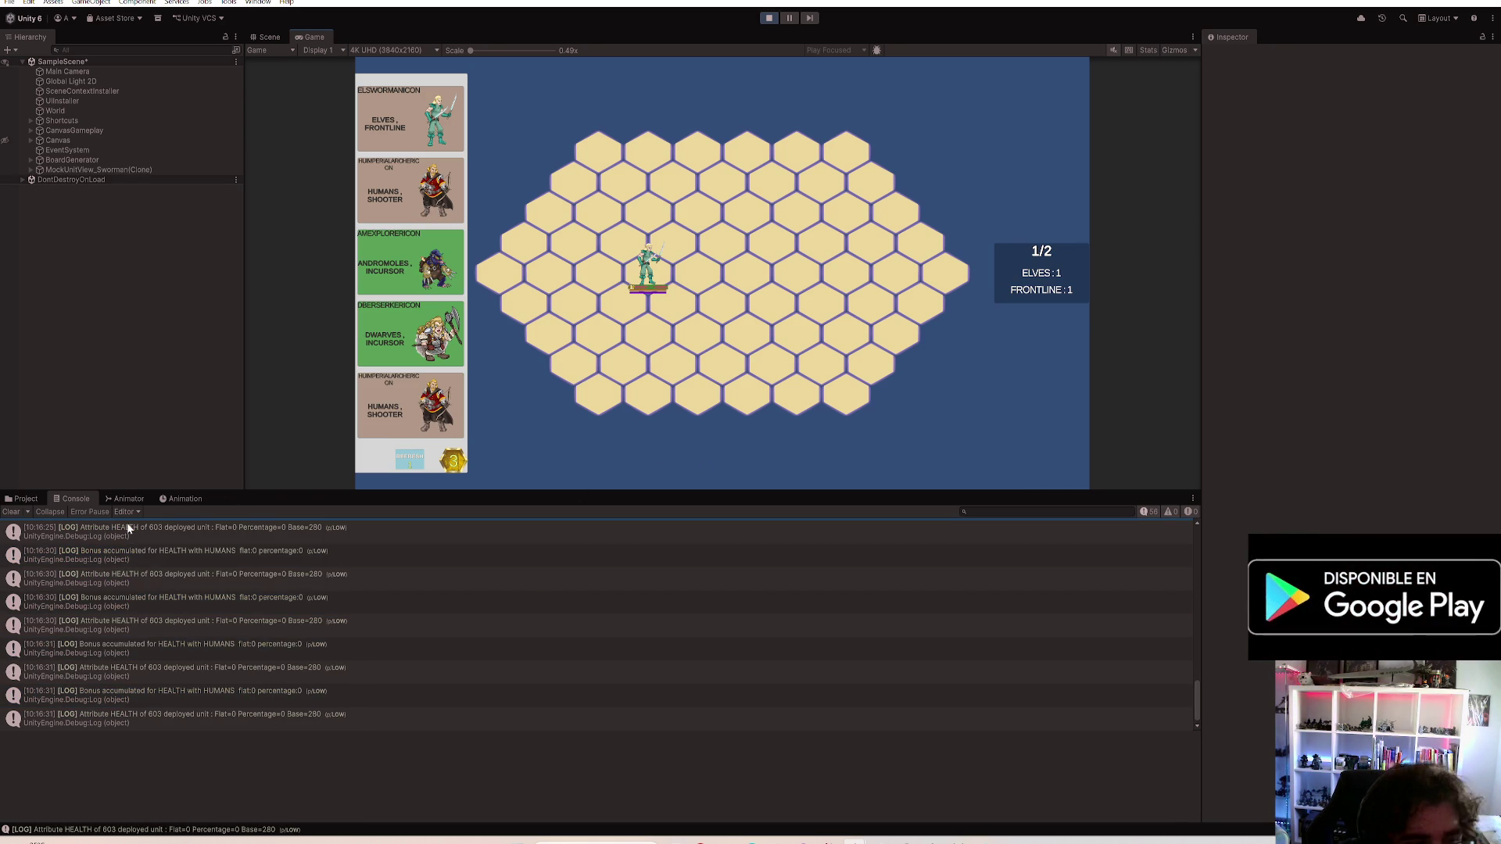
pyautogui.click(27, 499)
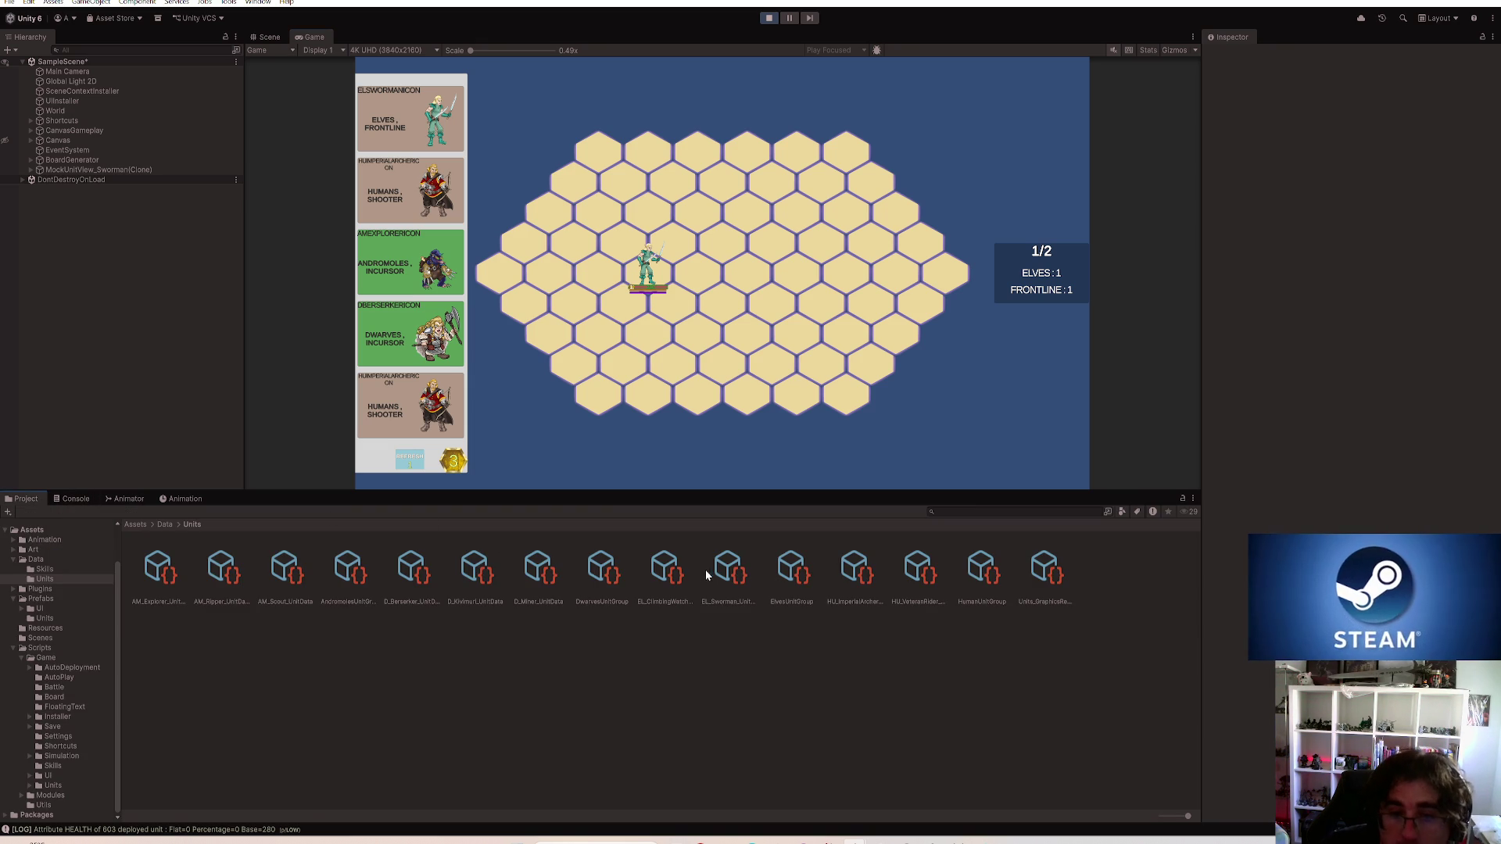
# Inspect EL_ClimbingWatcher and EL_Sworman unit data, then maximize the Game view
pyautogui.click(666, 570)
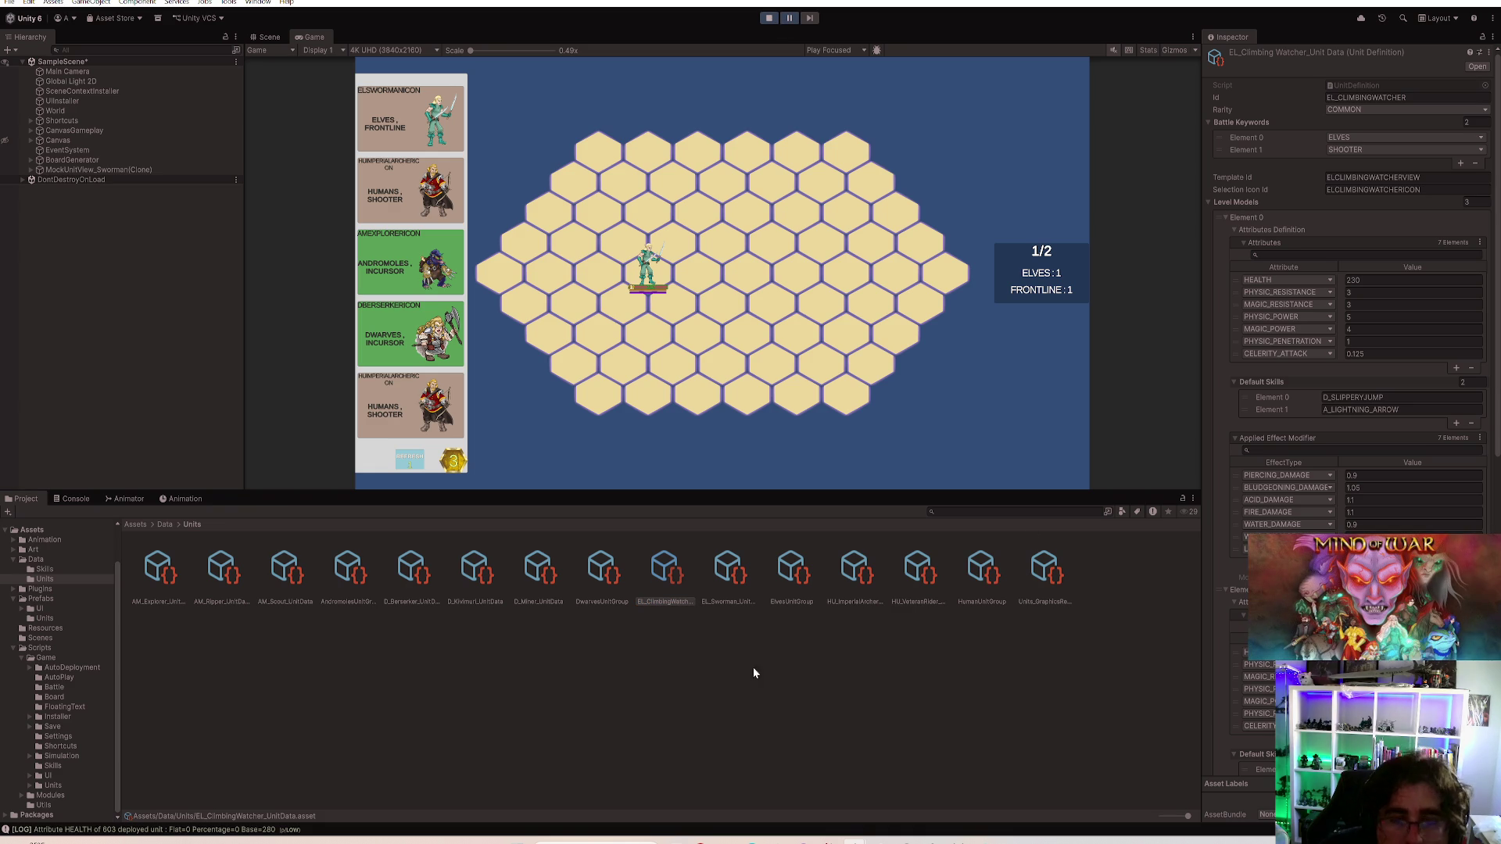
pyautogui.click(732, 569)
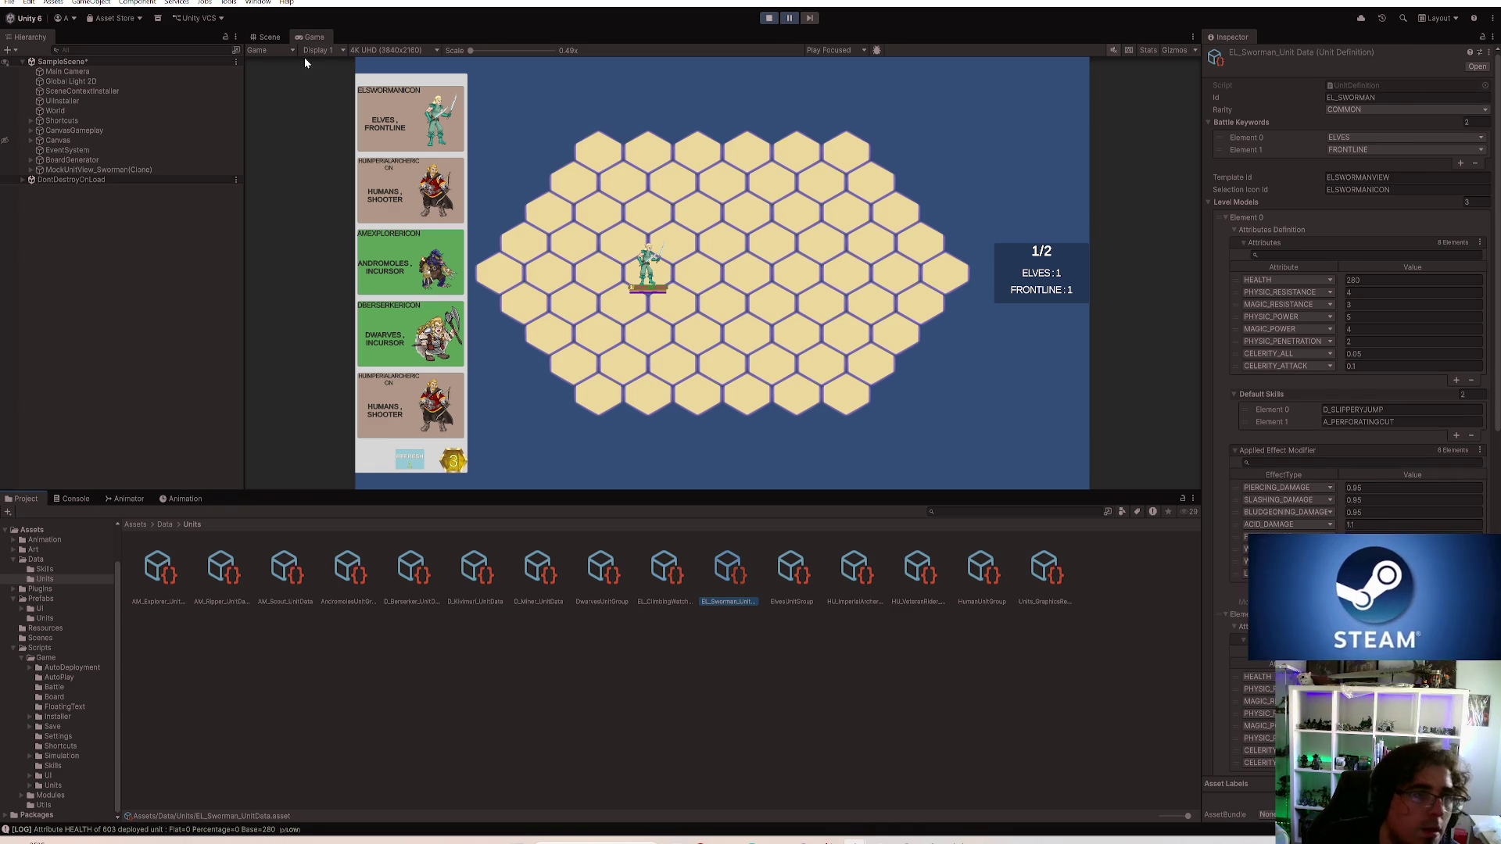
pyautogui.doubleClick(320, 35)
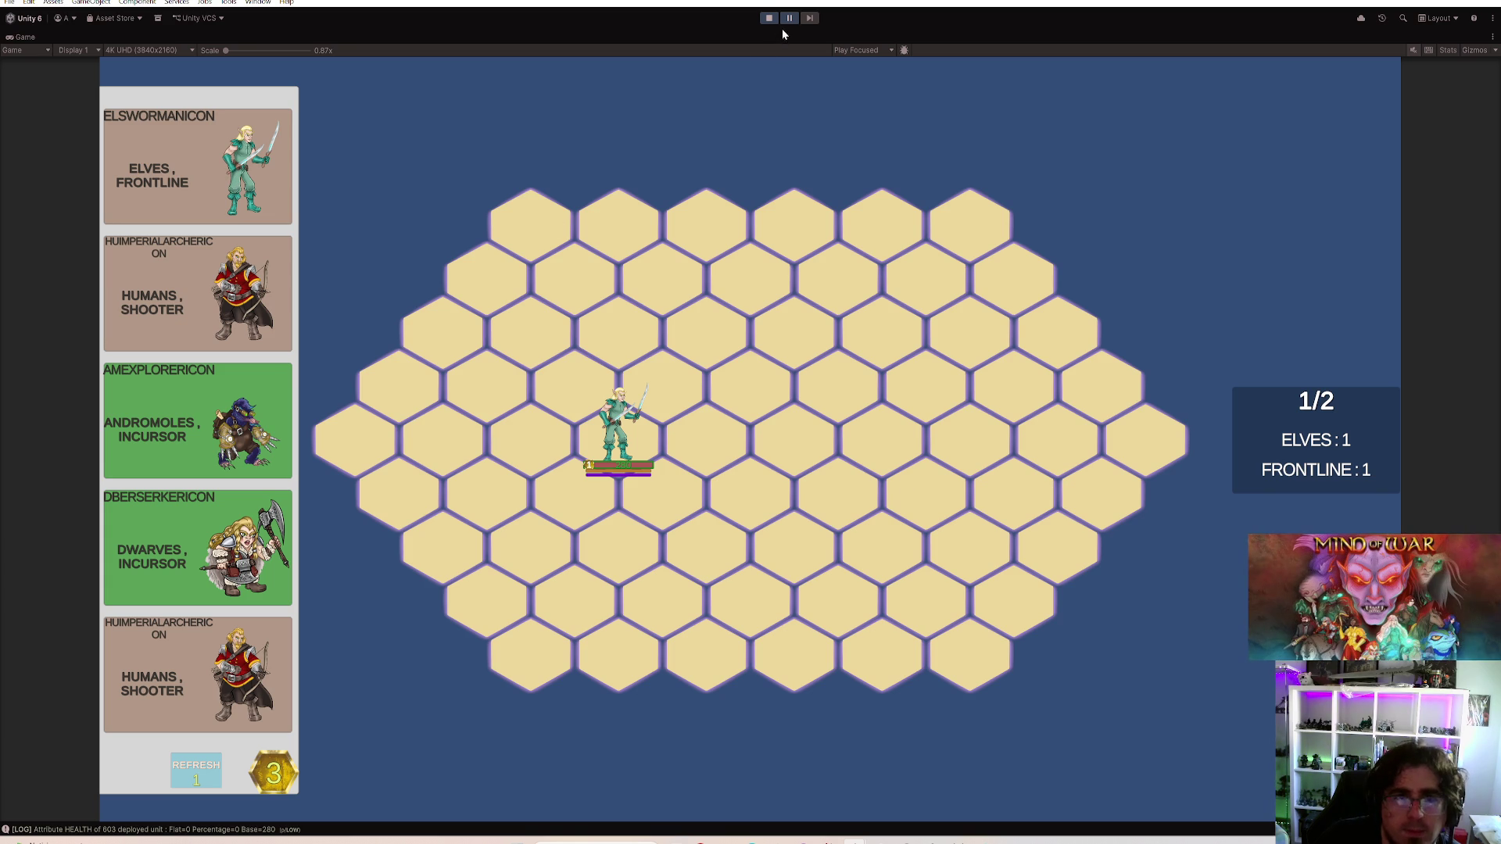
# Refresh the shop, buy and deploy the Elves Shooter, and drag the swordsman back to the bench
pyautogui.click(195, 769)
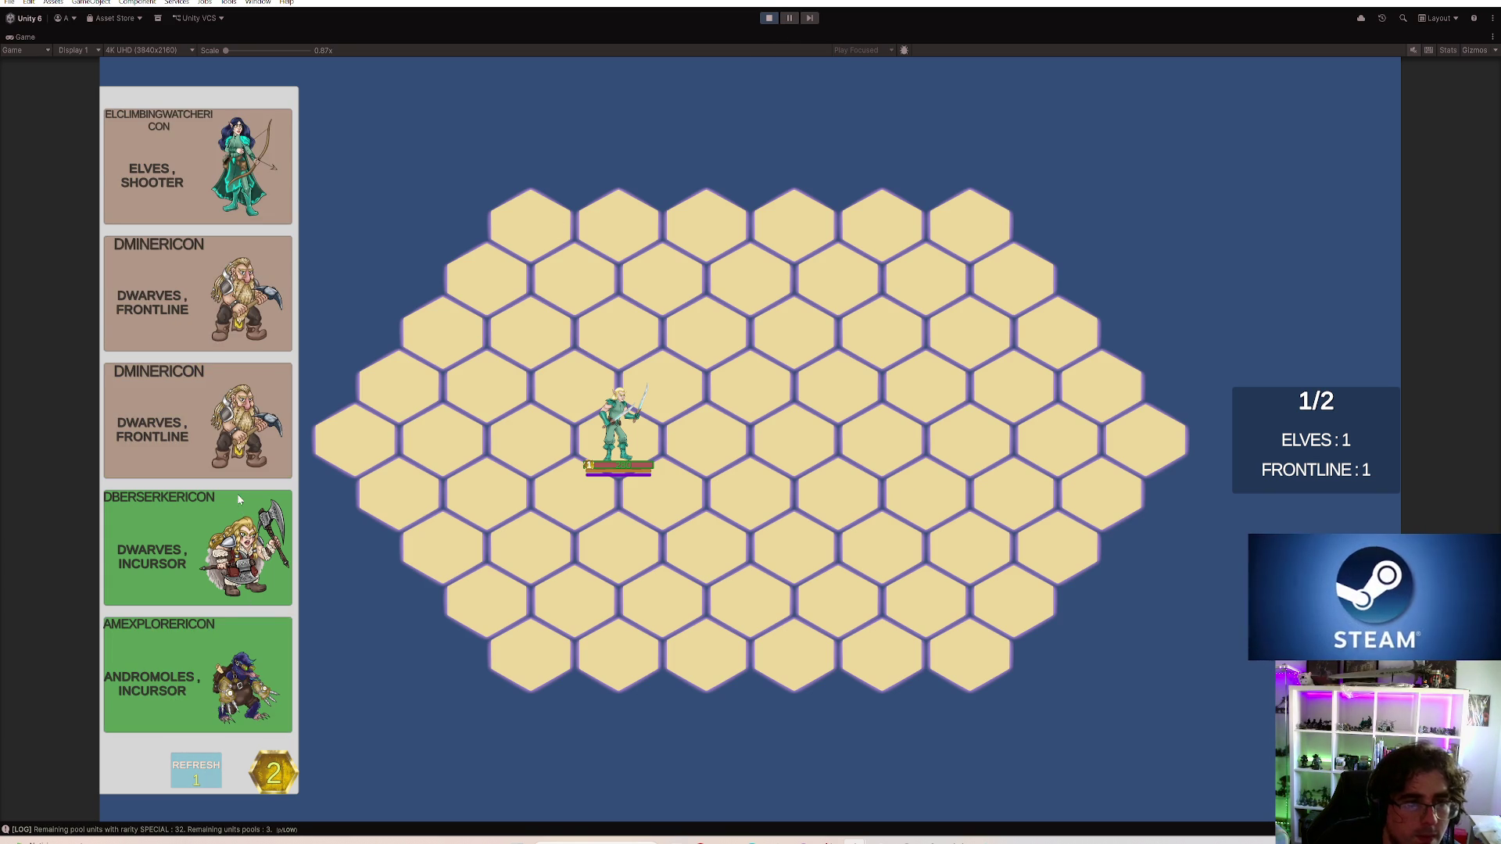
pyautogui.click(198, 165)
pyautogui.click(399, 387)
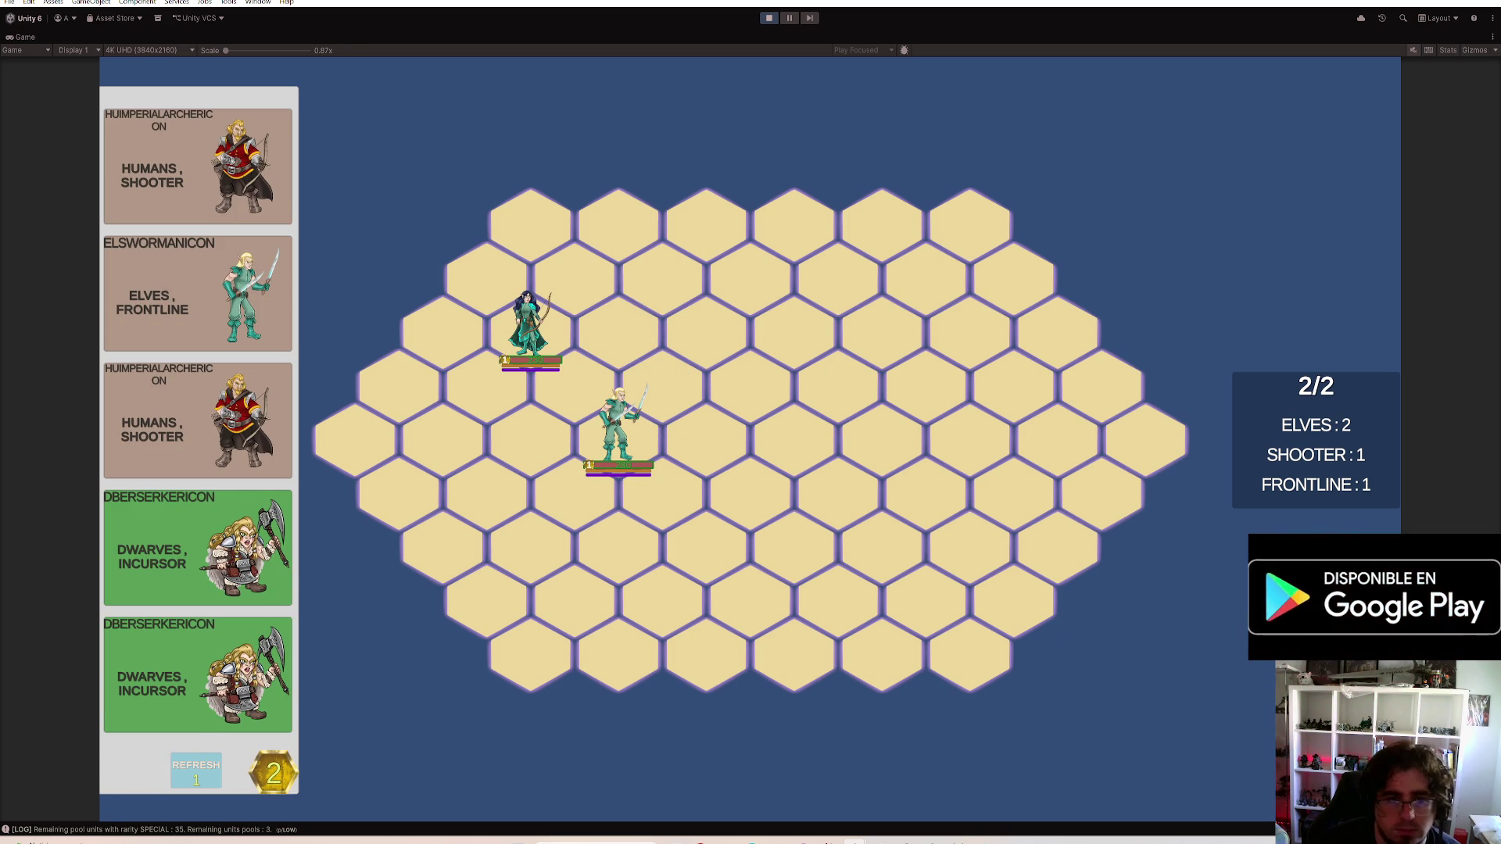
pyautogui.moveTo(615, 428); pyautogui.dragTo(1216, 692)
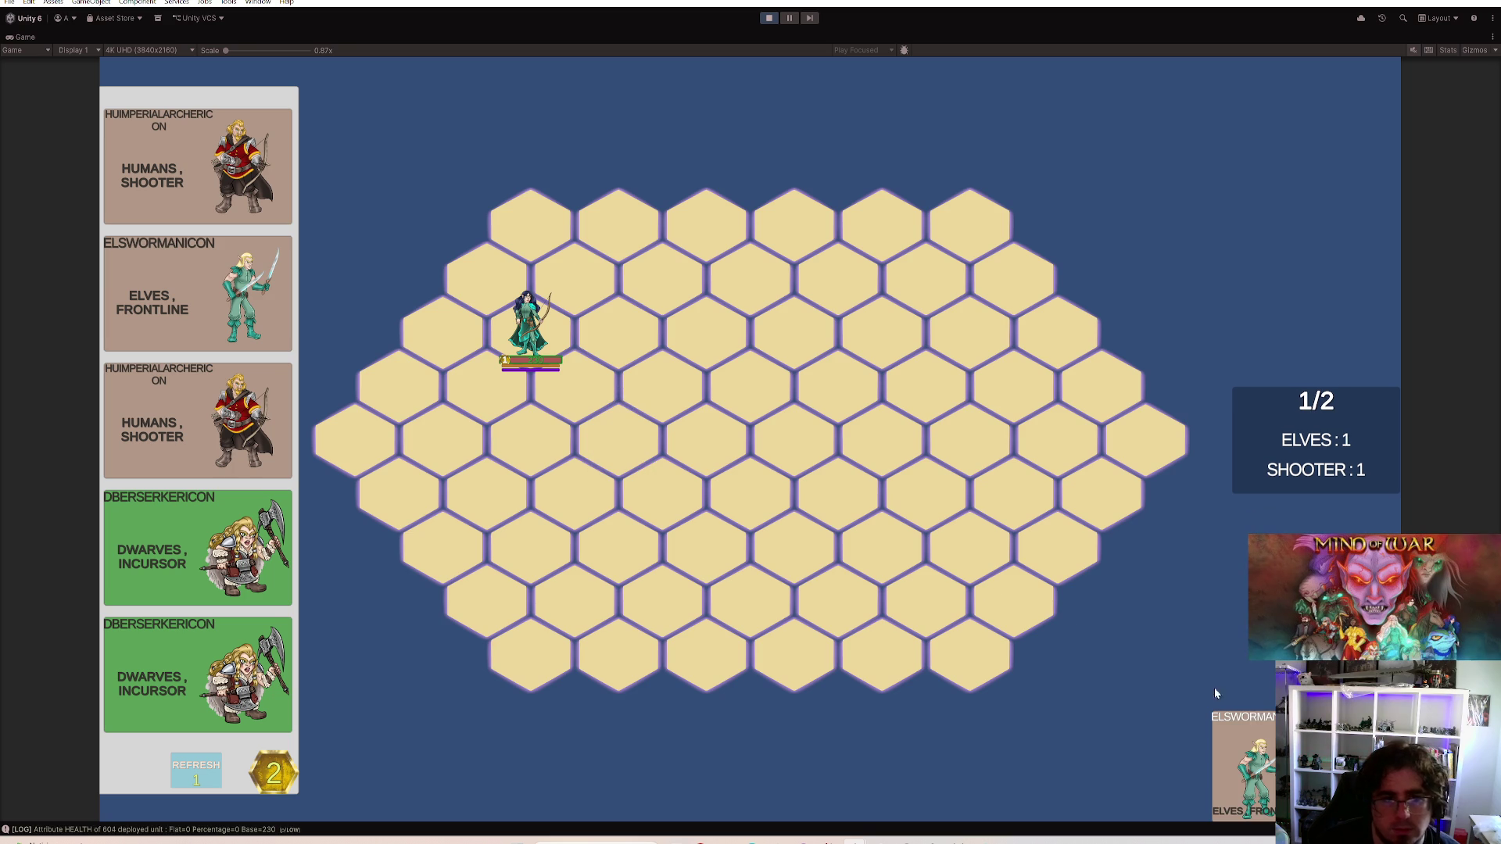
# Deploy the dwarf berserker and human shooter, benching the elf archer
pyautogui.moveTo(1245, 751)
pyautogui.mouseDown()
pyautogui.moveTo(439, 434)
pyautogui.moveTo(615, 428)
pyautogui.mouseUp()
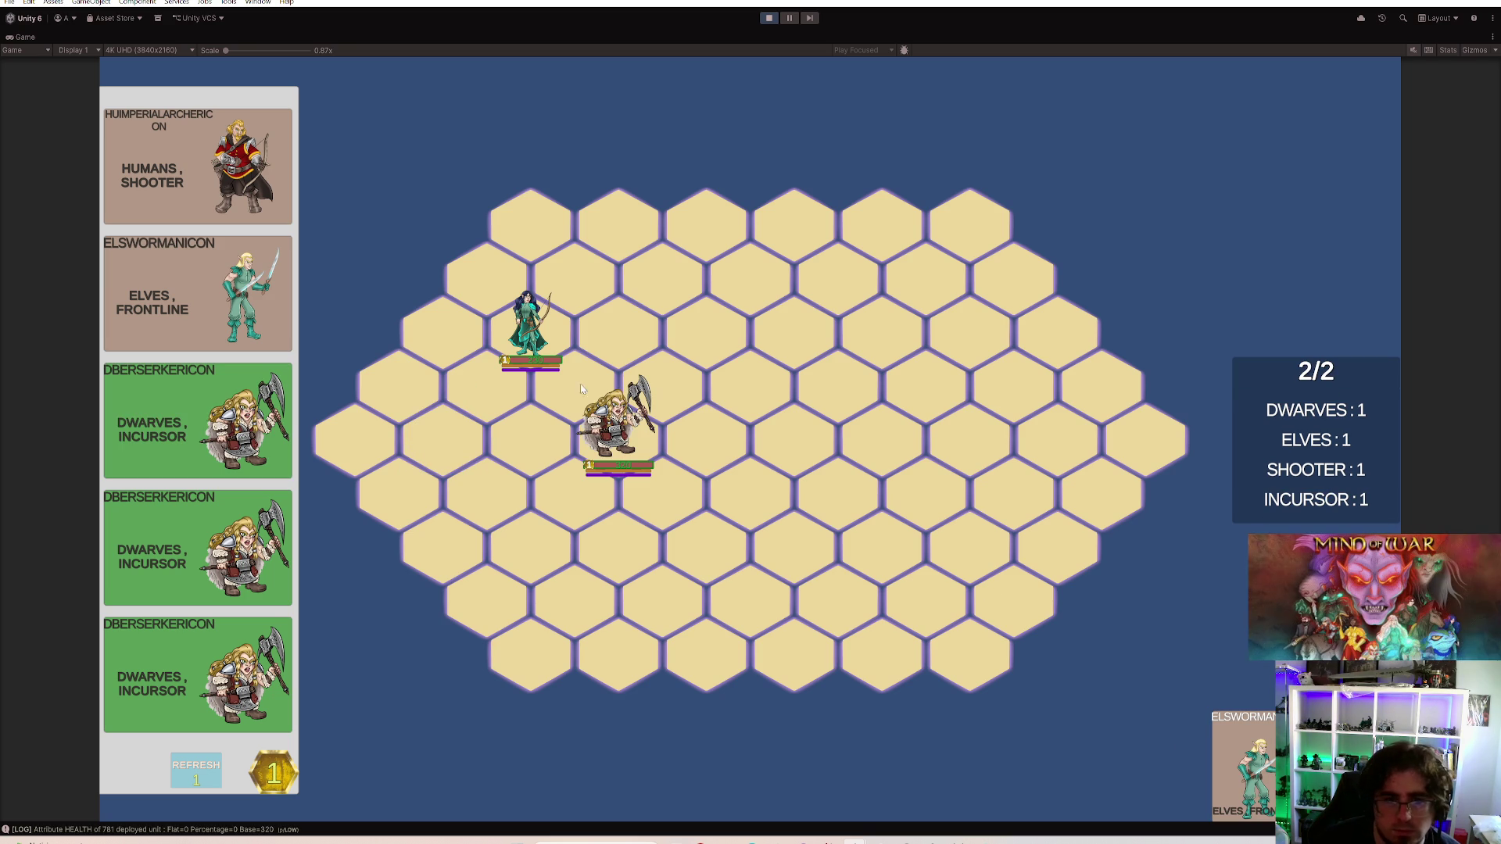
pyautogui.moveTo(531, 329); pyautogui.dragTo(1243, 762)
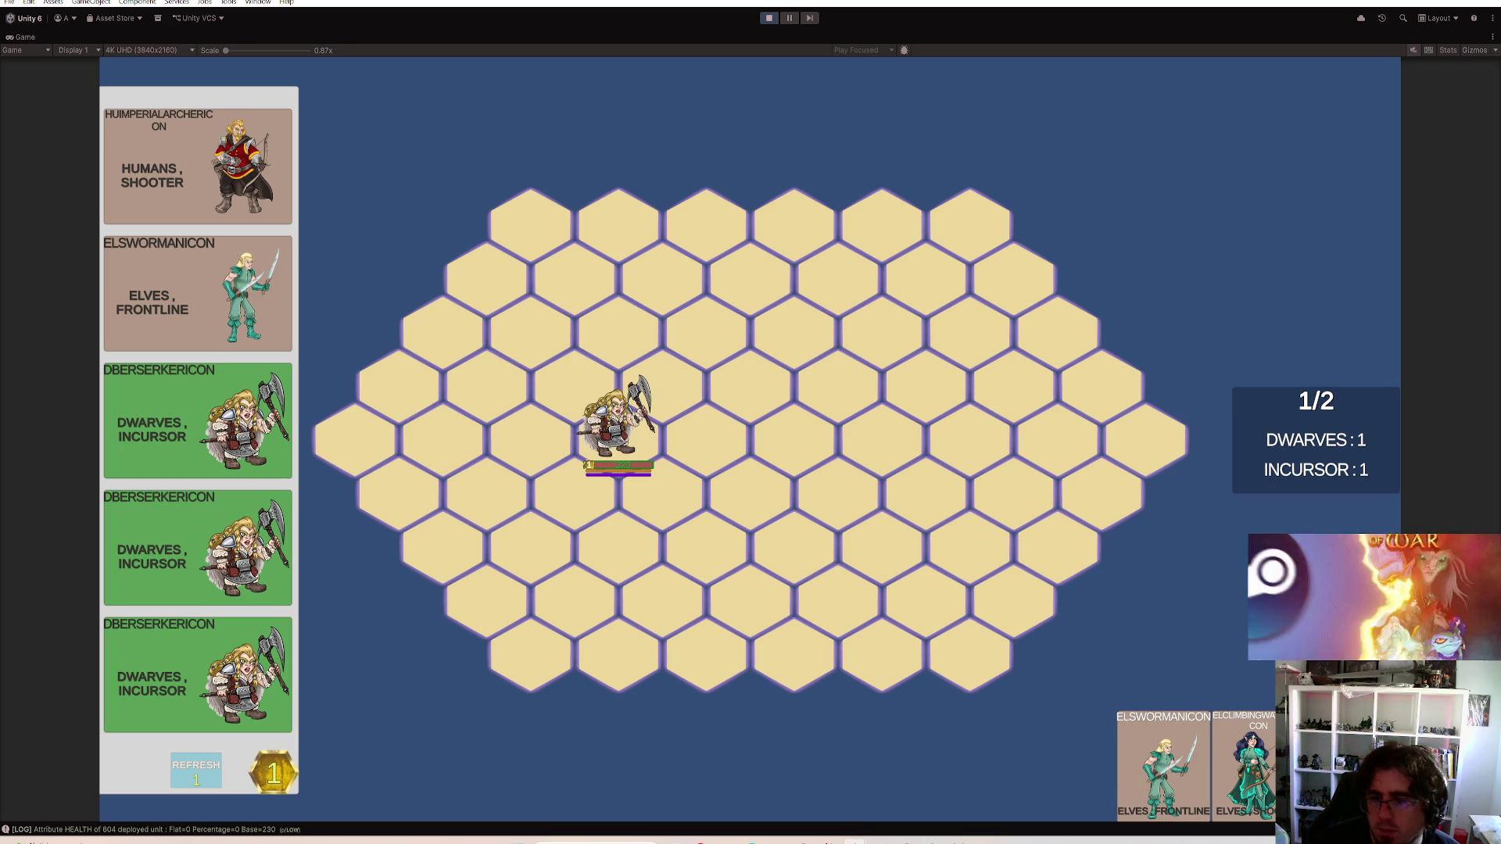
pyautogui.moveTo(198, 164)
pyautogui.mouseDown()
pyautogui.moveTo(439, 434)
pyautogui.moveTo(531, 434)
pyautogui.moveTo(446, 432)
pyautogui.mouseUp()
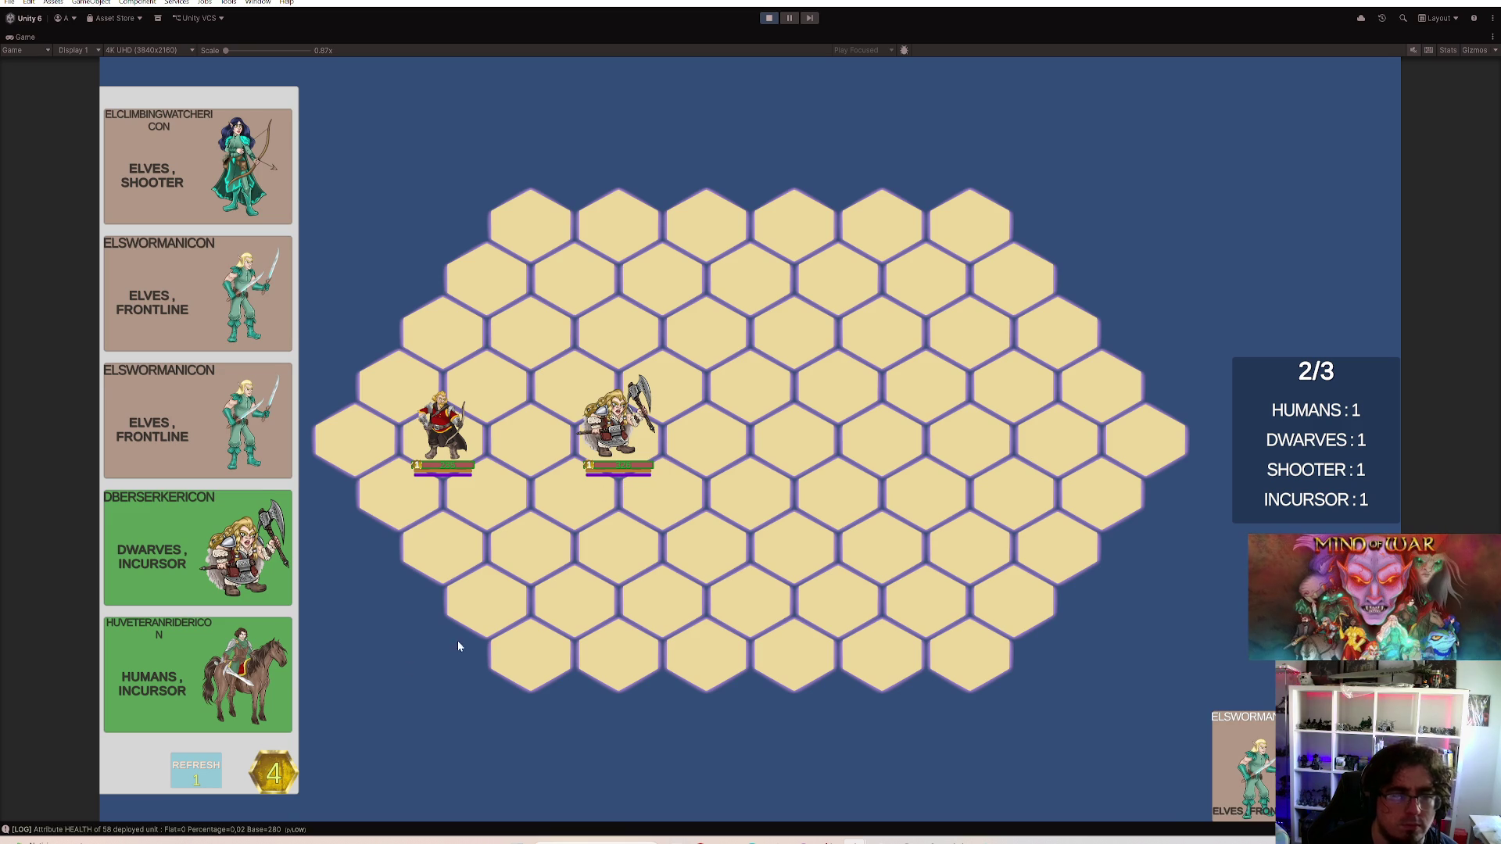
# Buy and deploy the human cavalry rider, pull it off the board, and stop the playtest
pyautogui.click(279, 670)
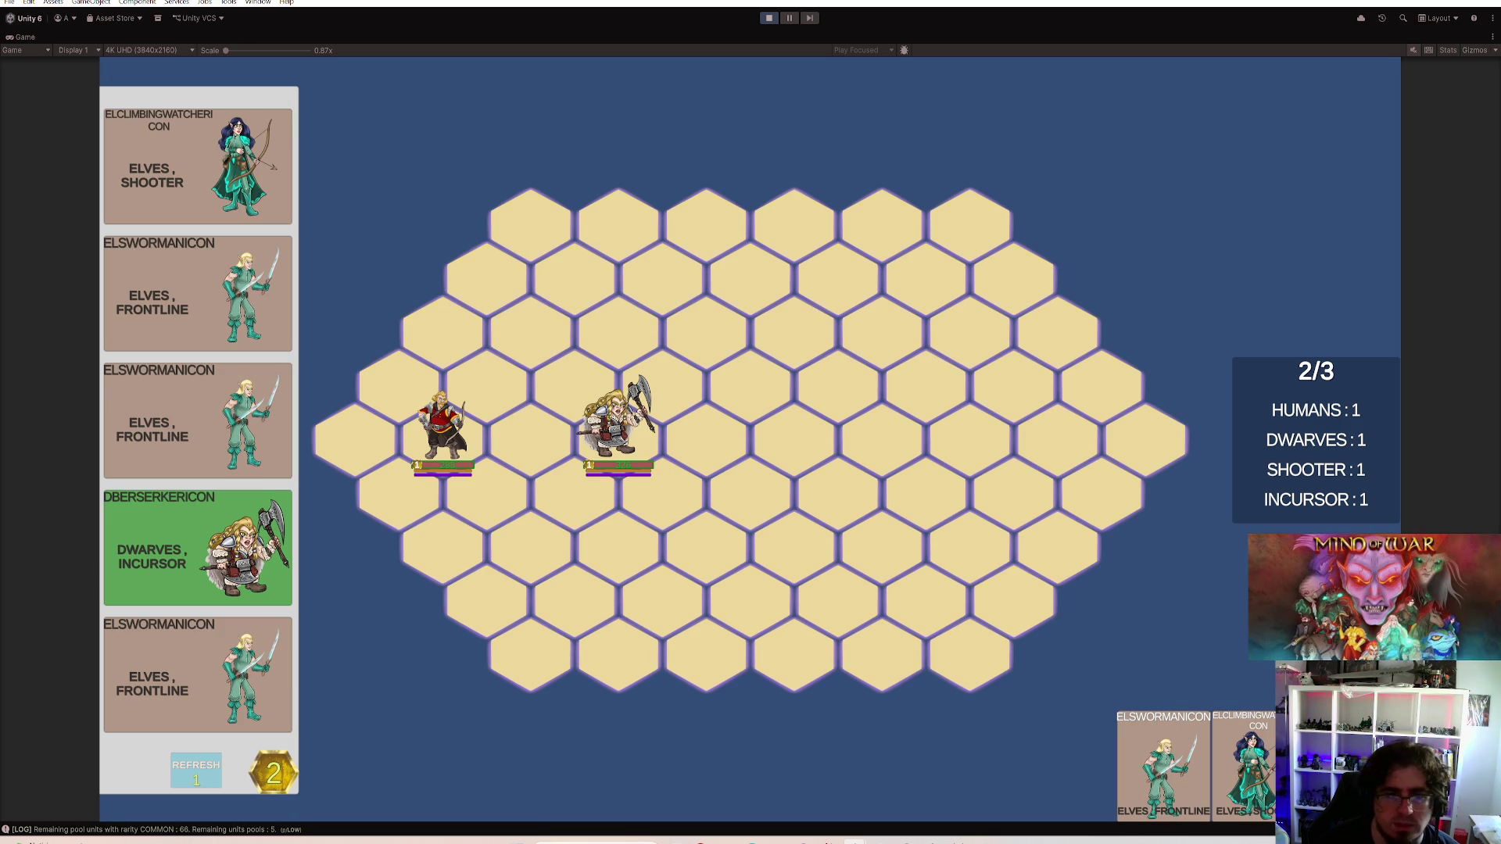
pyautogui.moveTo(1244, 762); pyautogui.dragTo(527, 329)
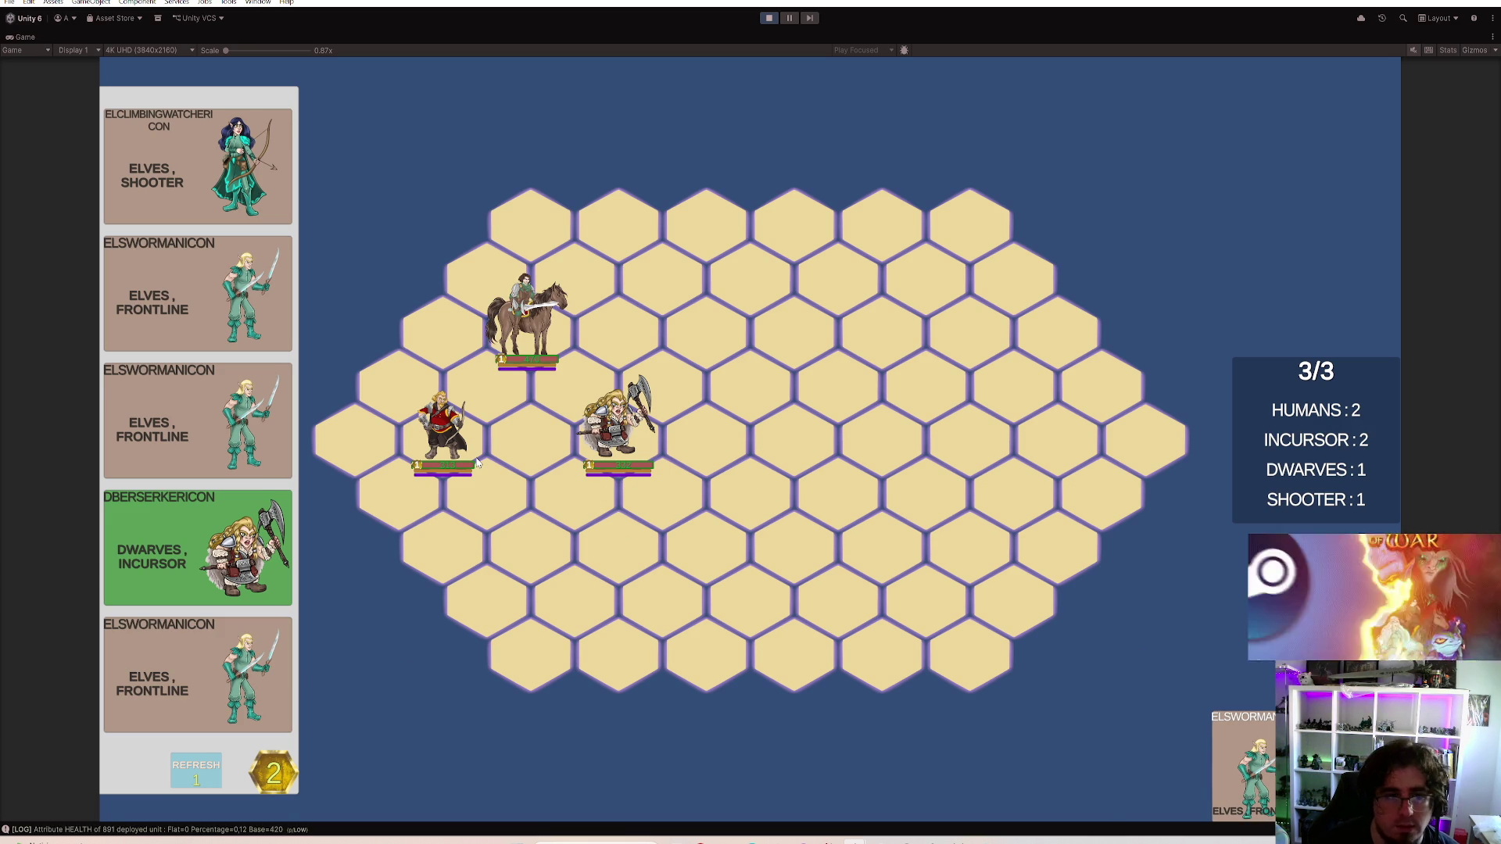
pyautogui.moveTo(527, 323)
pyautogui.mouseDown()
pyautogui.moveTo(1243, 762)
pyautogui.moveTo(483, 475)
pyautogui.moveTo(527, 323)
pyautogui.mouseUp()
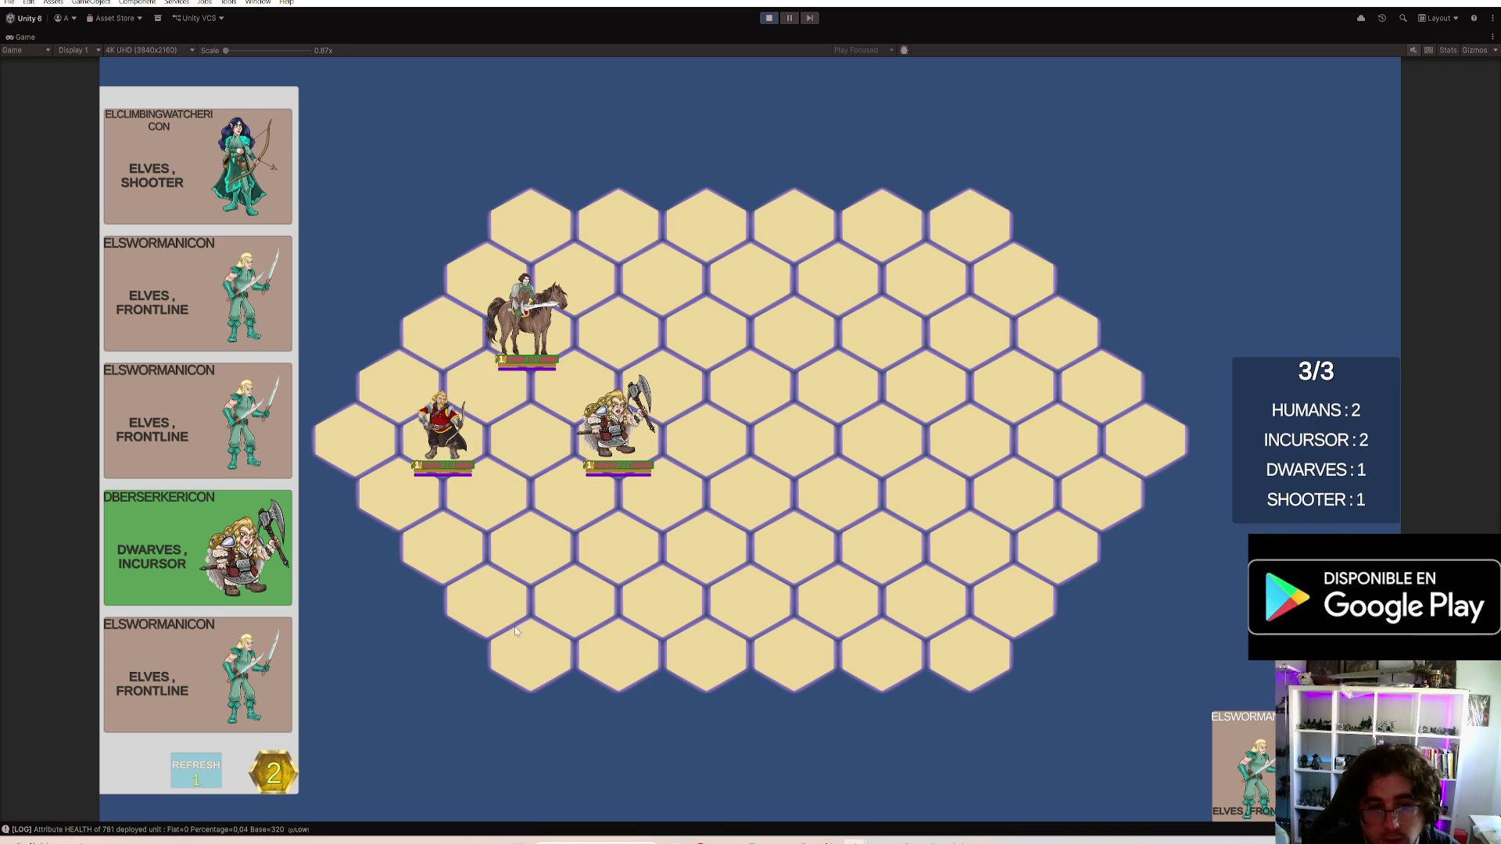
pyautogui.click(769, 18)
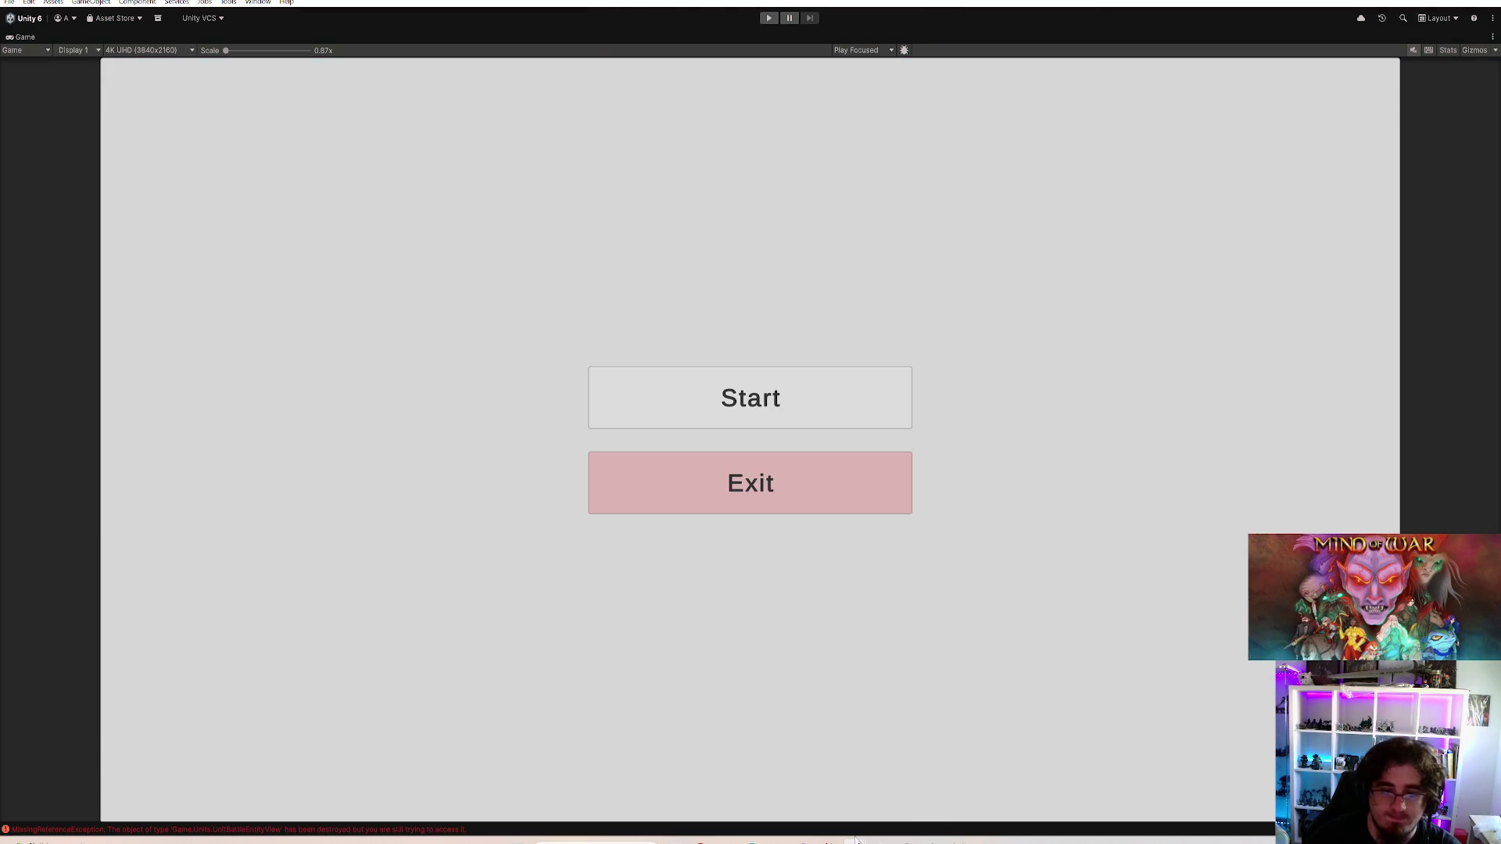
# Comment out the Bonus log and the joined single-line Attribute log, then return to Unity and press Play
pyautogui.moveTo(857, 841)
pyautogui.click(762, 785)
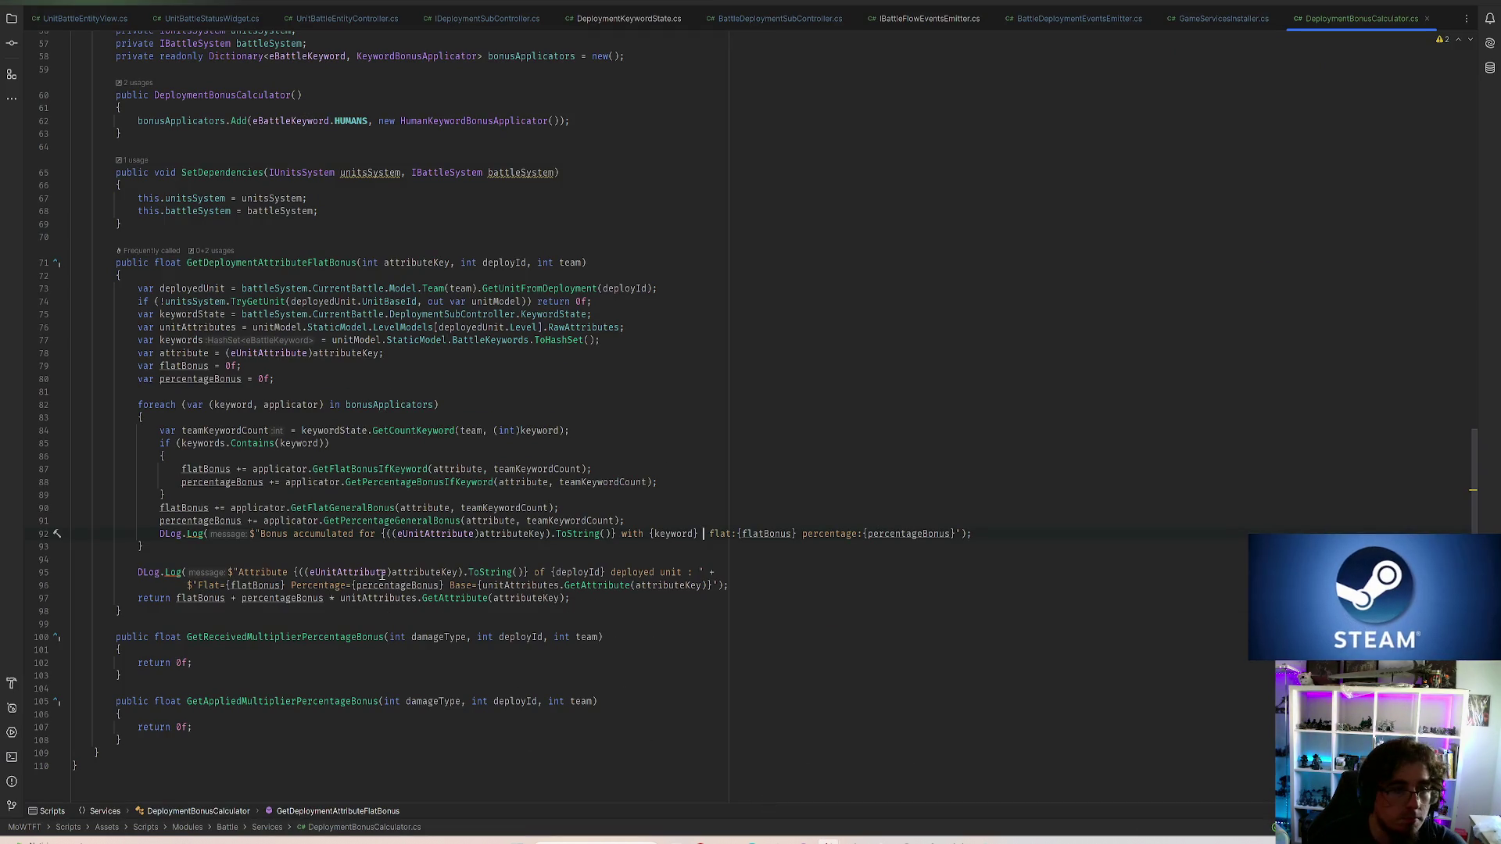
pyautogui.write('//')
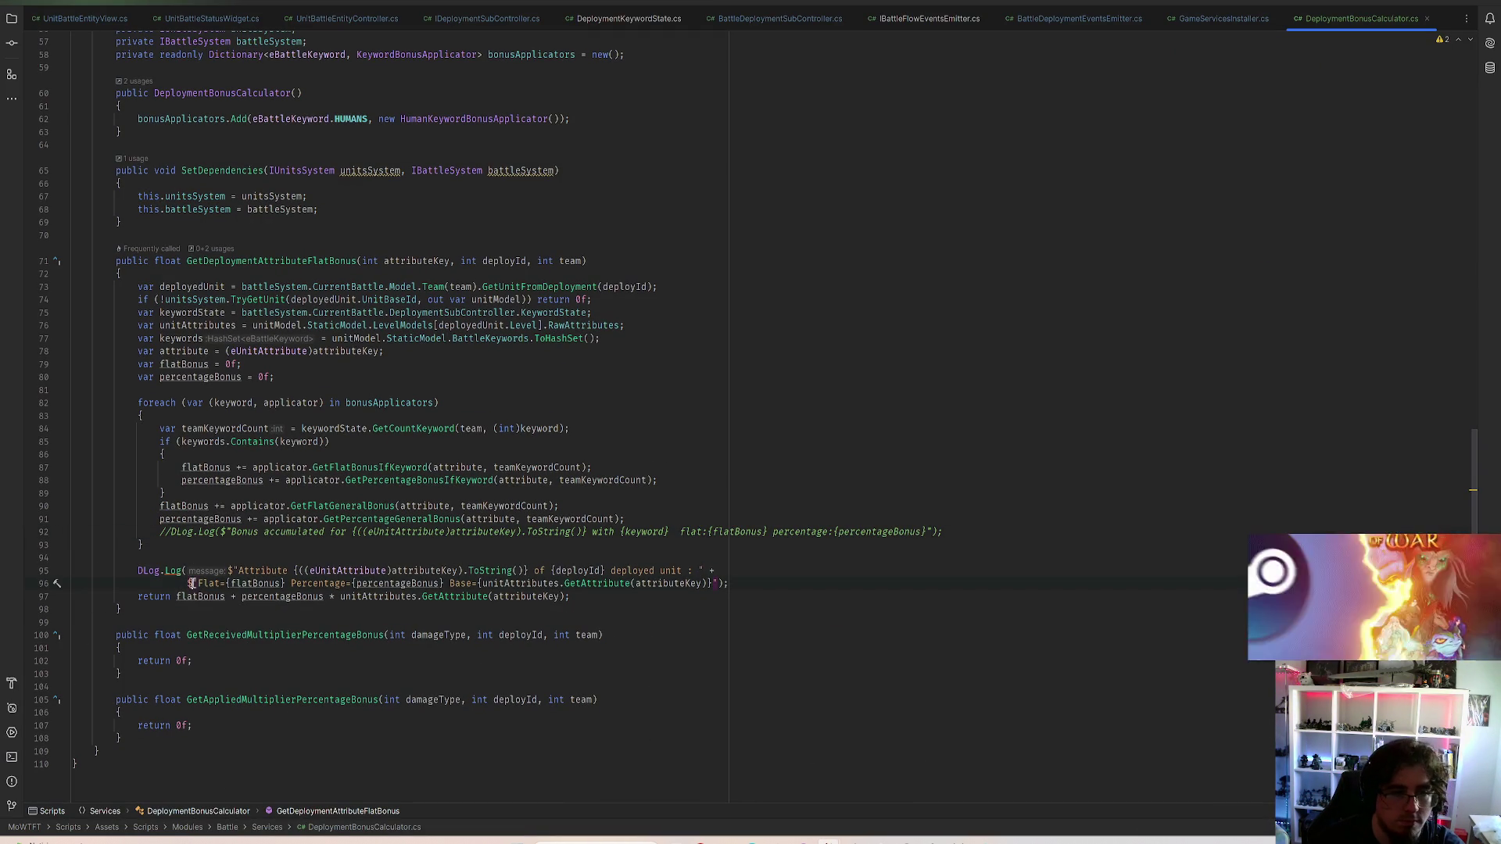
pyautogui.moveTo(188, 583); pyautogui.dragTo(710, 571)
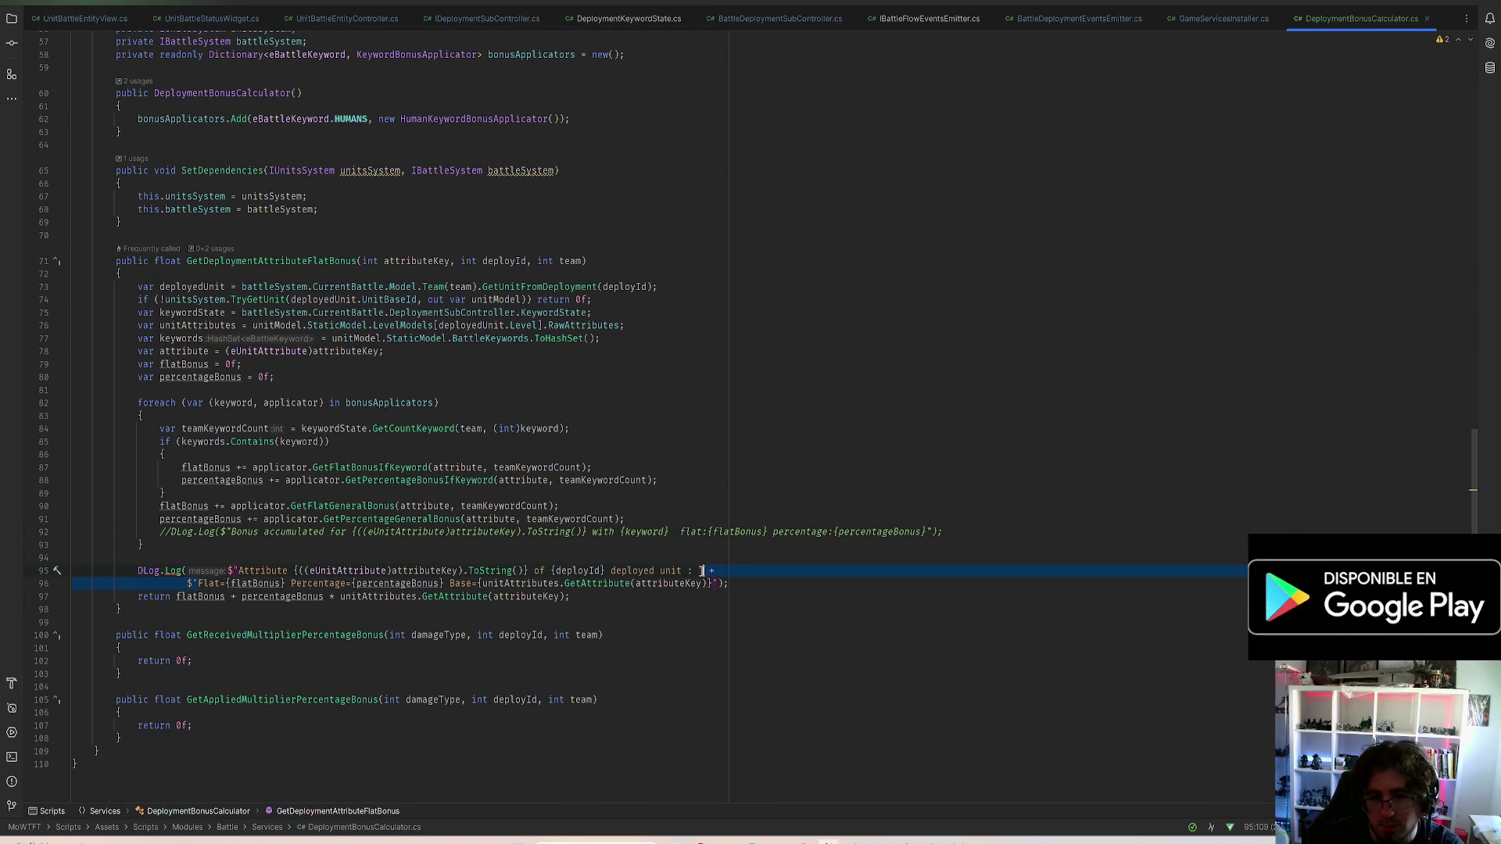
pyautogui.press('BackSpace')
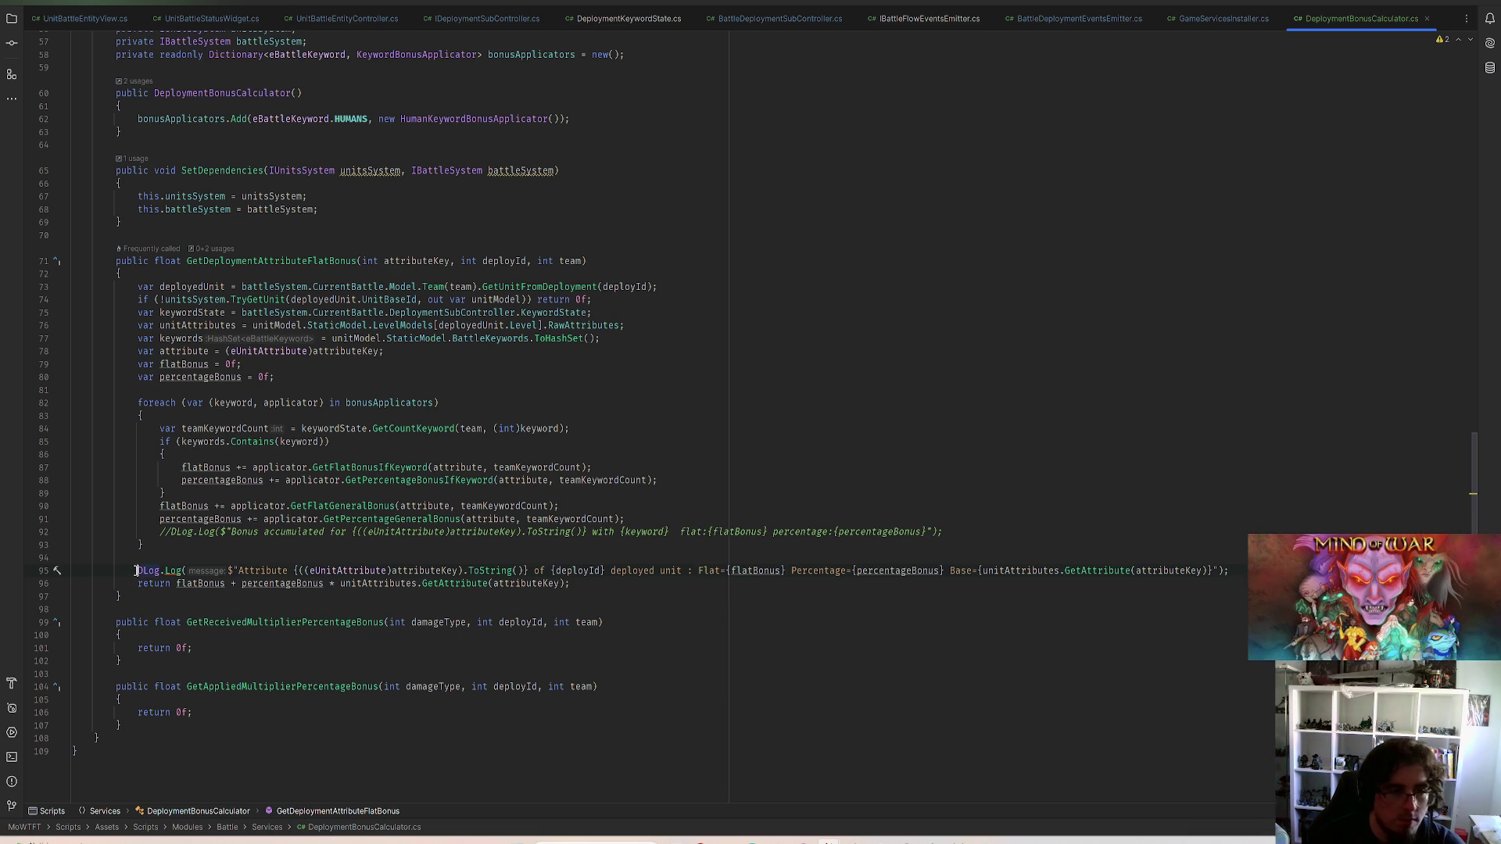
pyautogui.write('//')
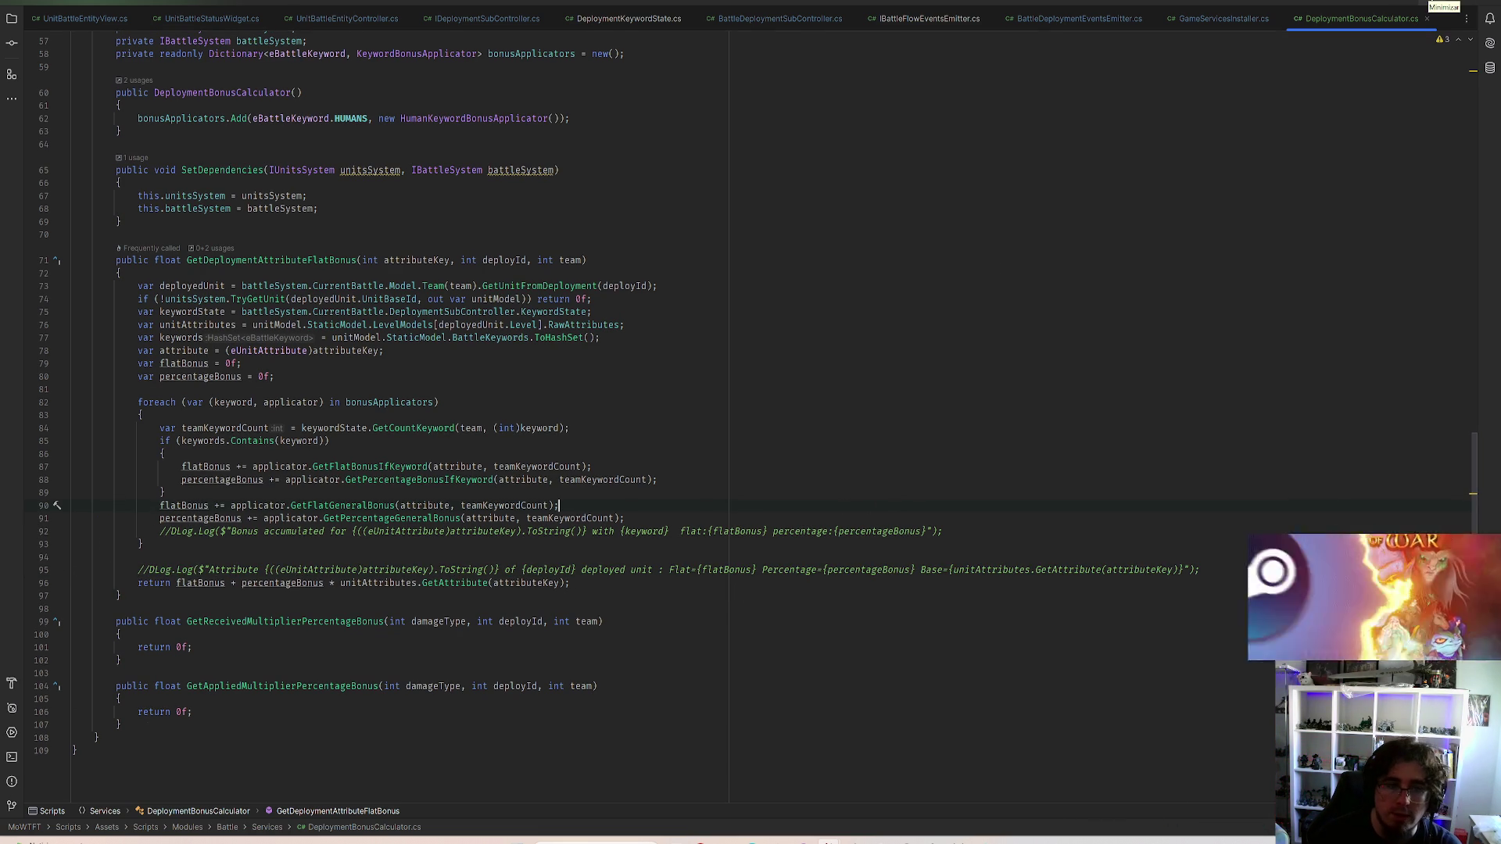
pyautogui.hotkey('alt', 'Tab')
pyautogui.click(768, 17)
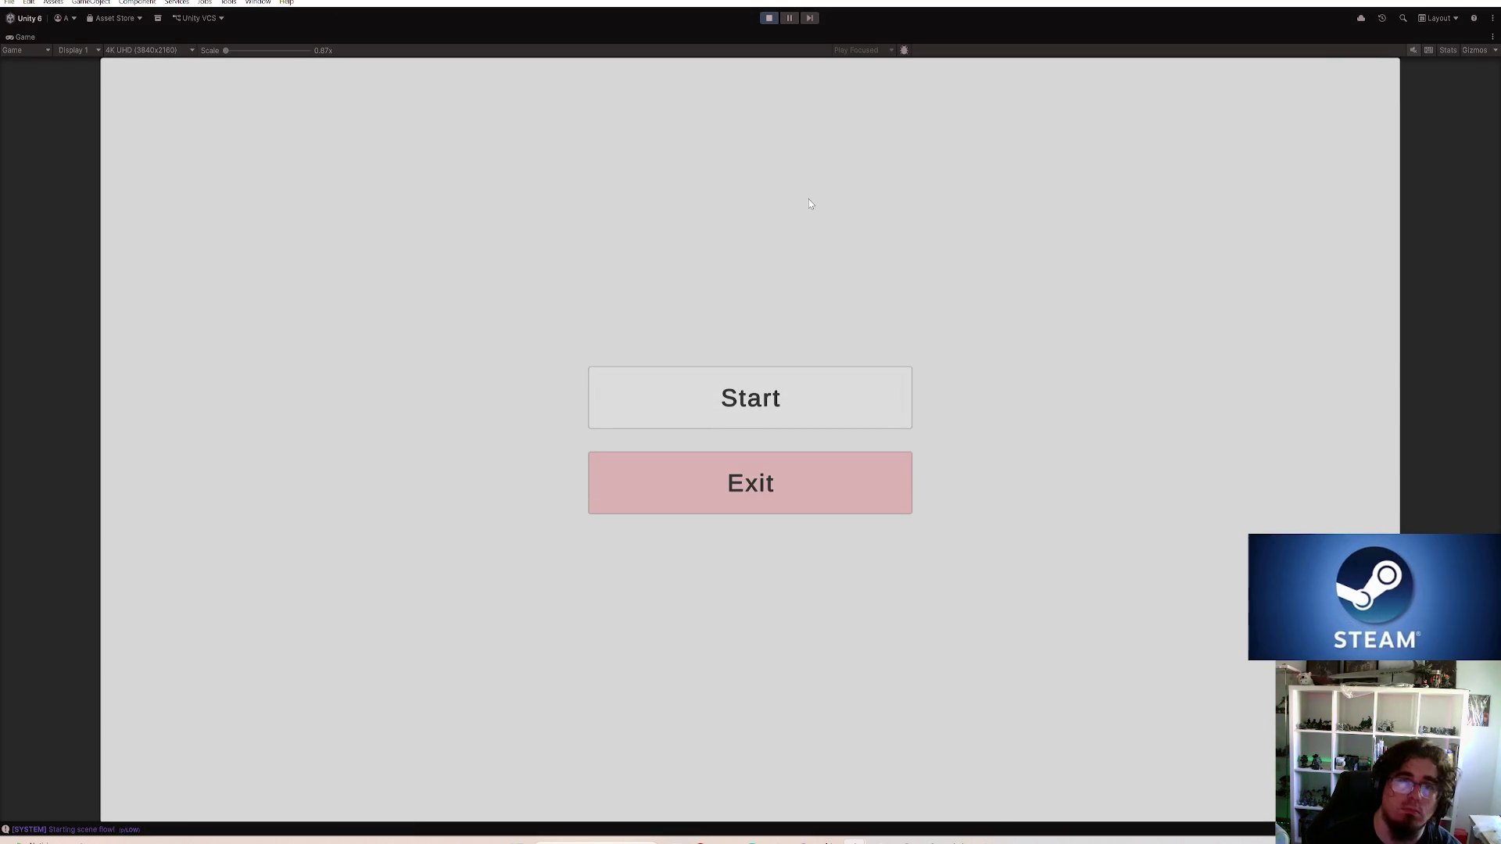
# Start a new match, buy the dwarf and position it on its board hex
pyautogui.click(754, 397)
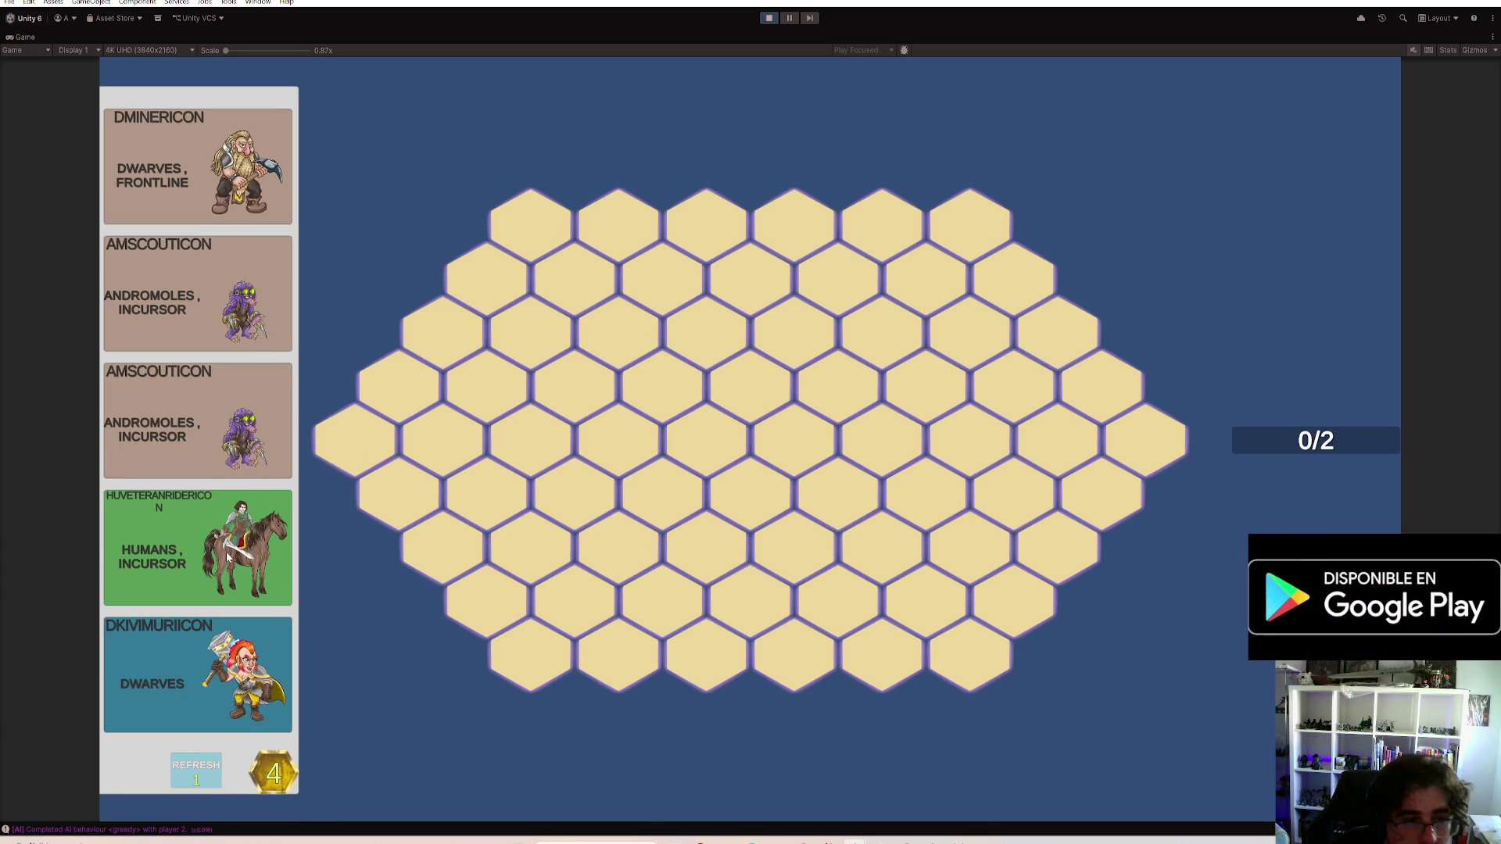
pyautogui.click(234, 674)
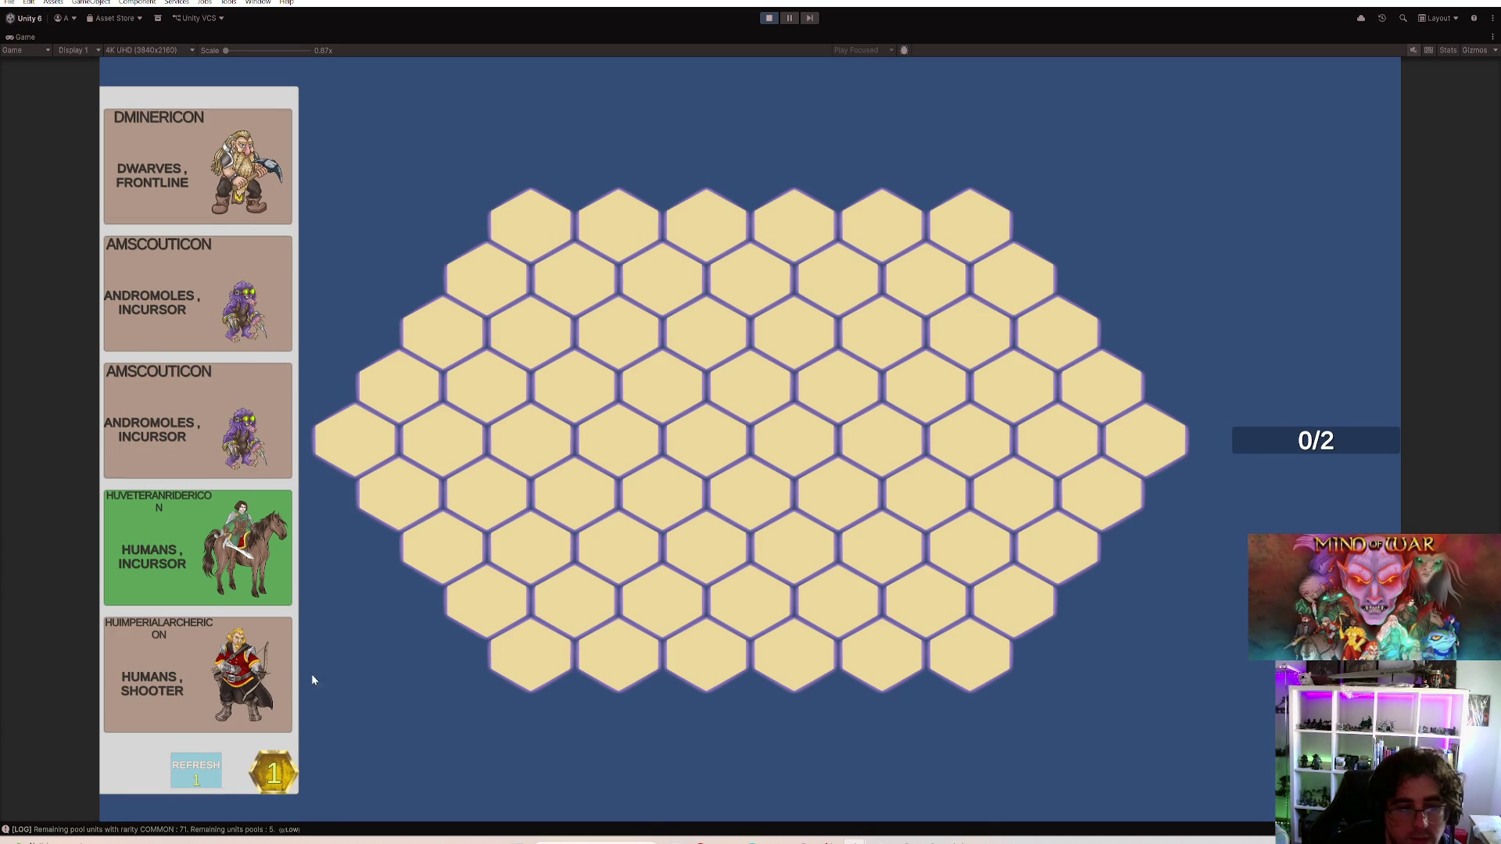
pyautogui.click(563, 358)
pyautogui.click(617, 443)
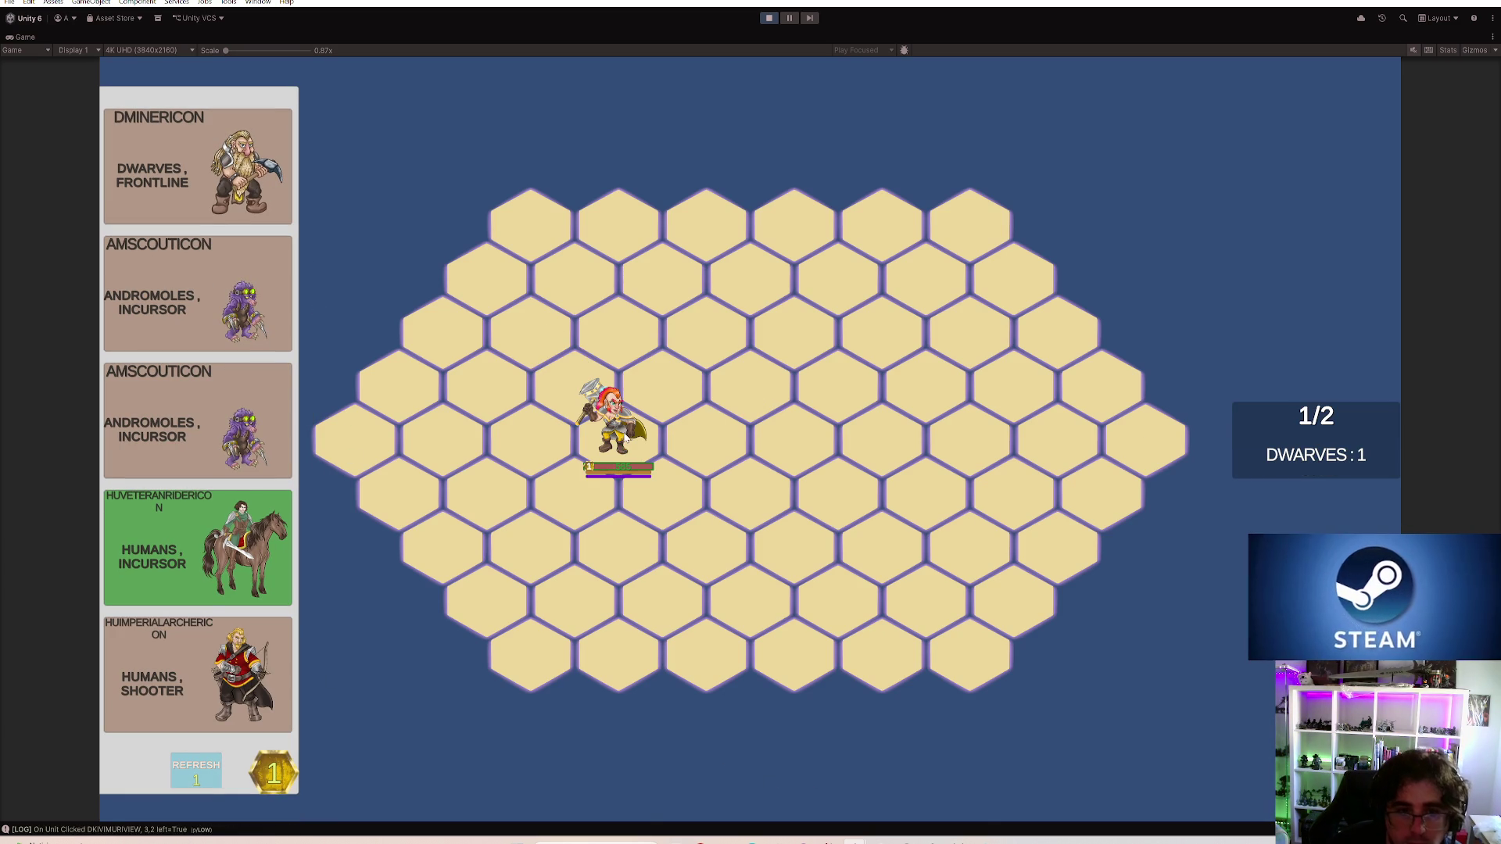
# Buy the Humans Shooter and place it on a board hex, reaching the 2/2 cap
pyautogui.click(270, 656)
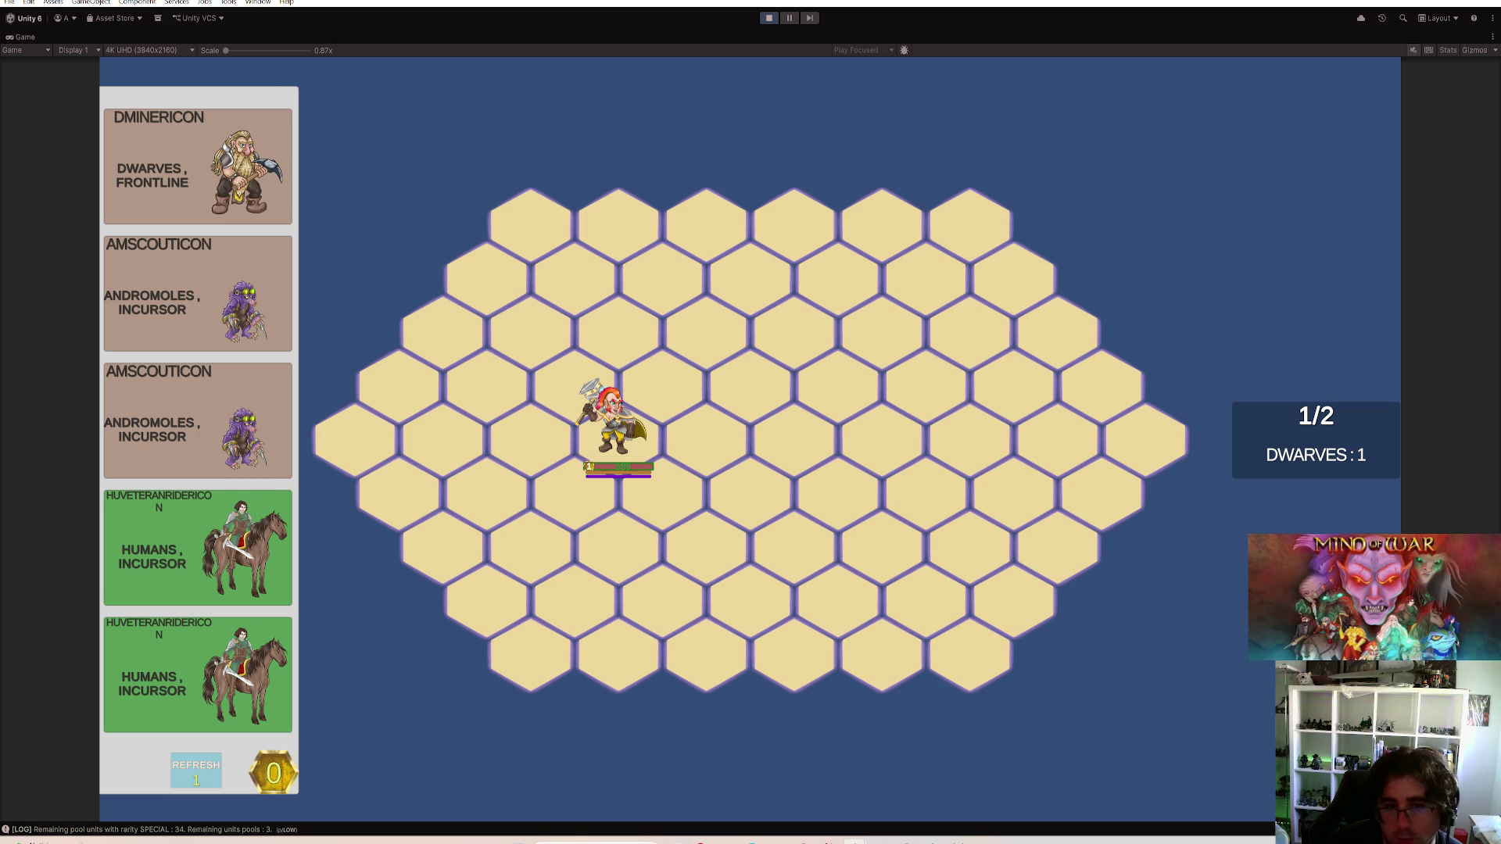
pyautogui.click(574, 487)
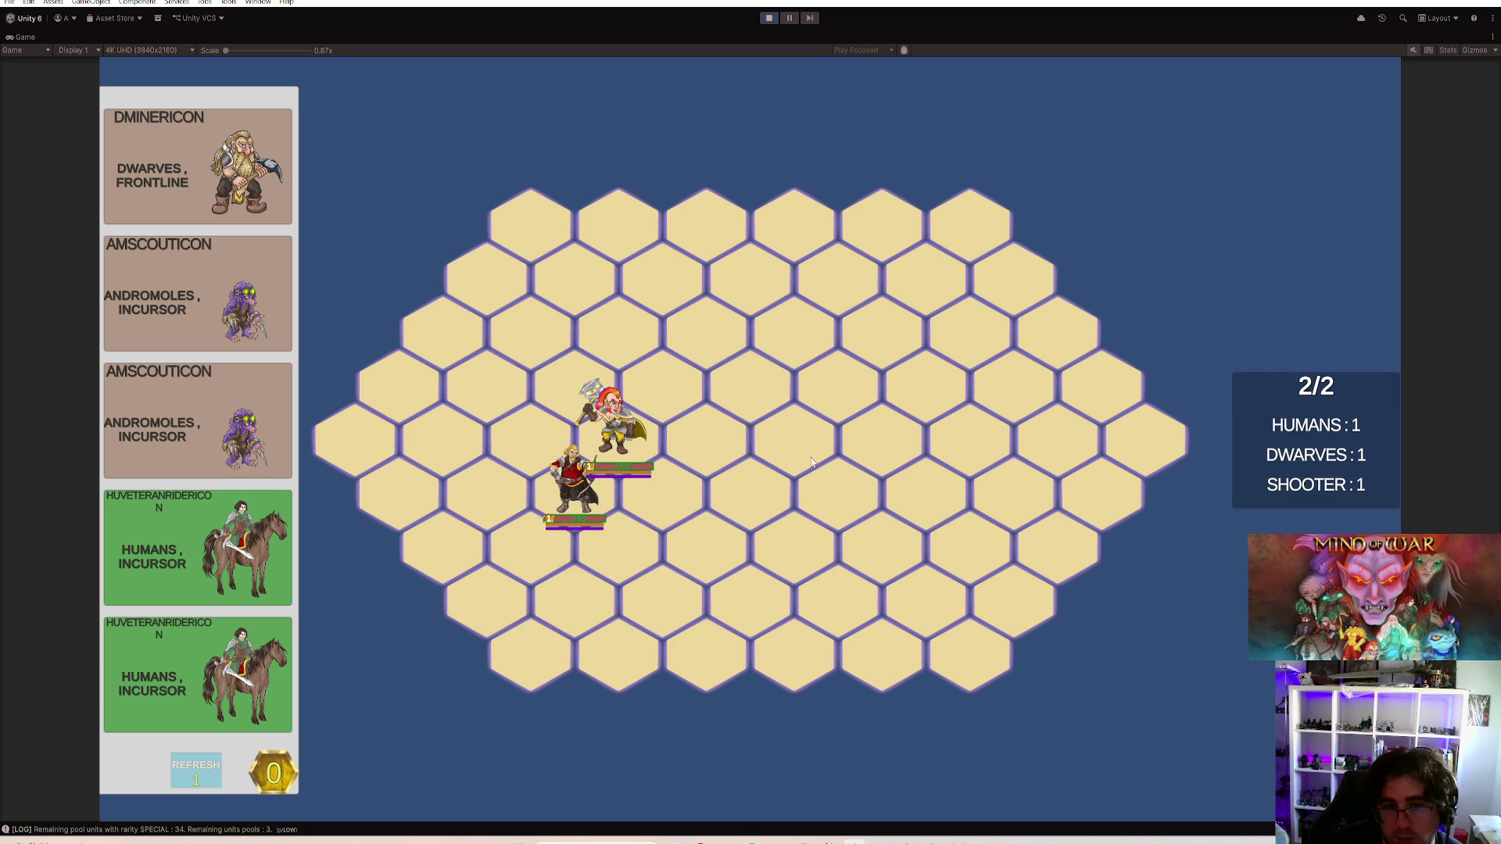
pyautogui.click(585, 471)
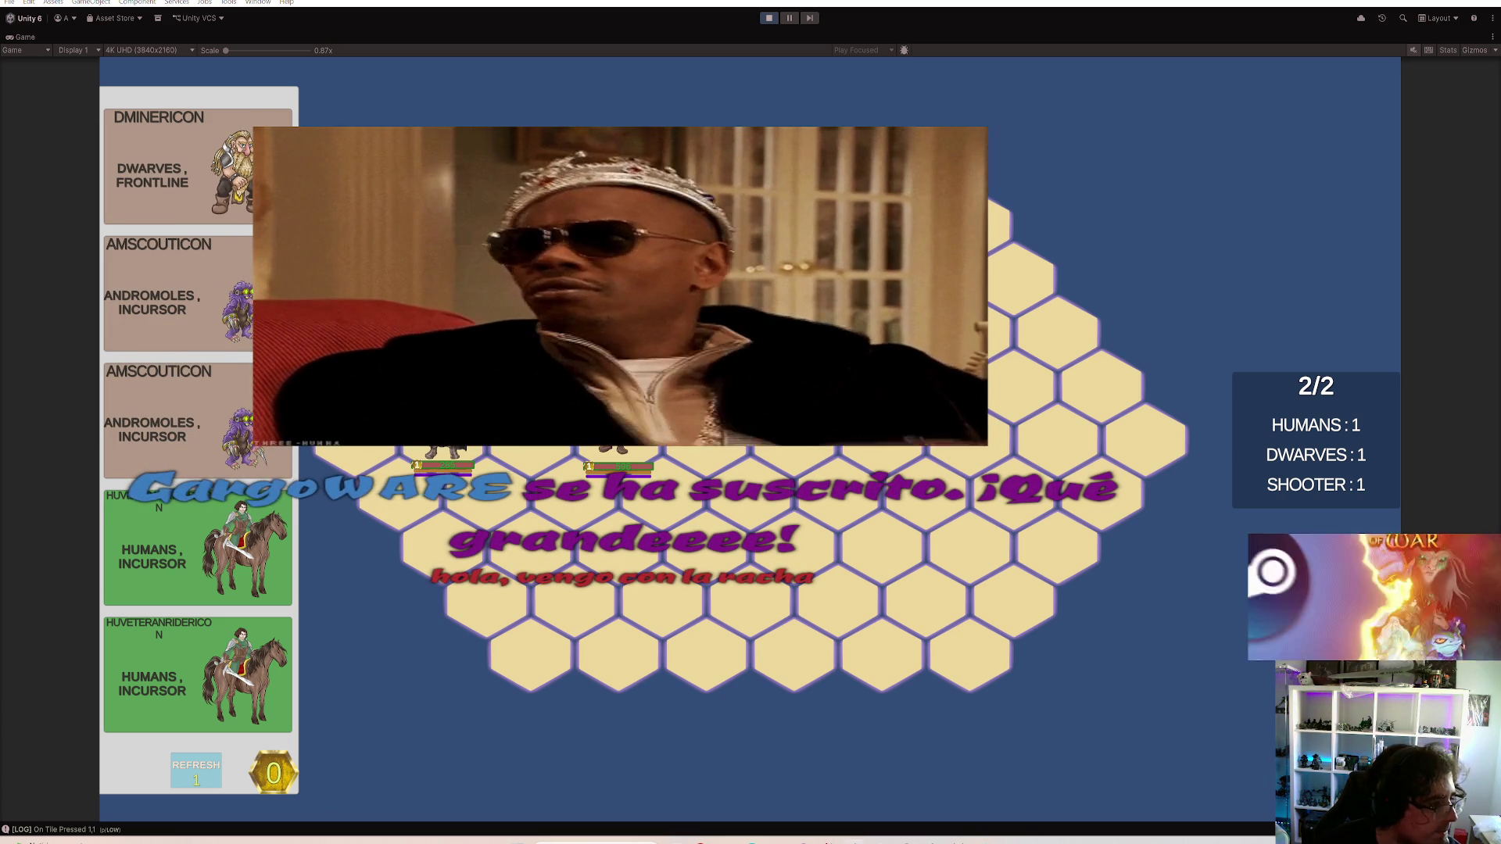
# Enter a value in the tournament spreadsheet, return to the game and click a board tile
pyautogui.hotkey('alt', 'Tab')
pyautogui.write('1')
pyautogui.press('Return')
pyautogui.press('Return')
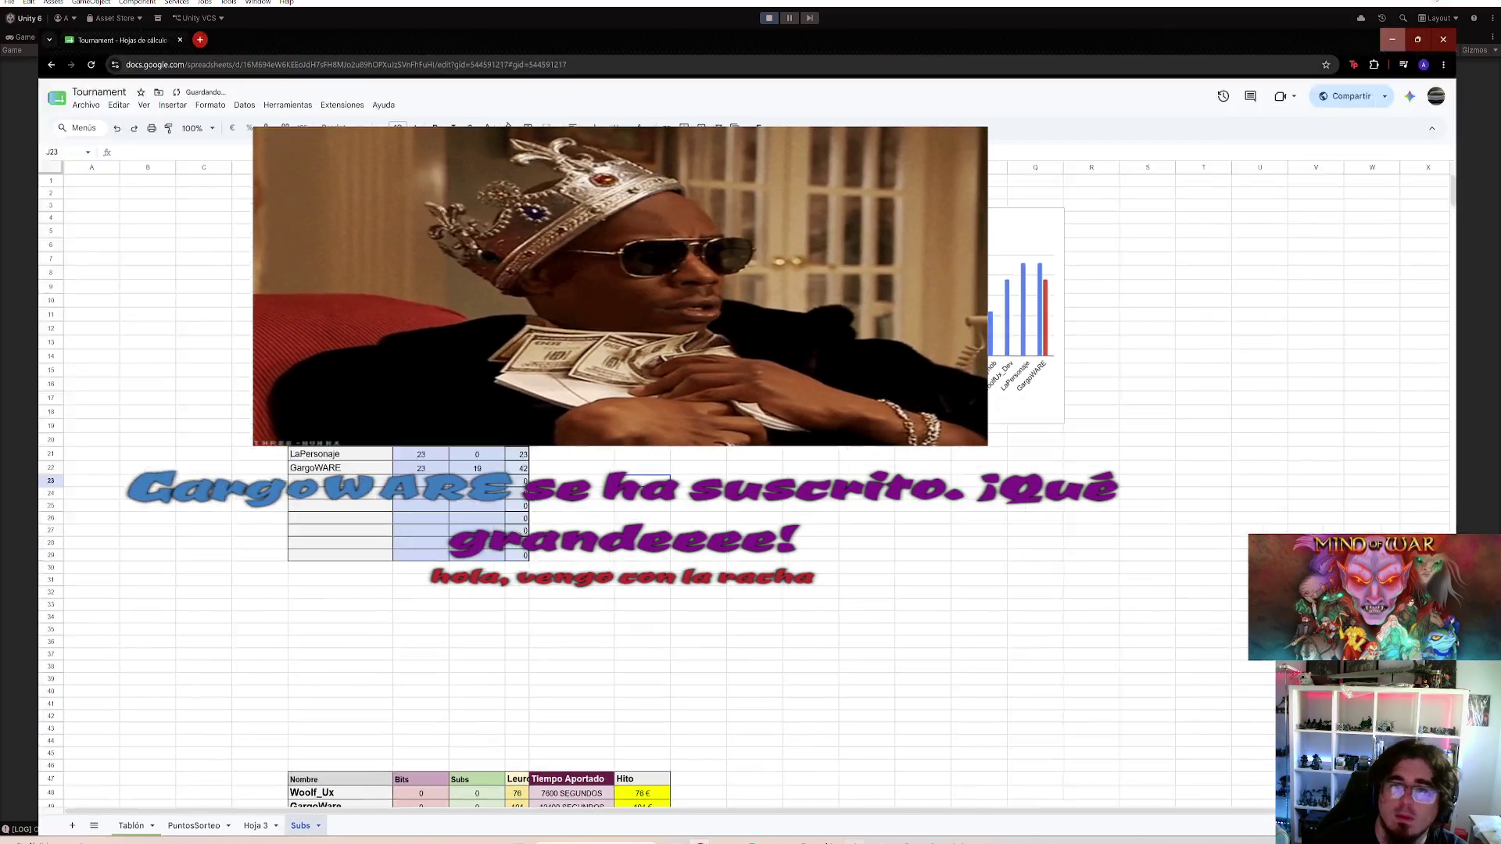
pyautogui.hotkey('alt', 'Tab')
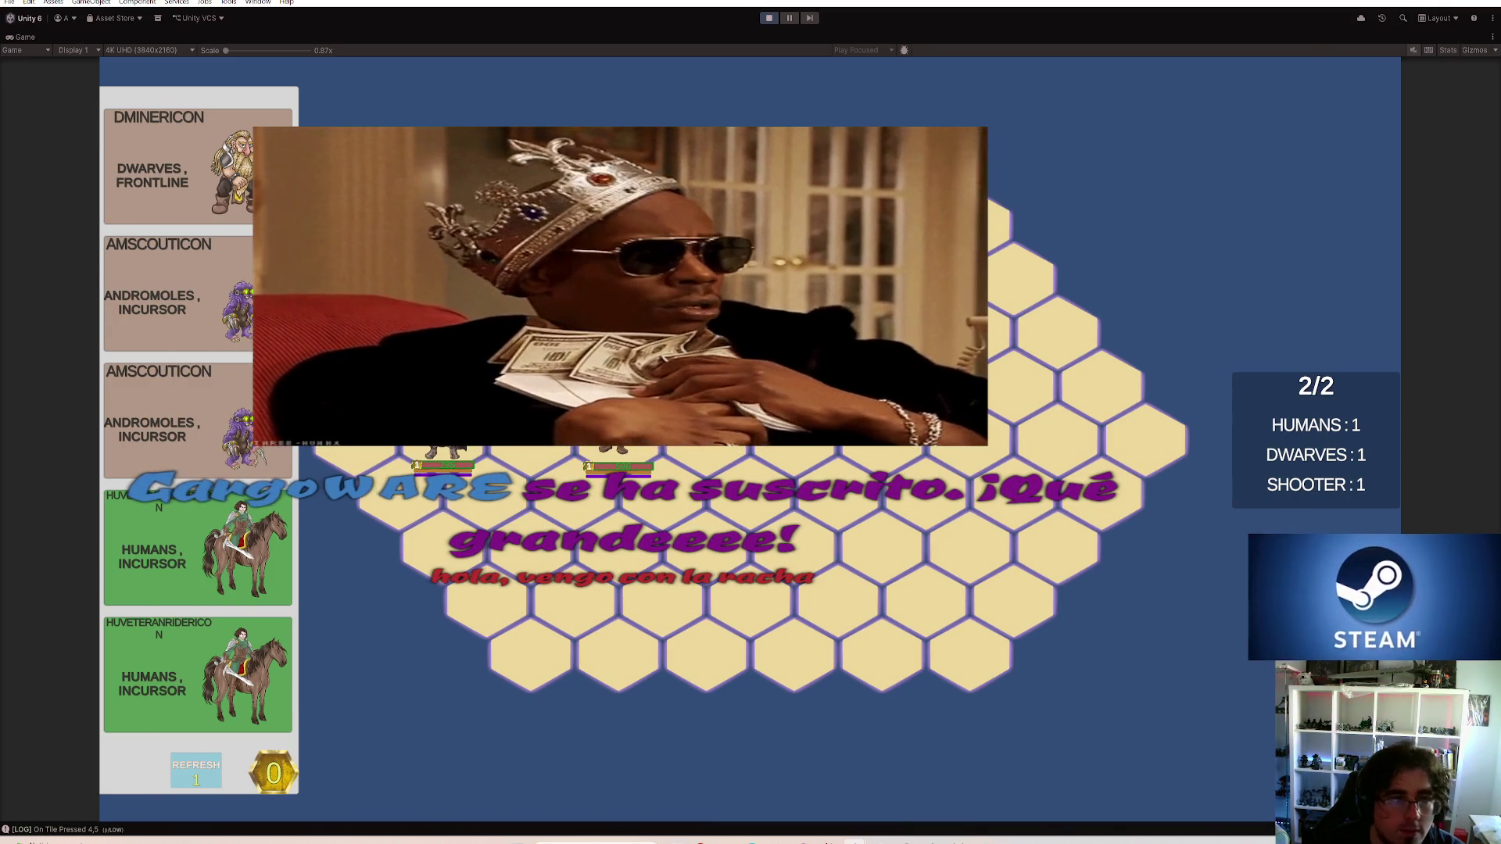
pyautogui.click(892, 633)
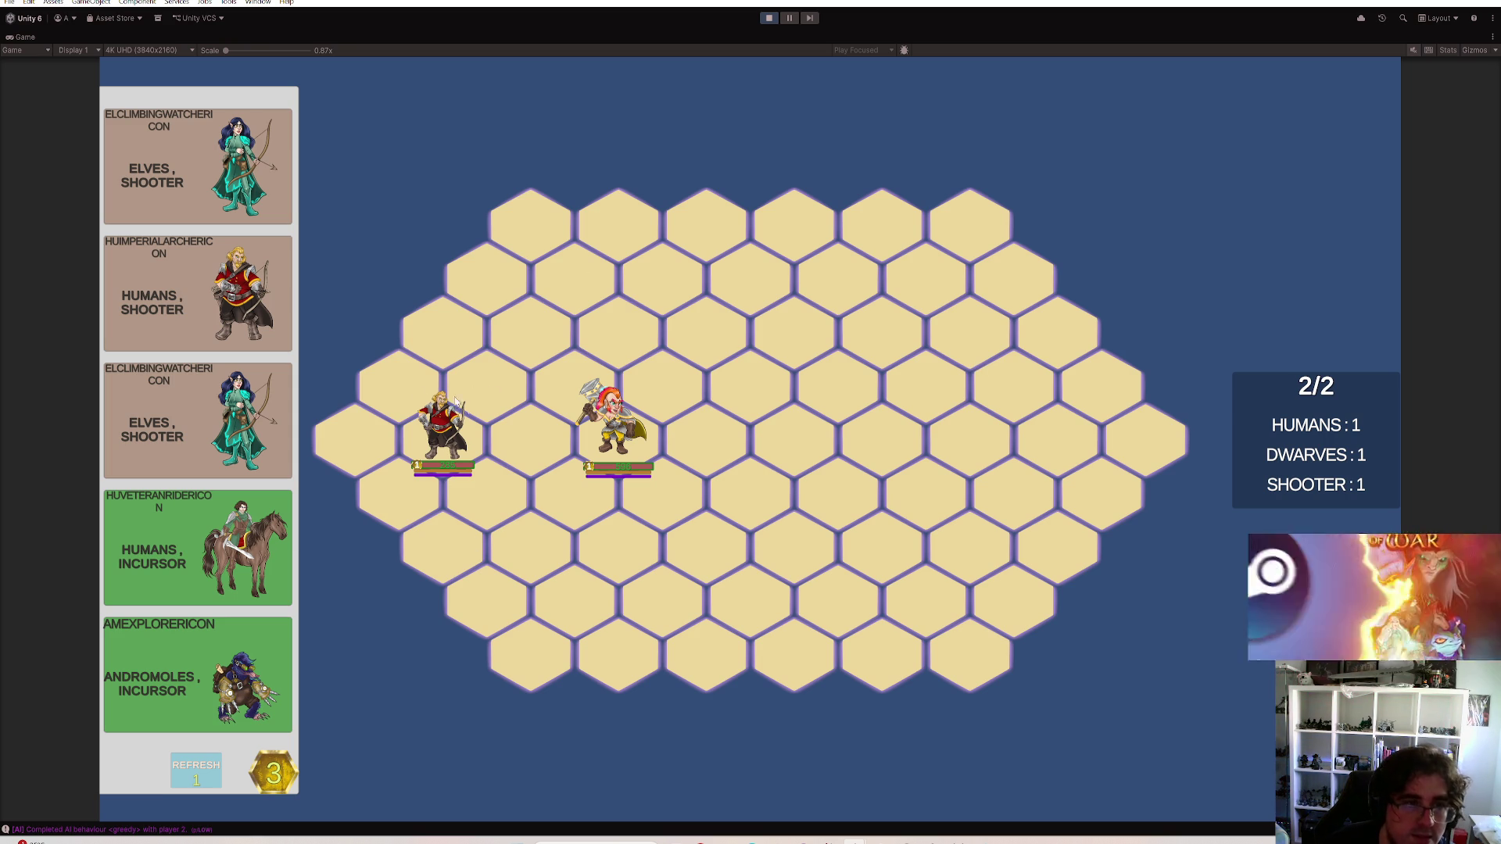
# Drag the HUVETERANRIDER card out of the shop to buy the mounted Humans Incursor
pyautogui.moveTo(247, 563); pyautogui.dragTo(1119, 640)
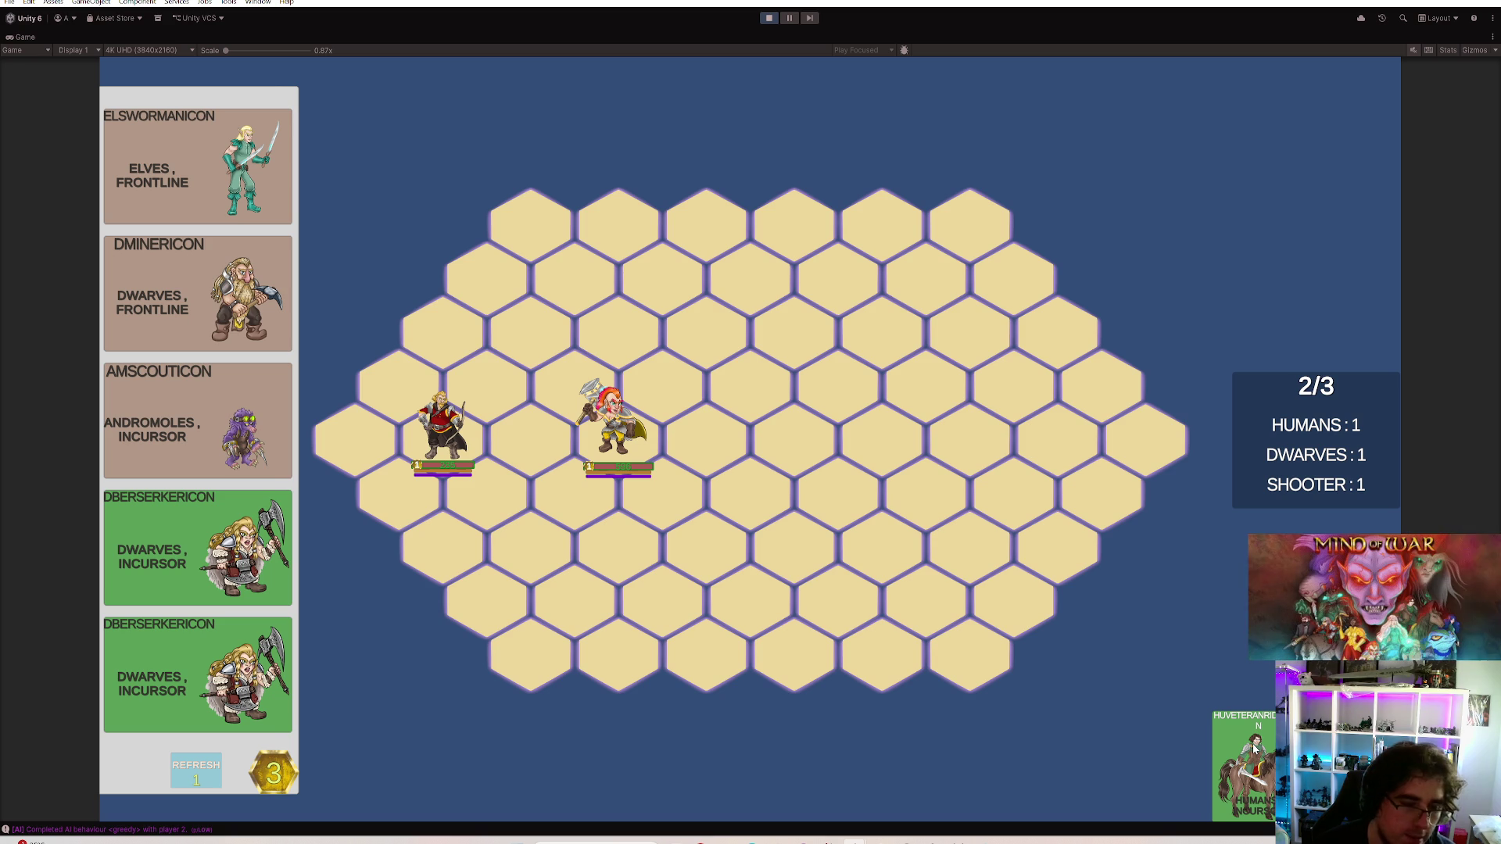
# Place the rider, re-seat the archer on the adjacent hex, and start combat with Space
pyautogui.click(397, 483)
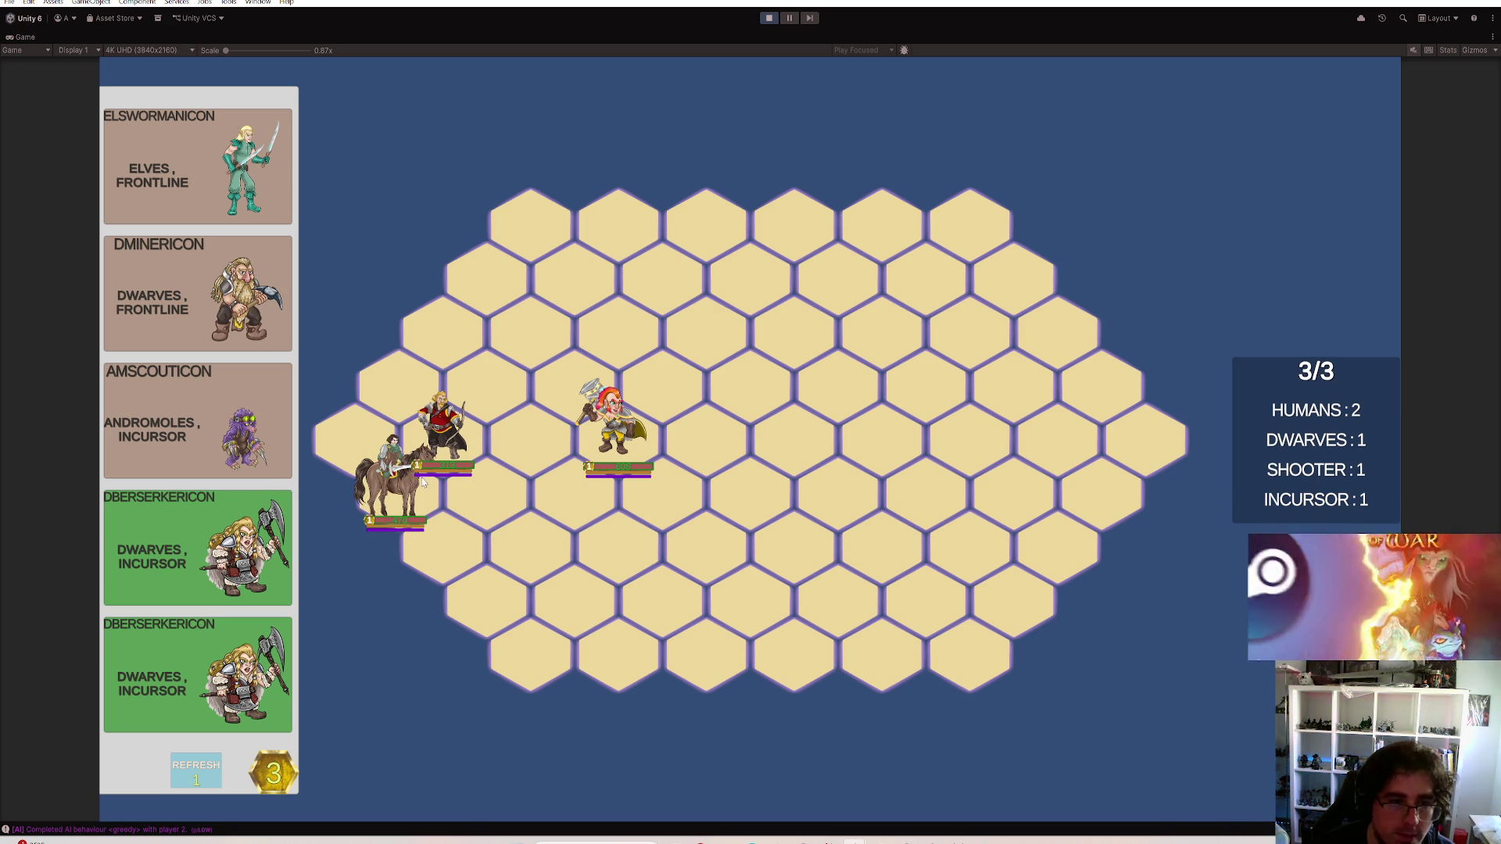
pyautogui.click(529, 358)
pyautogui.rightClick(443, 434)
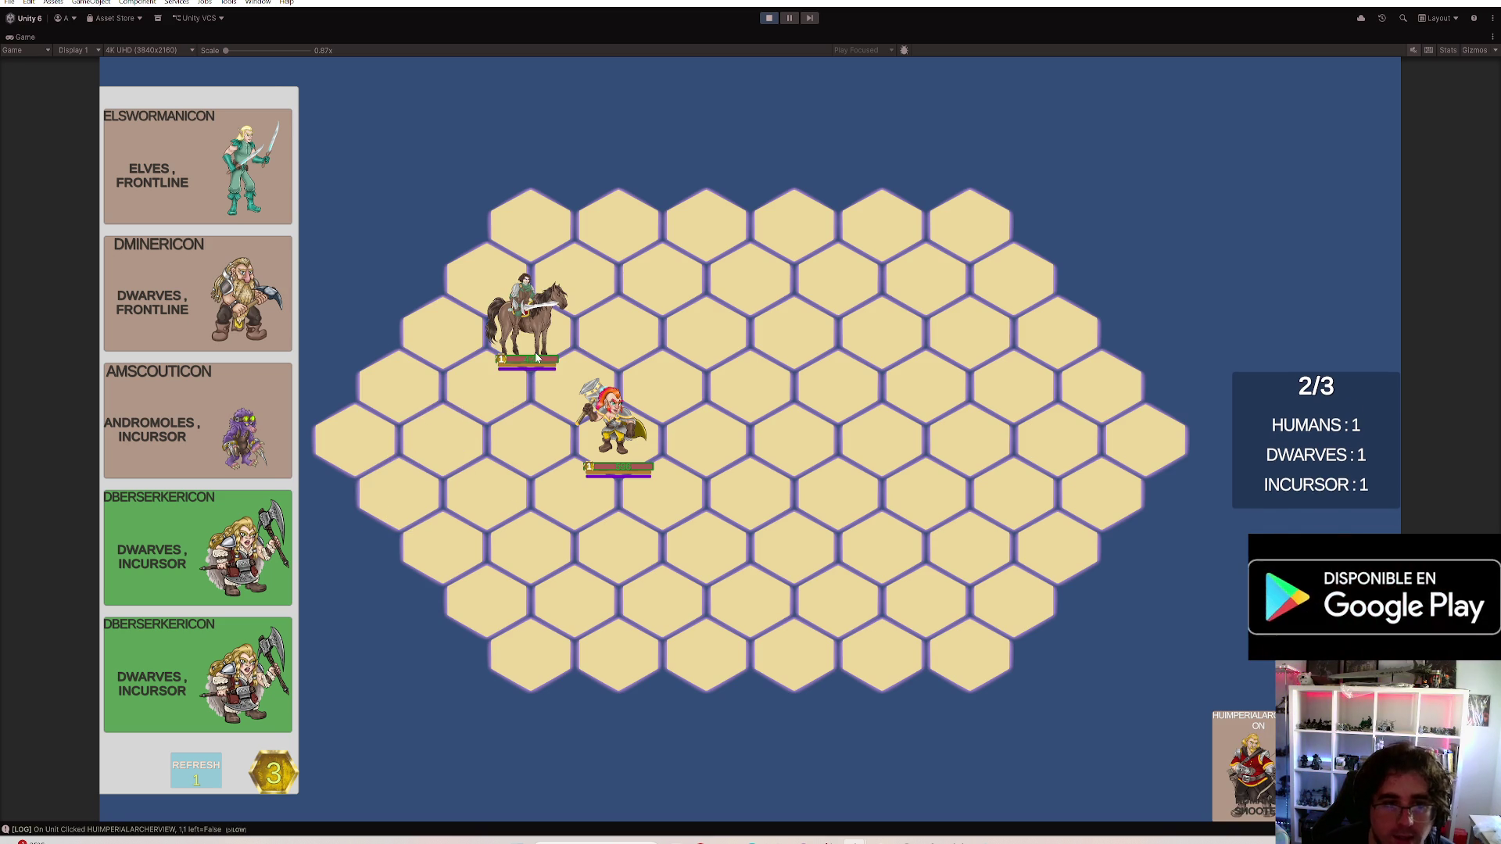
pyautogui.click(397, 486)
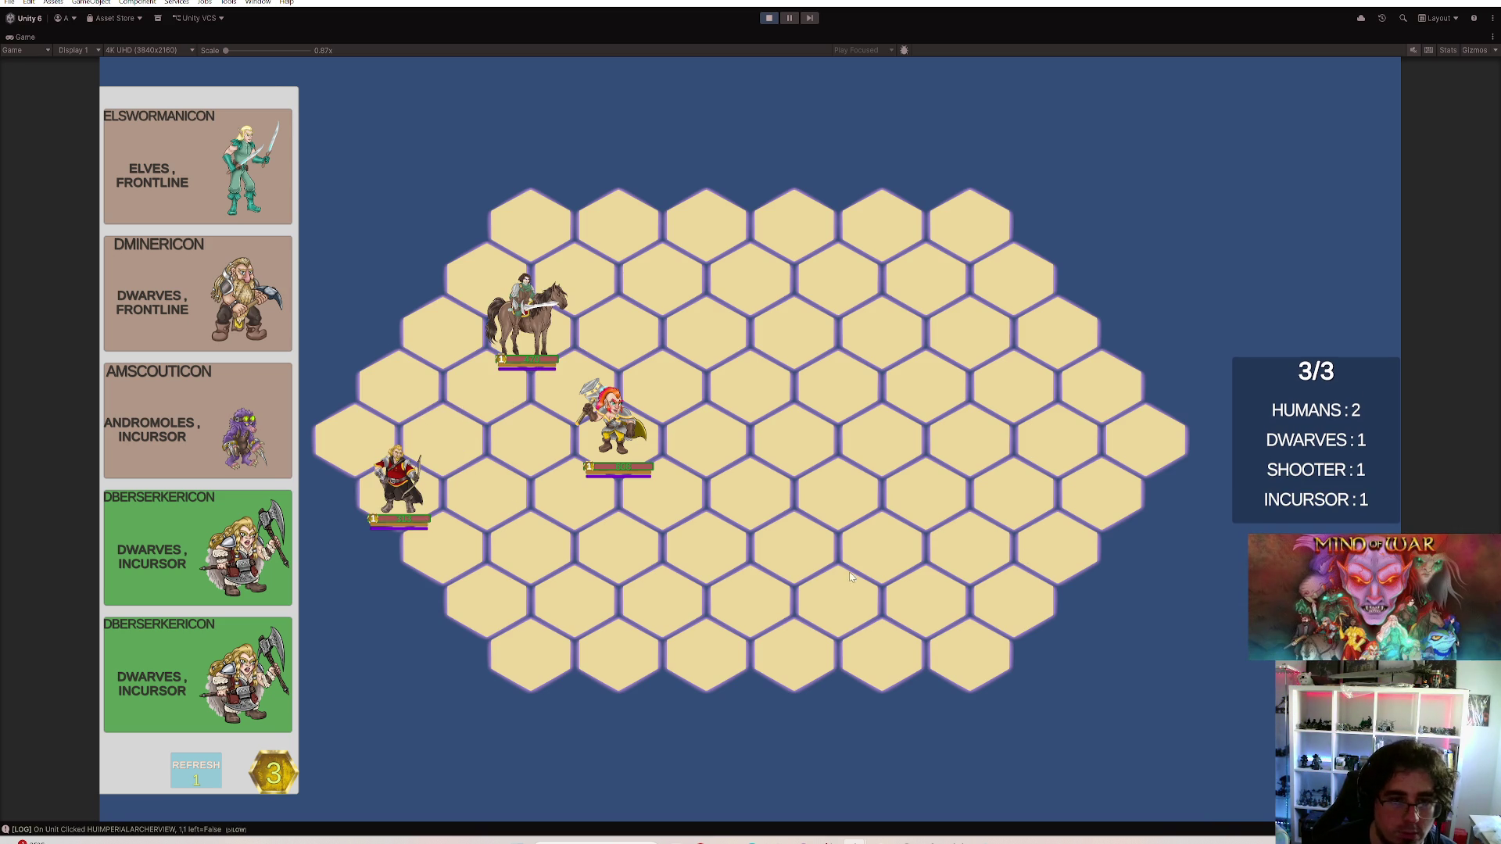
pyautogui.click(443, 434)
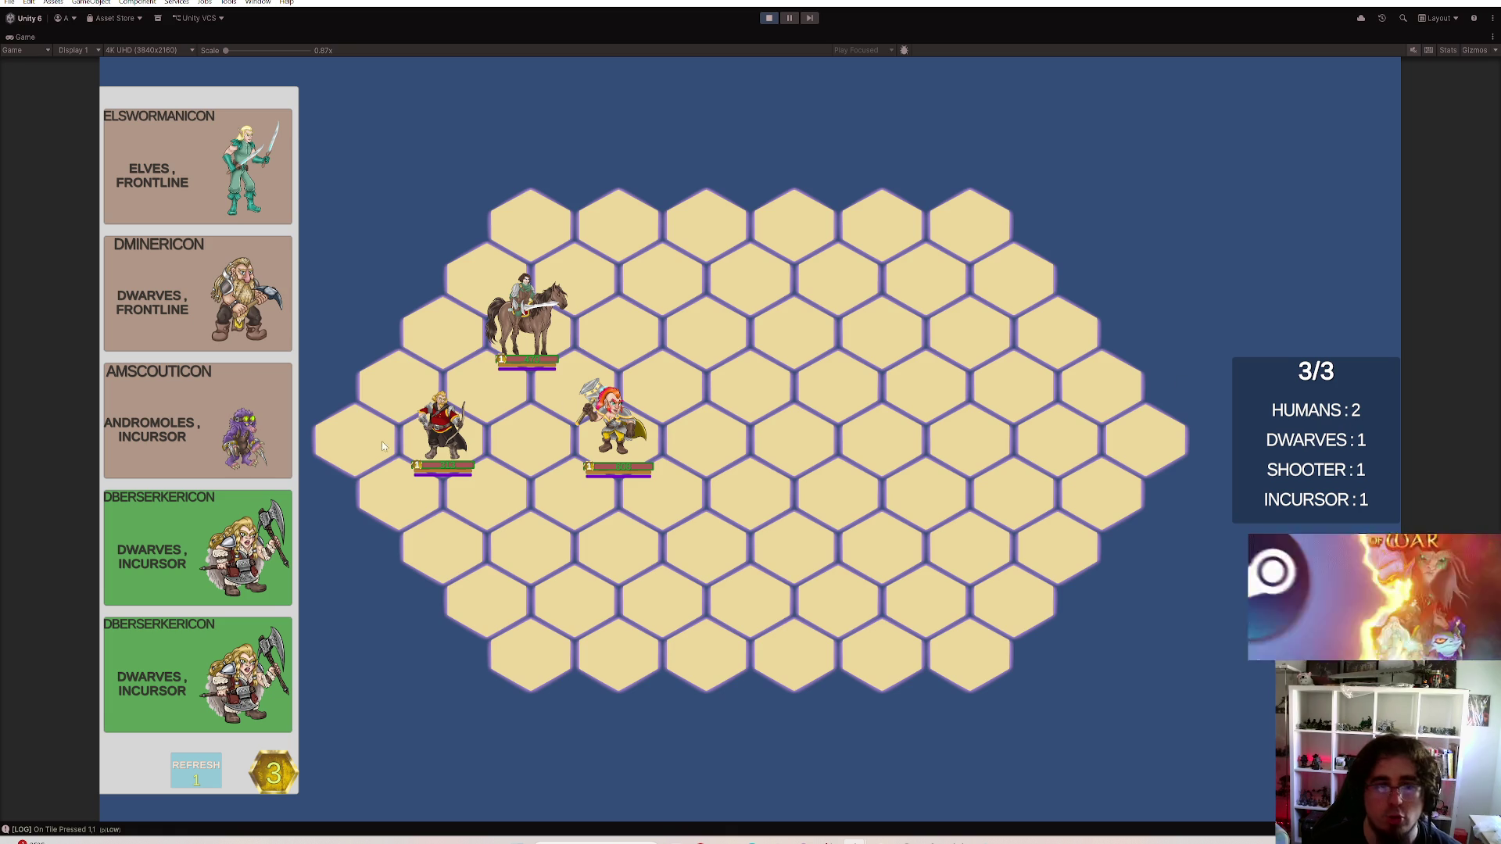
pyautogui.press('space')
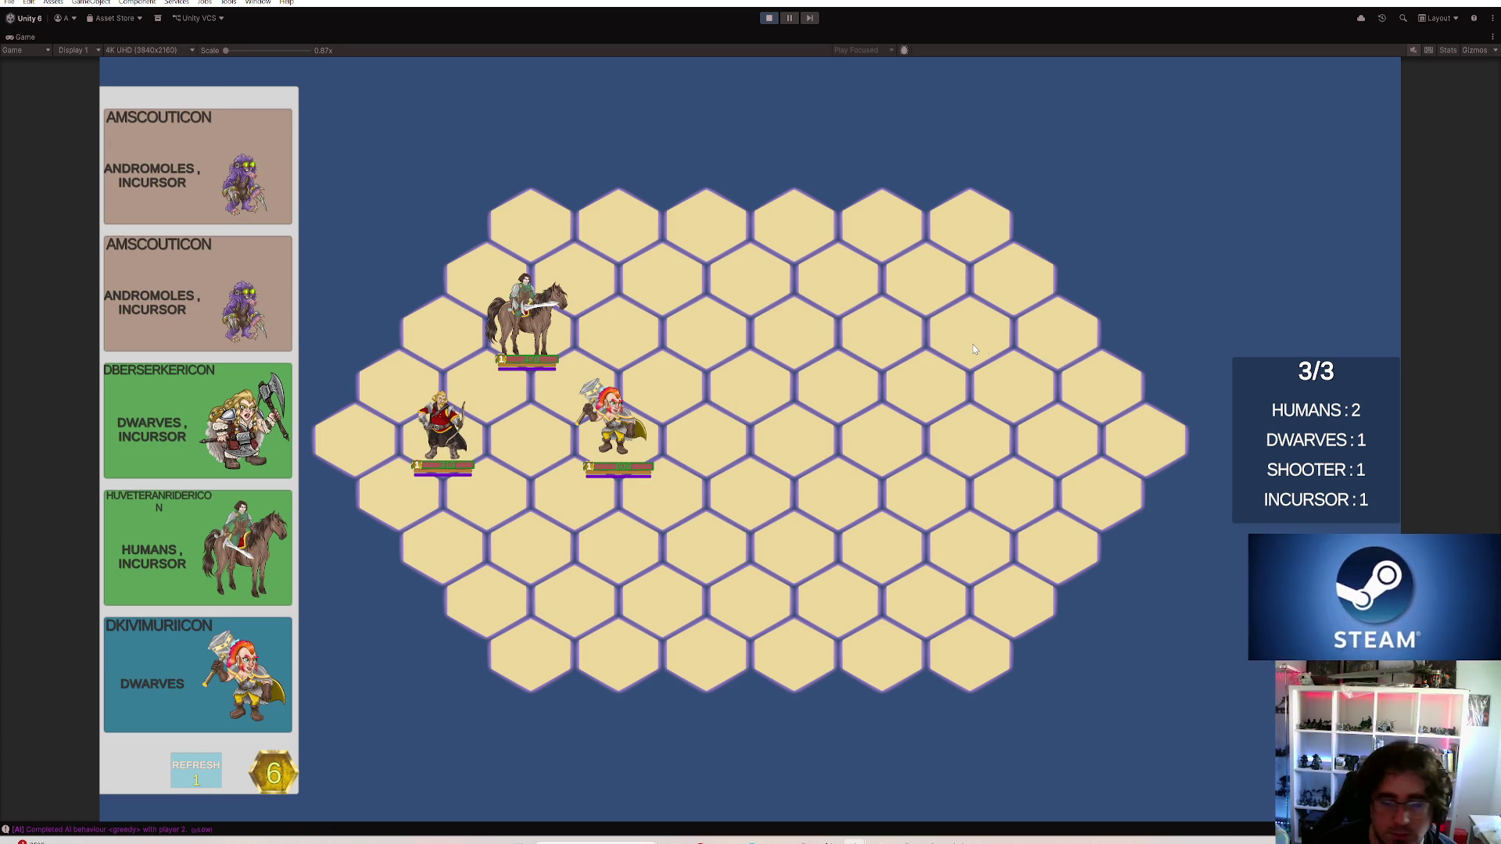
# Buy three units from the shop and deploy the human archer onto the board
pyautogui.click(241, 681)
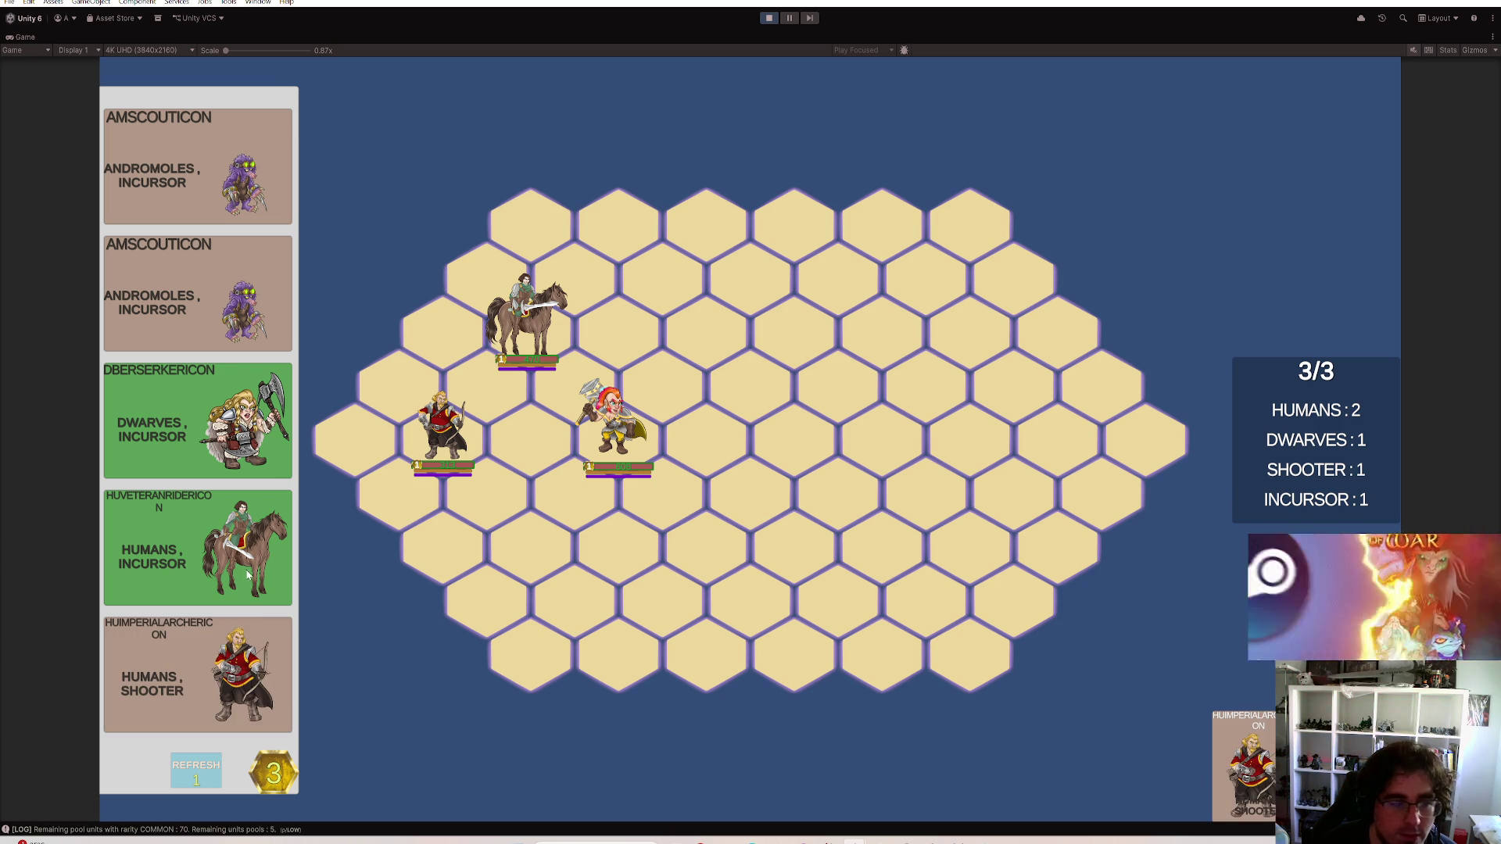
pyautogui.click(197, 674)
pyautogui.click(197, 547)
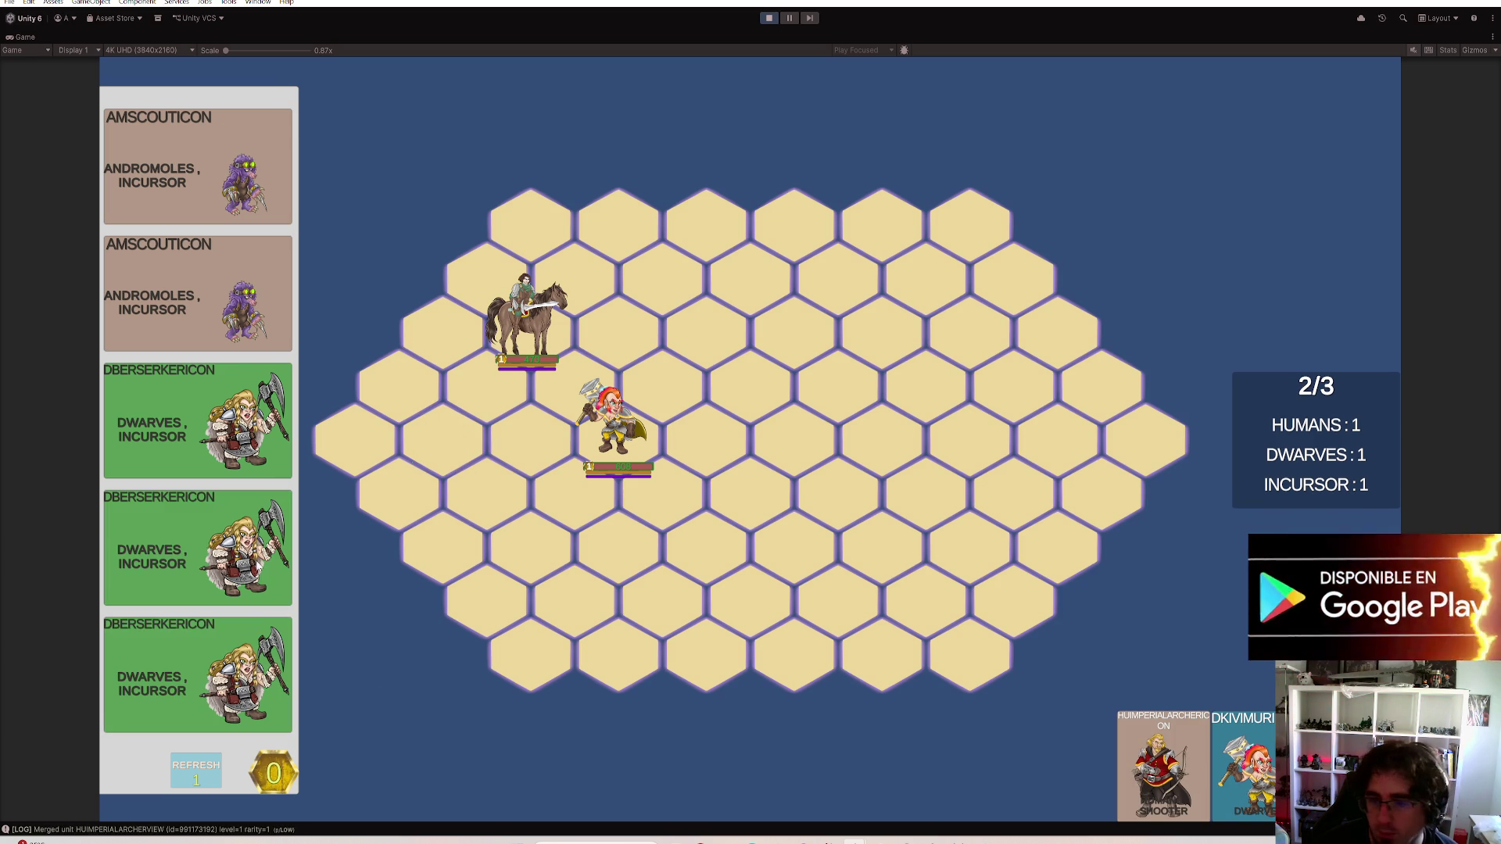
pyautogui.click(1155, 783)
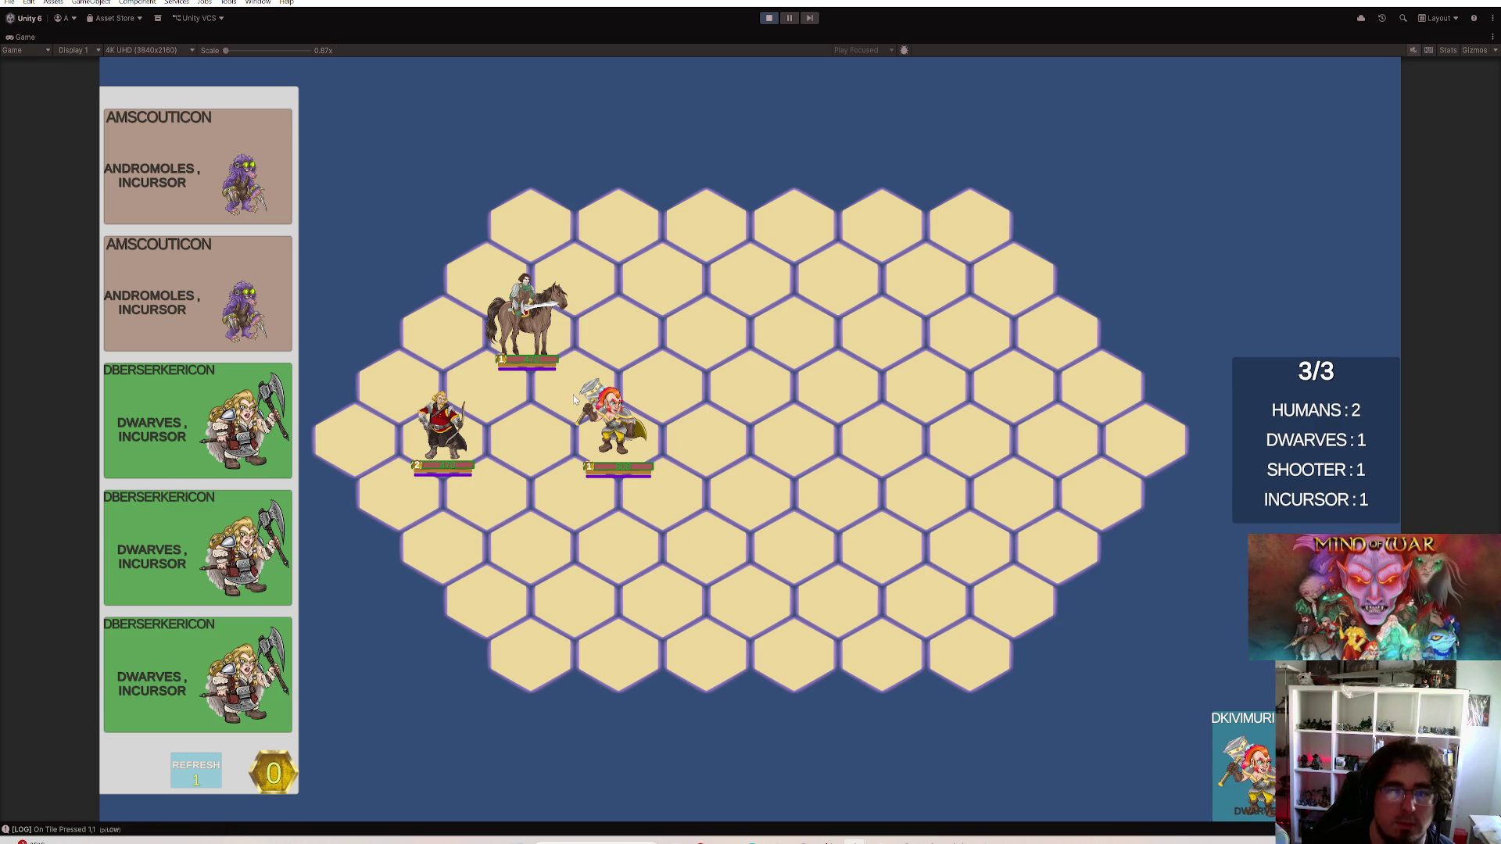
# Reposition the mounted knight until it sits on the hex above the archer
pyautogui.click(561, 524)
pyautogui.rightClick(571, 480)
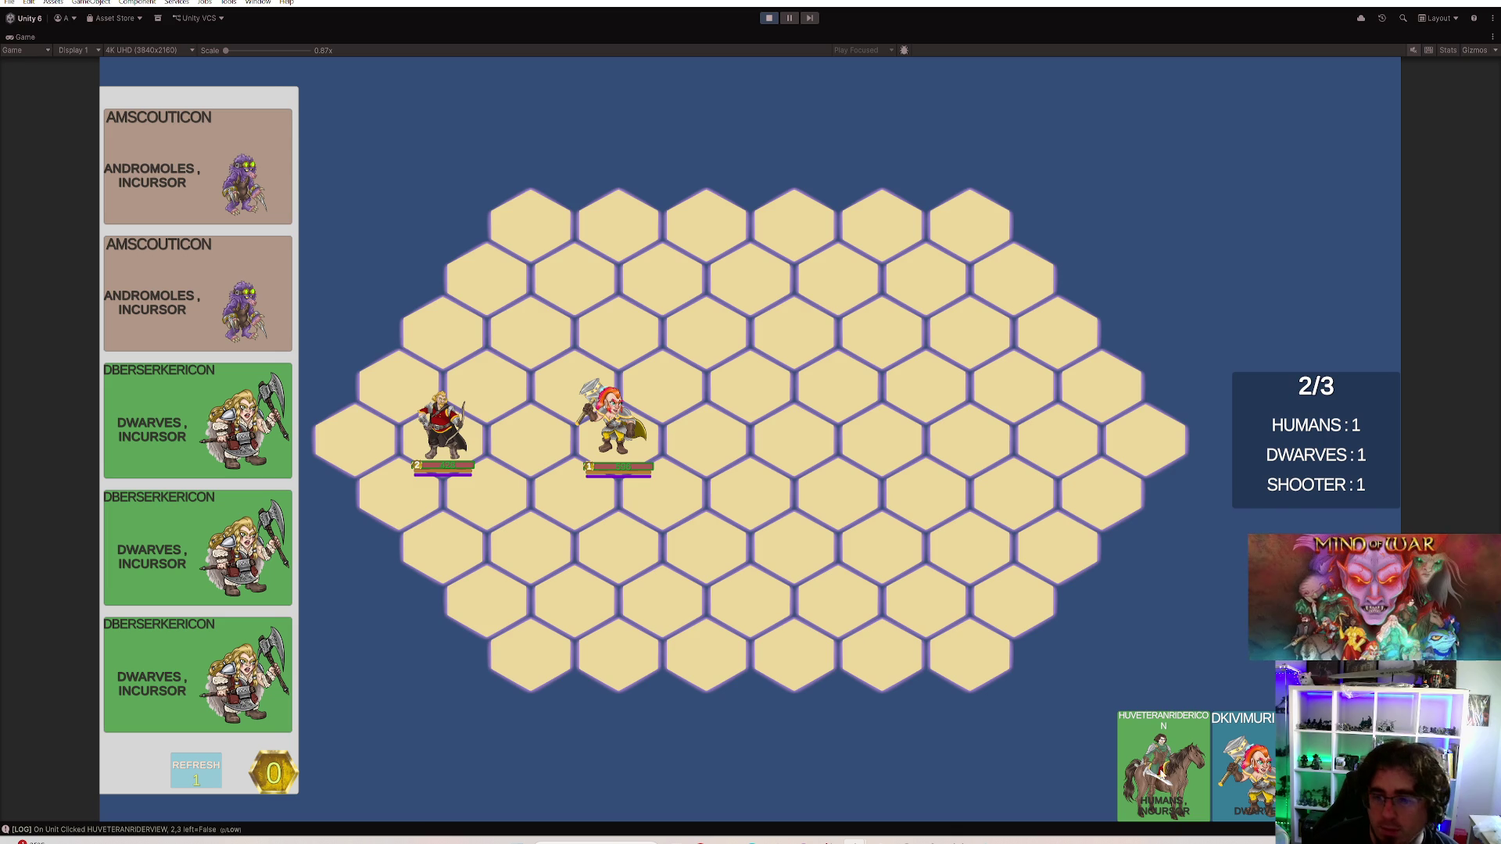
pyautogui.click(399, 387)
pyautogui.click(483, 381)
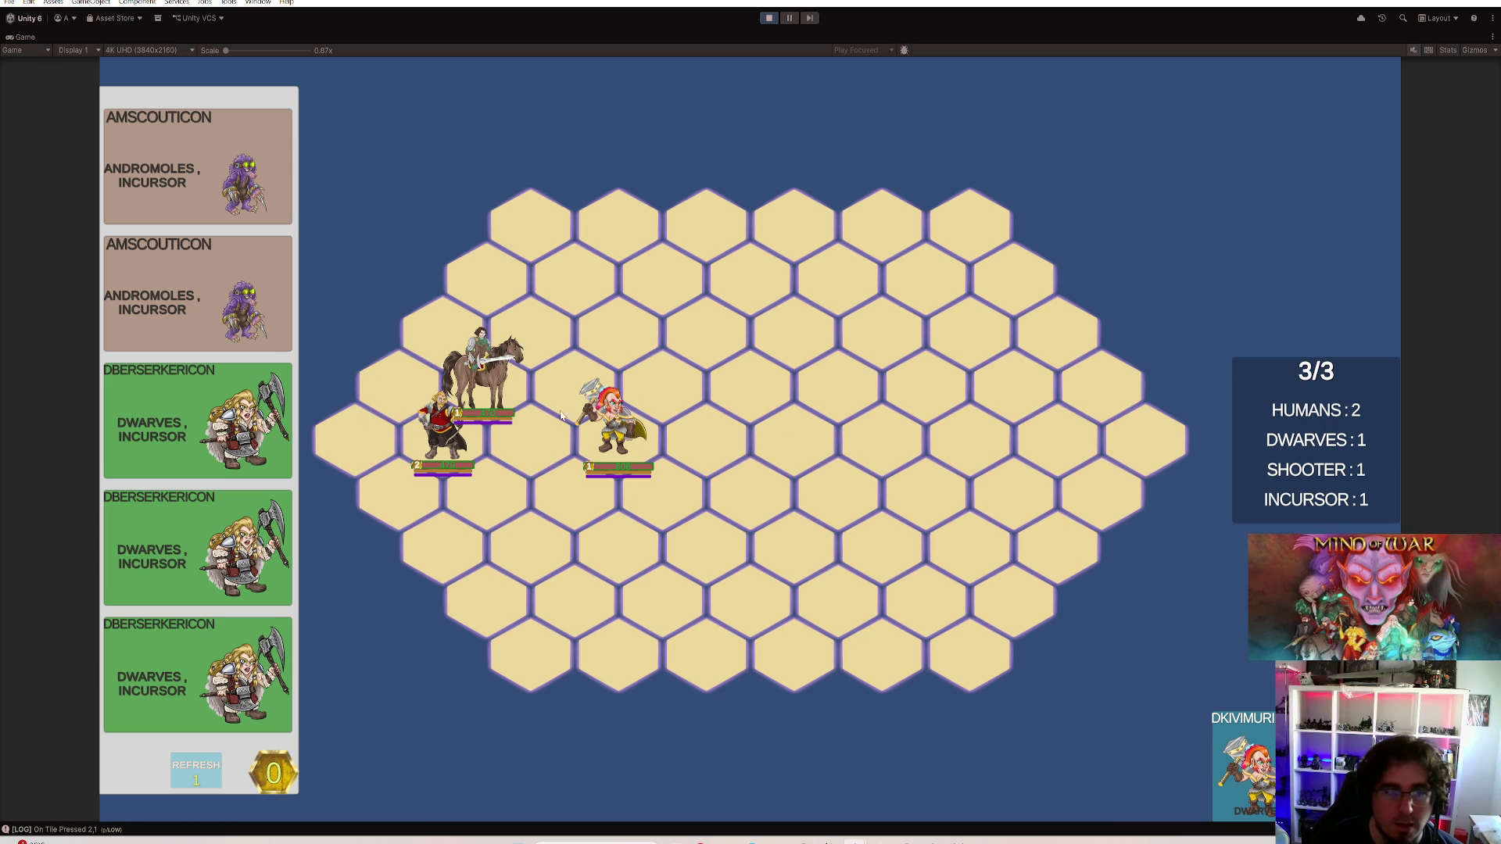
pyautogui.click(483, 376)
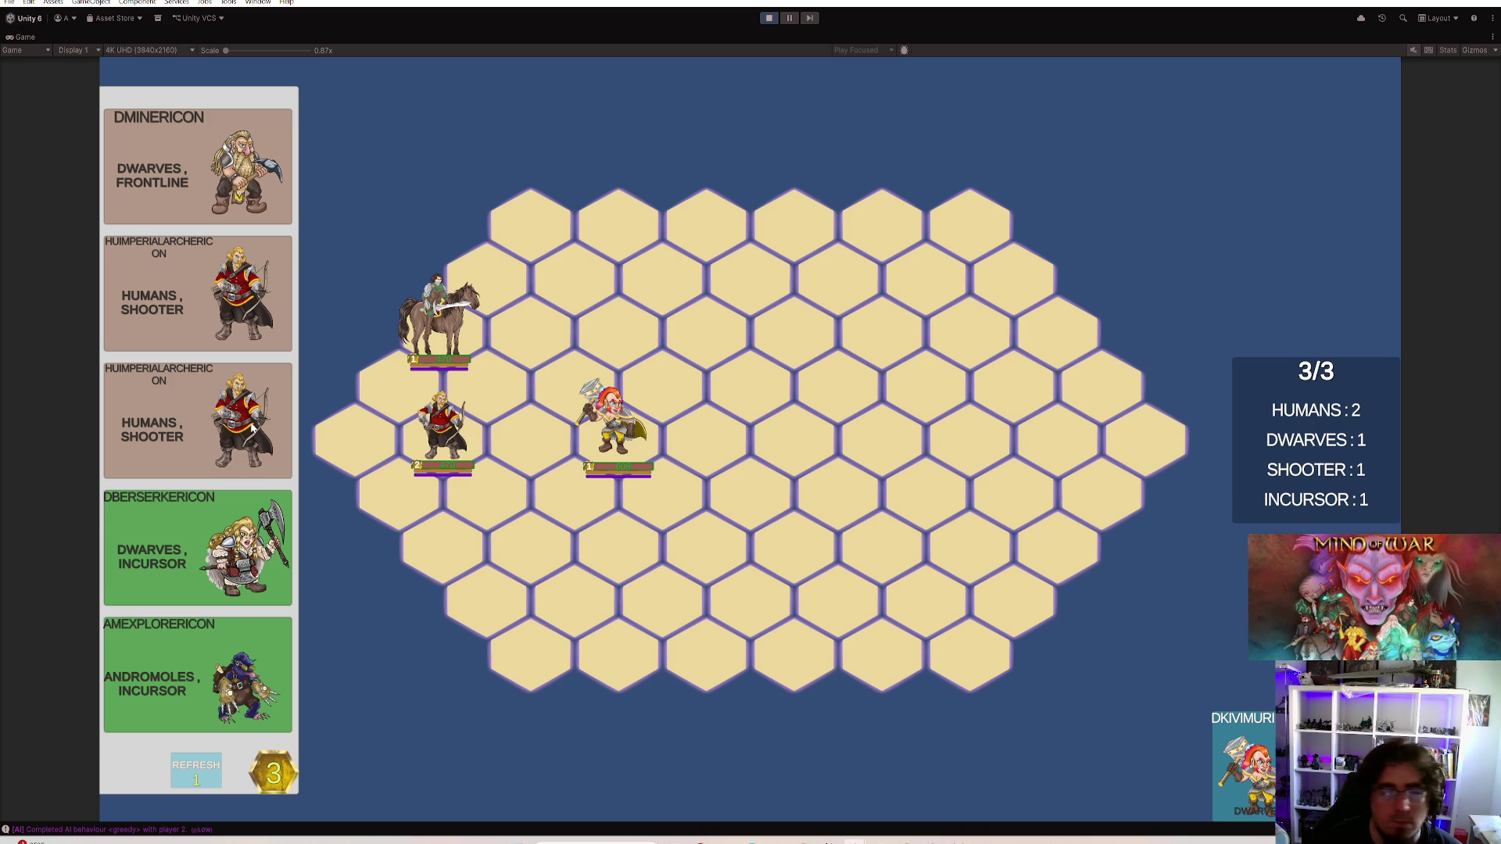
# Buy two Humans Shooter cards so a second archer waits on the bench
pyautogui.click(232, 311)
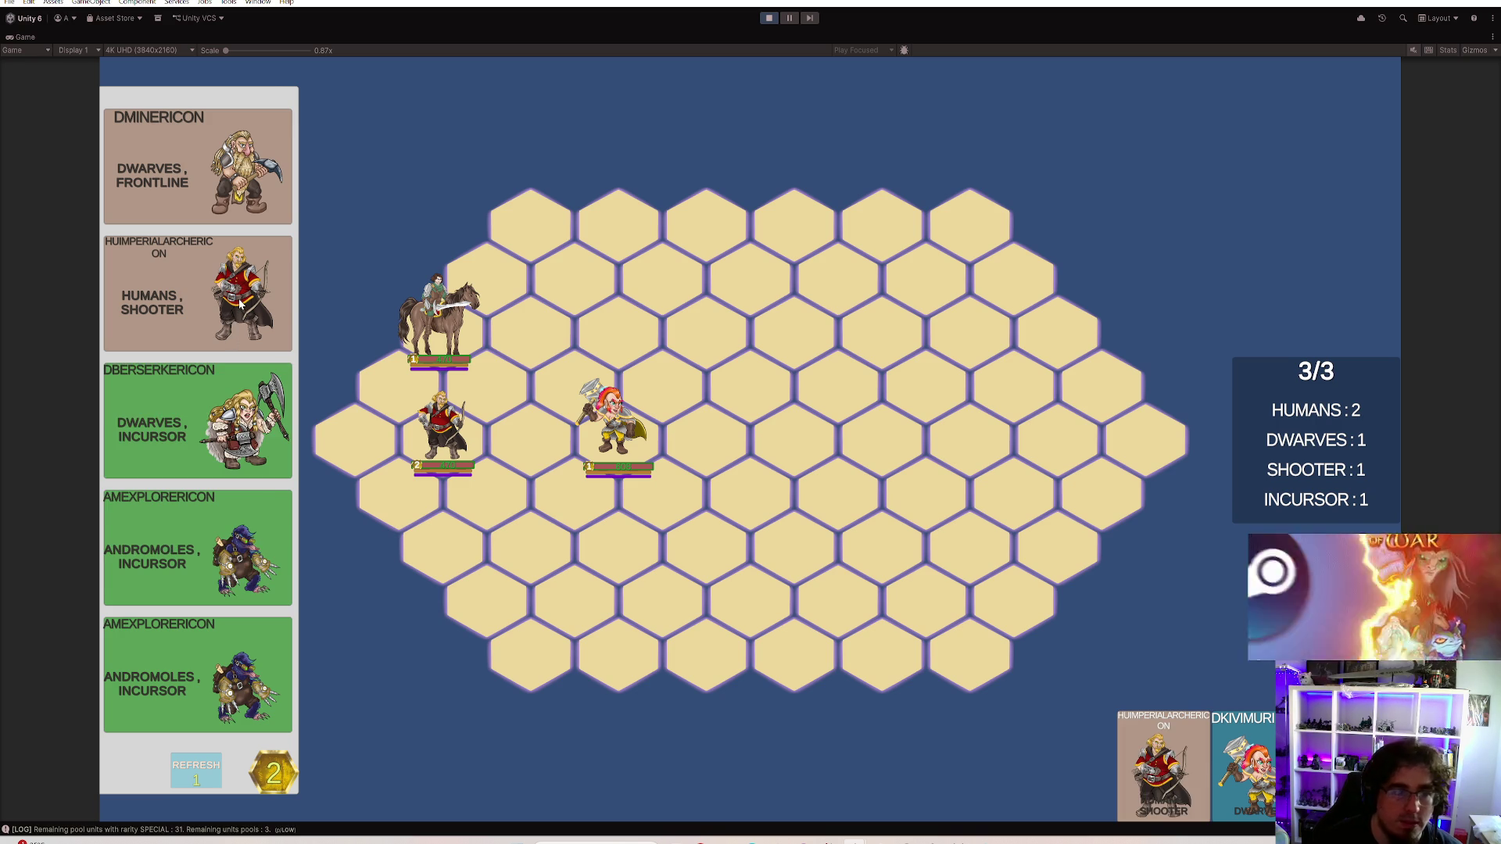
pyautogui.click(197, 293)
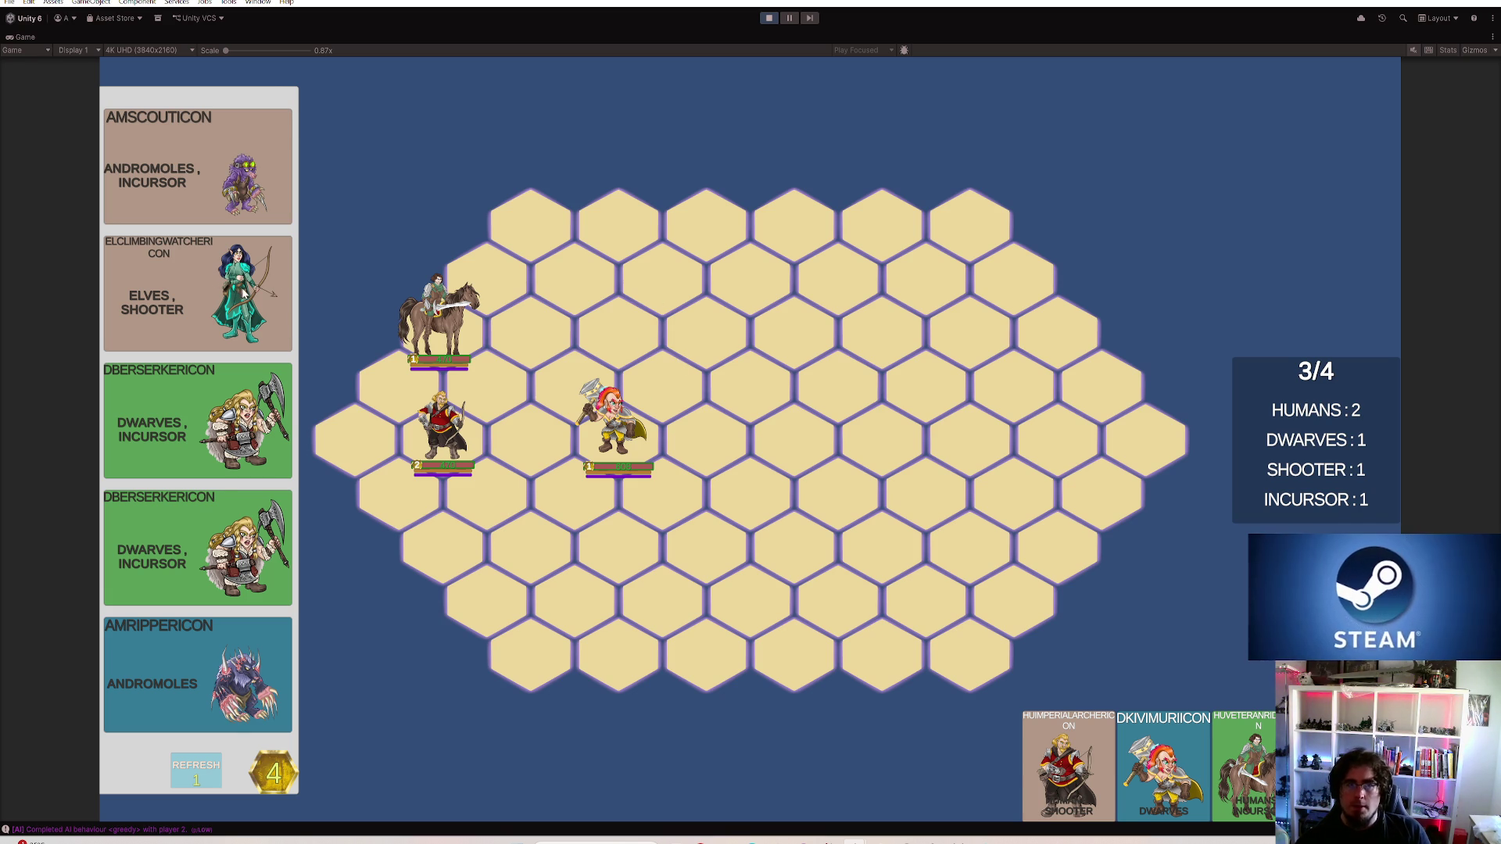
# Buy a unit, a human archer and a veteran rider to merge duplicate copies
pyautogui.click(272, 290)
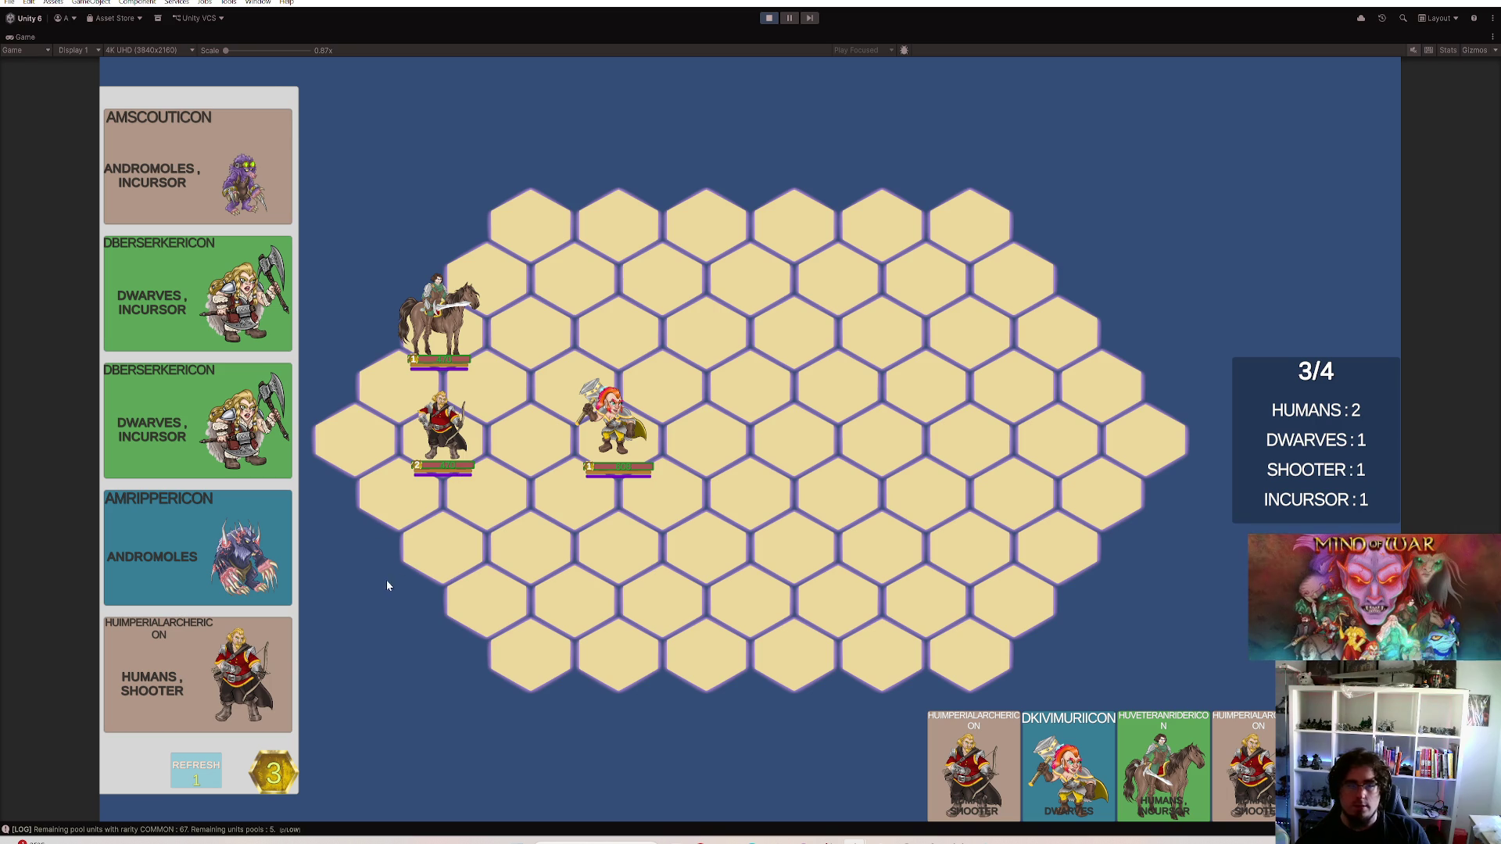
pyautogui.click(286, 660)
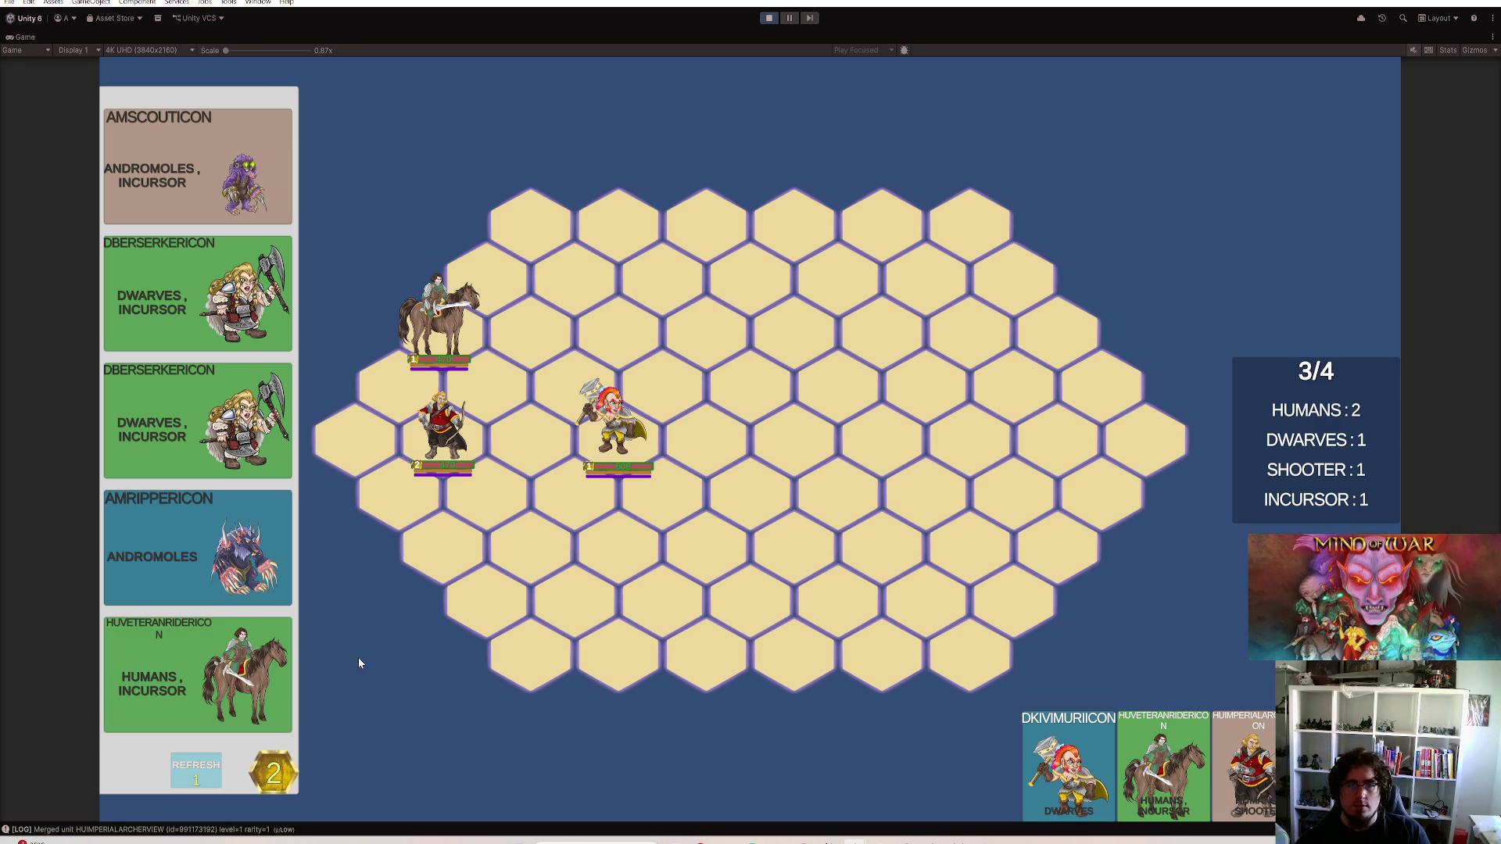
pyautogui.click(257, 686)
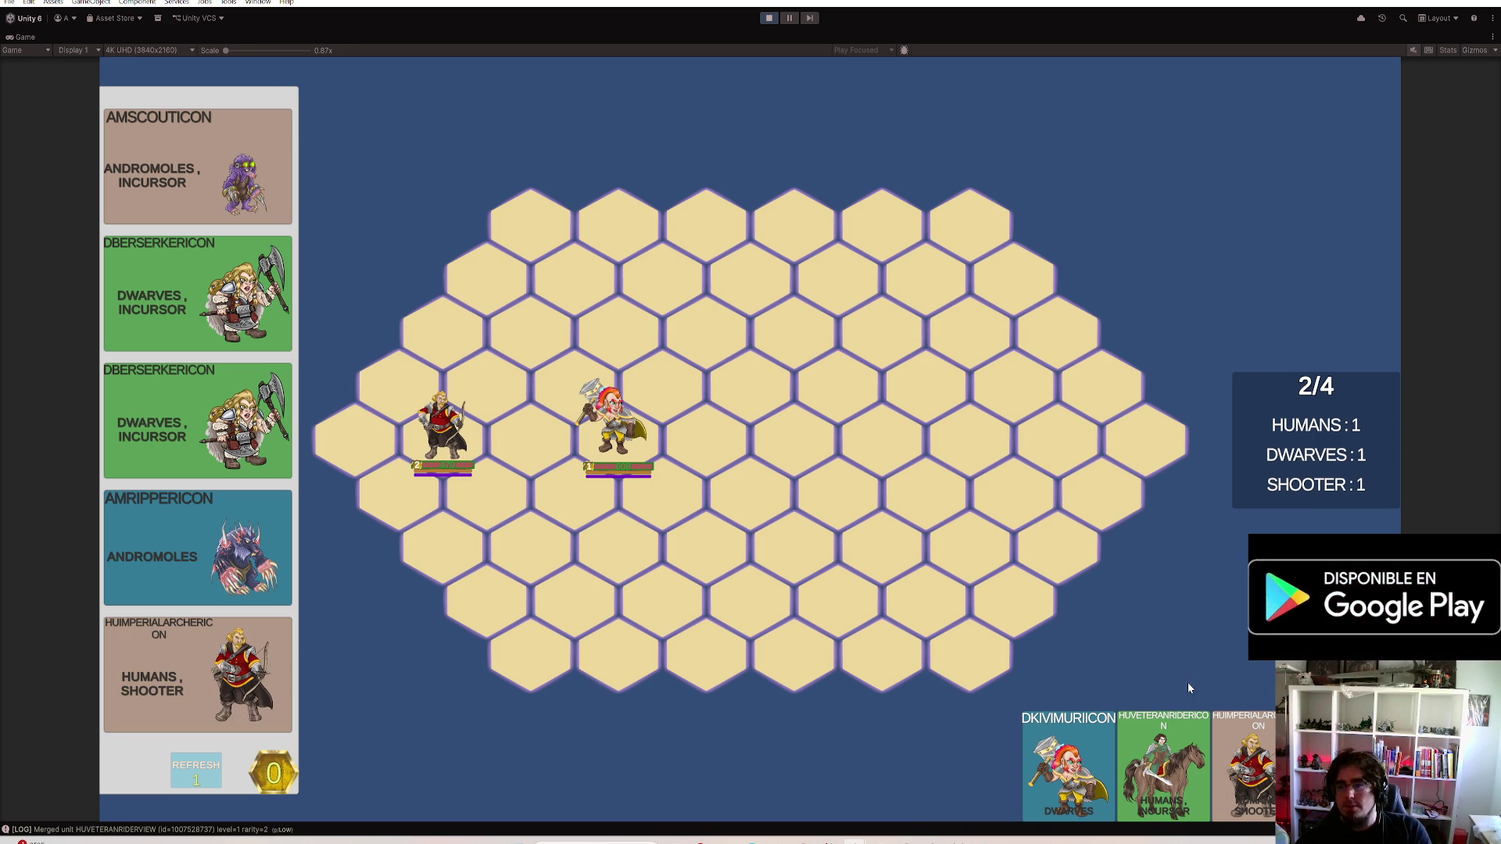
# Field the upgraded horseman on a high hex and the elf archer just below it
pyautogui.click(1163, 762)
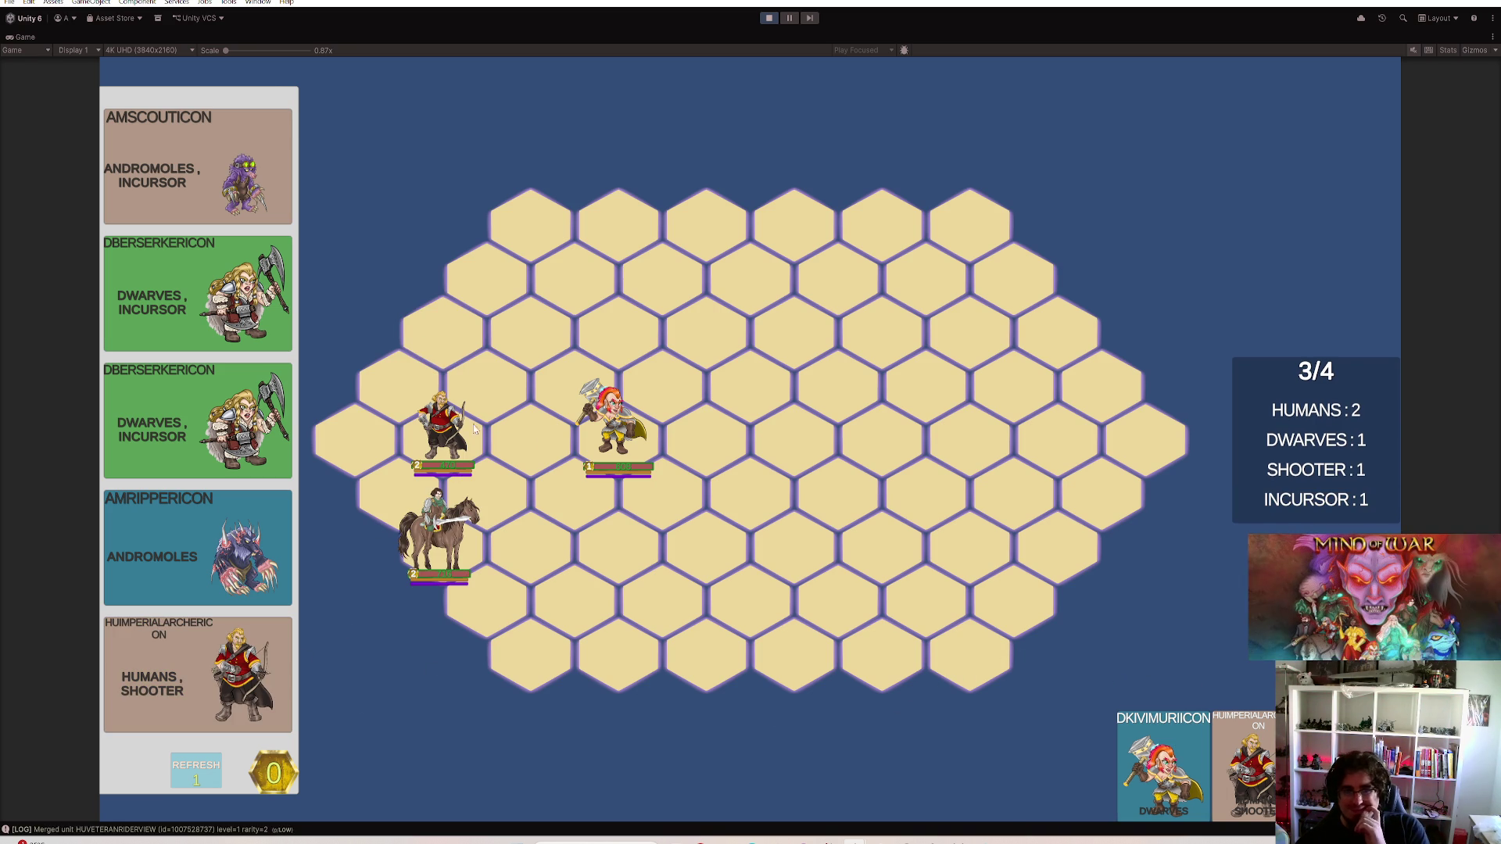
pyautogui.click(525, 358)
pyautogui.click(1245, 763)
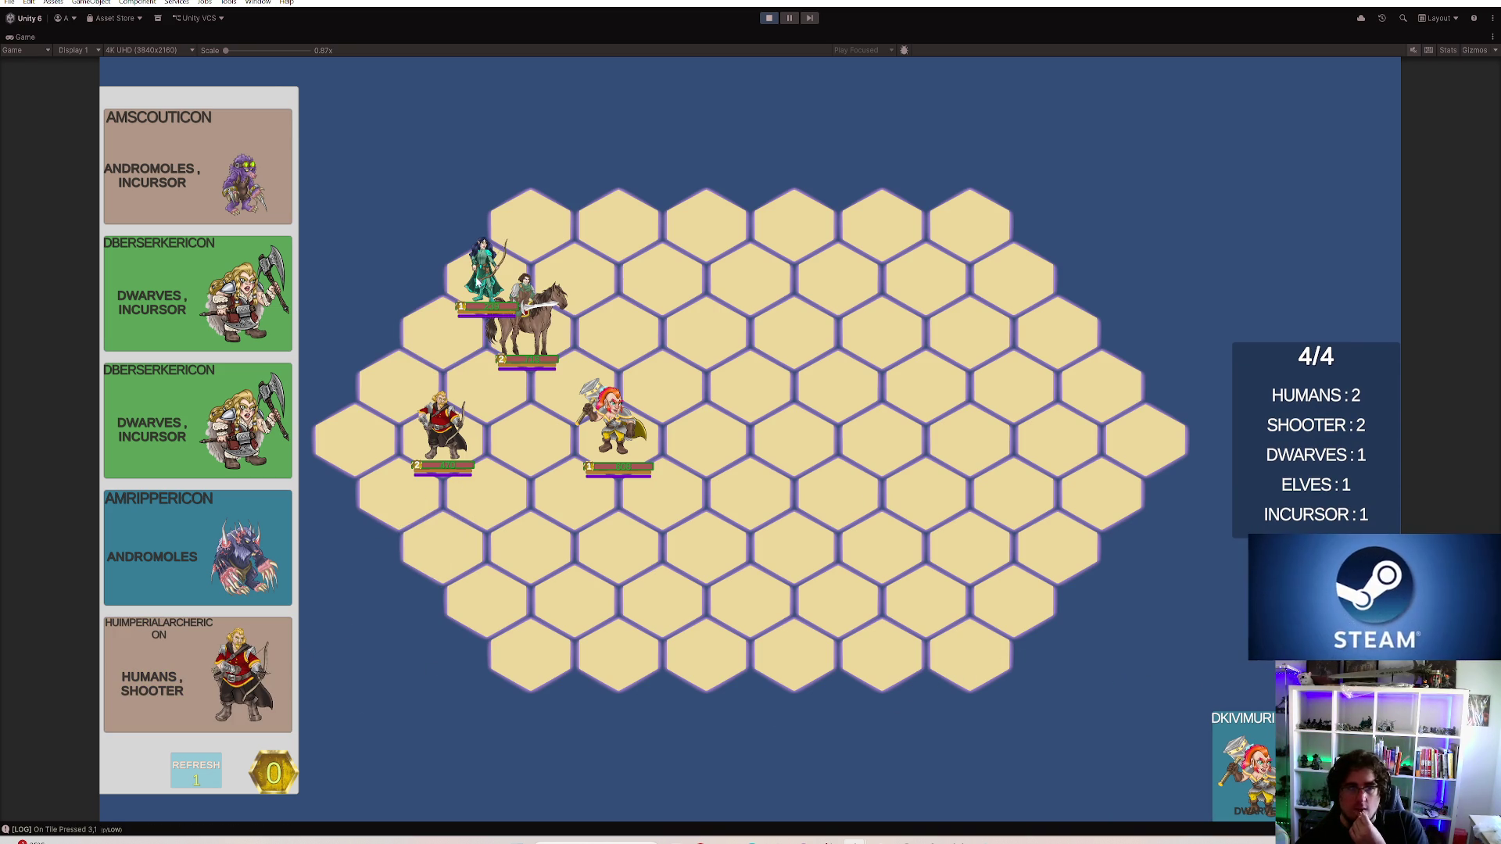
pyautogui.click(486, 387)
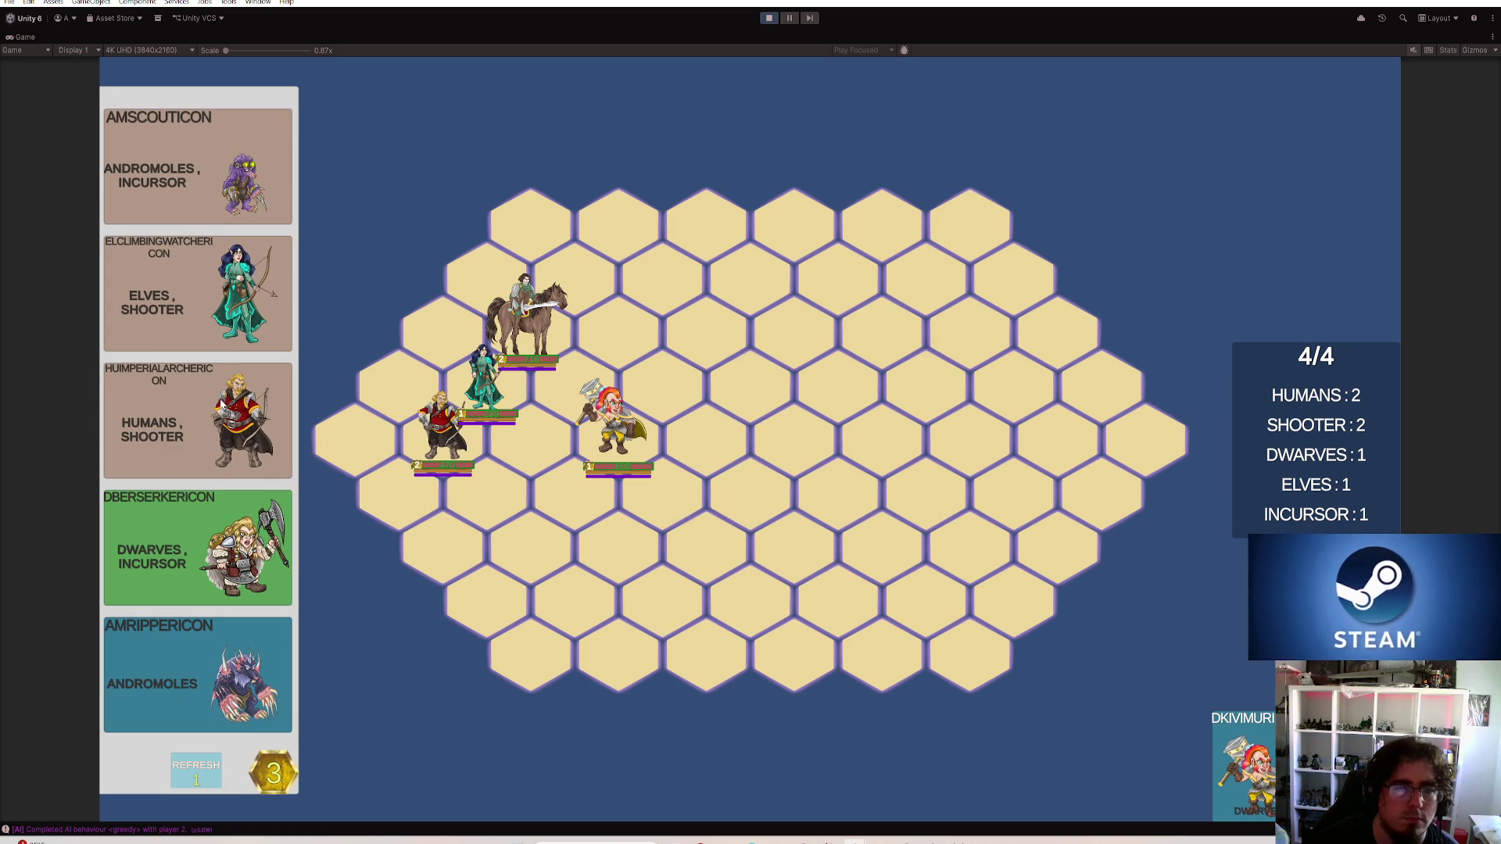
# Buy the Humans and Elves Shooter archers and restore the full editor layout
pyautogui.click(220, 402)
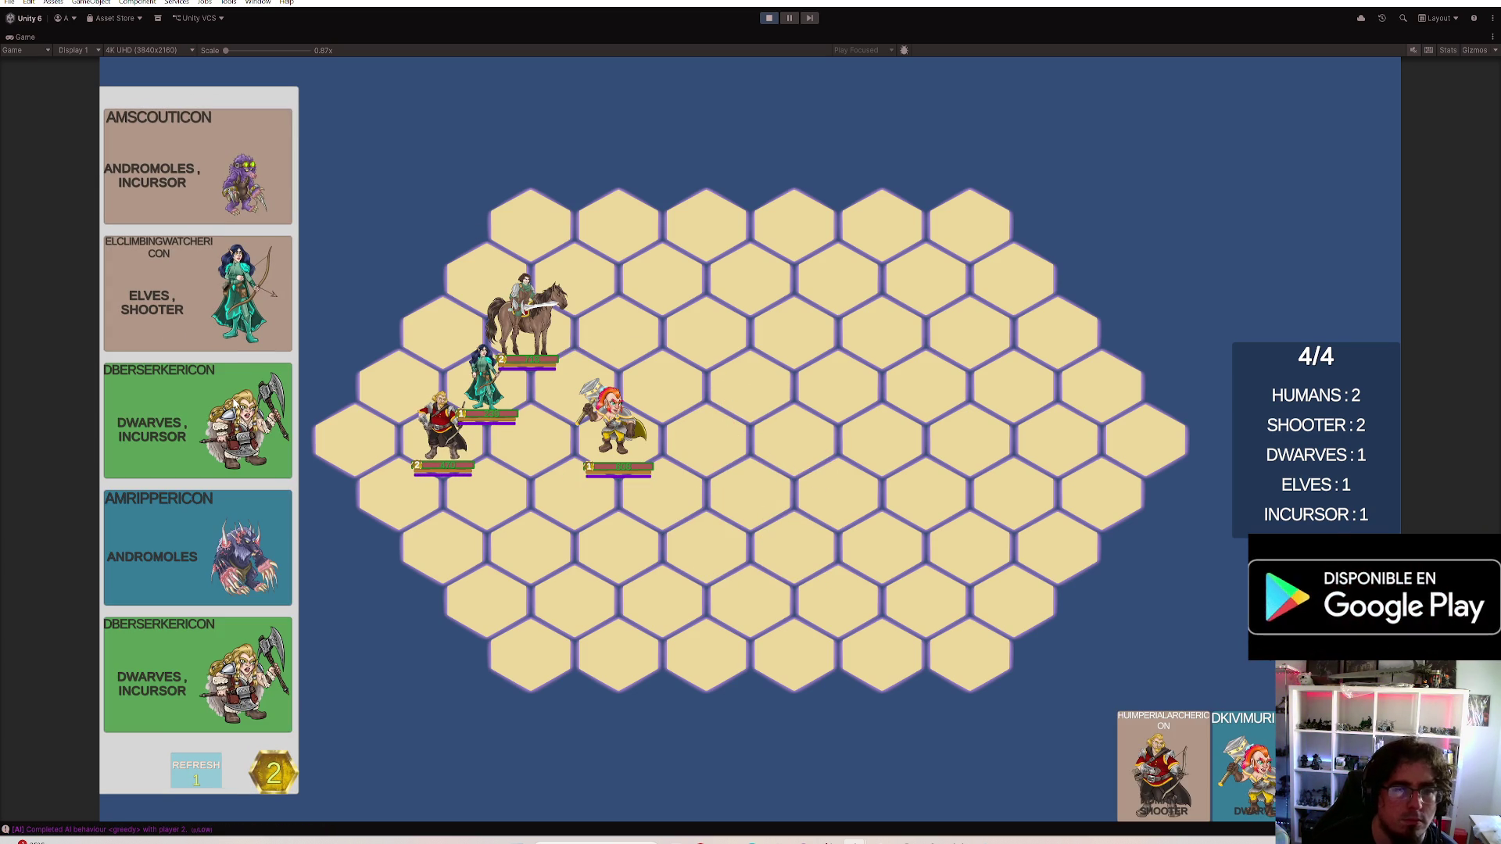
pyautogui.click(270, 291)
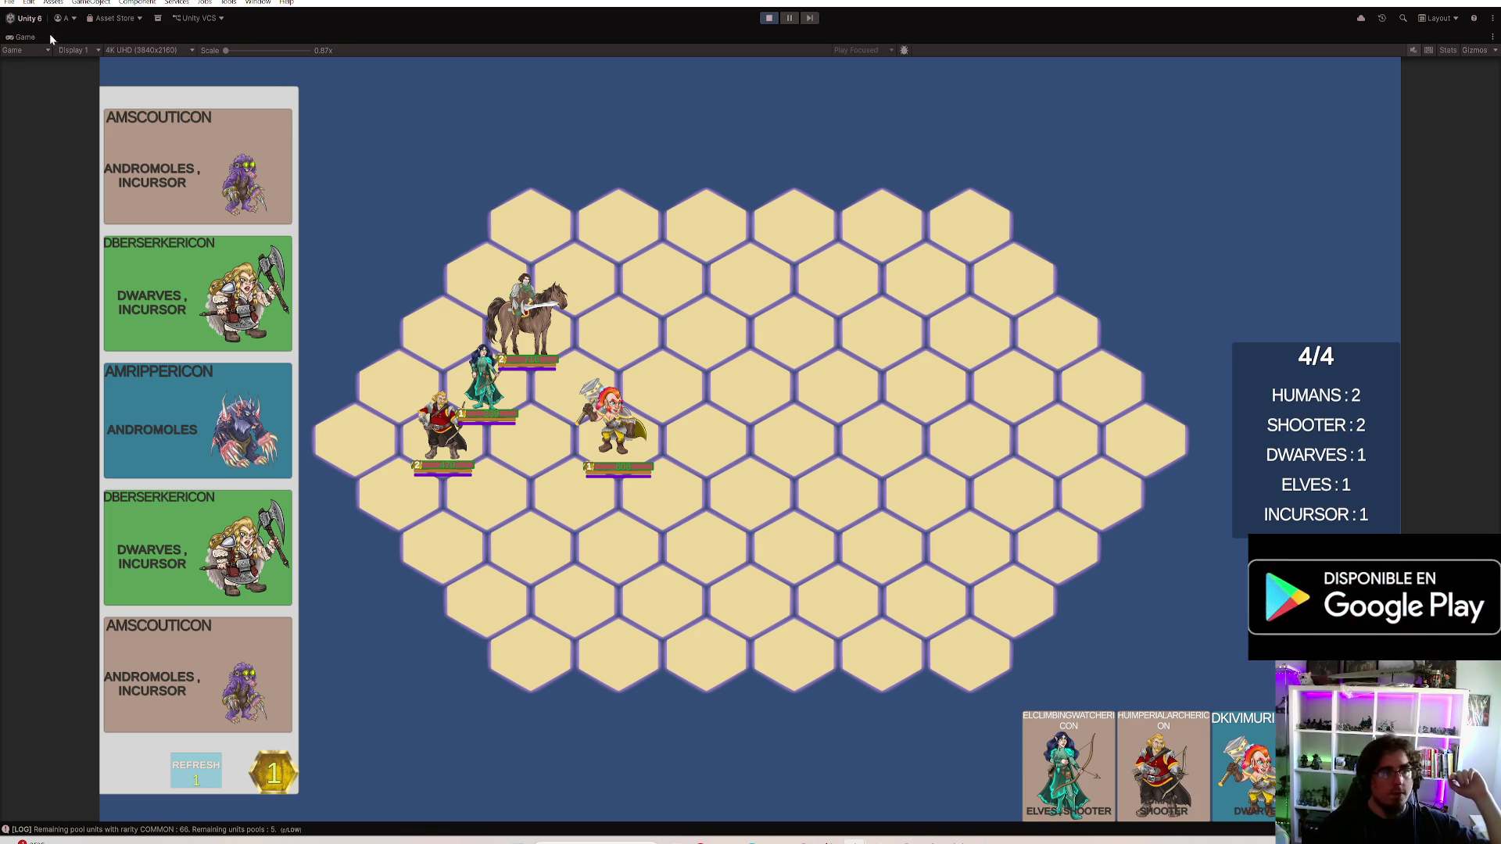
pyautogui.doubleClick(26, 37)
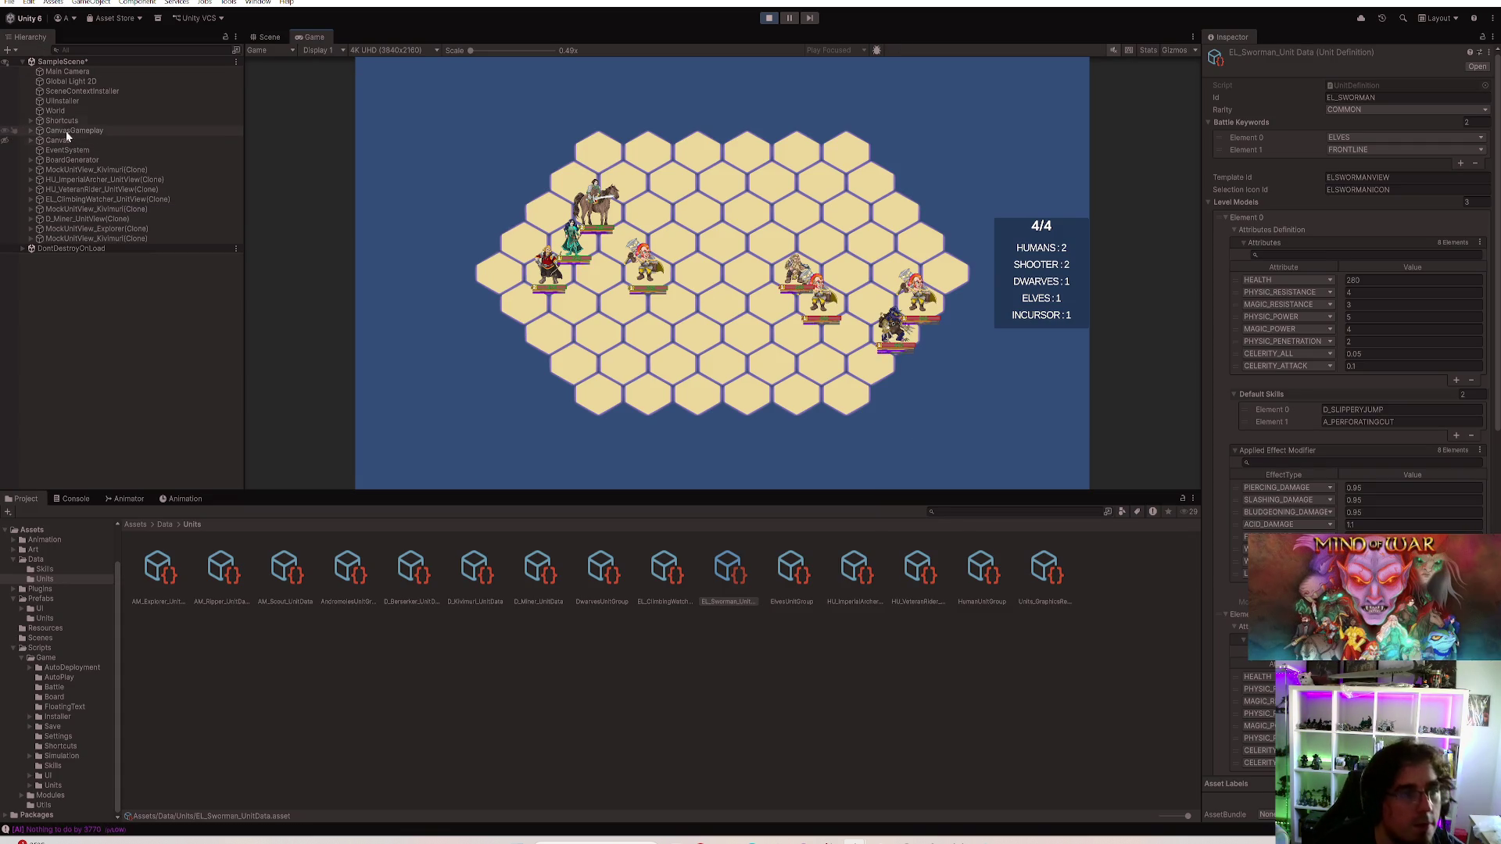
# Maximize the Game view and watch the battle round play out
pyautogui.doubleClick(327, 35)
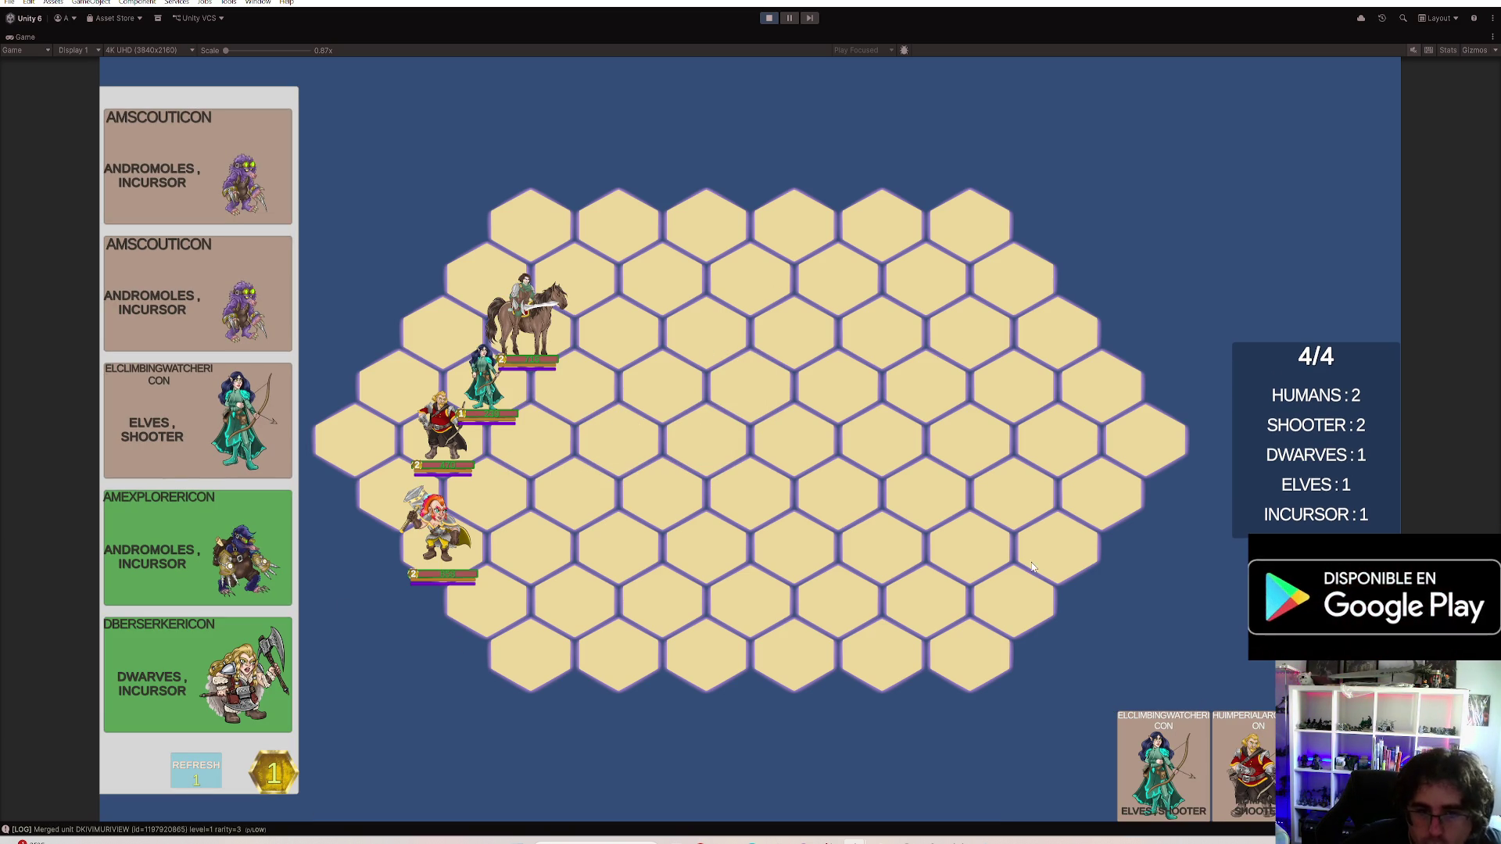
# Move the dwarf, merge the elf archers, put the elf below the horseman and start the battle
pyautogui.click(634, 469)
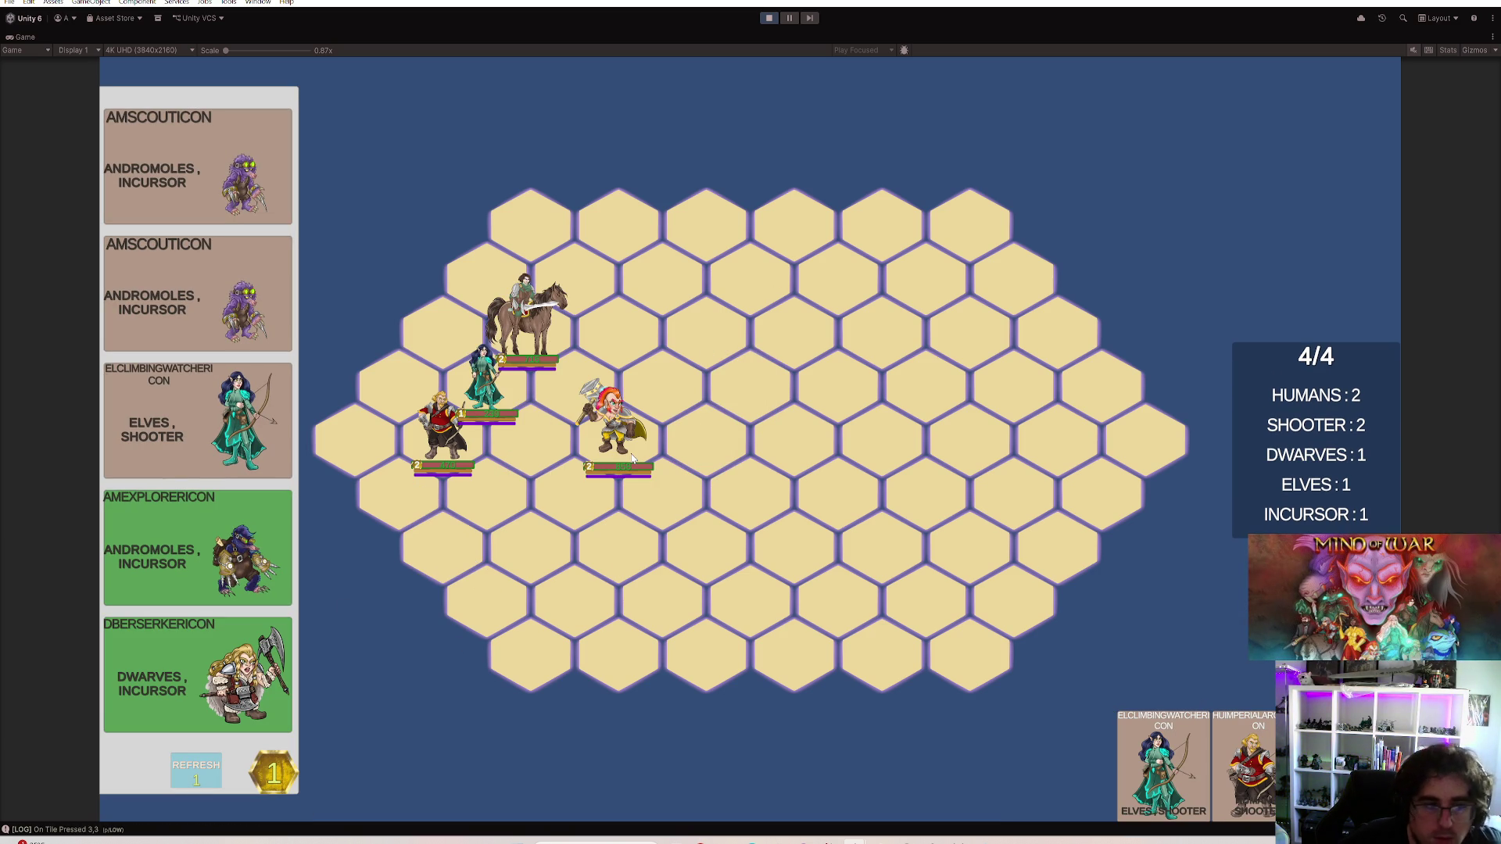
pyautogui.click(241, 411)
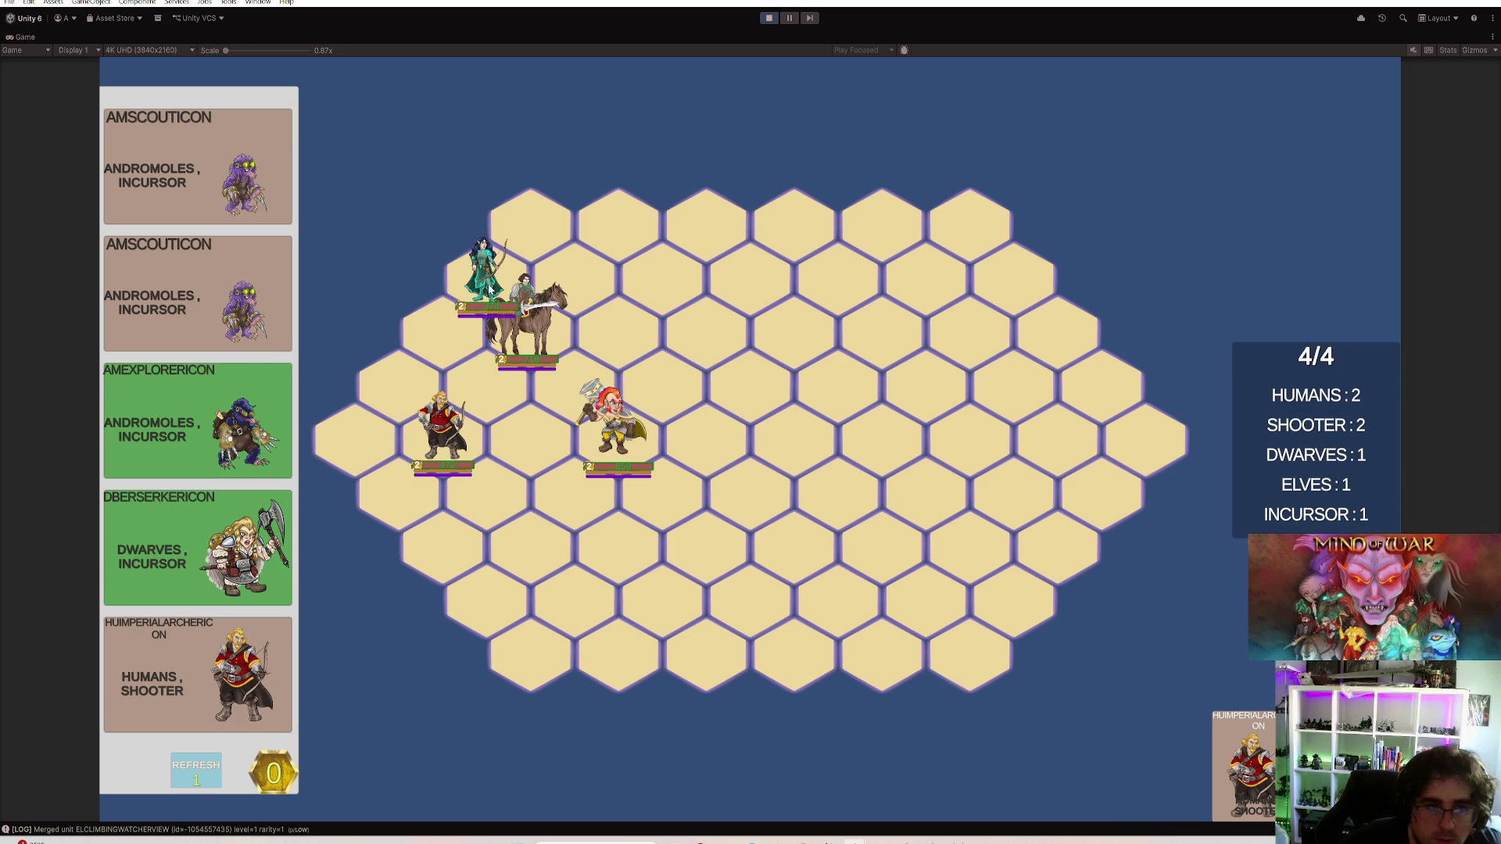
pyautogui.click(478, 386)
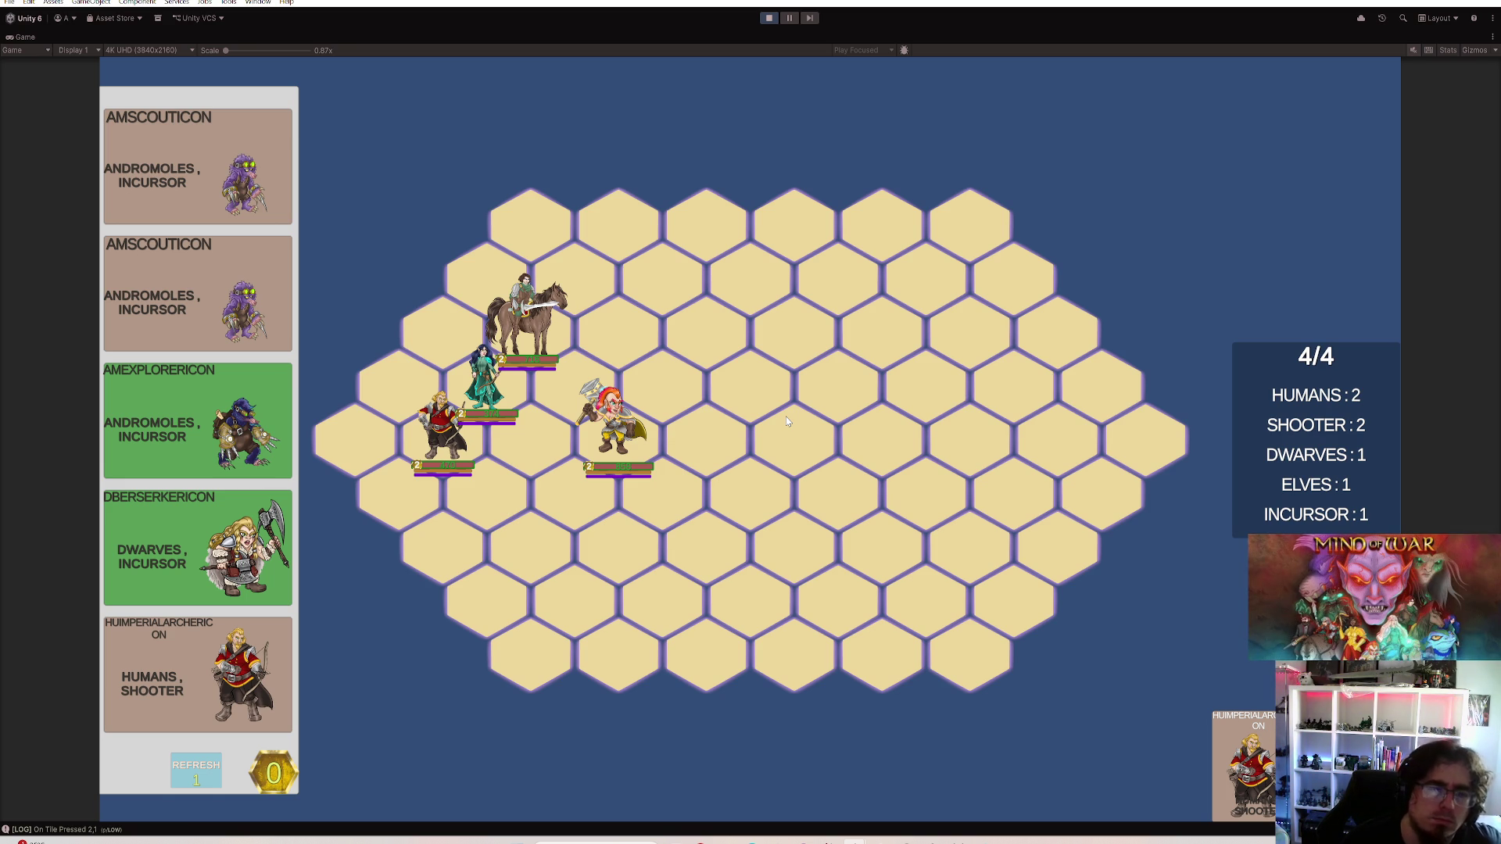
pyautogui.click(788, 422)
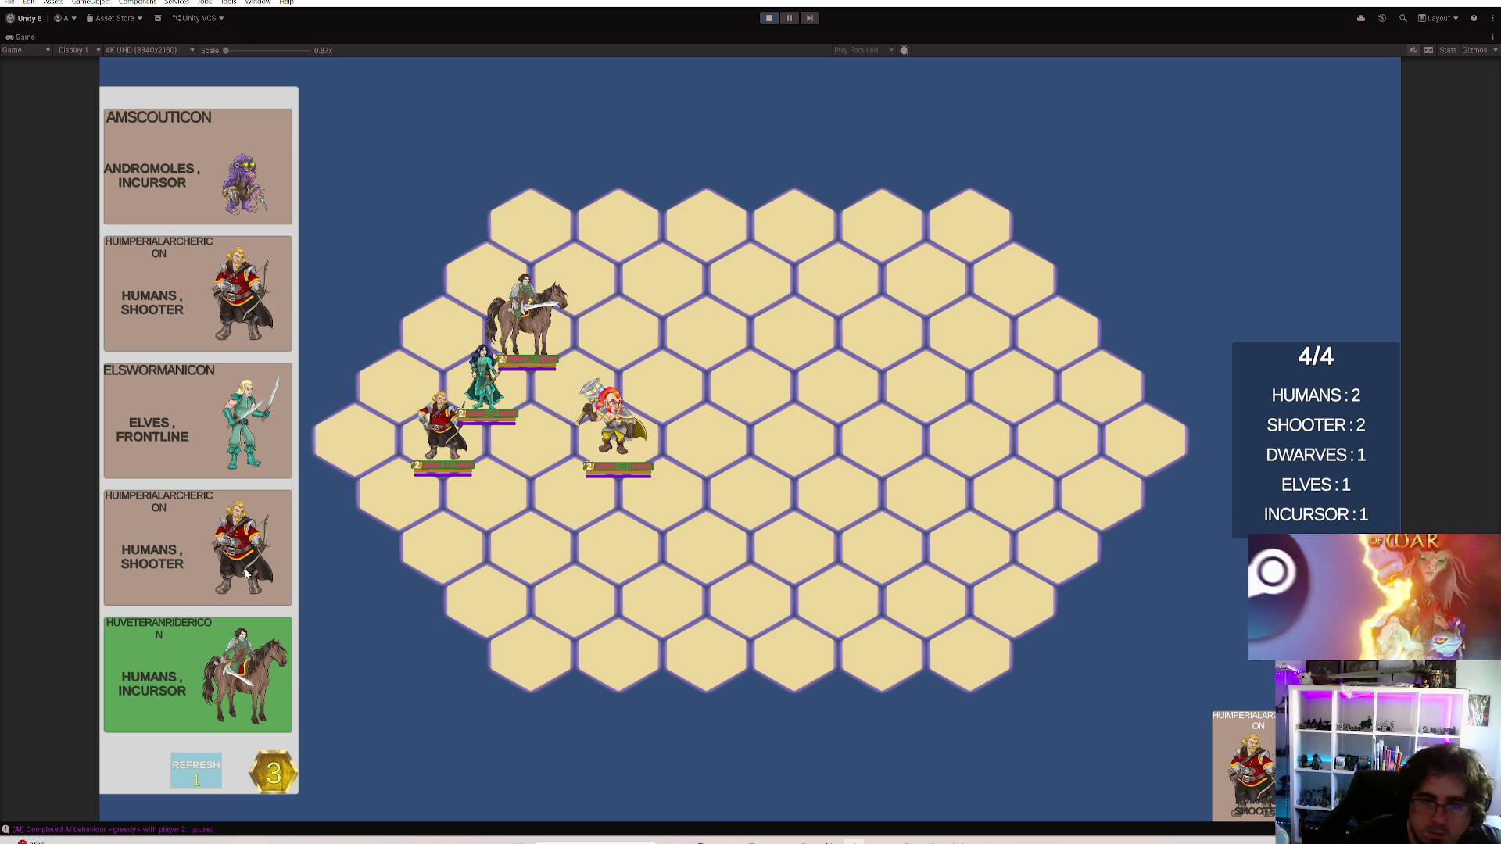
# Merge three human archers and place the result up near the group
pyautogui.click(197, 547)
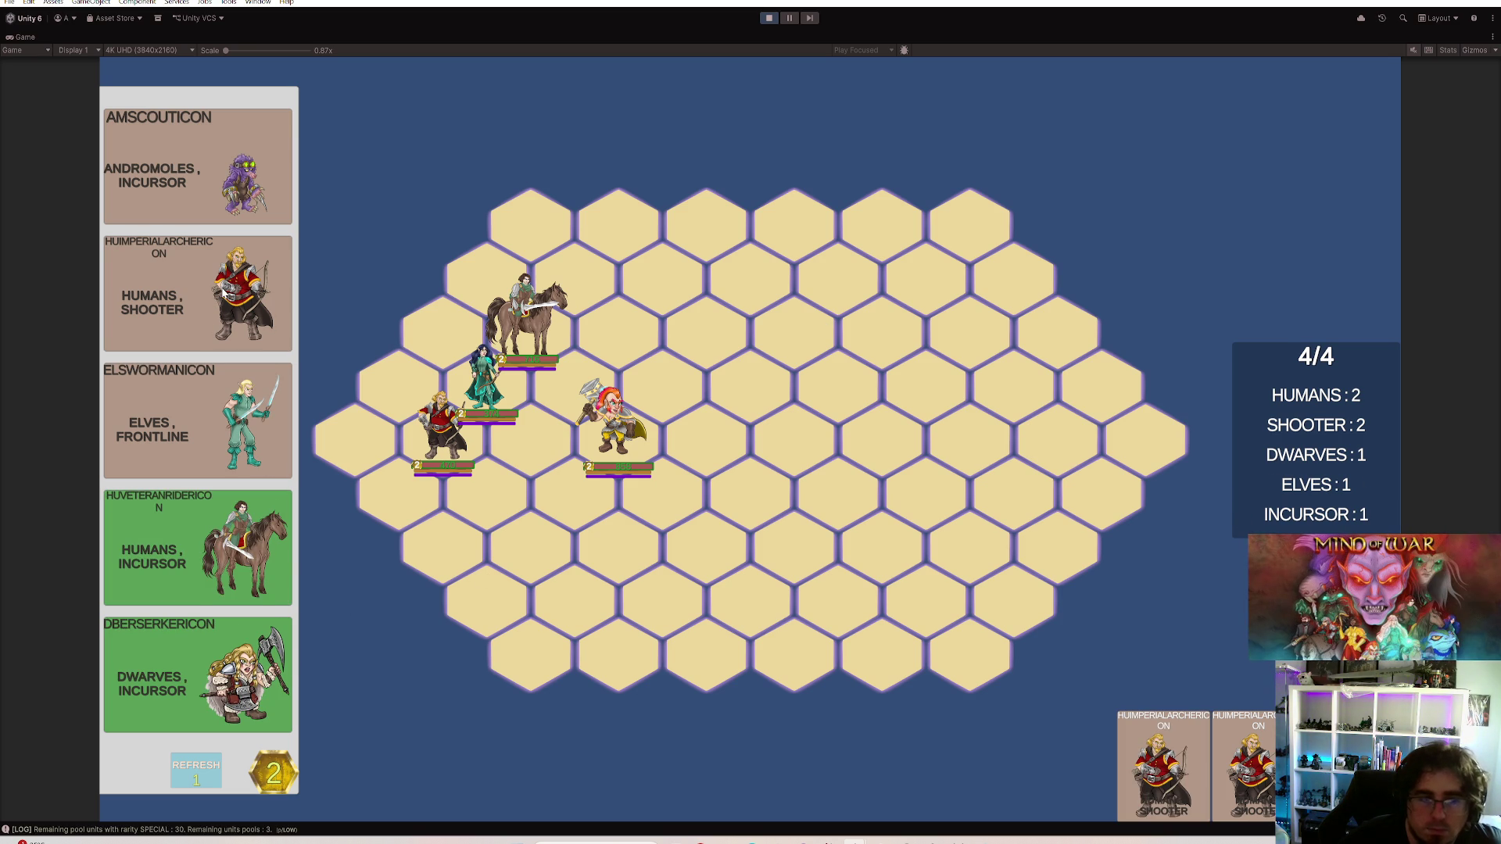
pyautogui.click(198, 294)
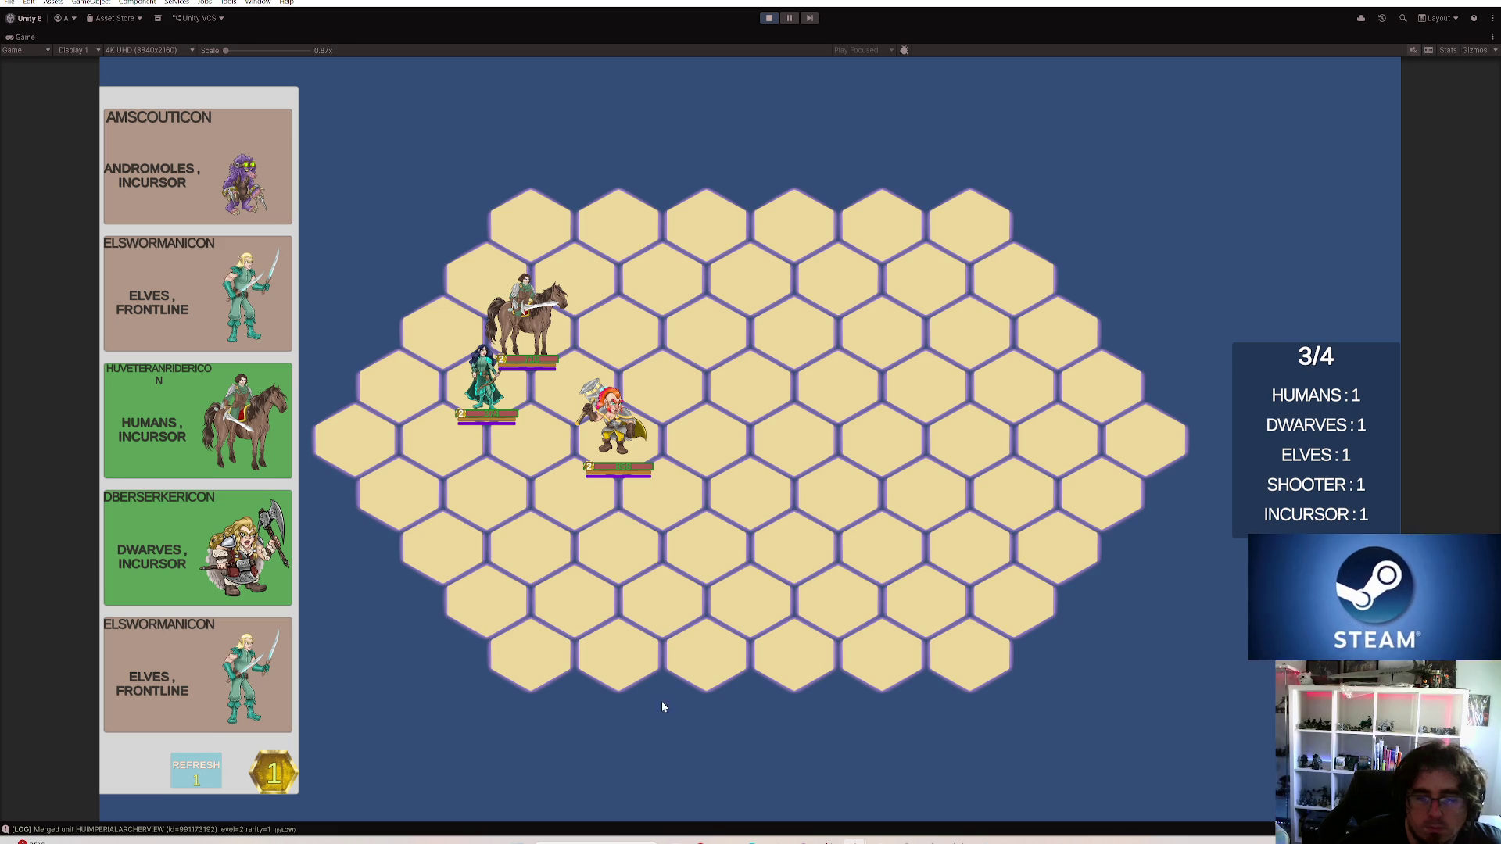
pyautogui.click(486, 592)
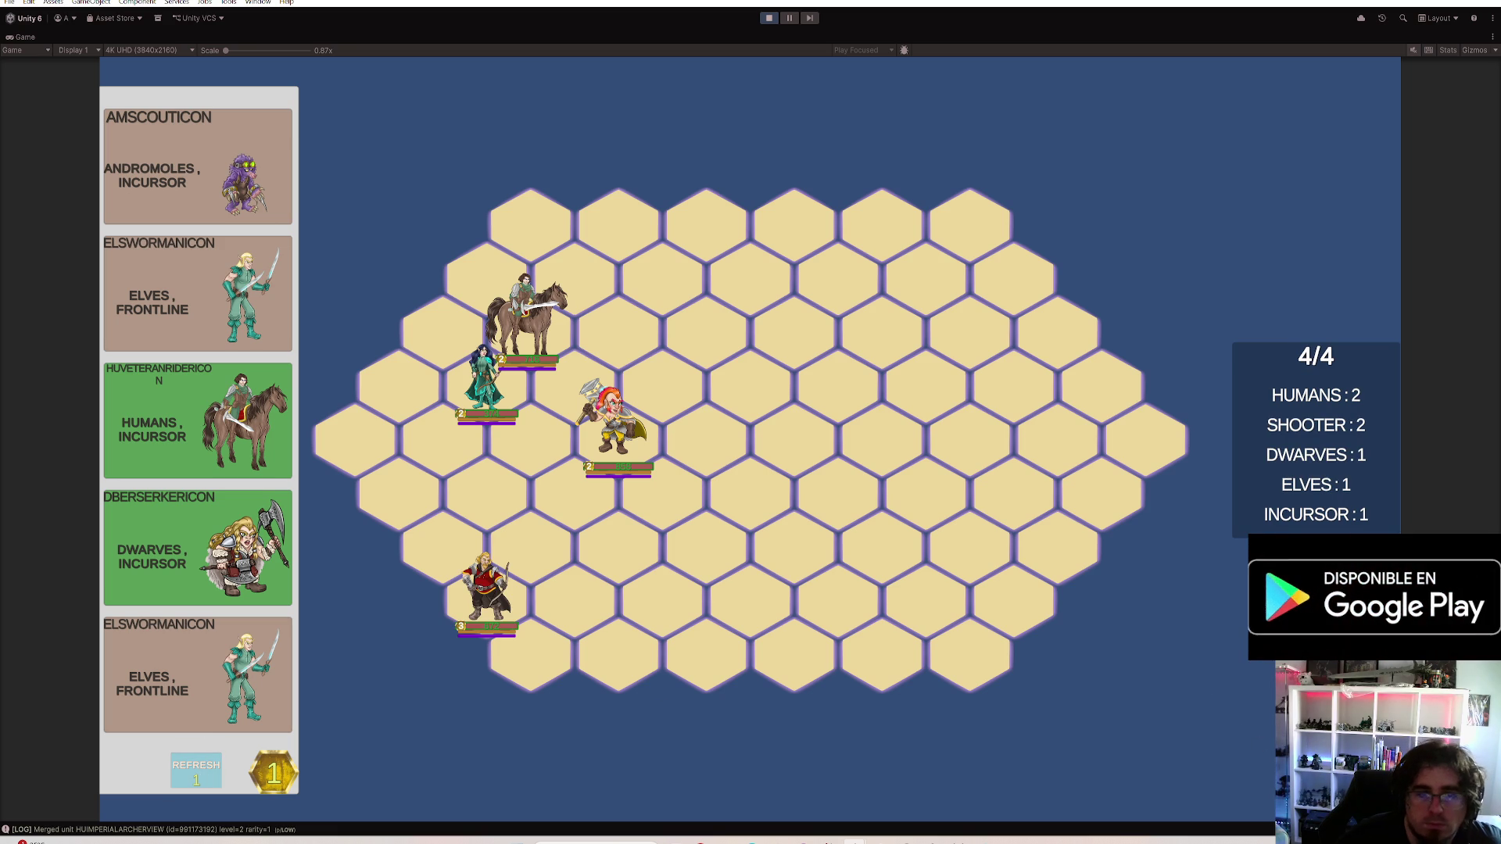
pyautogui.click(489, 520)
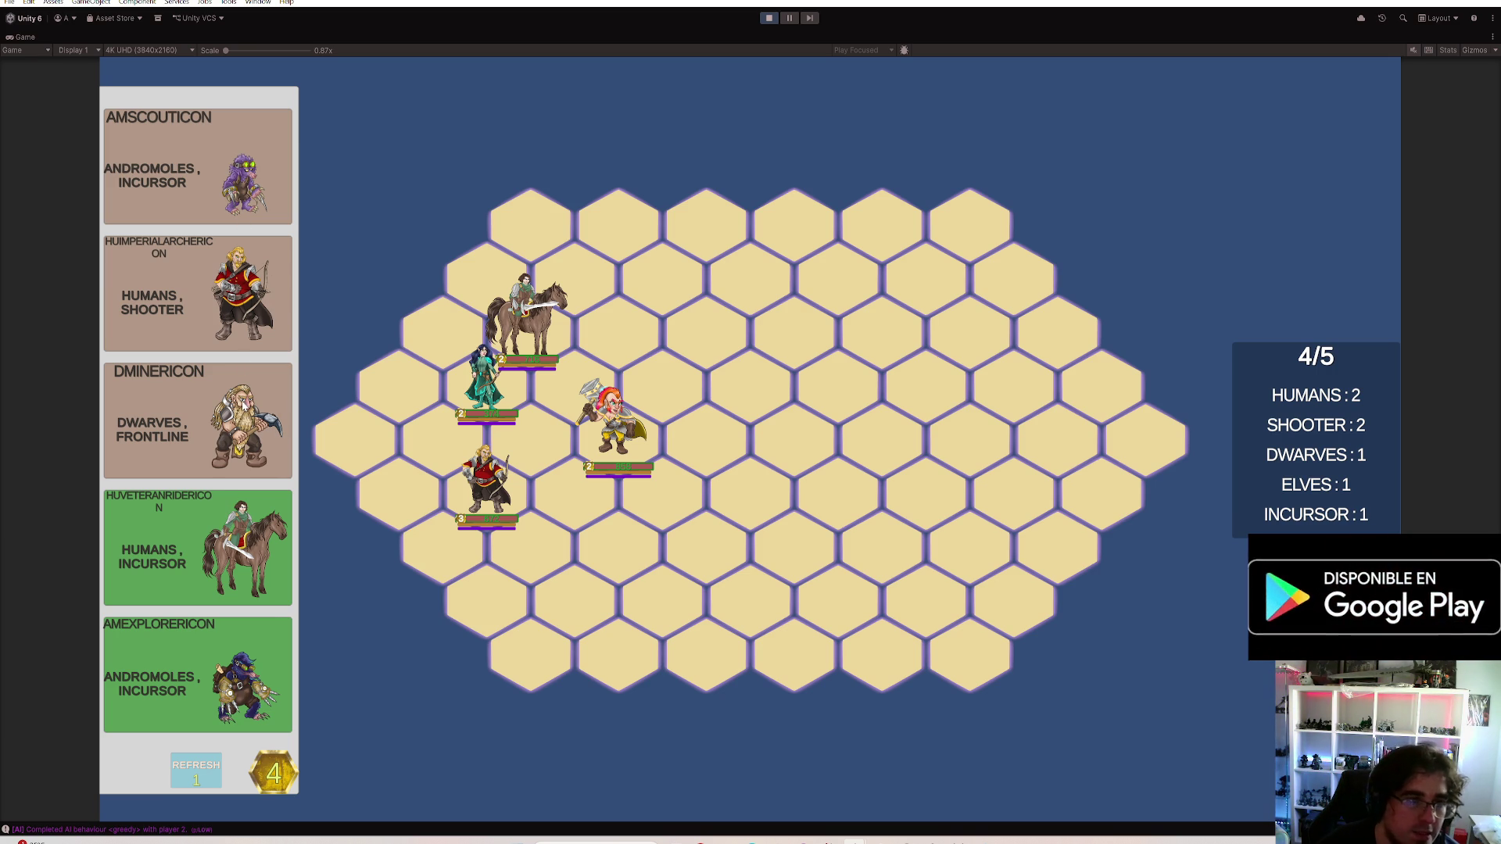
# Buy the dwarf miner and move it next to the others, filling the 5/5 cap
pyautogui.click(244, 409)
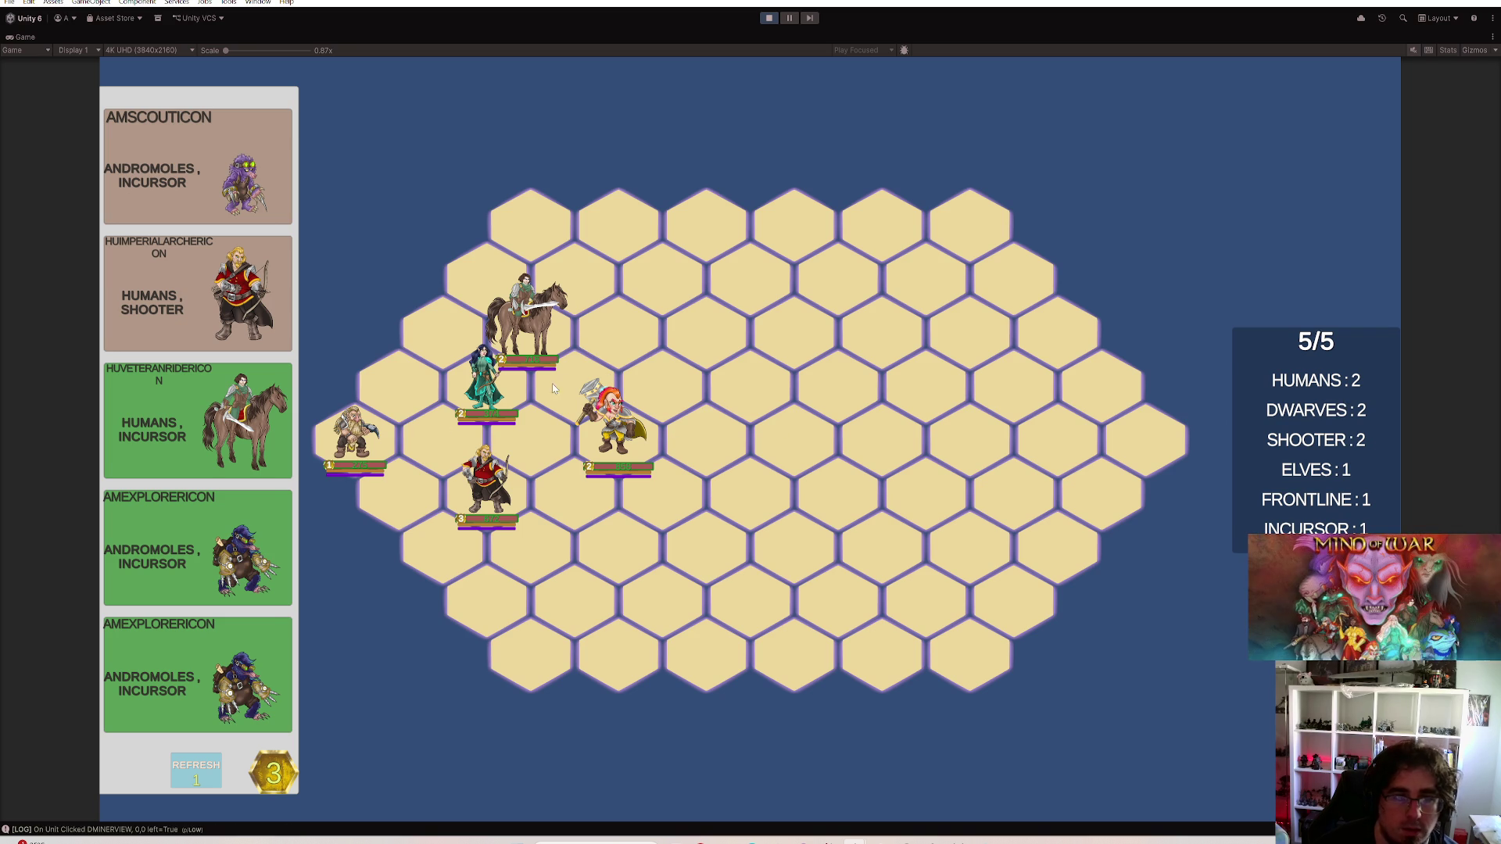
pyautogui.click(575, 398)
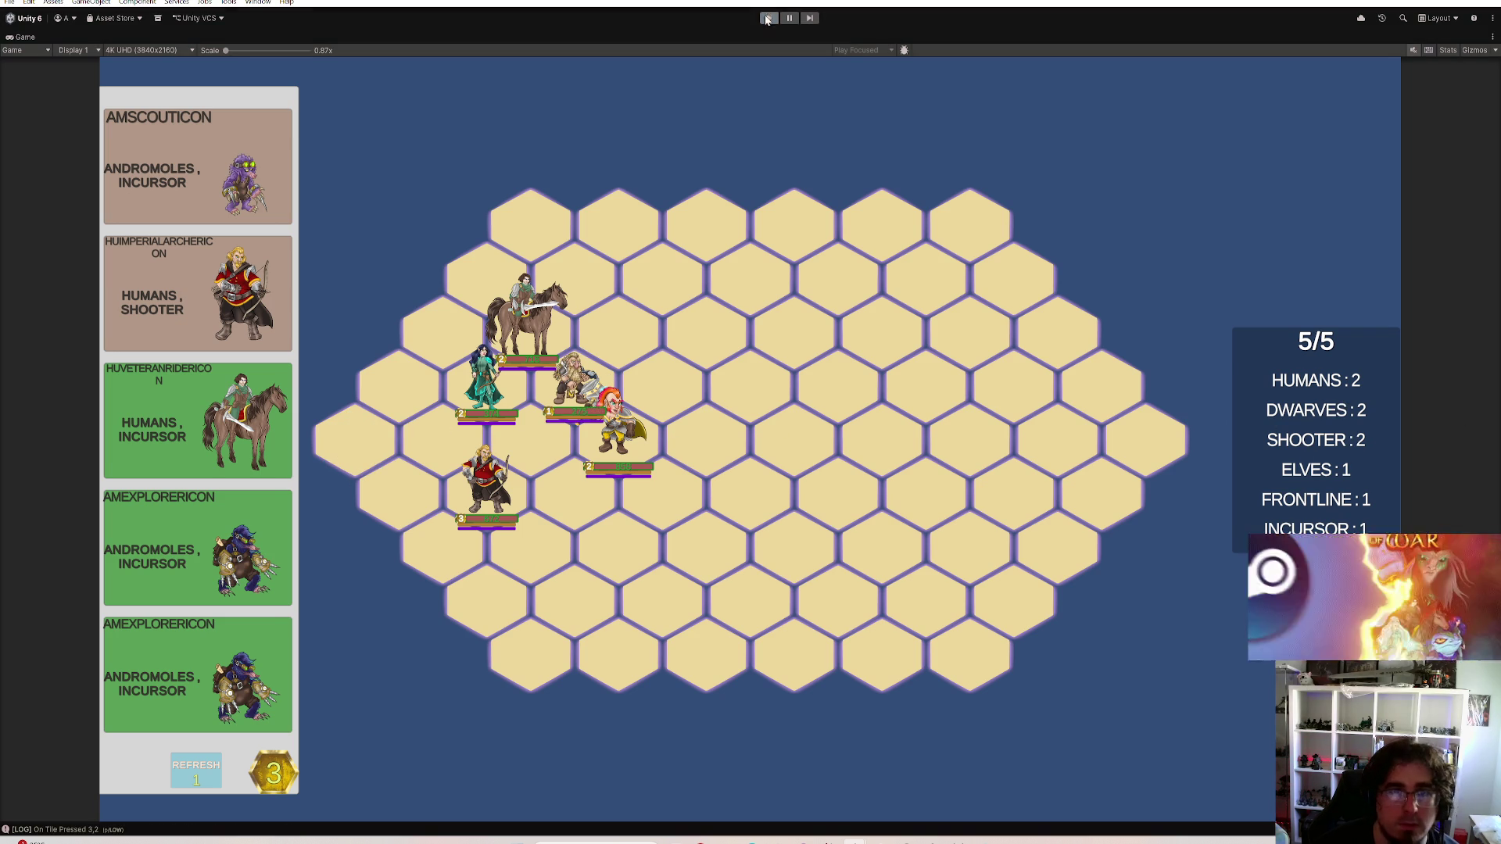
# Stop the playtest with Ctrl+P and check the full Console log for errors
pyautogui.hotkey('ctrl', 'p')
pyautogui.click(10, 3)
pyautogui.click(39, 62)
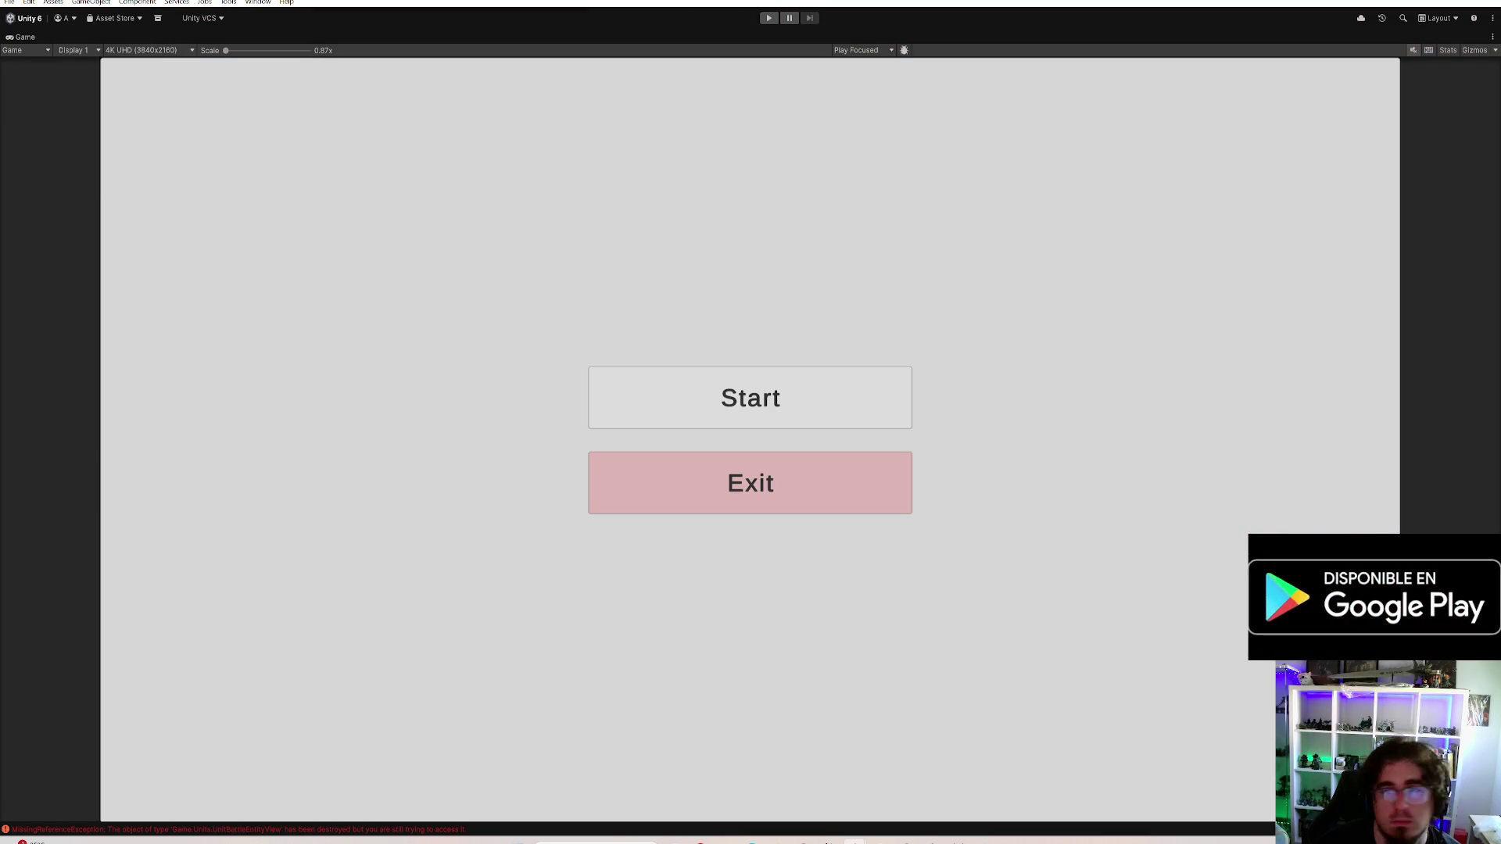
pyautogui.press('super+d')
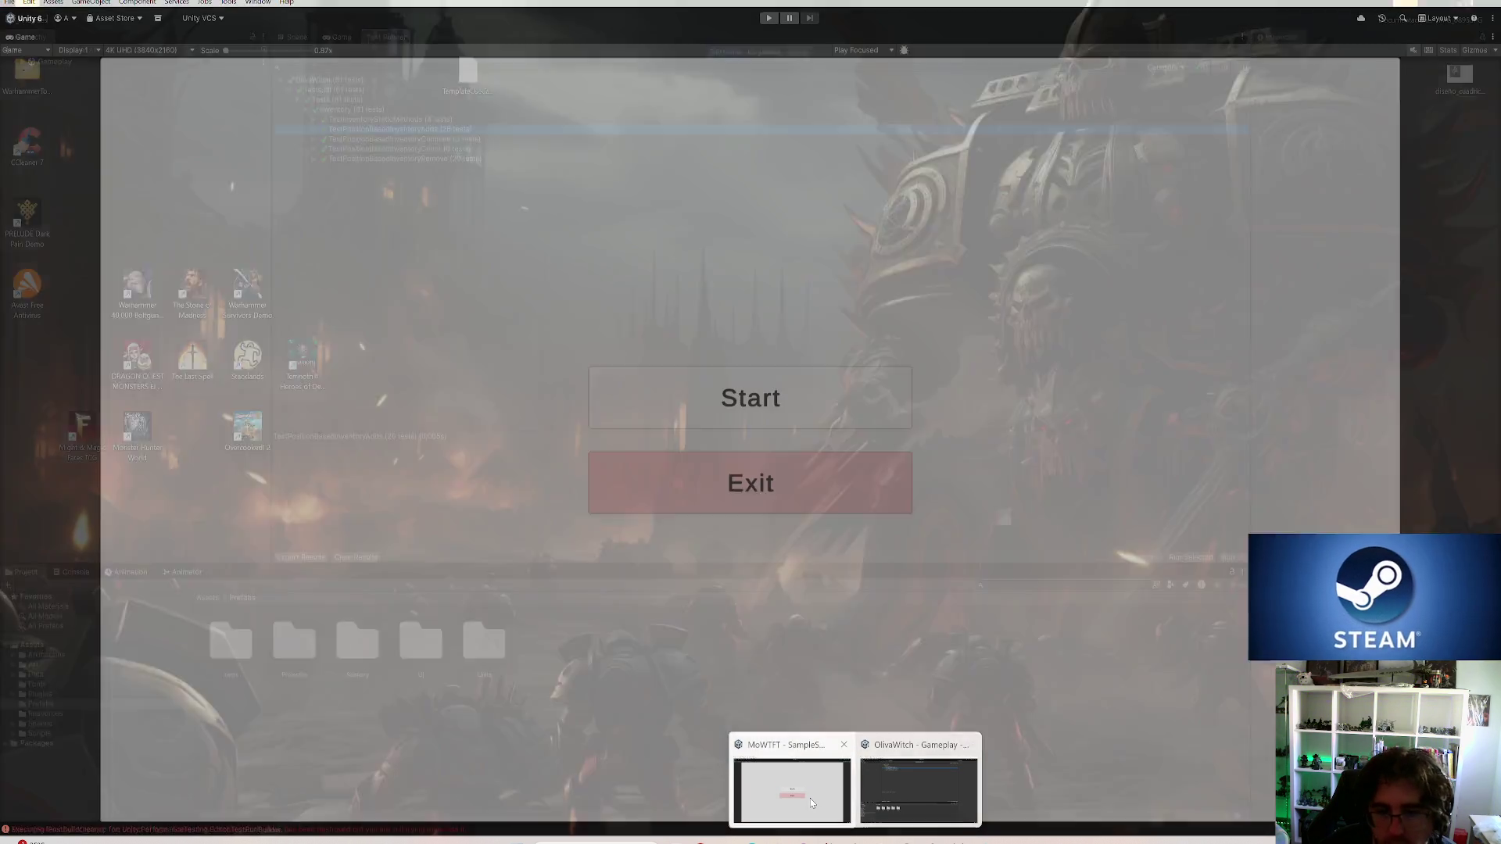
pyautogui.click(810, 798)
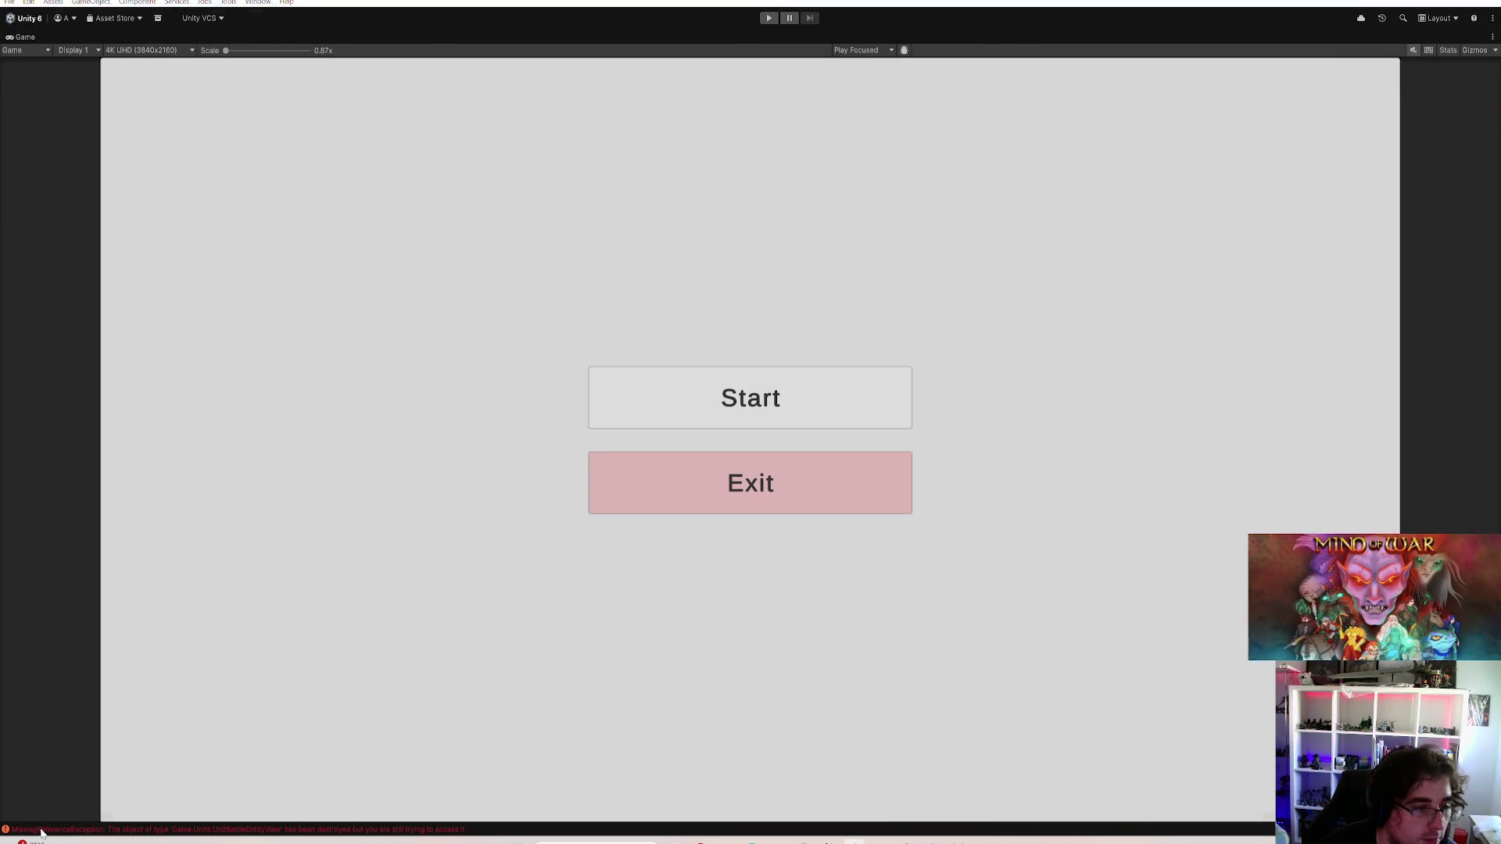
pyautogui.hotkey('ctrl', 'shift', 'c')
pyautogui.click(1487, 5)
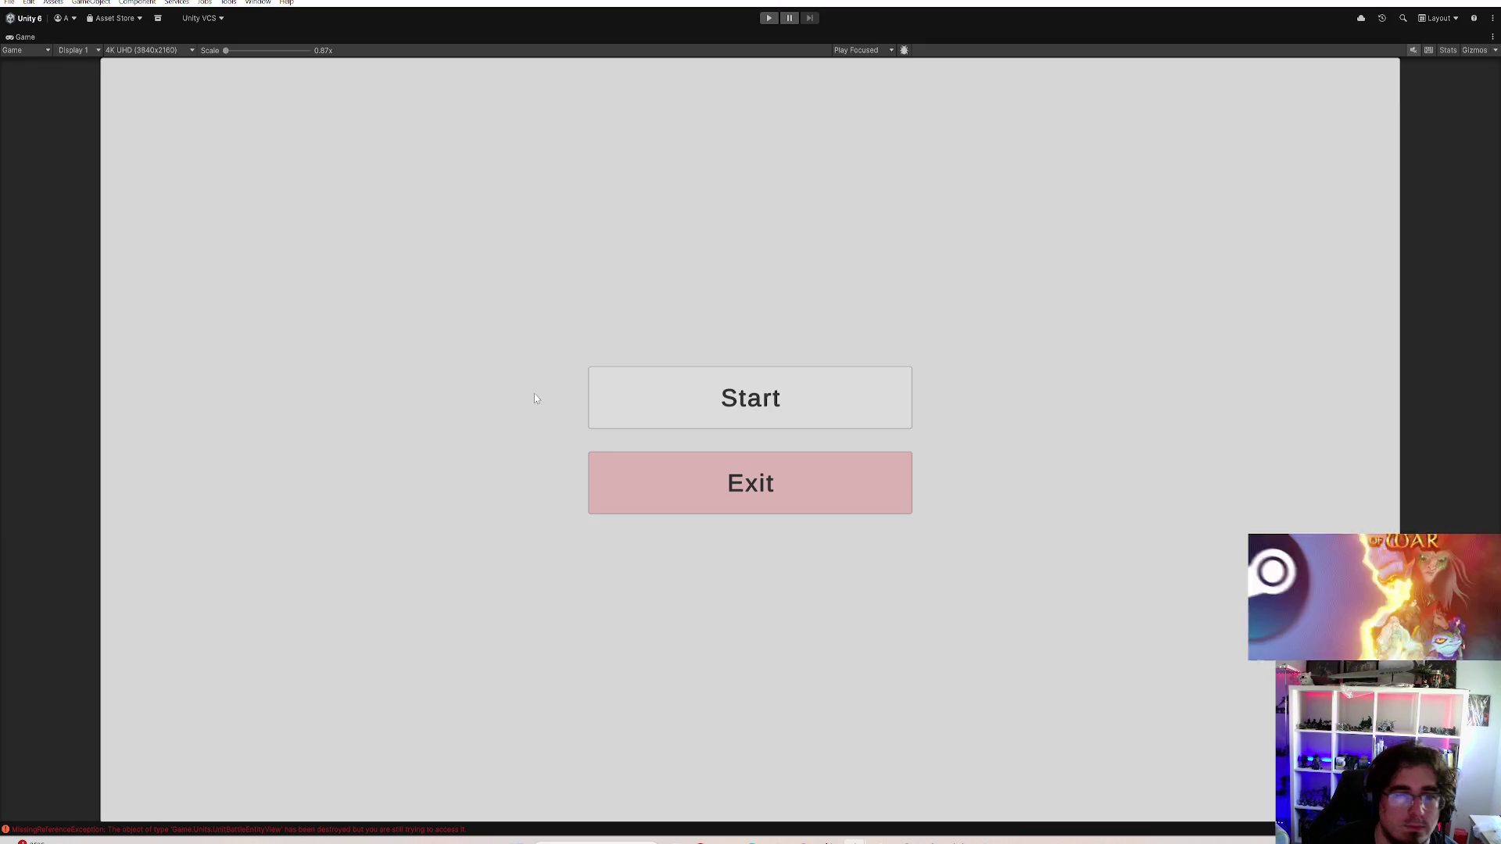
# Restore the full editor layout and show Assets > Prefabs > Units in the Project window
pyautogui.doubleClick(21, 36)
pyautogui.click(10, 2)
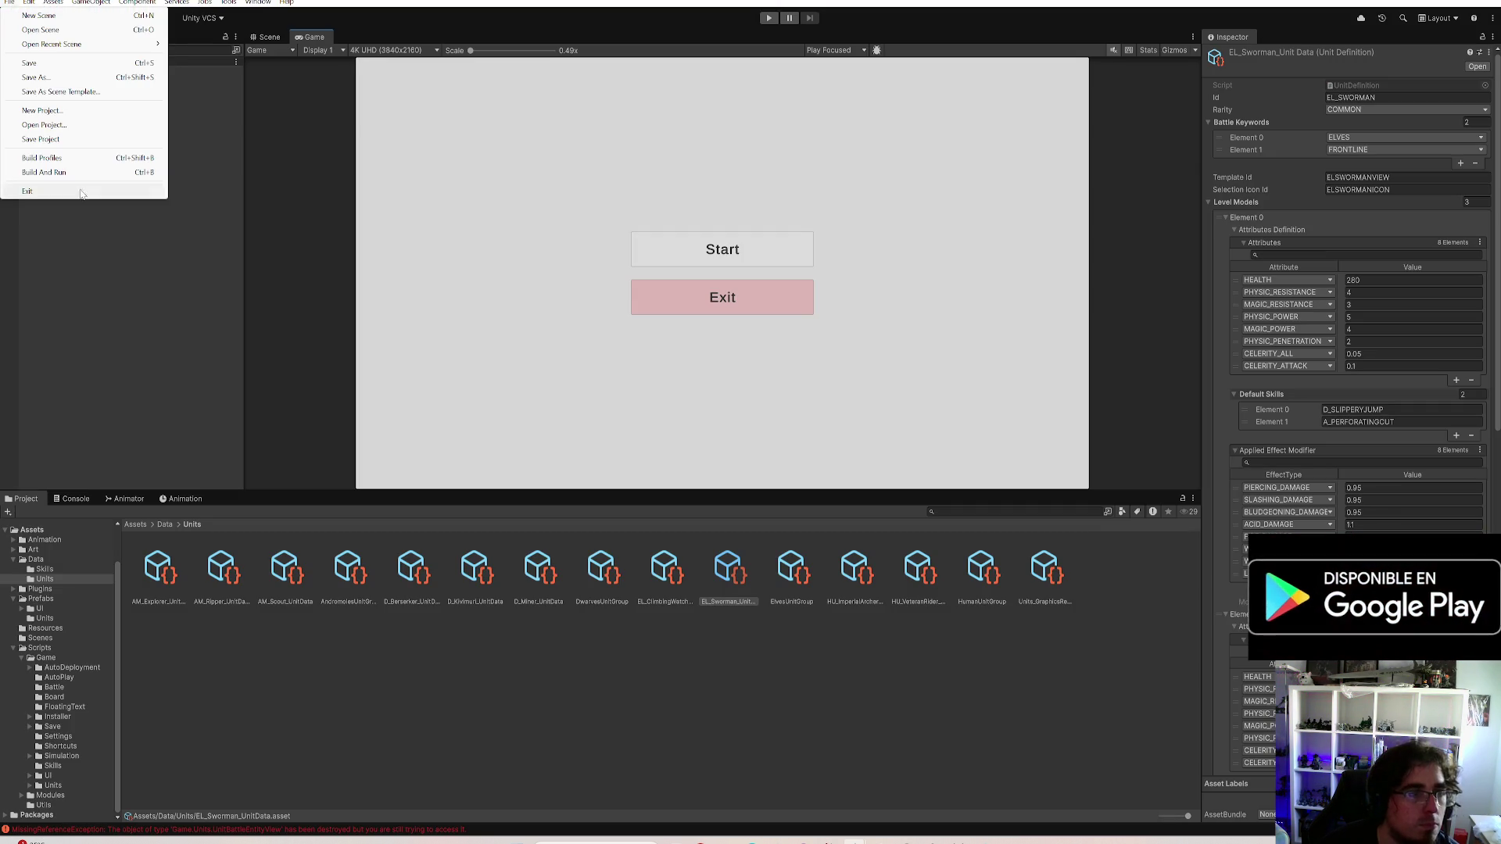
pyautogui.press('Escape')
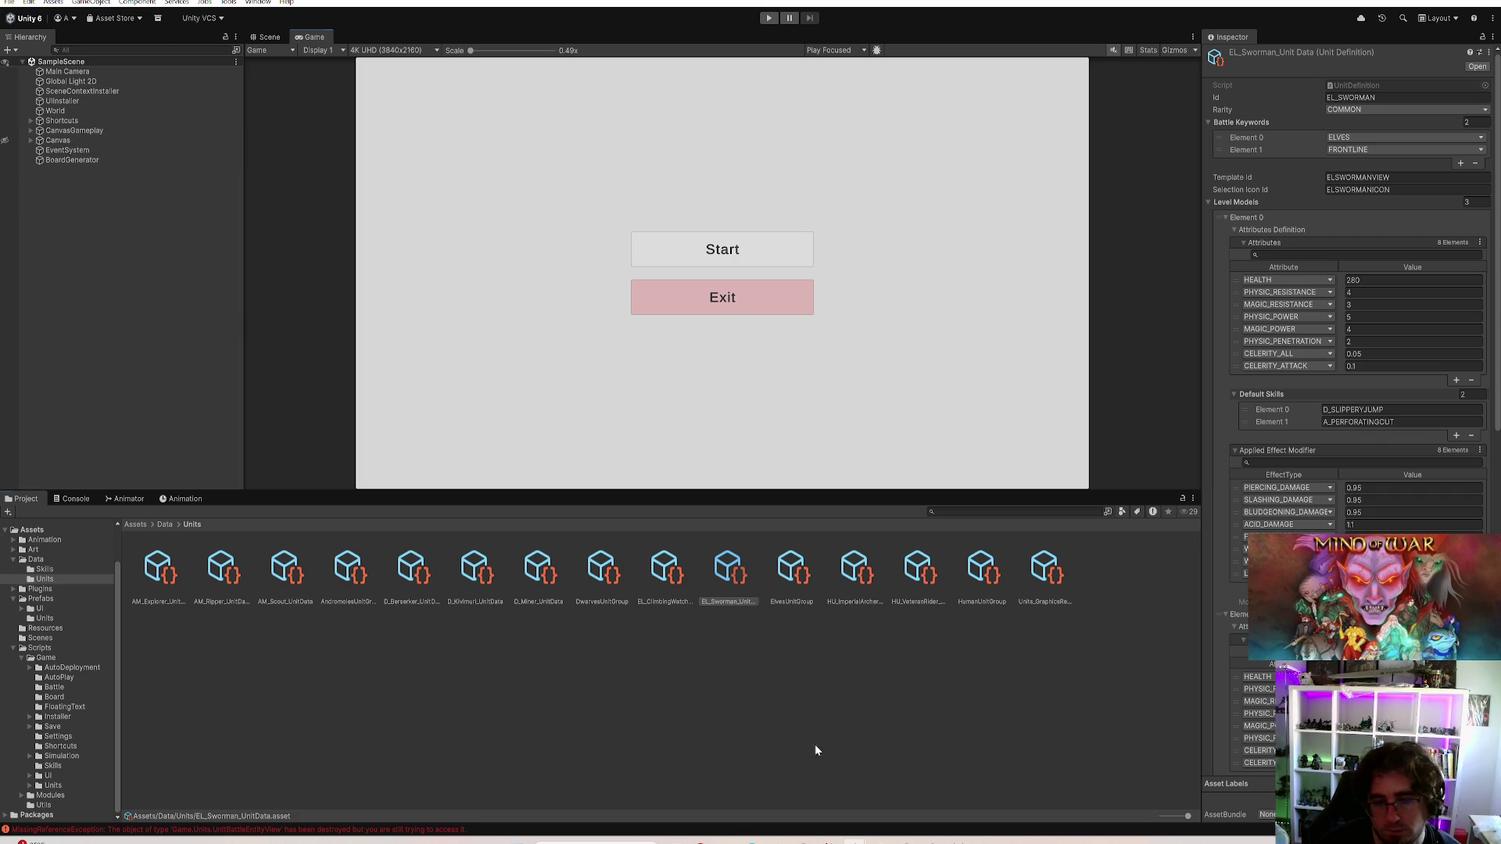
pyautogui.click(818, 741)
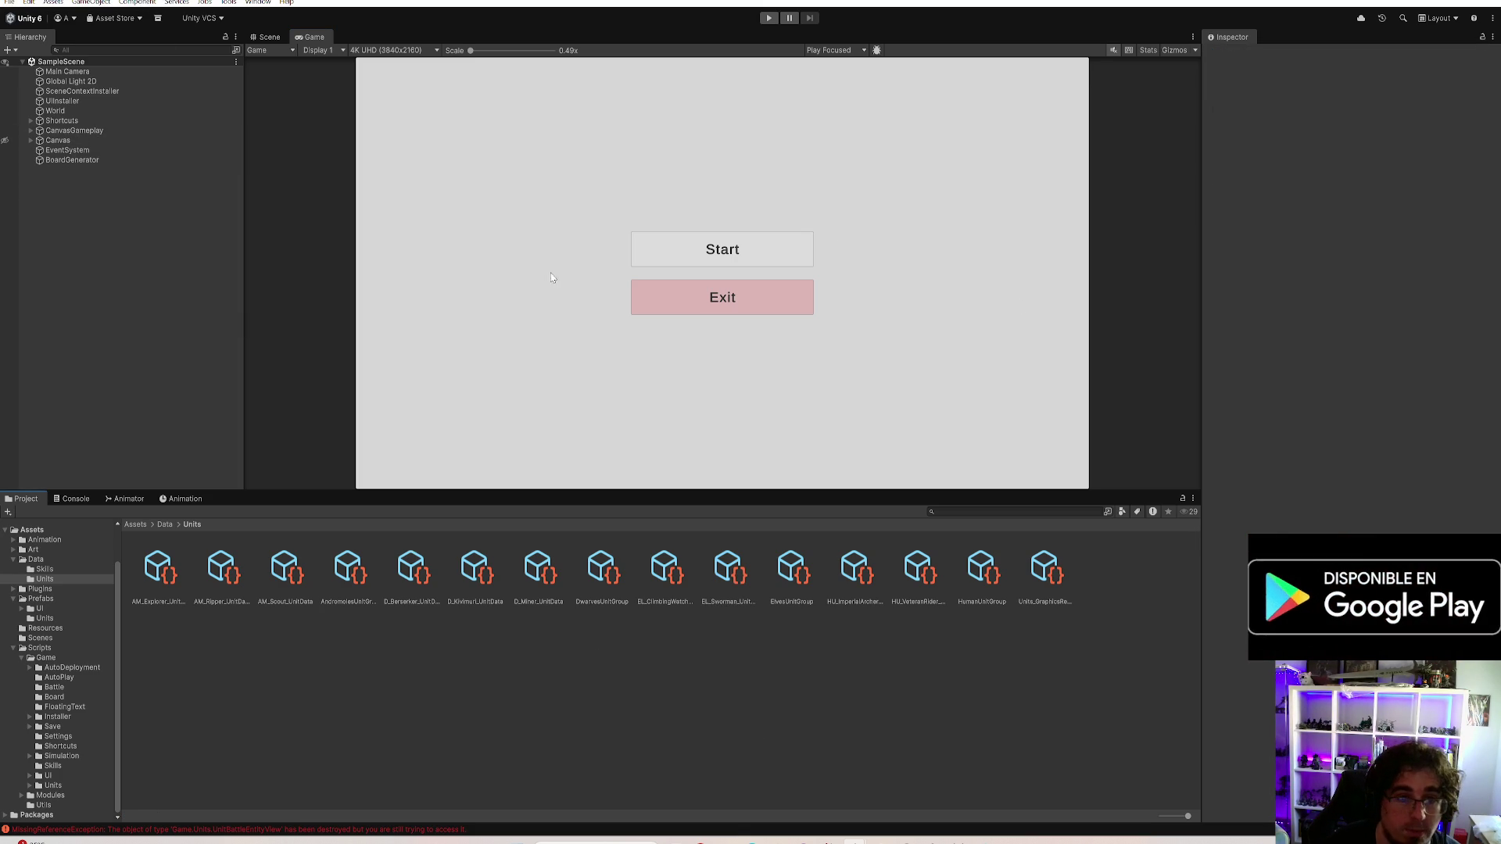
pyautogui.click(55, 598)
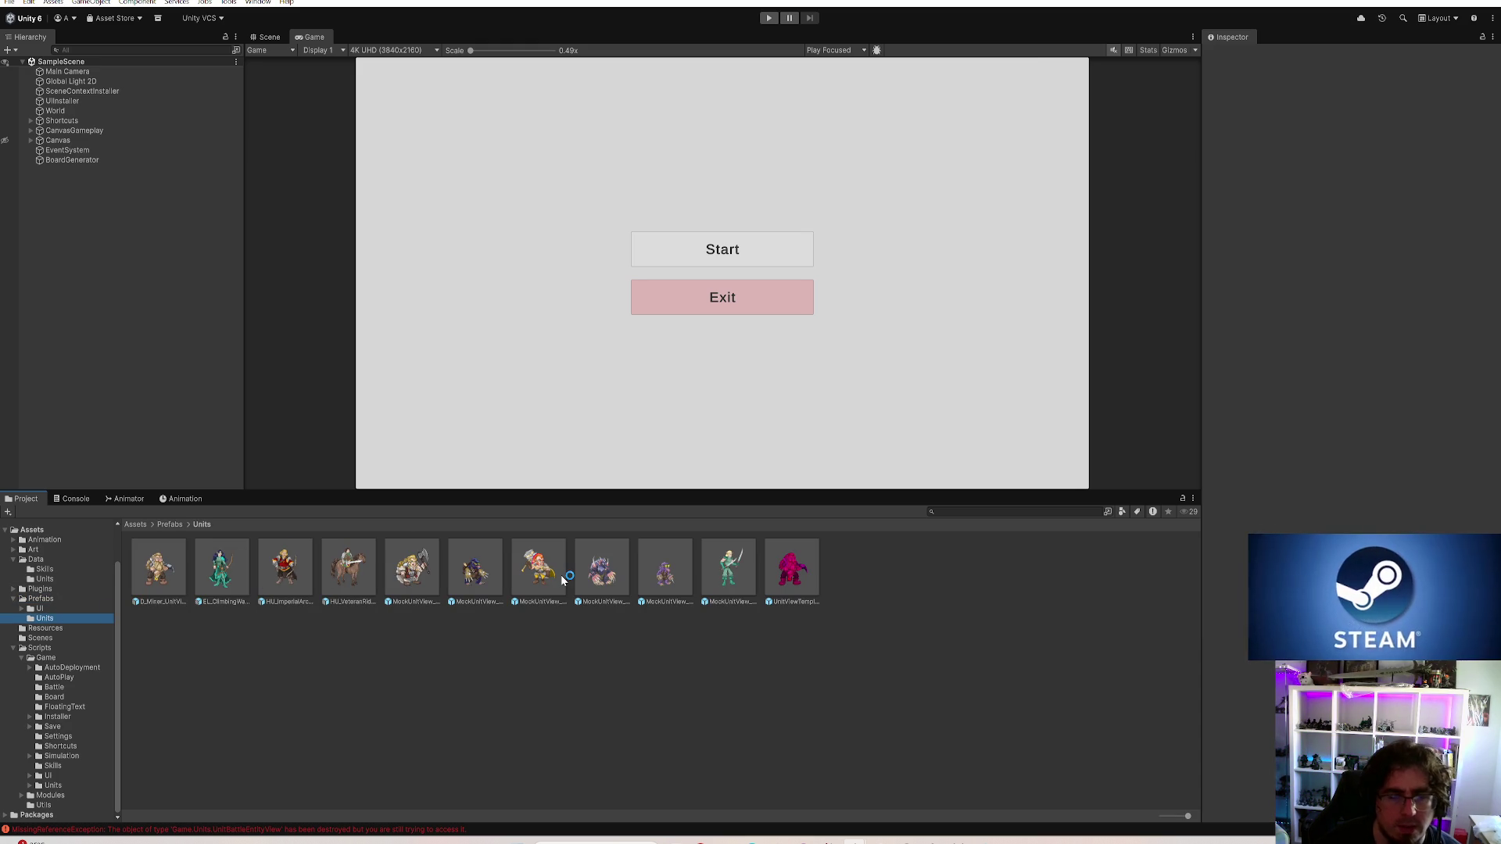
pyautogui.click(183, 499)
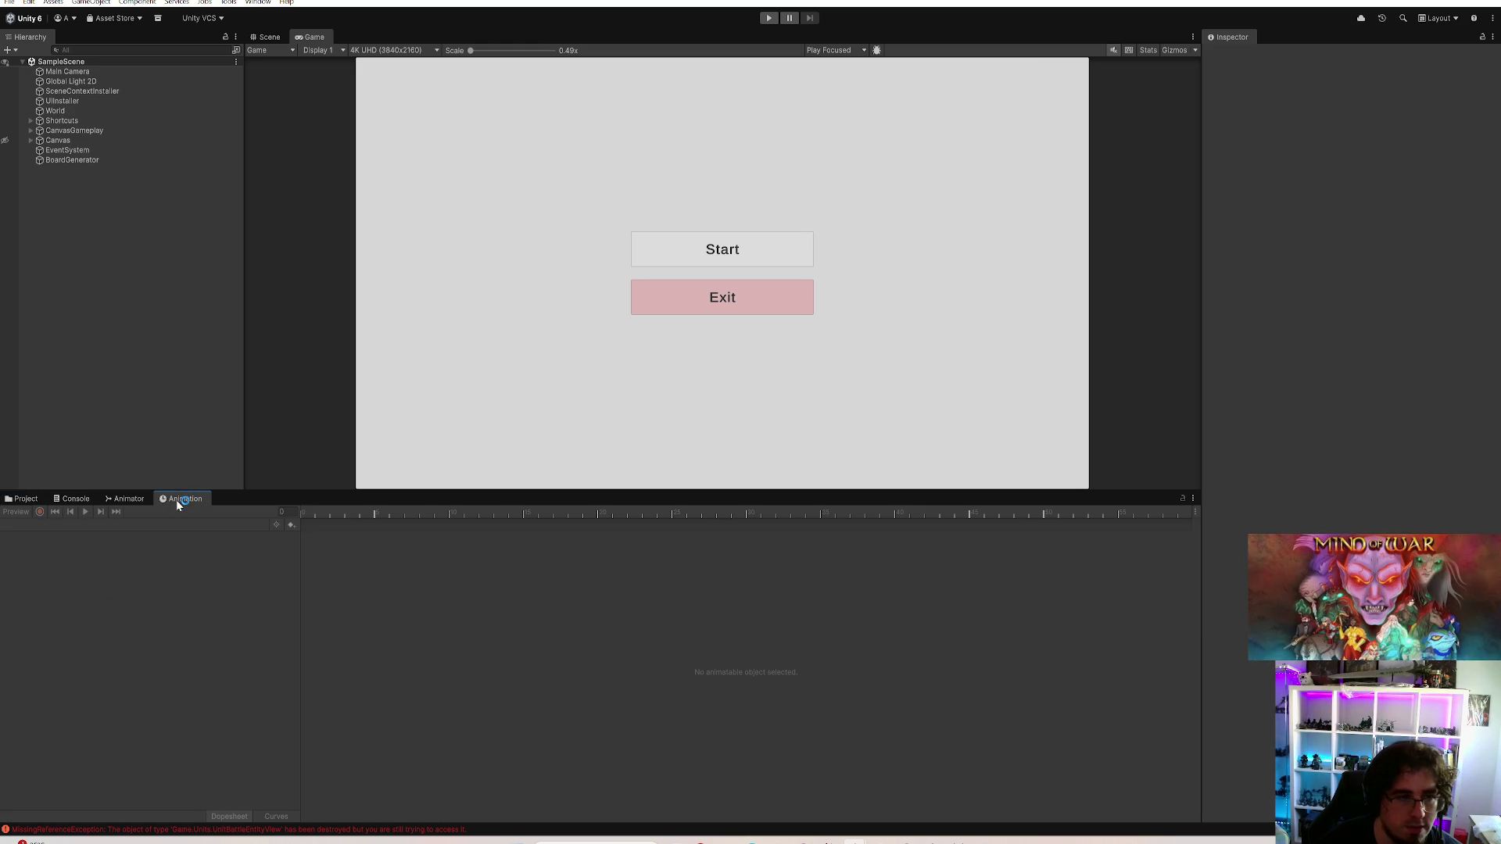
pyautogui.click(23, 499)
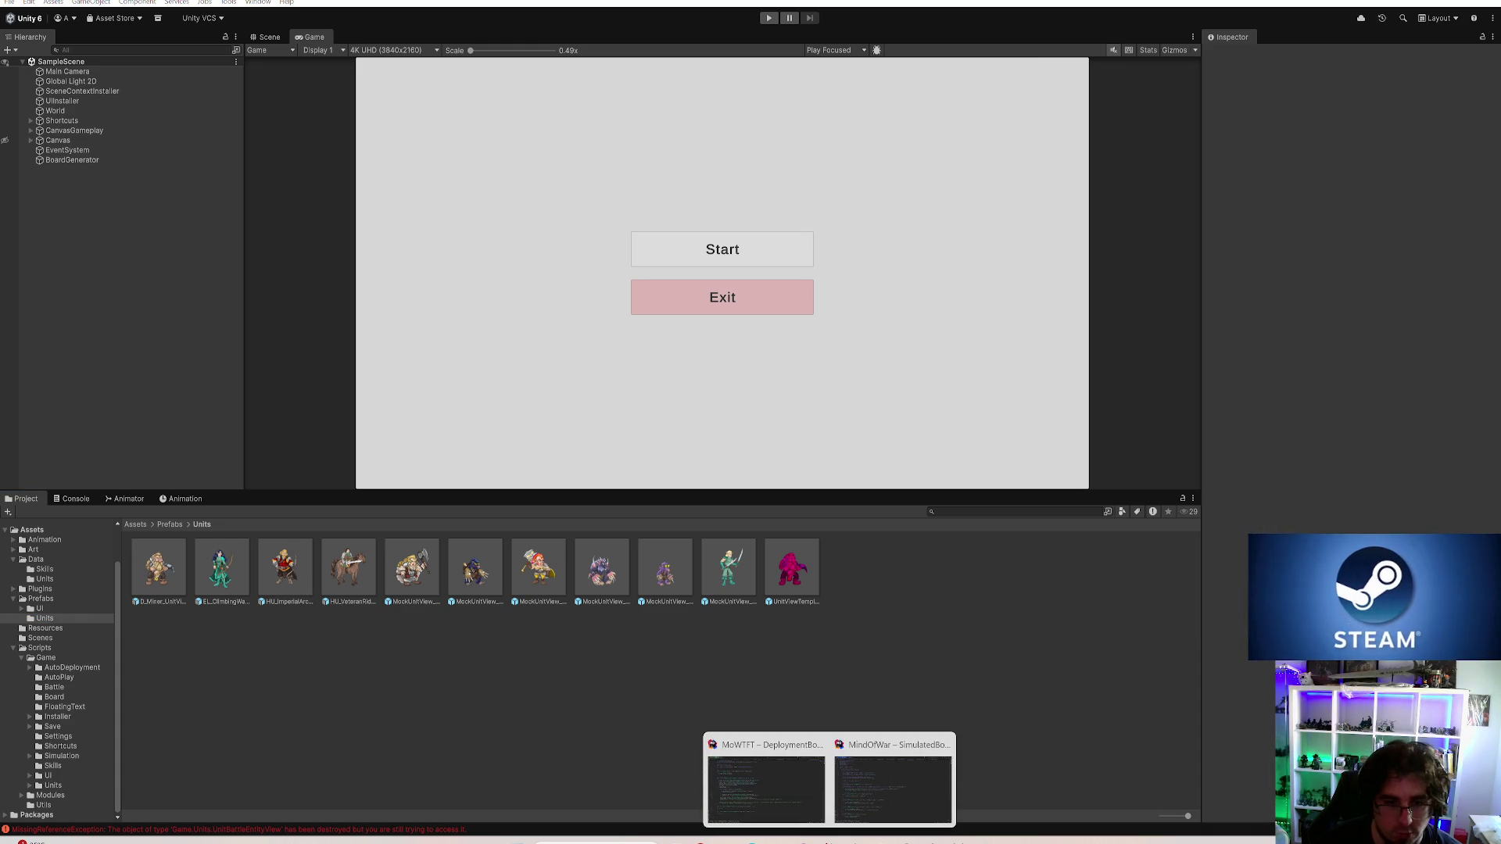
# Switch to Rider and Find in Files 'OnSkill' to reach IUnitBattleEntityController.OnSkillUsed
pyautogui.click(766, 788)
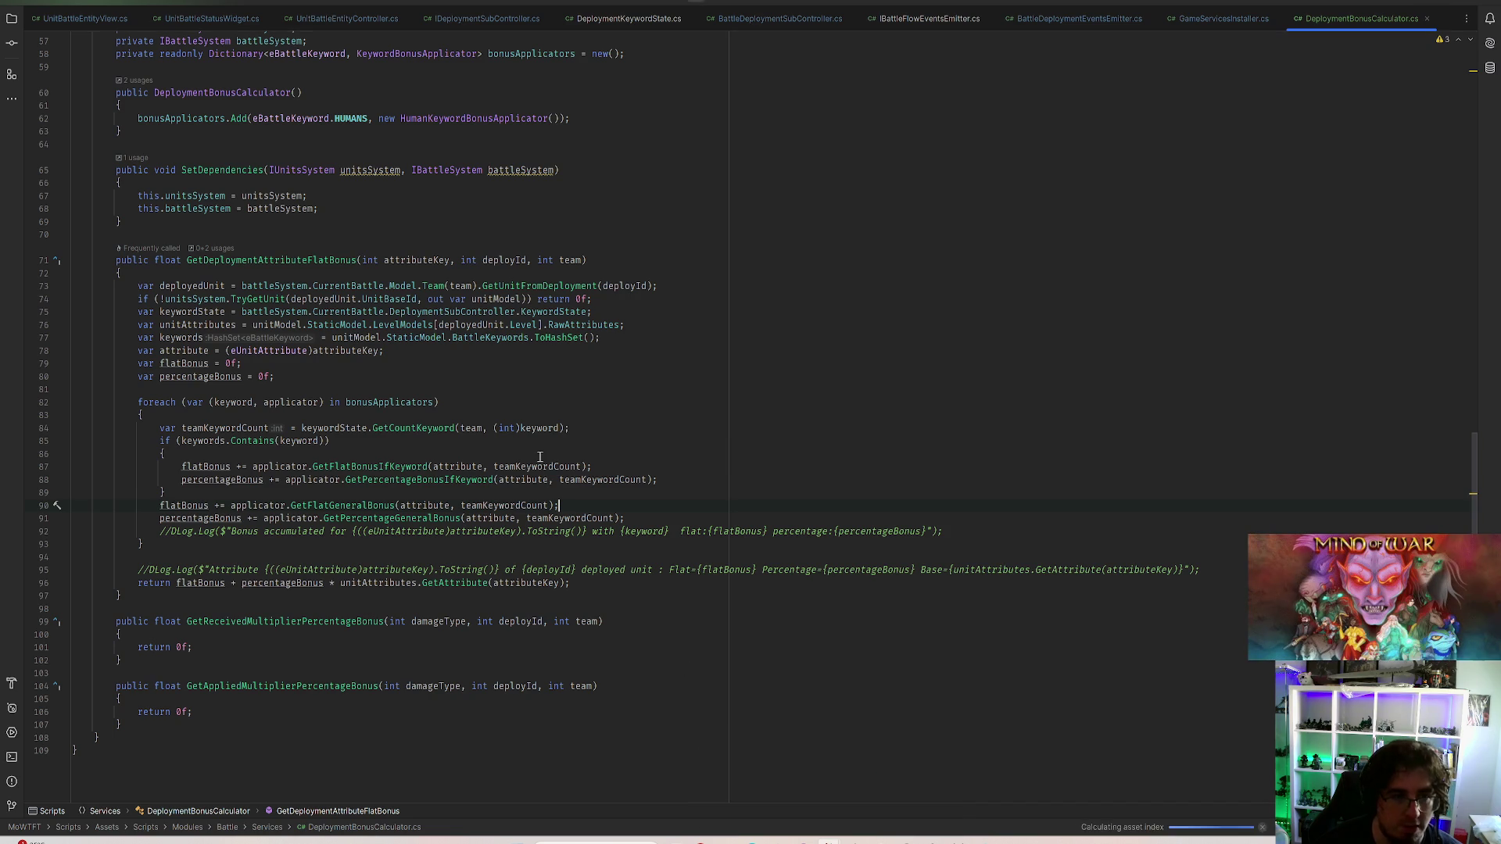
pyautogui.scroll(3, 746, 420)
pyautogui.hotkey('ctrl', 'shift', 'f')
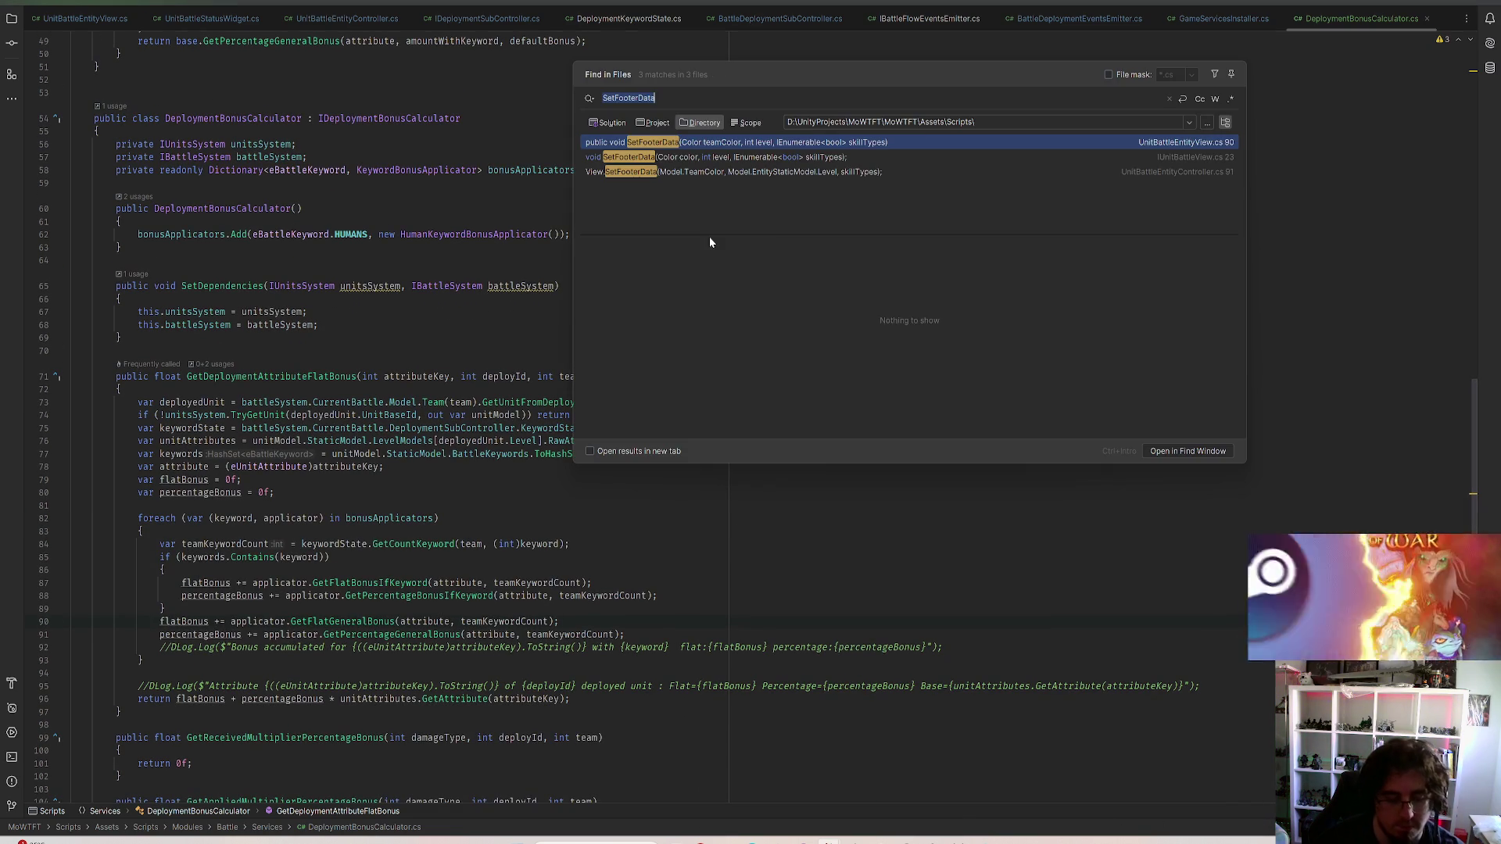
pyautogui.write('Uni')
pyautogui.press('BackSpace')
pyautogui.press('BackSpace')
pyautogui.write('OnSkill')
pyautogui.press('Down')
pyautogui.press('Down')
pyautogui.press('Down')
pyautogui.press('Return')
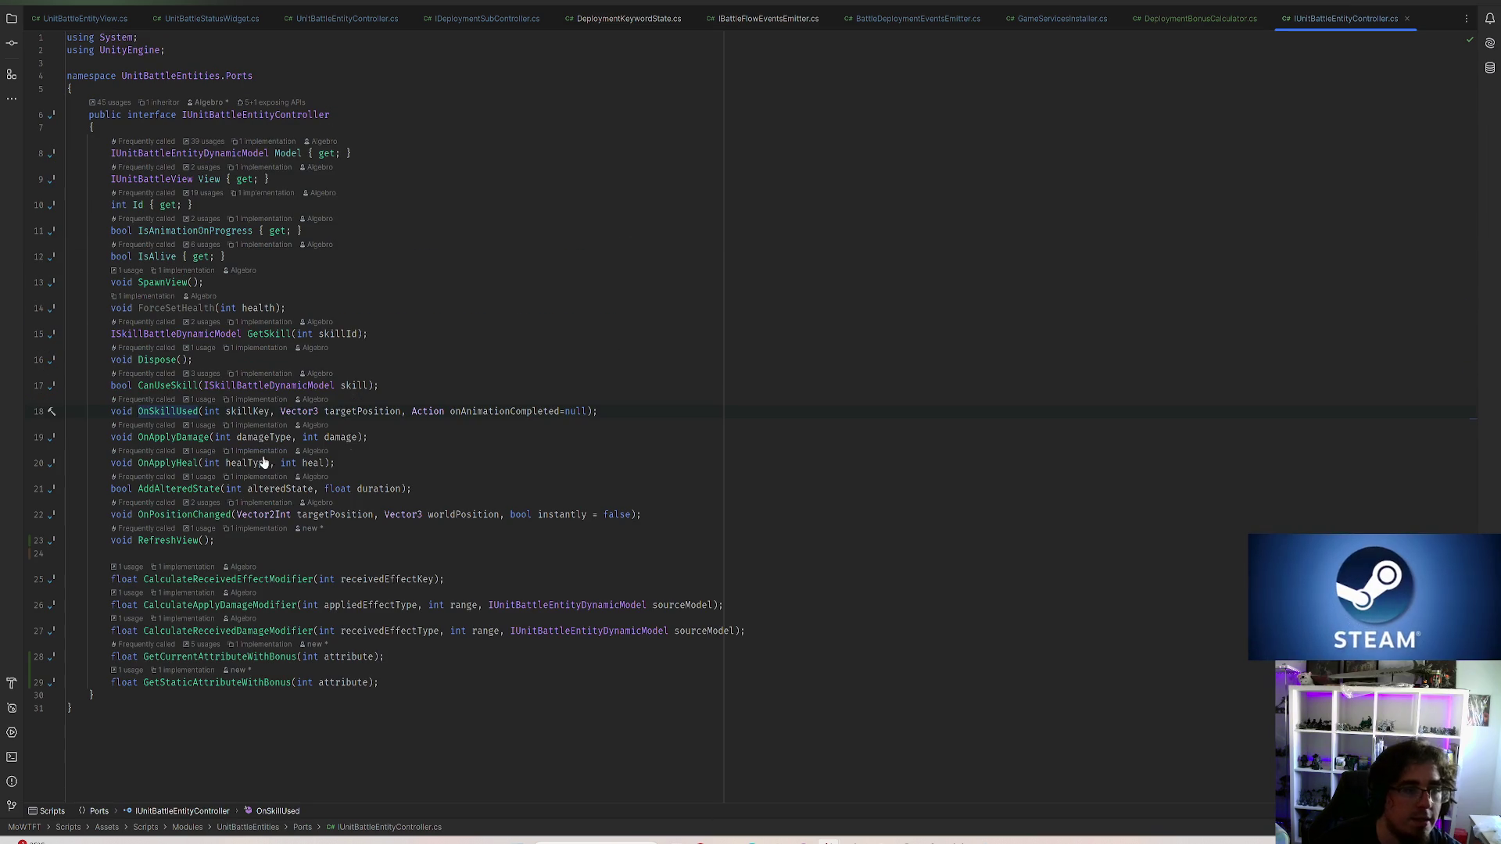
# Jump via Find Usages to the OnSkillUsed call in AutoplayBehaviourBase.cs
pyautogui.hotkey('ctrl', 'b')
pyautogui.press('Return')
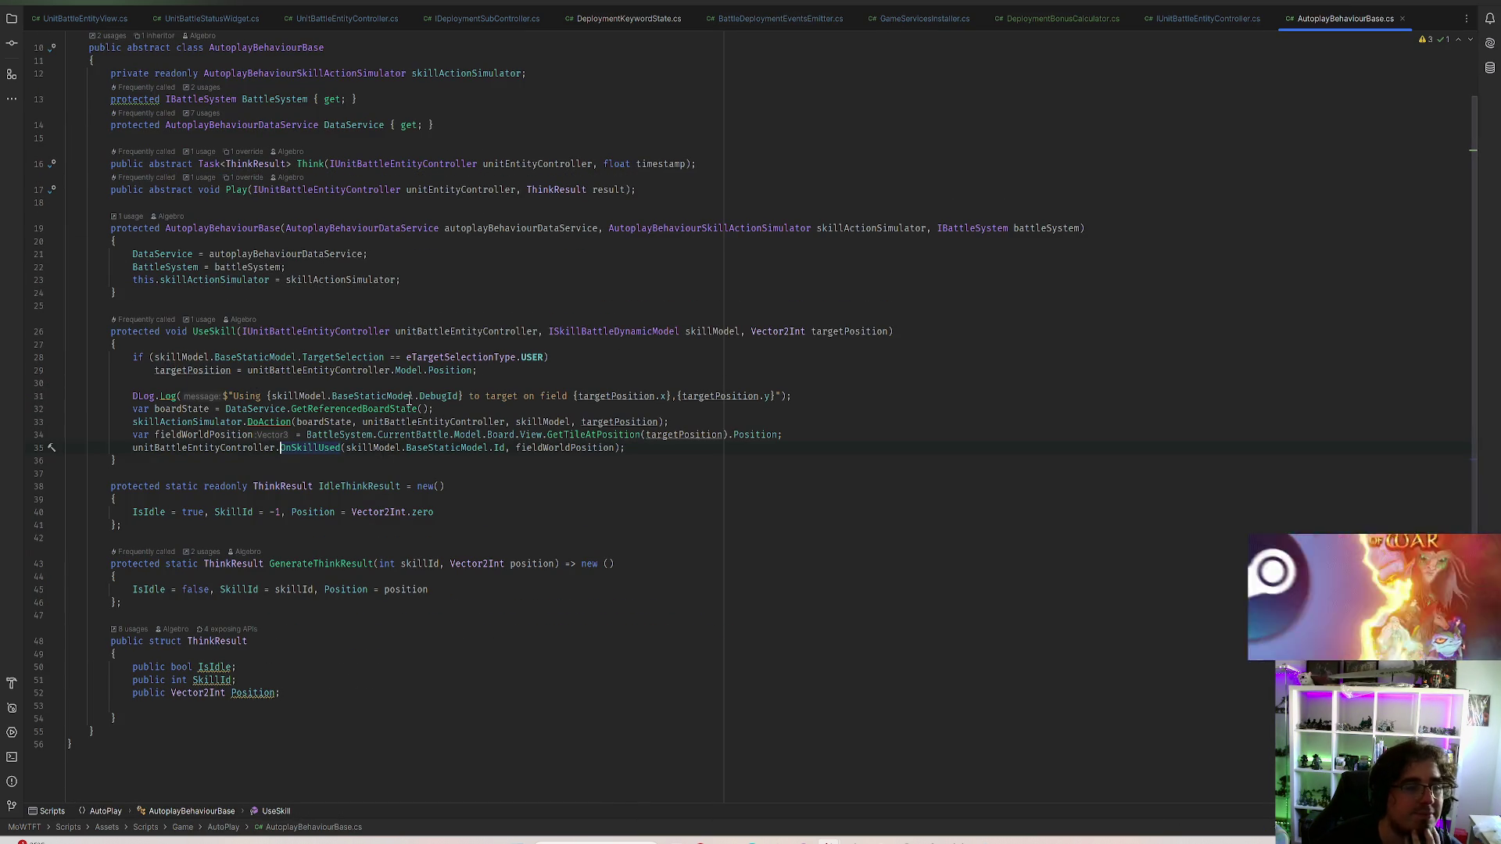
pyautogui.click(221, 421)
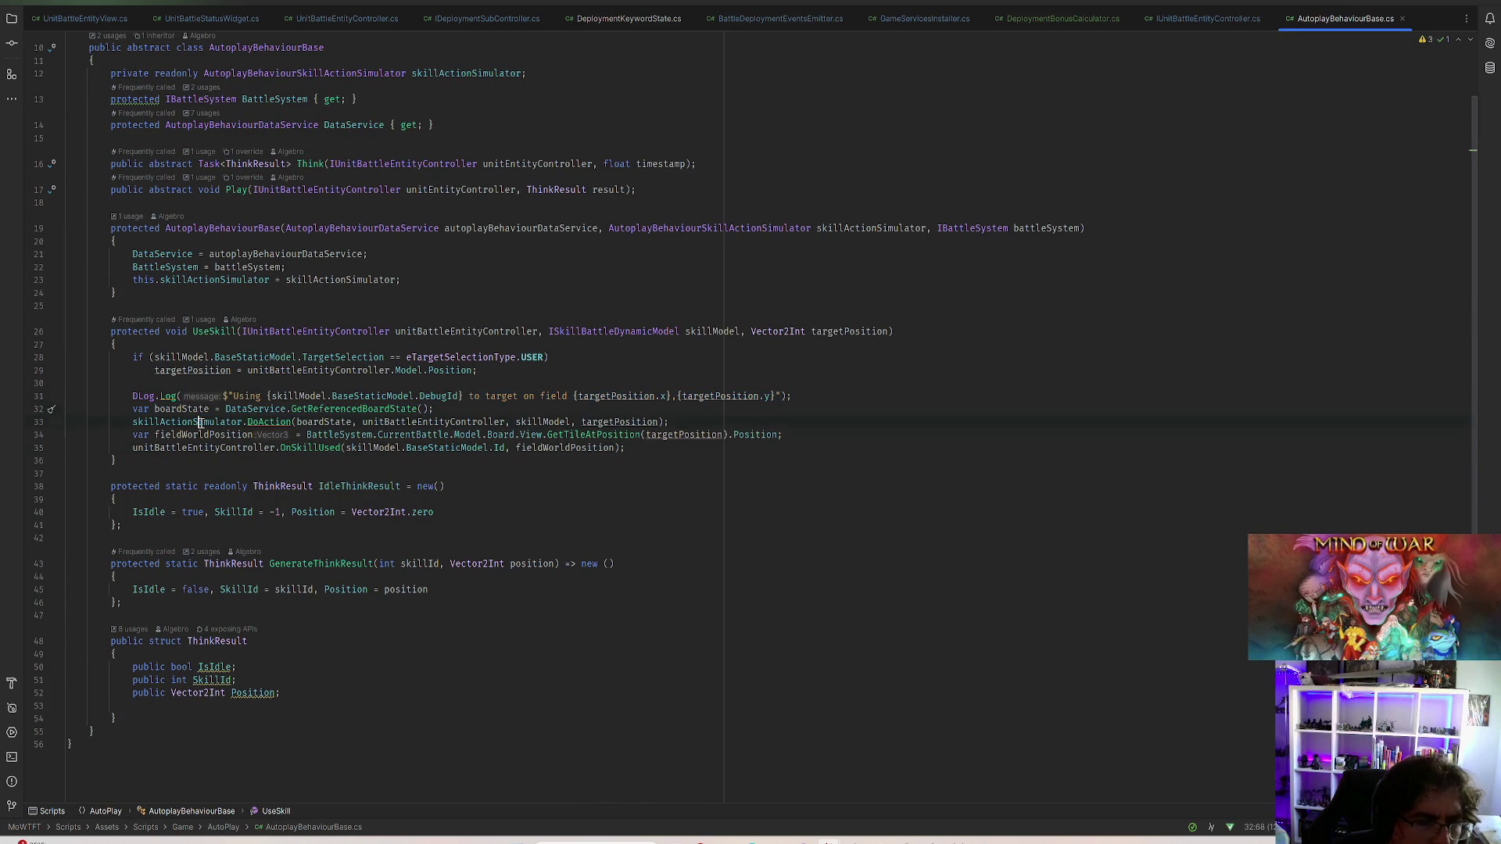
pyautogui.click(703, 408)
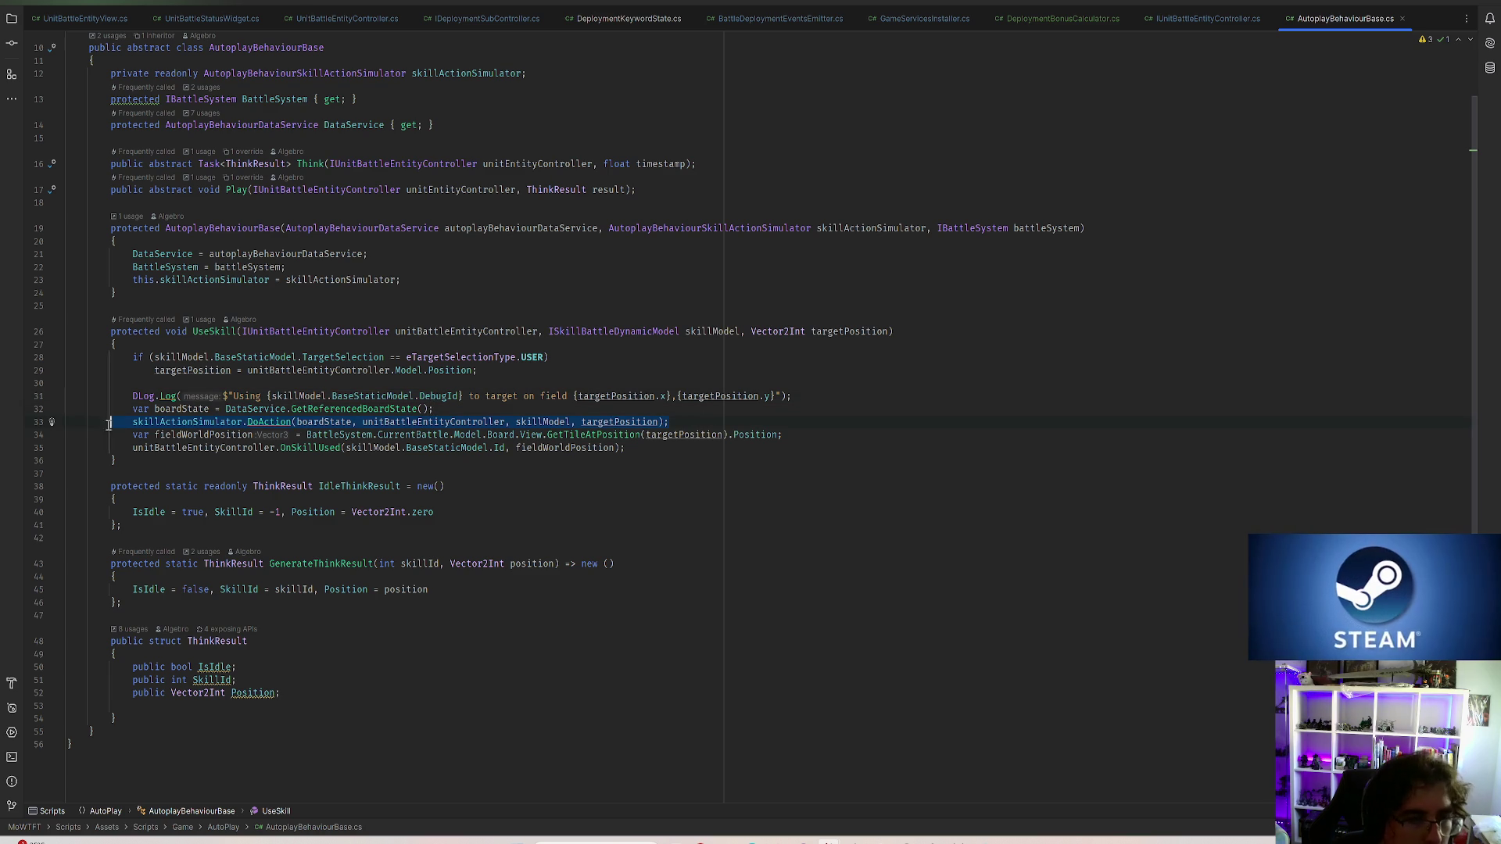
pyautogui.press('Delete')
pyautogui.press('Delete')
pyautogui.hotkey('ctrl', 's')
pyautogui.hotkey('ctrl', 'z')
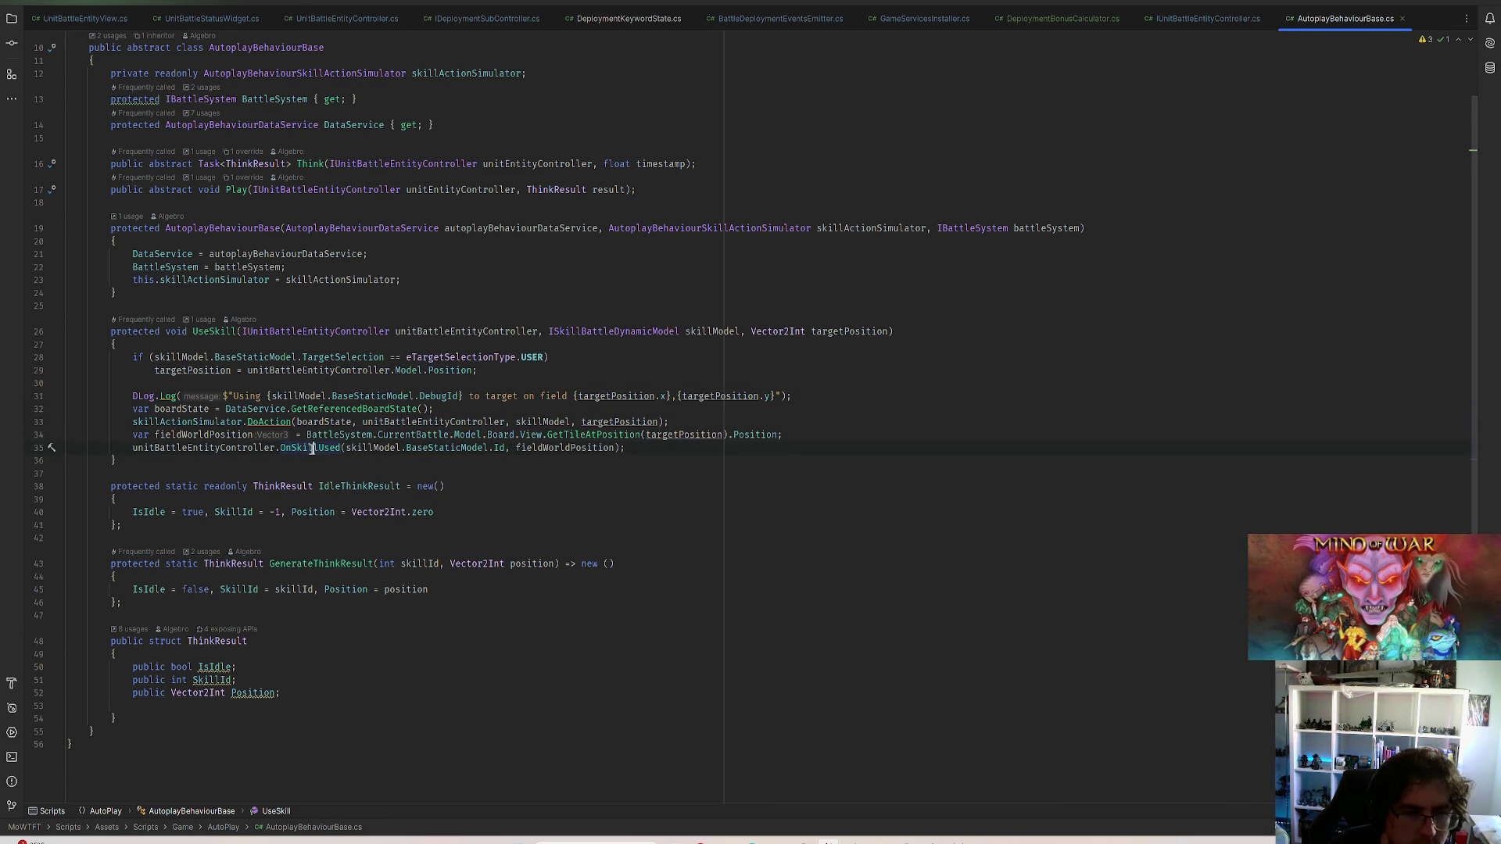
pyautogui.moveTo(628, 449); pyautogui.dragTo(67, 395)
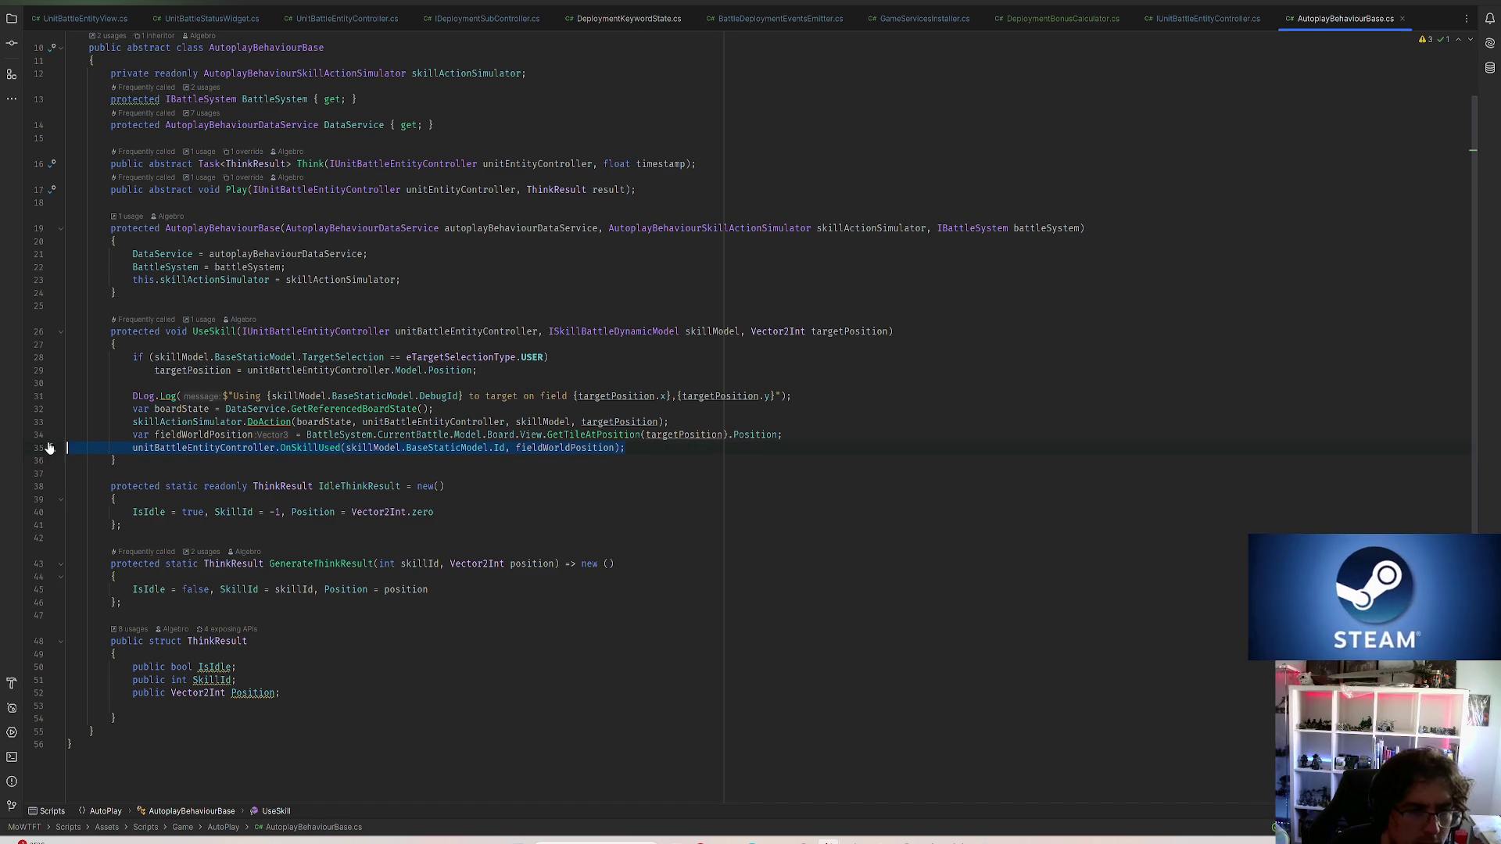
pyautogui.click(394, 408)
pyautogui.keyDown('ctrl'); pyautogui.click(307, 448); pyautogui.keyUp('ctrl')
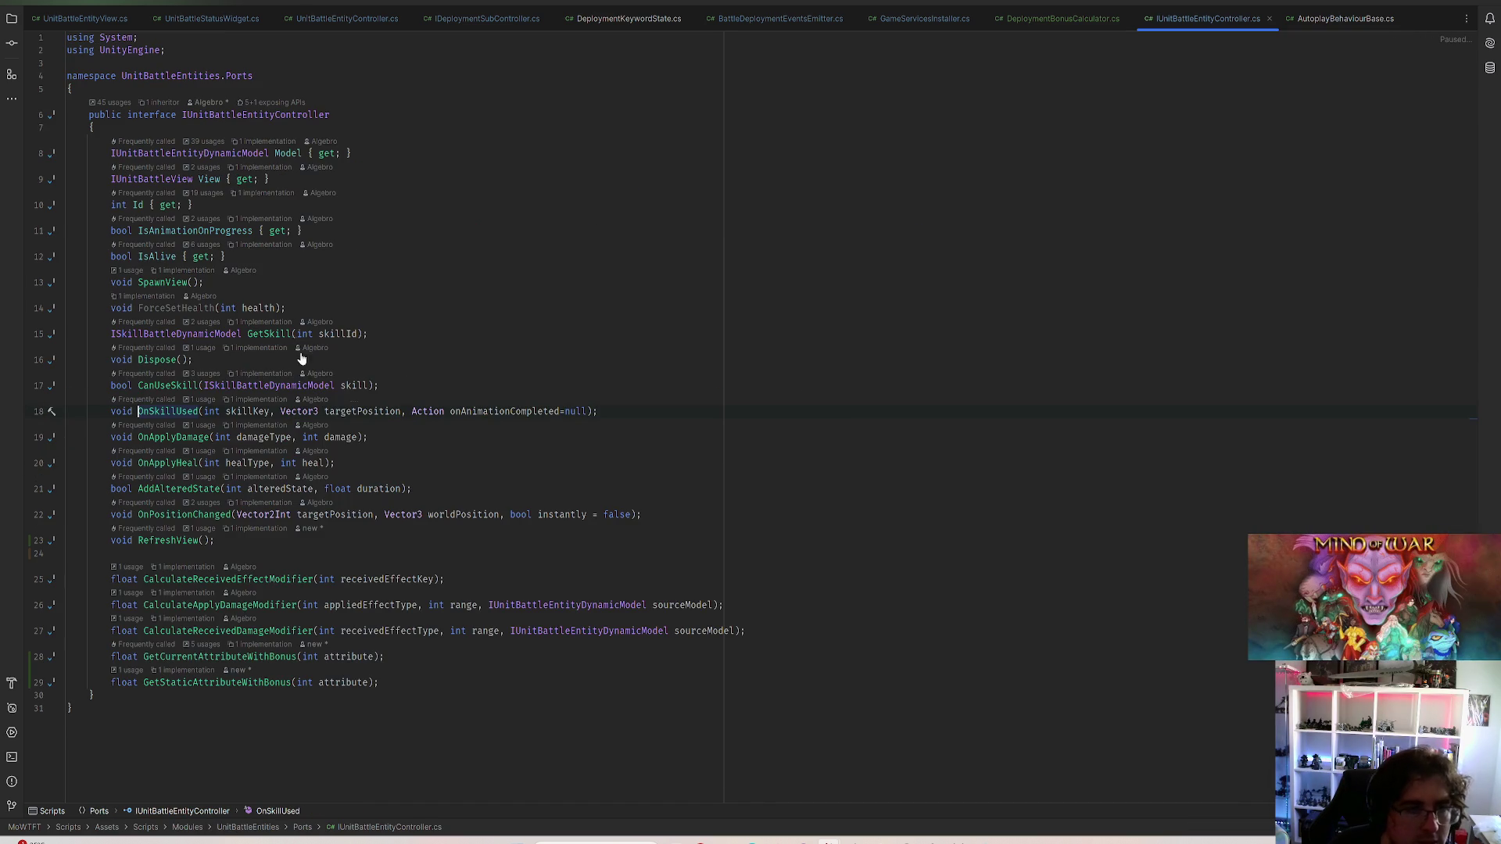
pyautogui.click(250, 400)
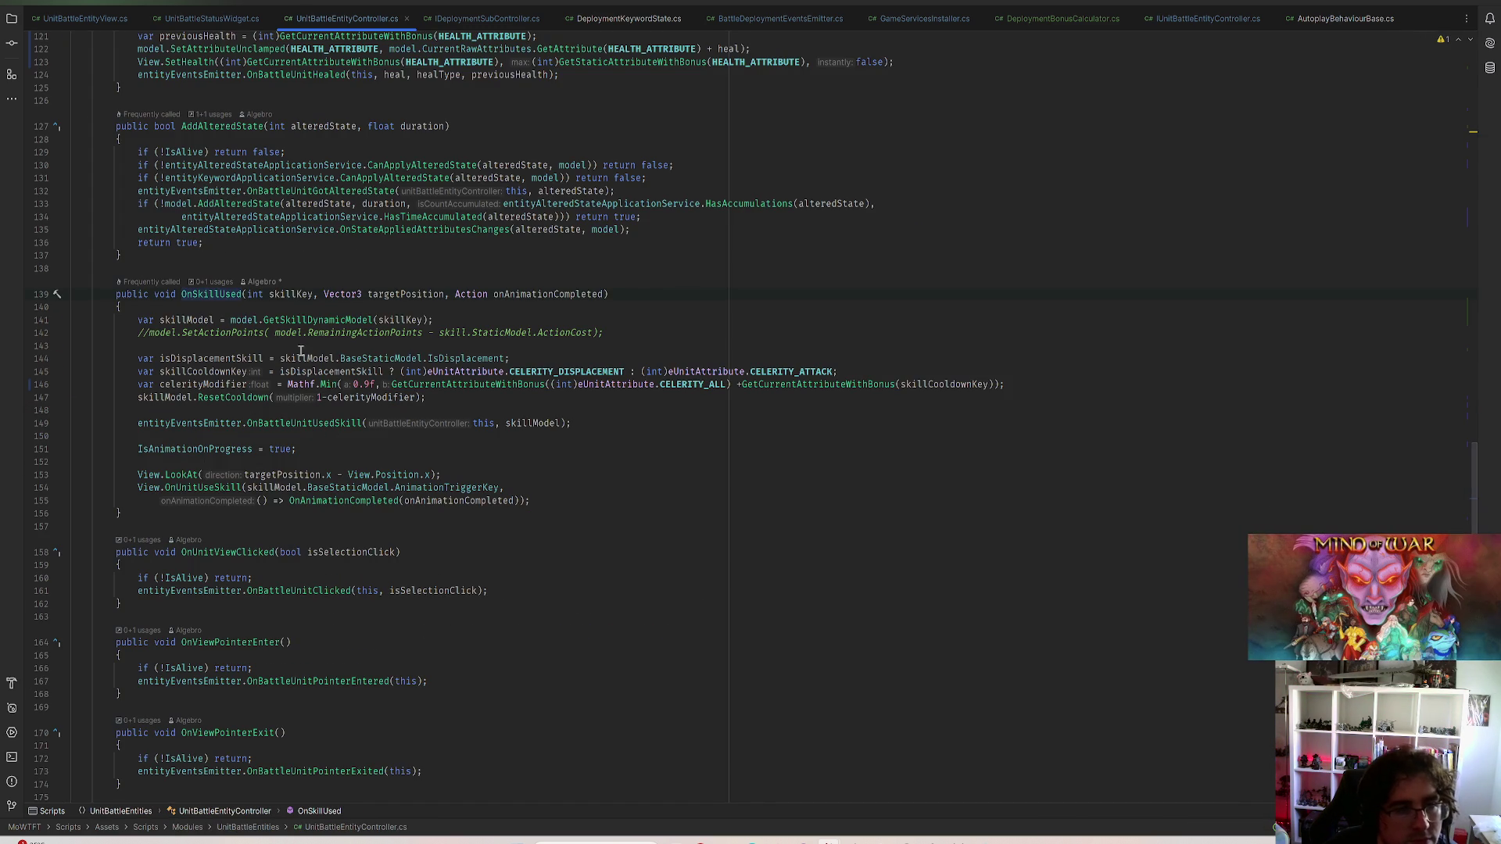
pyautogui.click(218, 425)
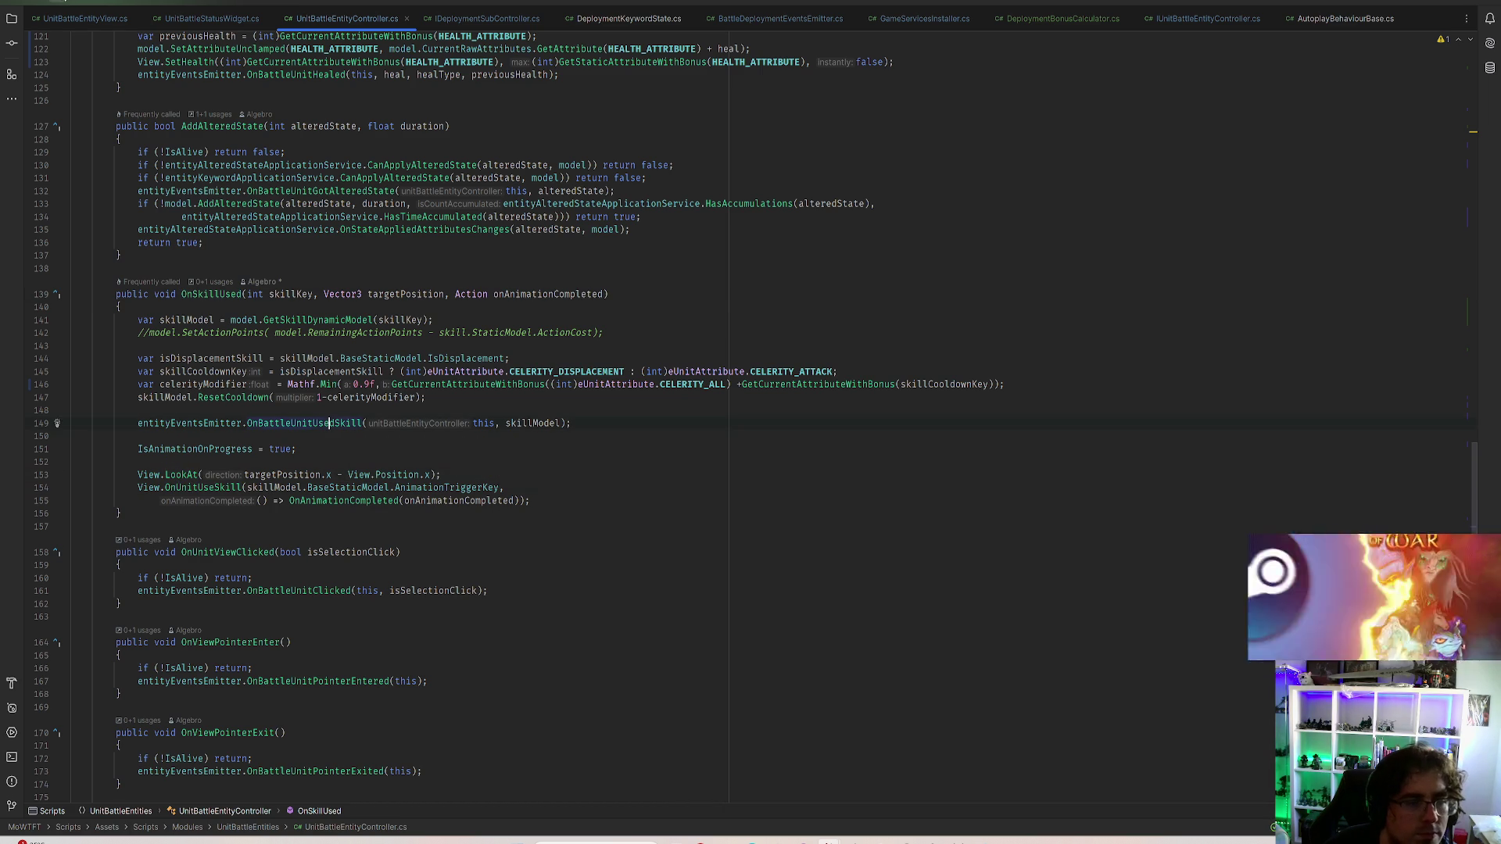
pyautogui.hotkey('ctrl', 'b')
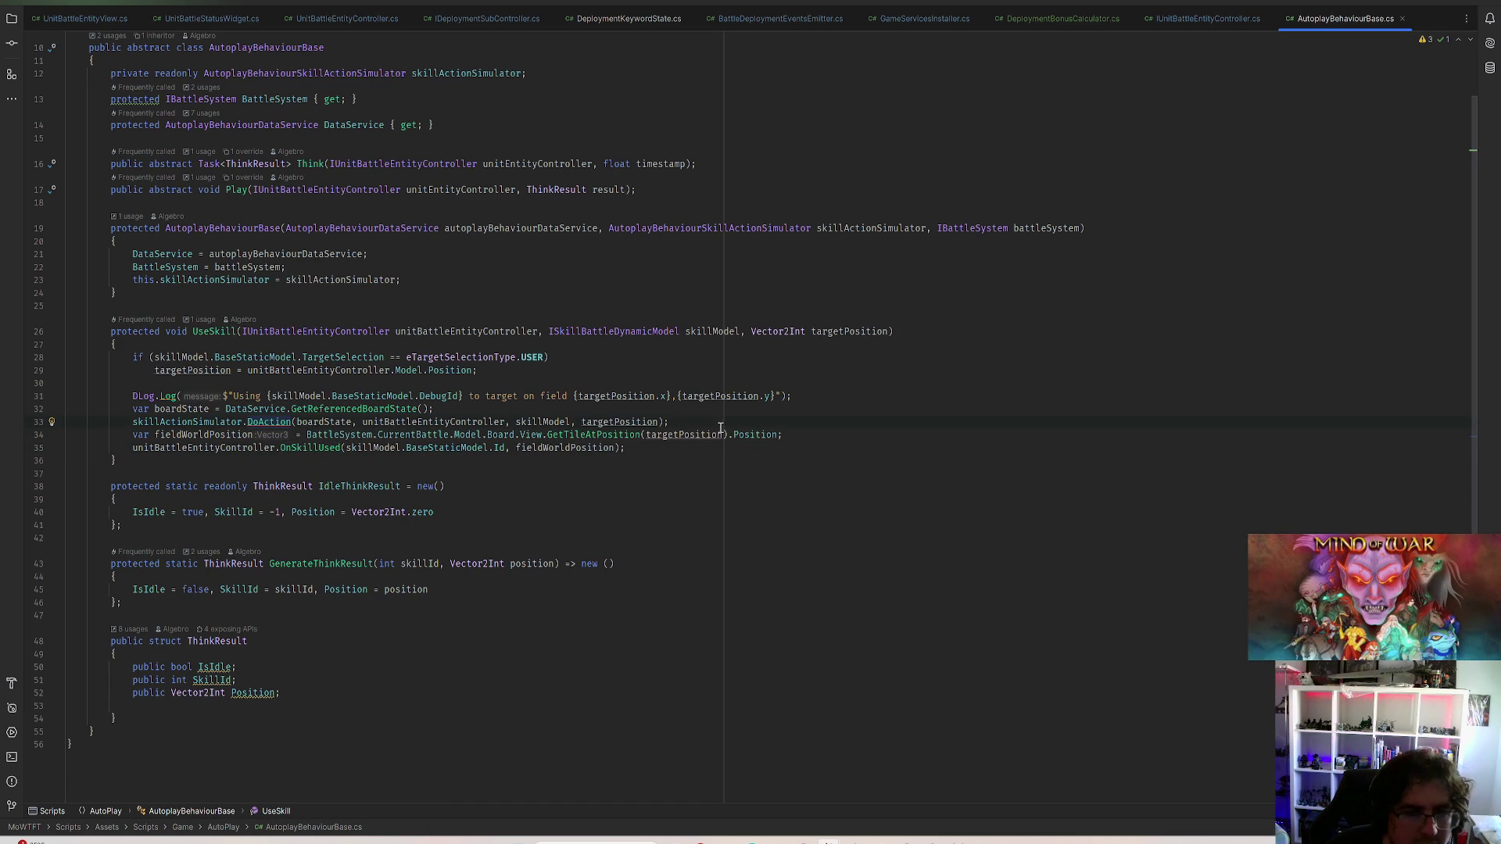
# Cut the boardState and DoAction lines out of UseSkill after the OnSkillUsed call
pyautogui.moveTo(51, 406); pyautogui.dragTo(50, 420)
pyautogui.press('Delete')
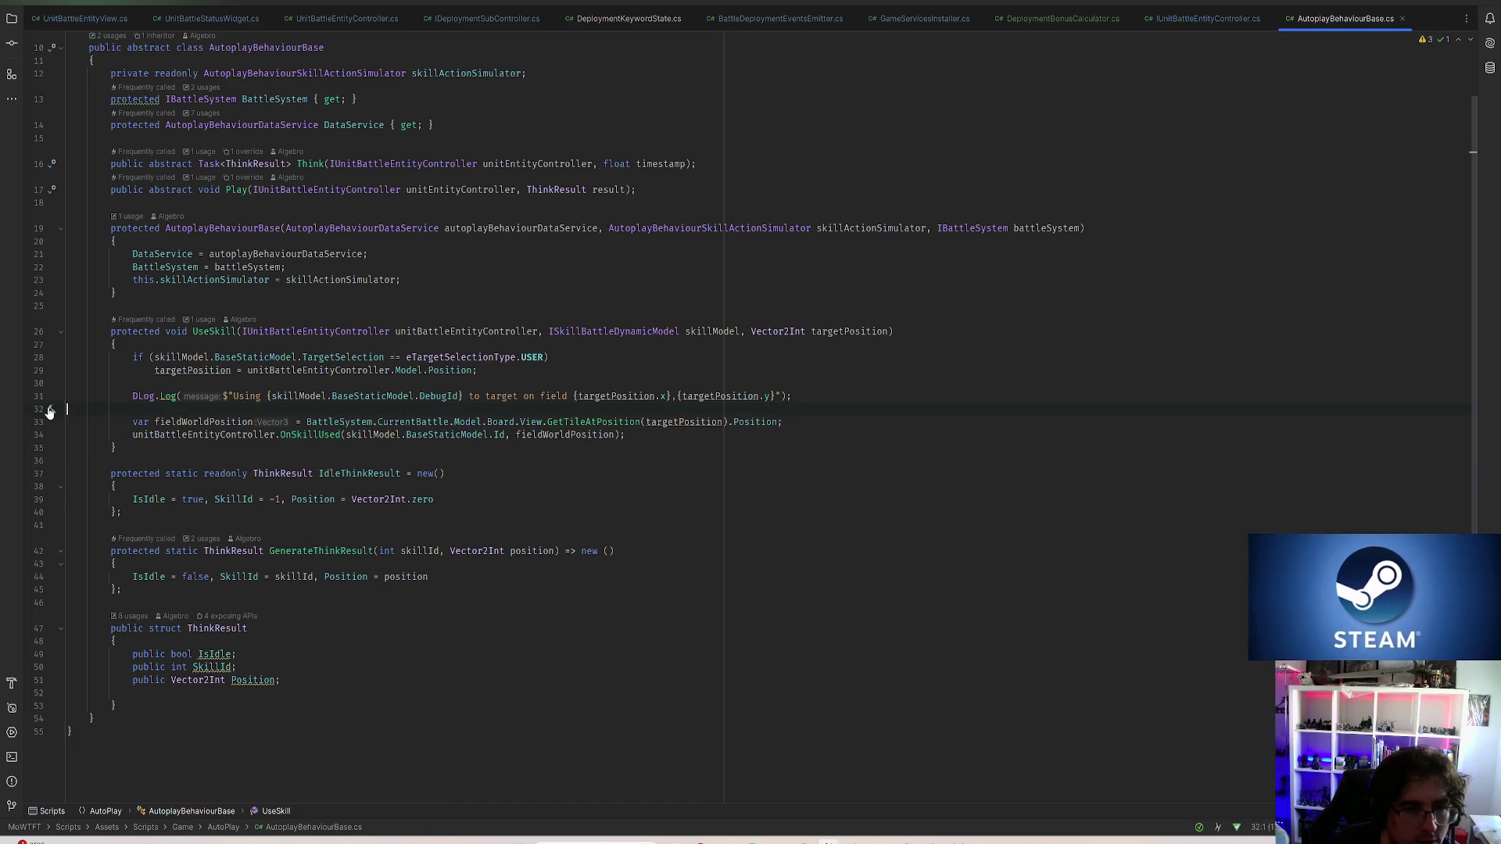
pyautogui.click(638, 422)
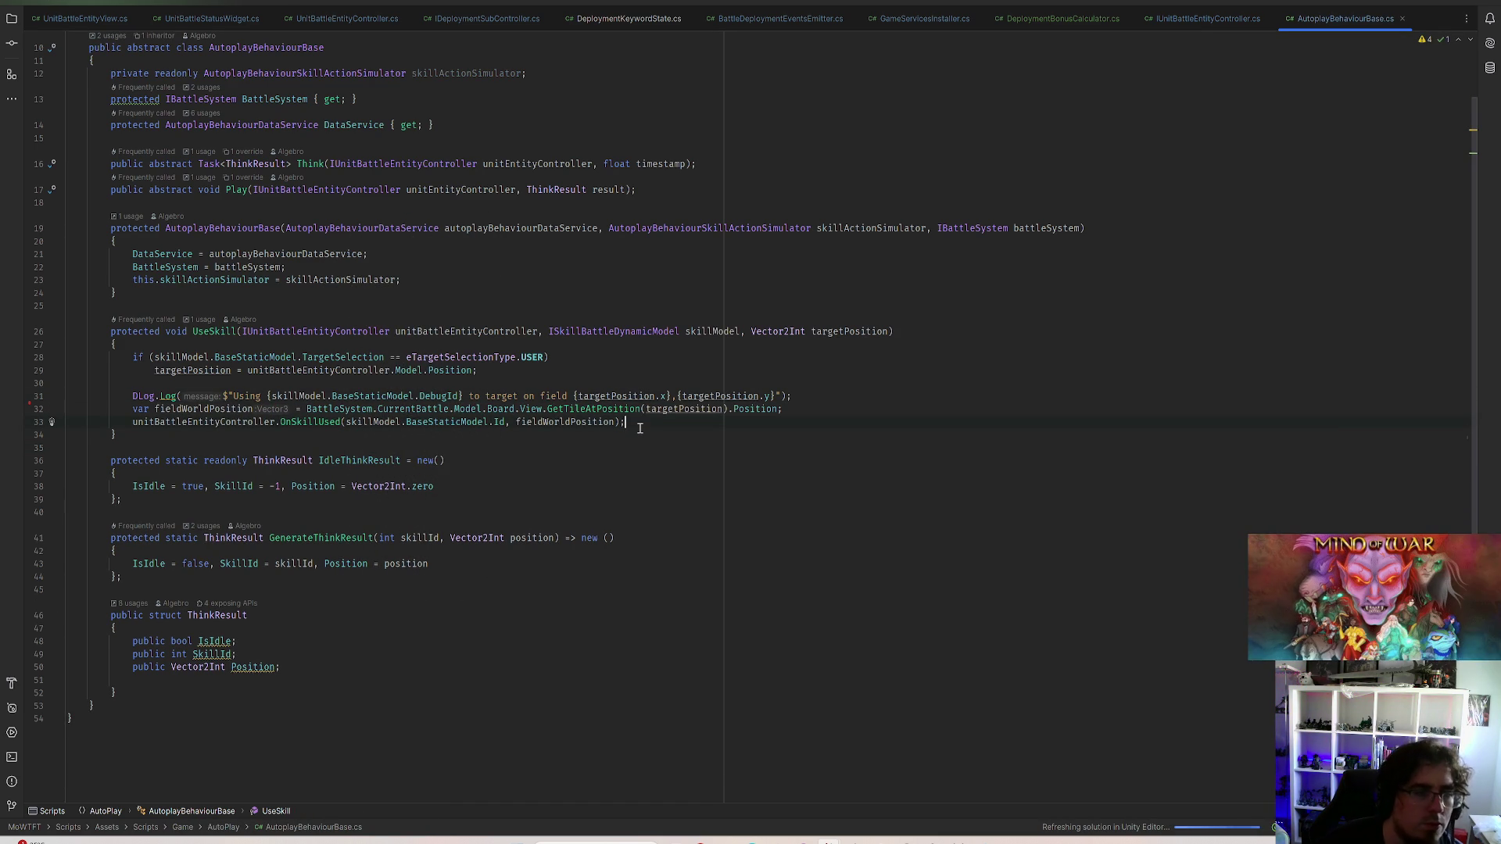
pyautogui.press('Return')
pyautogui.press('Return')
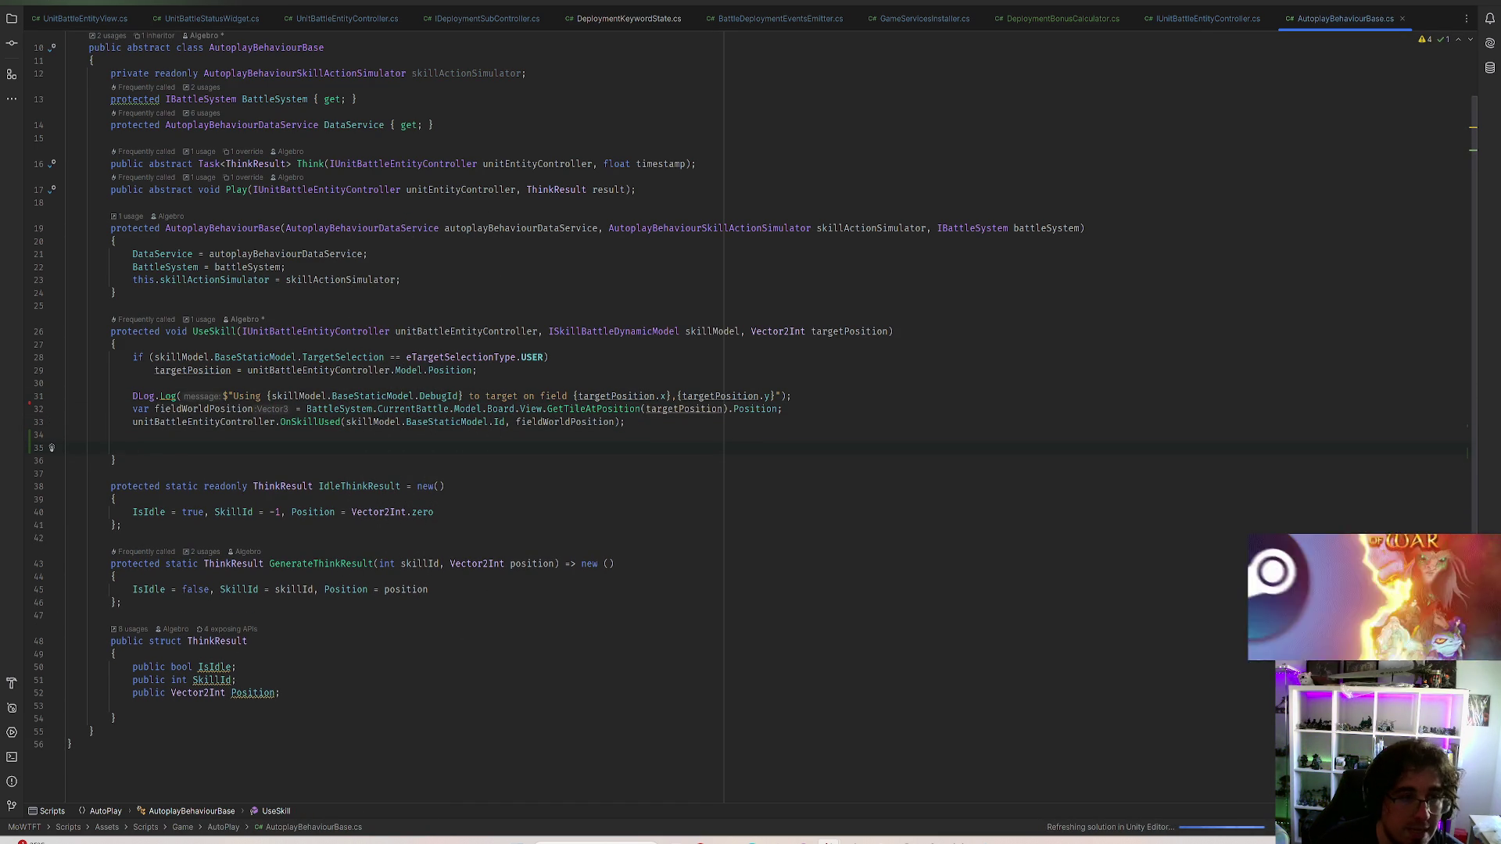
pyautogui.write('Timer.')
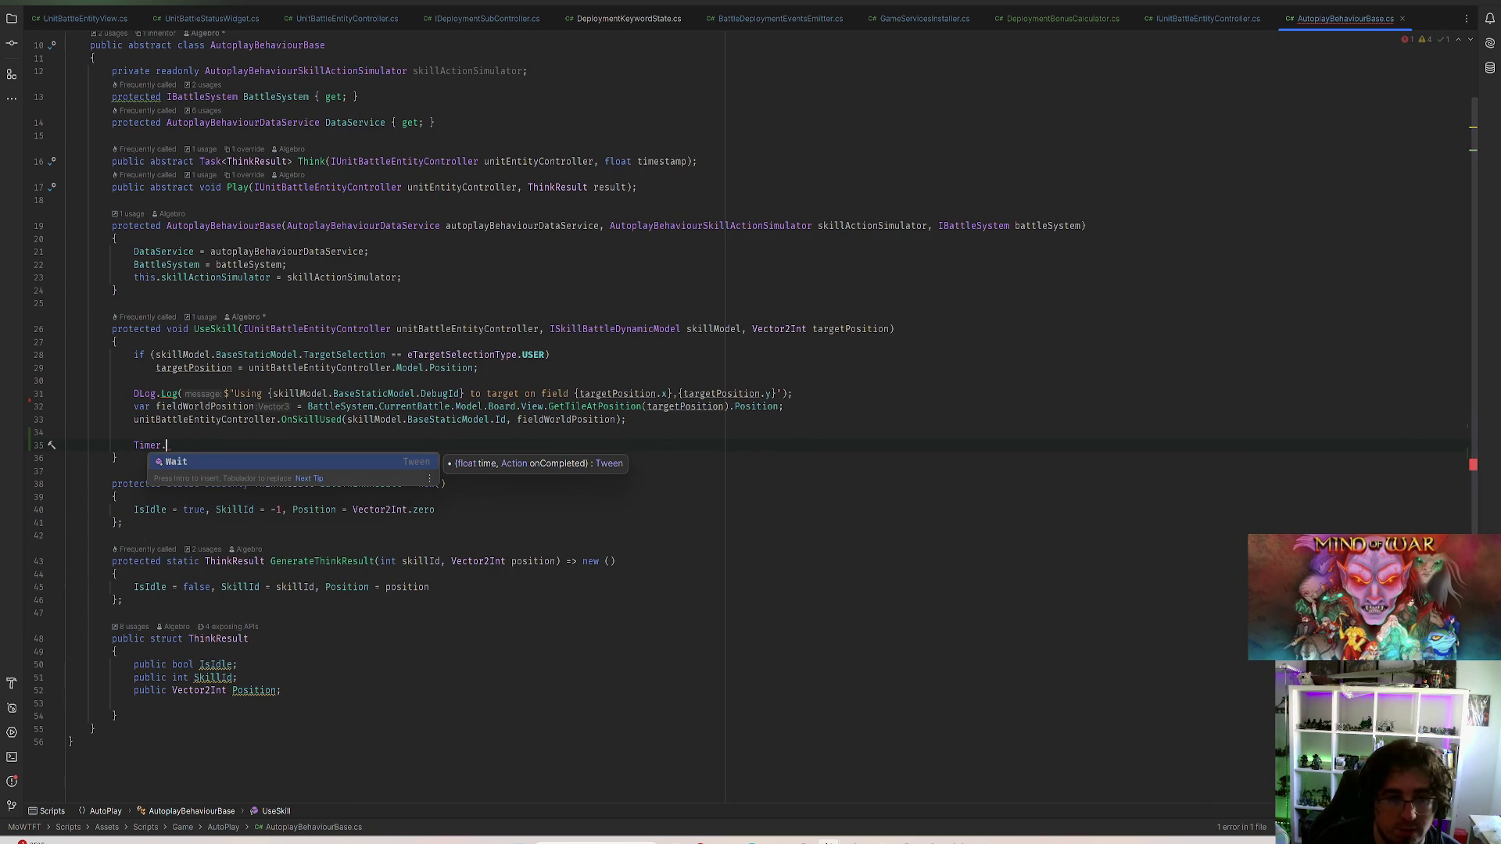
# Add Timer.Wait(0.25f, () => ApplySkillUsed); after OnSkillUsed and save
pyautogui.press('Tab')
pyautogui.write('0.')
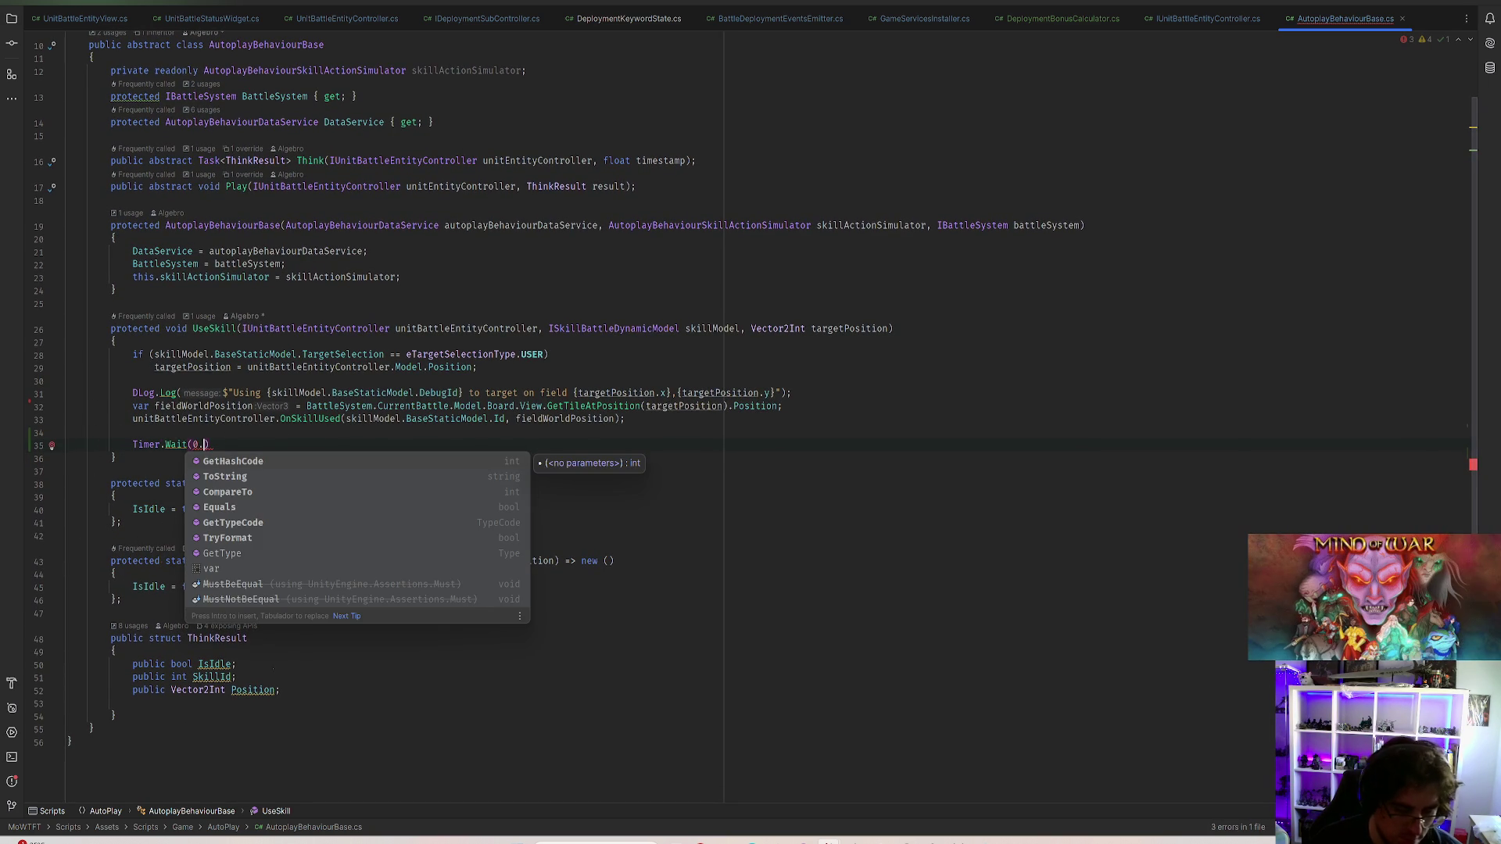
pyautogui.write('25f, ')
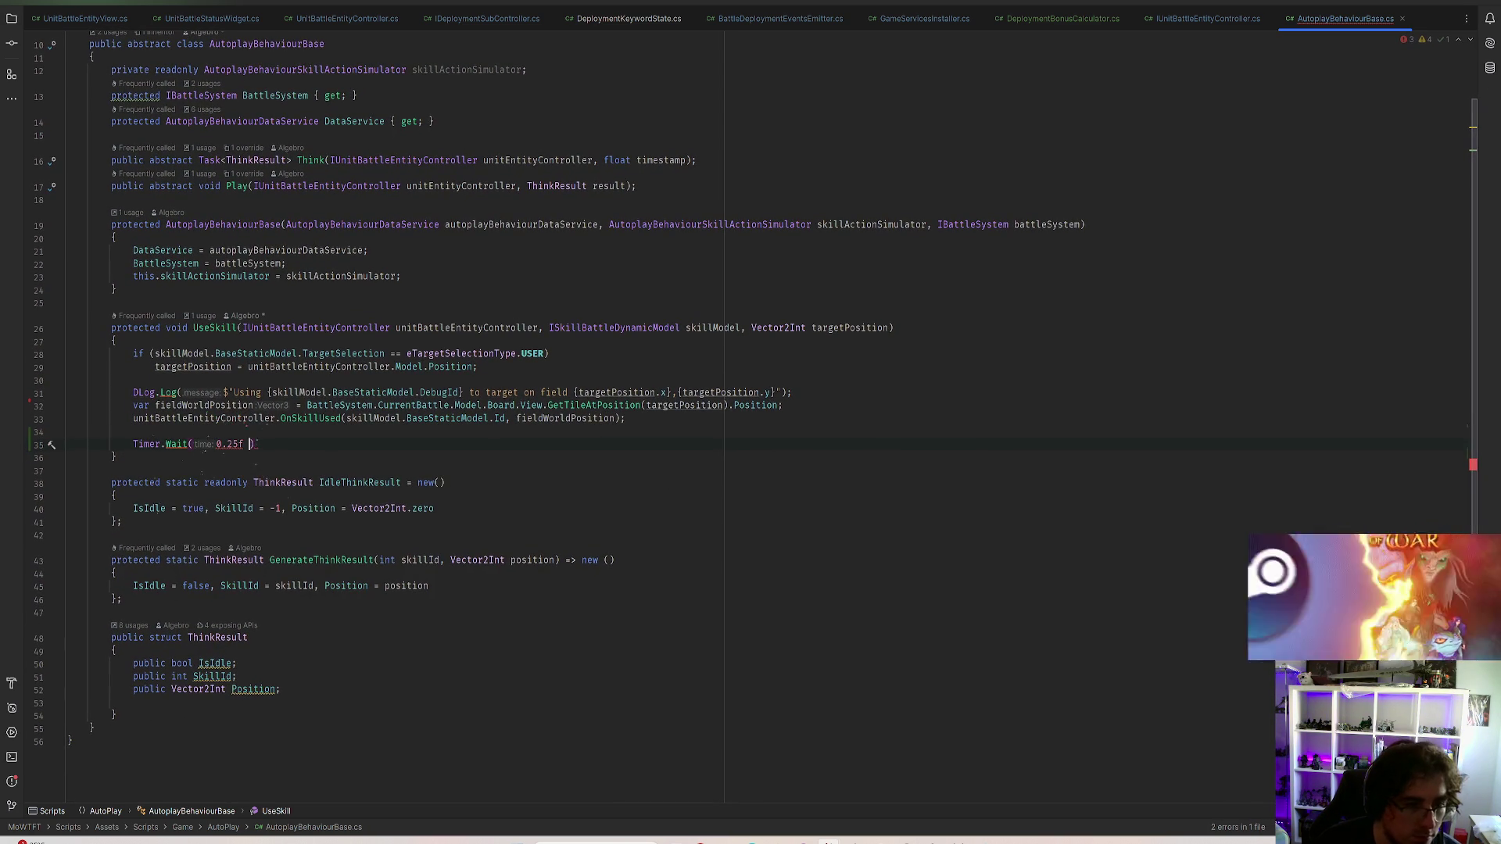
pyautogui.write('() => ')
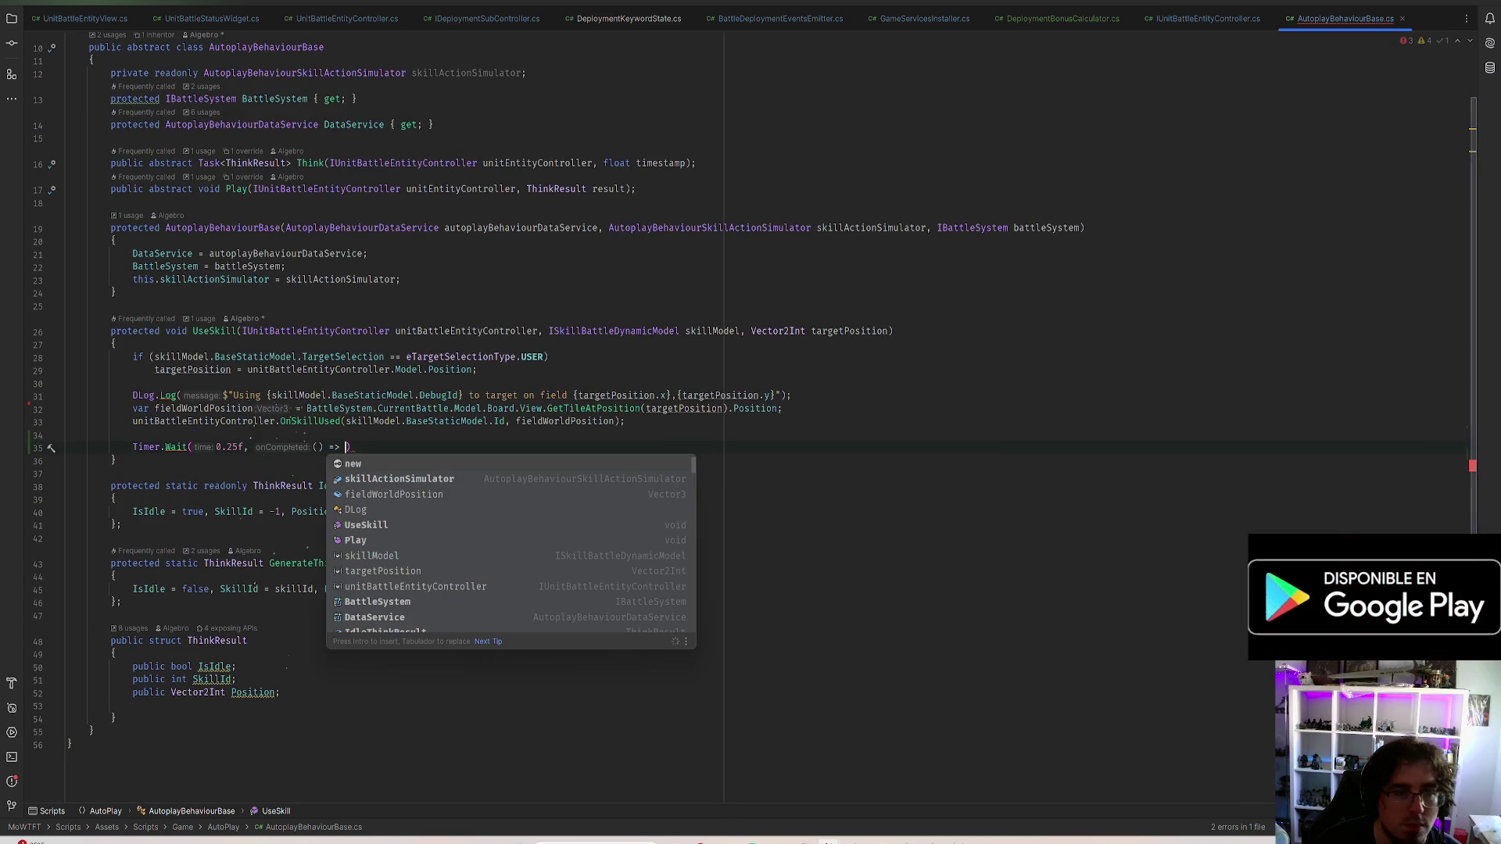
pyautogui.write('ApplySkillUs')
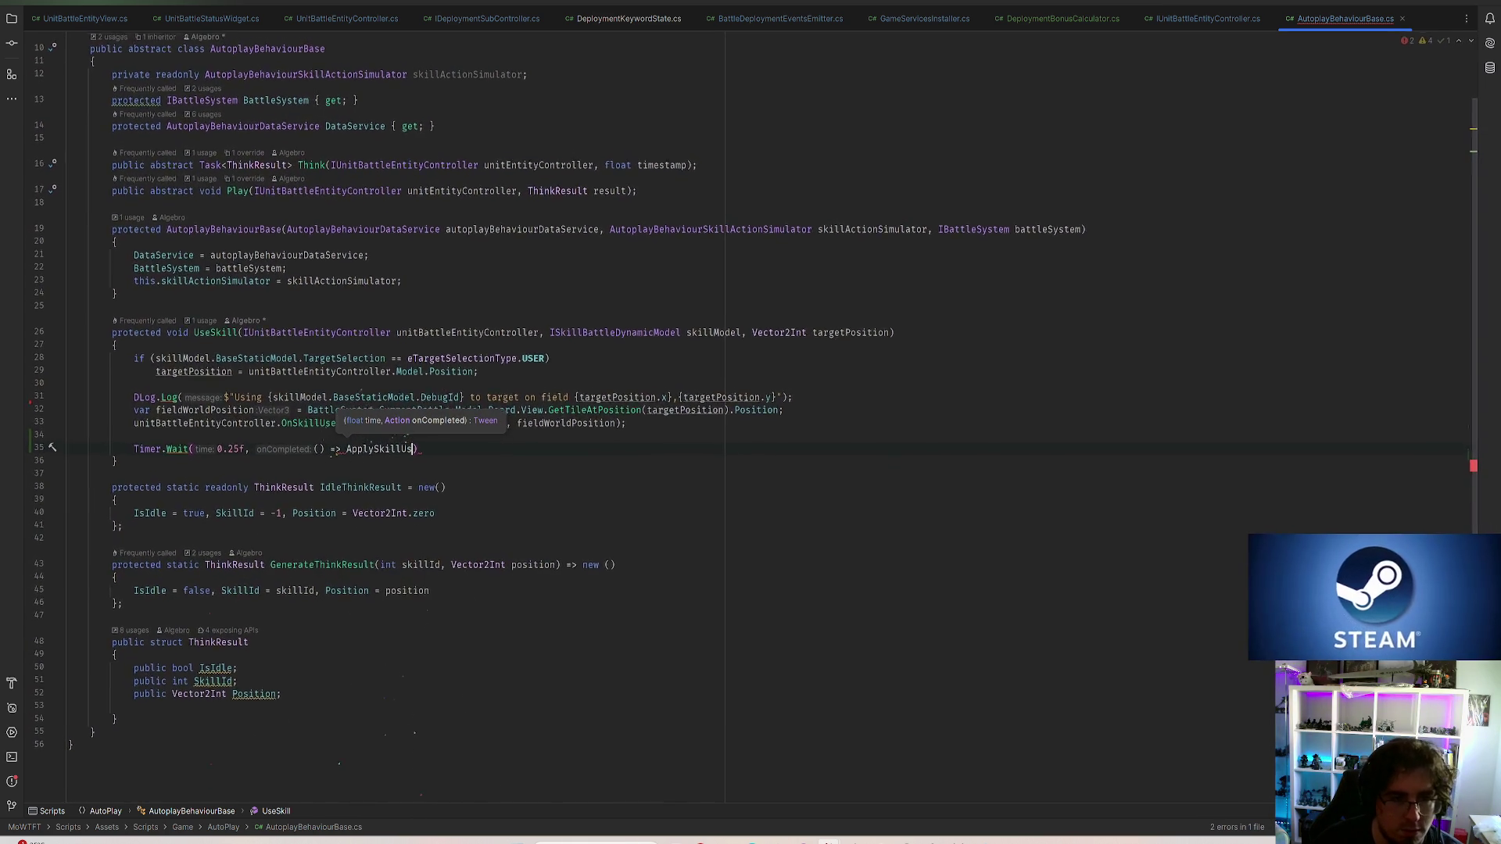
pyautogui.write('ed);')
pyautogui.hotkey('ctrl', 's')
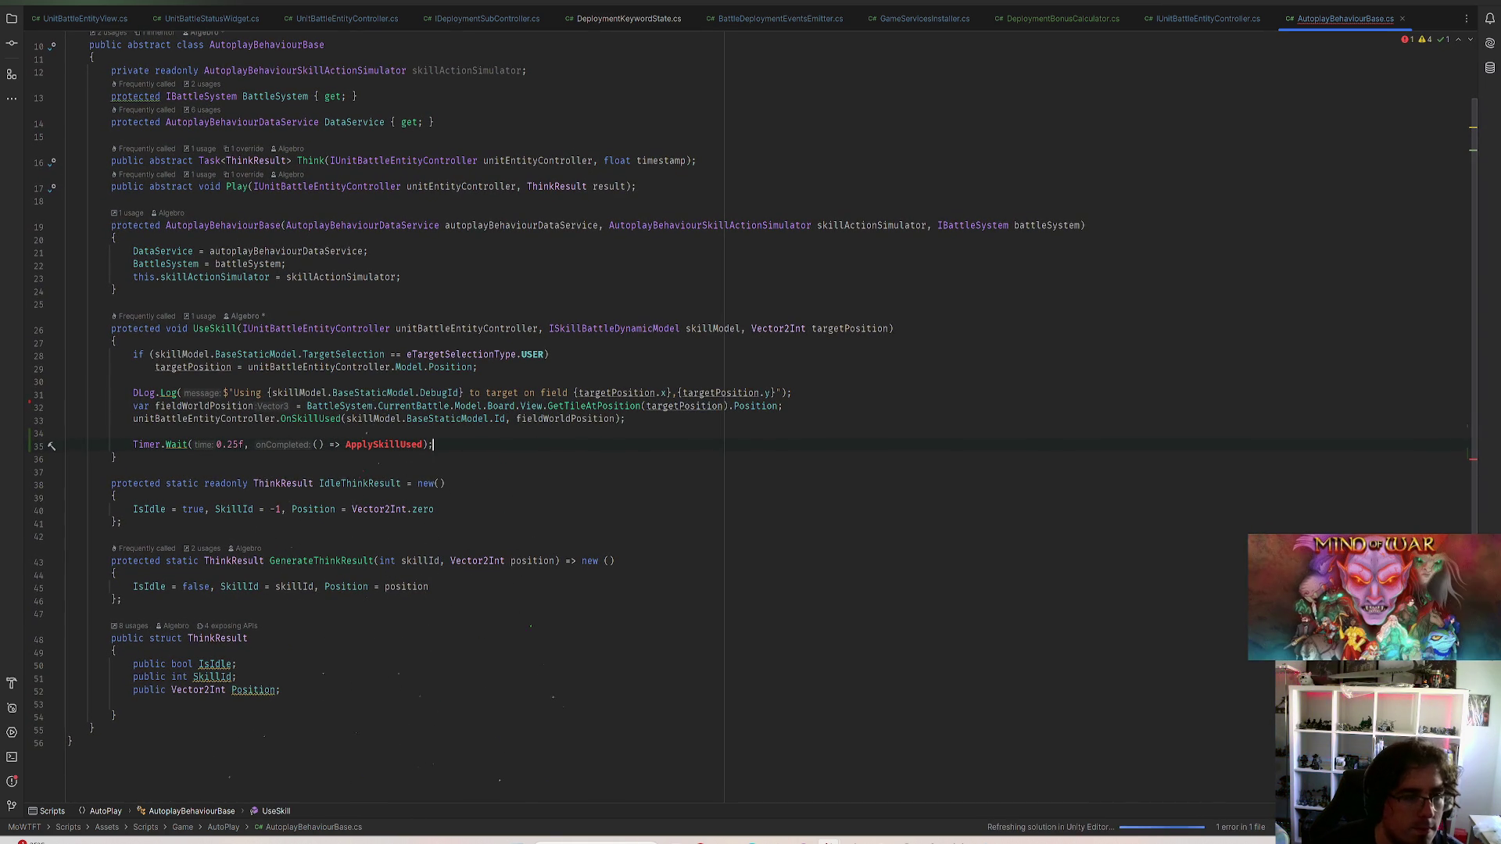
pyautogui.press('Return')
pyautogui.press('Return')
pyautogui.write('private ')
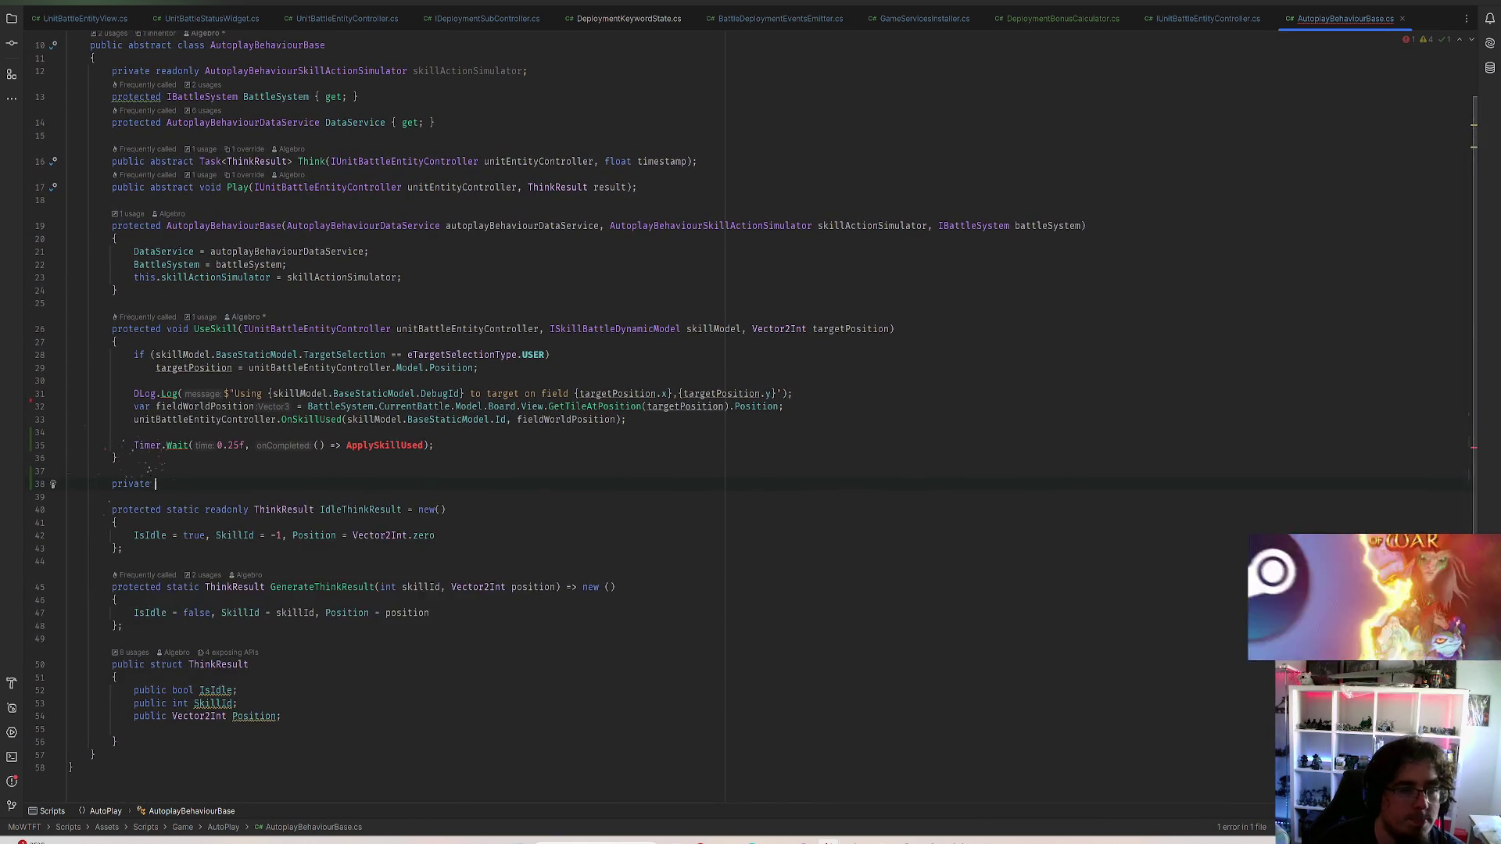
pyautogui.write('void Apply')
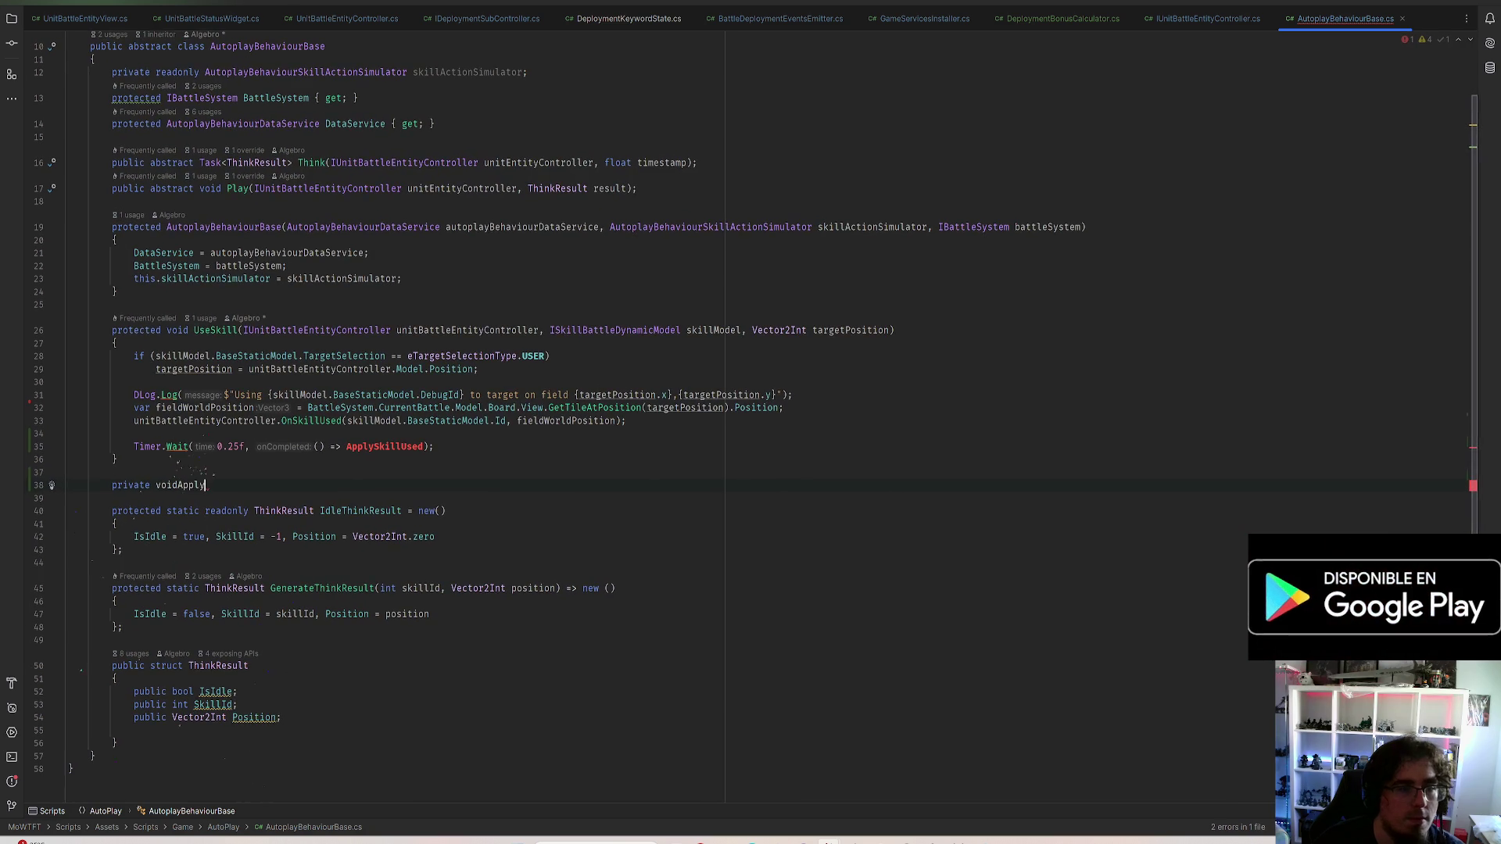
pyautogui.press('BackSpace')
pyautogui.press('BackSpace')
pyautogui.press('BackSpace')
pyautogui.press('BackSpace')
pyautogui.press('BackSpace')
pyautogui.write(' Appluy')
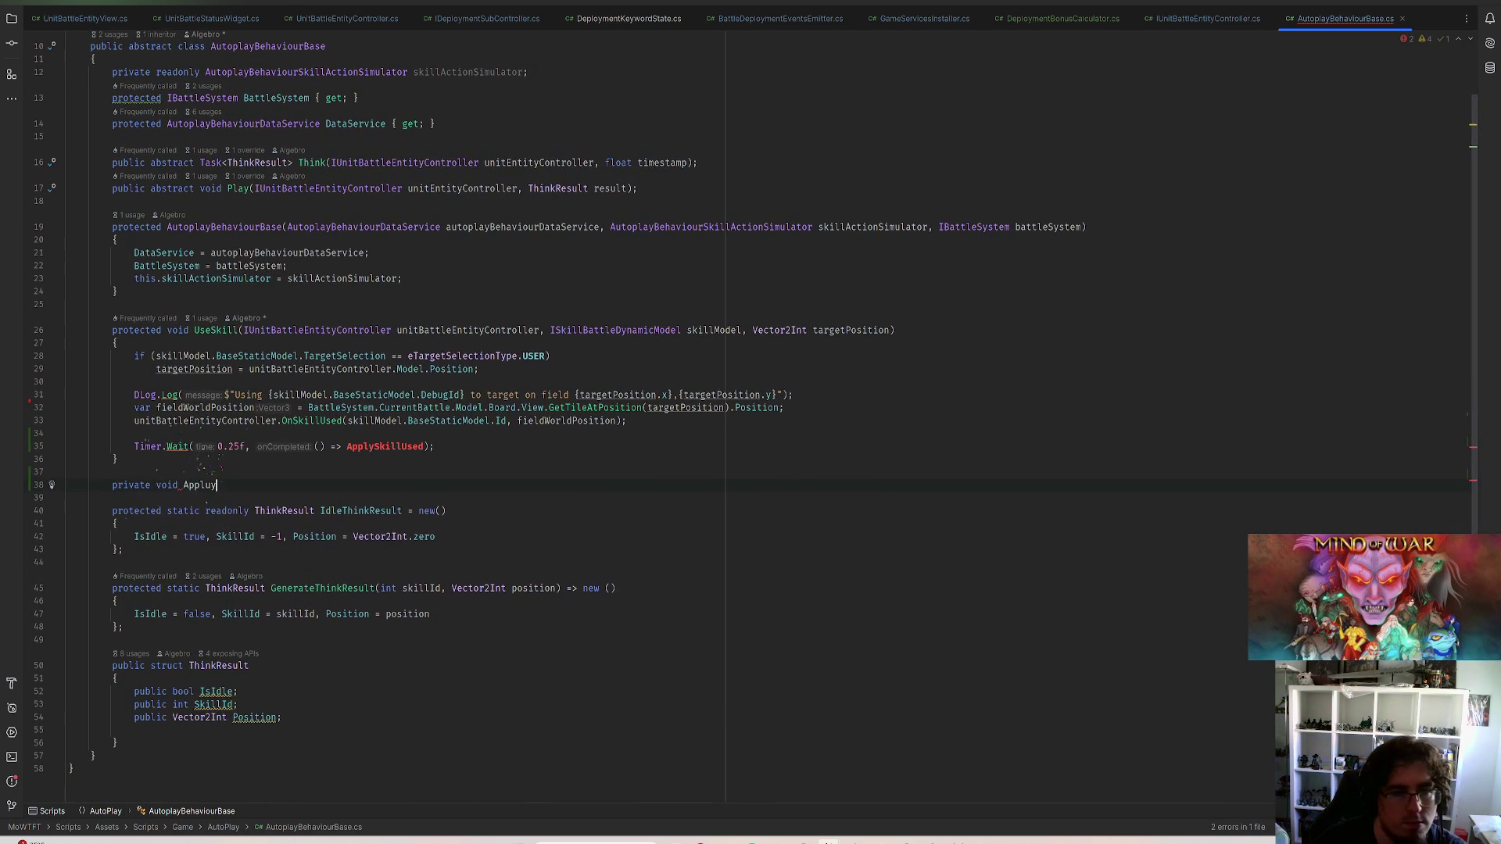
# Declare private void ApplySkillUsed() holding the moved boardState and DoAction lines
pyautogui.press('BackSpace')
pyautogui.press('BackSpace')
pyautogui.write('ySkill')
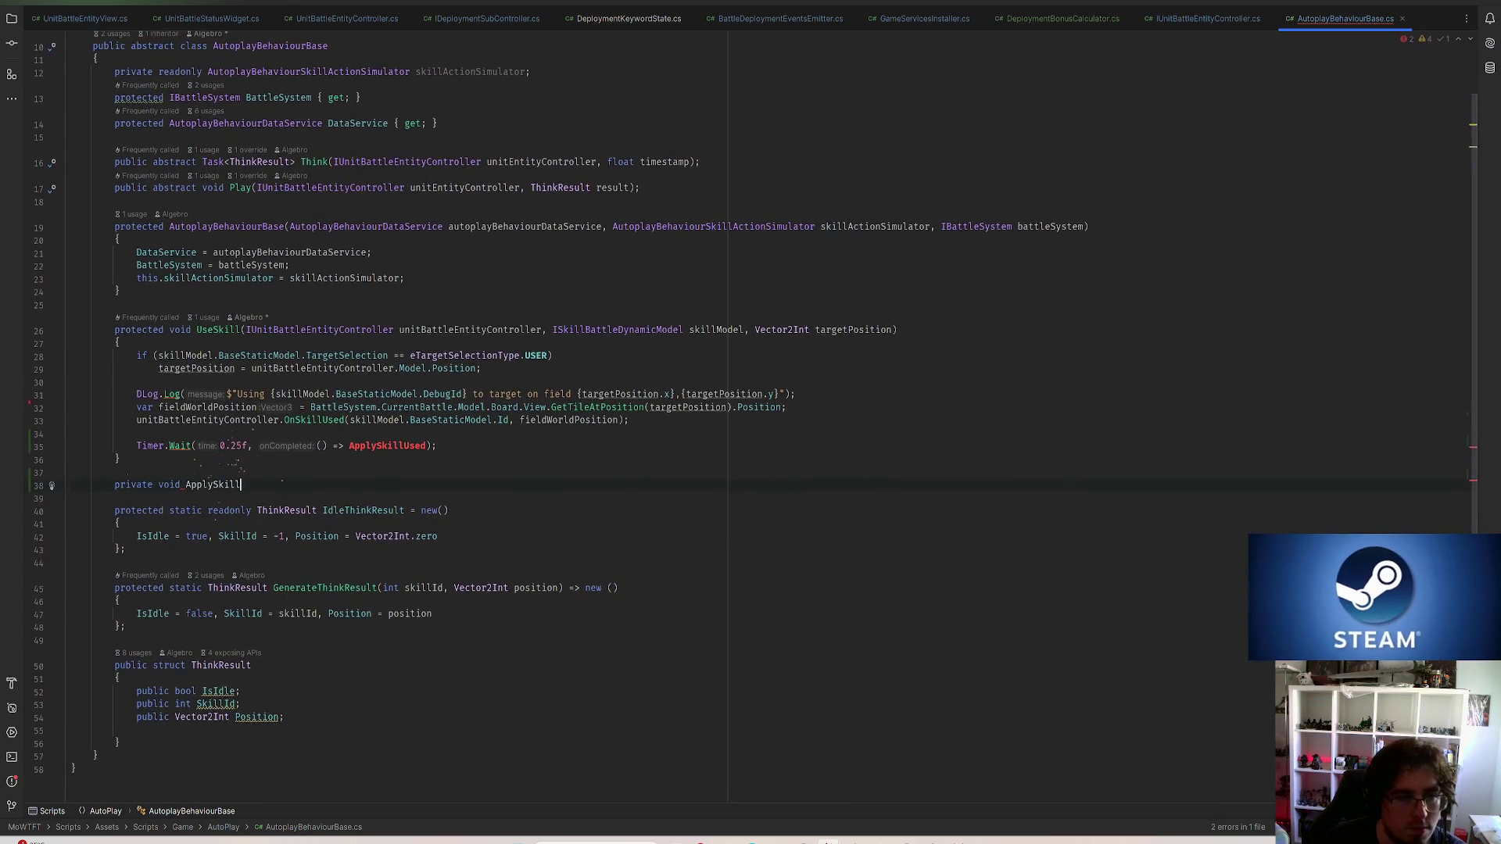
pyautogui.write('Used')
pyautogui.press('Tab')
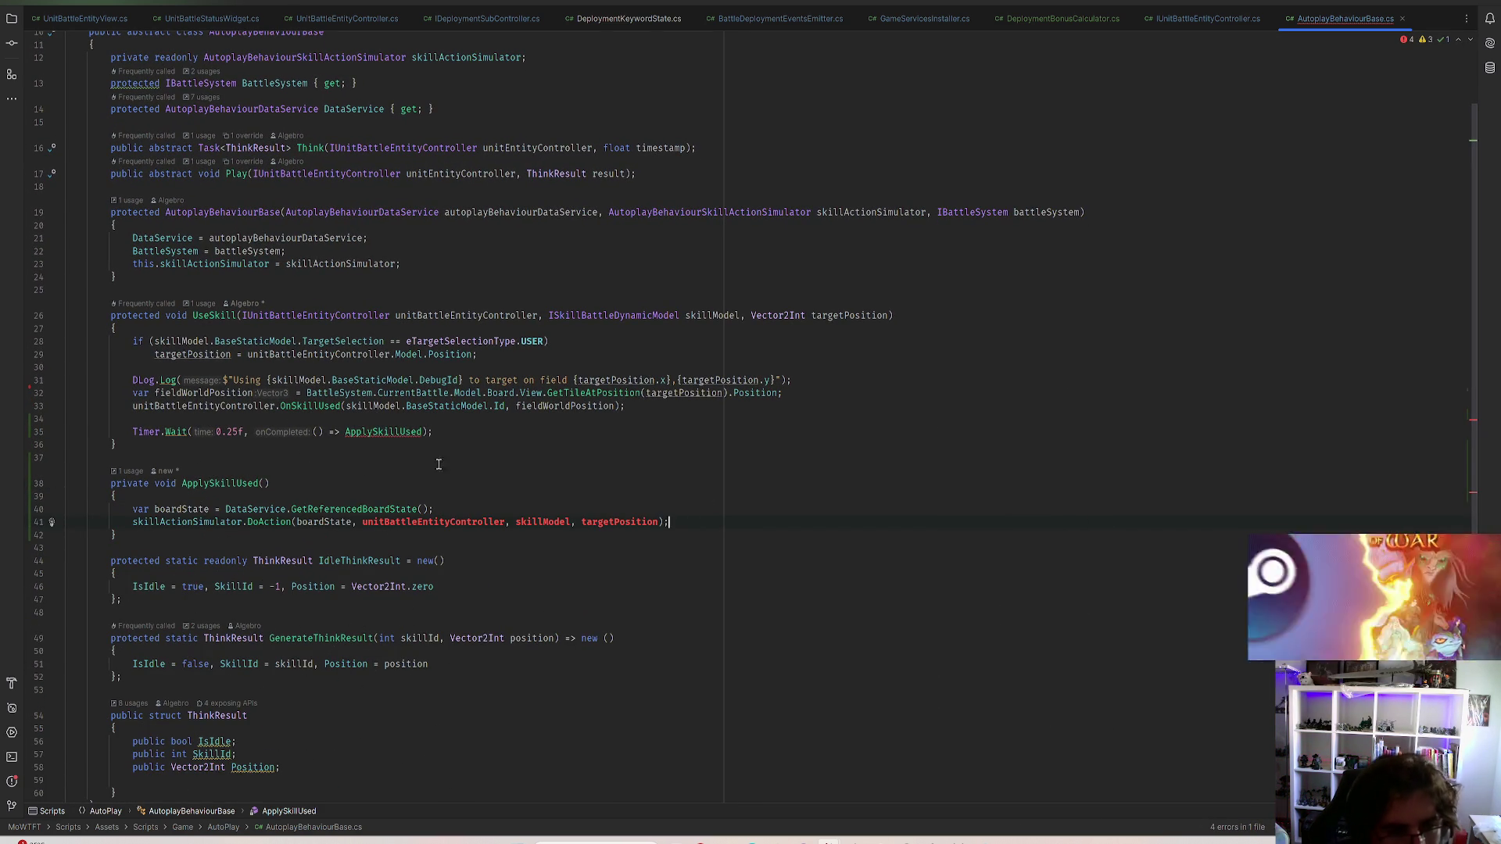
pyautogui.click(405, 432)
# Add () to the lambda's ApplySkillUsed call and inspect the unresolved DoAction arguments
pyautogui.click(467, 522)
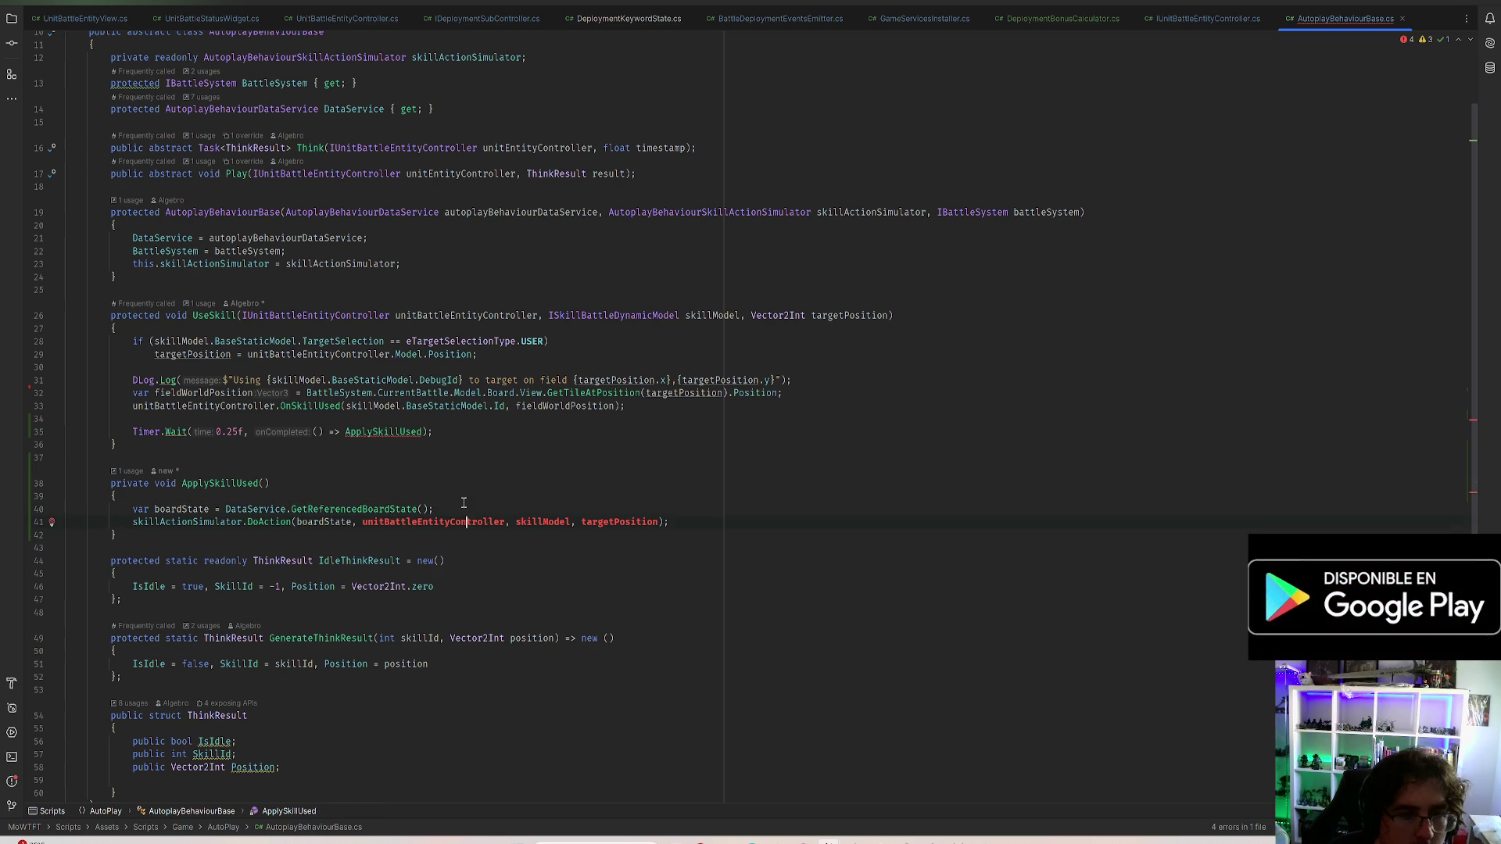
pyautogui.click(428, 432)
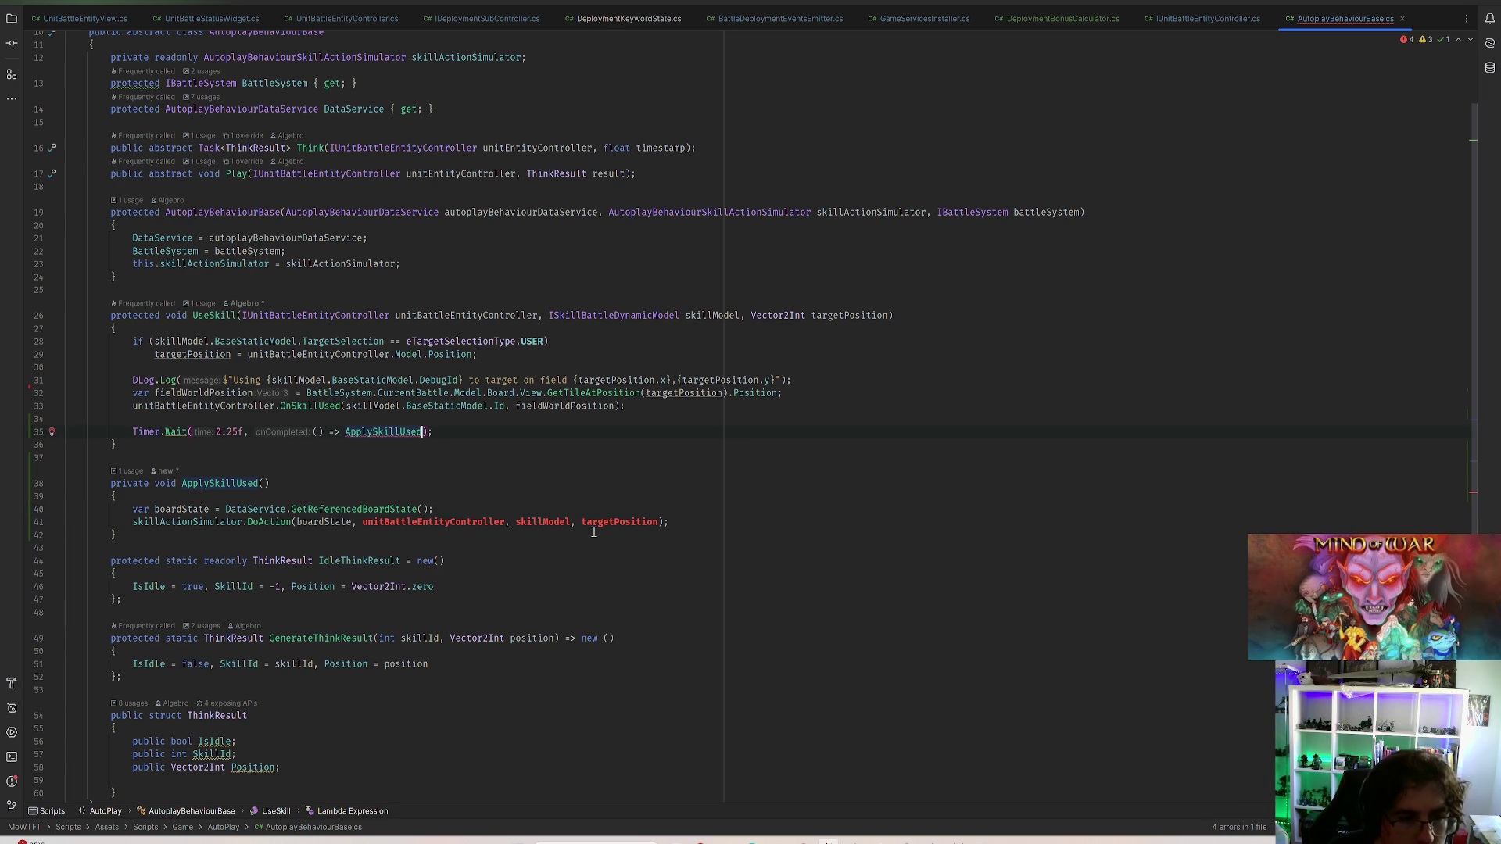
pyautogui.write('(')
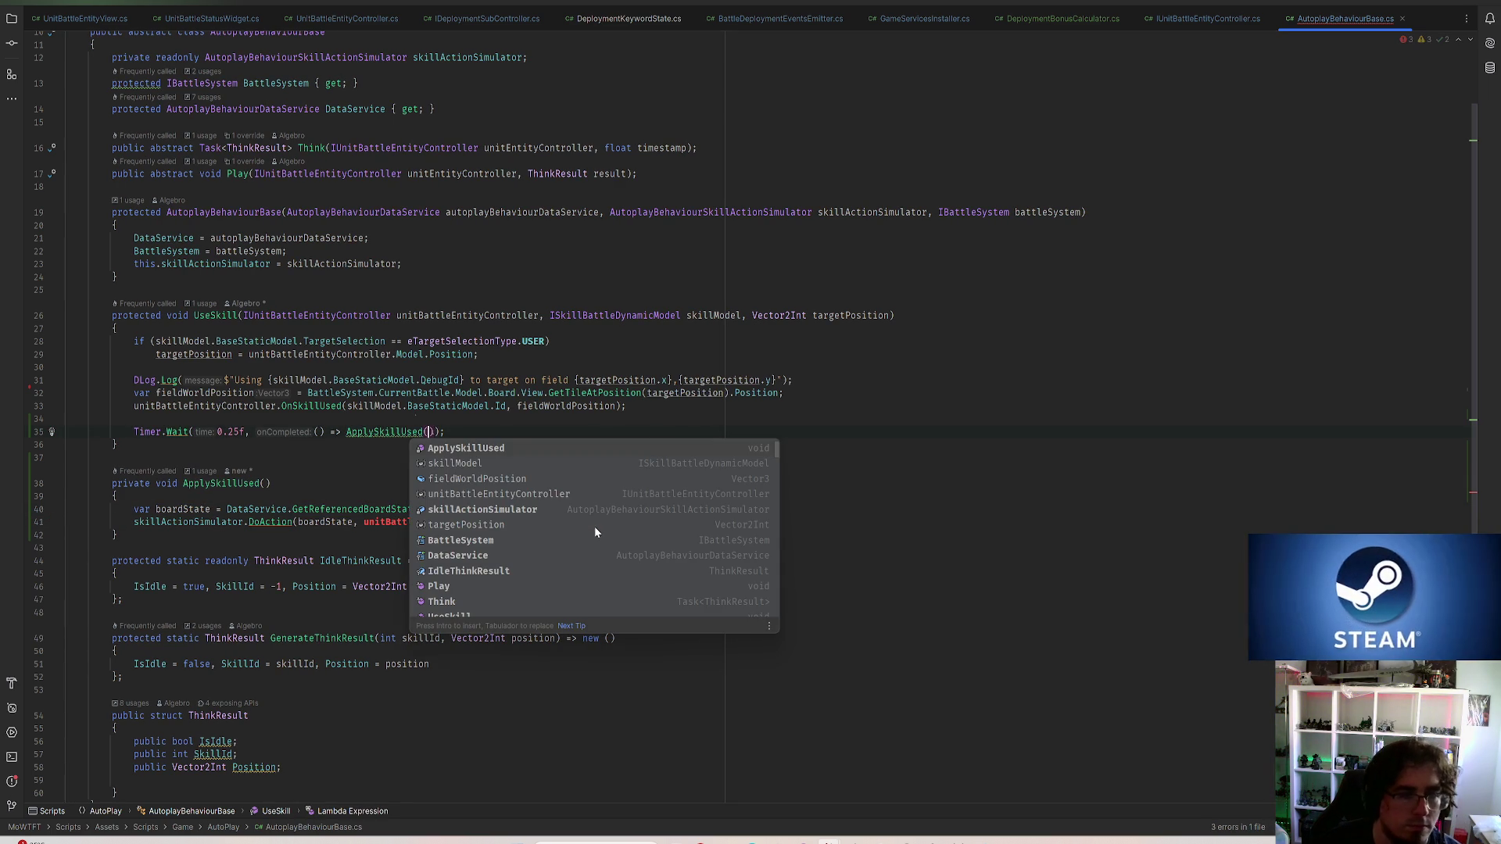
pyautogui.click(398, 432)
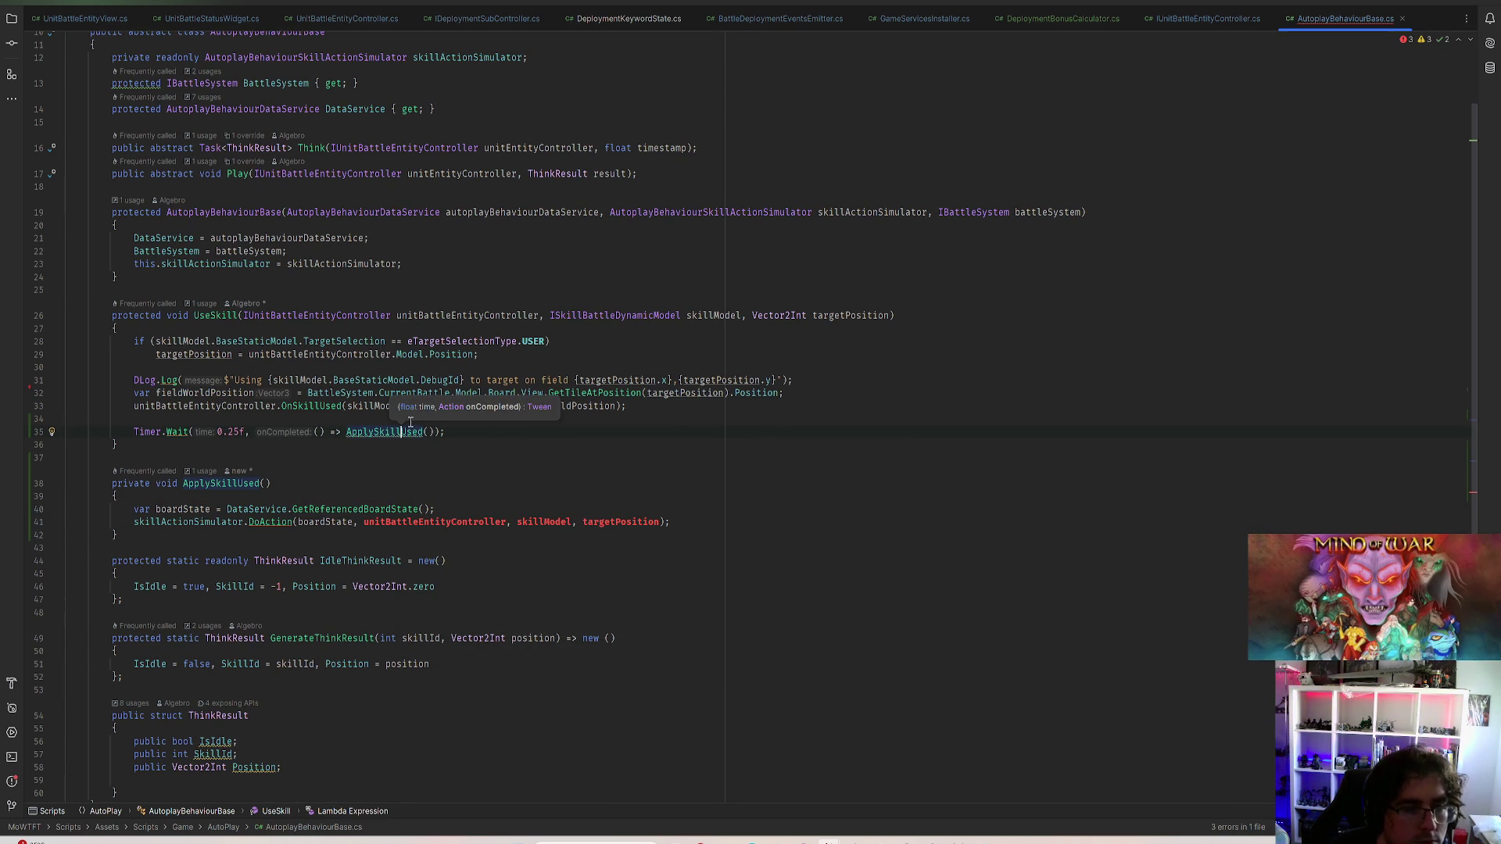
pyautogui.click(504, 522)
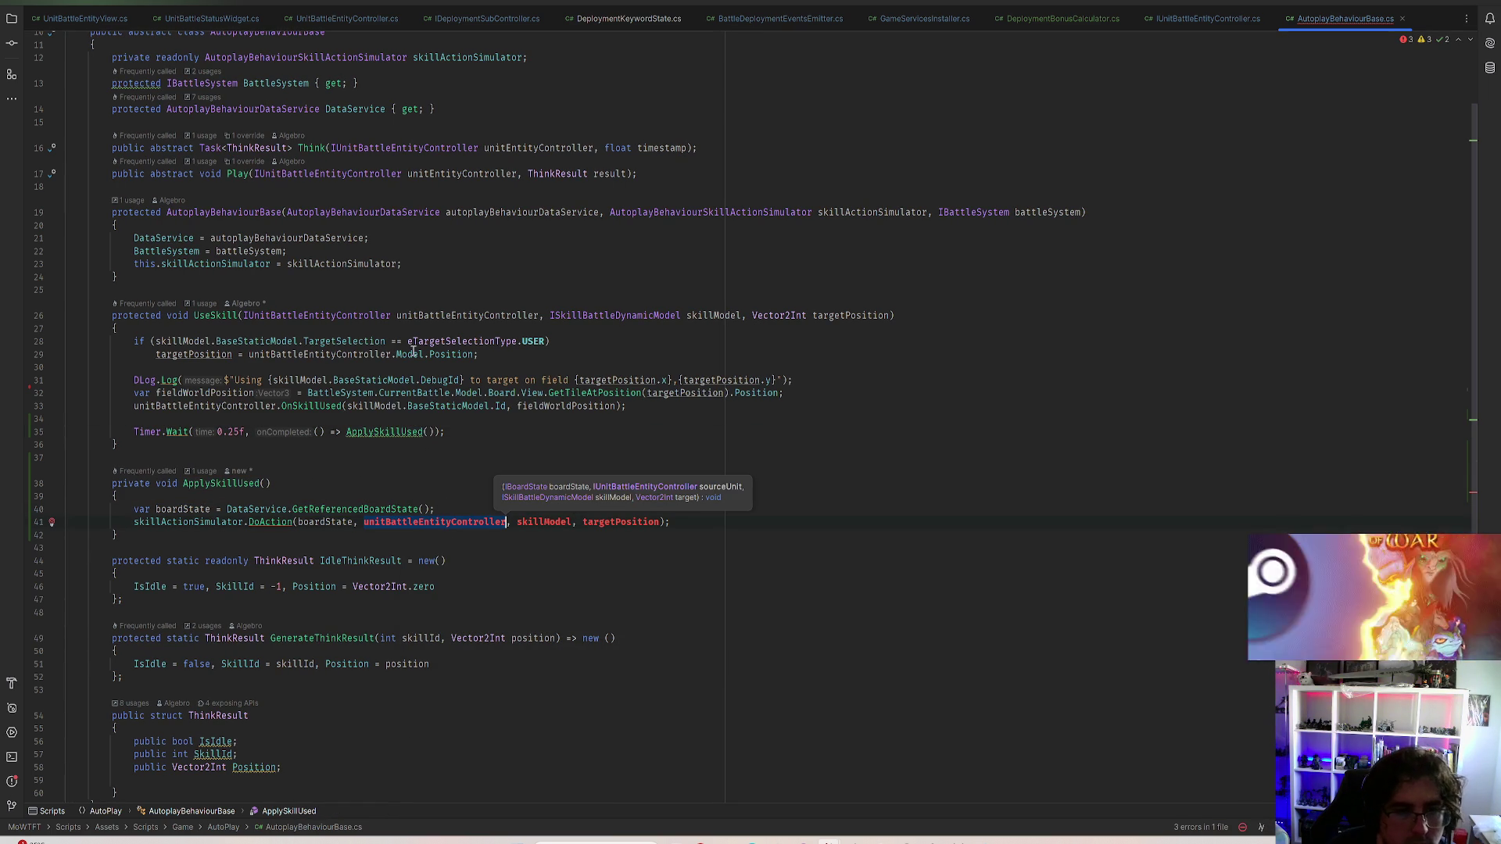
# Call ApplySkillUsed with controller, skill model and target position and generate a matching overload
pyautogui.click(425, 431)
pyautogui.write('unitBattleEntityController, skillModel')
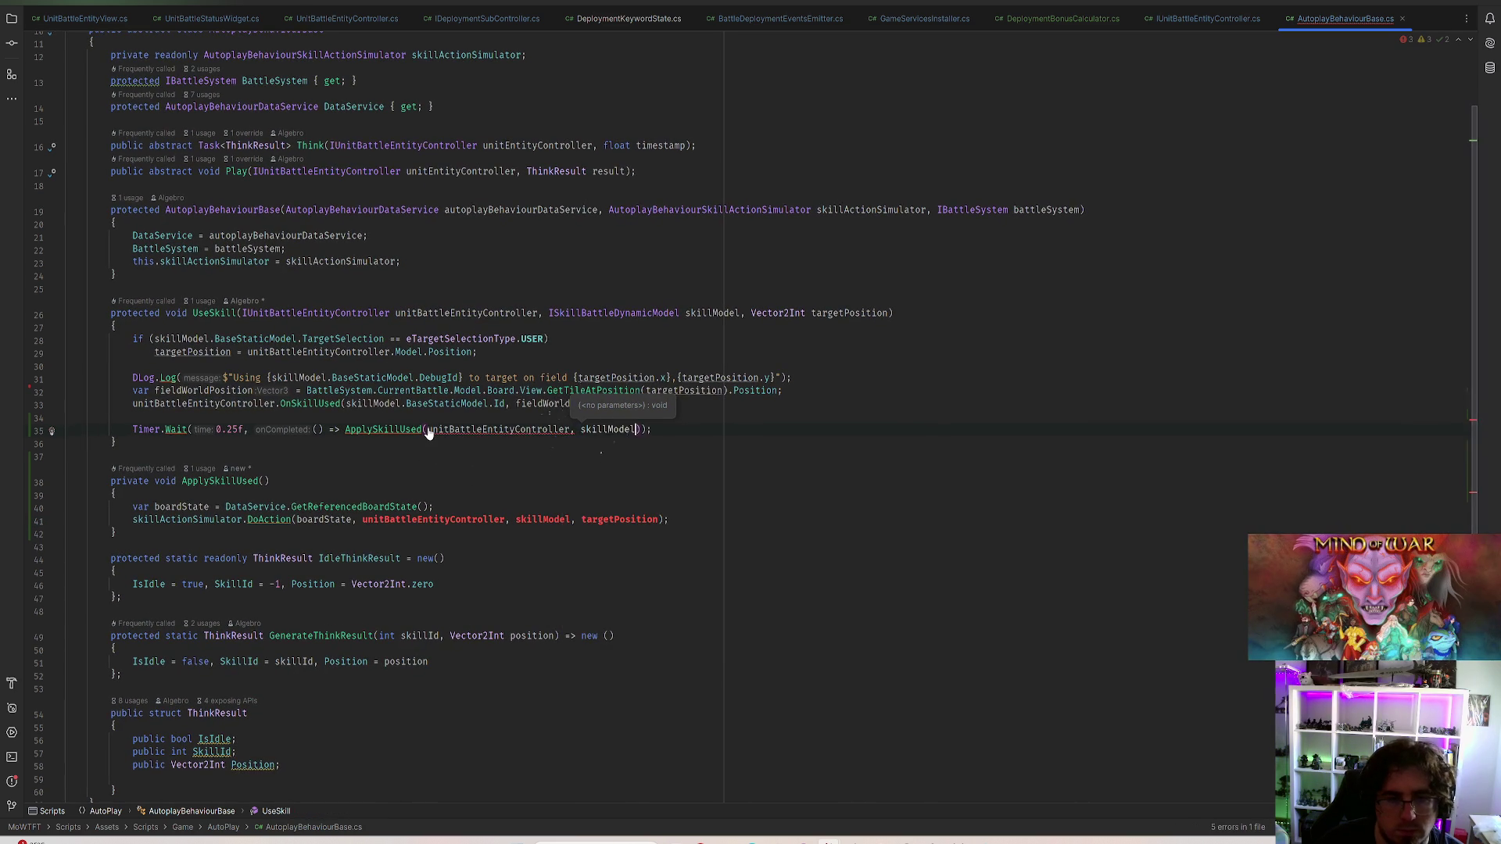
pyautogui.write(', targetPosition')
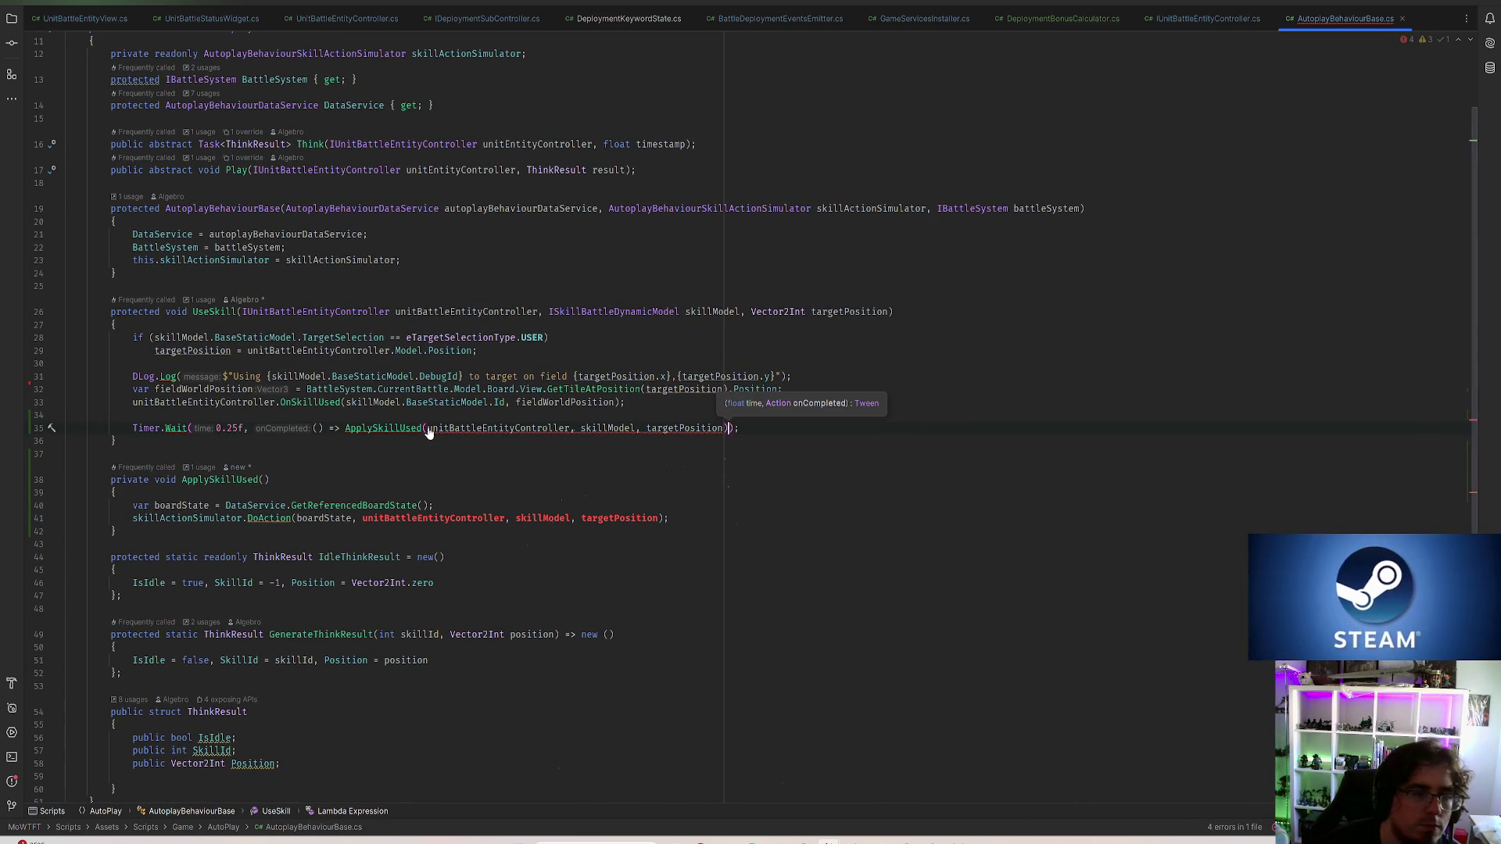
pyautogui.click(452, 428)
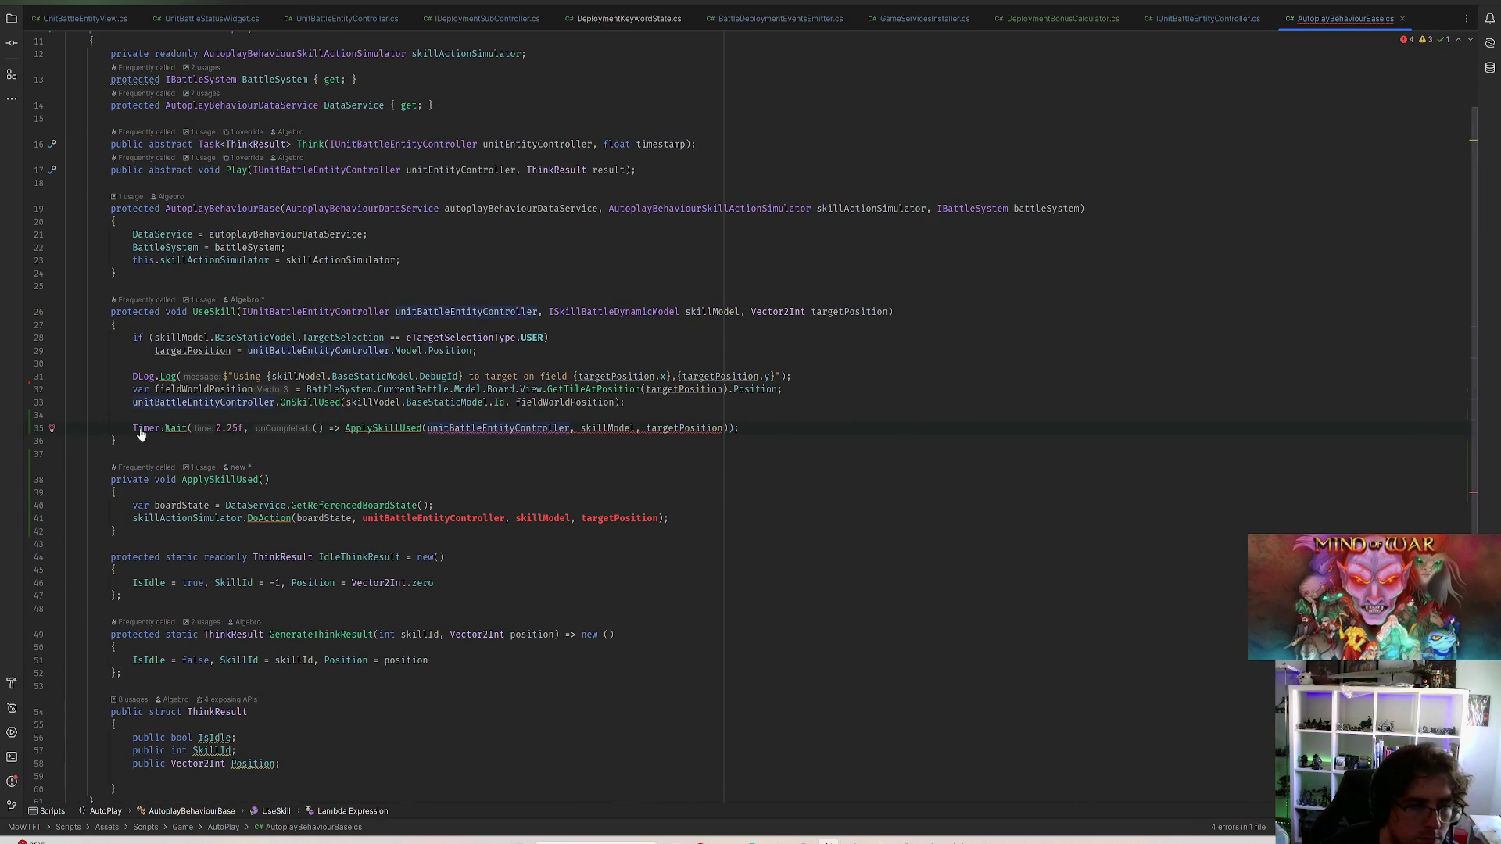
pyautogui.click(52, 430)
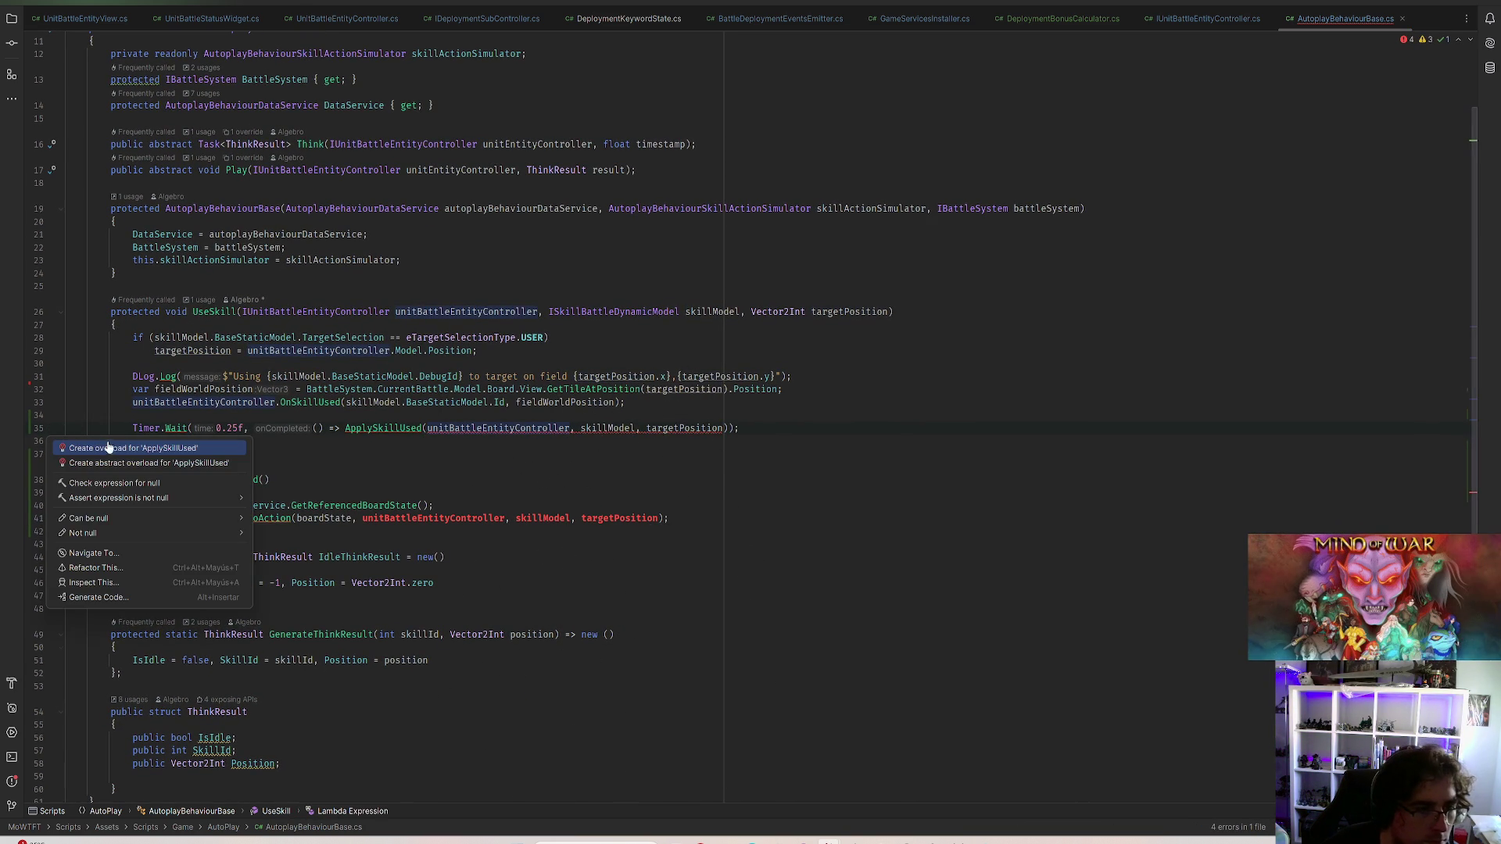
pyautogui.click(147, 463)
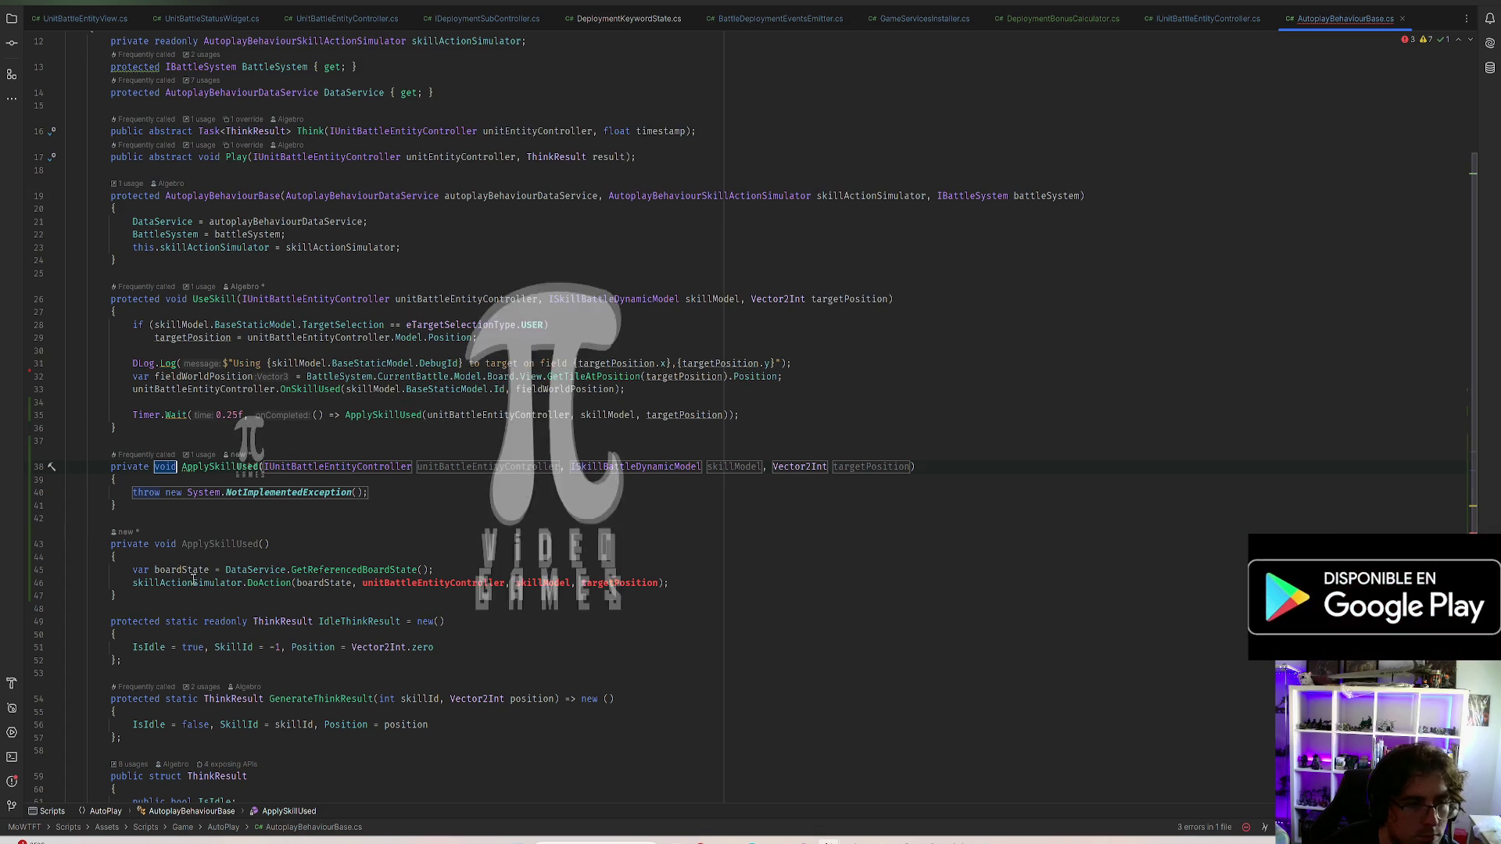
# Move the boardState and DoAction body into the new overload and remove the parameterless ApplySkillUsed
pyautogui.moveTo(672, 580); pyautogui.dragTo(142, 560)
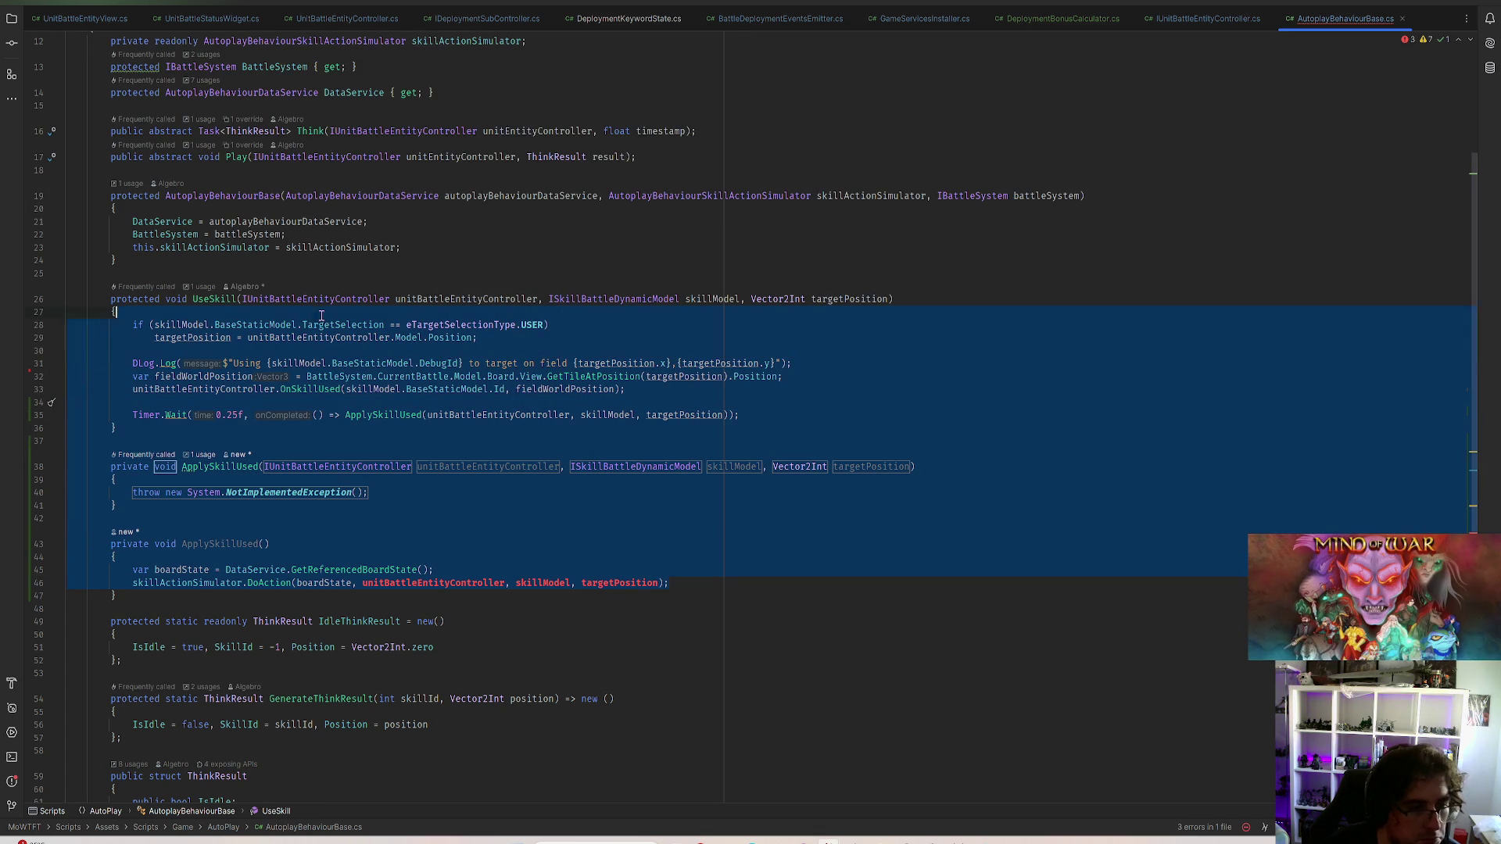
pyautogui.hotkey('ctrl', 'x')
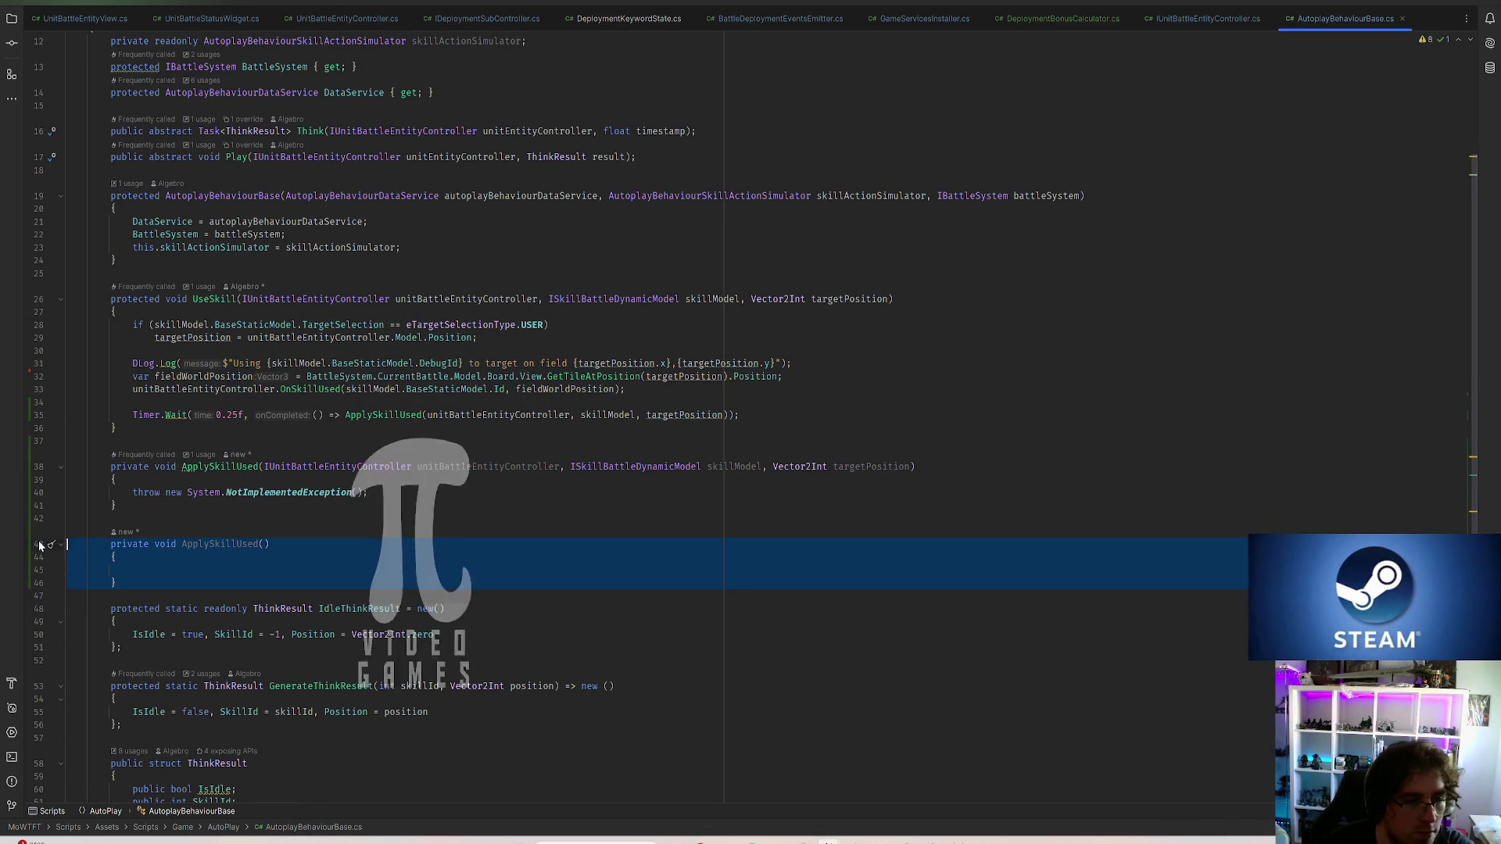
pyautogui.press('Delete')
pyautogui.moveTo(375, 493); pyautogui.dragTo(138, 516)
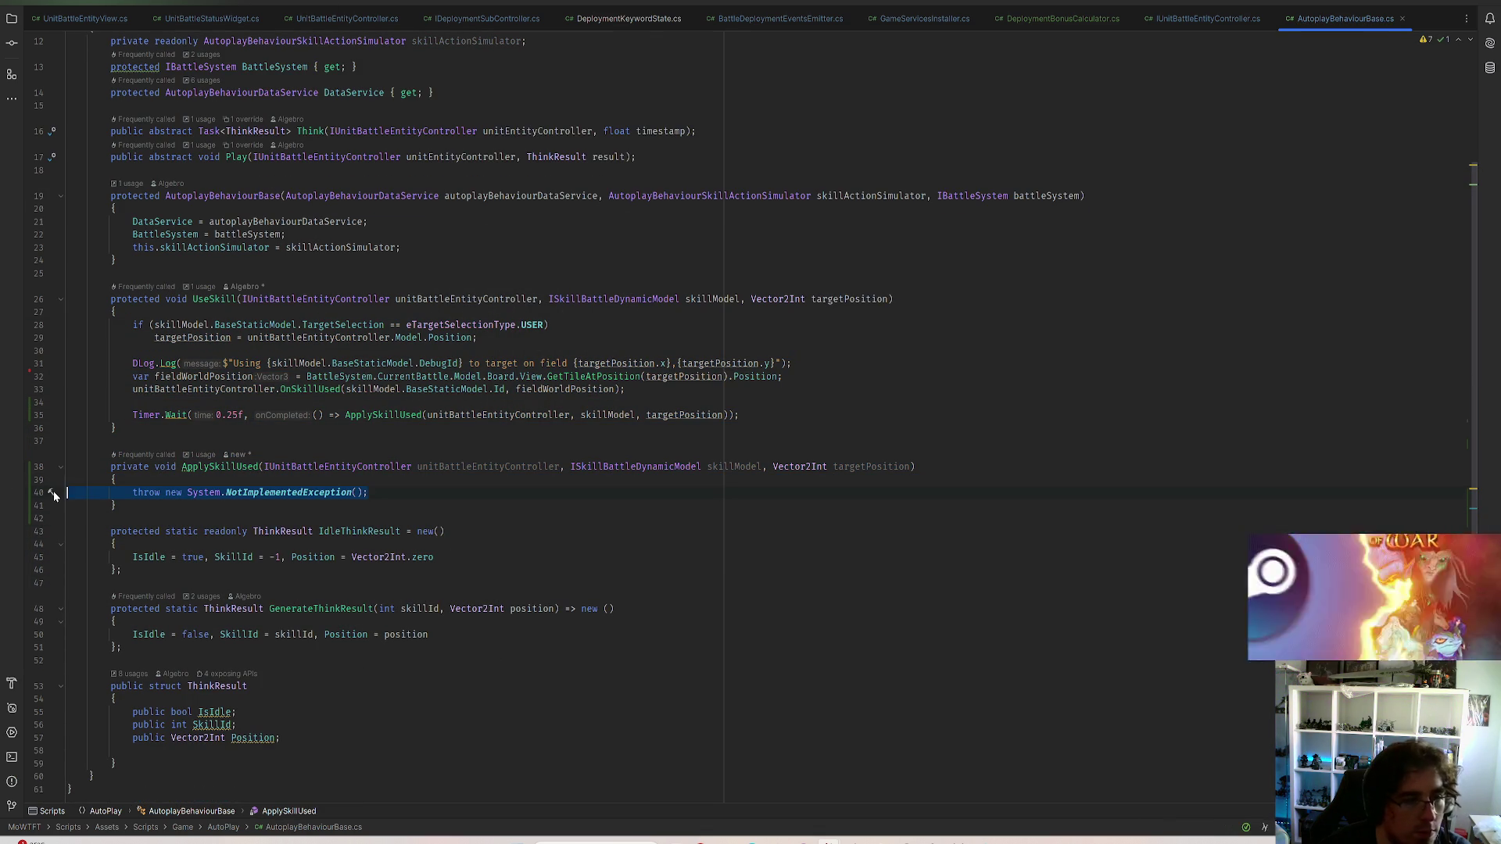
pyautogui.hotkey('ctrl', 'v')
pyautogui.click(458, 416)
pyautogui.rightClick(459, 421)
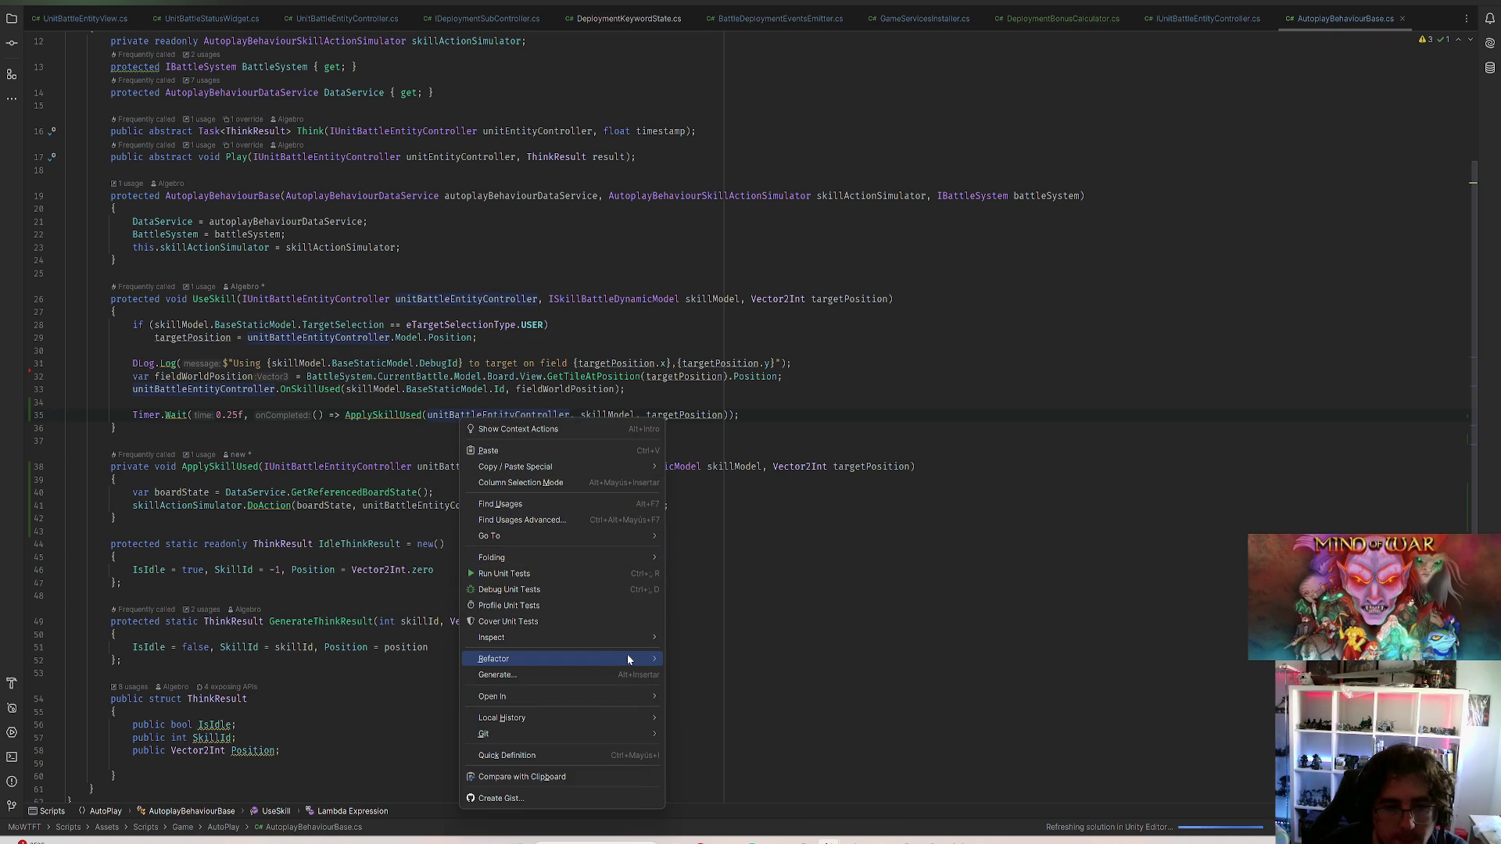
# Rename unitBattleEntityController to entityController via Refactor > Rename across UseSkill and ApplySkillUsed
pyautogui.click(505, 658)
pyautogui.click(728, 258)
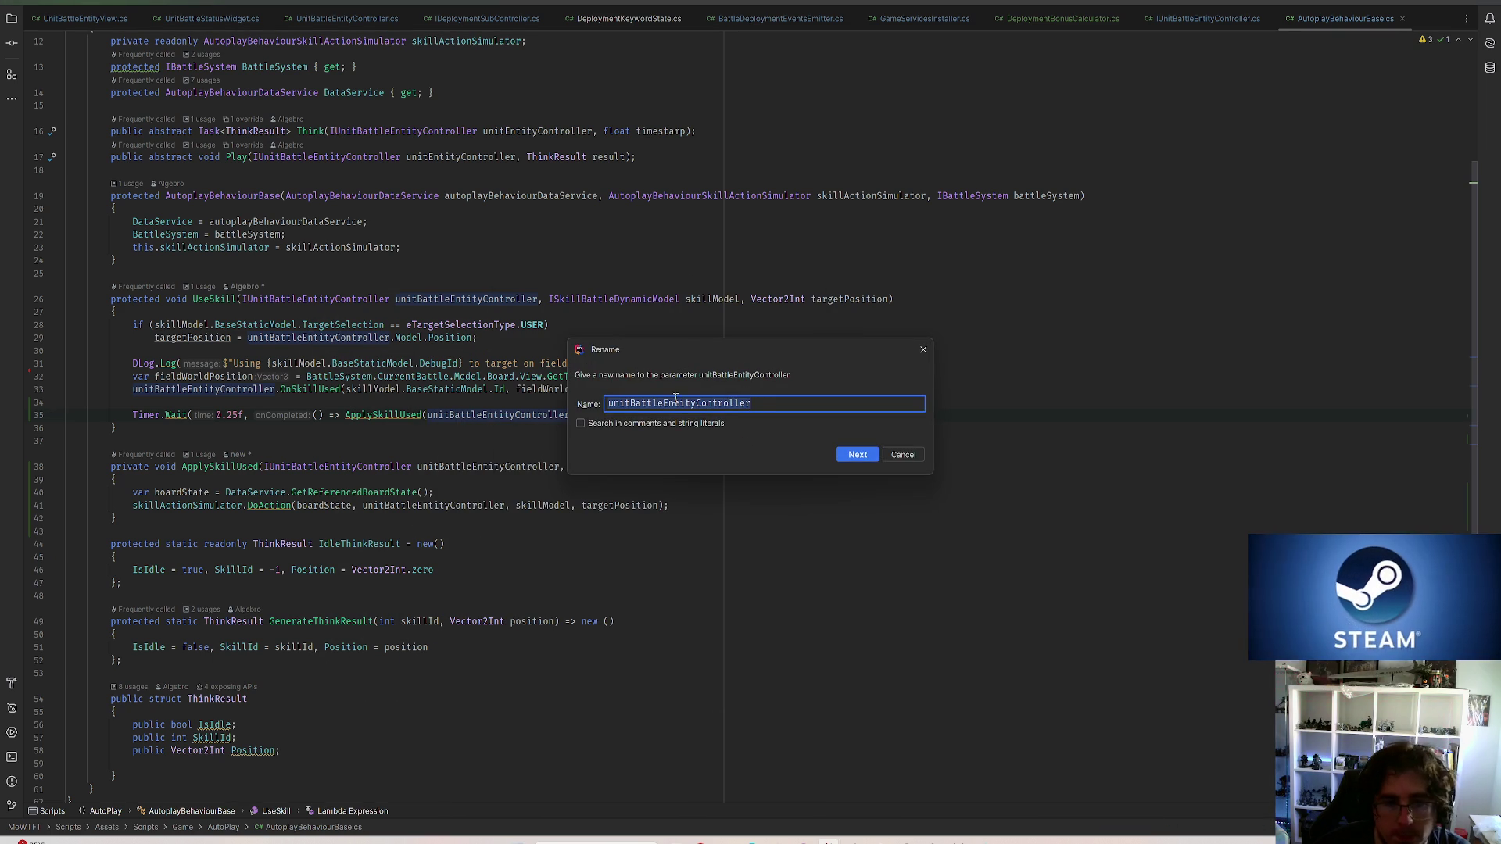
pyautogui.write('entityController')
pyautogui.click(857, 453)
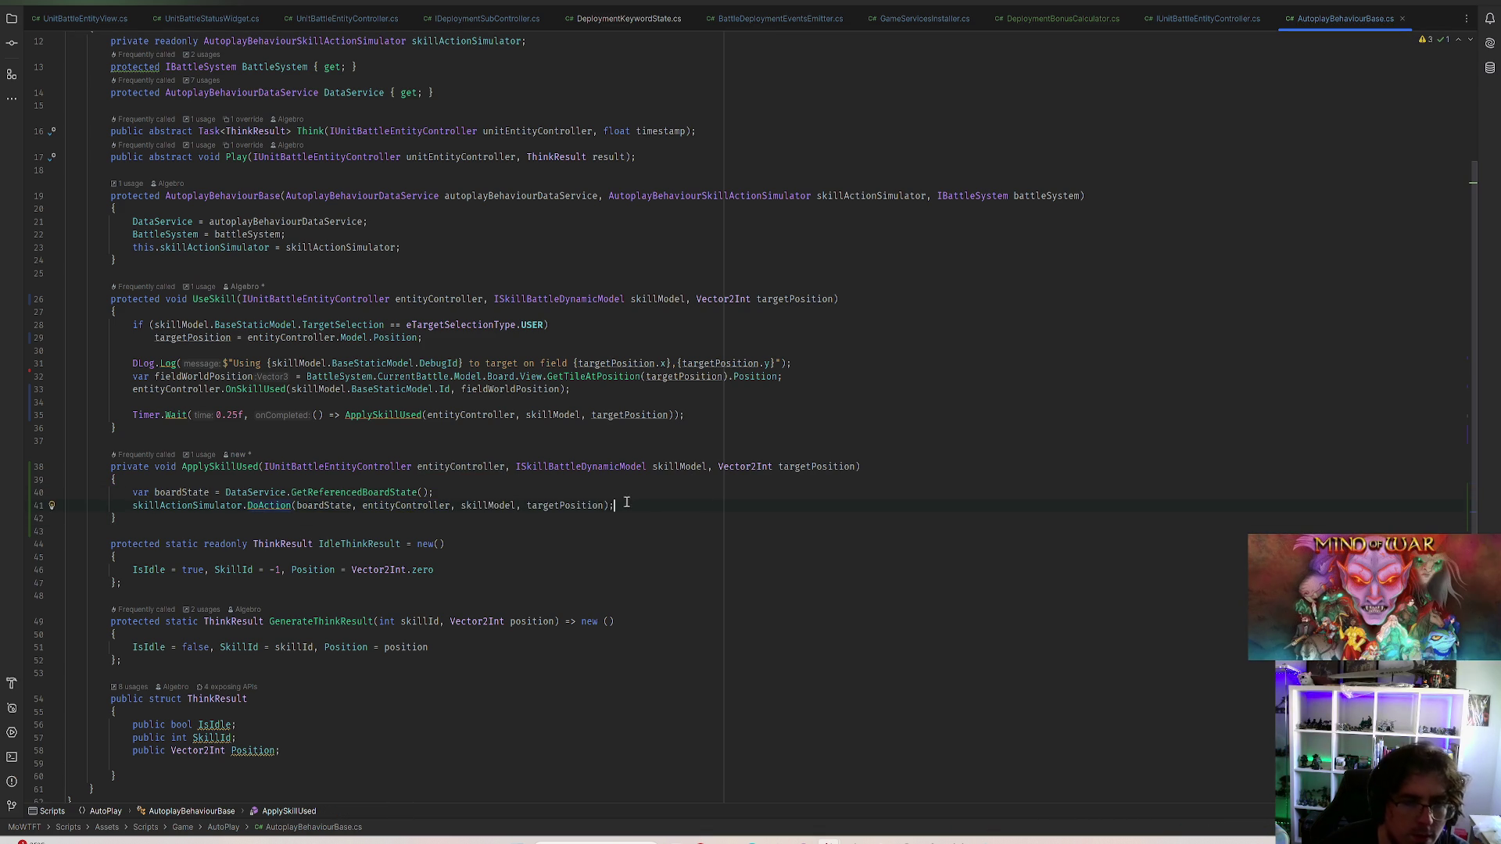
pyautogui.click(808, 363)
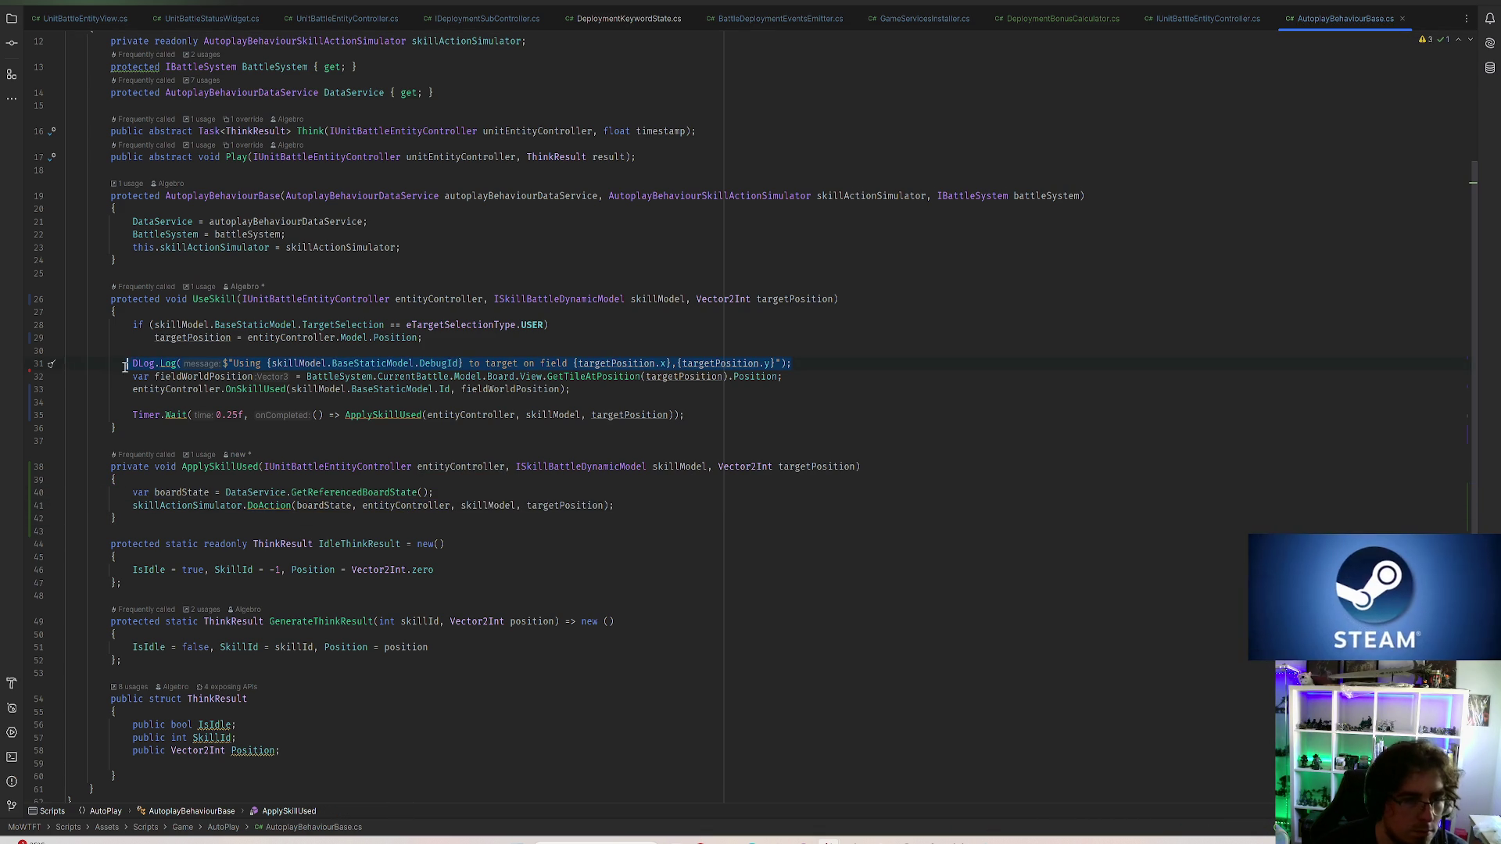
# Copy UseSkill's D.Log line to the top of ApplySkillUsed, wording it as "Applying" the skill
pyautogui.moveTo(126, 364); pyautogui.dragTo(57, 366)
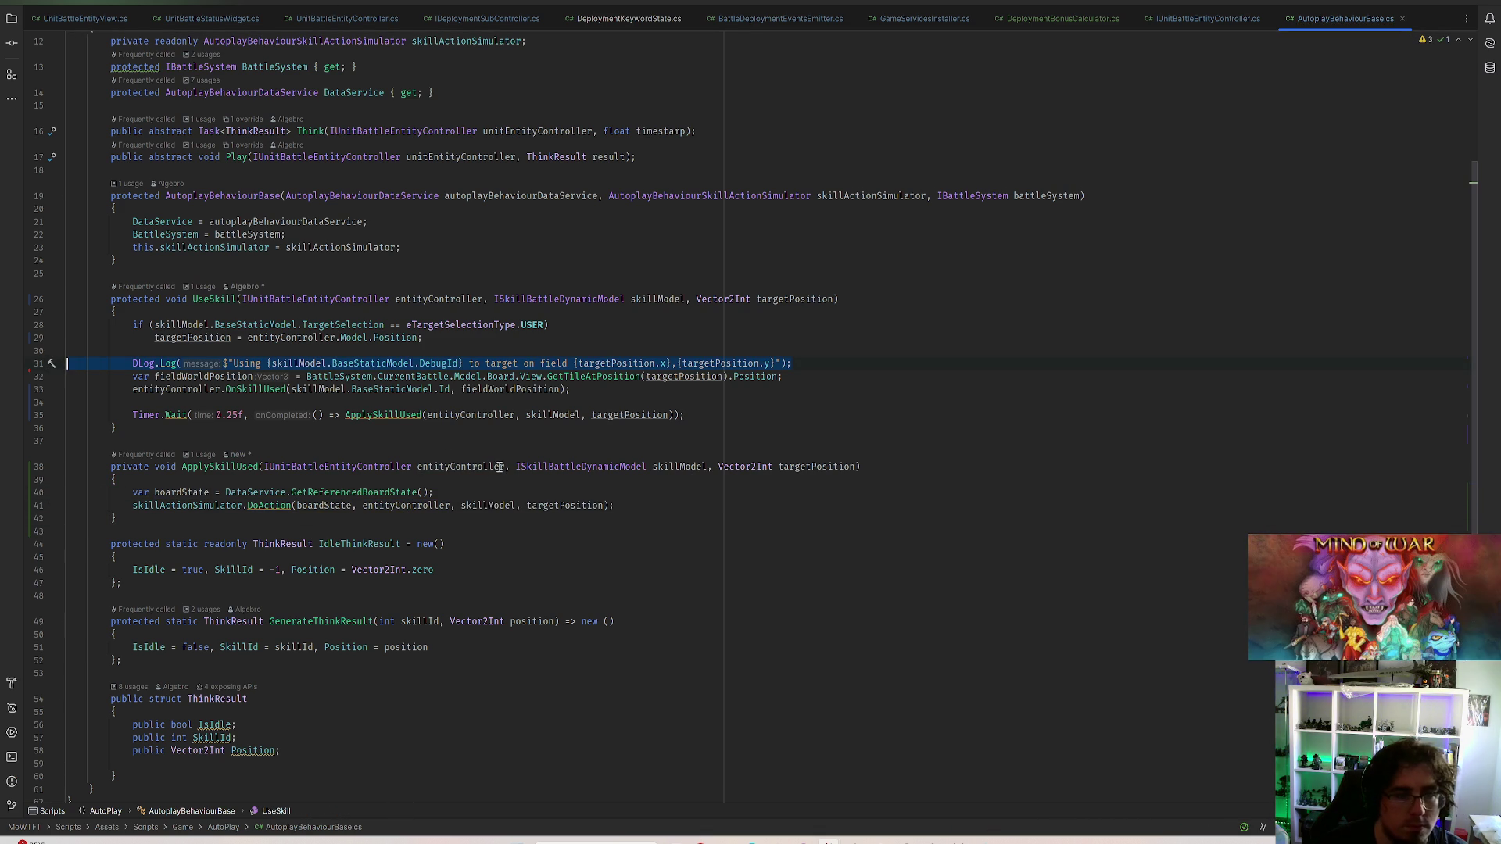
pyautogui.hotkey('ctrl', 'v')
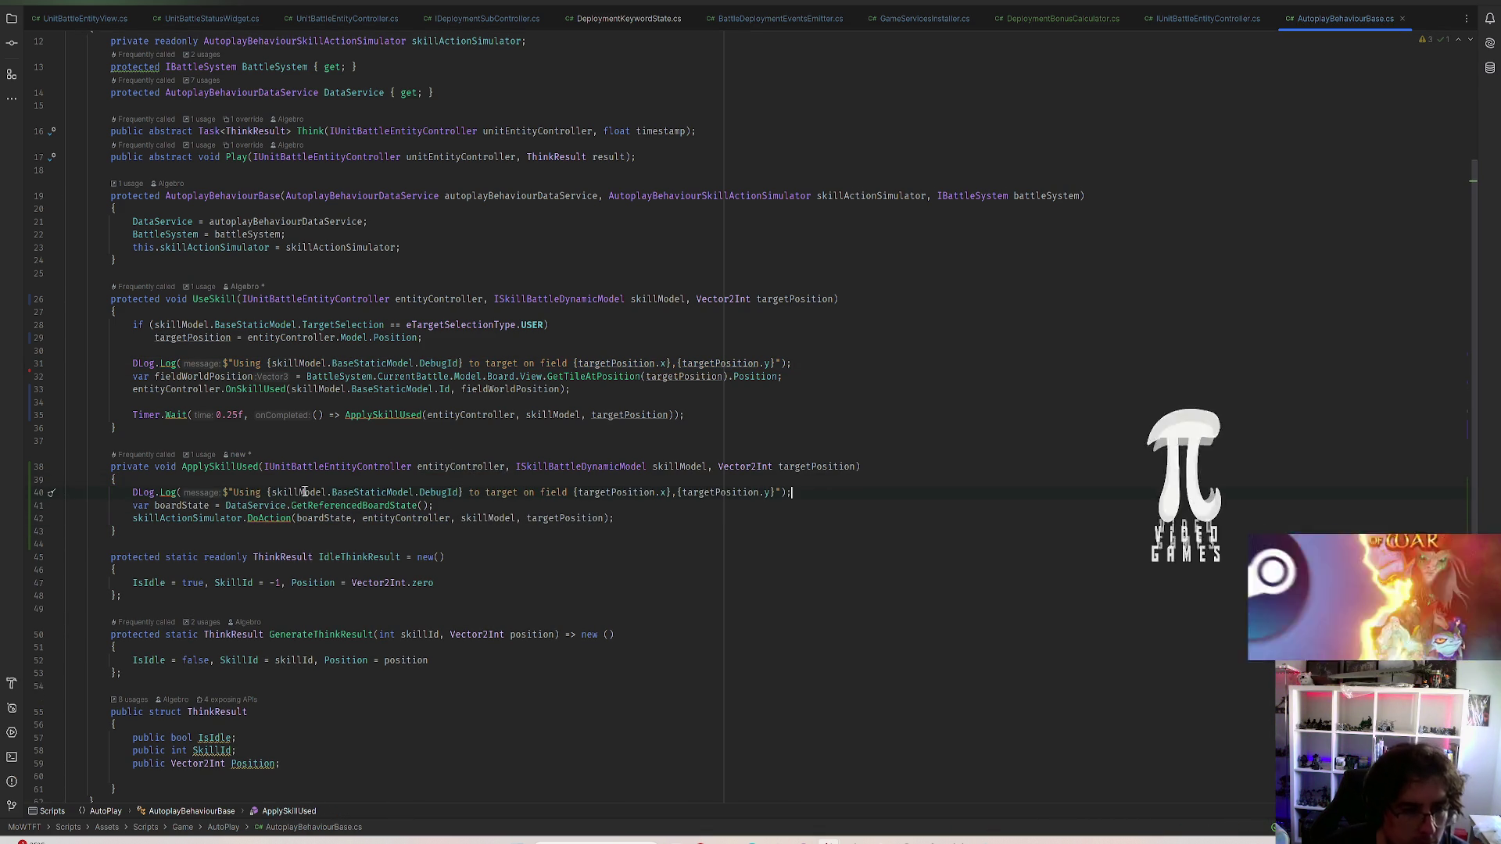
pyautogui.write('Applying')
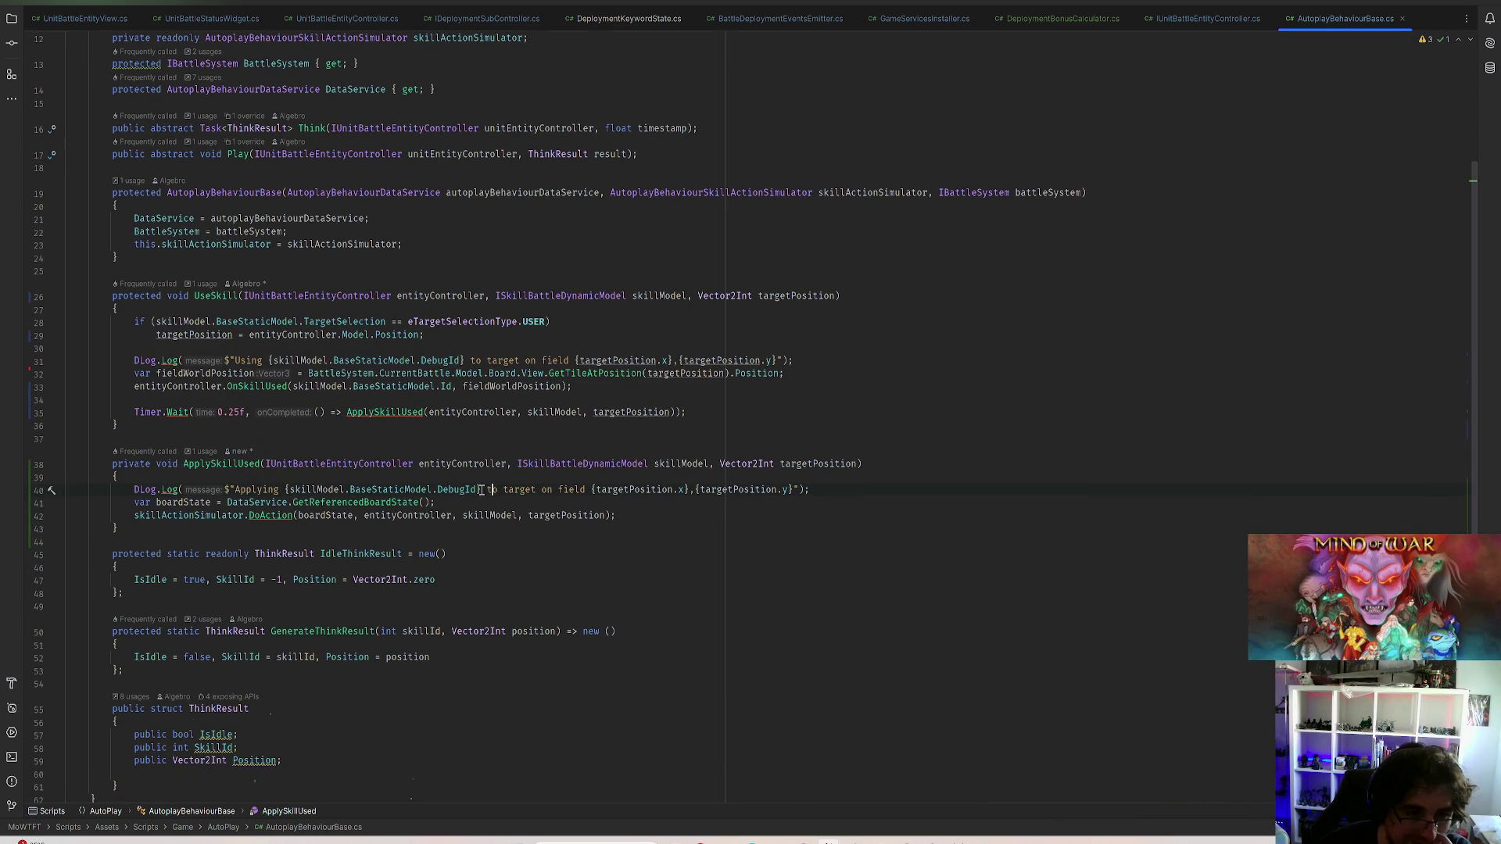
pyautogui.doubleClick(458, 490)
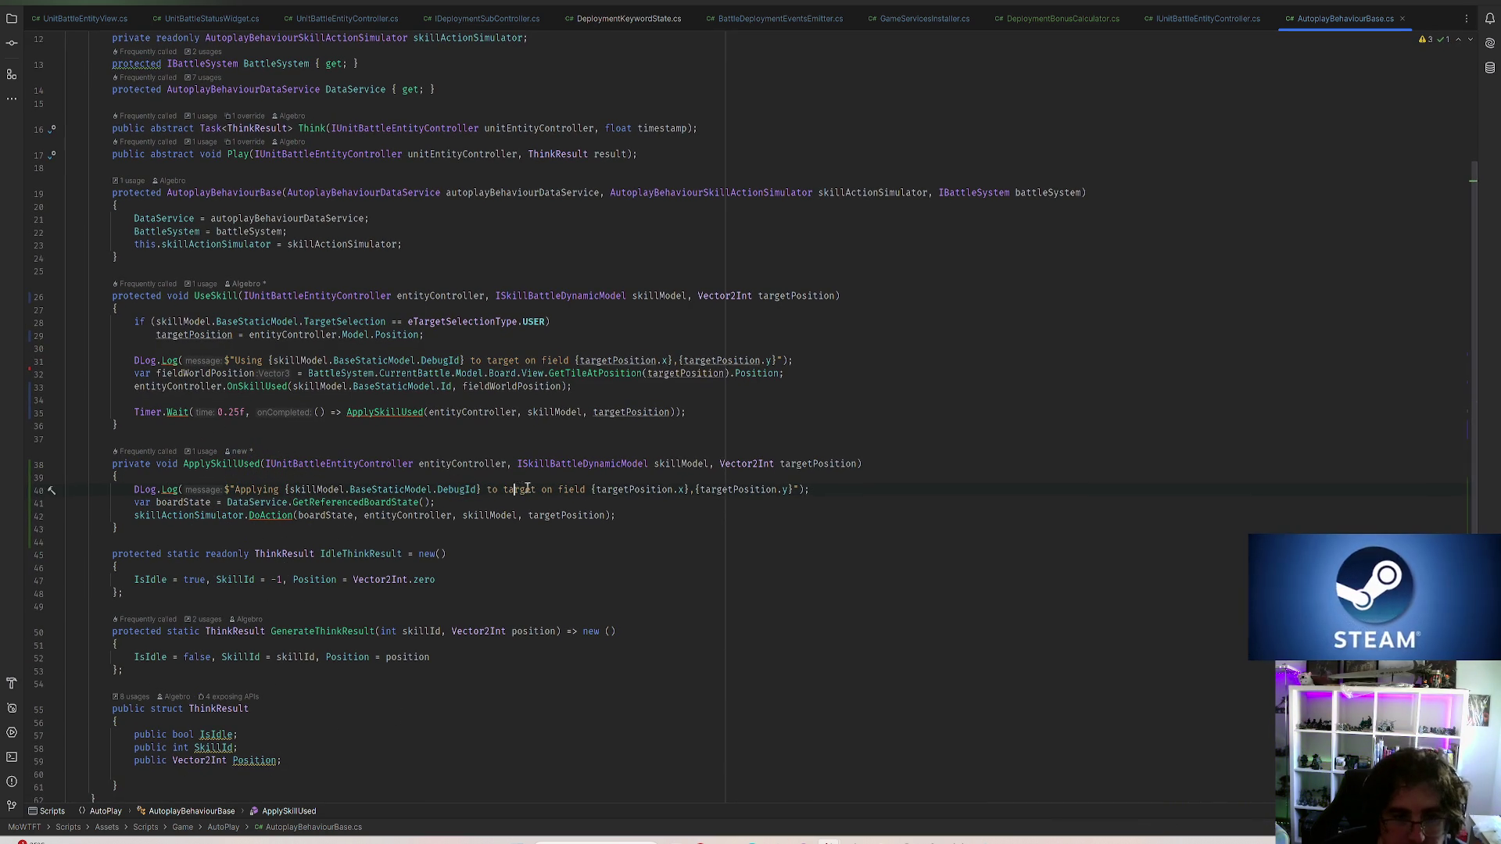
pyautogui.click(589, 488)
pyautogui.click(678, 297)
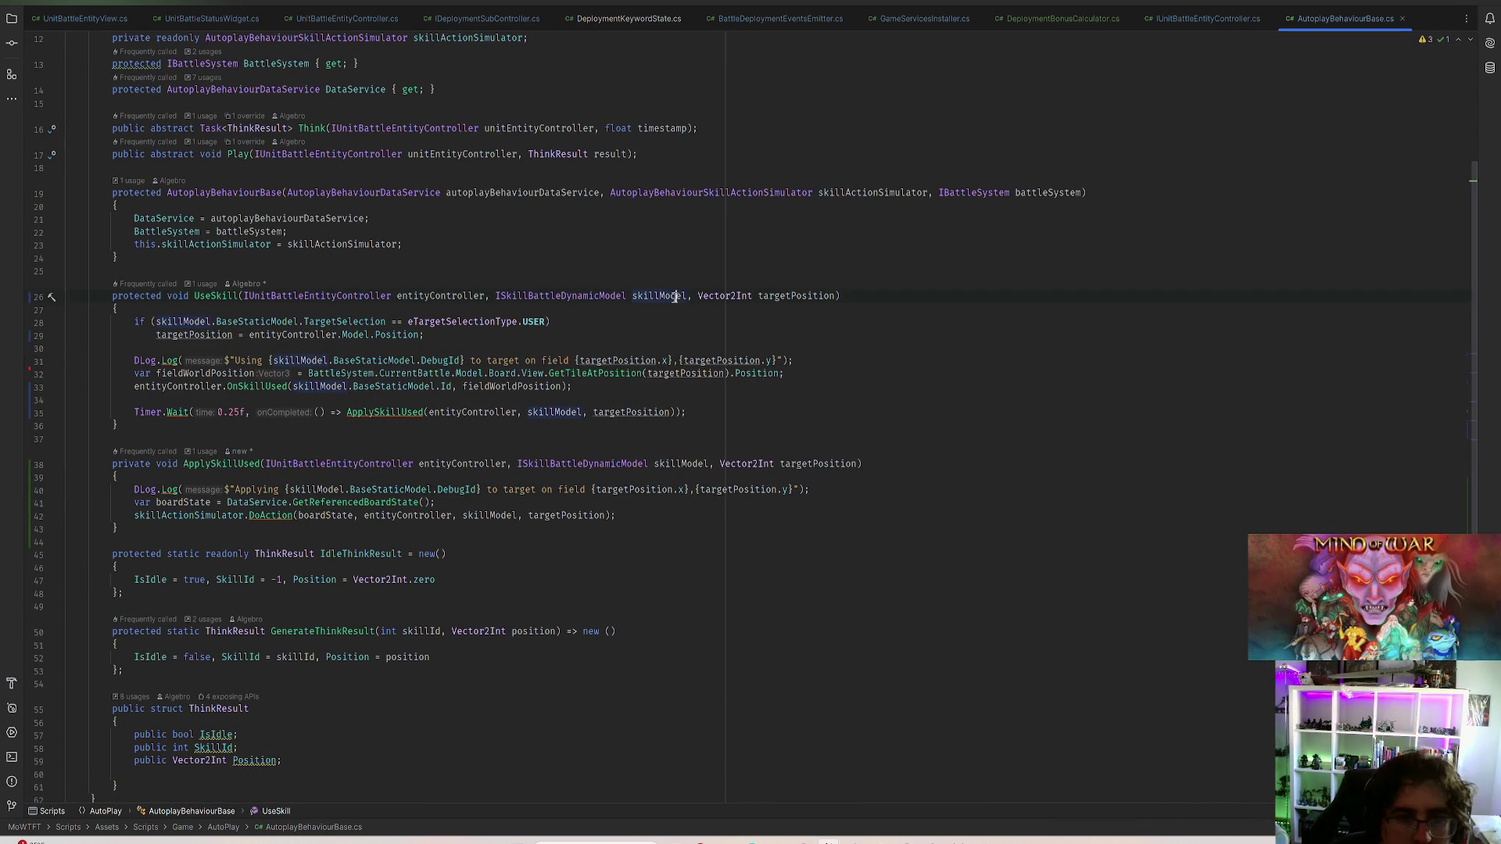
pyautogui.click(271, 360)
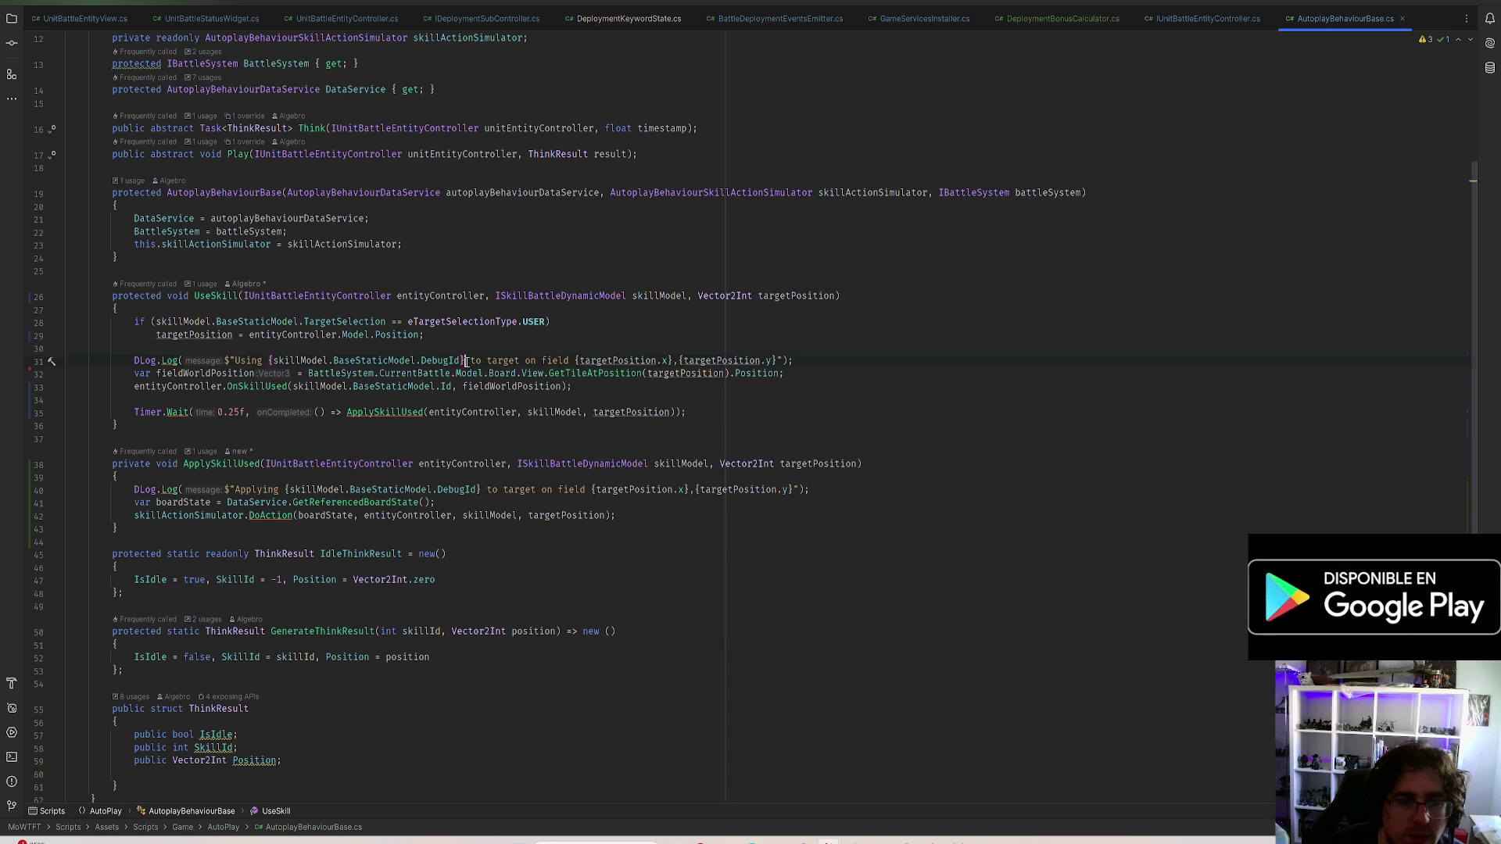
pyautogui.write('by {')
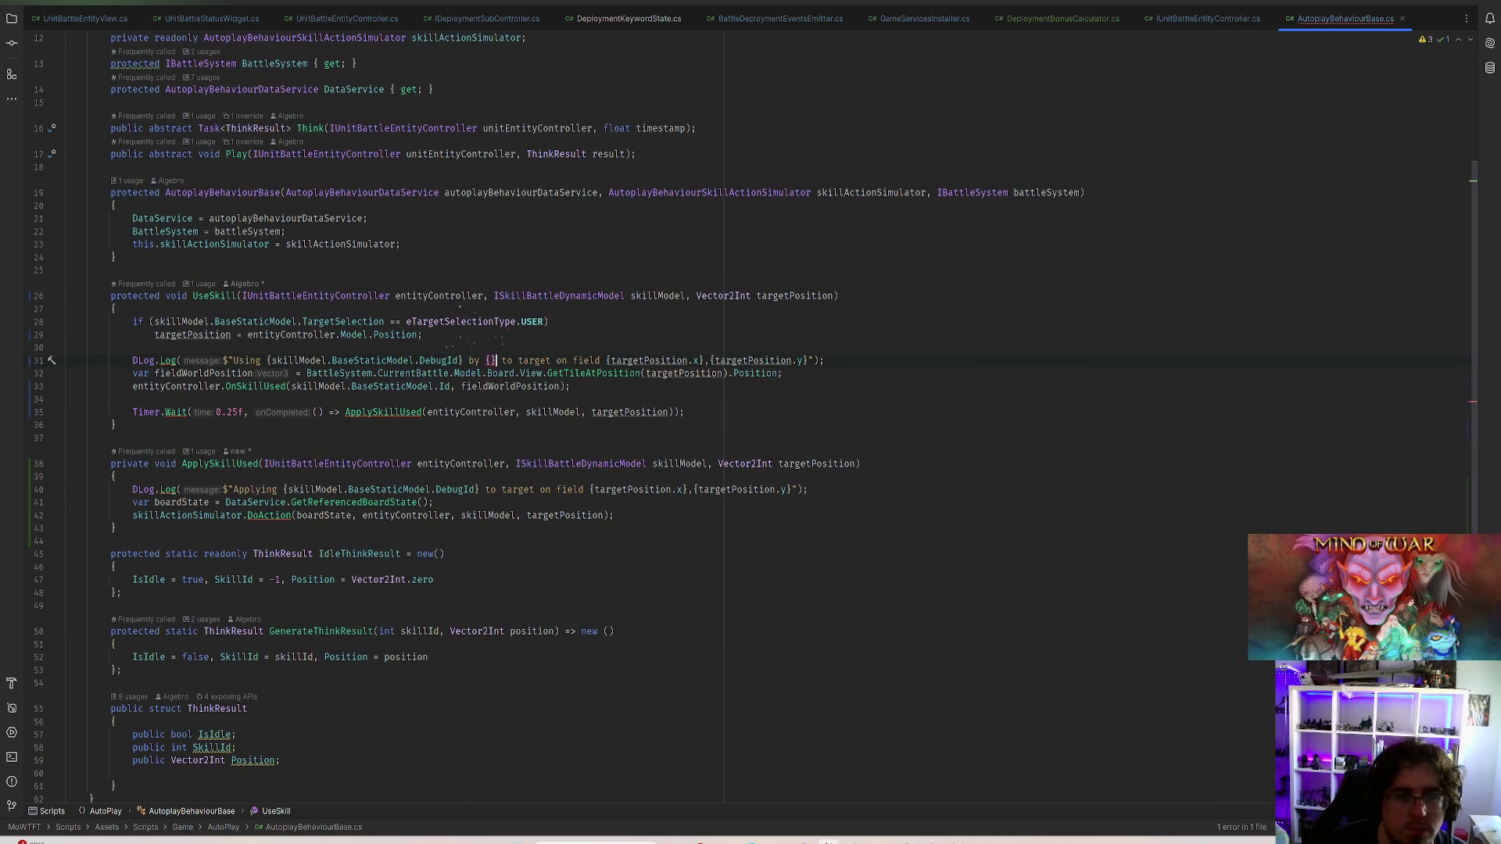
pyautogui.write('entityController.')
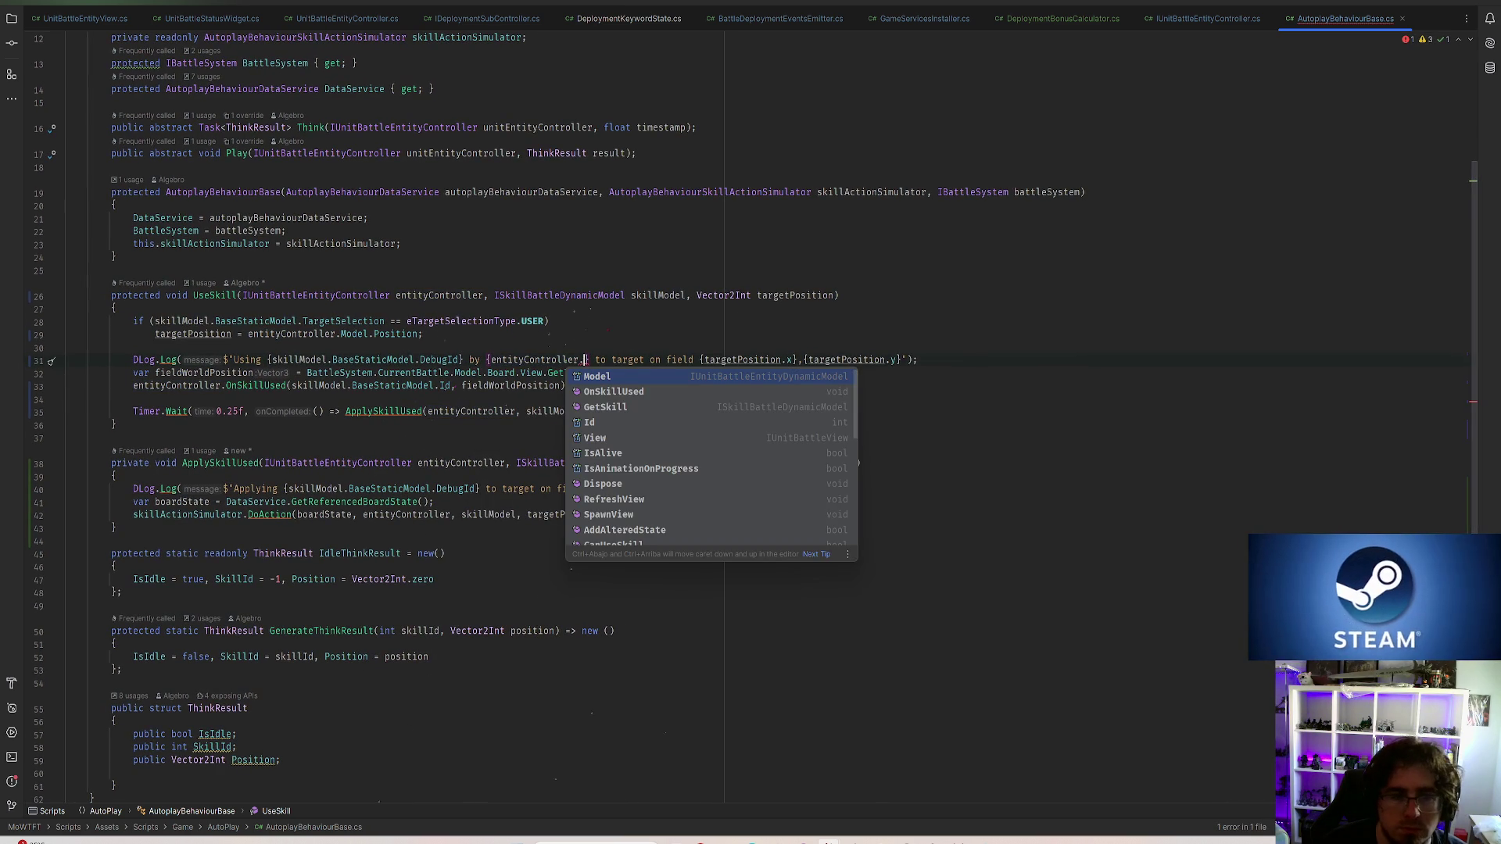
pyautogui.write('Id')
# Extend UseSkill's log with " by {entityController.Model.EntityStaticModel.BaseStaticModel.TemplateId} ({entityController.Id})"
pyautogui.press('Return')
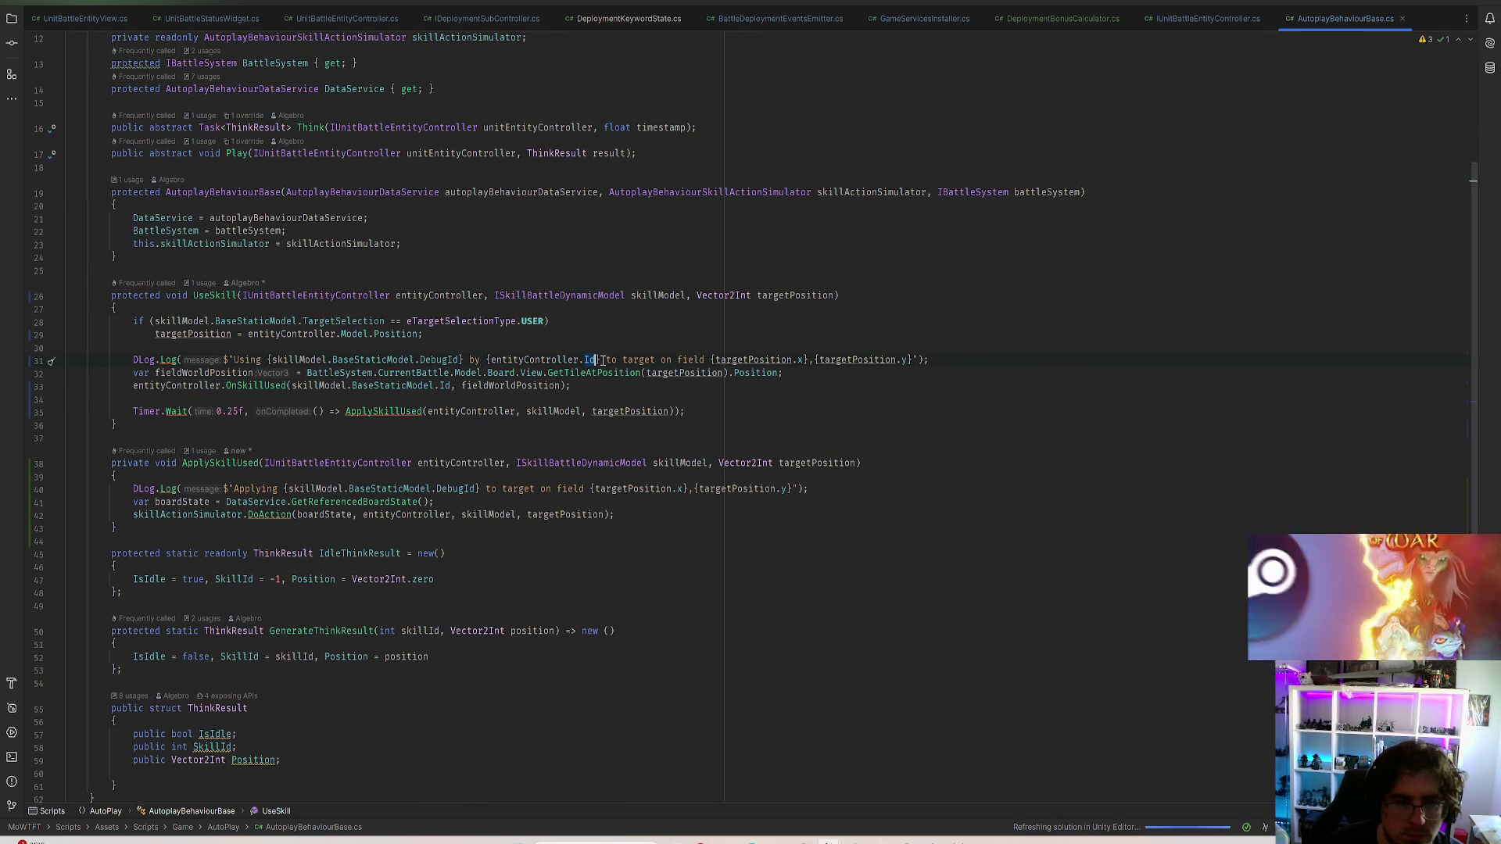
pyautogui.click(488, 360)
pyautogui.write('entityController.')
pyautogui.press('Escape')
pyautogui.write('Mo')
pyautogui.press('Return')
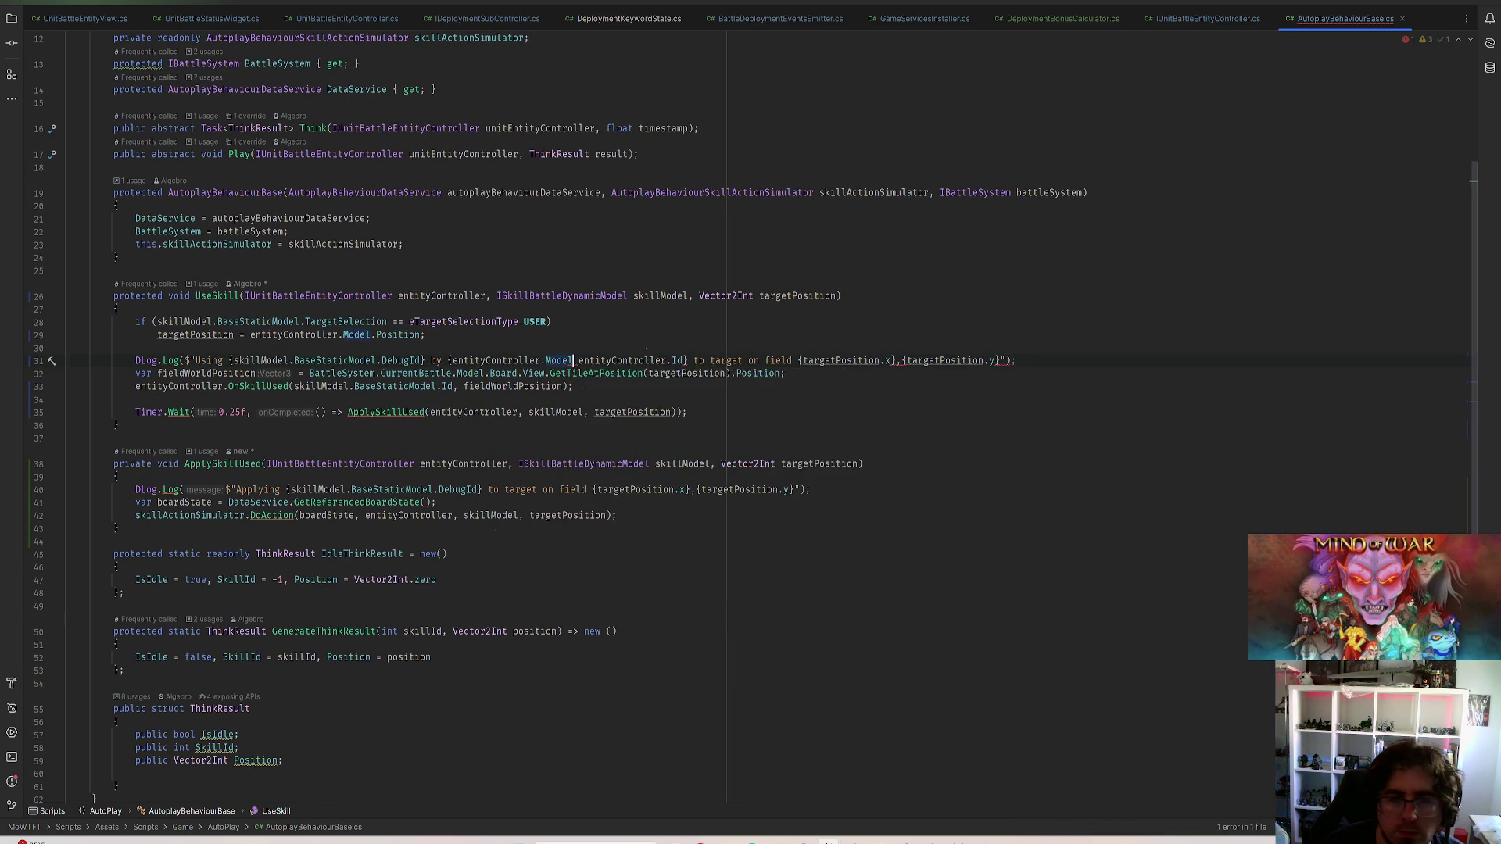
pyautogui.write('.En')
pyautogui.press('Return')
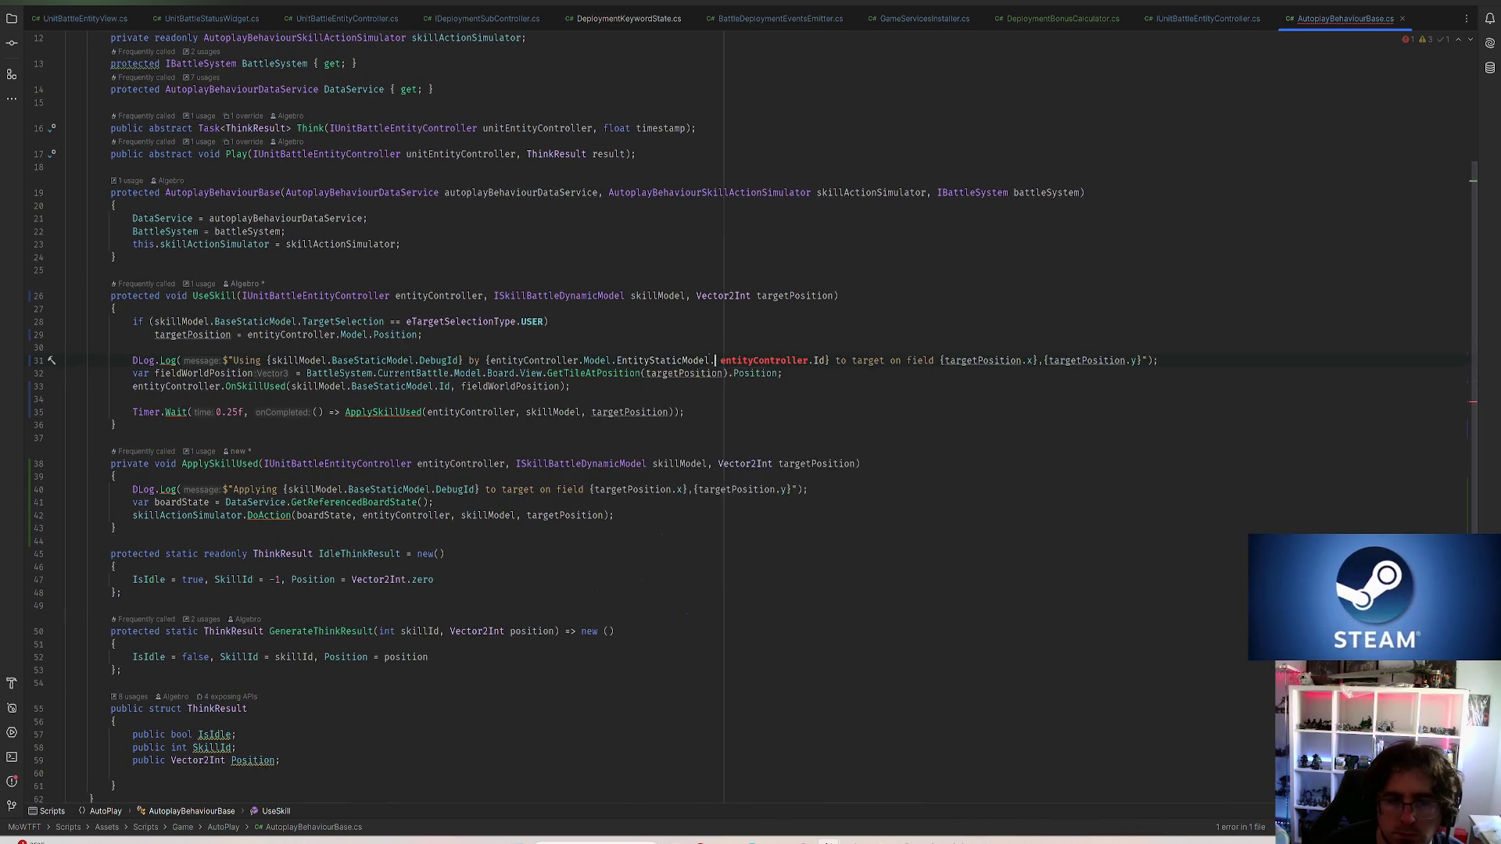
pyautogui.write('.')
pyautogui.press('Return')
pyautogui.write('.')
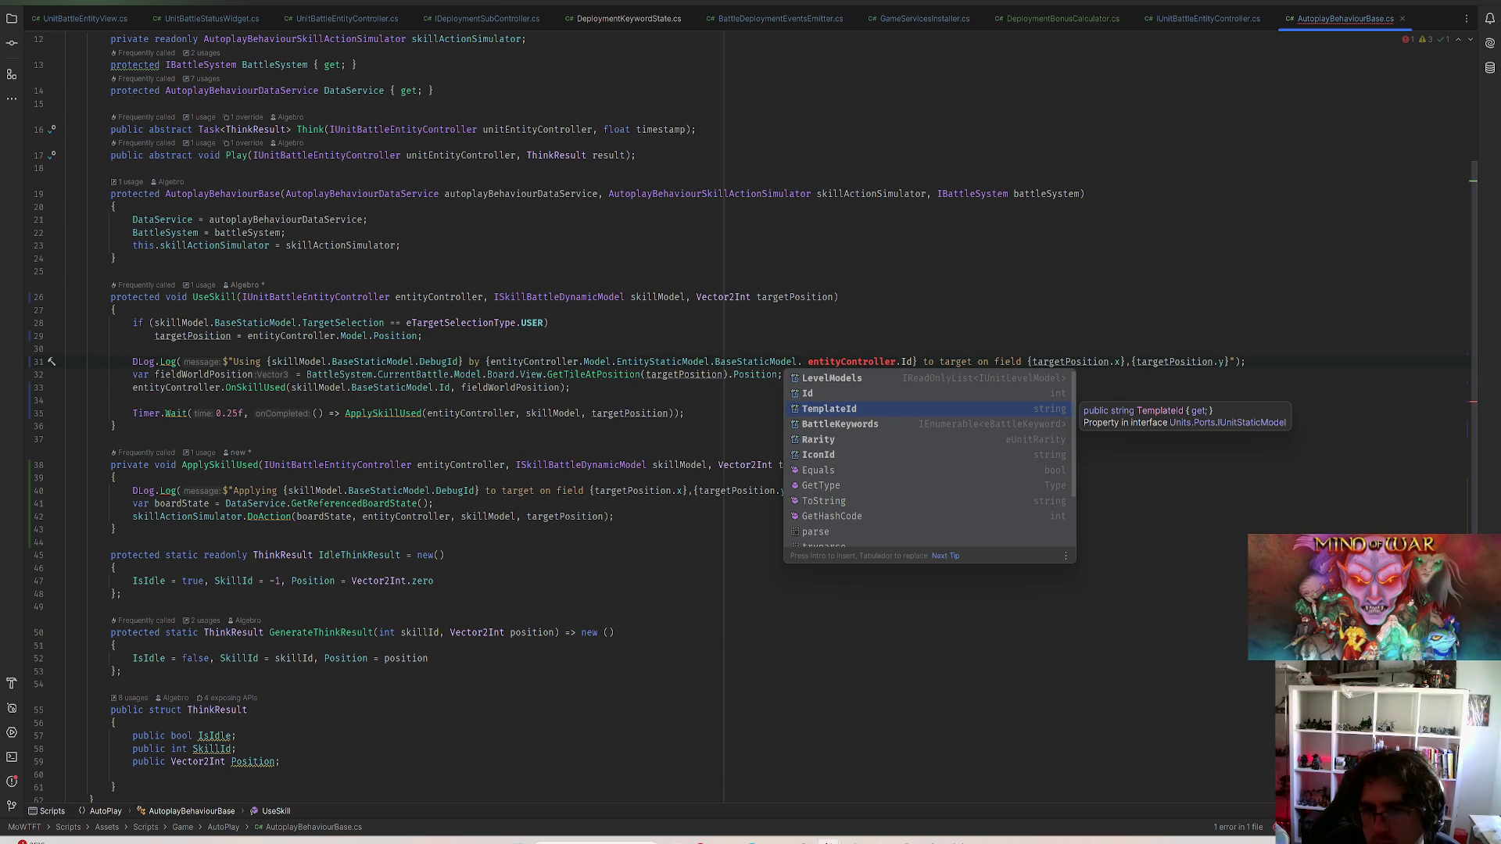
pyautogui.press('Return')
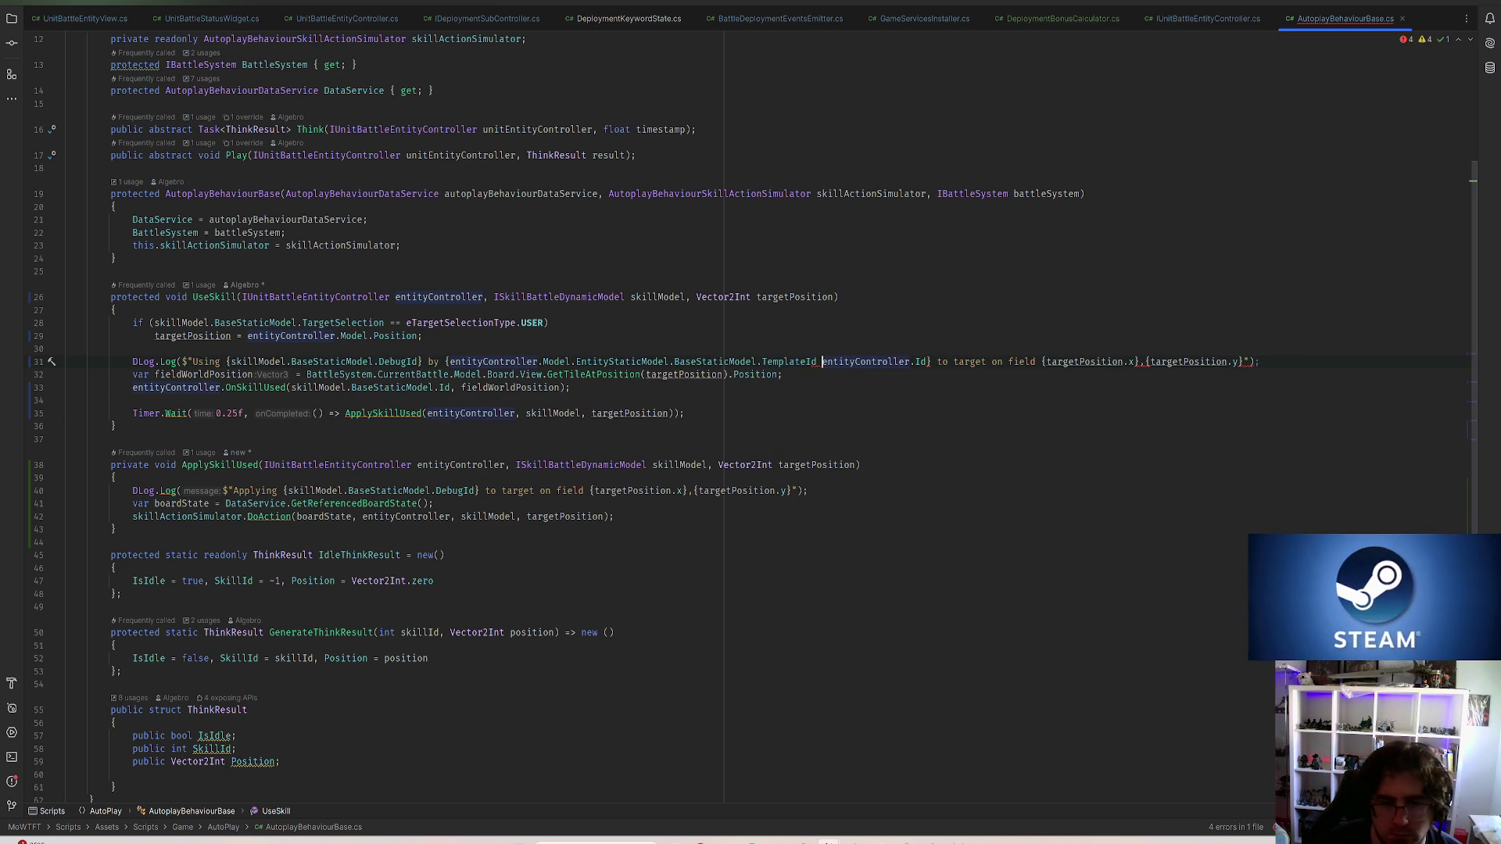
pyautogui.write('} {')
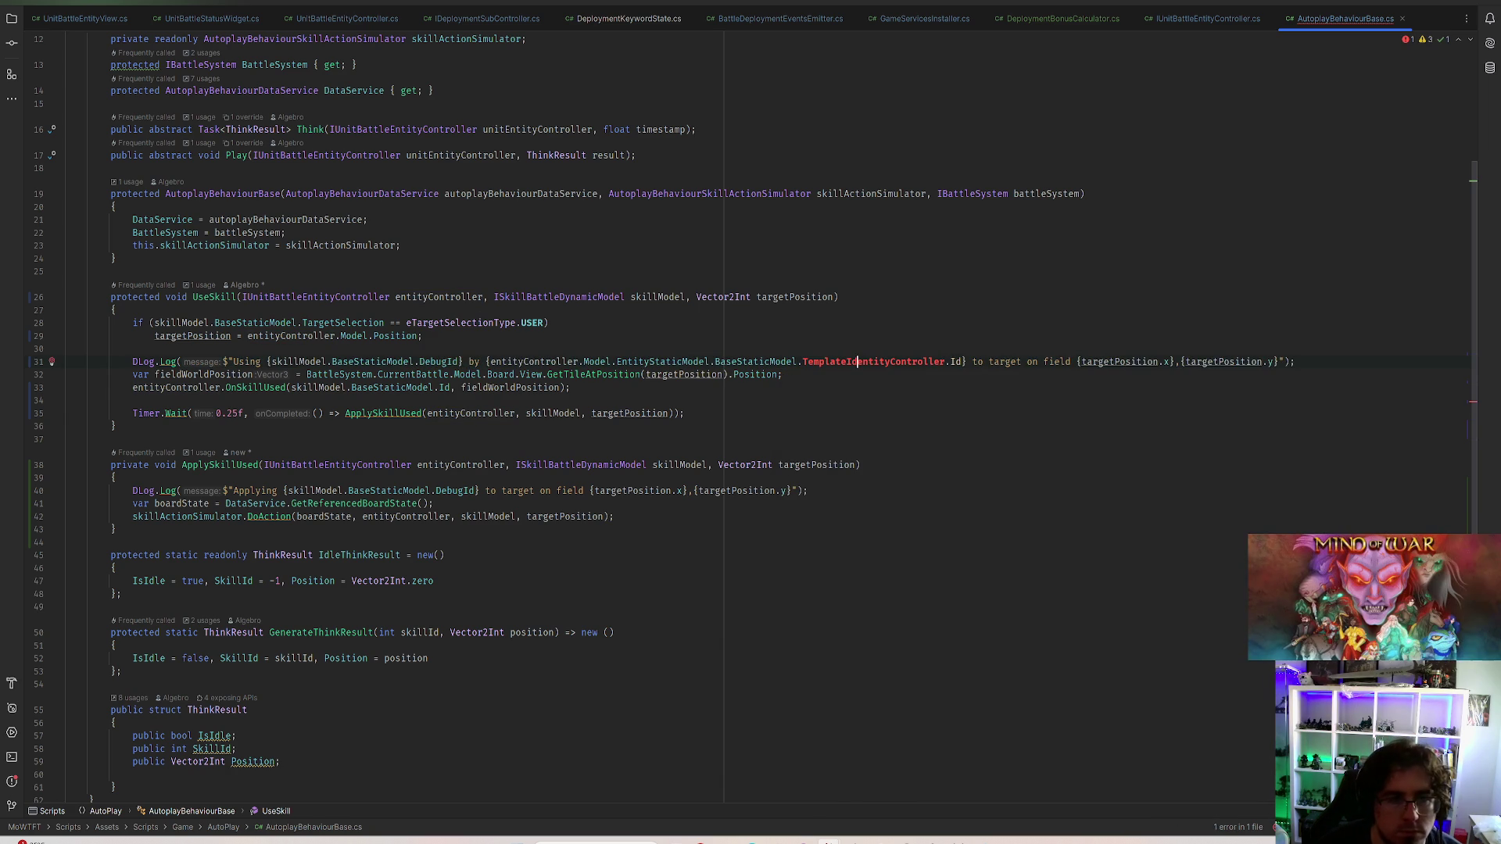
pyautogui.write('(')
# Wrap the long log string over two lines and select the added unit details for reuse
pyautogui.press('Right')
pyautogui.hotkey('ctrl', 'Right')
pyautogui.hotkey('ctrl', 'Right')
pyautogui.write(')')
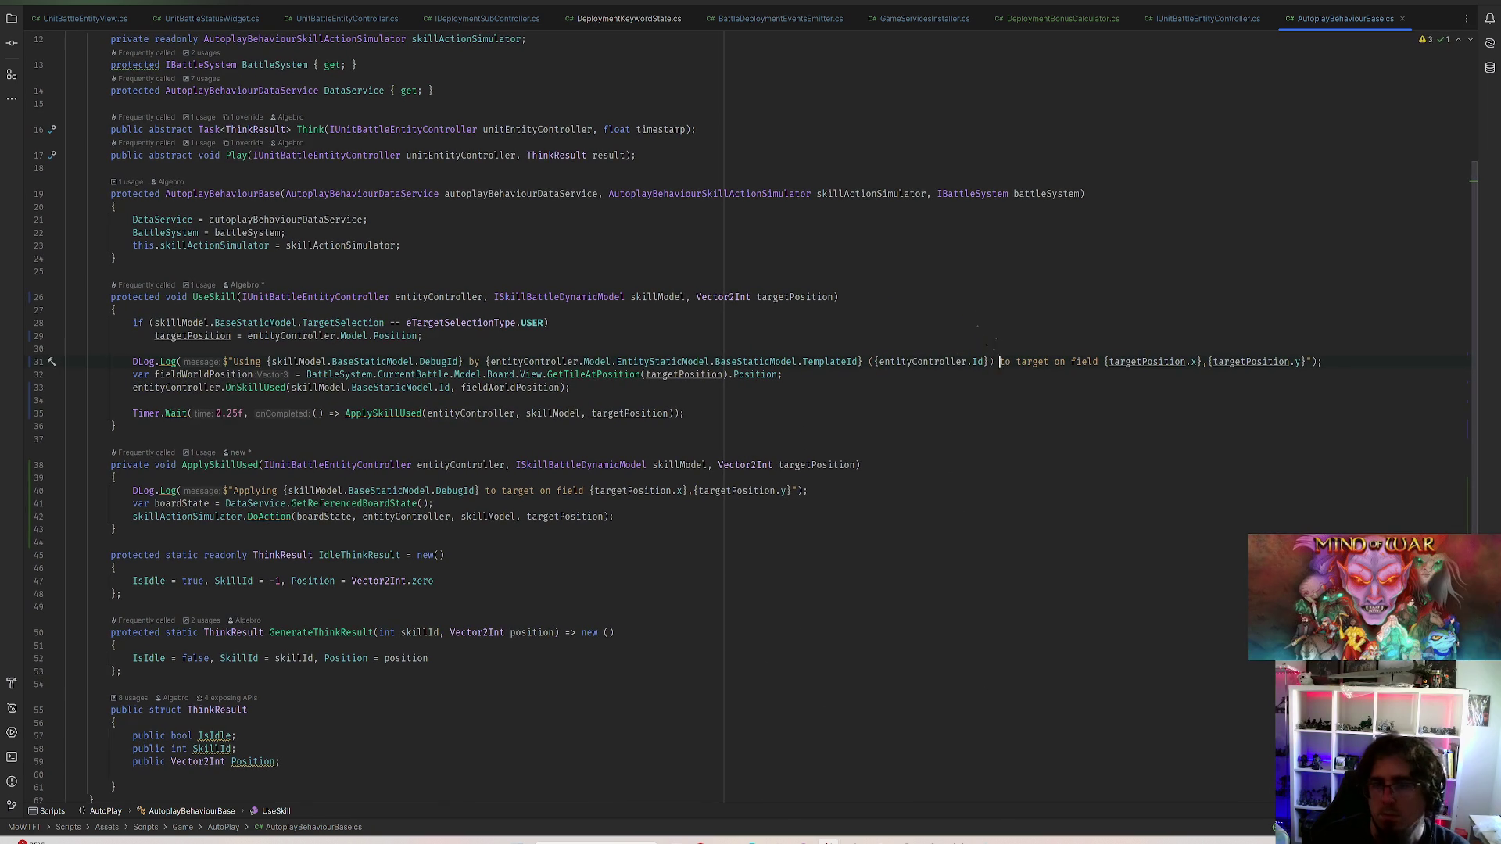
pyautogui.press('Return')
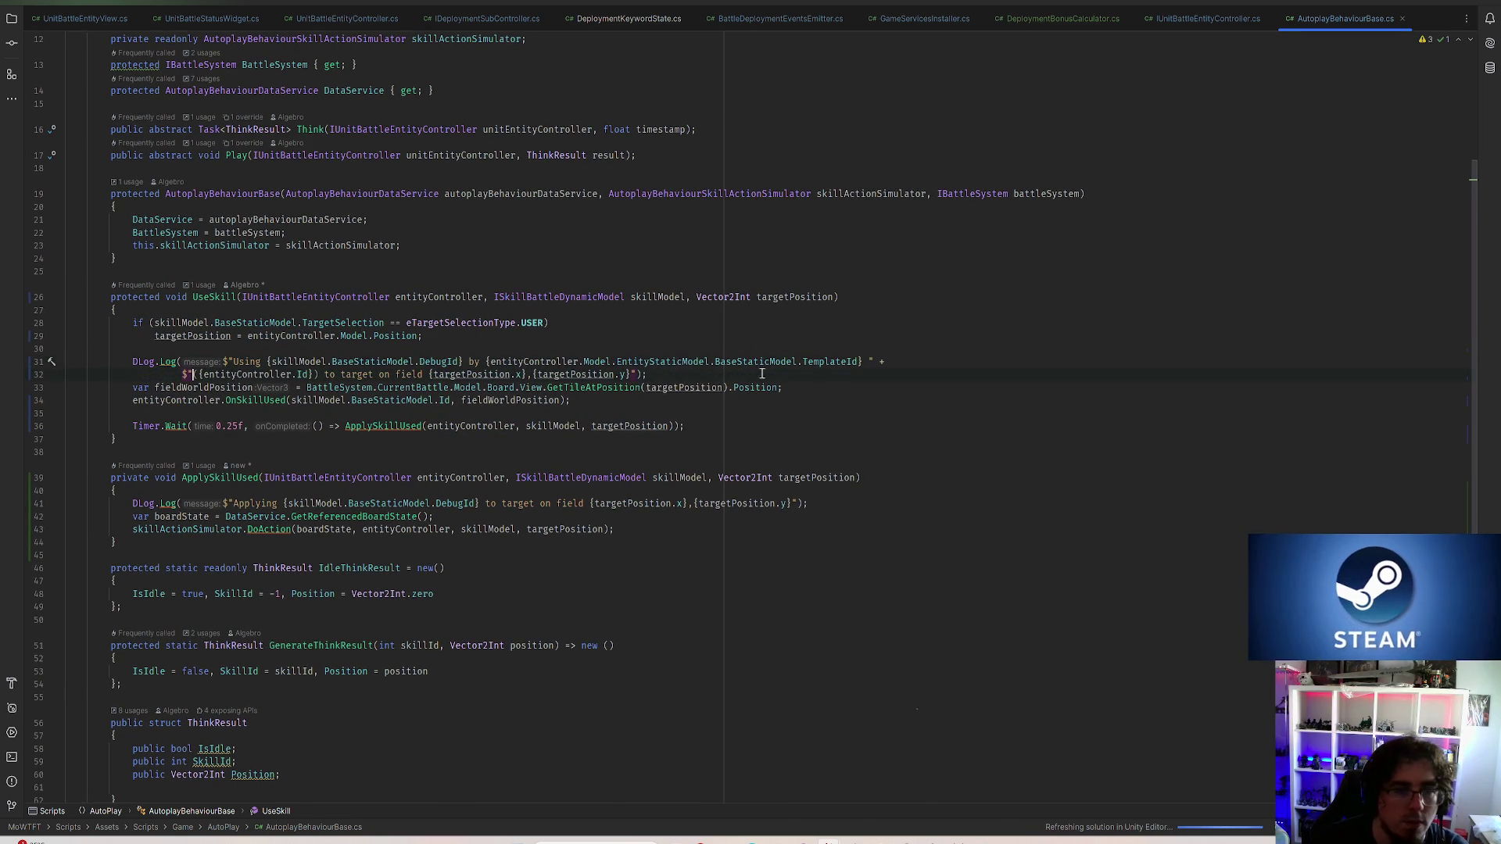
pyautogui.moveTo(661, 387); pyautogui.dragTo(454, 361)
pyautogui.hotkey('ctrl', 'c')
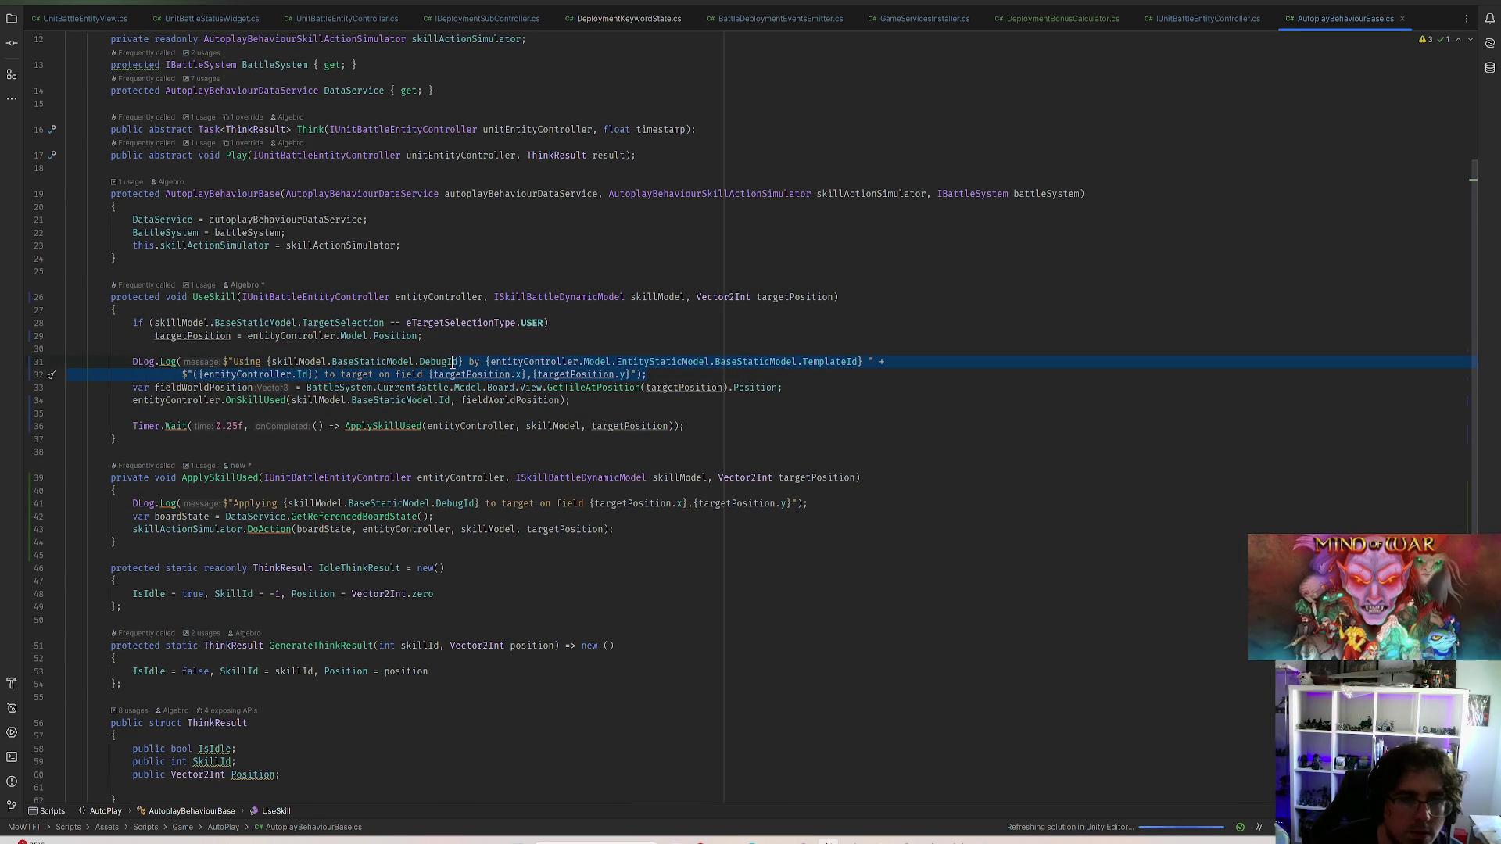
# Paste the TemplateId and Id details into ApplySkillUsed's log and drop the 'to target on field' part
pyautogui.click(653, 502)
pyautogui.hotkey('ctrl', 'v')
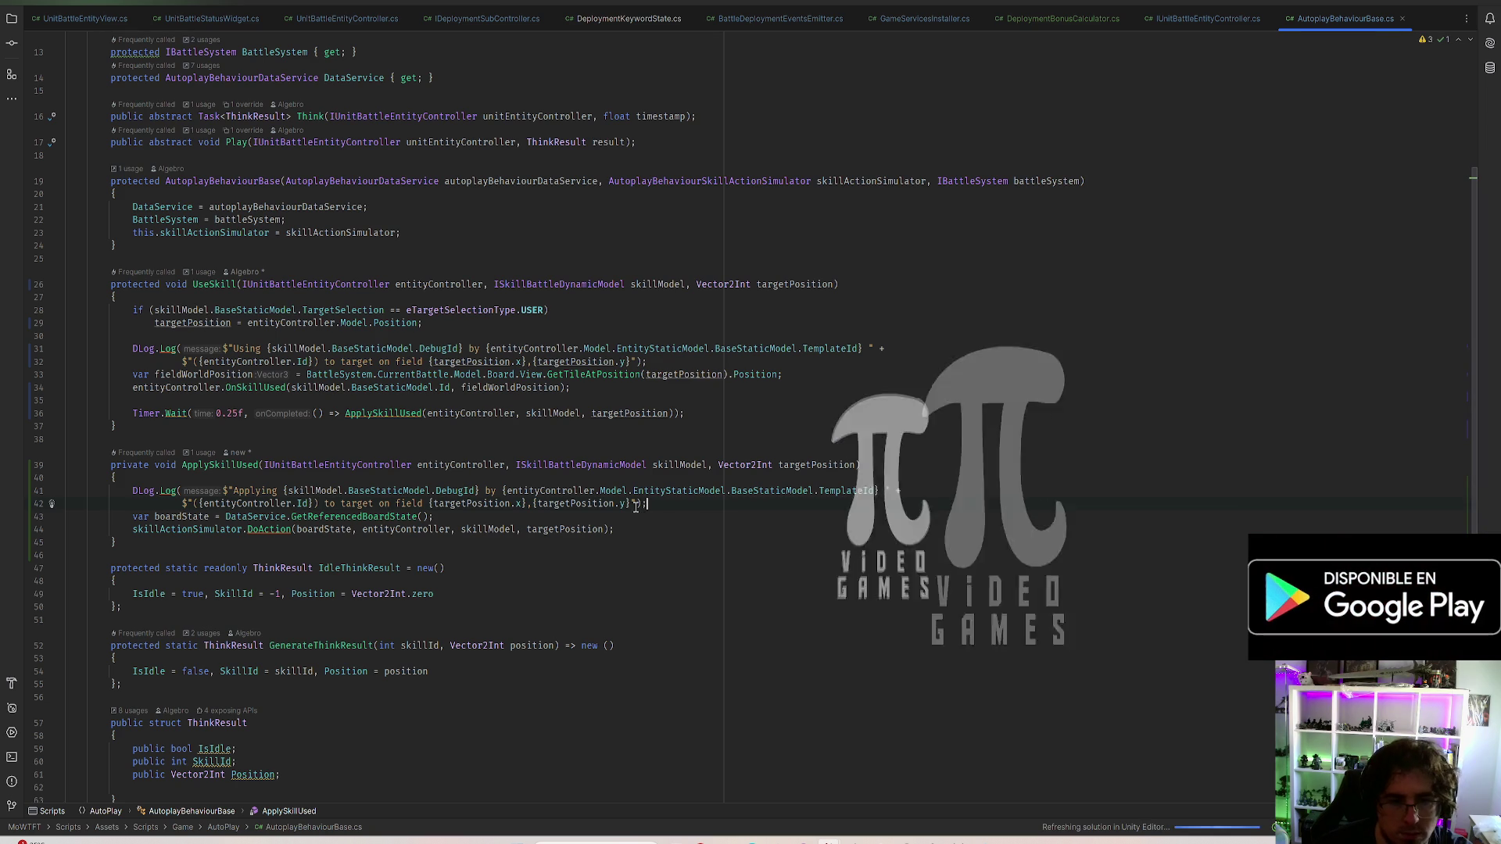
pyautogui.moveTo(639, 502); pyautogui.dragTo(159, 504)
pyautogui.moveTo(338, 491); pyautogui.dragTo(318, 504)
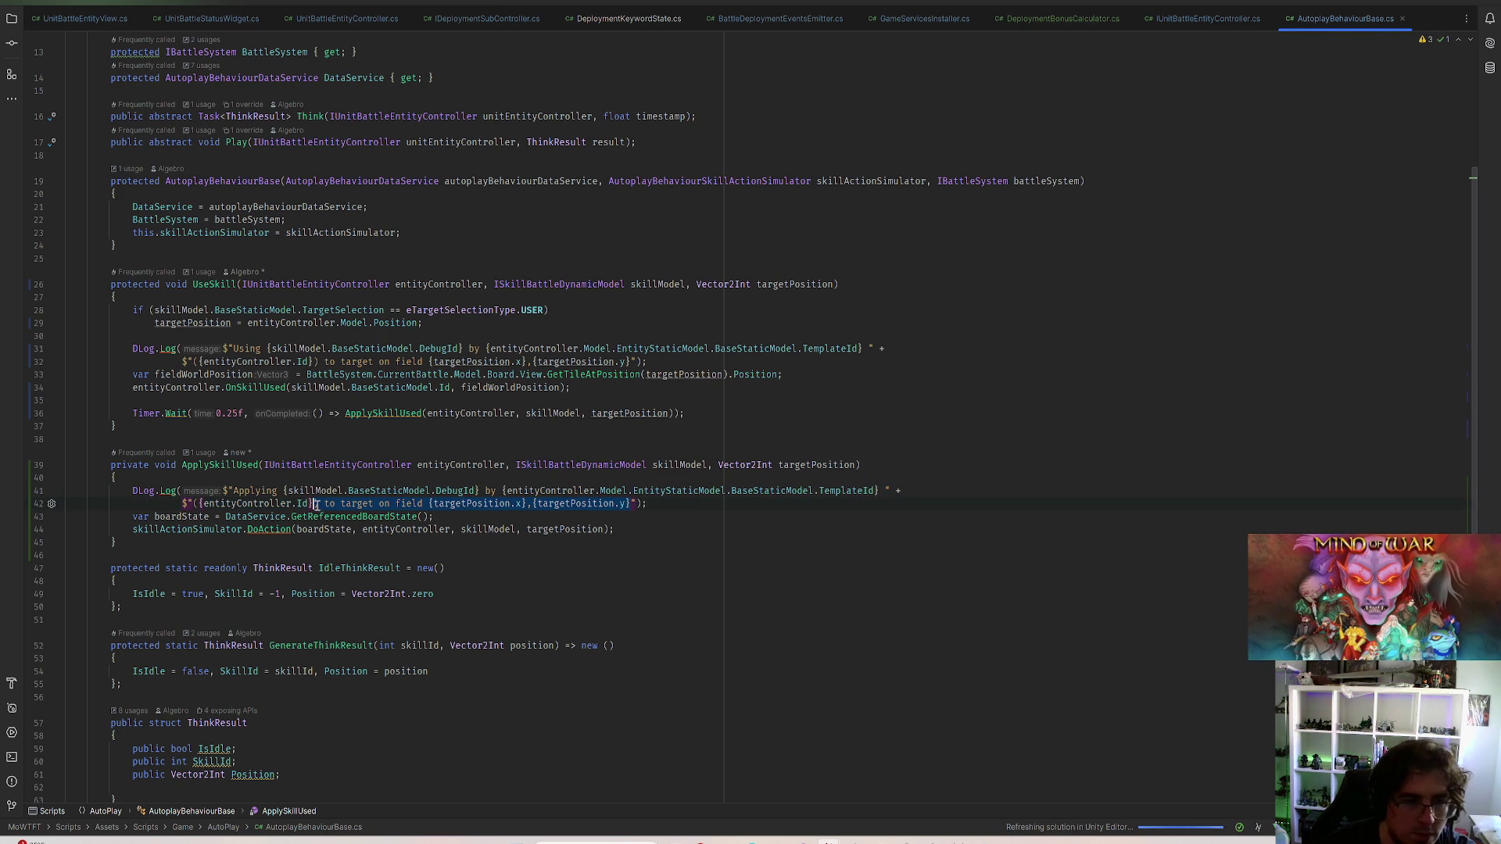
pyautogui.press('BackSpace')
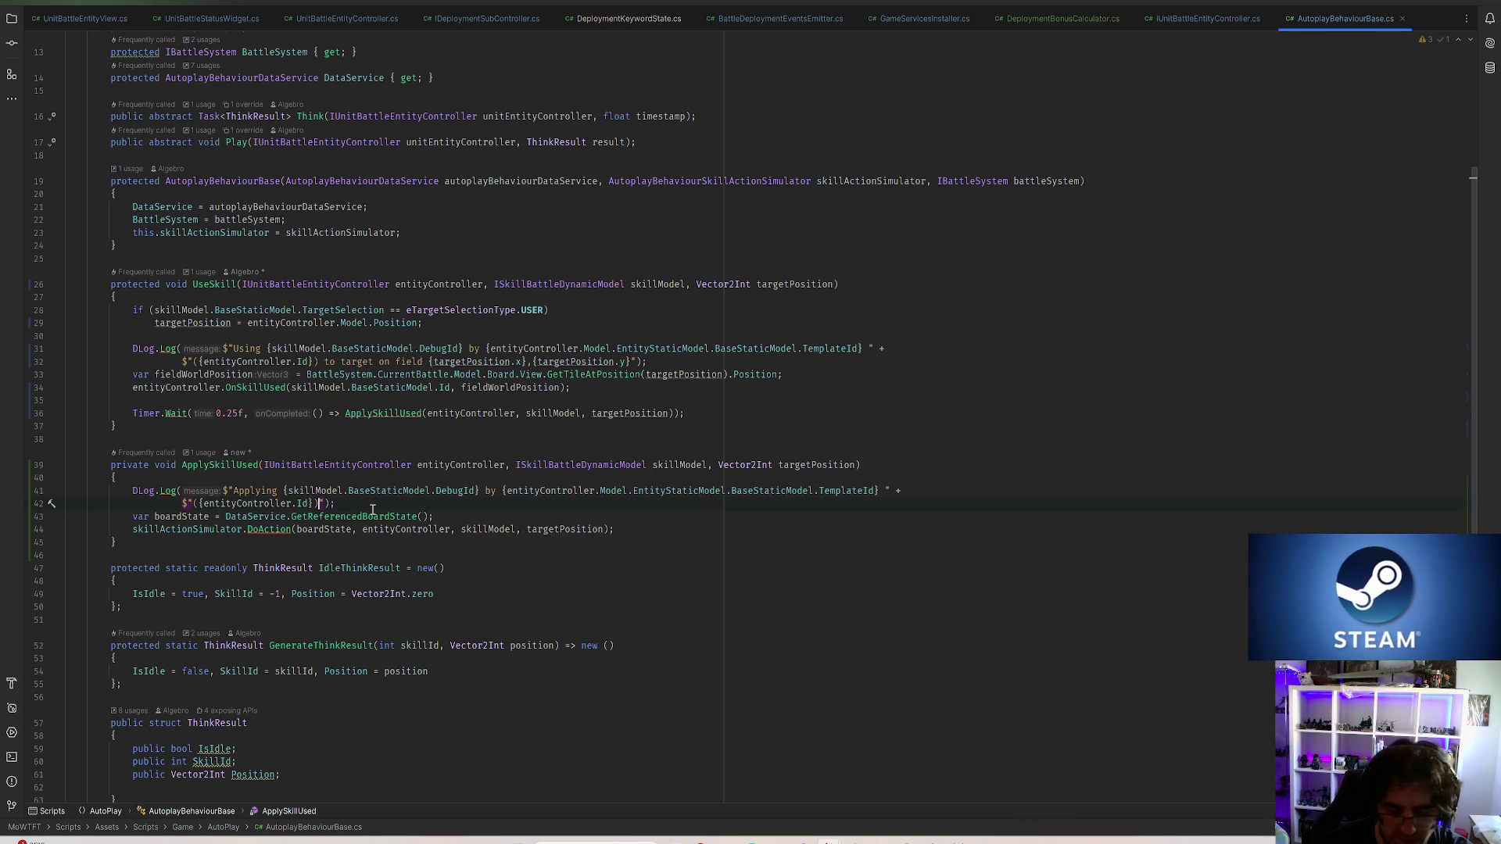
pyautogui.write('.')
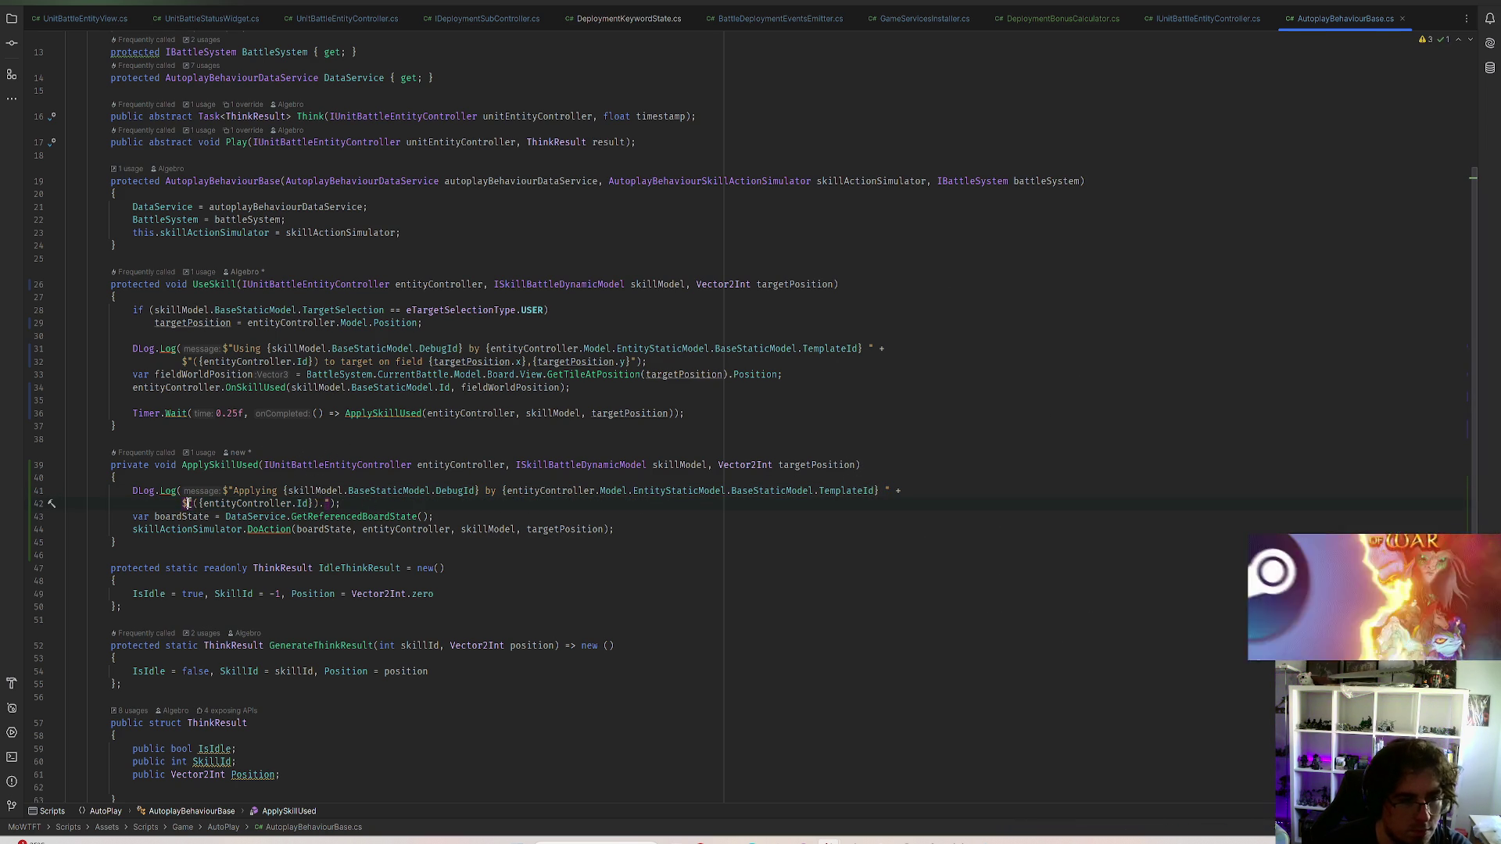
# Join the Applying log call onto a single line and switch back to Unity
pyautogui.moveTo(185, 504); pyautogui.dragTo(887, 491)
pyautogui.press('Delete')
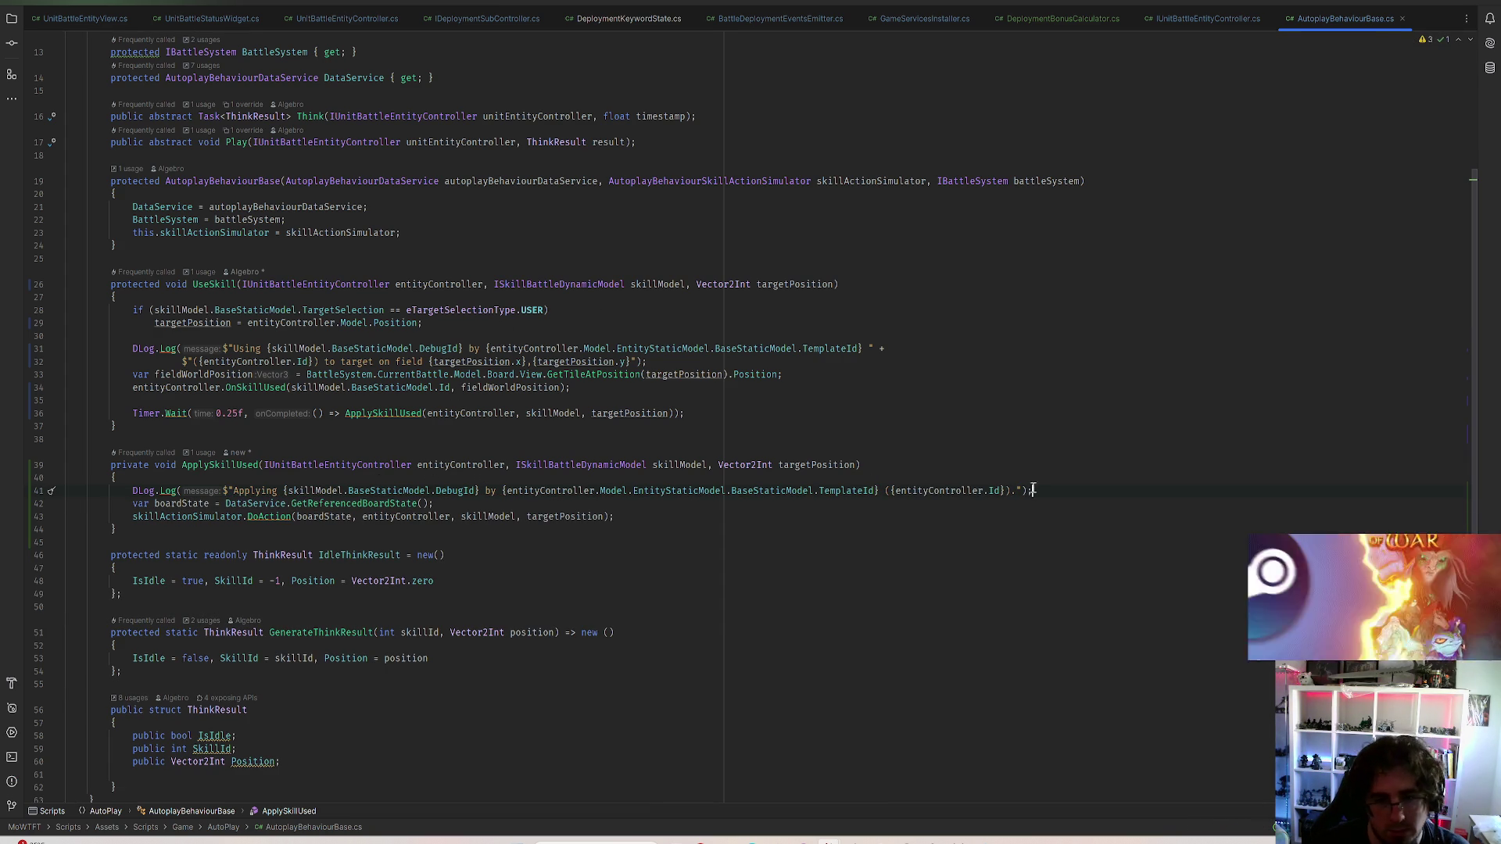
pyautogui.click(285, 516)
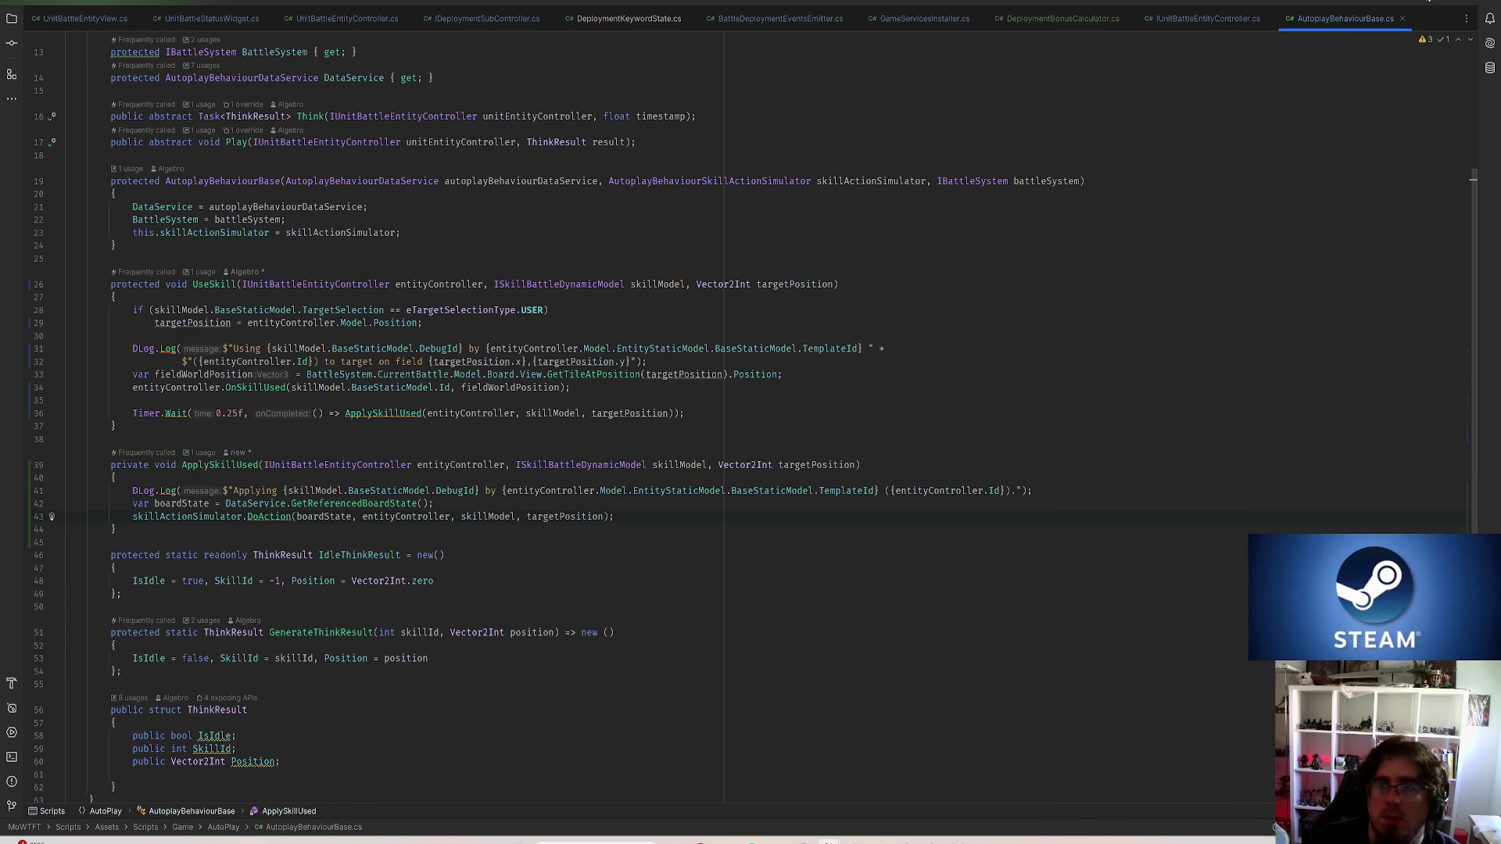
pyautogui.hotkey('alt', 'Tab')
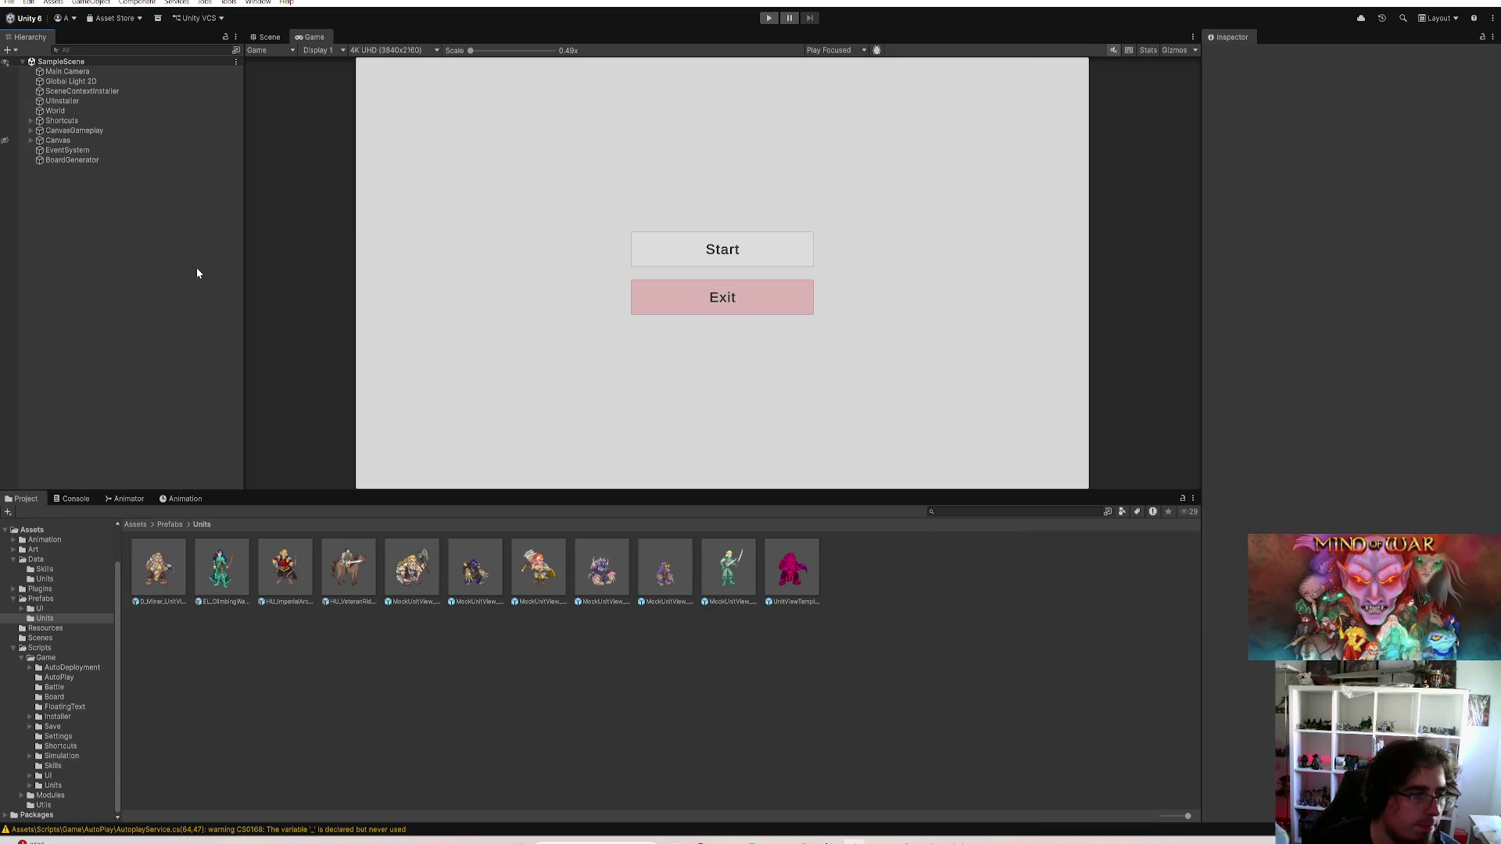
# Run the game, start a match in a maximized Game view, field and reposition an elf shooter and refresh the shop
pyautogui.click(768, 19)
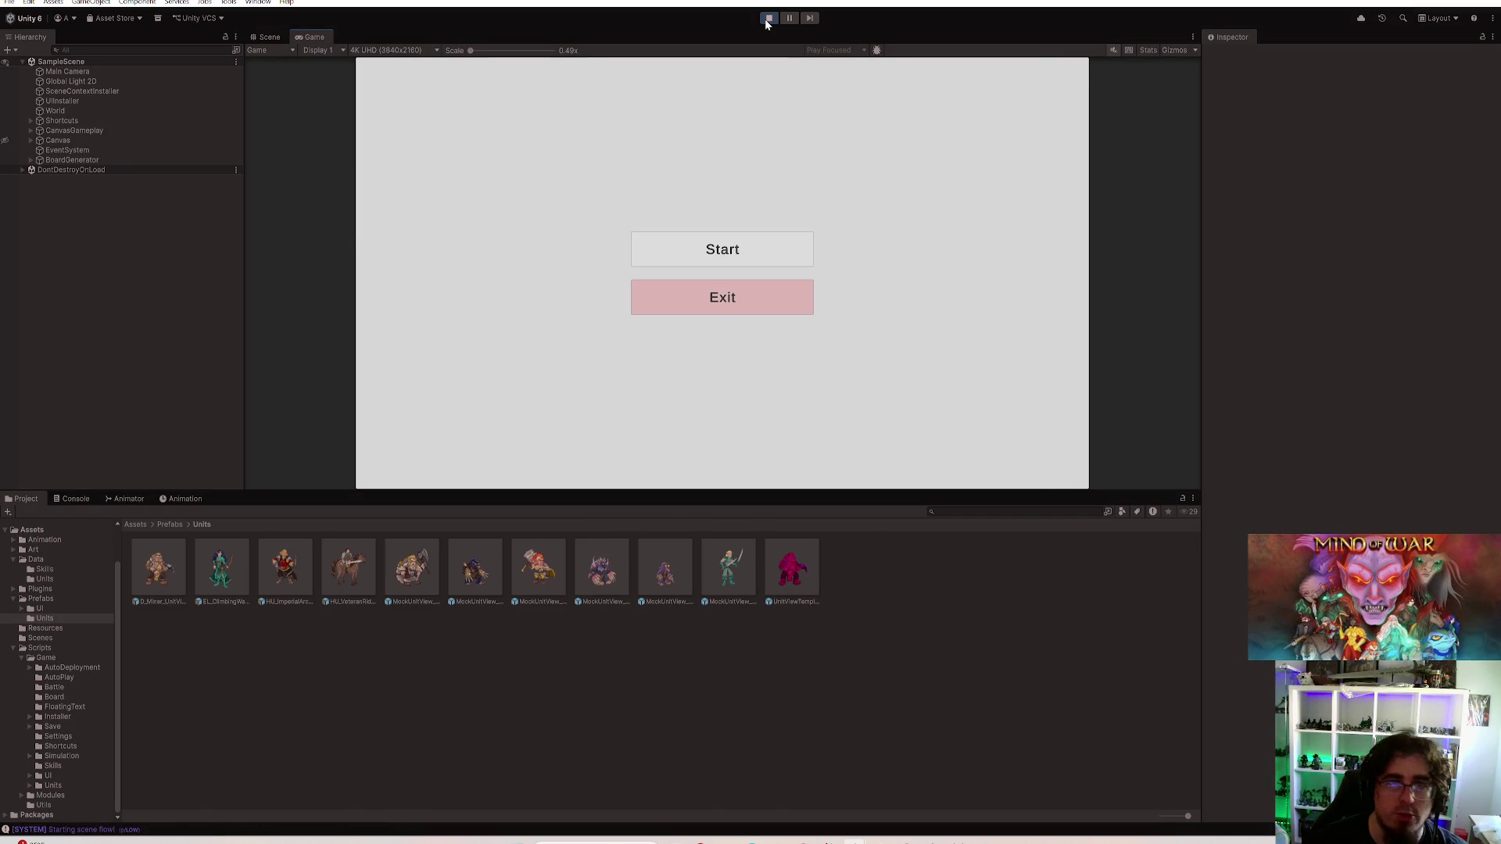
pyautogui.click(721, 249)
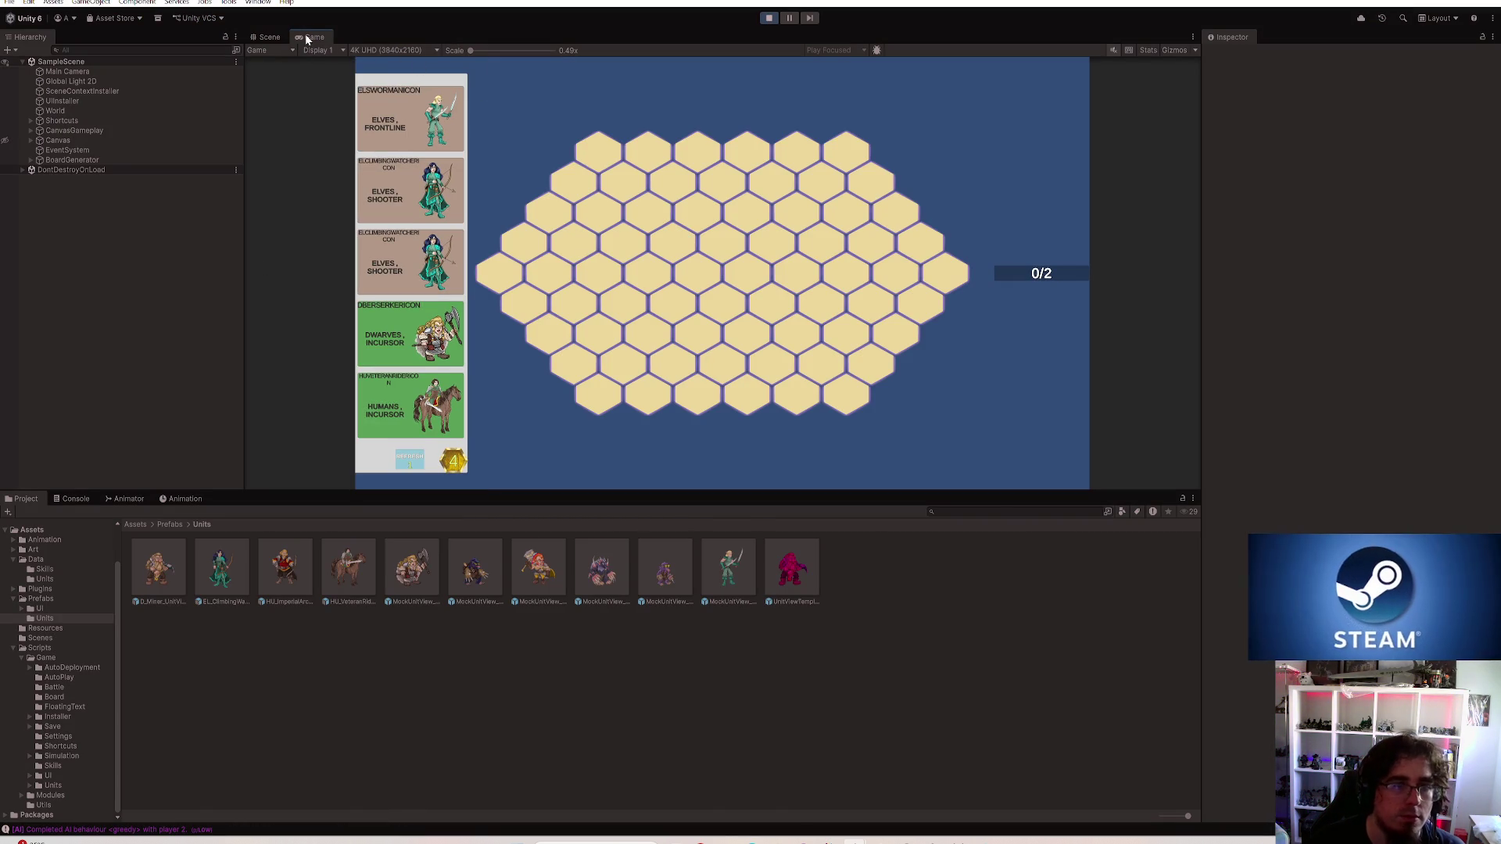
pyautogui.doubleClick(309, 38)
pyautogui.click(198, 293)
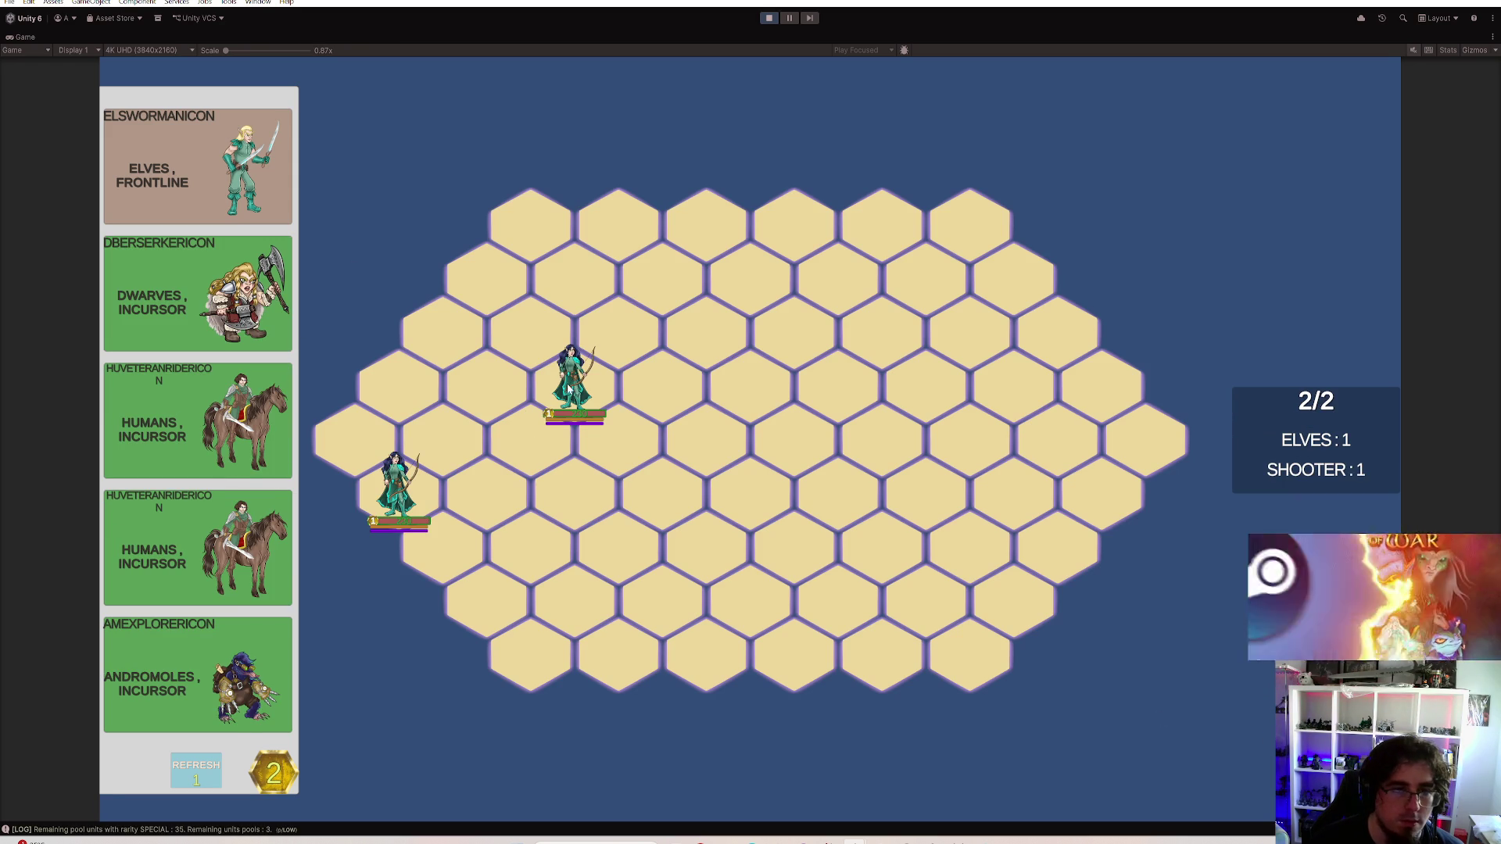
pyautogui.click(443, 340)
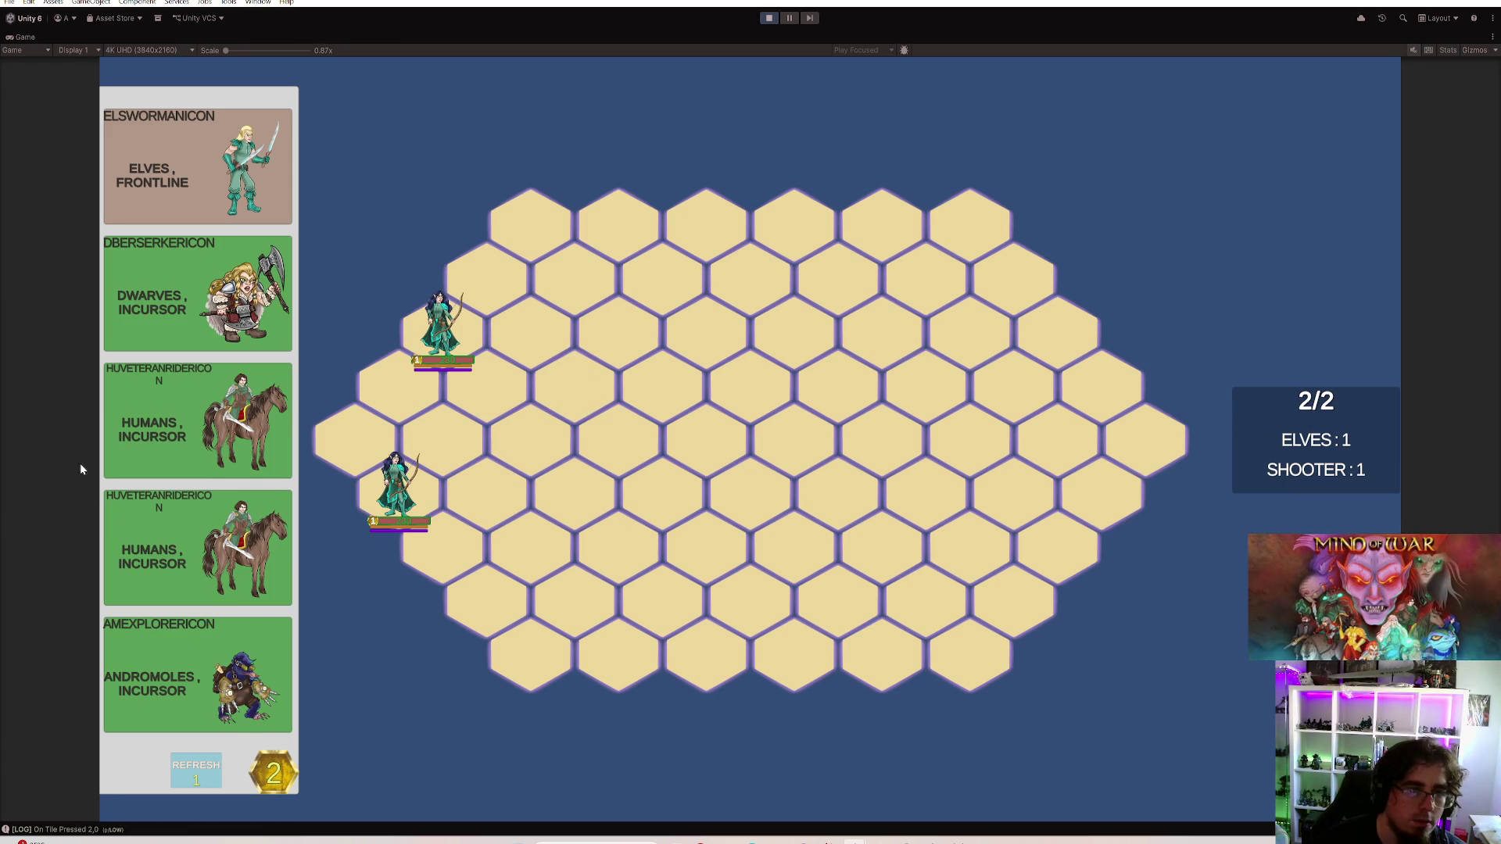
pyautogui.click(195, 770)
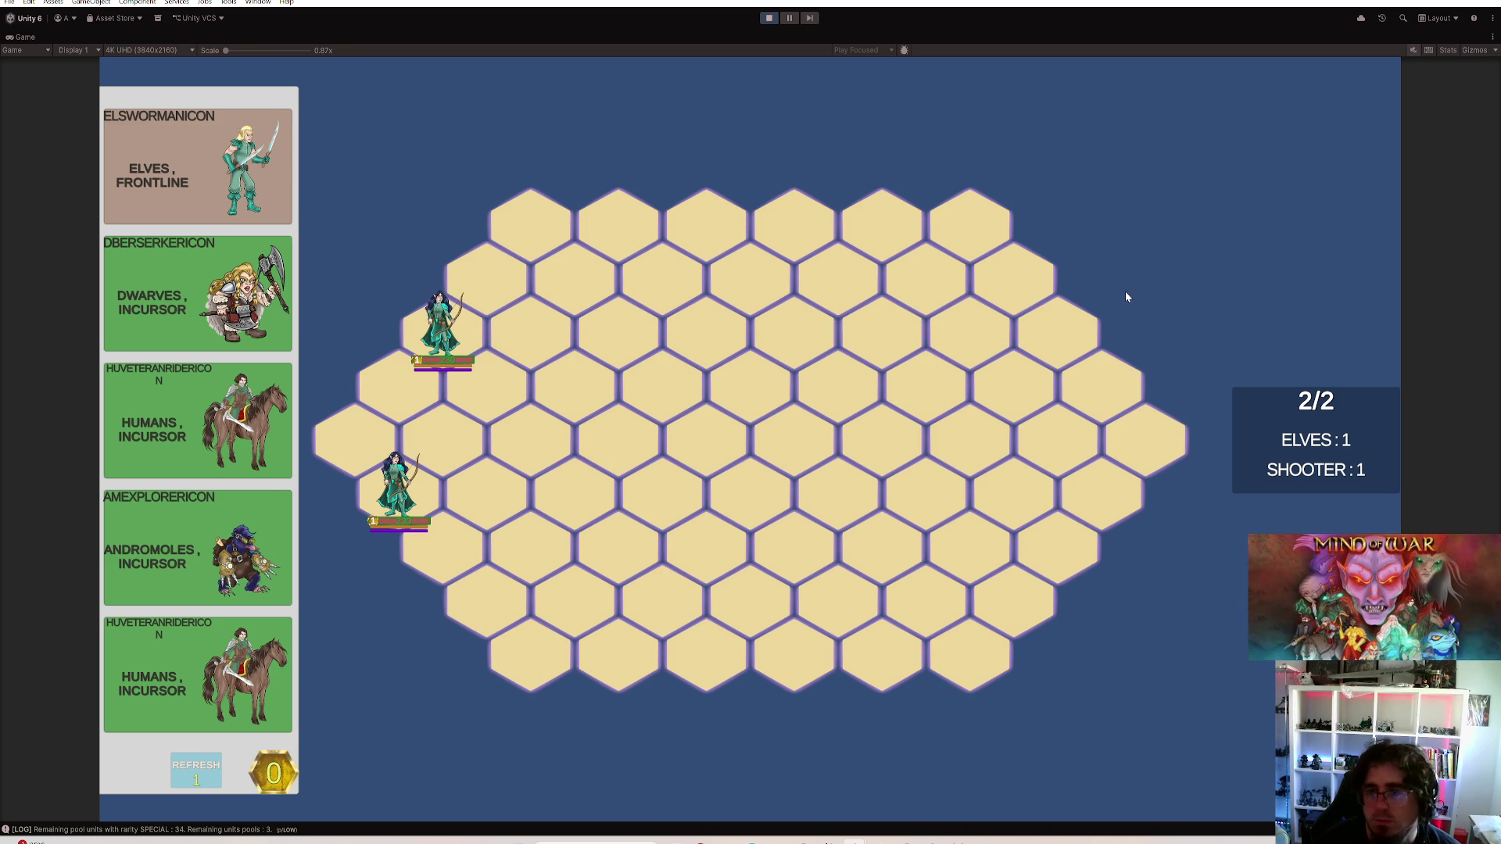
# Run the battle round, stop the game and bring Rider back to the front
pyautogui.press('space')
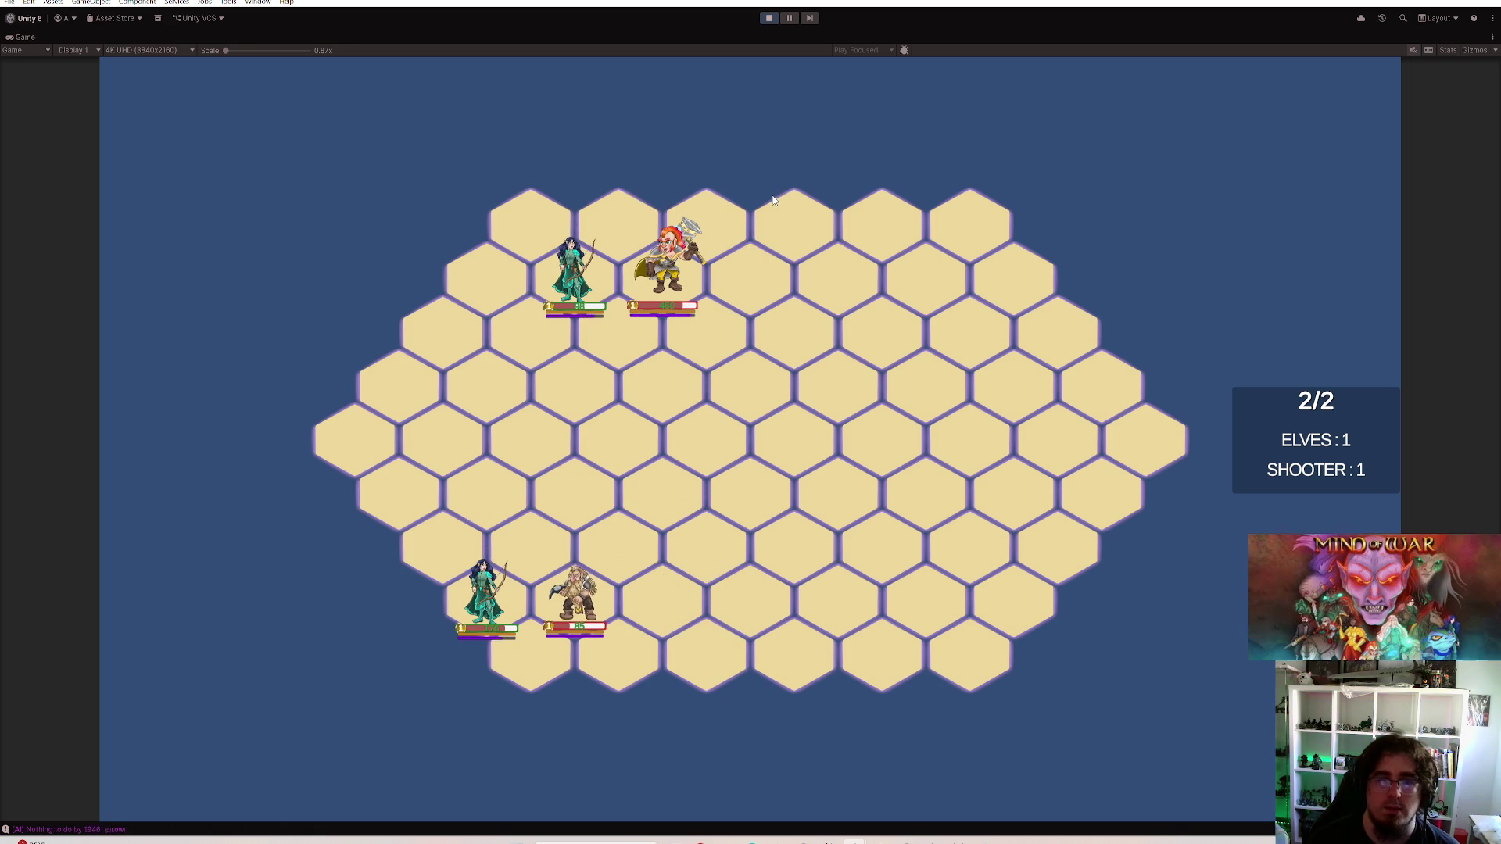
pyautogui.click(769, 18)
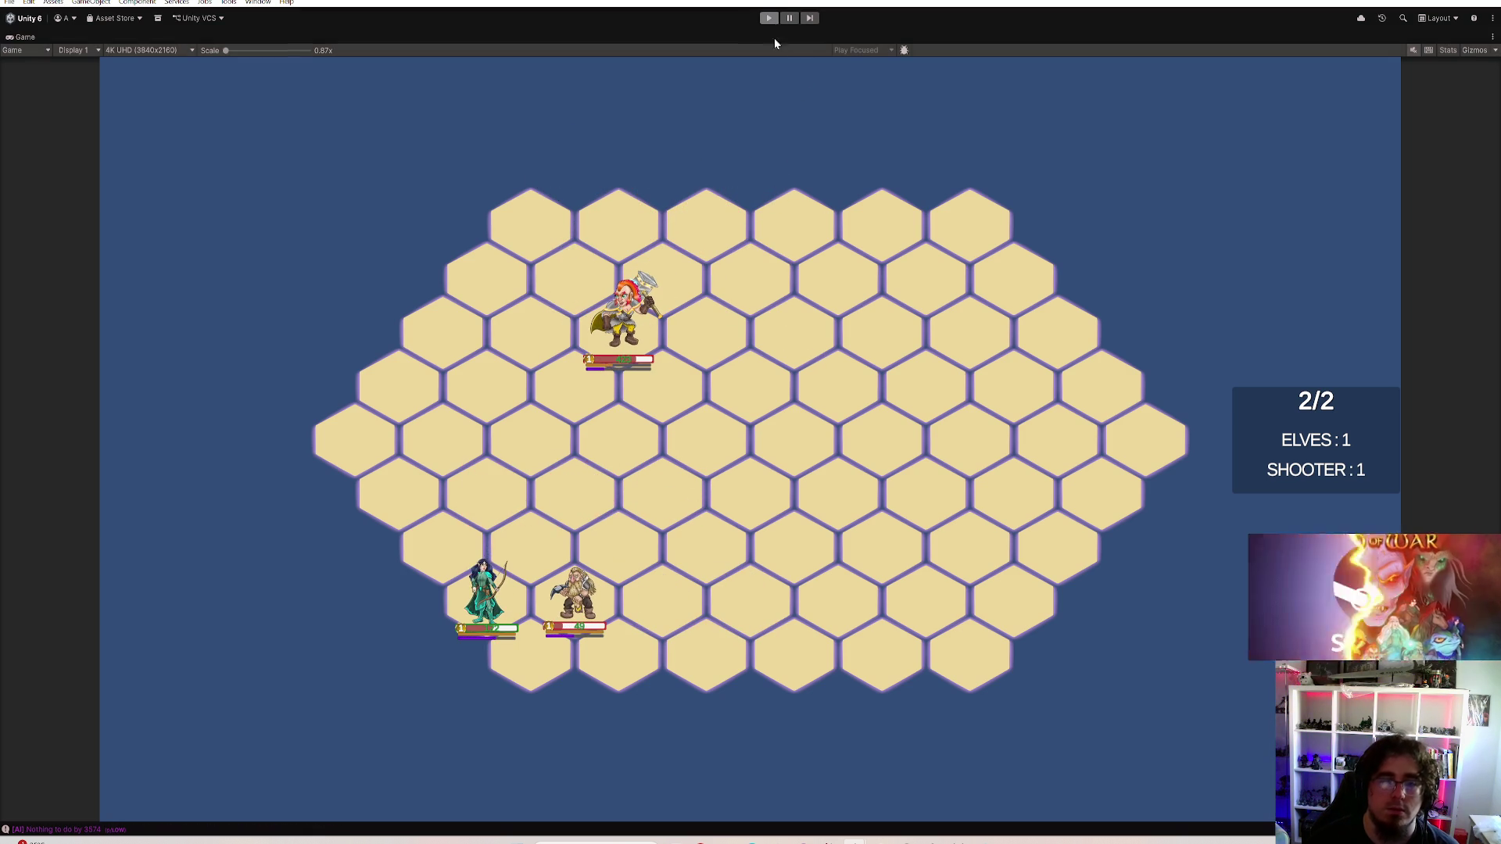
pyautogui.moveTo(832, 840)
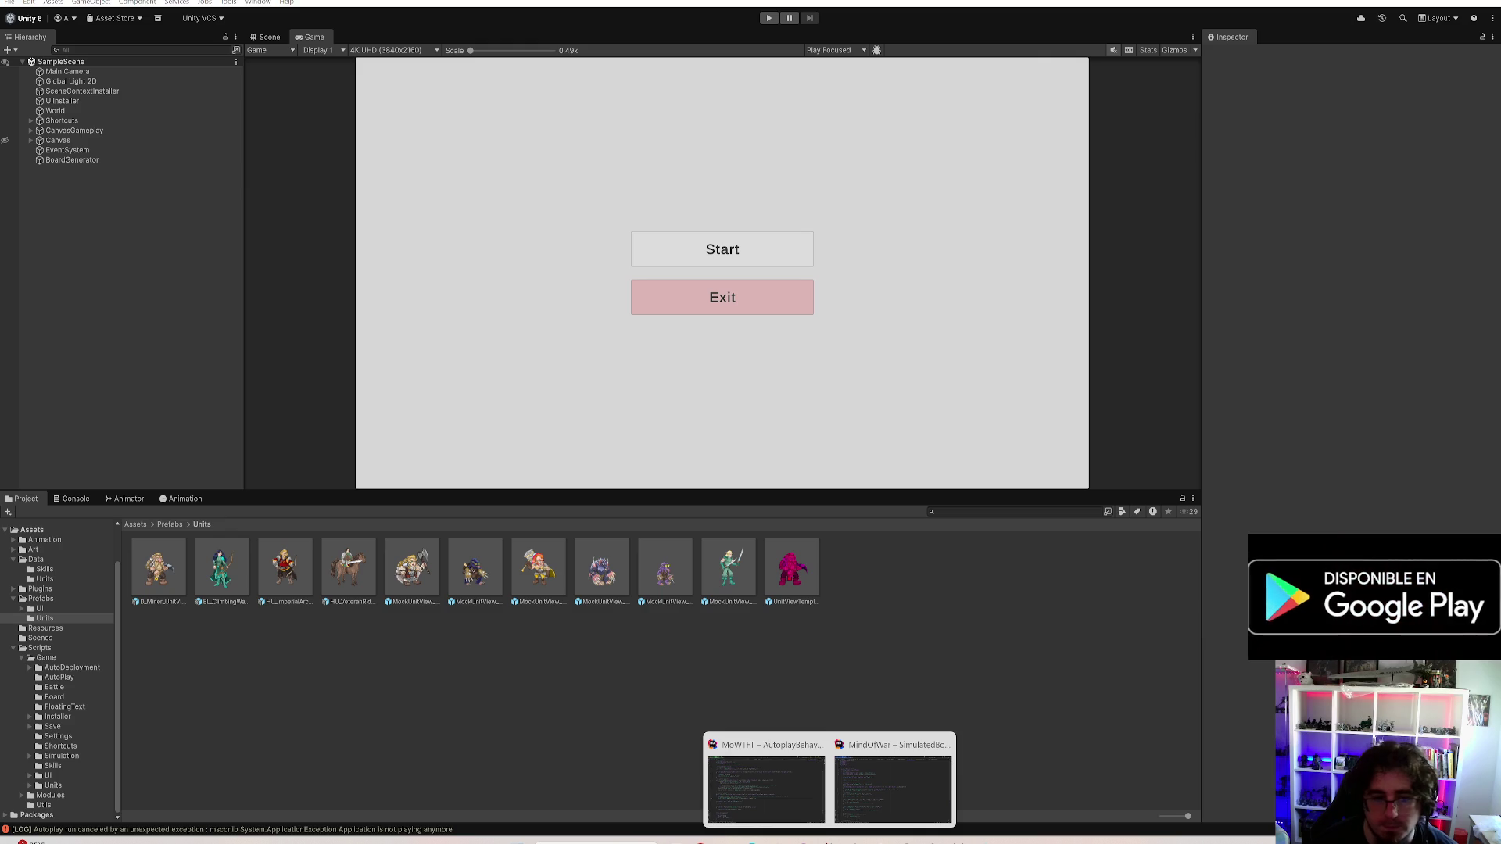
pyautogui.click(765, 792)
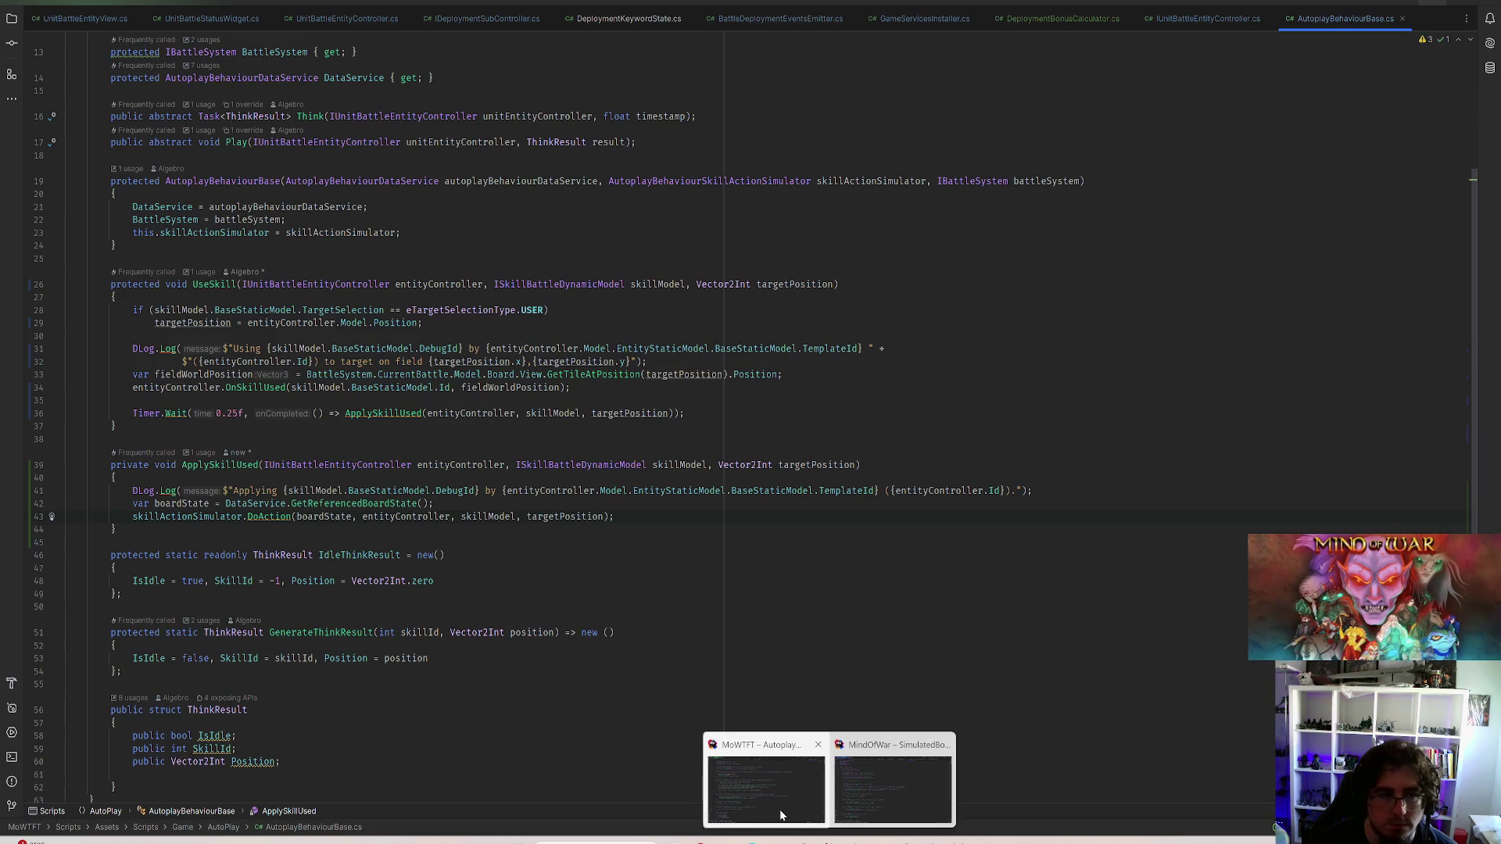
# Raise the Timer.Wait delay before applying the skill from 0.25f to 0.5f
pyautogui.click(232, 414)
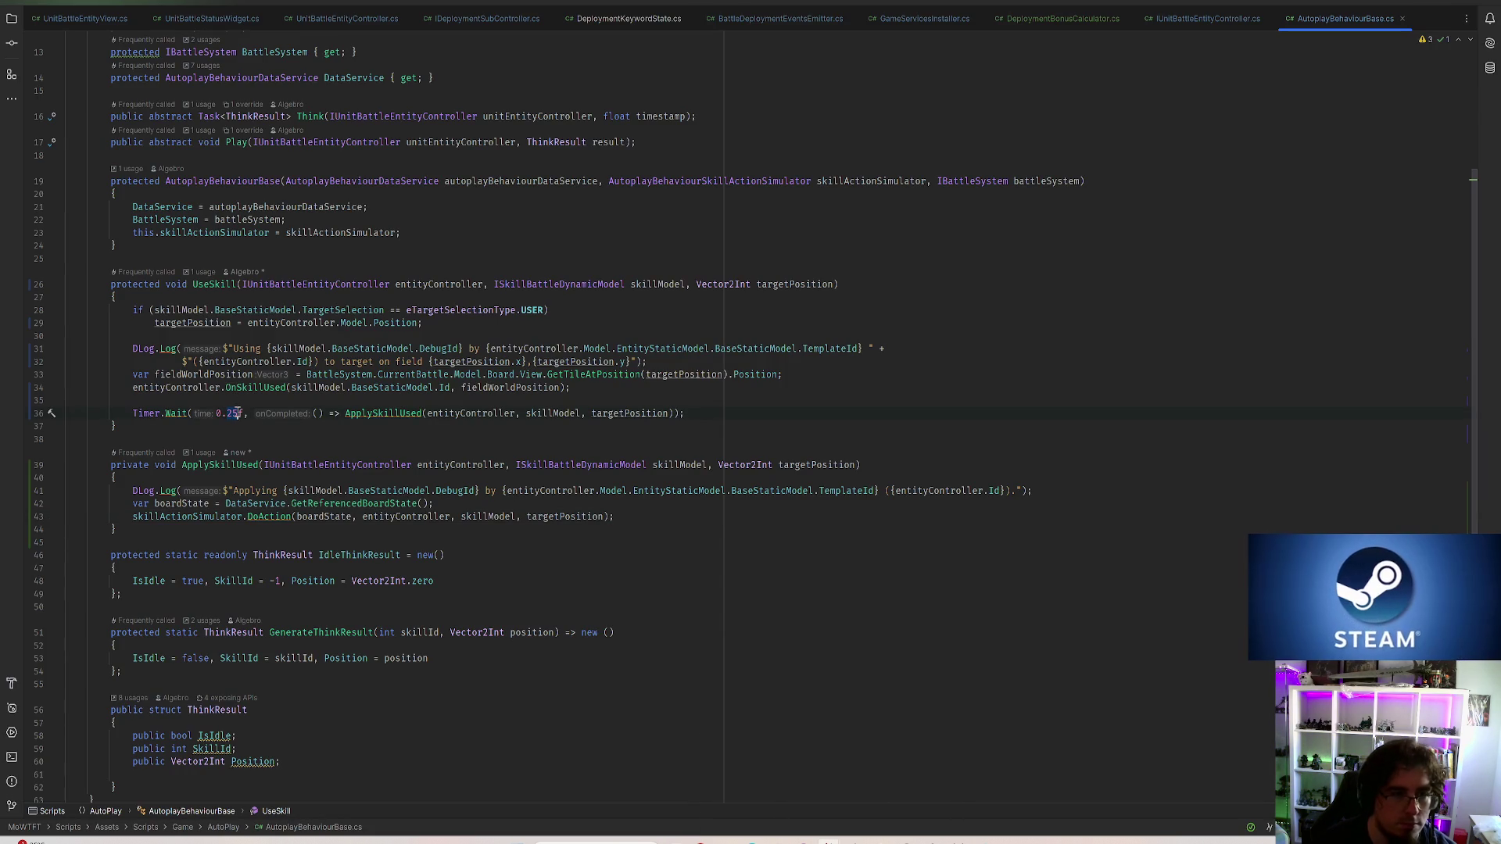
pyautogui.press('BackSpace')
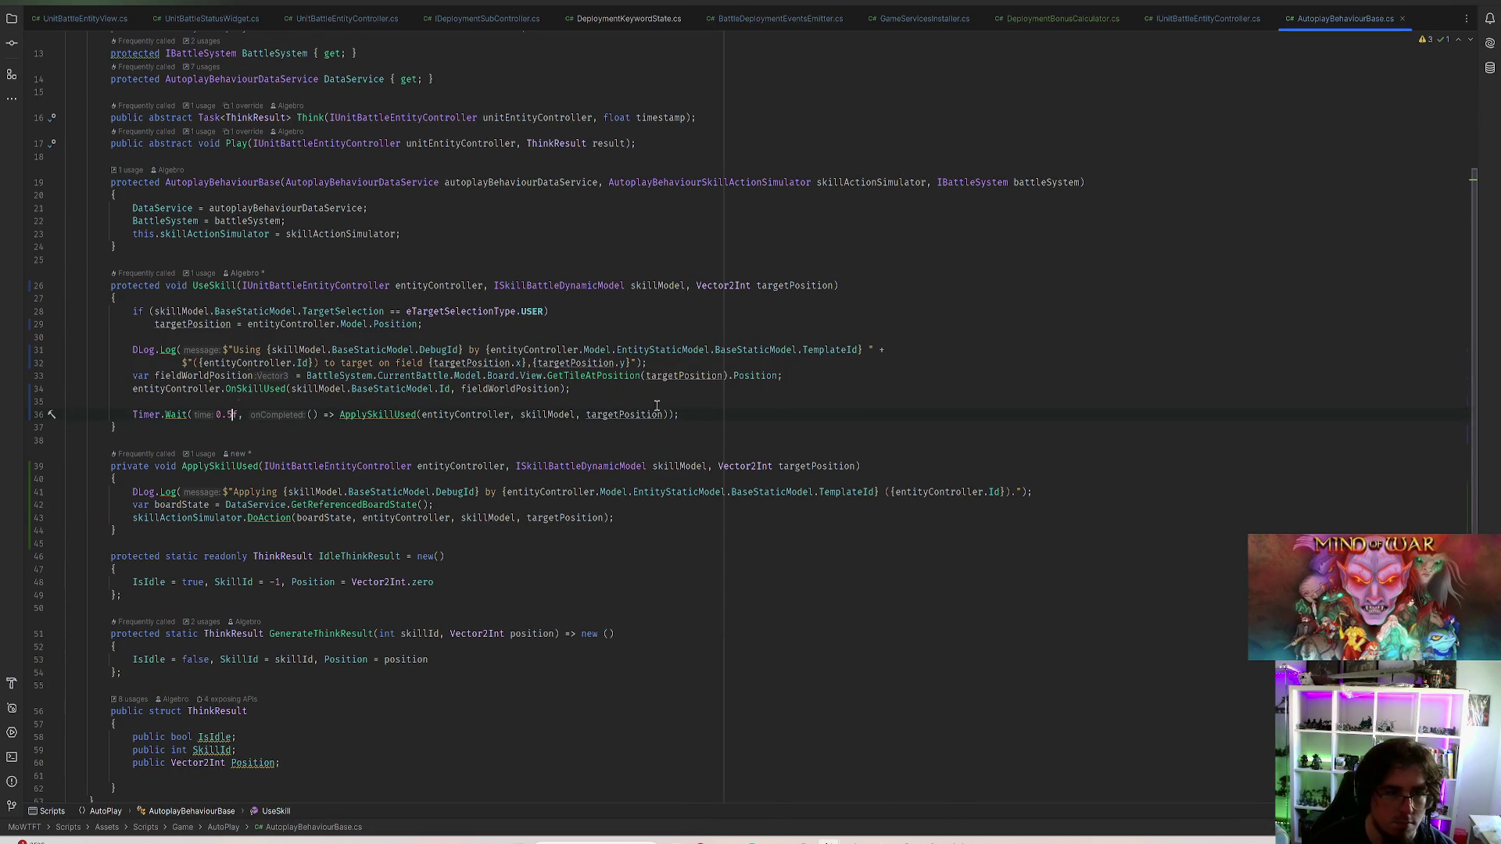
pyautogui.hotkey('alt', 'Tab')
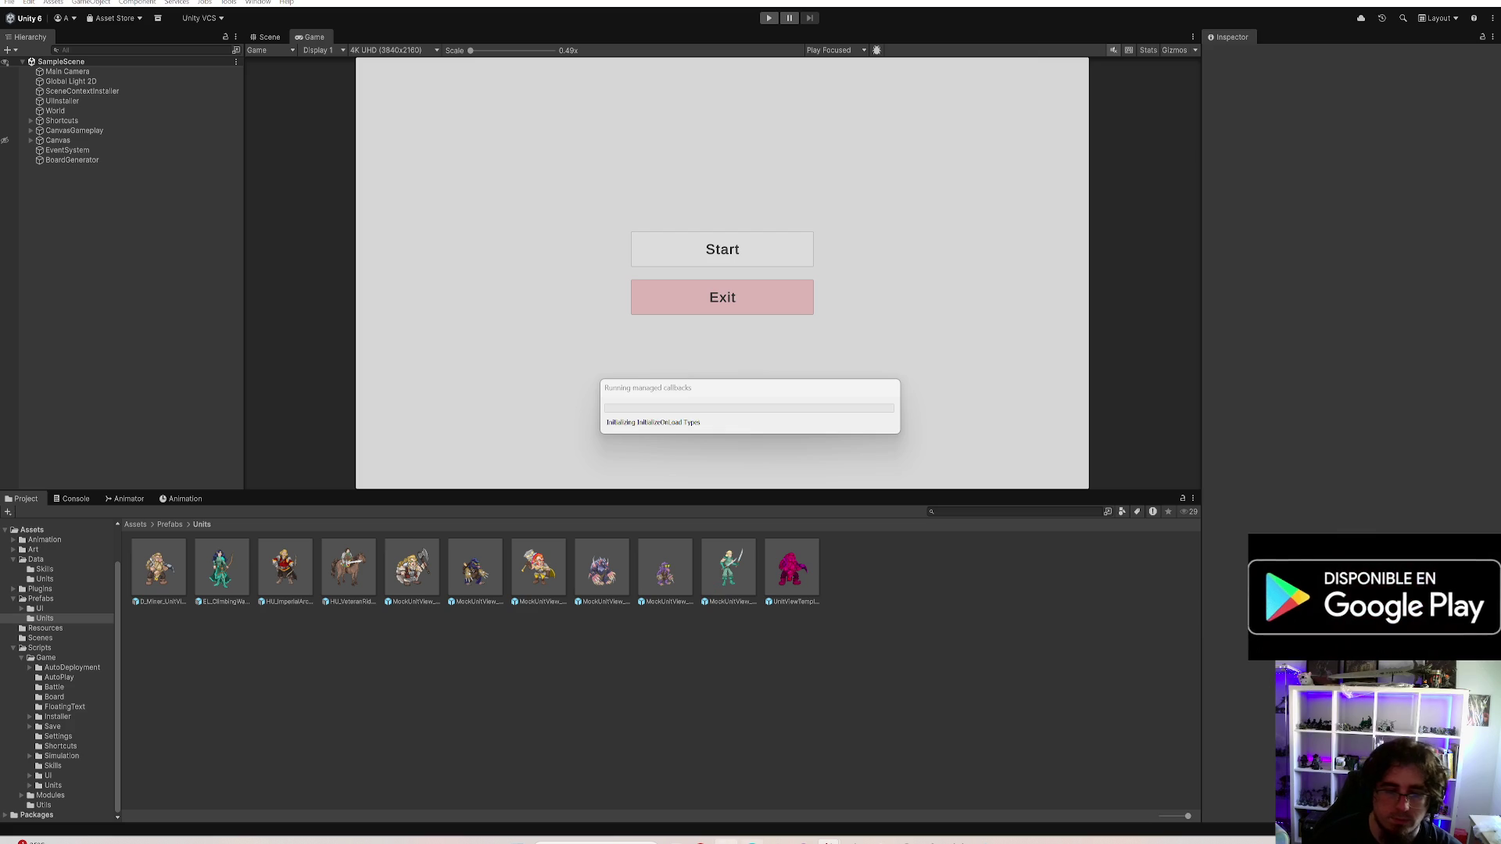
pyautogui.click(765, 789)
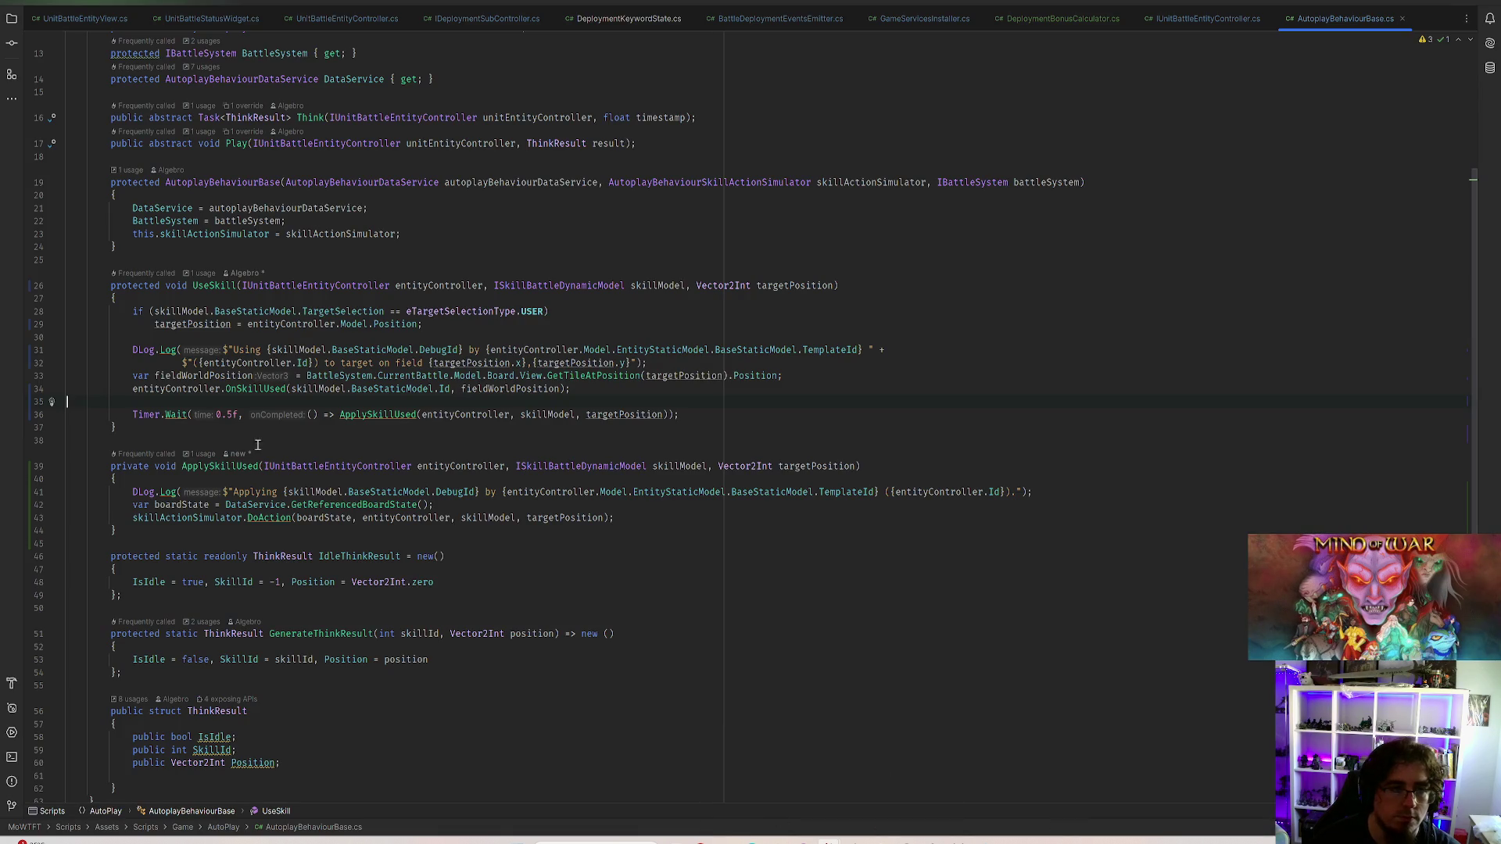
# Add a //TODO to use an animation callback once animations exist, save and let Unity recompile
pyautogui.click(699, 413)
pyautogui.write('//TODO ')
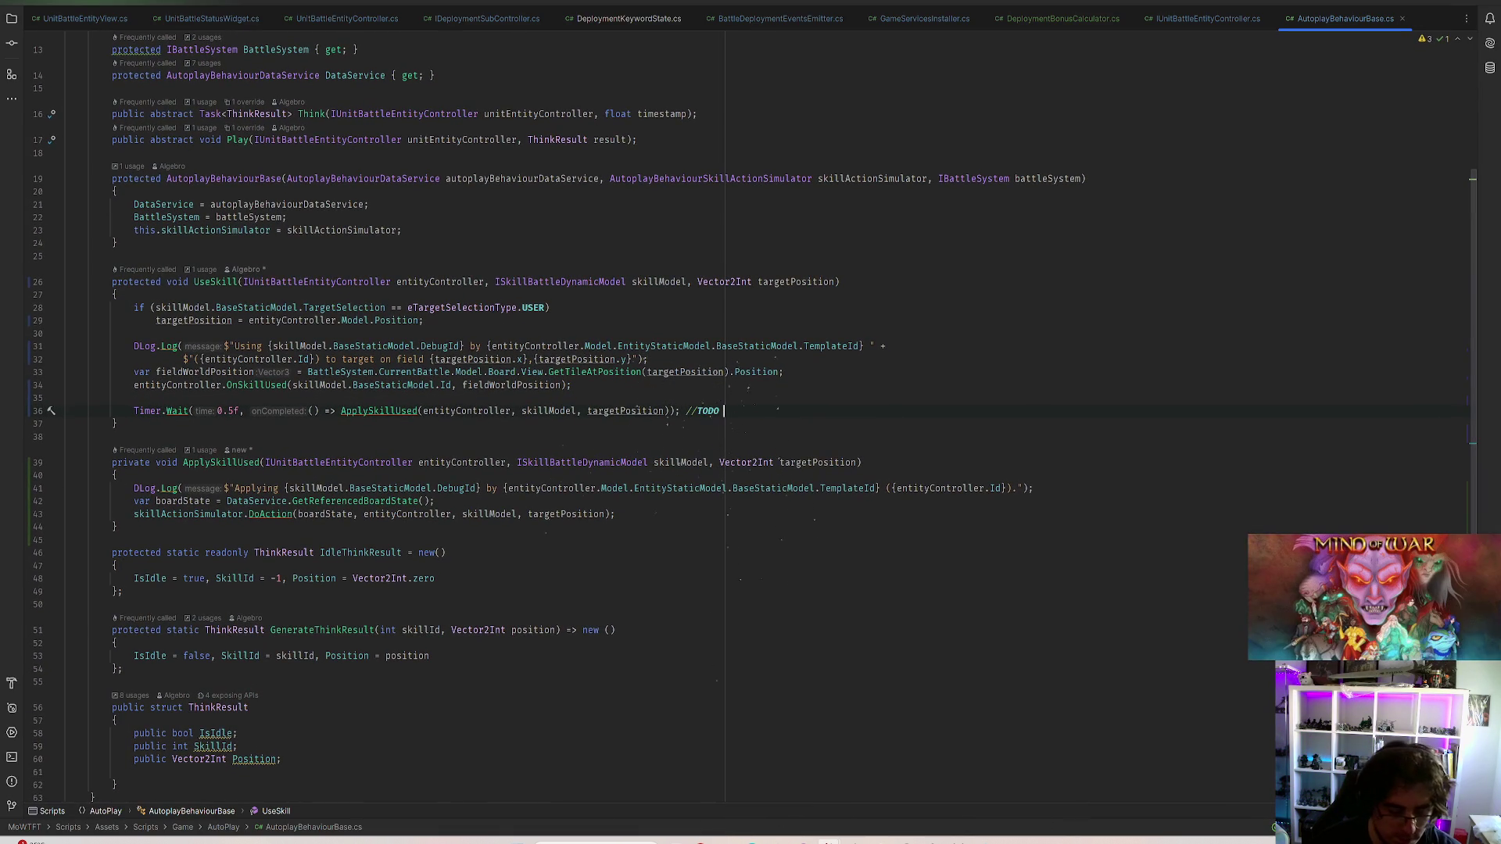
pyautogui.write('Used')
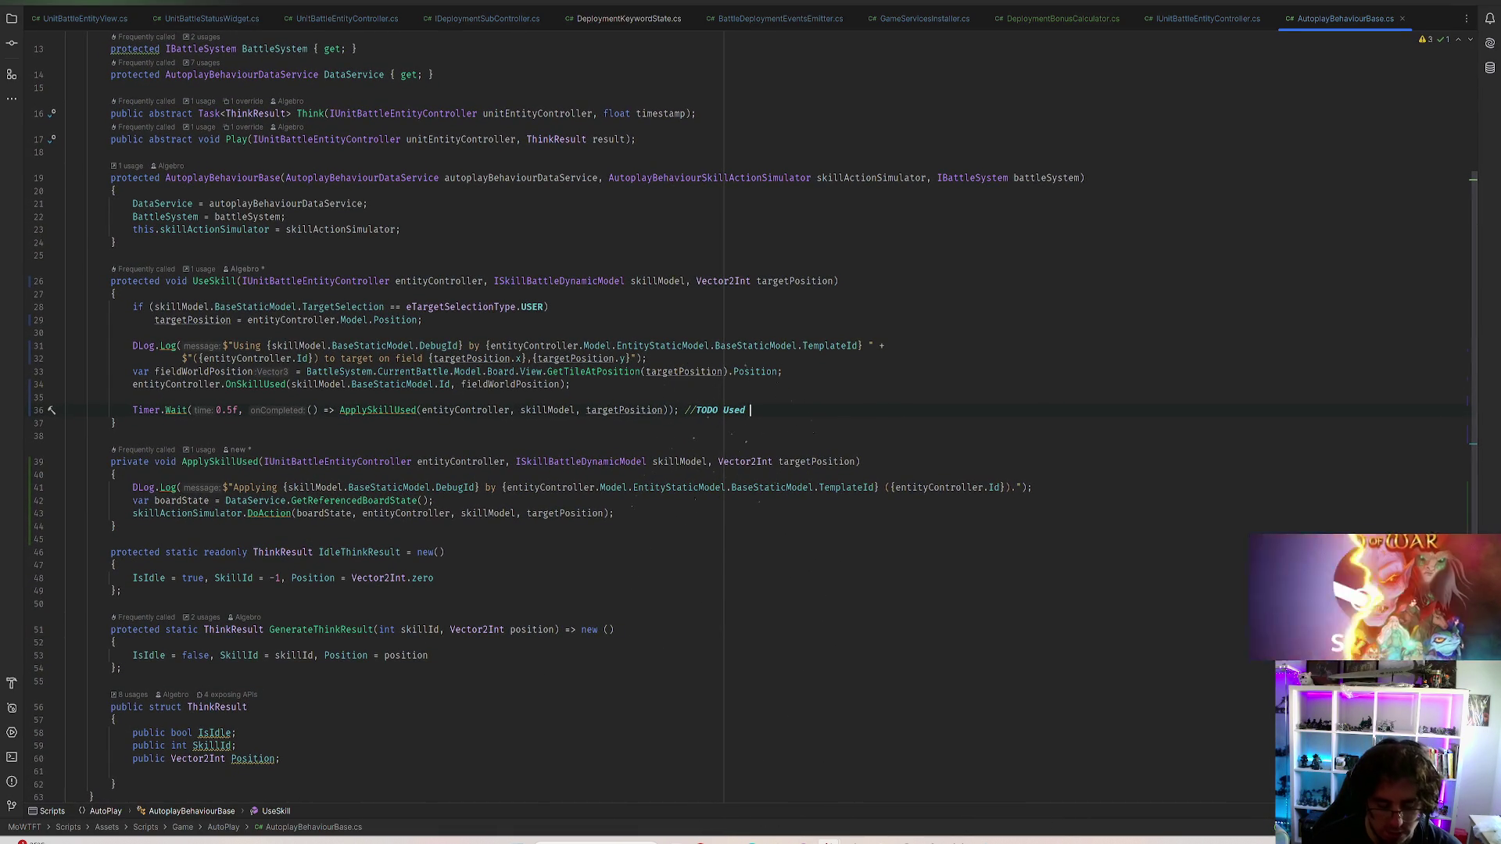
pyautogui.press('BackSpace')
pyautogui.press('BackSpace')
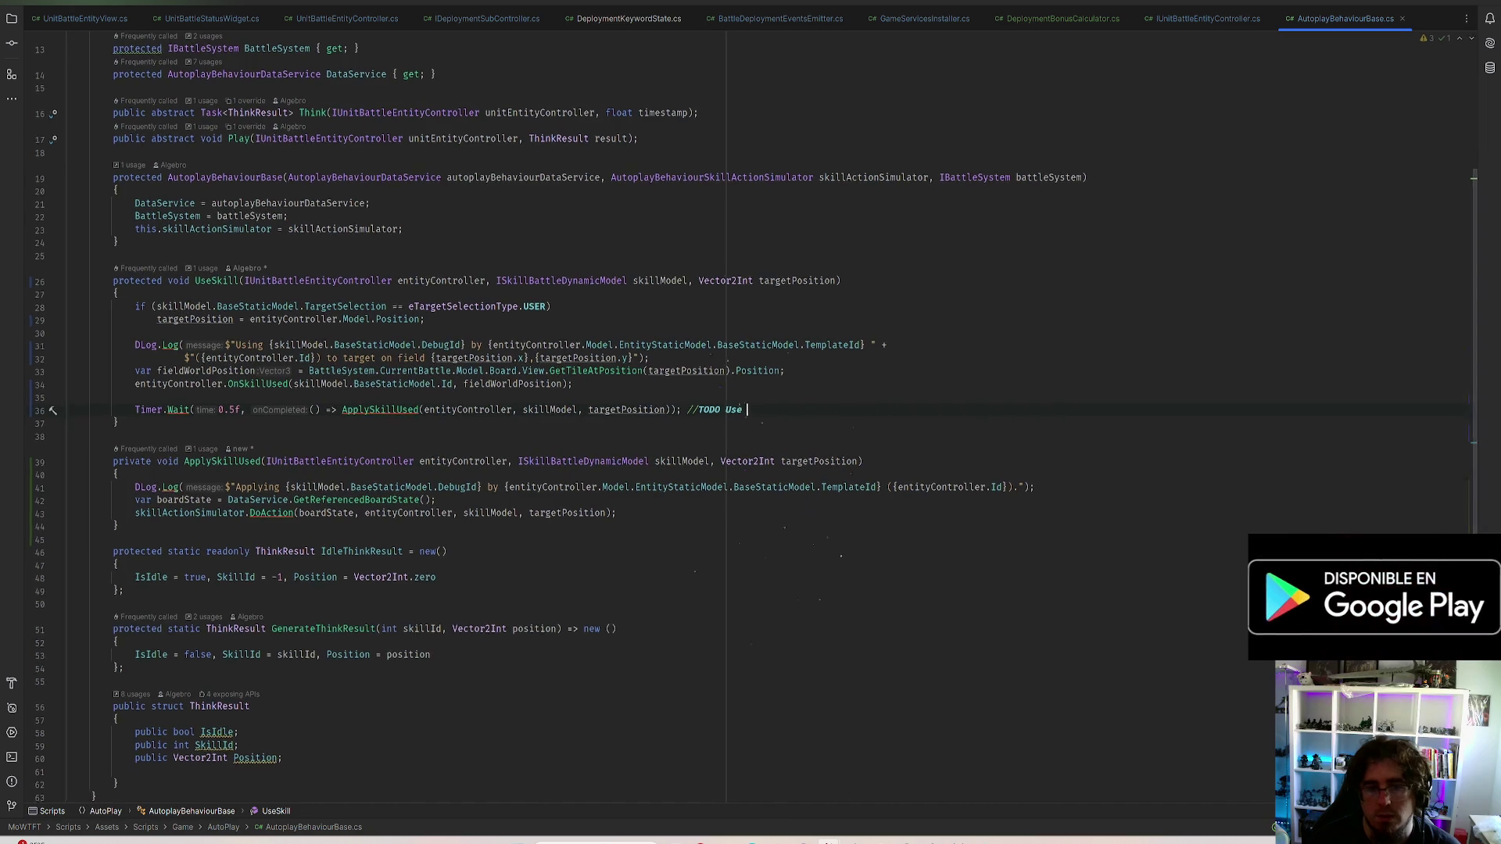
pyautogui.write('animation callba')
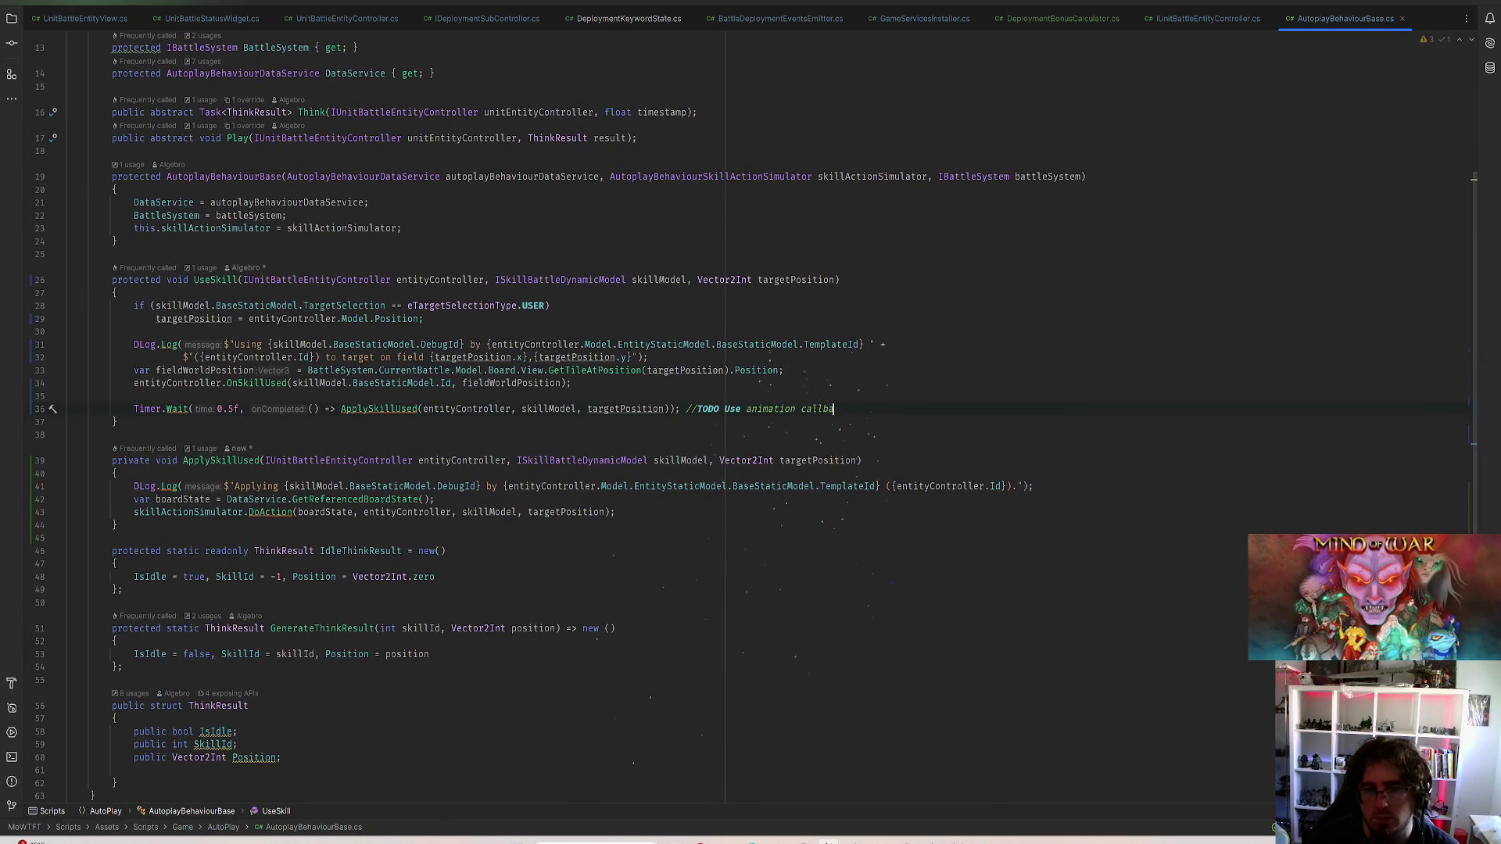
pyautogui.write('ck ')
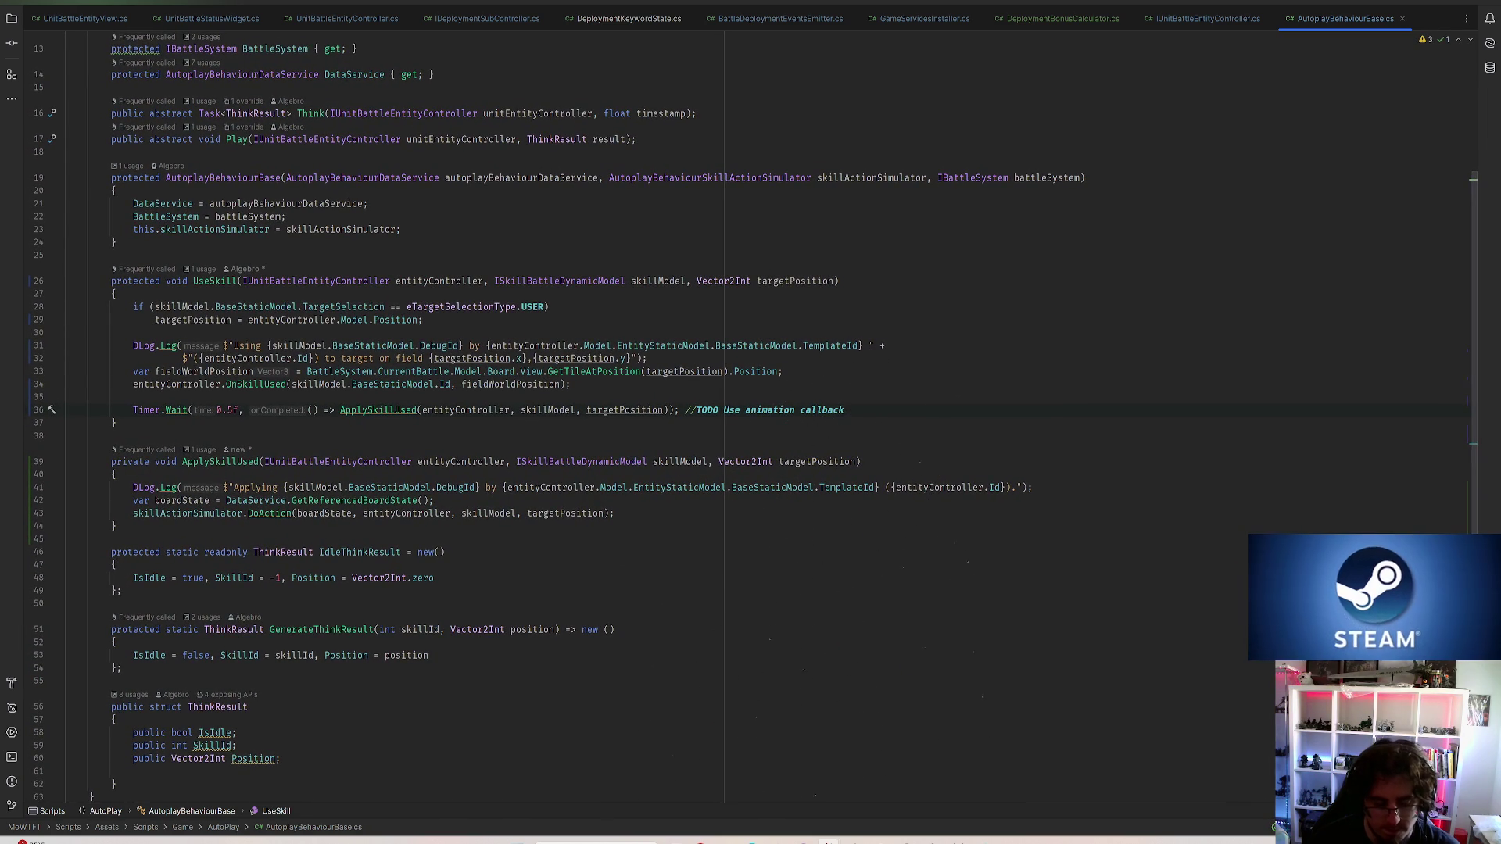
pyautogui.write('when animations ')
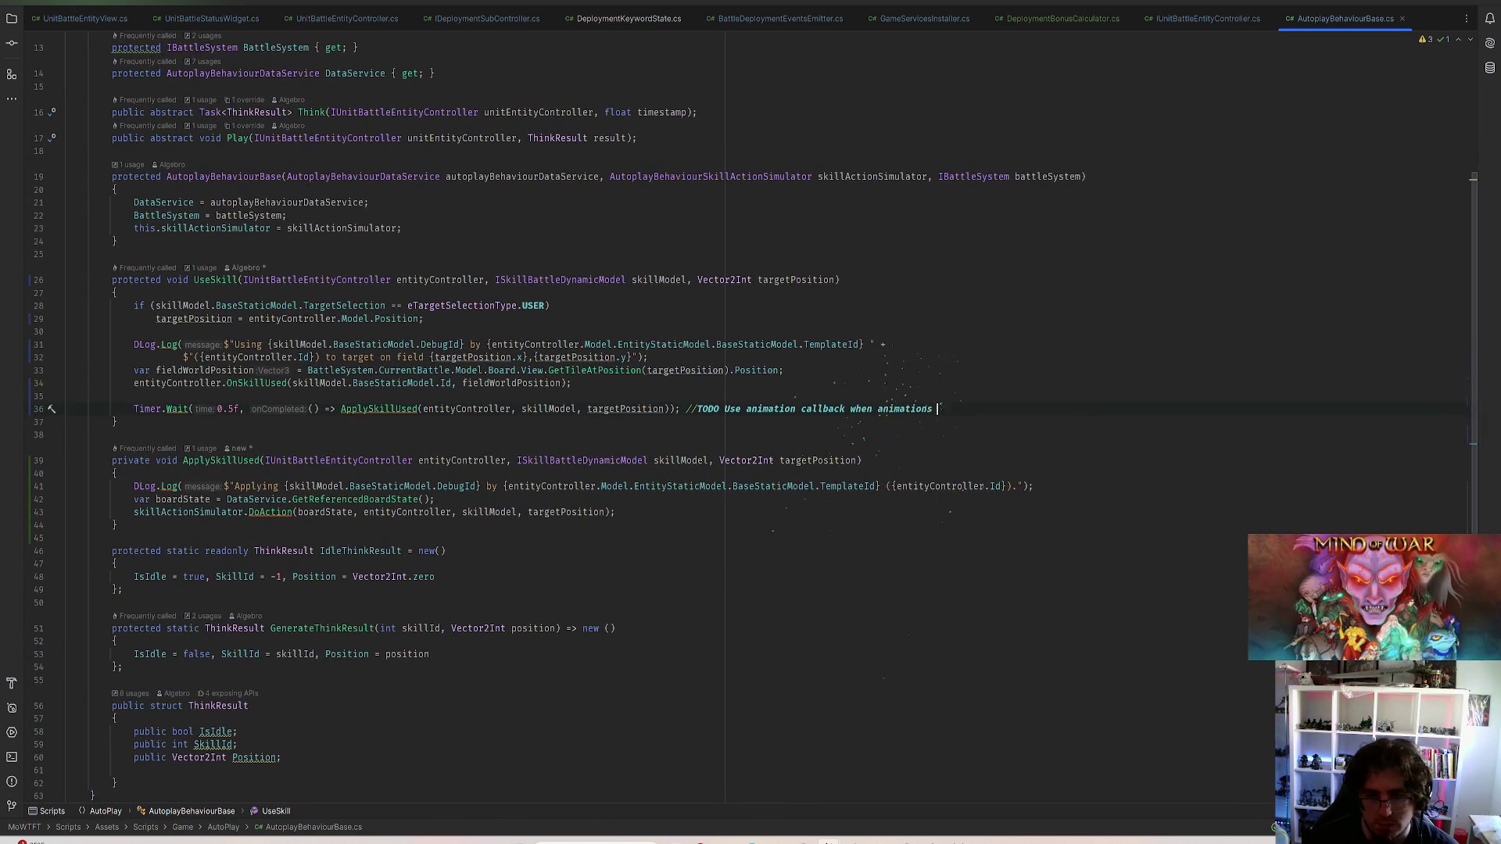
pyautogui.write('e ')
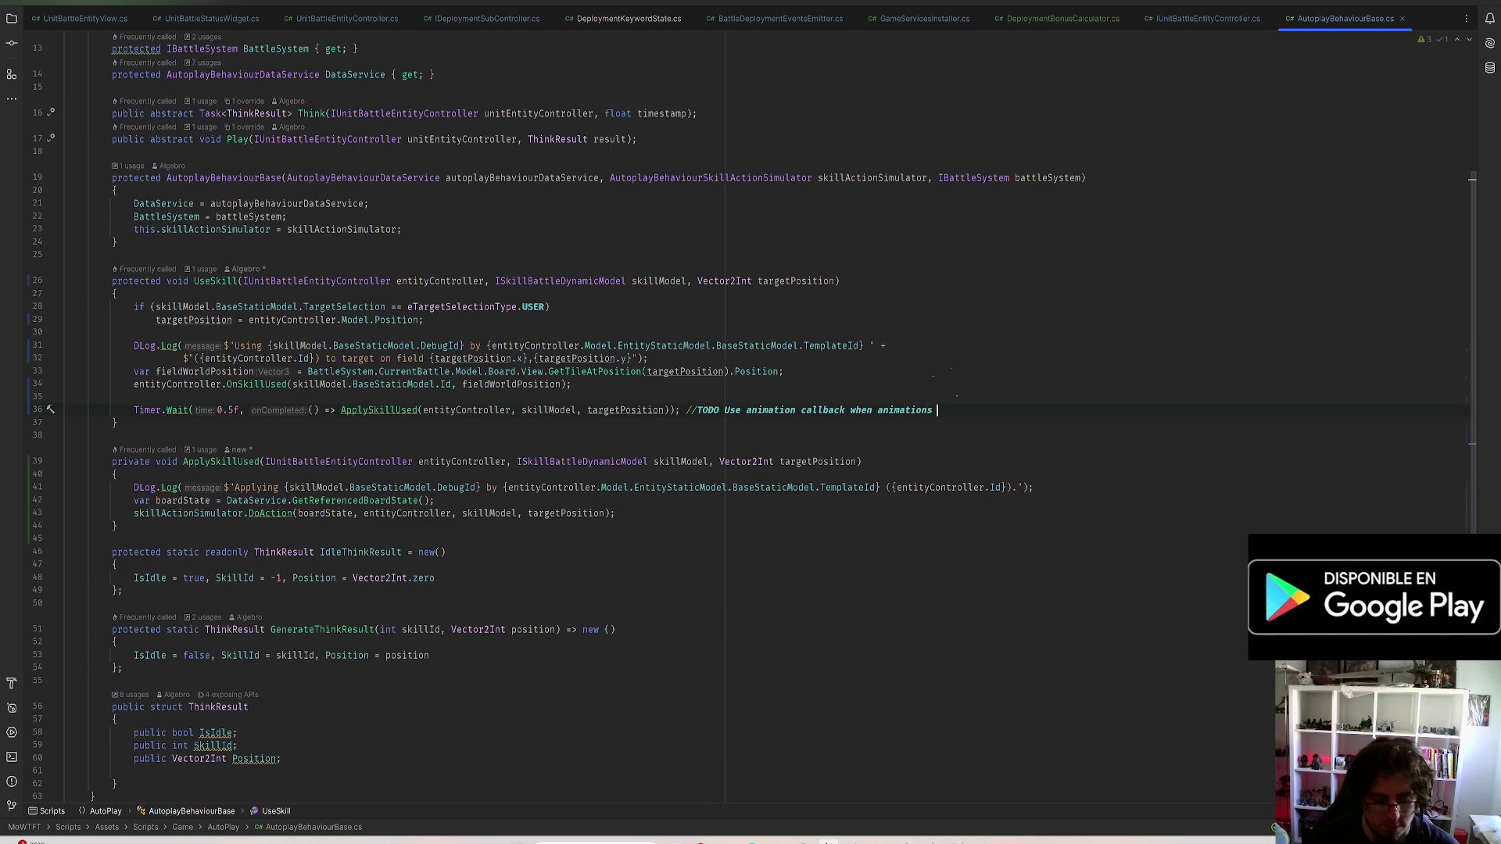
pyautogui.write('e')
pyautogui.write(' prop')
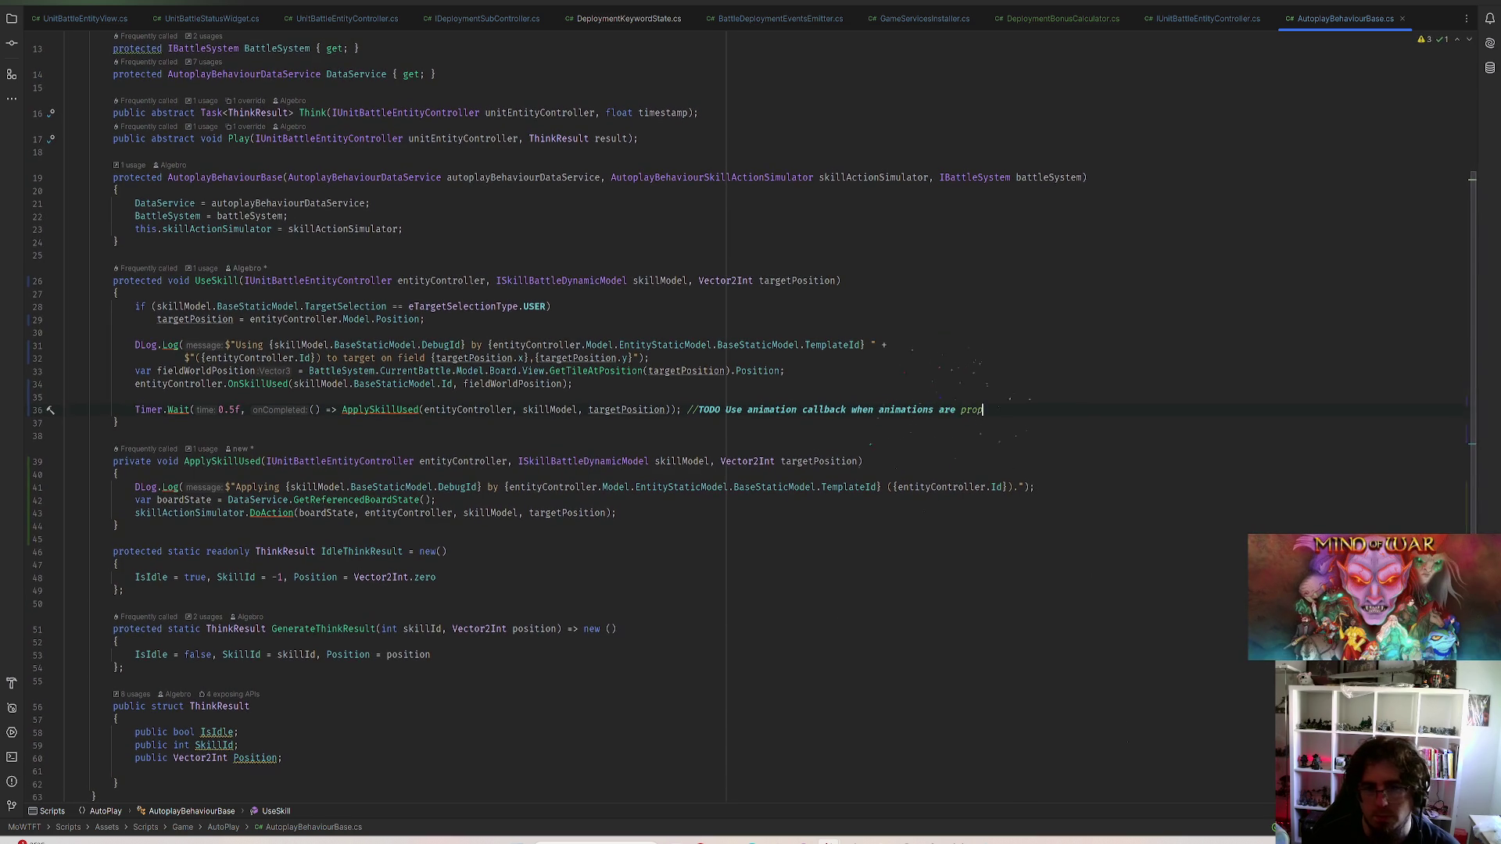
pyautogui.write('erly added to project')
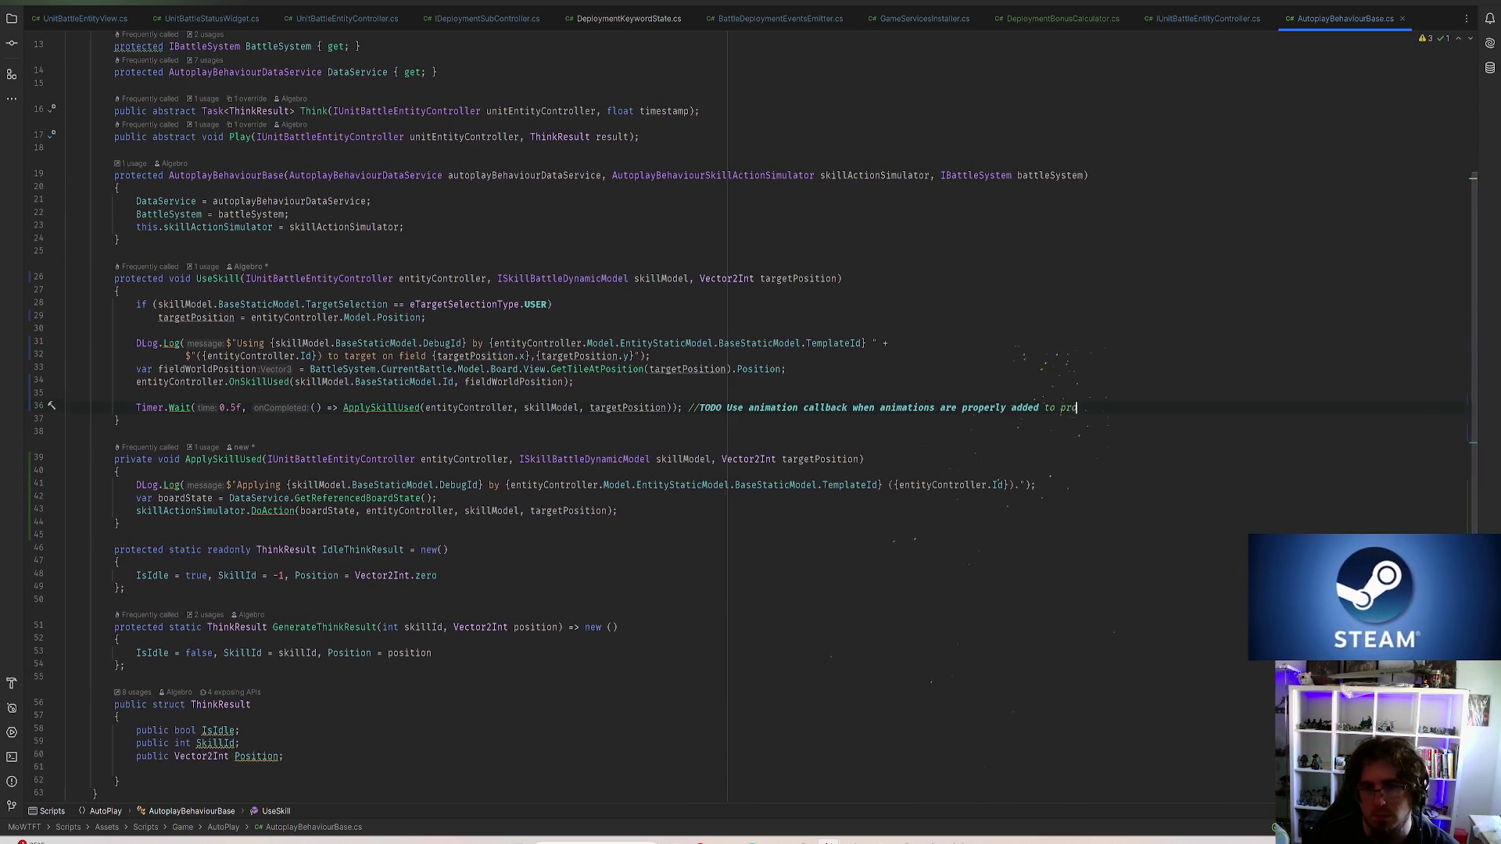
pyautogui.hotkey('ctrl', 's')
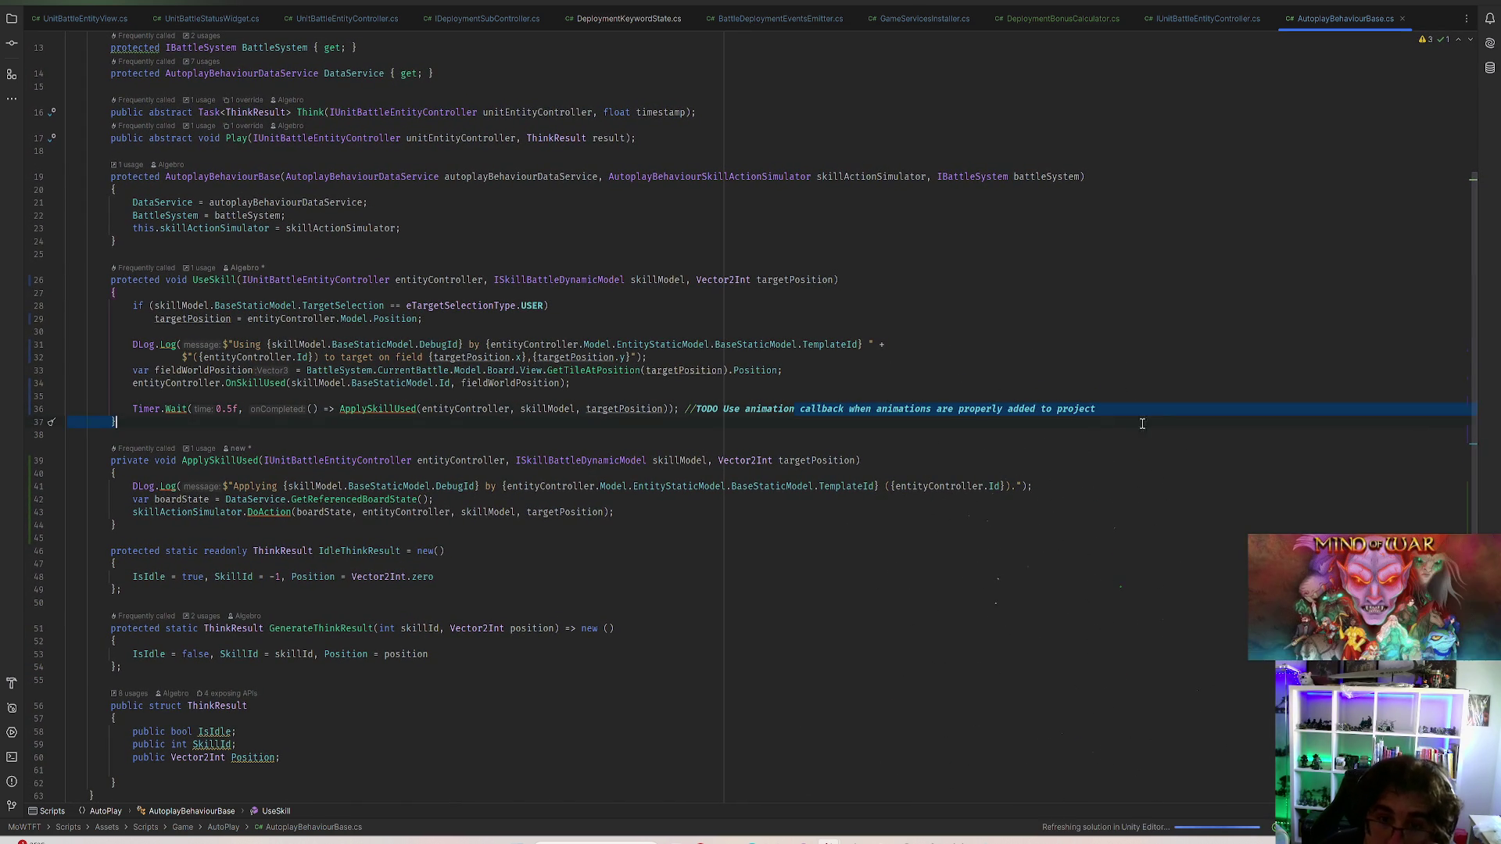
pyautogui.hotkey('alt', 'Tab')
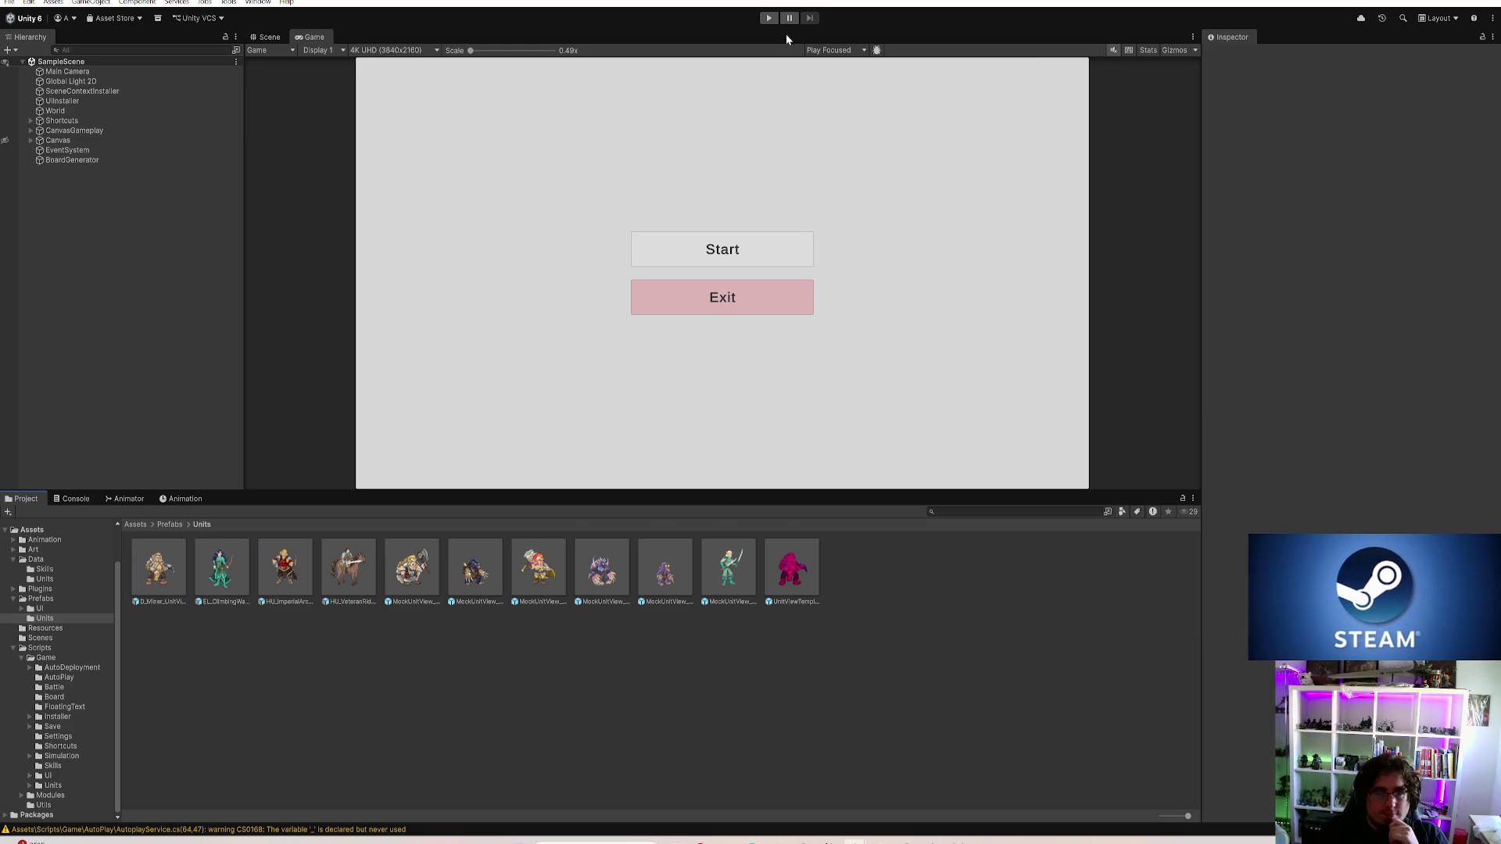
# Run the game, start a match and buy the Dwarves and Andromoles Incursor units in a maximized Game view
pyautogui.click(768, 18)
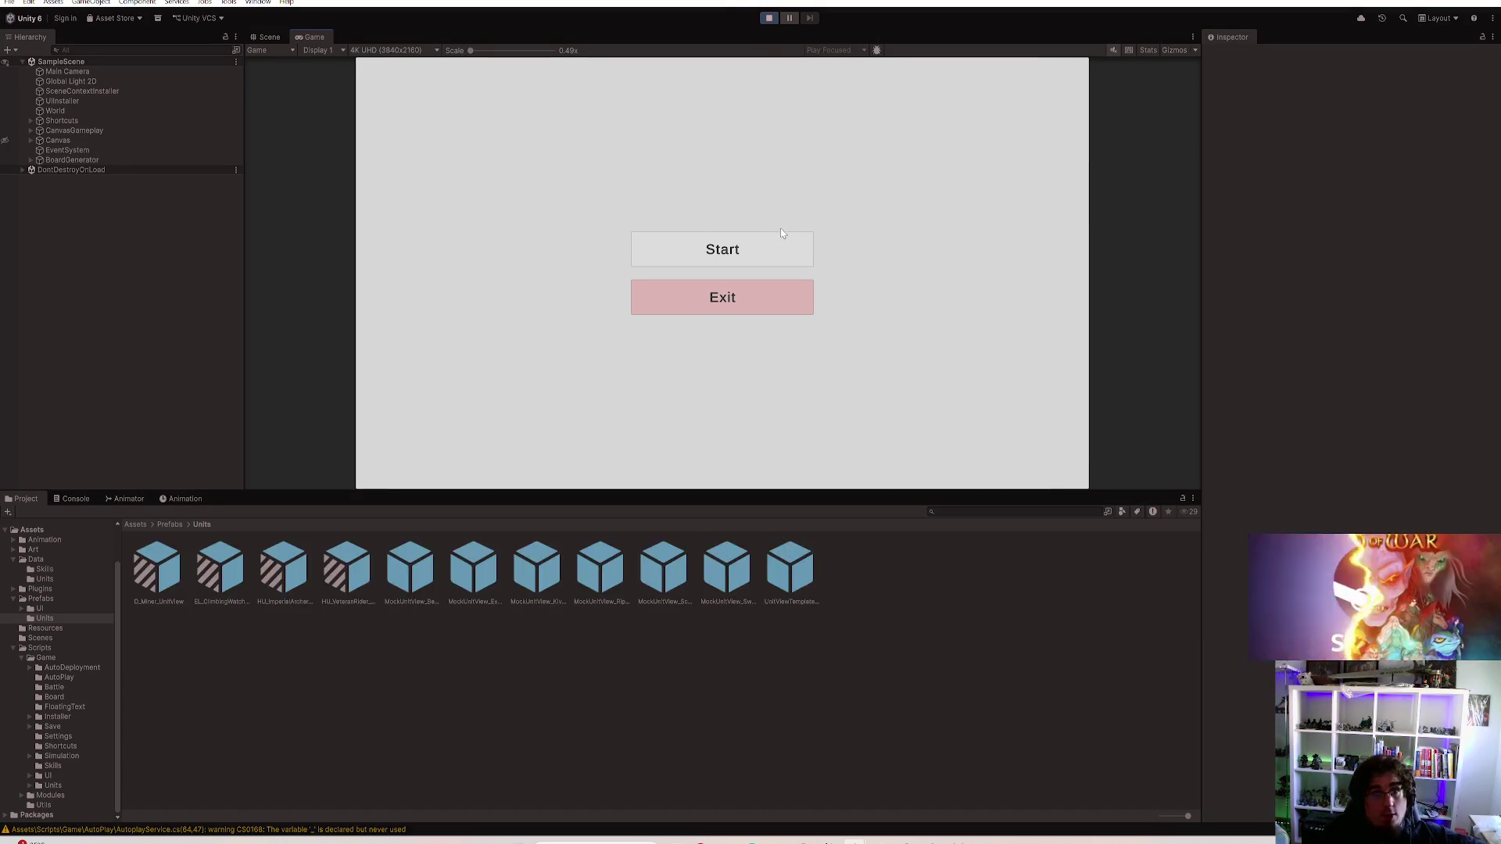
pyautogui.click(723, 249)
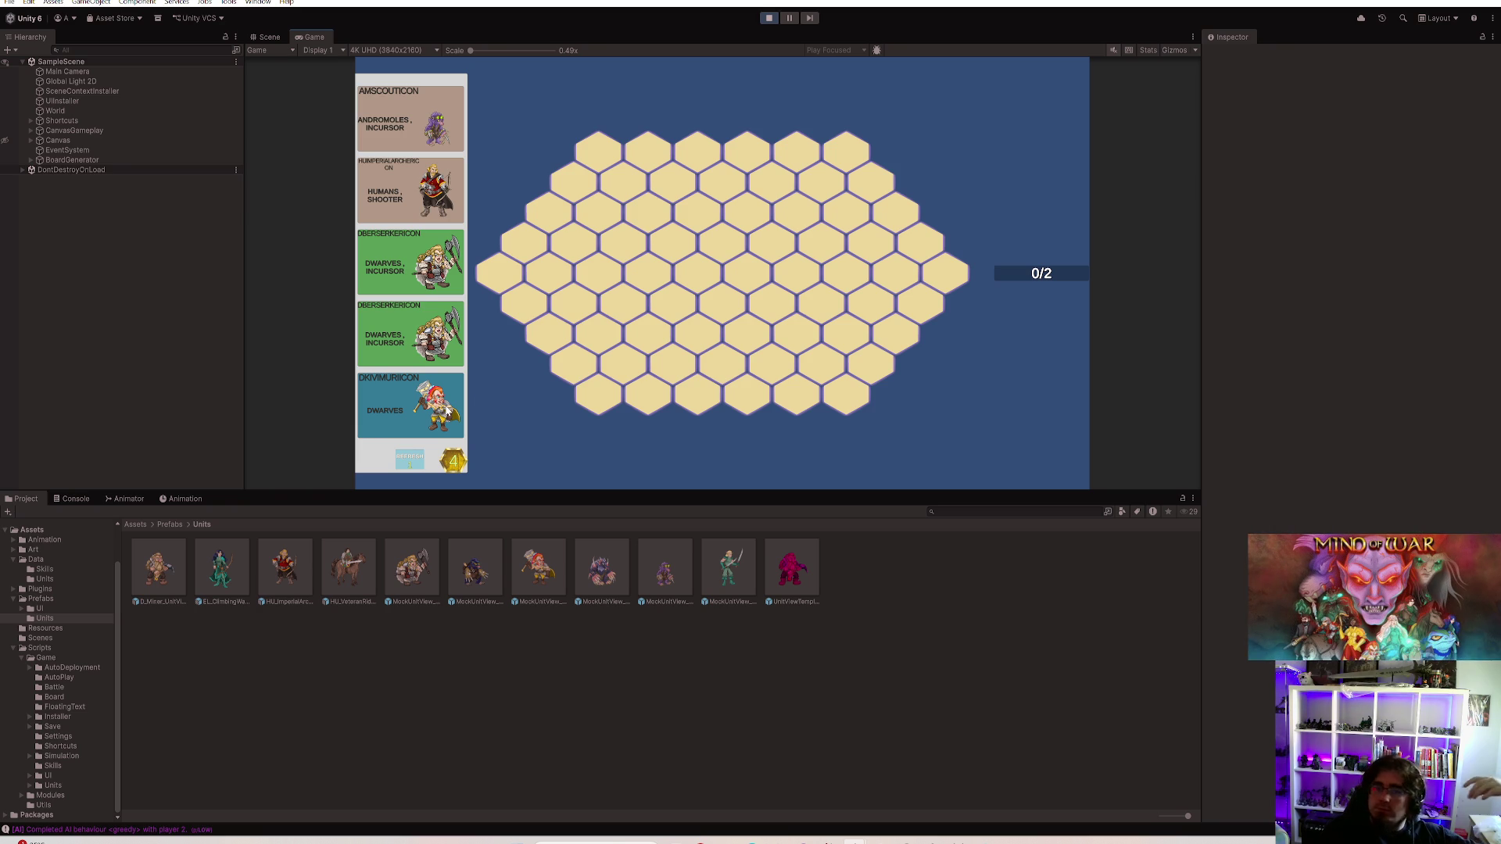
pyautogui.click(448, 408)
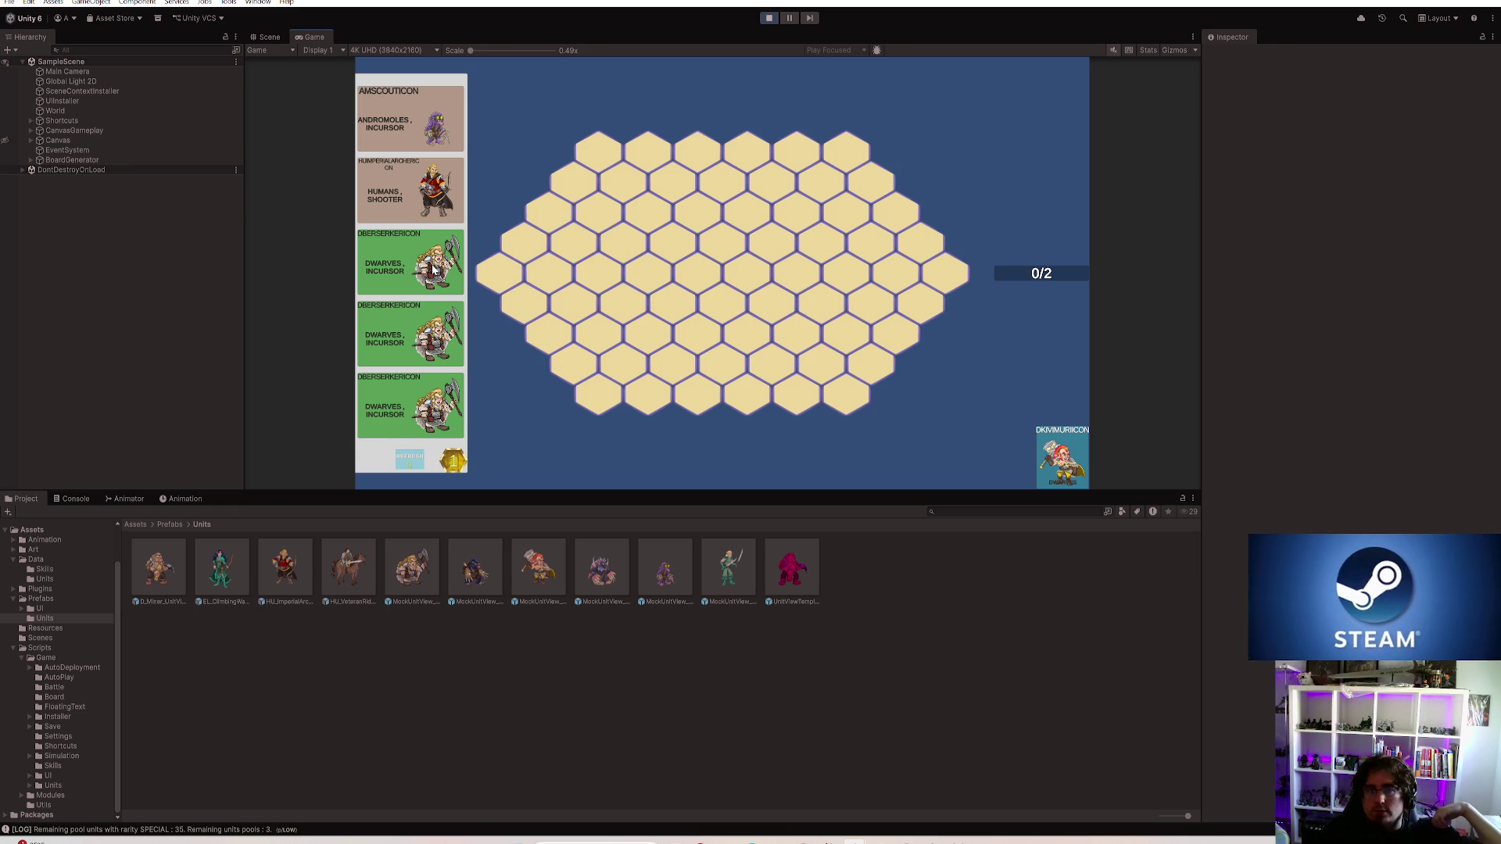
pyautogui.click(414, 124)
pyautogui.doubleClick(307, 37)
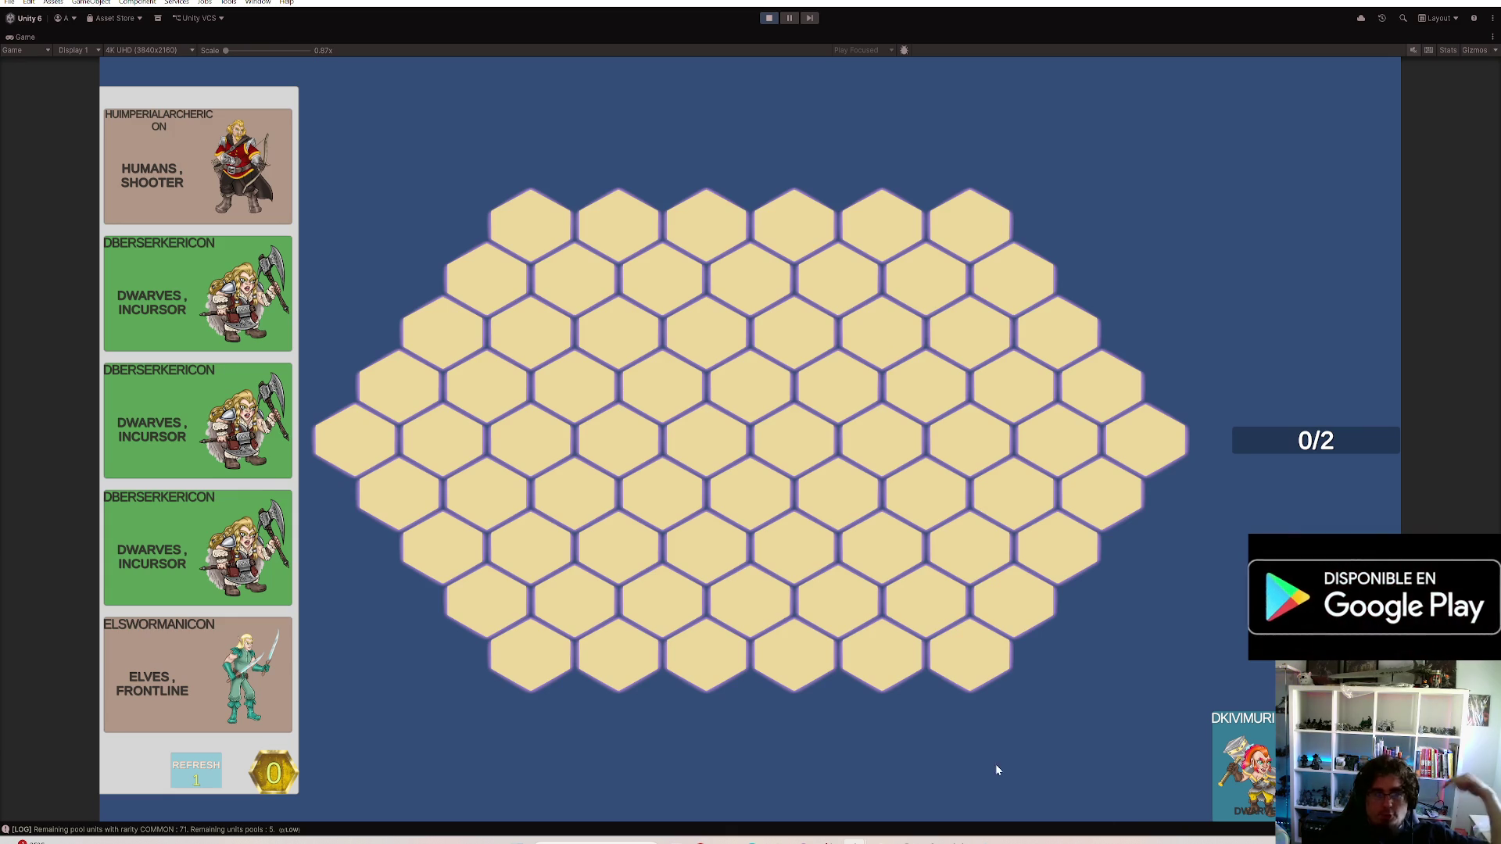
# Place the dwarf and andromole on the board, reposition both, run a battle round and stop the game
pyautogui.click(527, 317)
pyautogui.click(575, 381)
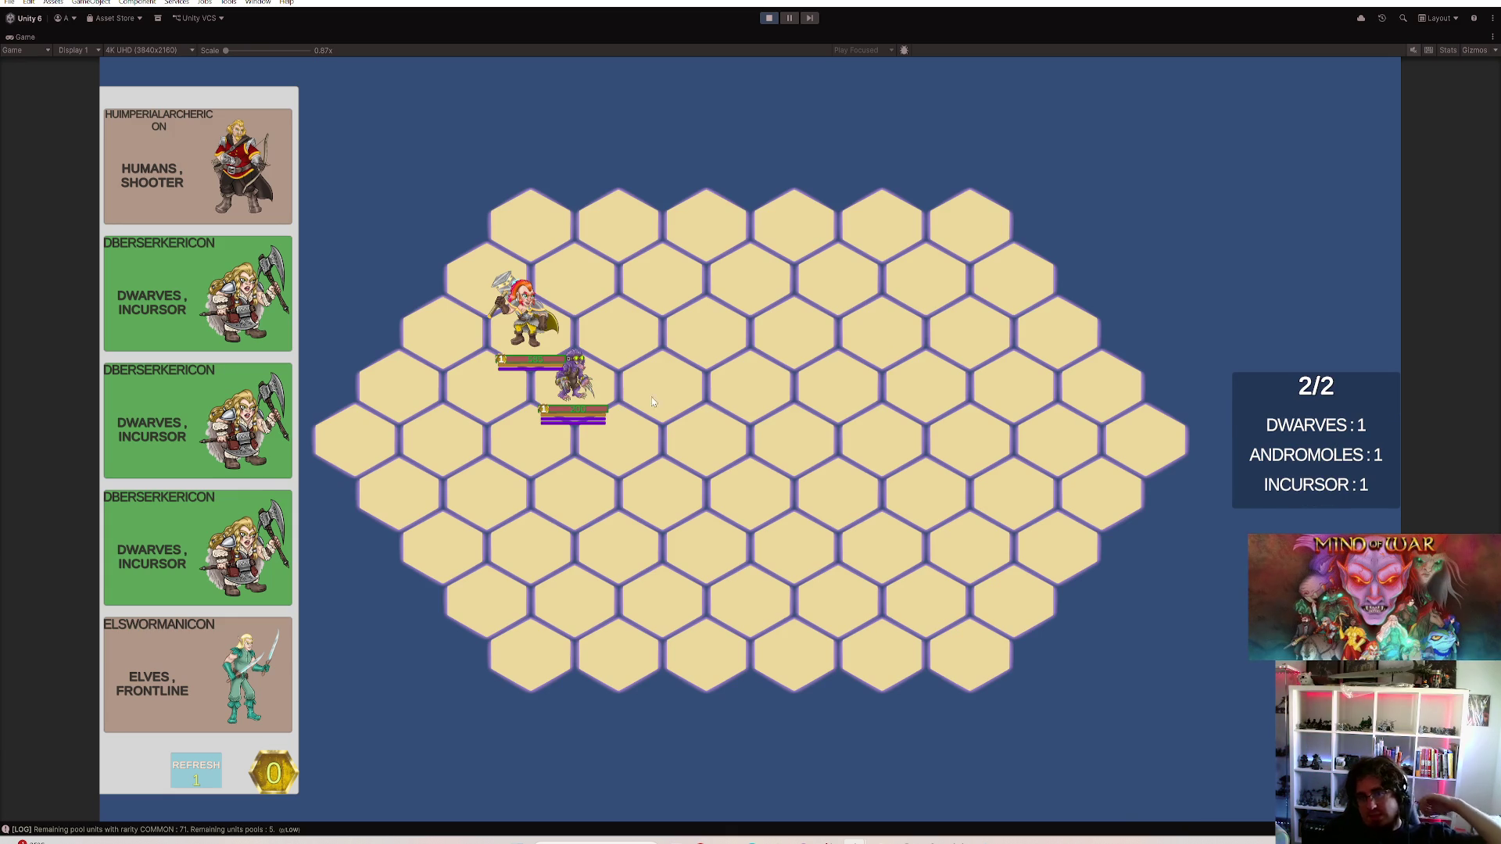
pyautogui.click(442, 439)
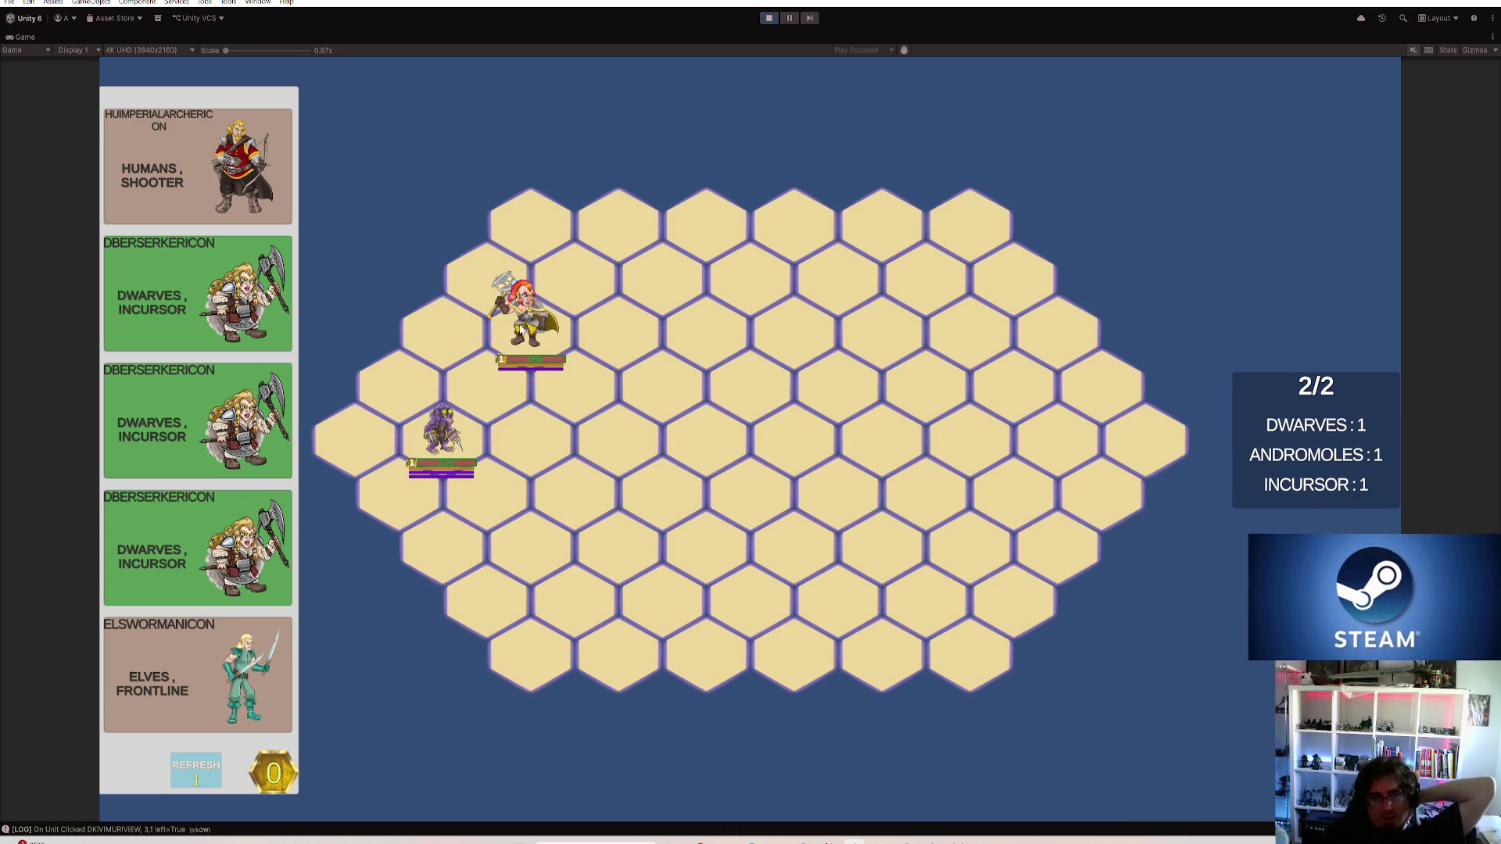
pyautogui.click(618, 440)
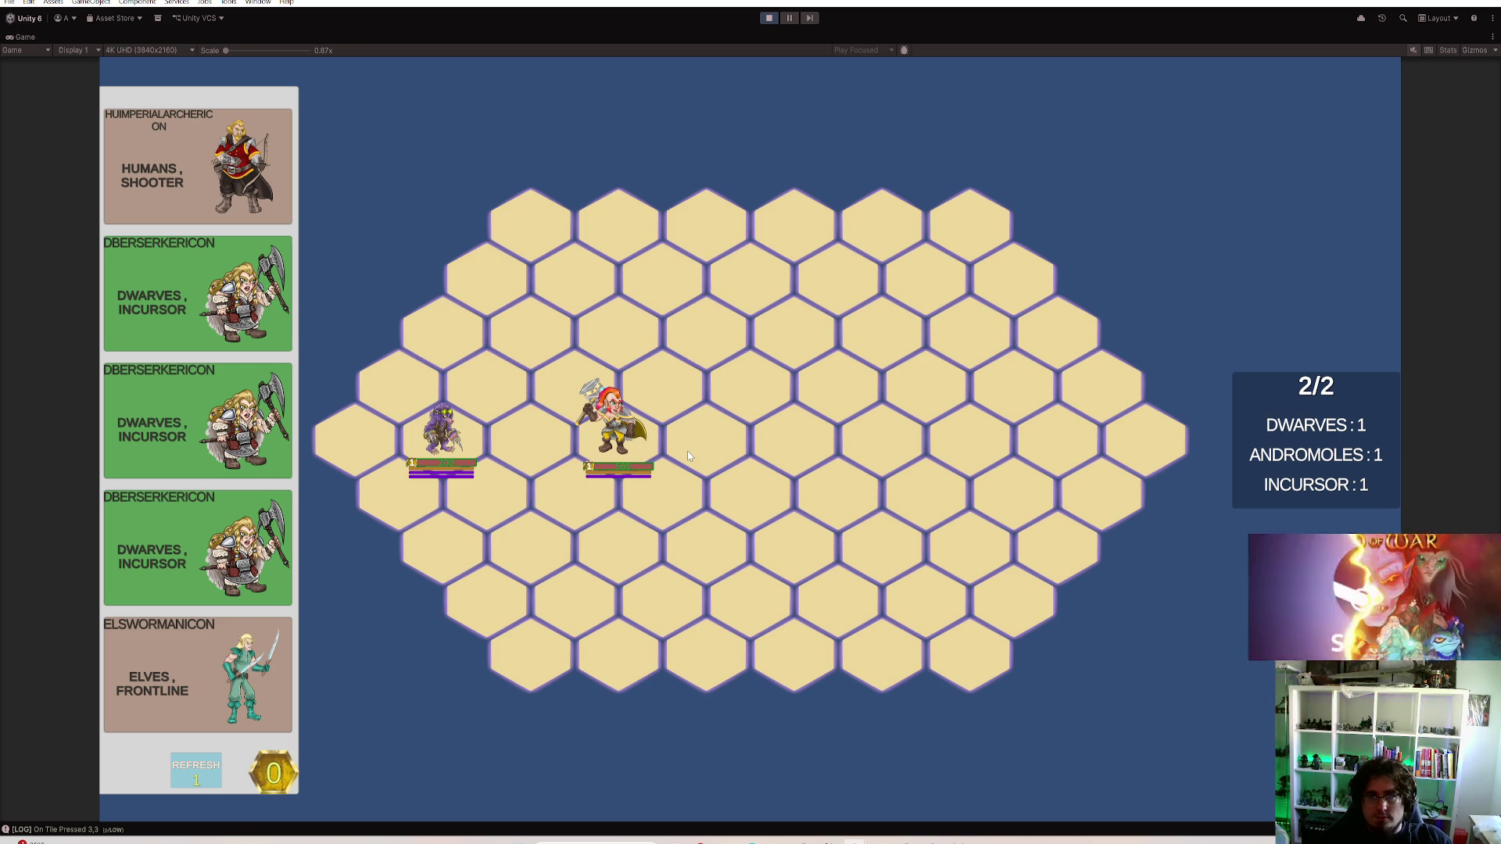
pyautogui.press('space')
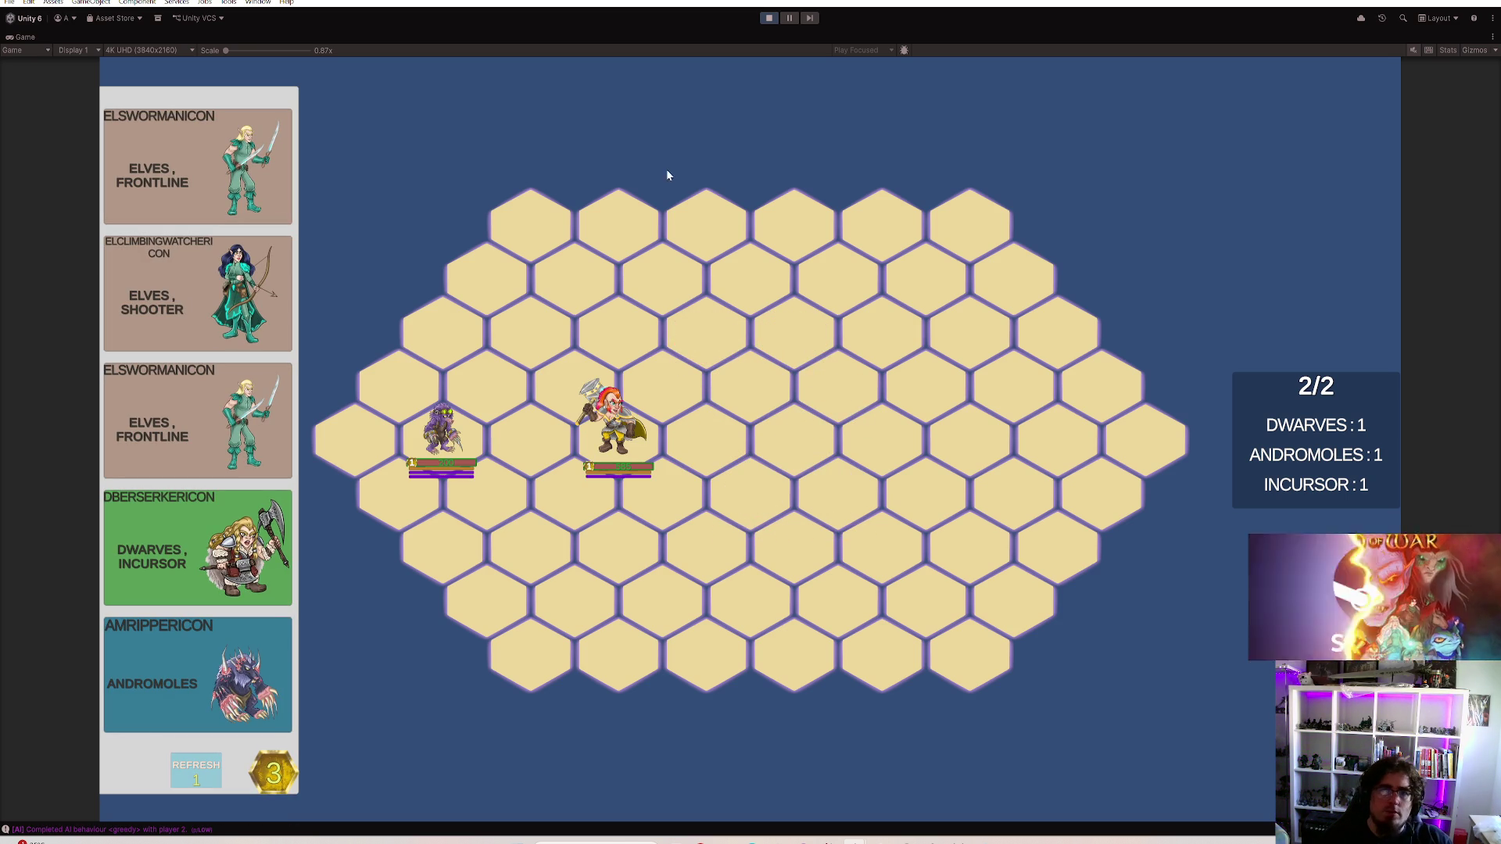
pyautogui.click(769, 17)
pyautogui.moveTo(827, 839)
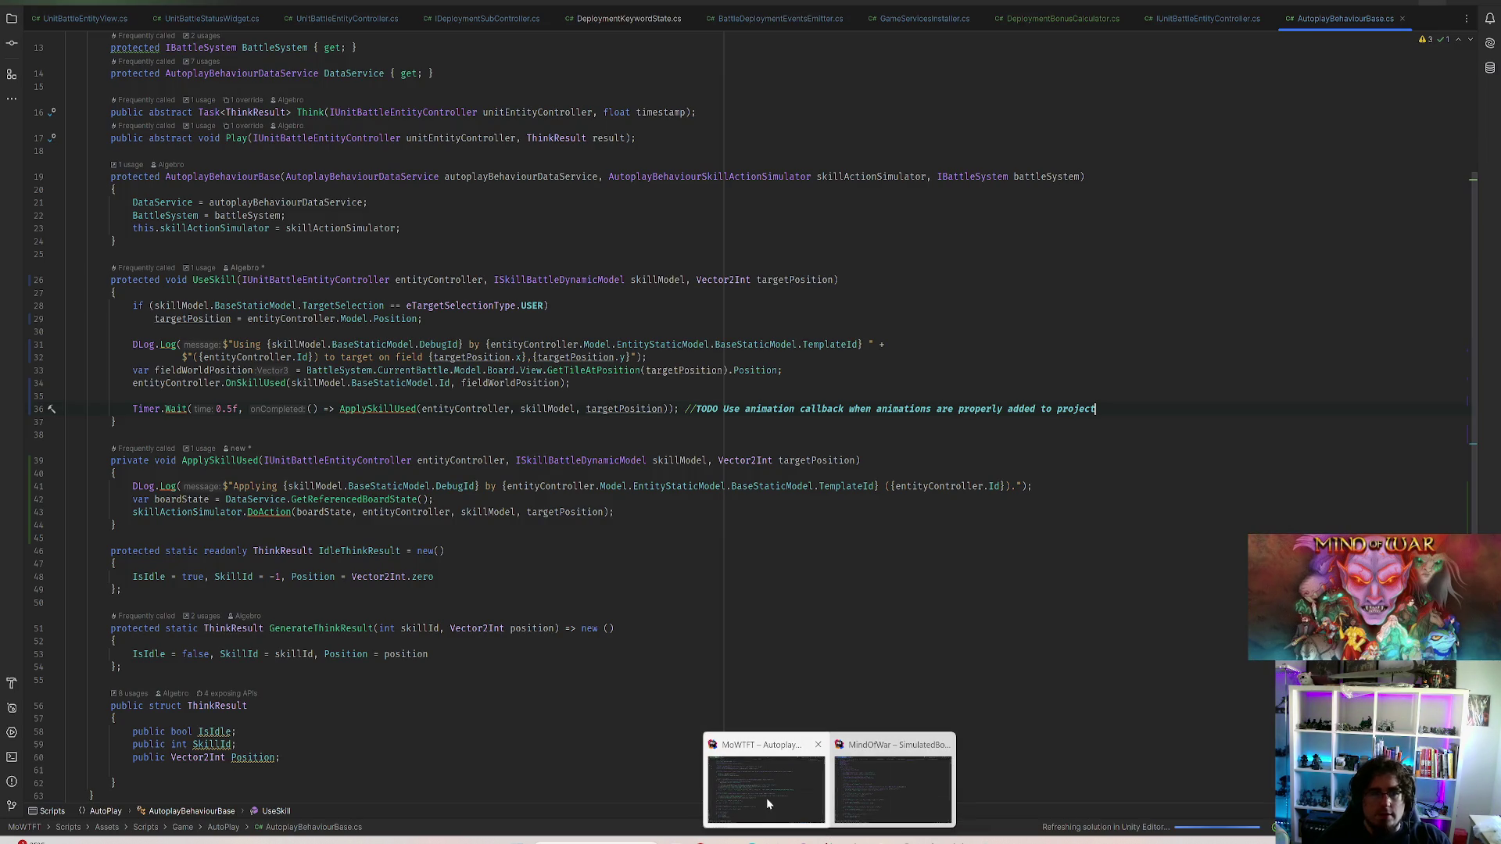
# Back in AutoplayBehaviourBase, open a blank line above the 0.5f Timer.Wait call in UseSkill
pyautogui.click(767, 802)
pyautogui.scroll(3, 314, 437)
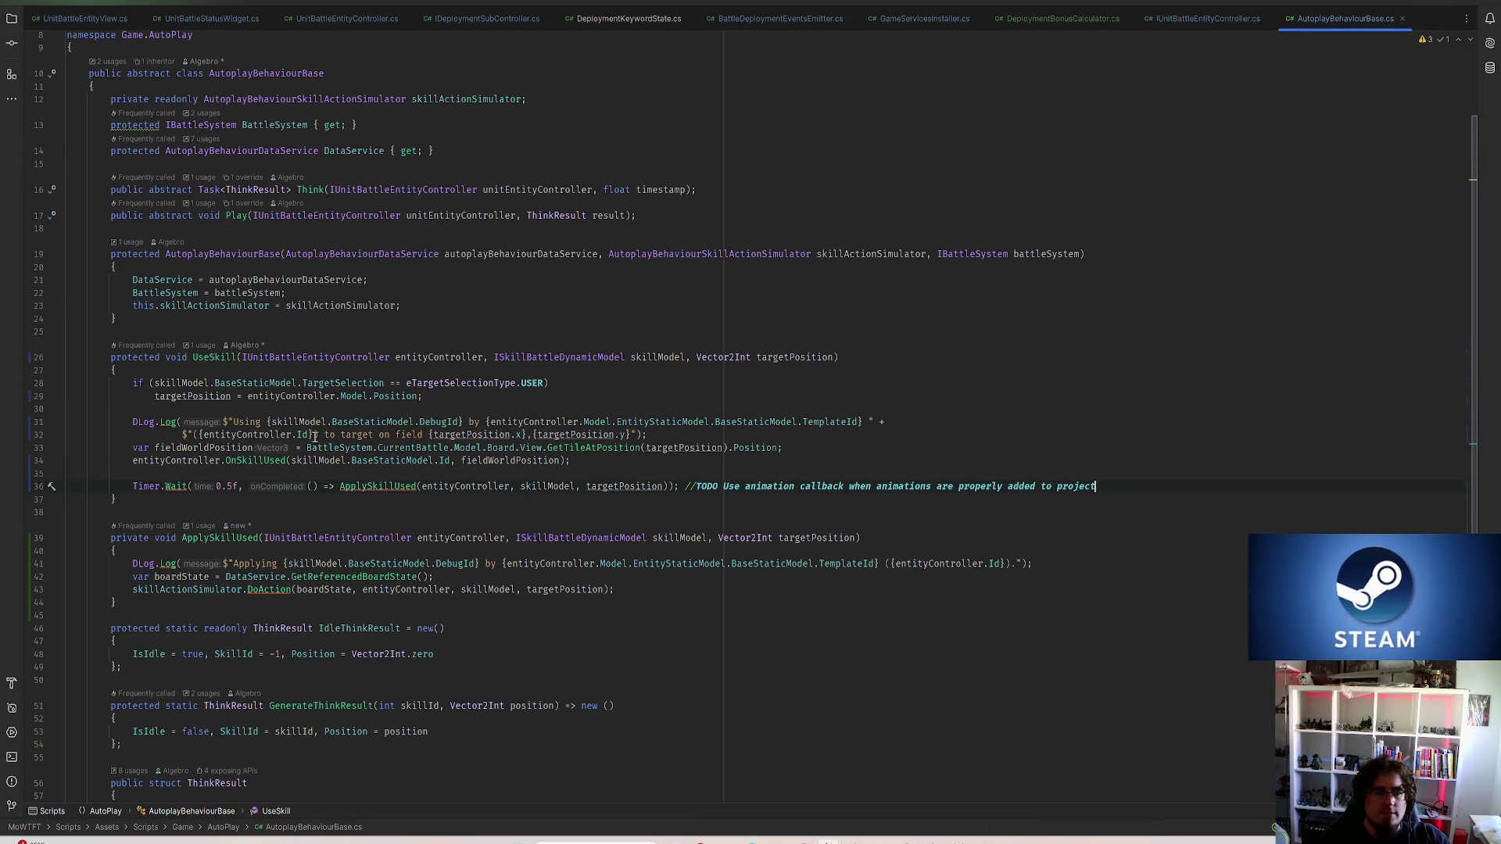
pyautogui.click(214, 485)
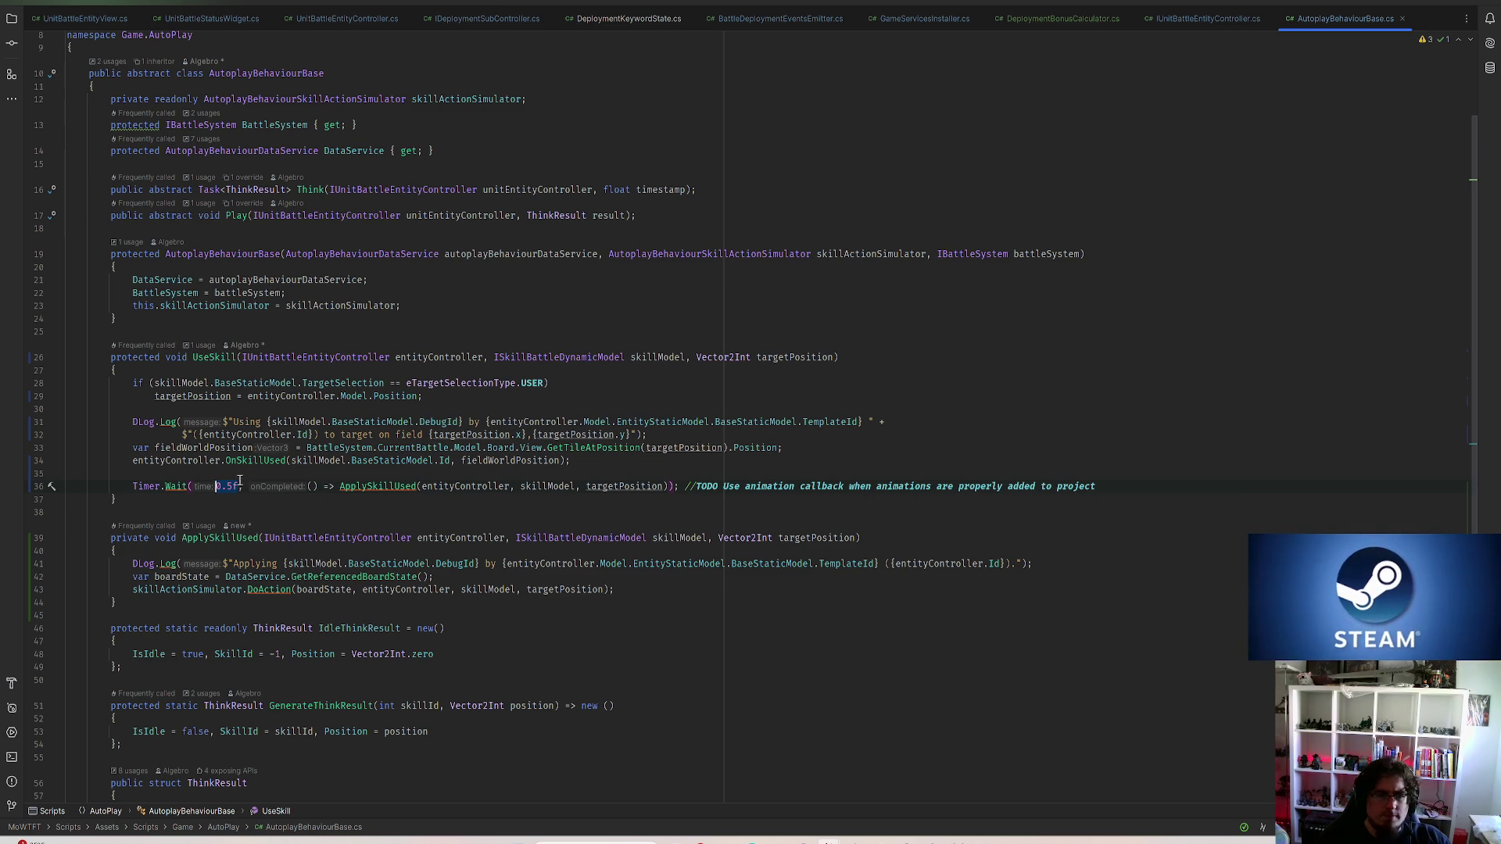
pyautogui.click(311, 486)
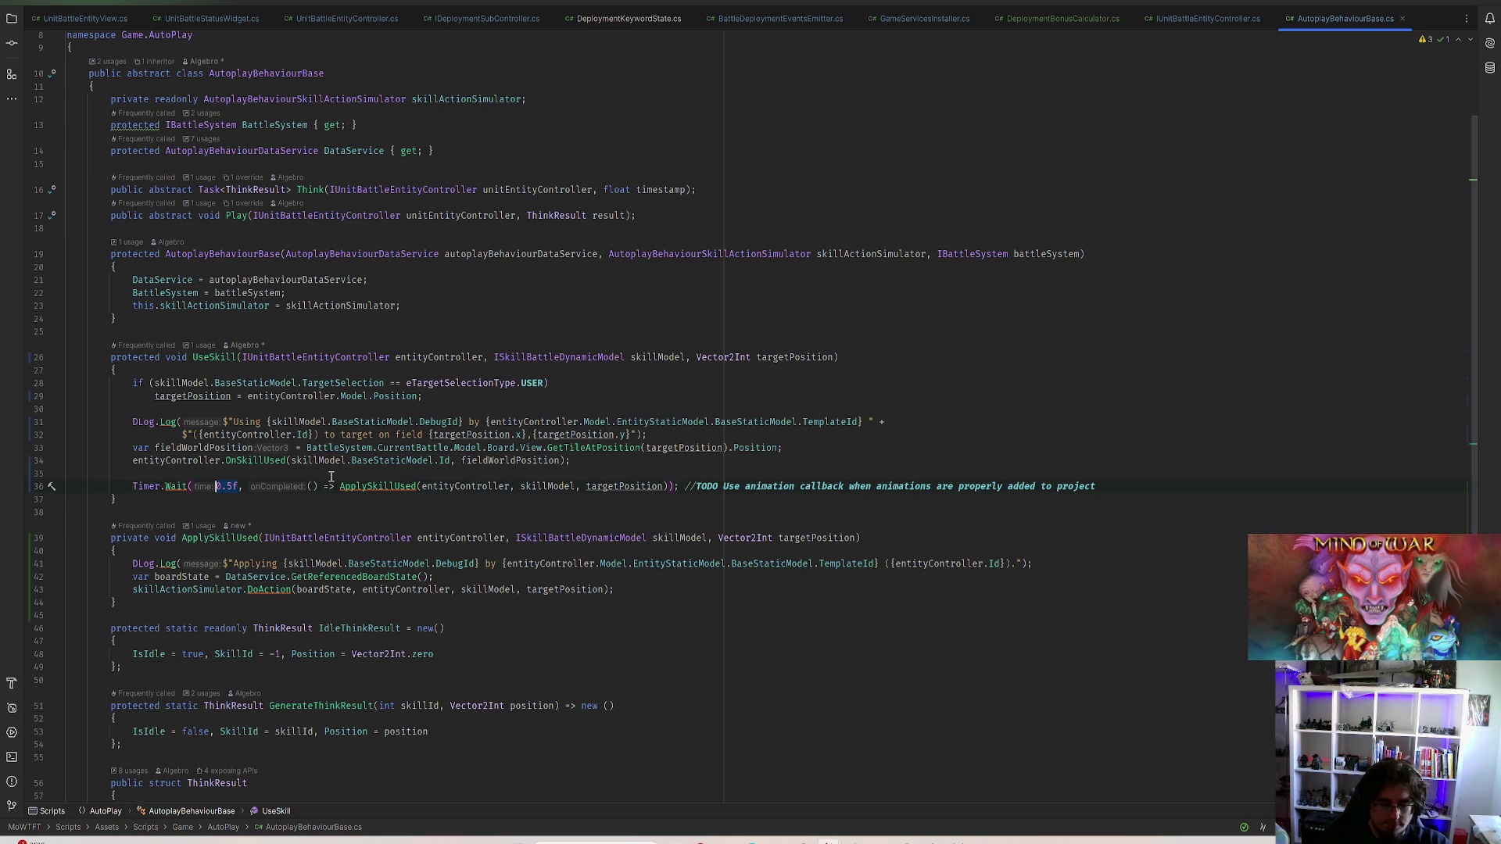
pyautogui.press('Return')
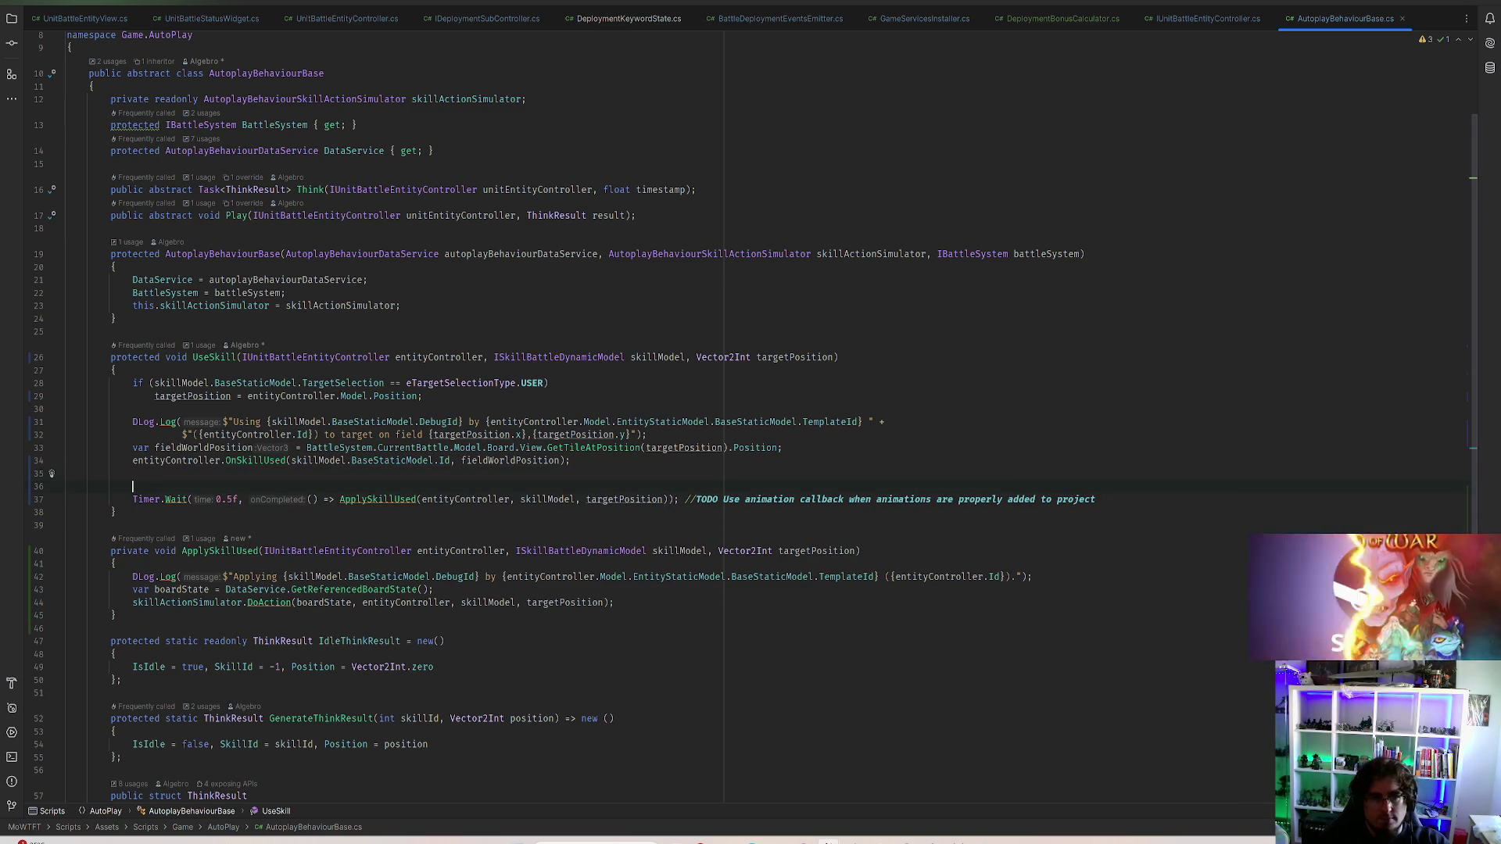
pyautogui.write('if(skillModel.')
# Add if(skillModel.BaseStaticModel.IsDisplacement) calling ApplySkillUsed immediately, fixing a stray AnimationPlayMode completion
pyautogui.hotkey('ctrl', 'space')
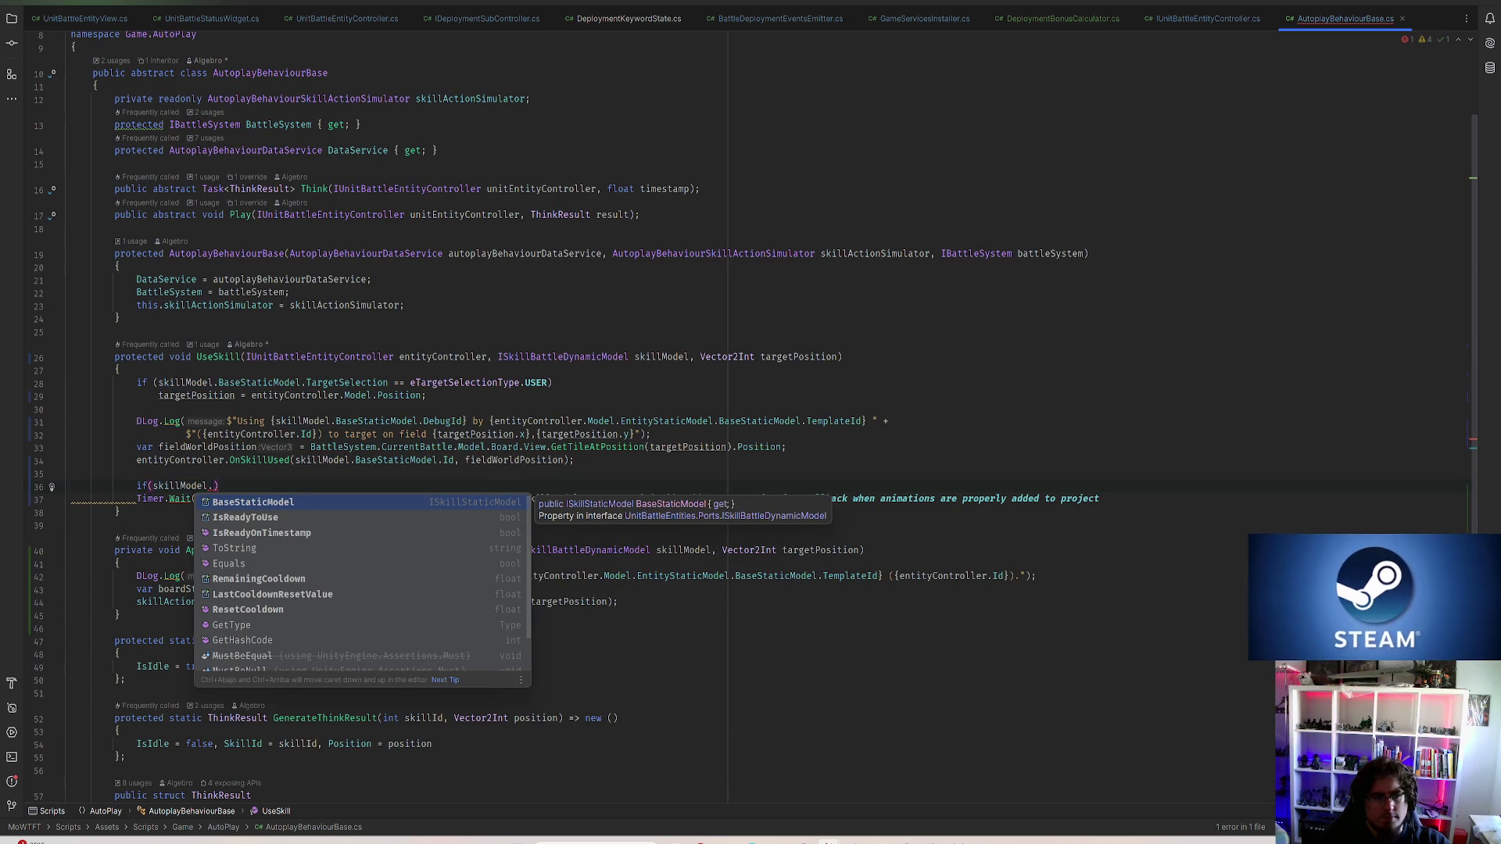
pyautogui.press('Tab')
pyautogui.write('.')
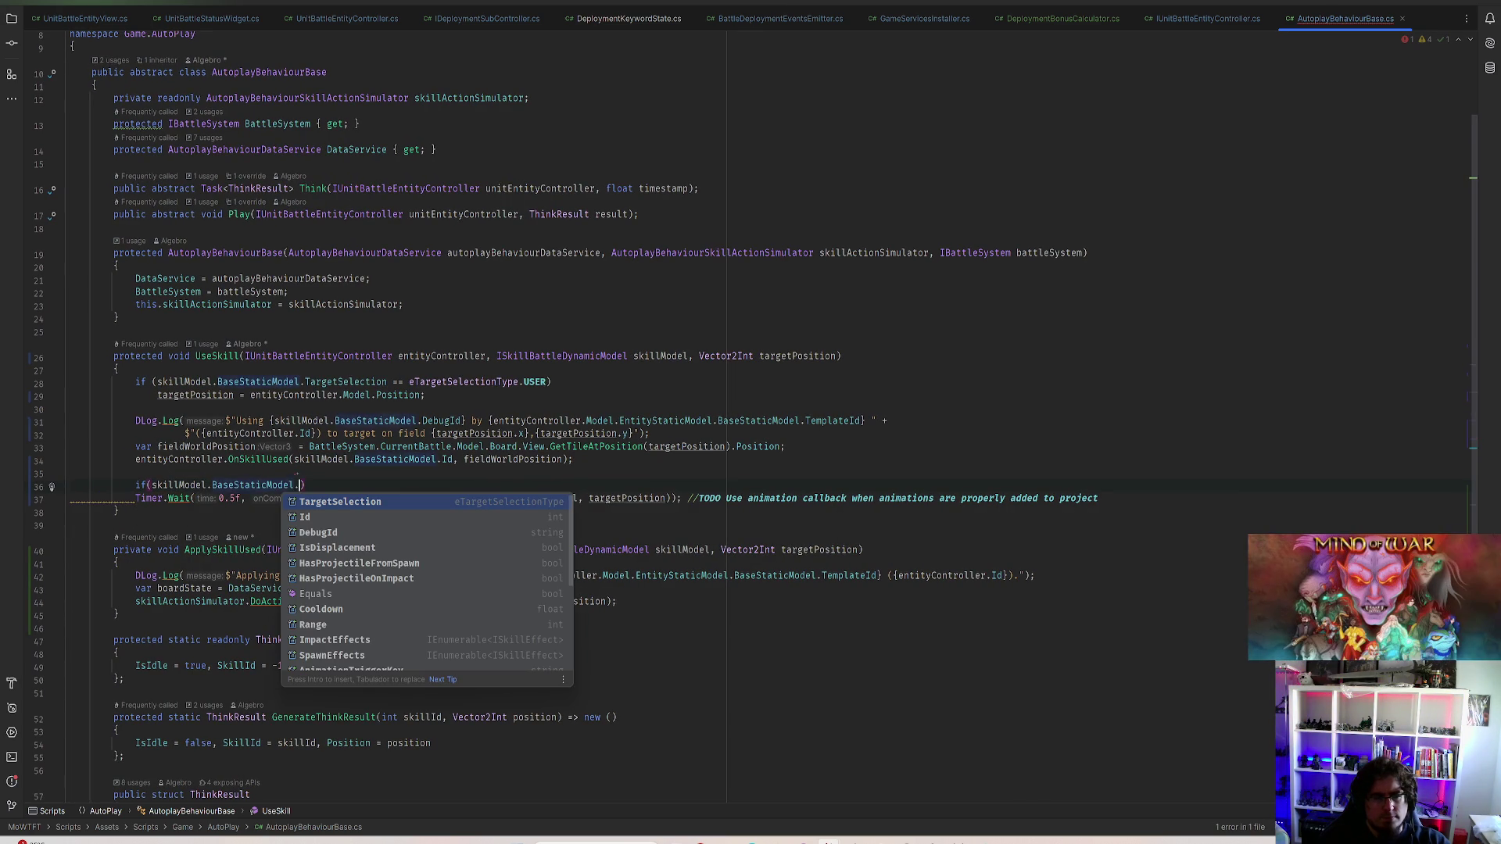
pyautogui.write('is')
pyautogui.press('Tab')
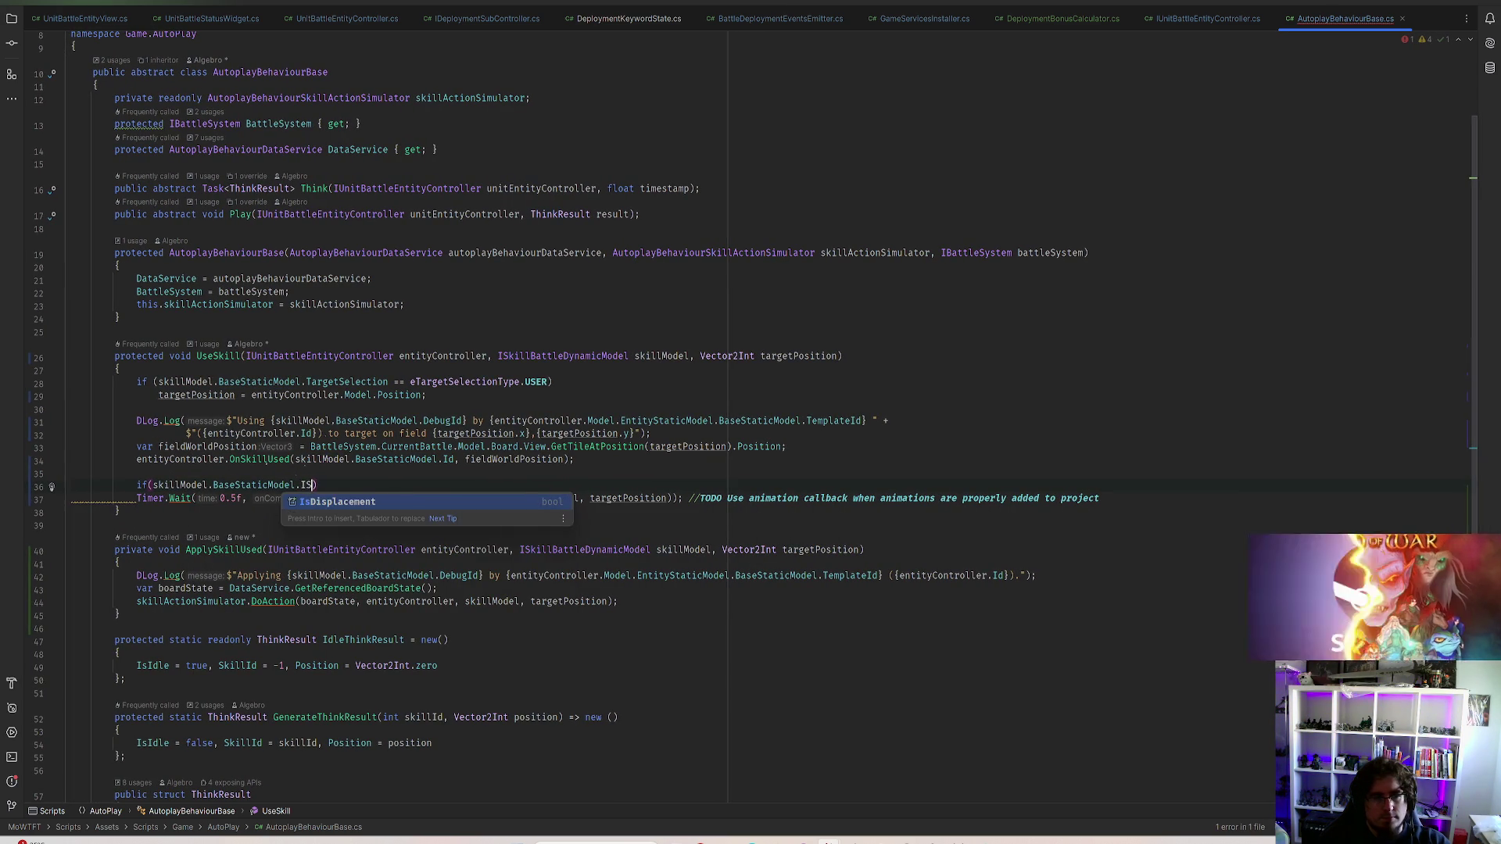
pyautogui.write(')')
pyautogui.press('Return')
pyautogui.write('Anim')
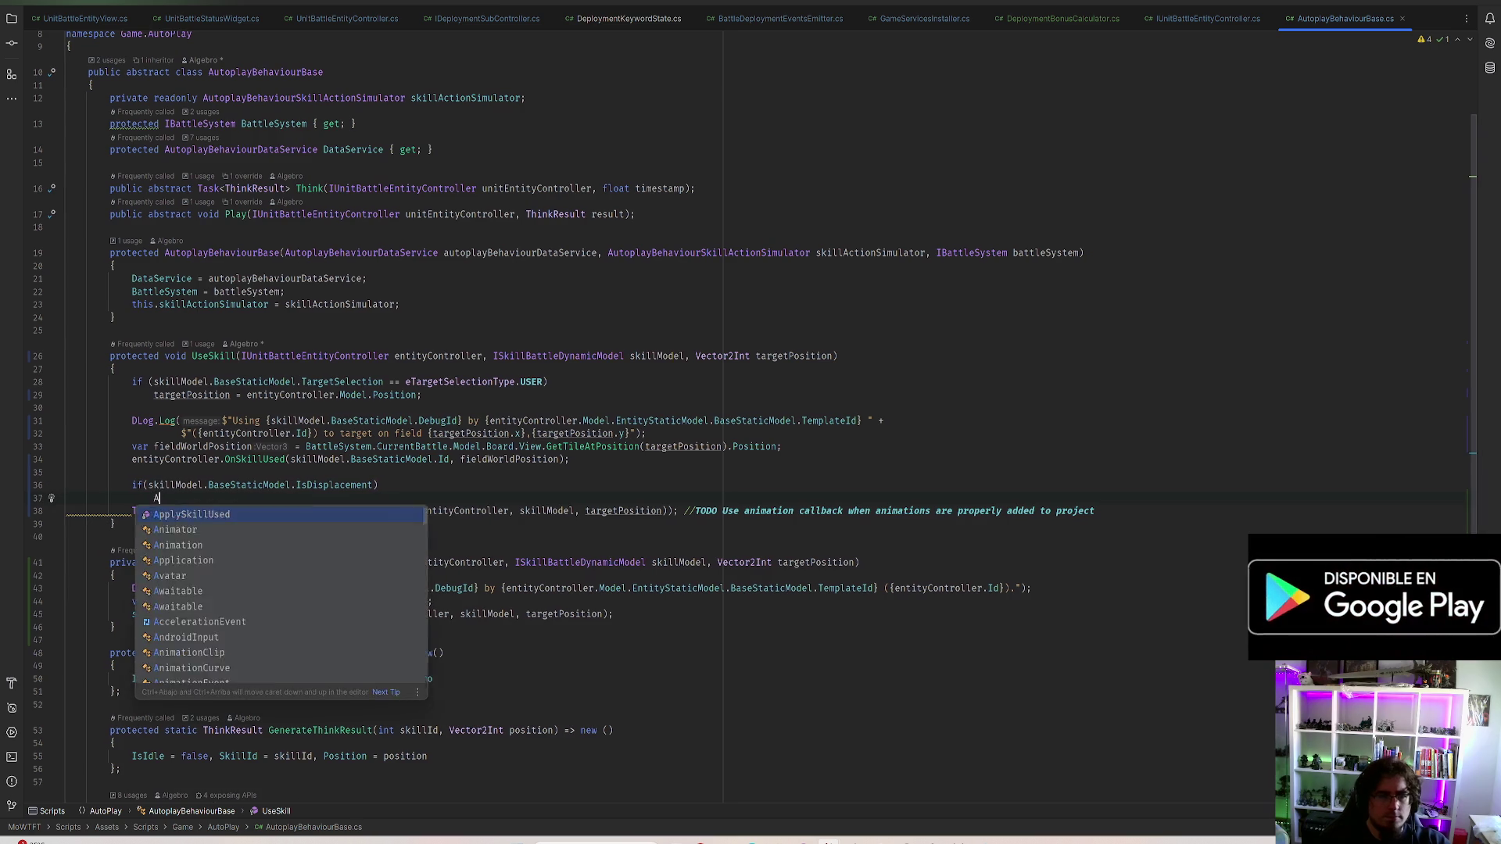
pyautogui.press('Tab')
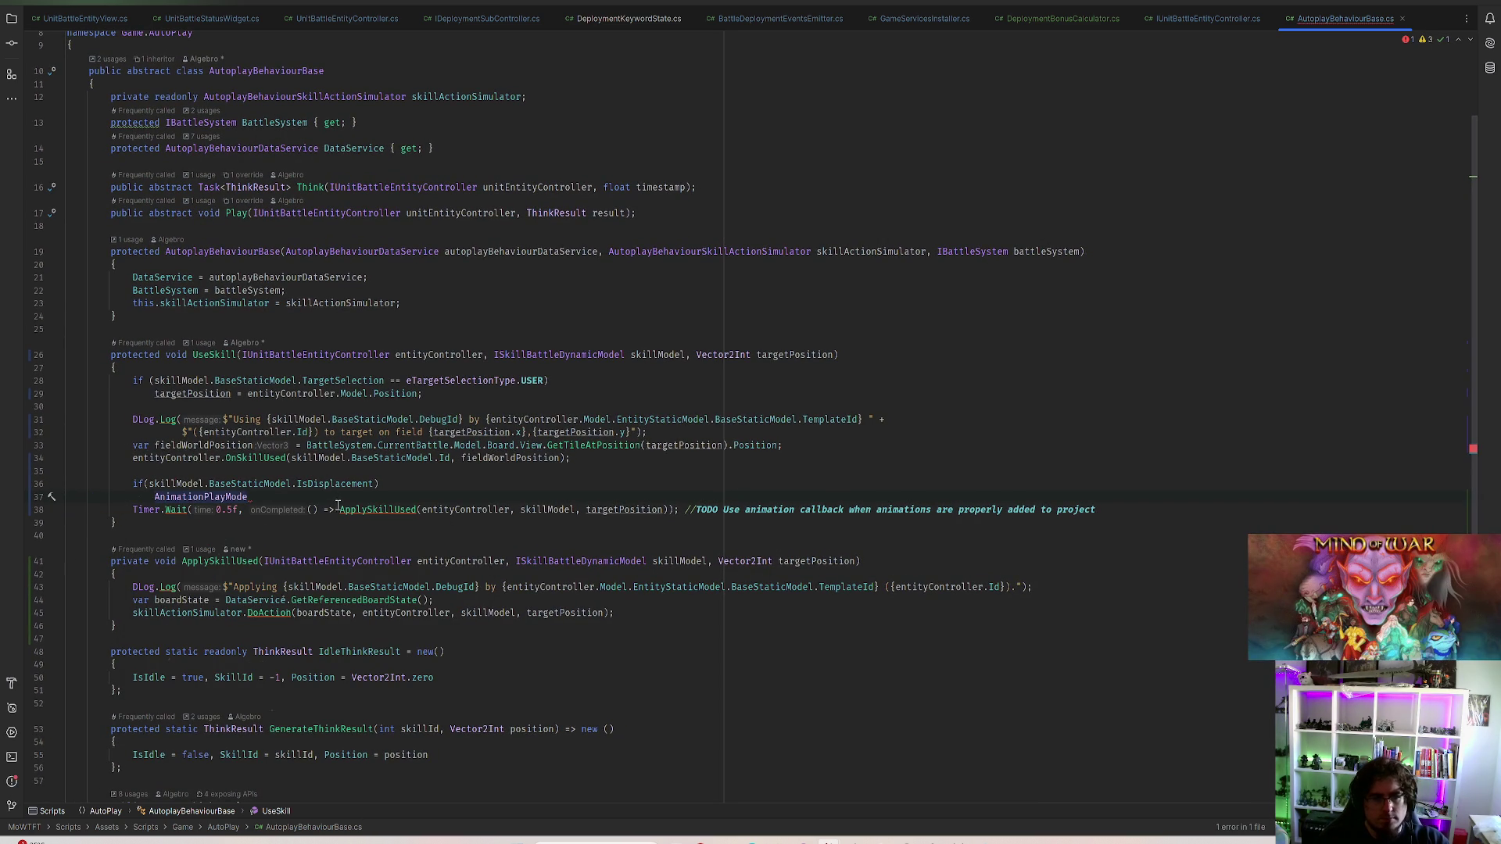
pyautogui.click(671, 510)
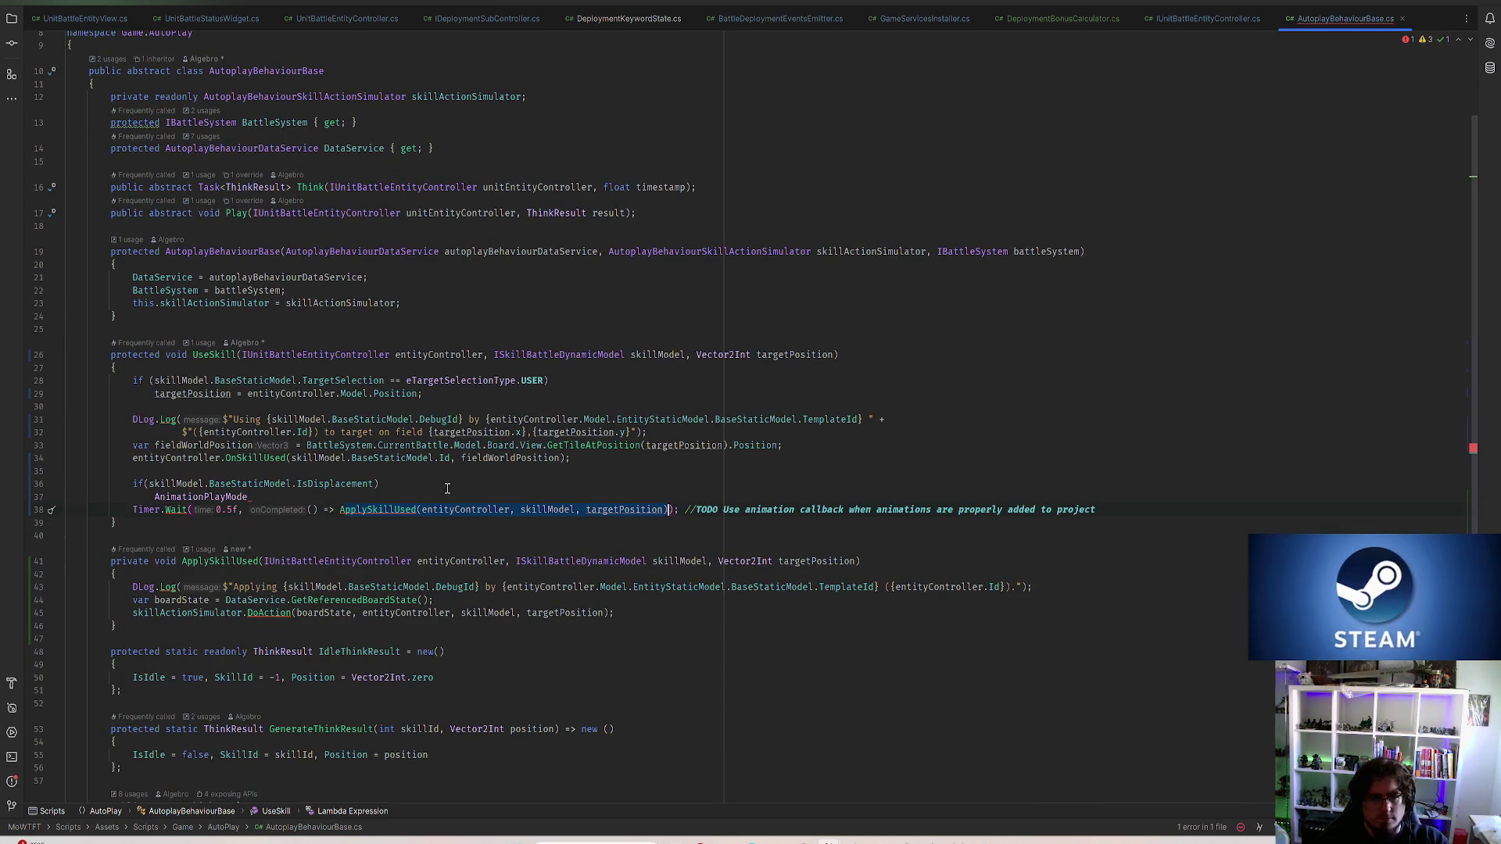
pyautogui.doubleClick(212, 496)
pyautogui.write('pplySkillUsed(entityController, skillModel, targetPosition)')
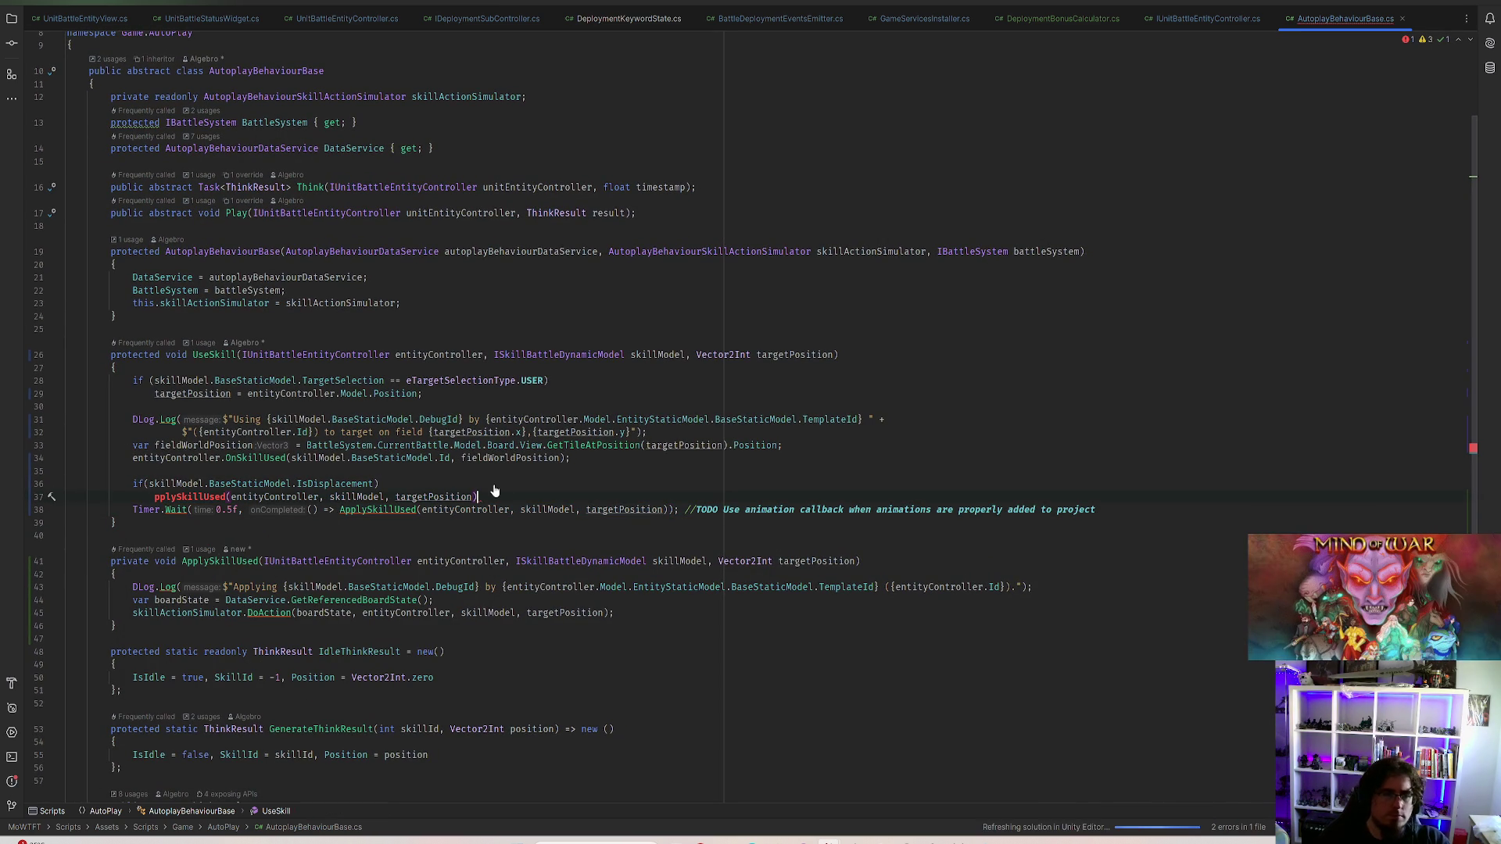
pyautogui.write('A')
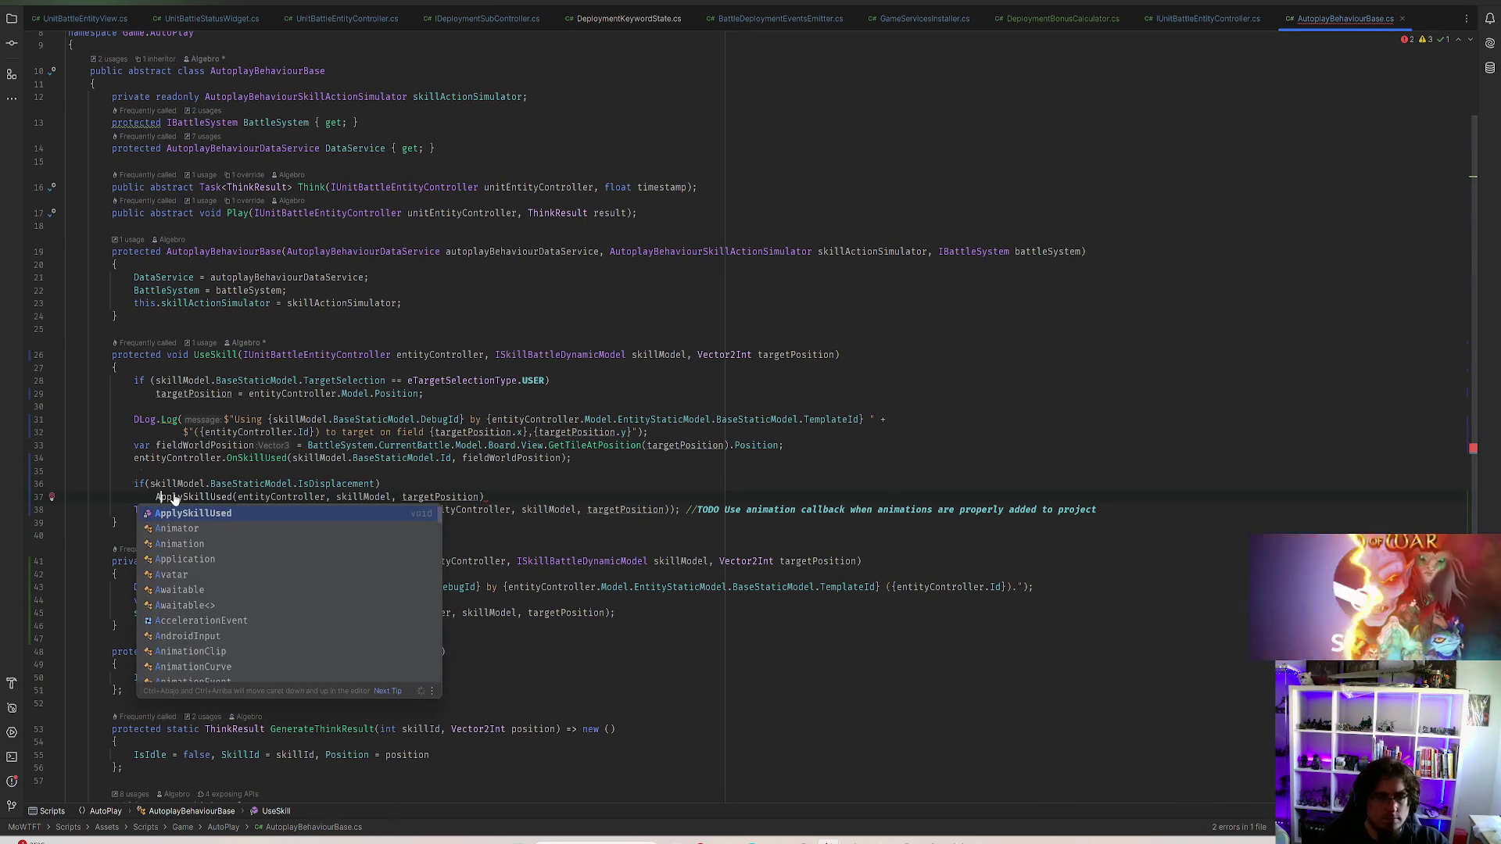
# Put the 0.5f Timer.Wait call under an else branch and return to Unity to recompile
pyautogui.click(526, 498)
pyautogui.write(';')
pyautogui.press('Return')
pyautogui.write('else')
pyautogui.press('Tab')
pyautogui.click(658, 454)
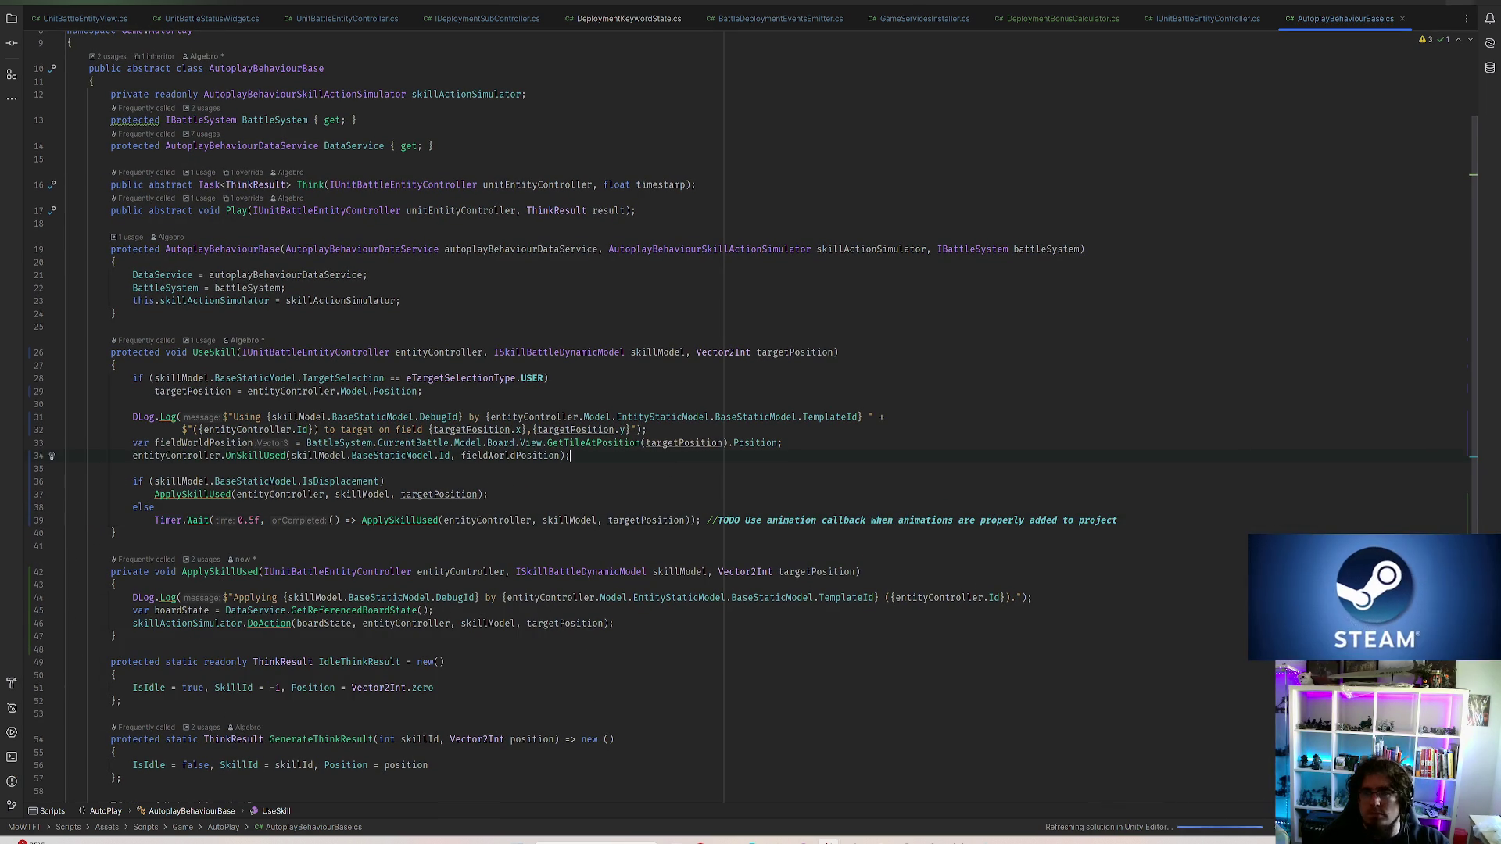
pyautogui.hotkey('alt', 'Tab')
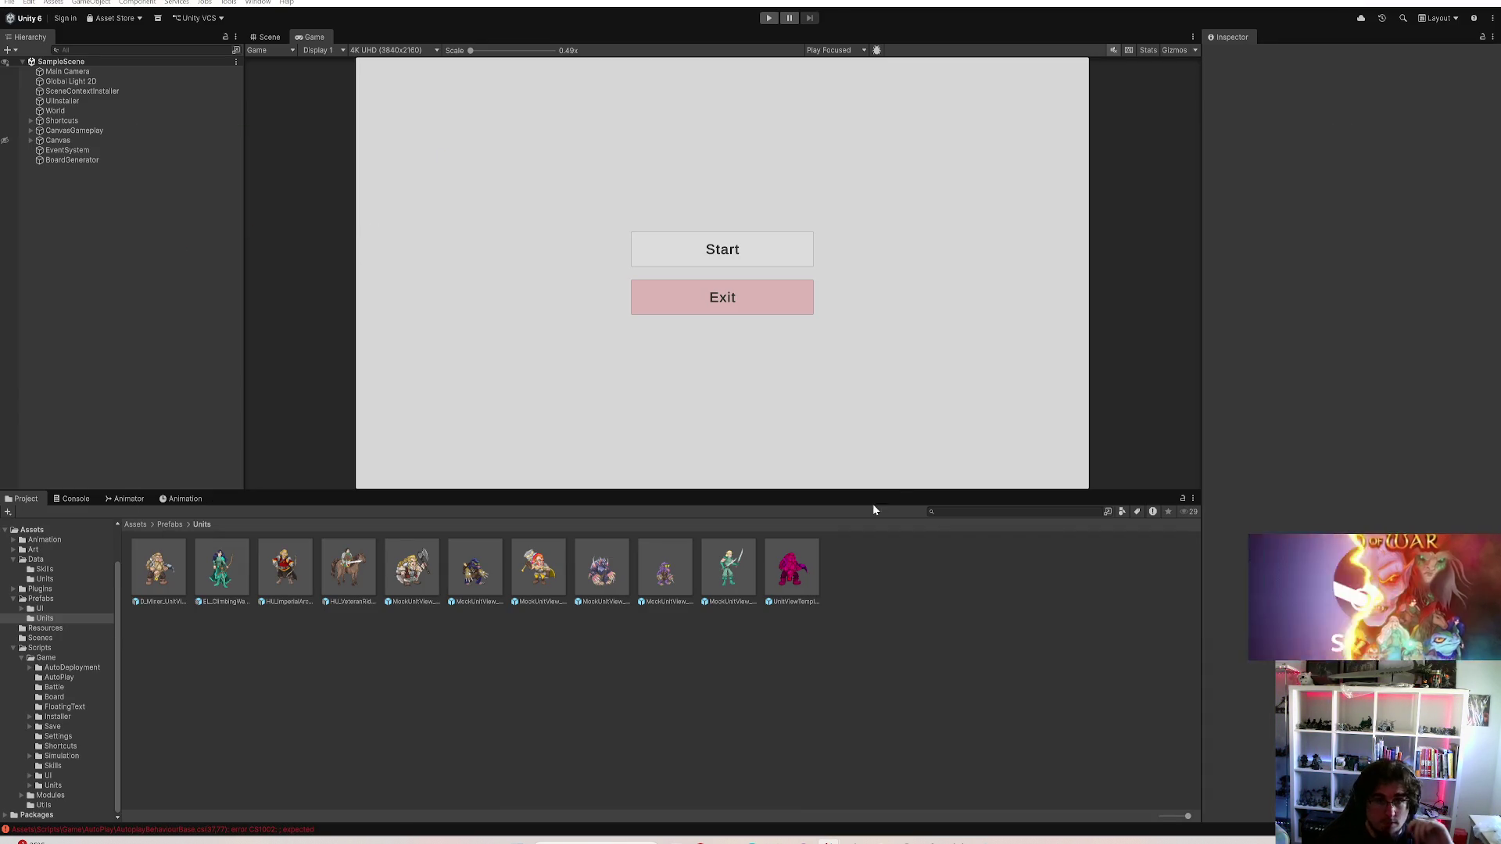
# Run the game, start a match and place a veteran horse rider on the board
pyautogui.click(769, 17)
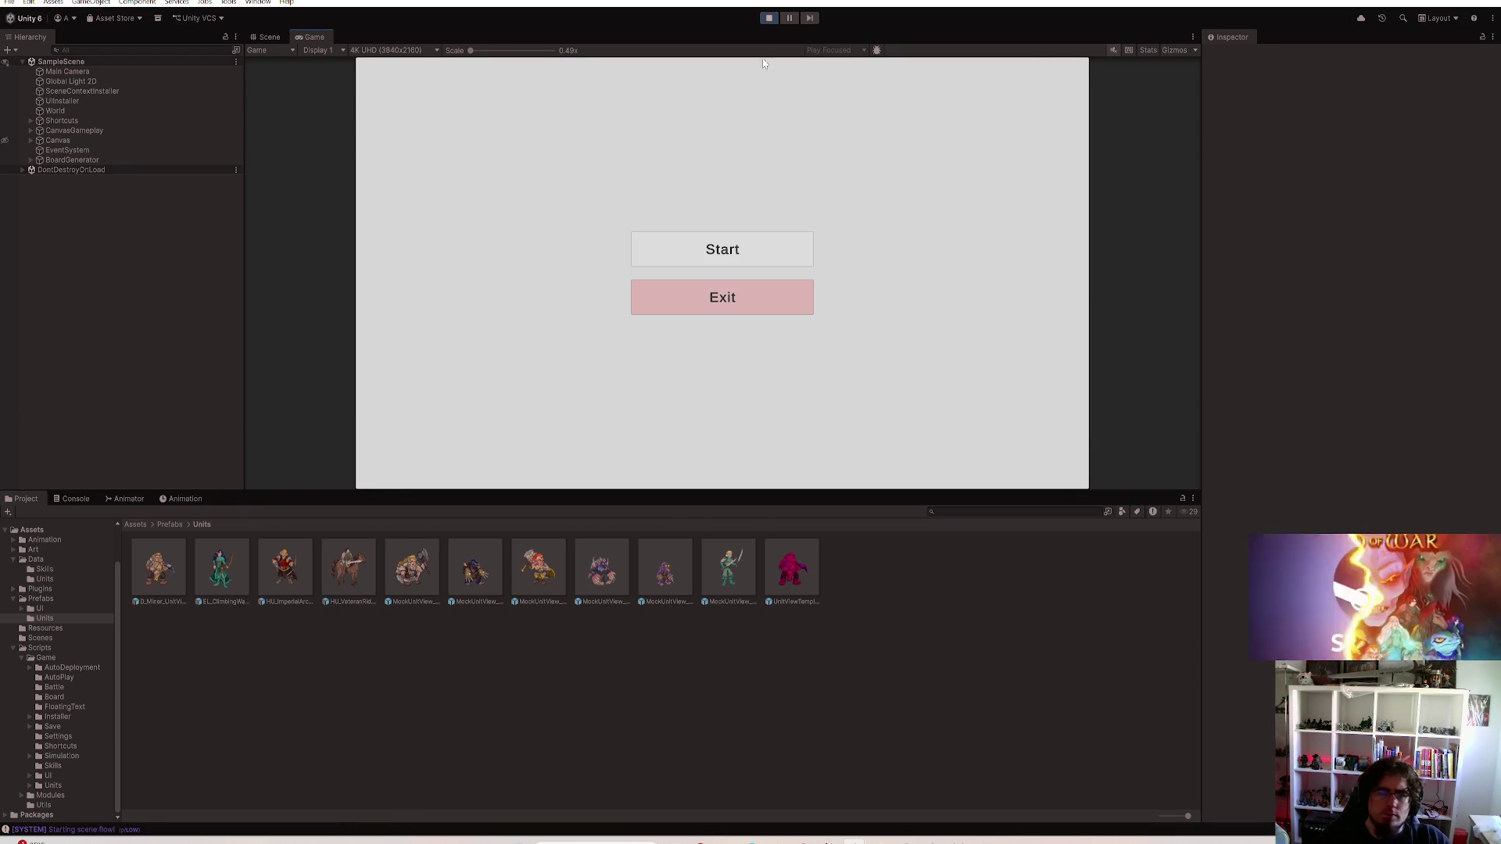
pyautogui.click(723, 250)
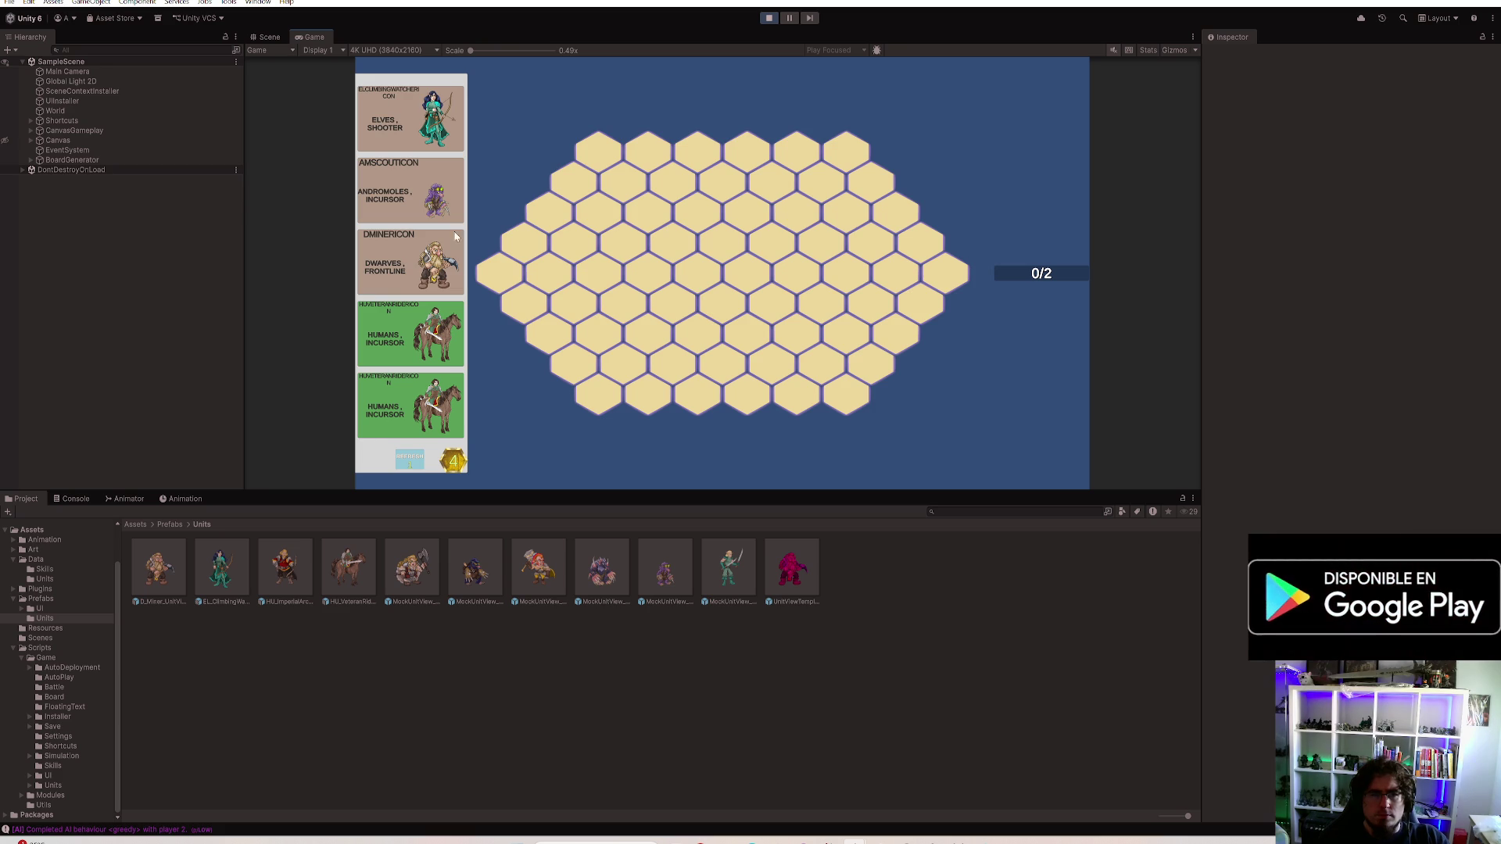
pyautogui.moveTo(1064, 459); pyautogui.dragTo(575, 281)
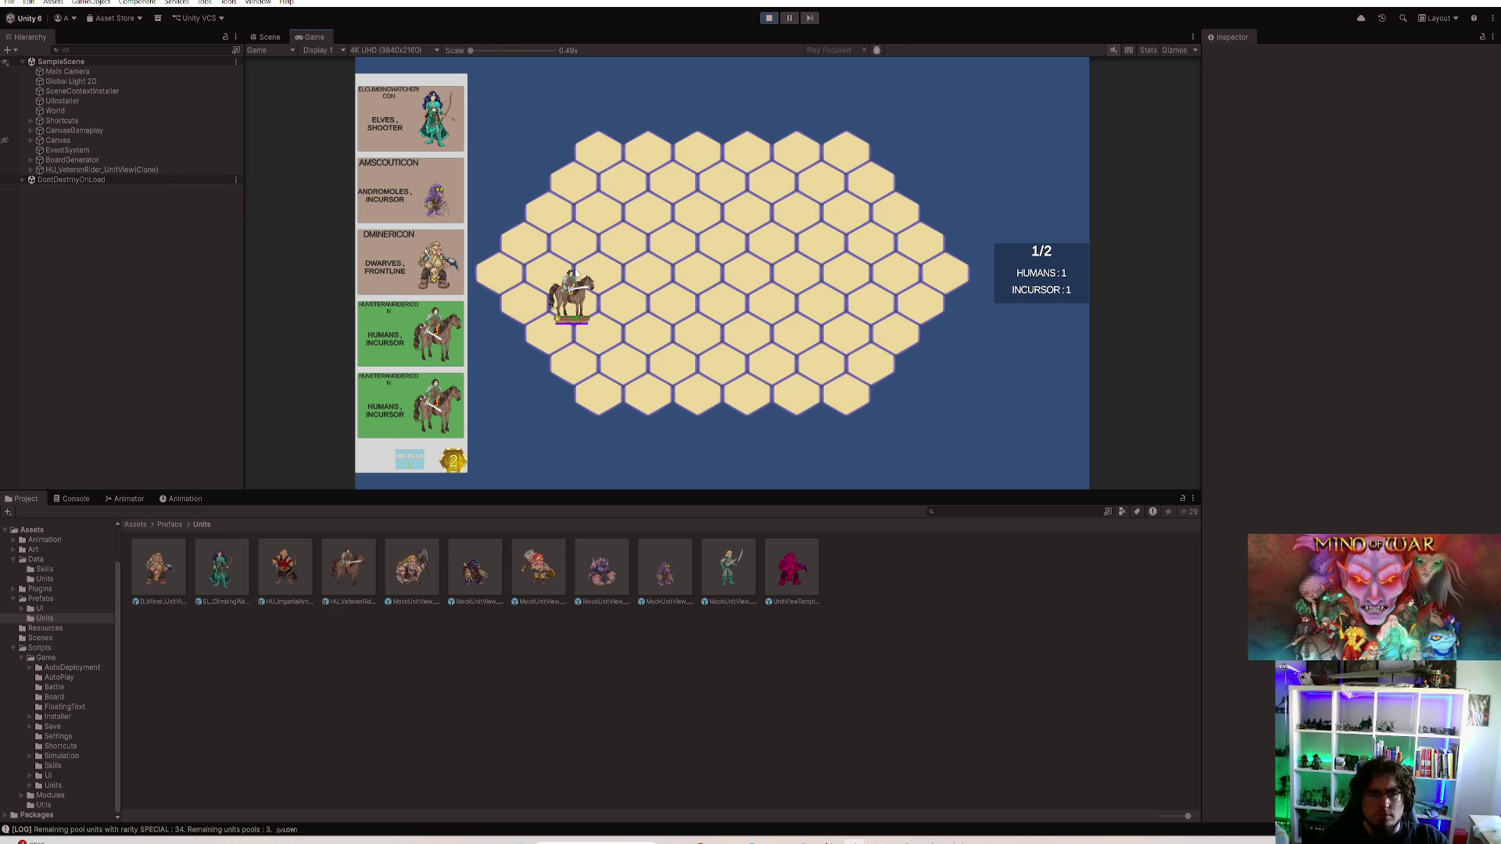
pyautogui.doubleClick(317, 36)
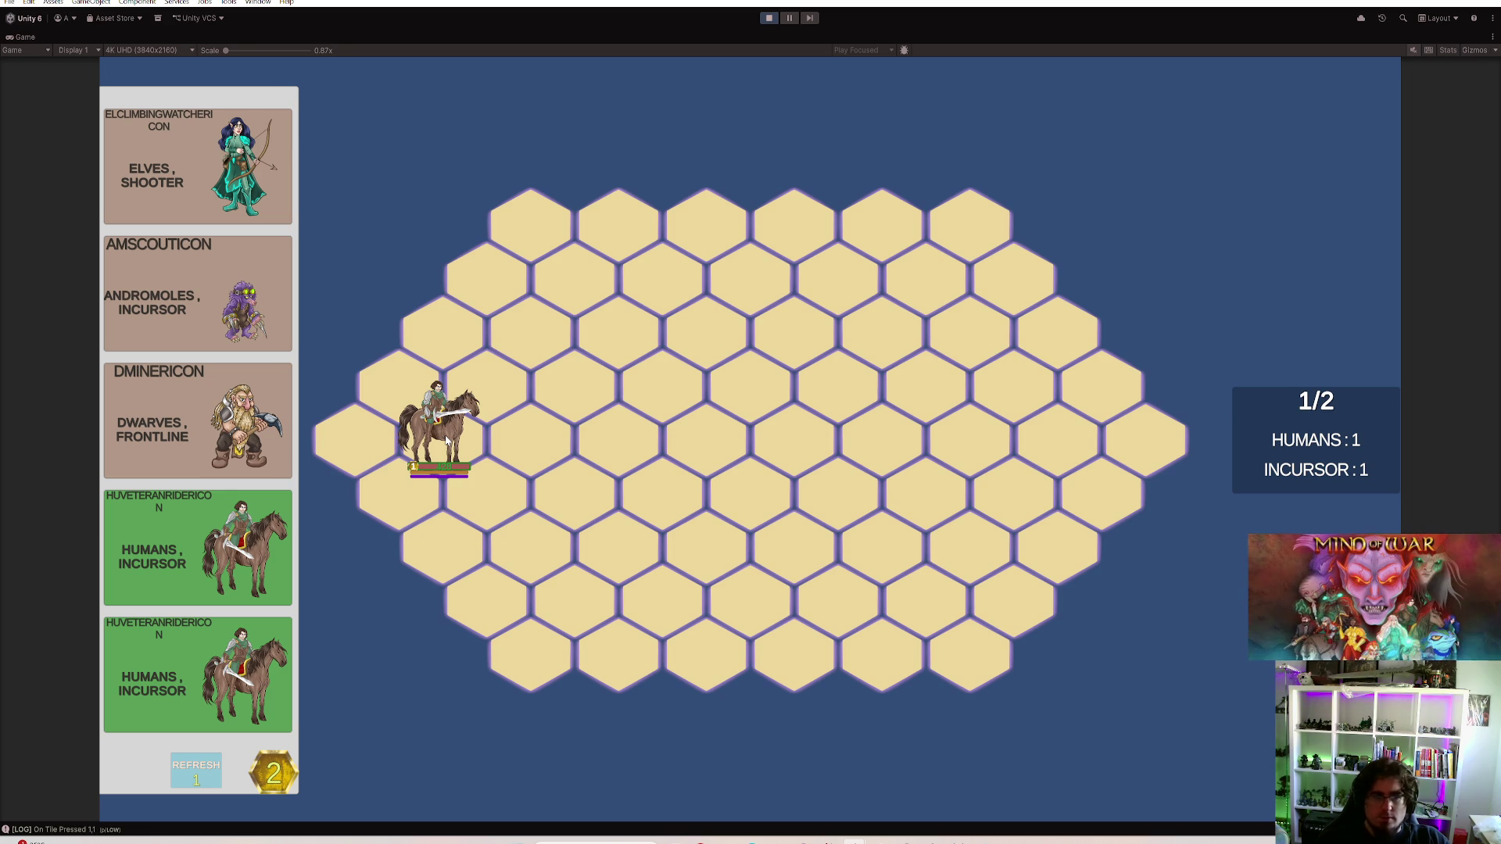
# Buy and place a second horse rider, shift one a hex right, watch the battle, then stop the game
pyautogui.click(198, 675)
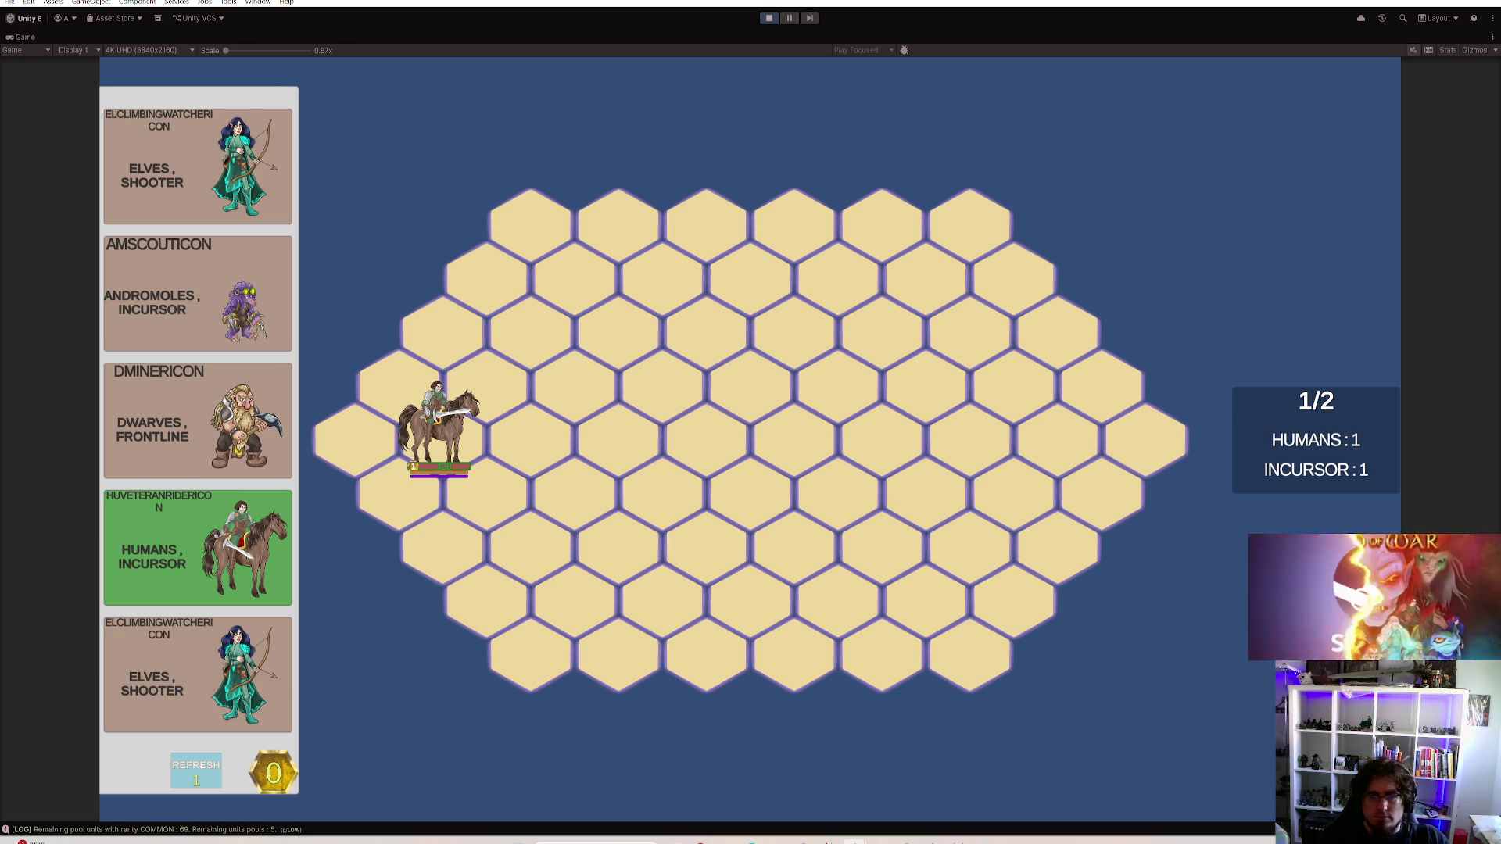
pyautogui.click(399, 387)
pyautogui.moveTo(403, 349); pyautogui.dragTo(481, 373)
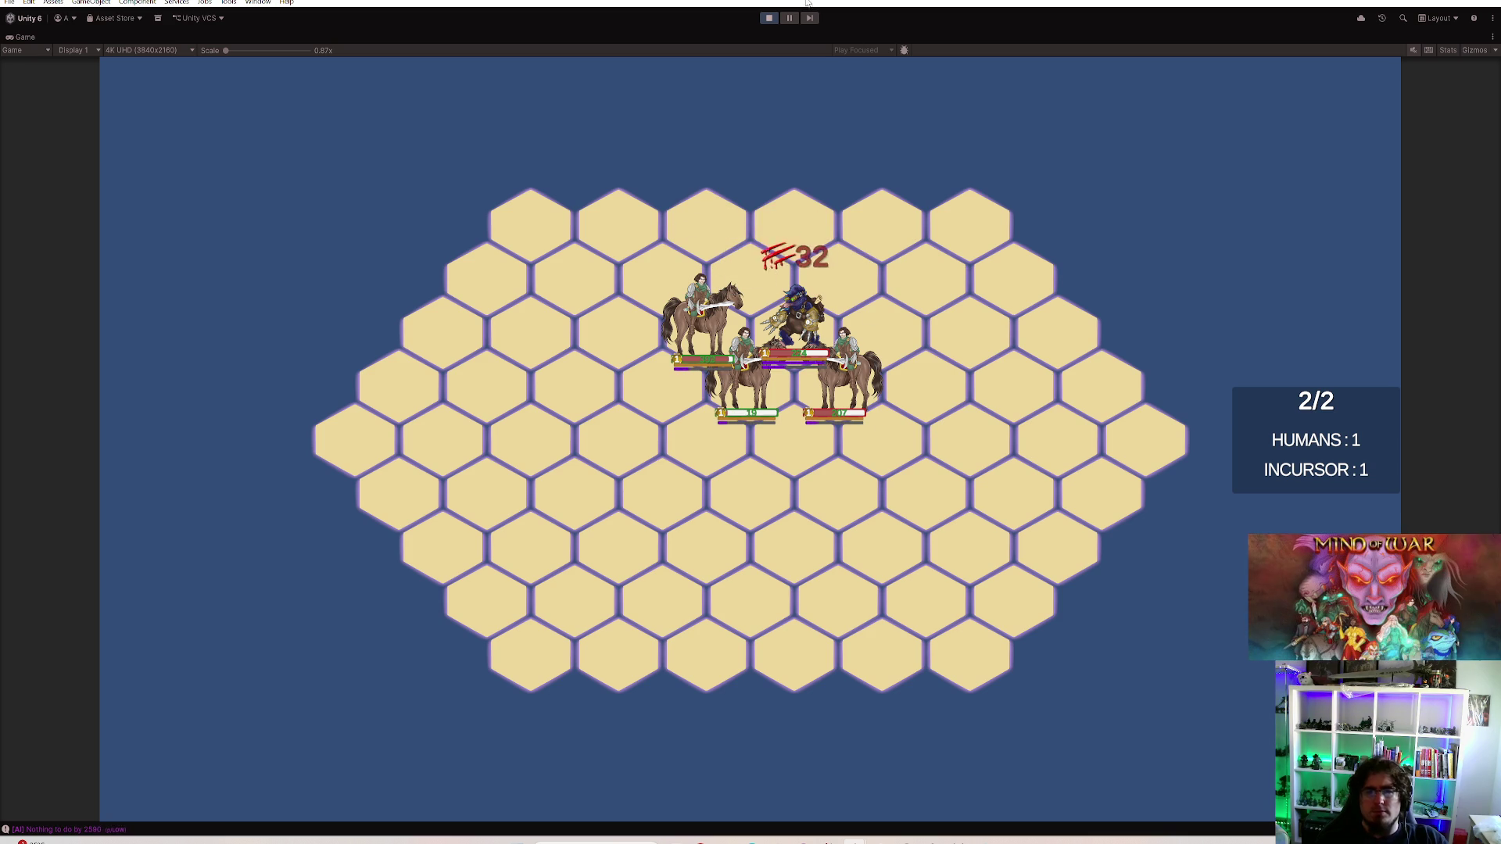
pyautogui.click(769, 19)
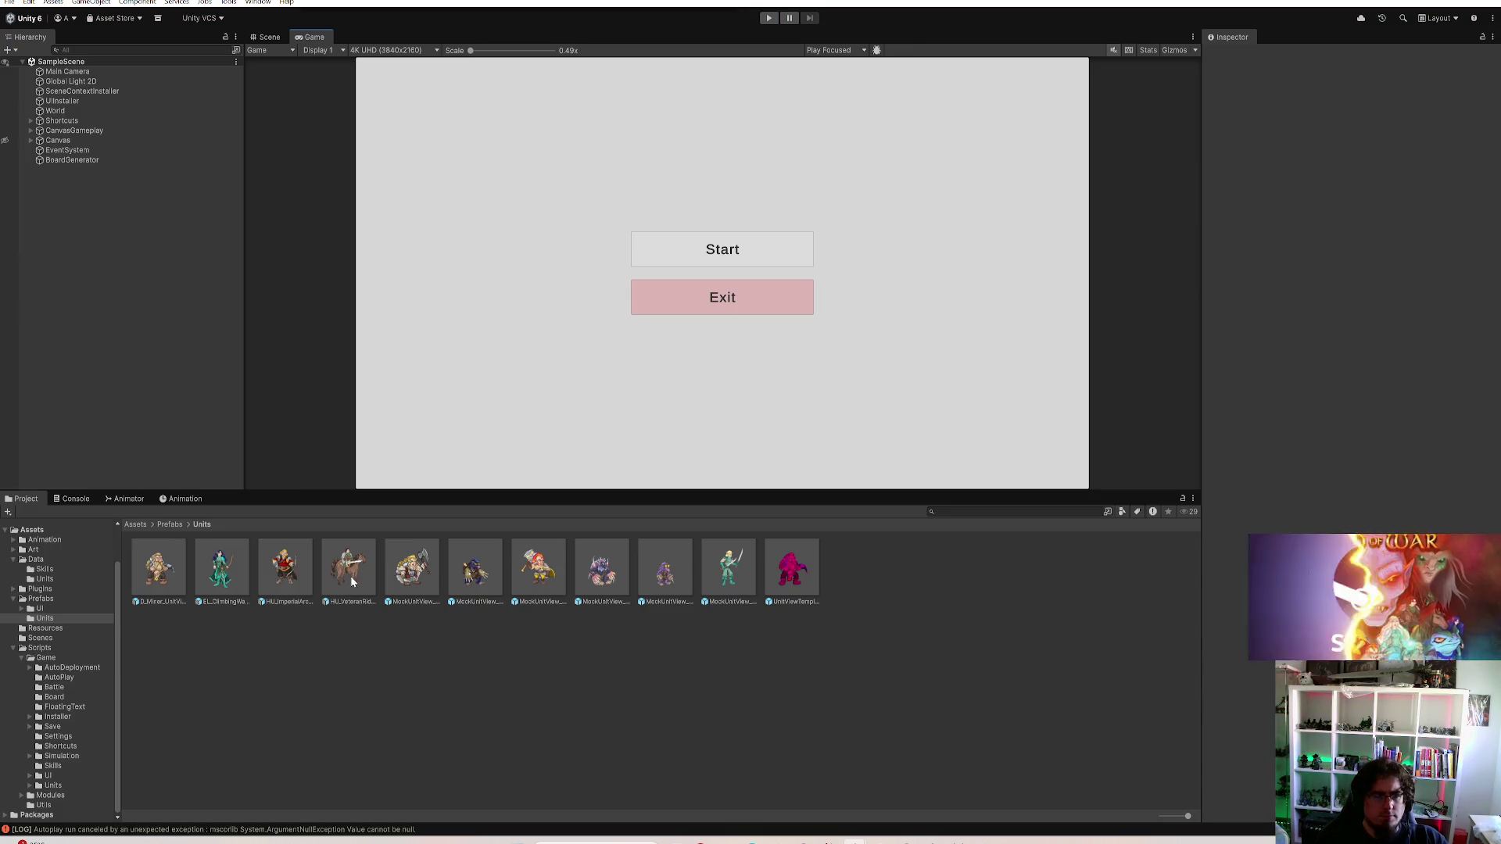
# Inspect the Veteran Rider prefab's SpawnTextPivot, then open its UnitBattleEntityView script in Rider
pyautogui.click(268, 36)
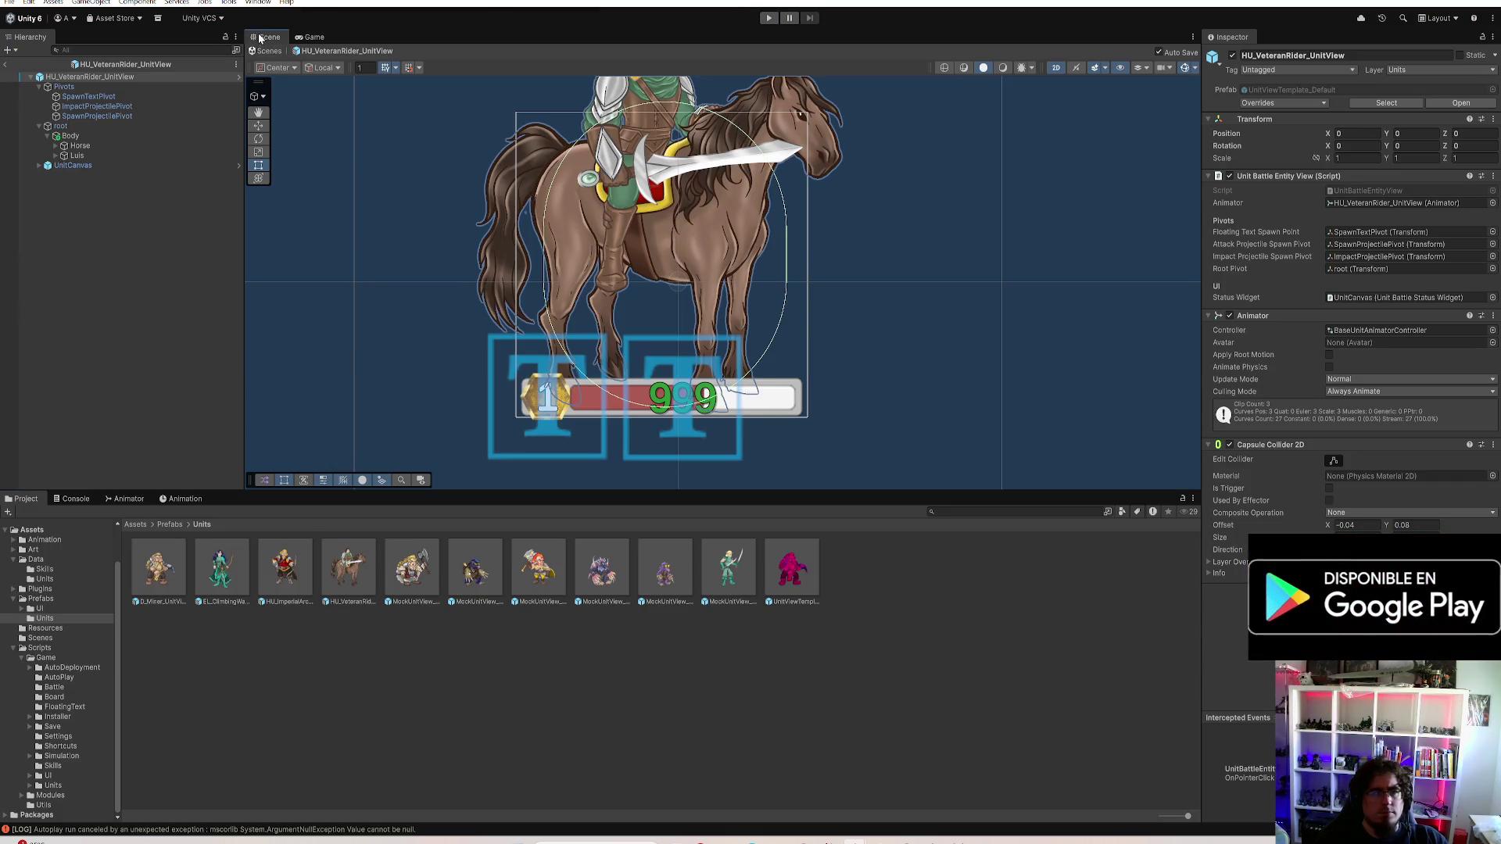
pyautogui.scroll(2, 642, 336)
pyautogui.scroll(-1, 873, 271)
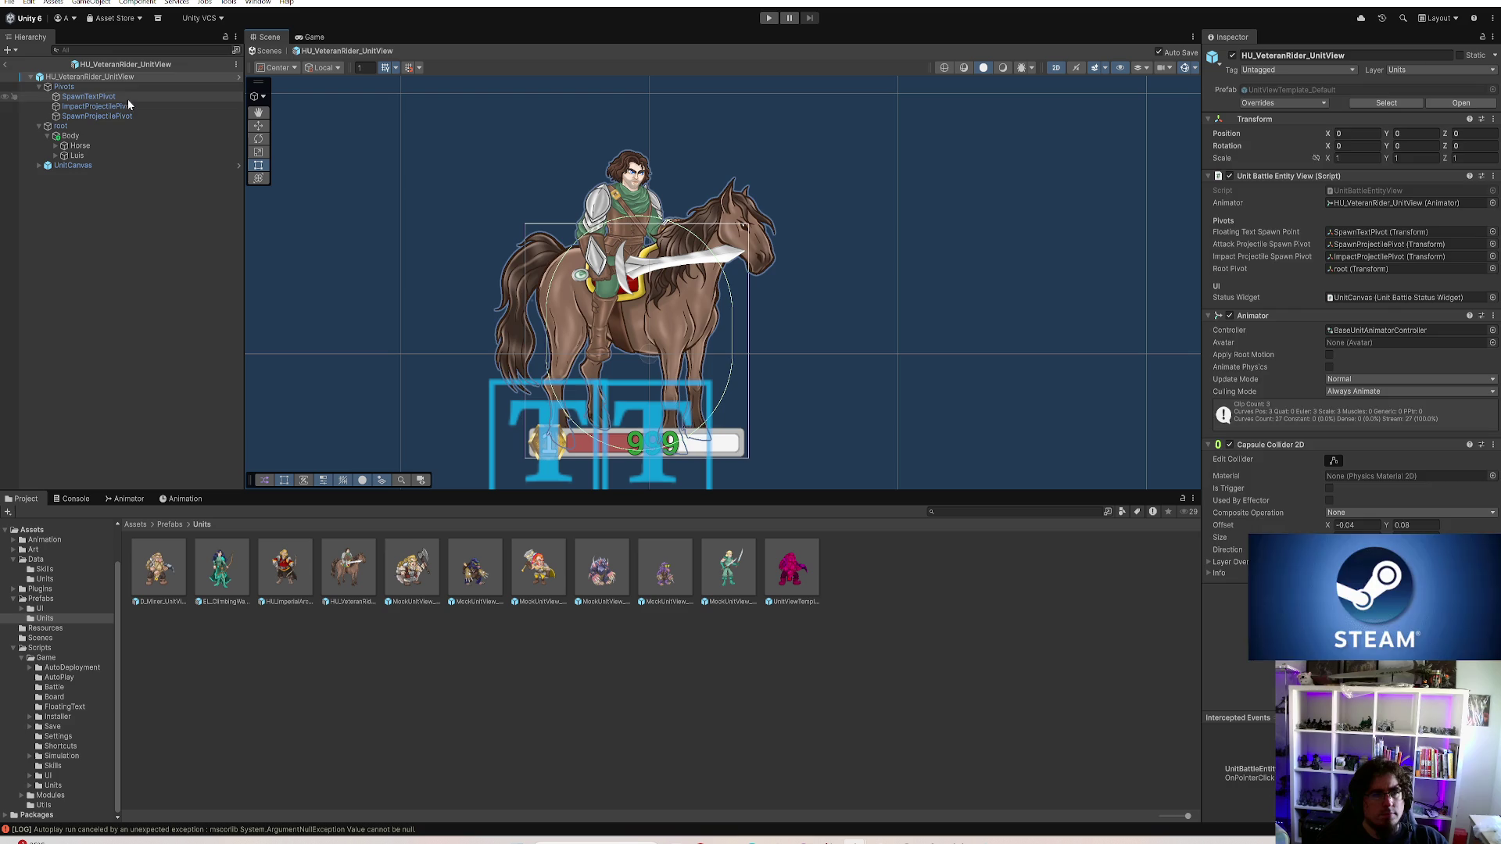
pyautogui.click(94, 96)
pyautogui.scroll(-1, 656, 282)
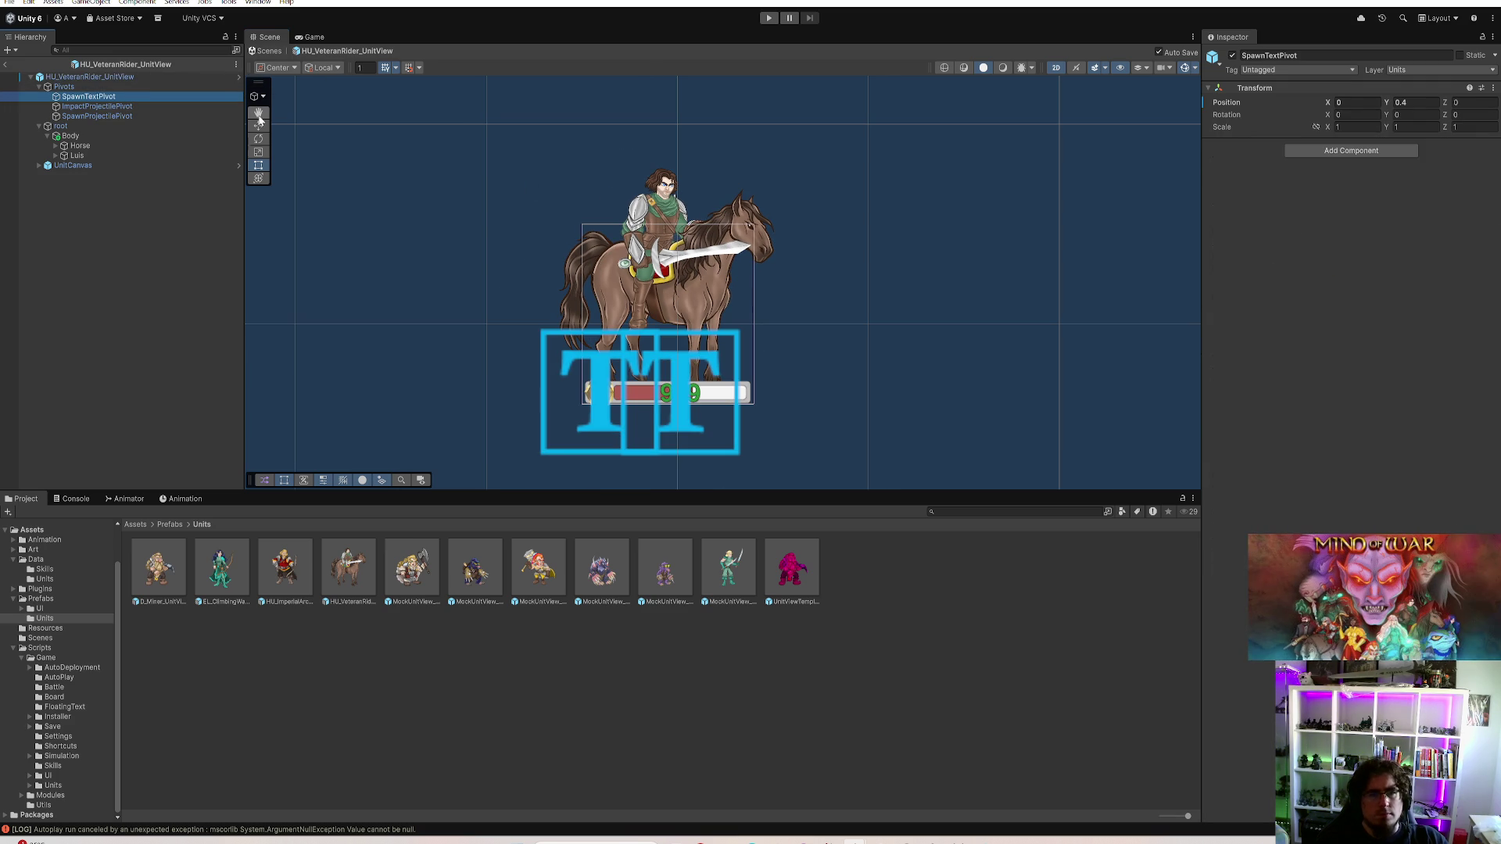
pyautogui.scroll(1, 814, 229)
pyautogui.scroll(1, 814, 229)
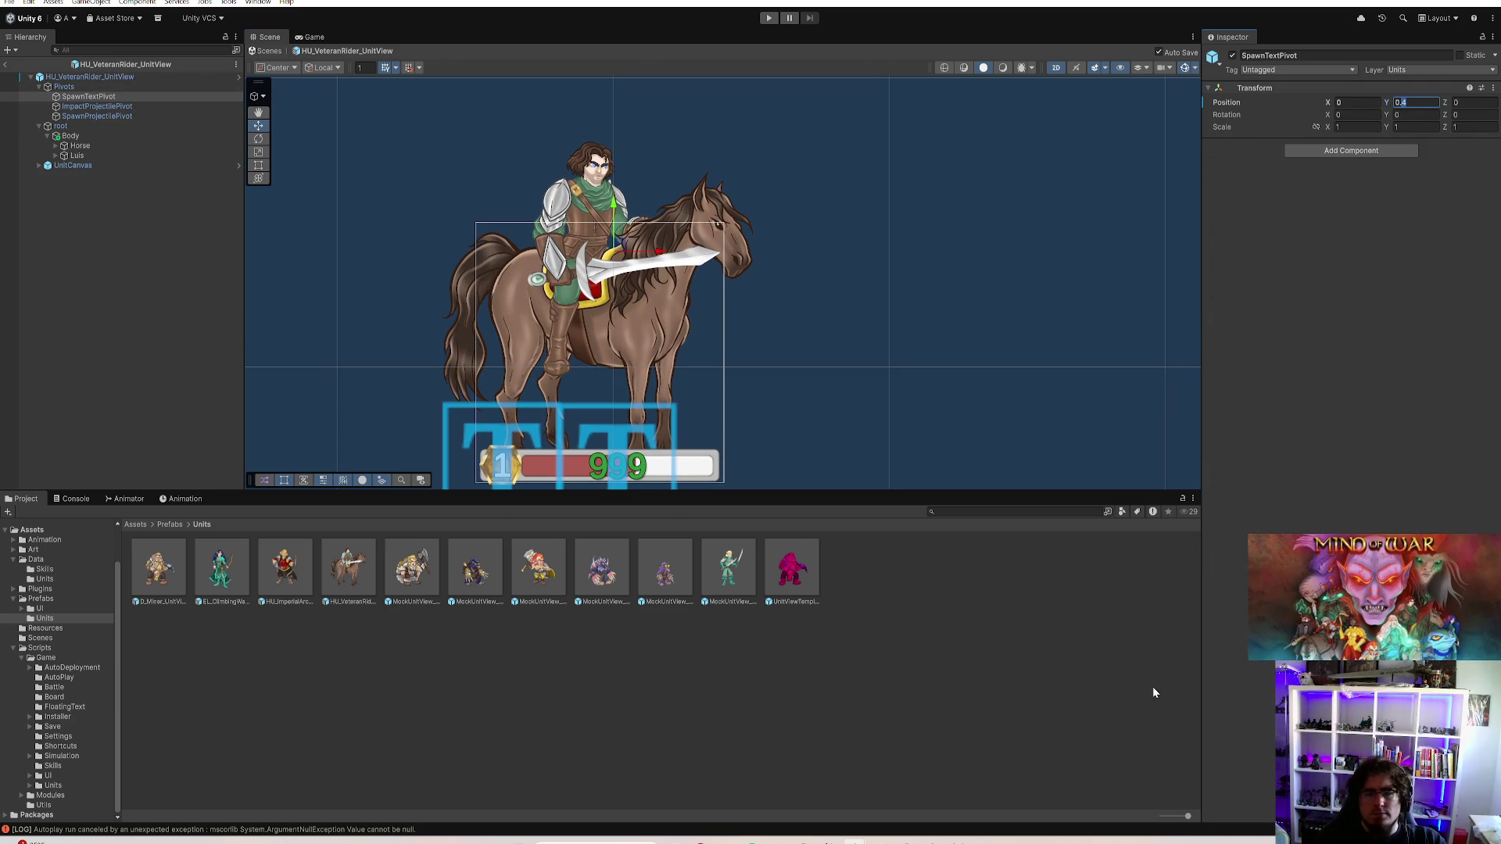
pyautogui.click(89, 76)
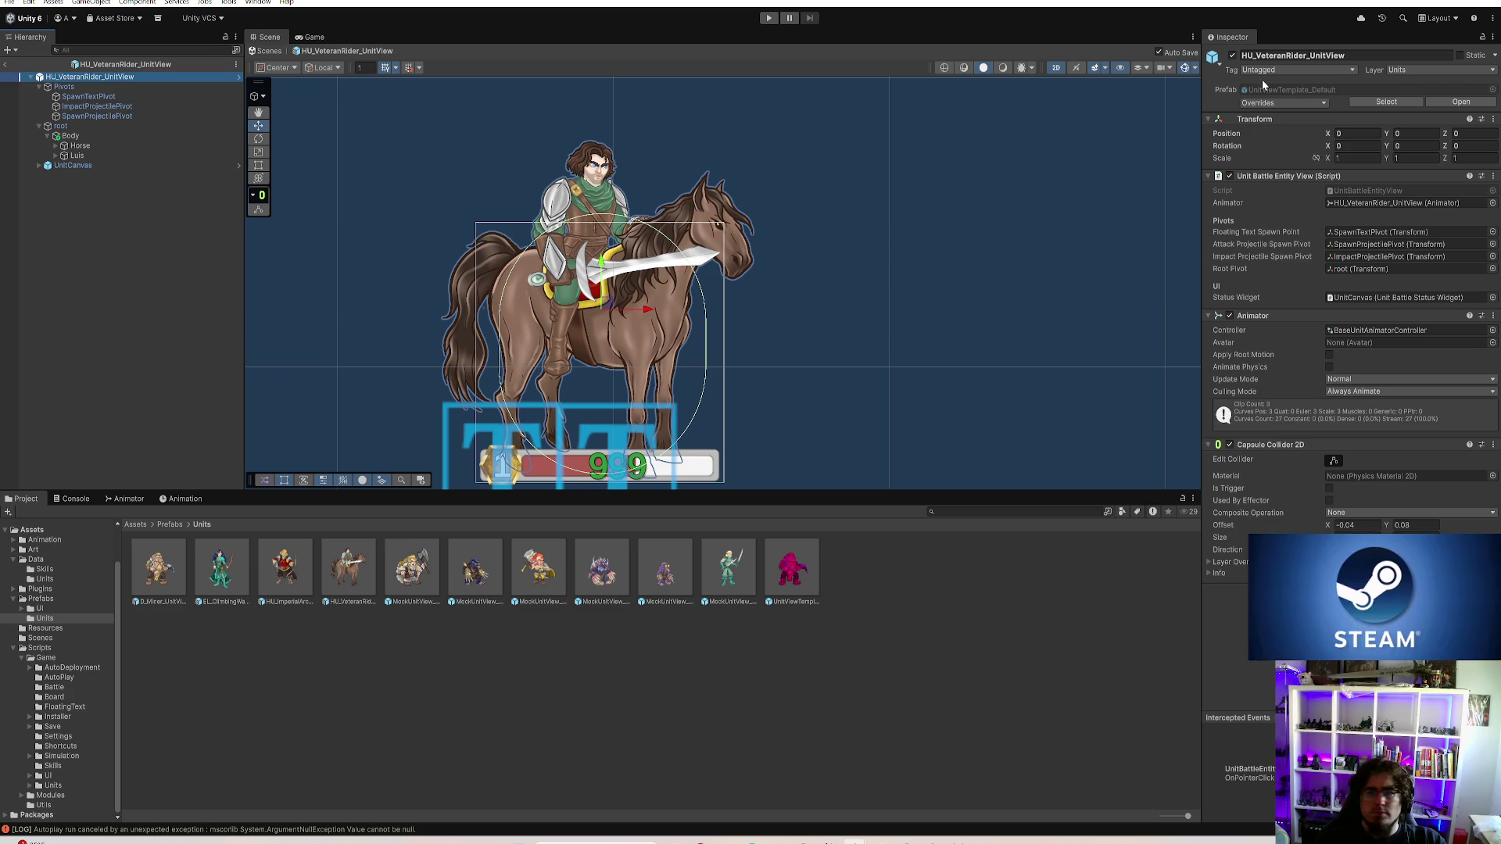
pyautogui.doubleClick(1378, 189)
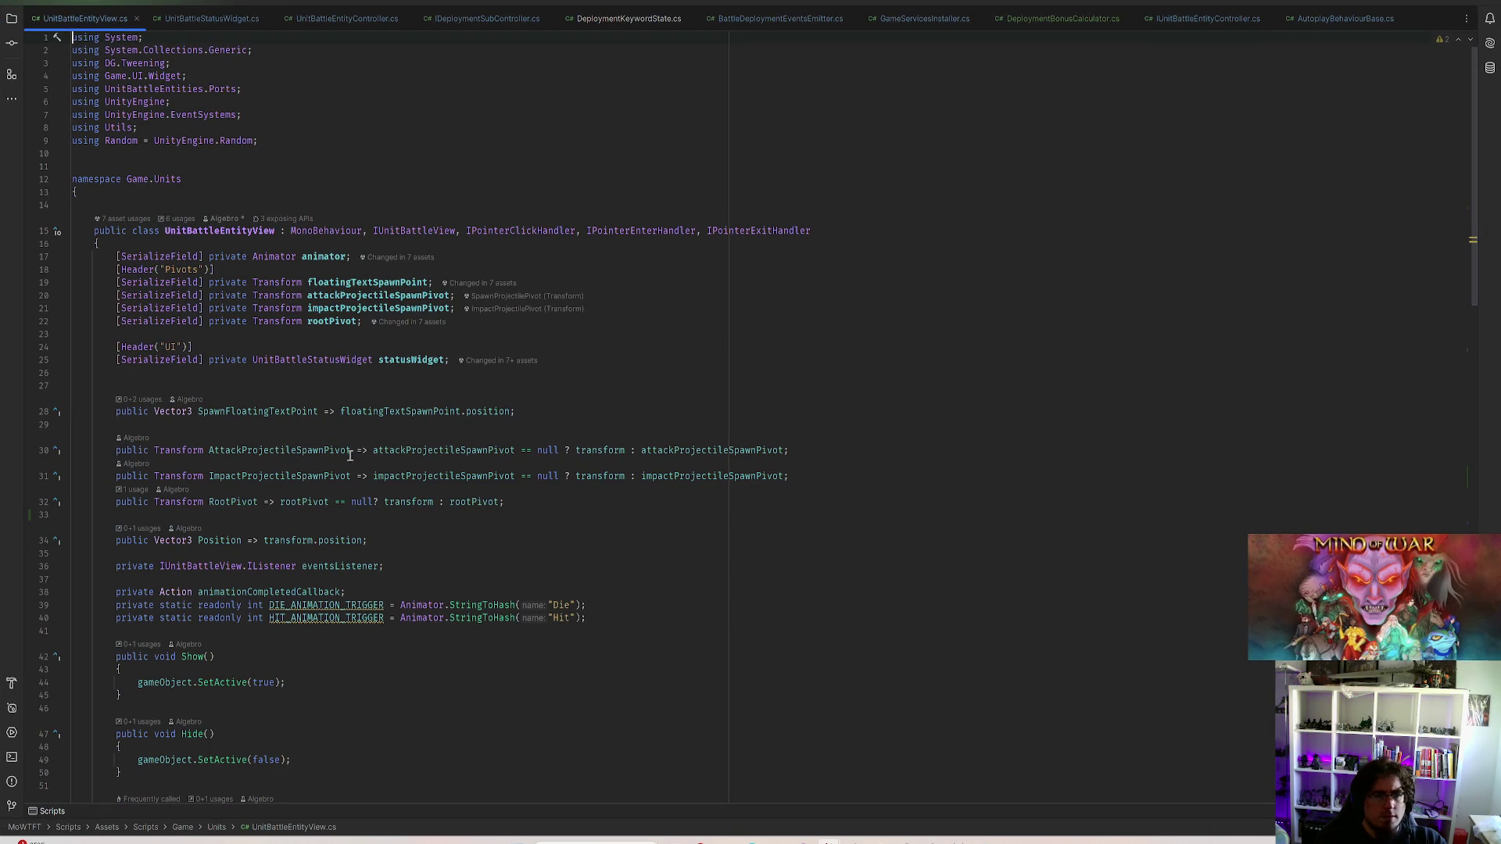
# Navigate to the OnBattleUnitDamaged usage of SpawnFloatingTextPoint in GameUnitBattleEntityEventsEmitter
pyautogui.click(352, 307)
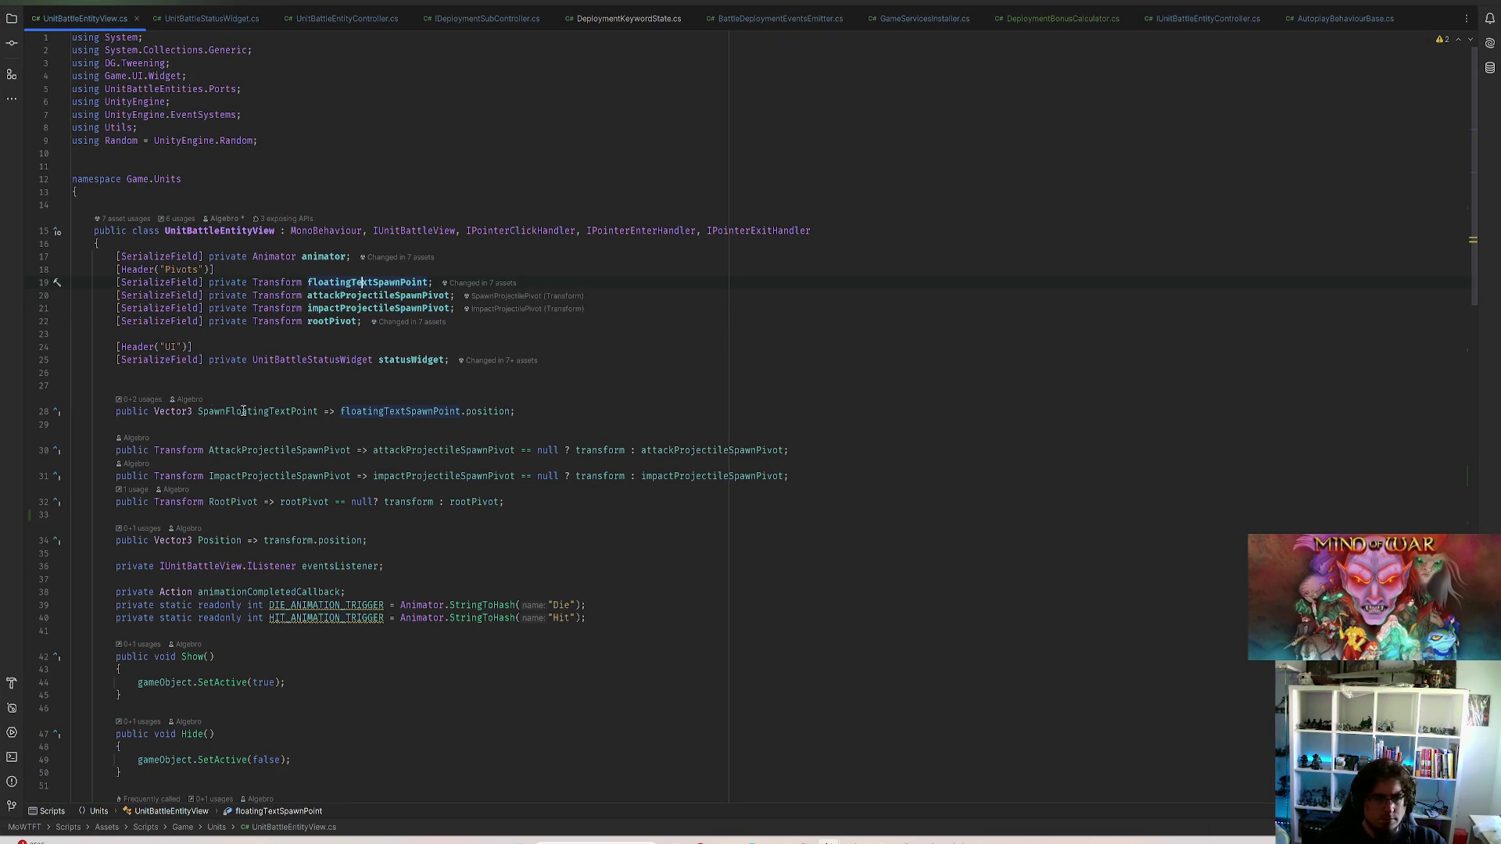
pyautogui.click(141, 399)
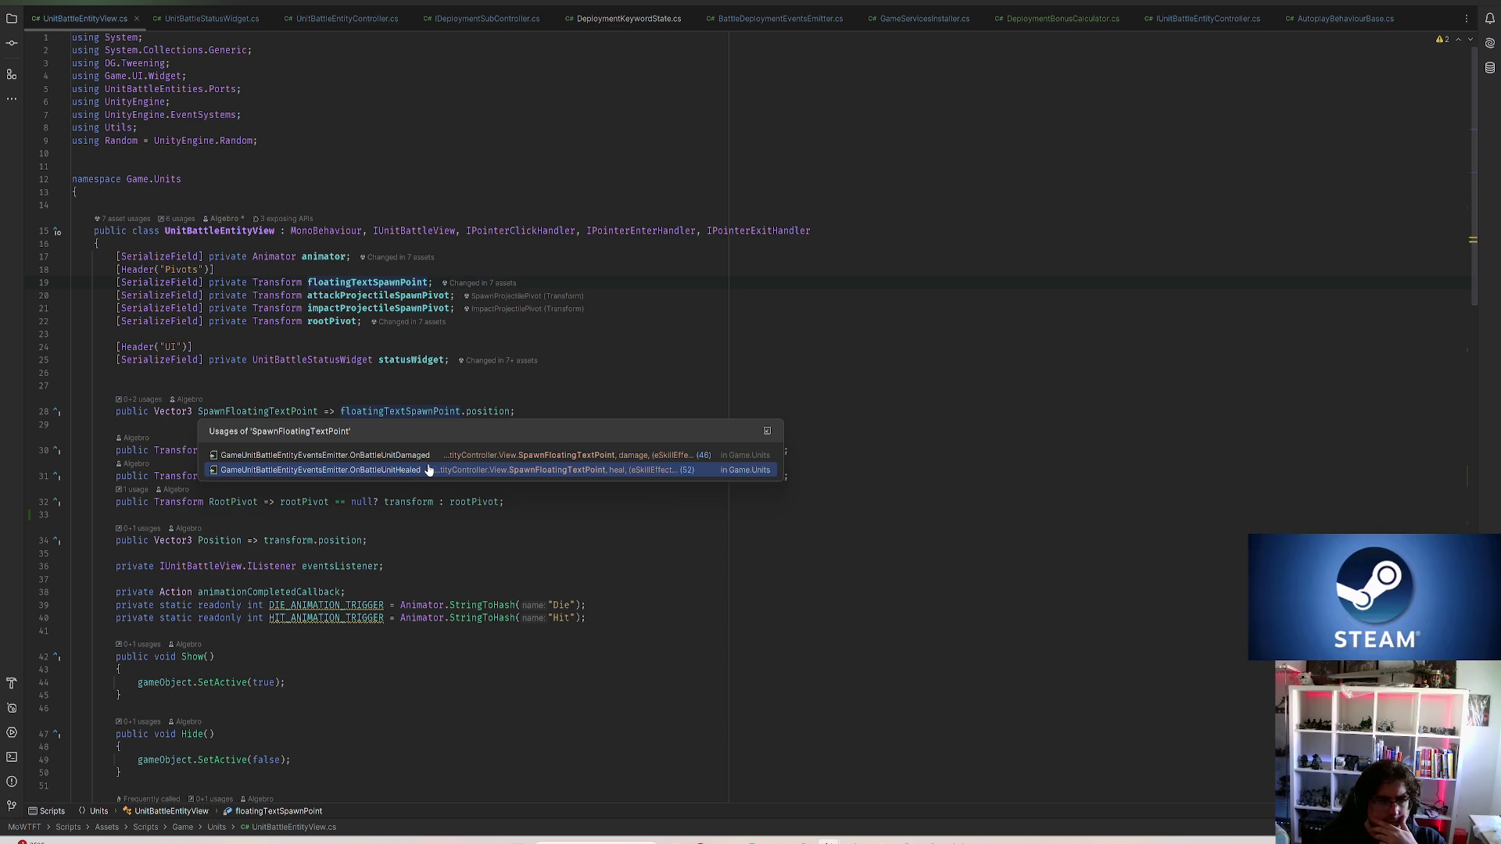
pyautogui.click(420, 455)
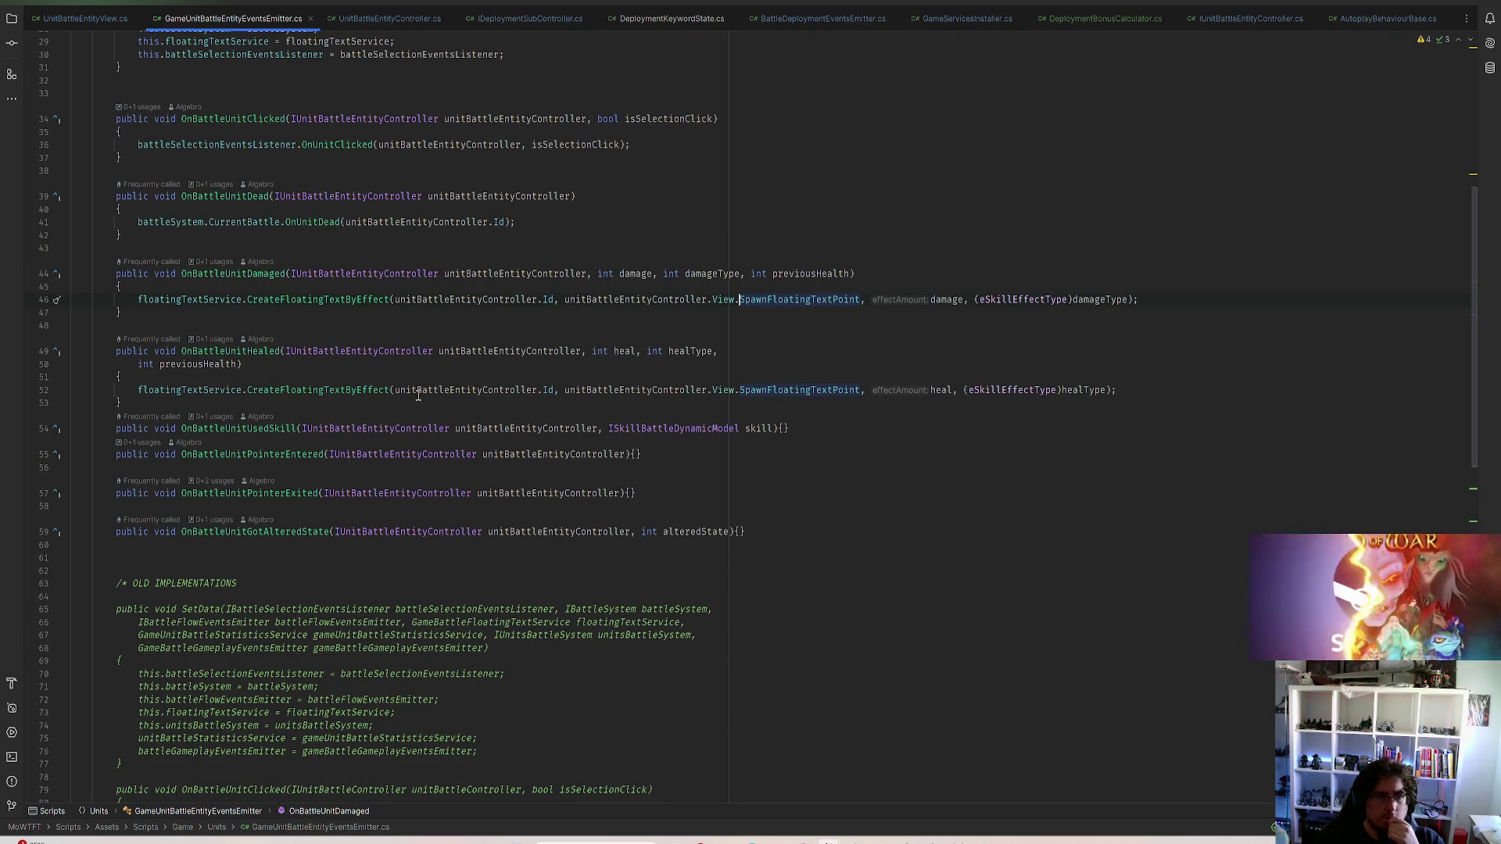
# In CreateFloatingTextByEffect, drop the Vector3.up start offset and reduce the rise from 1.5f to 0.7f, then switch to Unity
pyautogui.keyDown('ctrl'); pyautogui.click(317, 390); pyautogui.keyUp('ctrl')
pyautogui.click(511, 300)
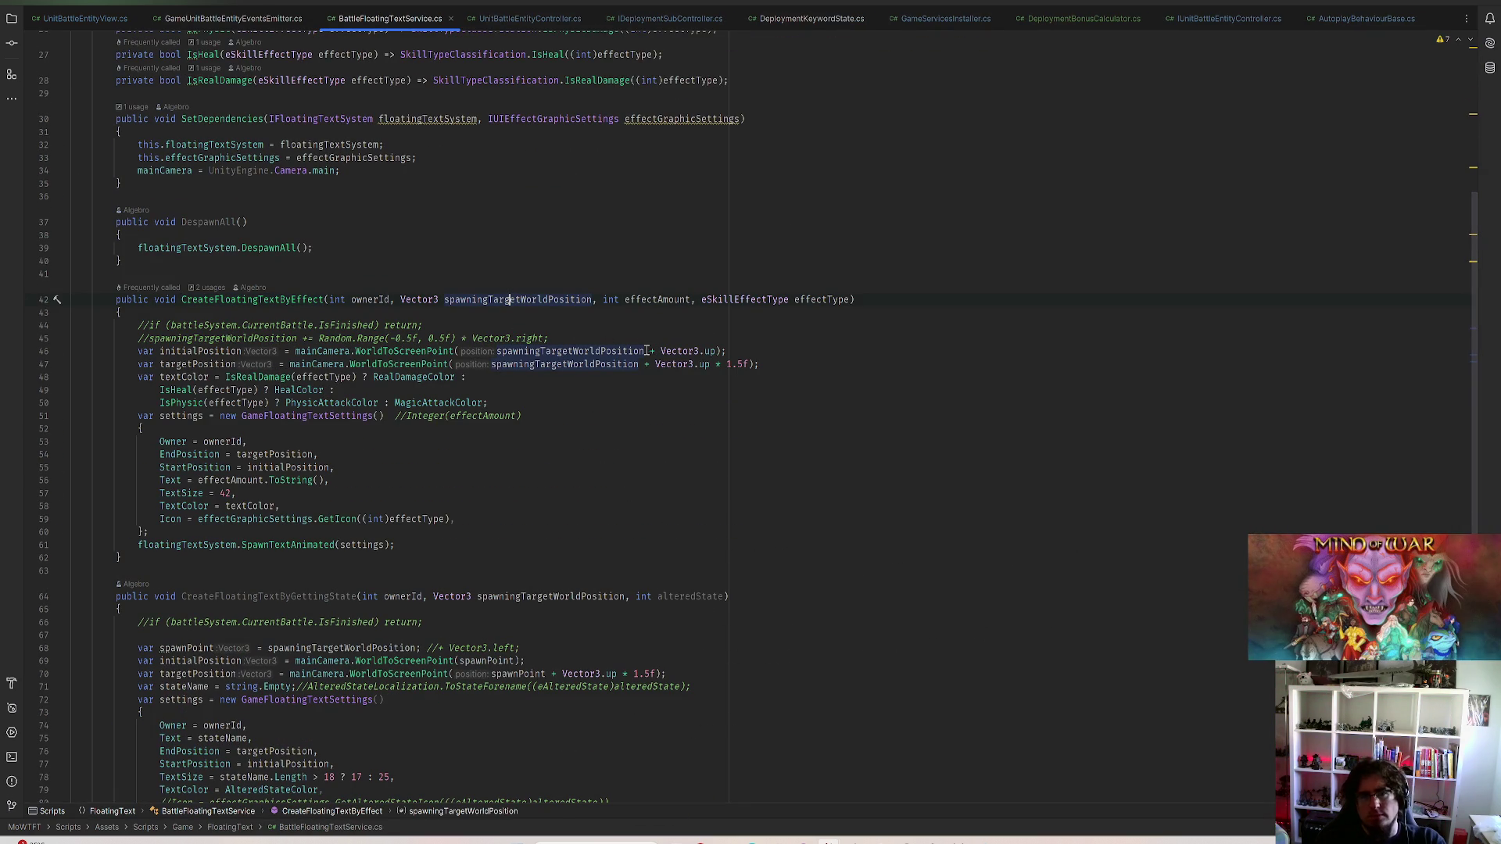
pyautogui.moveTo(649, 351); pyautogui.dragTo(718, 351)
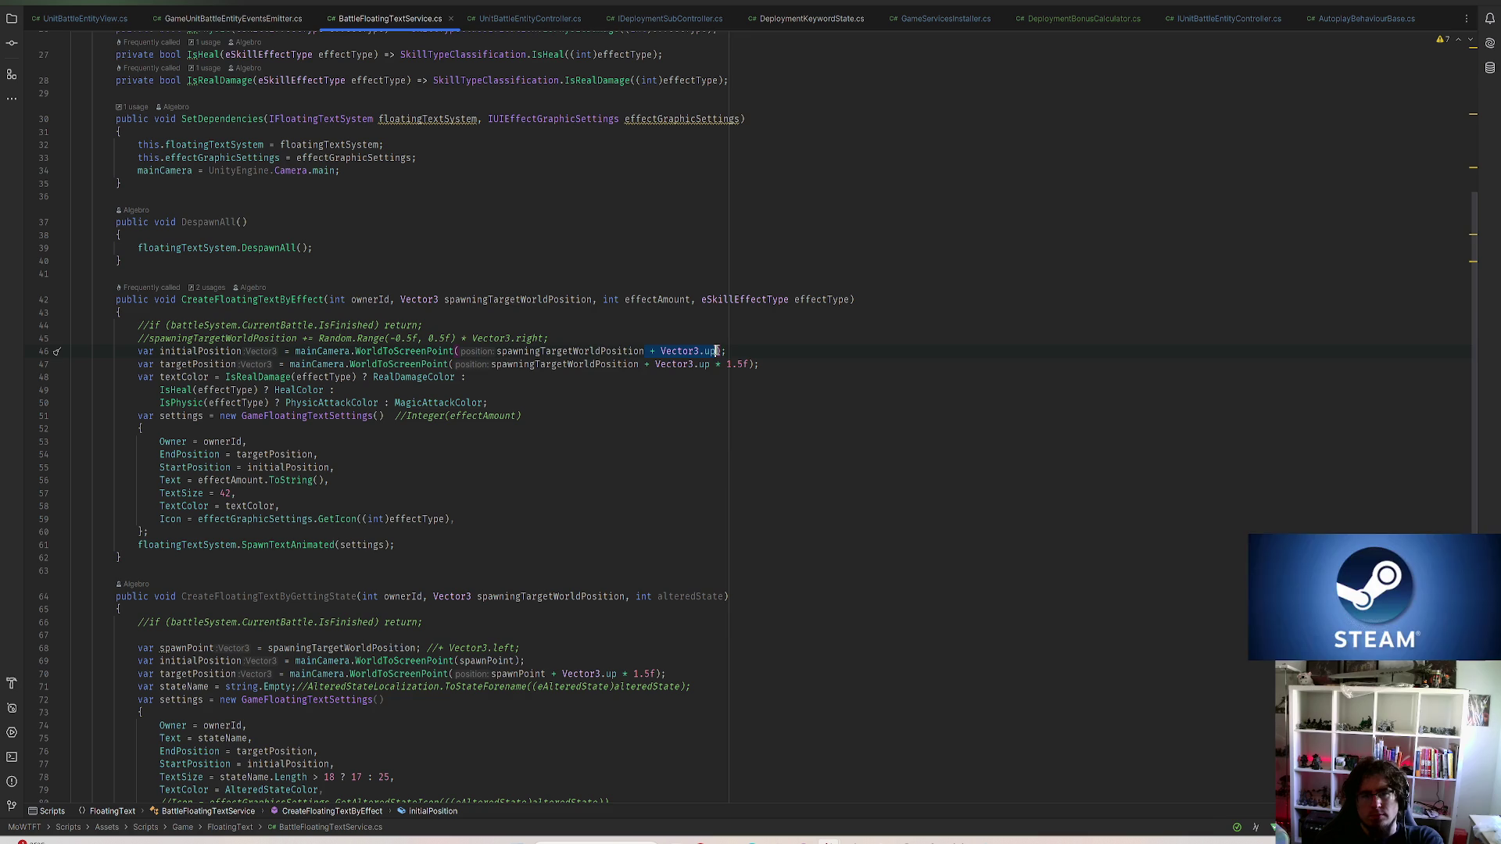
pyautogui.press('Delete')
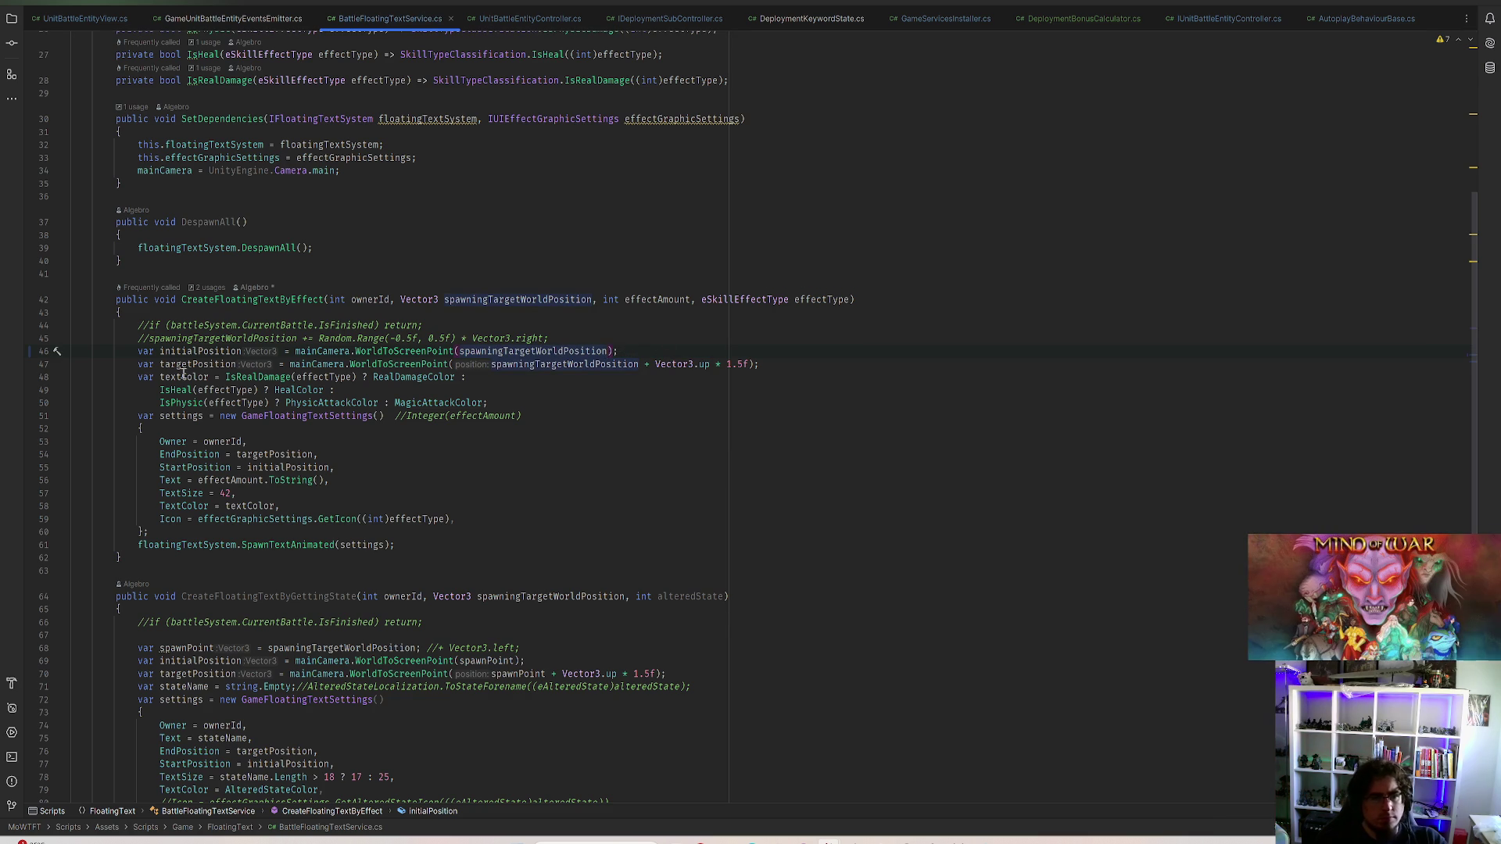
pyautogui.click(735, 363)
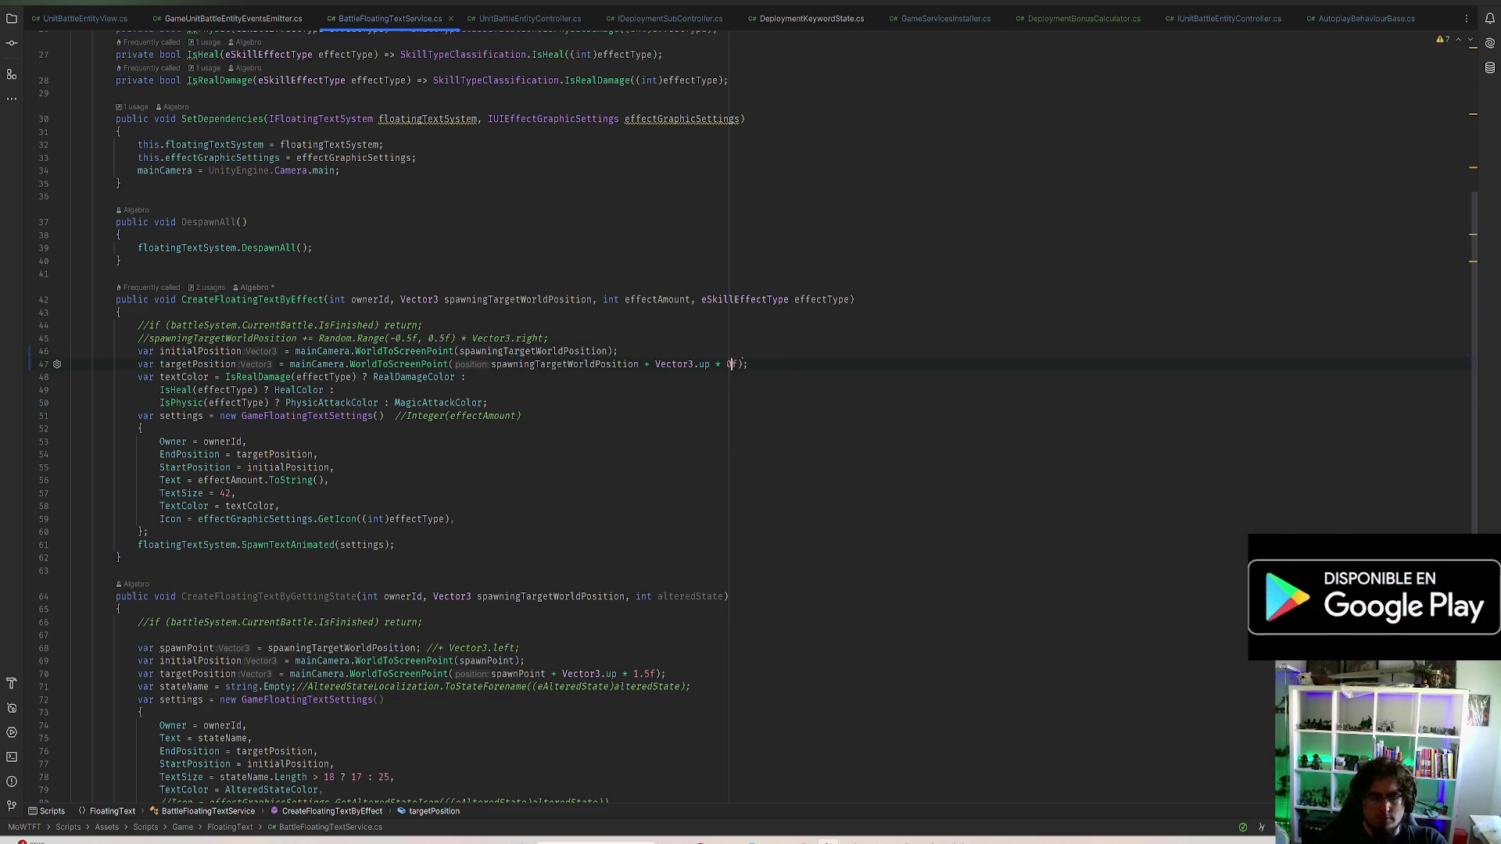
pyautogui.write('.7')
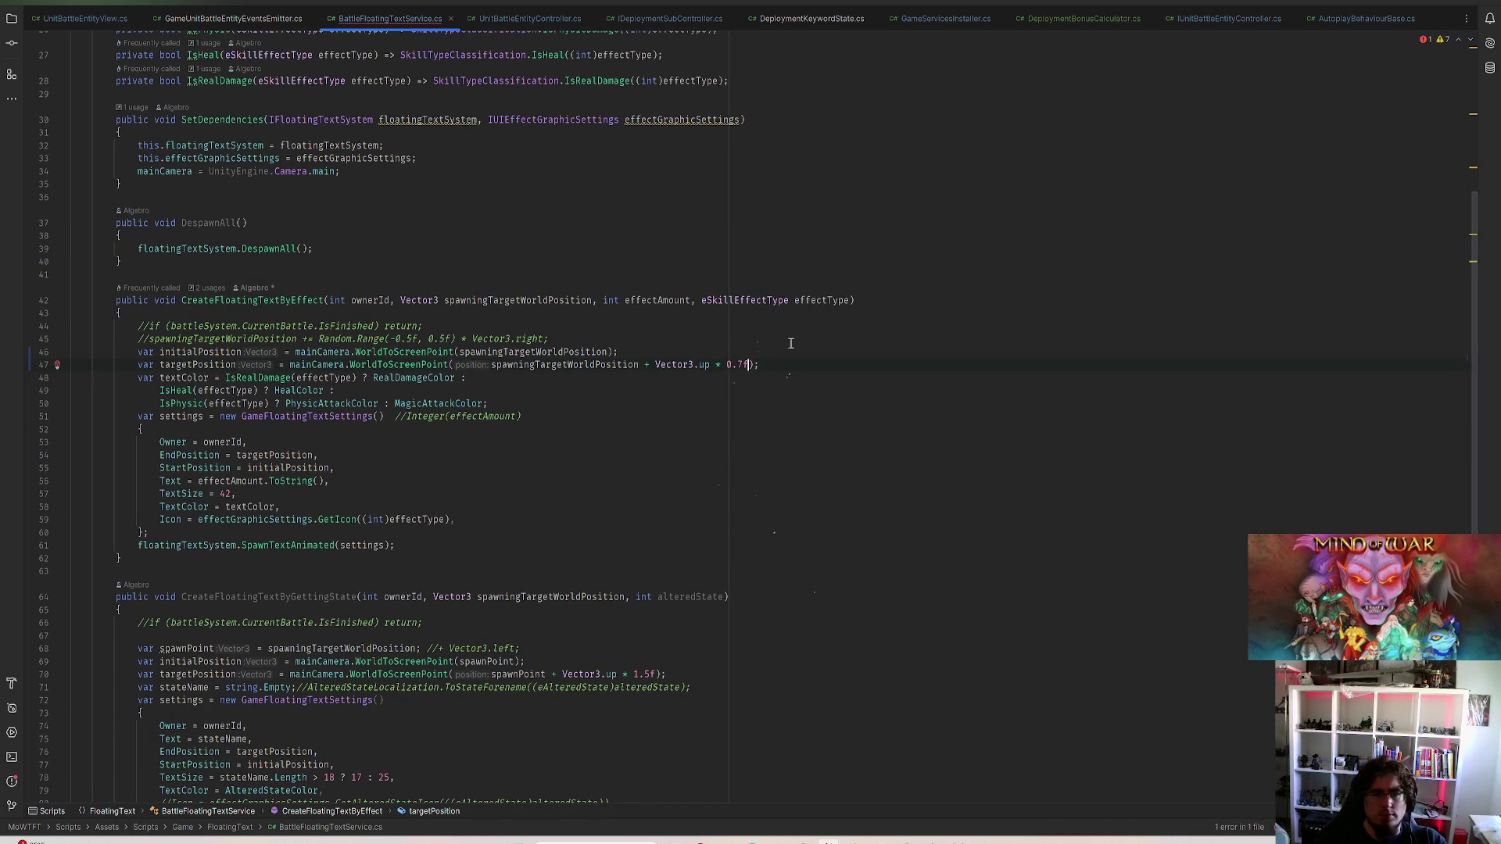
pyautogui.hotkey('alt', 'Tab')
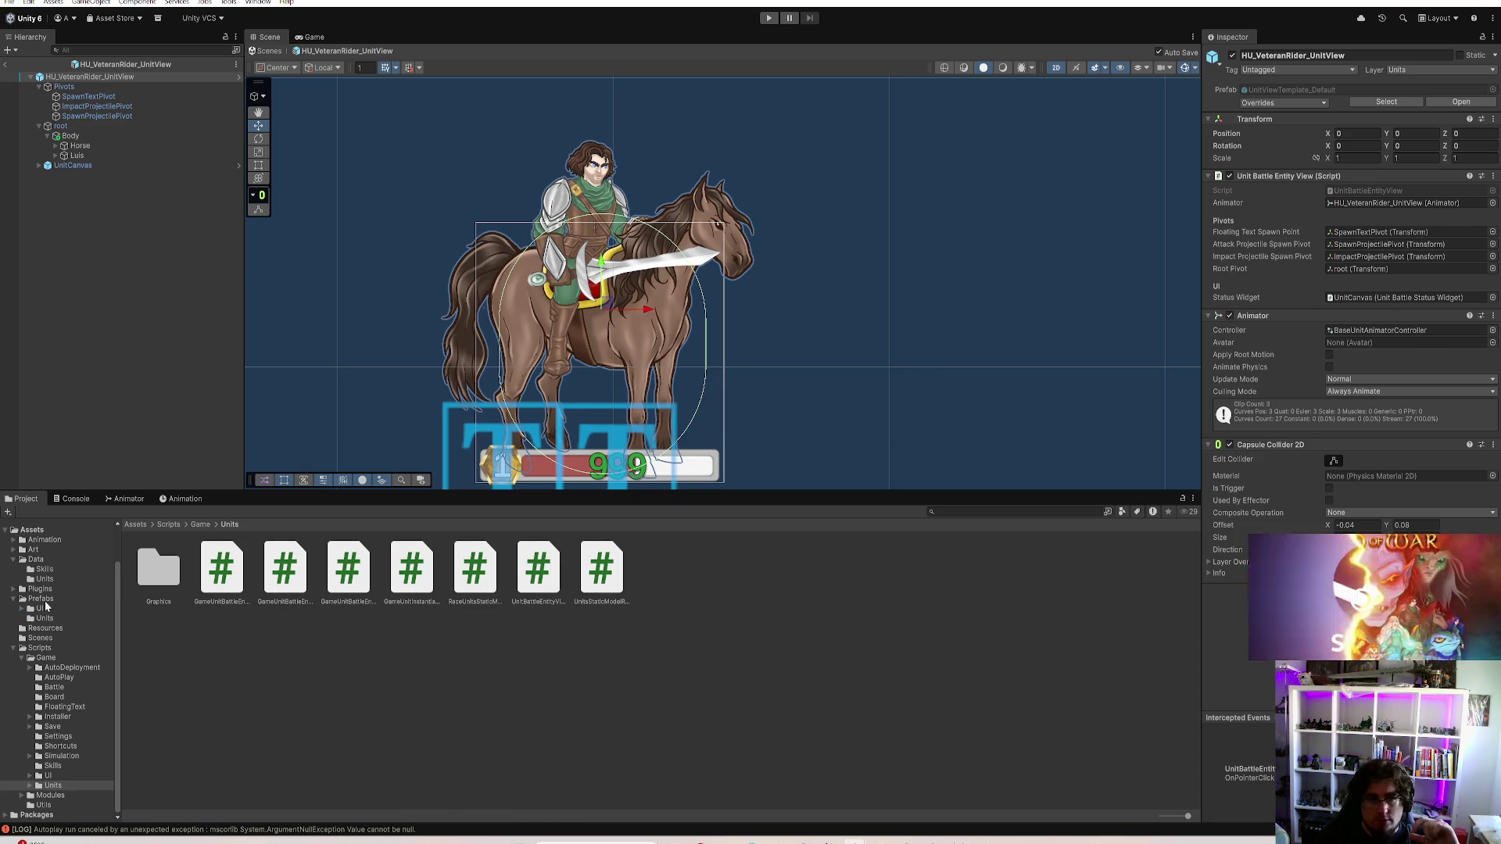
# Open the D_Miner_UnitView prefab from Prefabs > Units and select its SpawnTextPivot
pyautogui.click(45, 599)
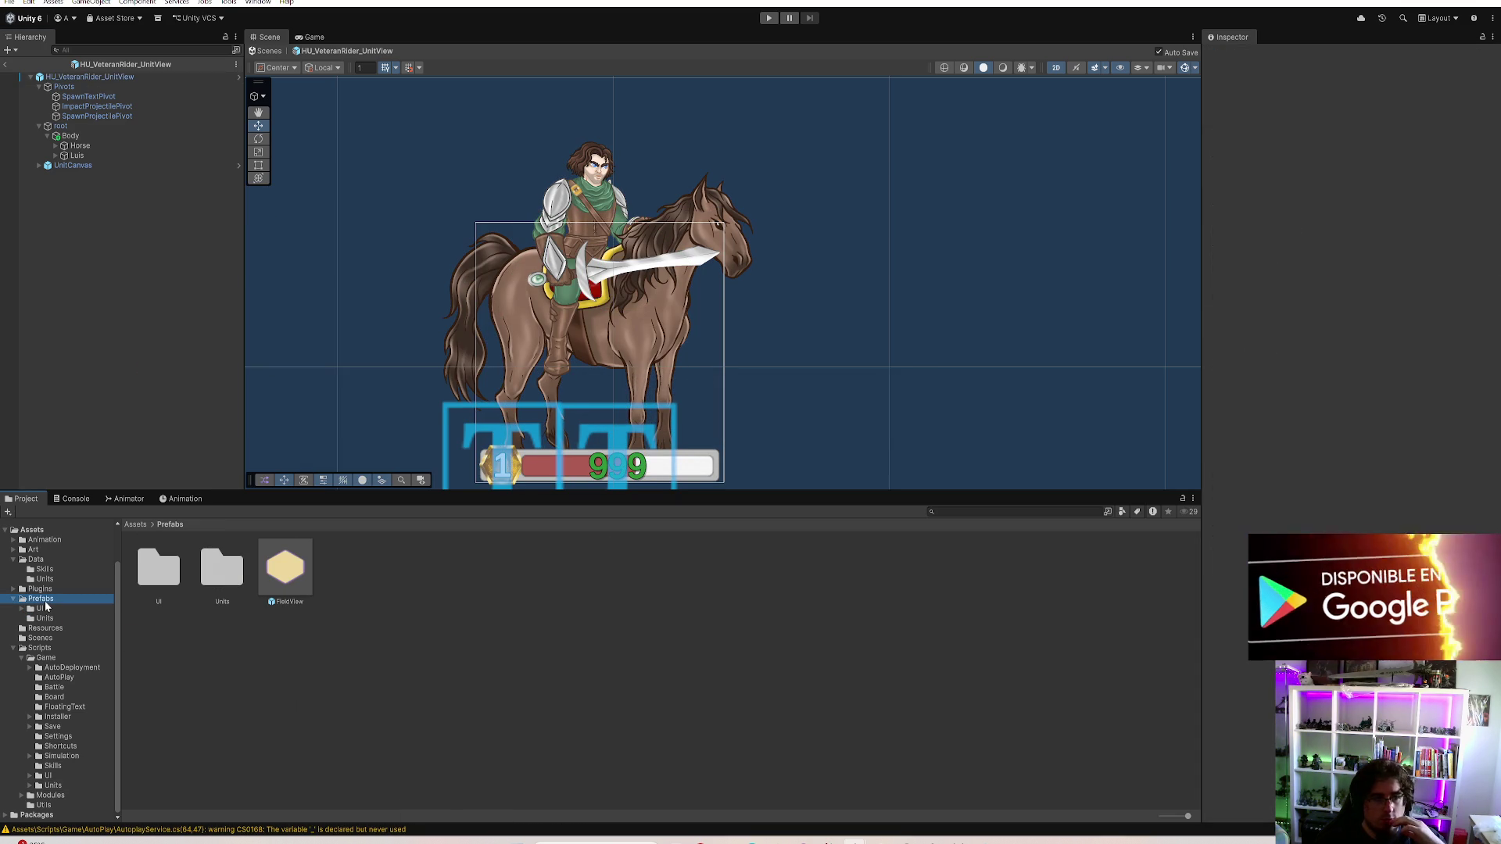
pyautogui.doubleClick(221, 569)
pyautogui.doubleClick(157, 569)
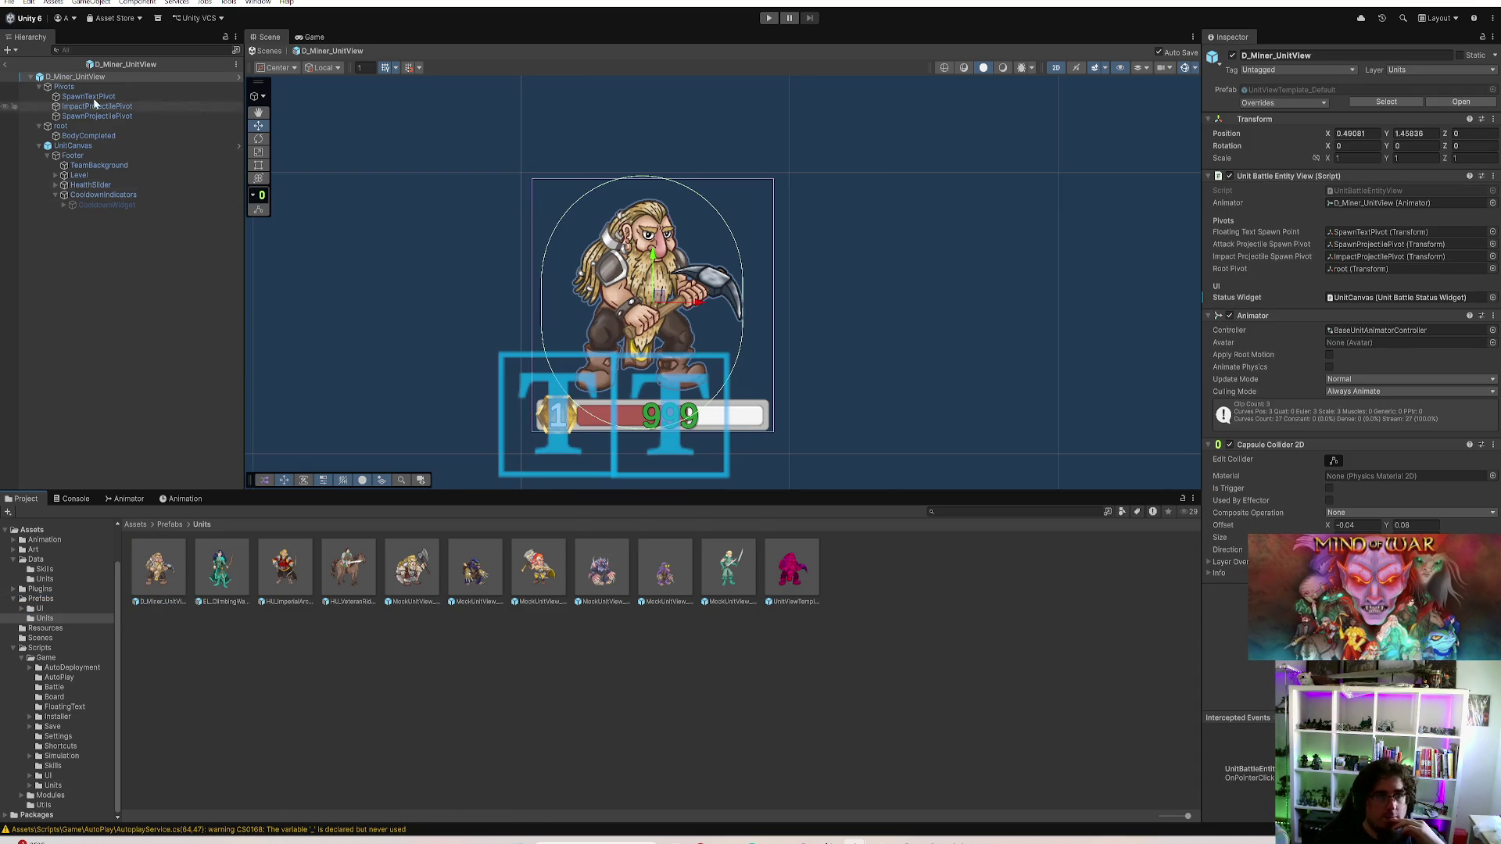
pyautogui.click(88, 97)
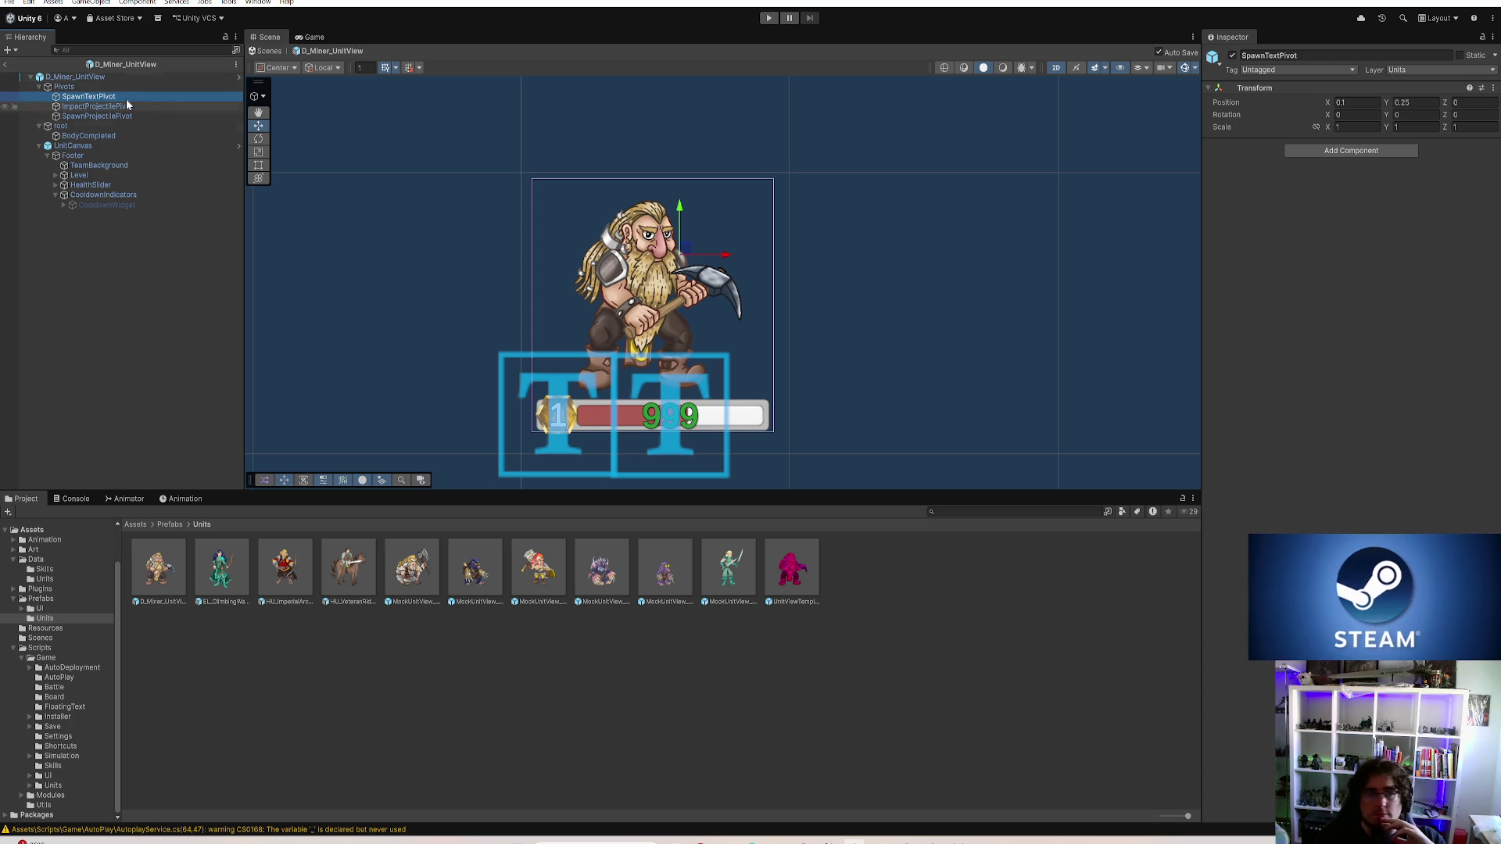
pyautogui.click(109, 77)
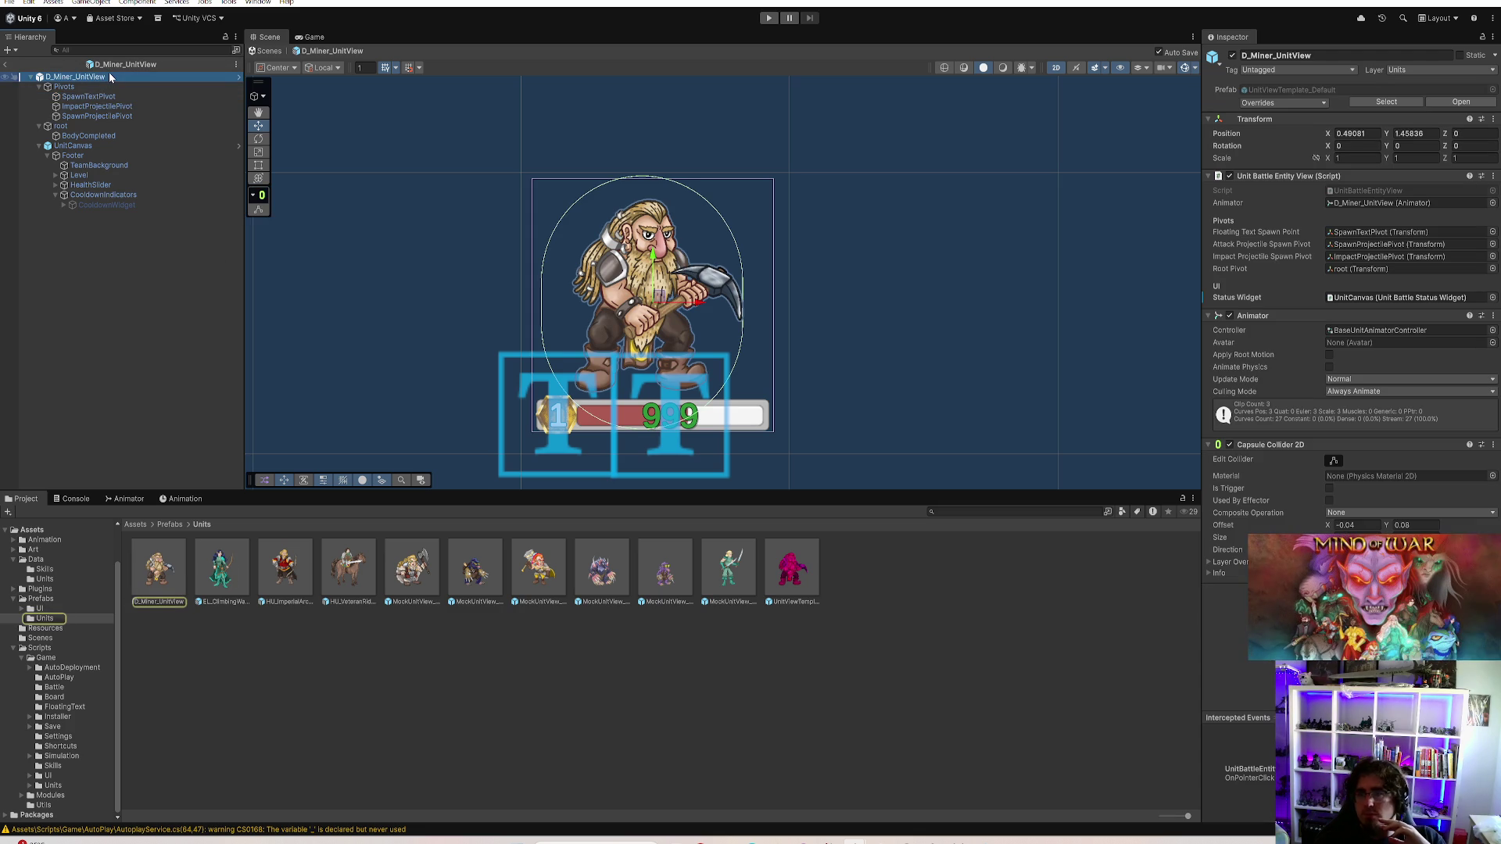
pyautogui.click(156, 569)
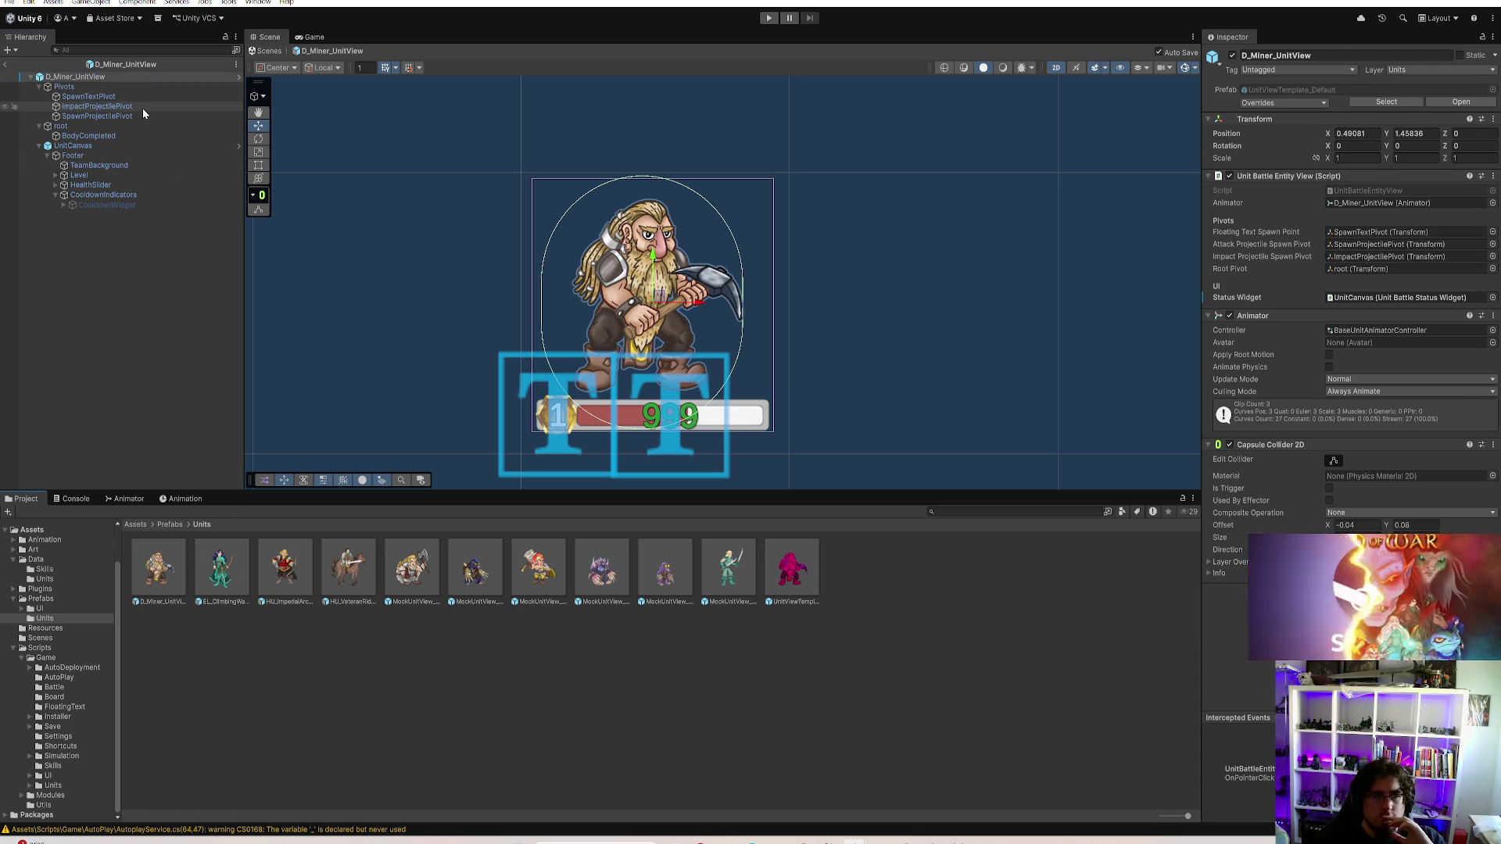
pyautogui.click(87, 97)
# Set the miner's pivot position to X 0.05, Y 0.2, then open EL_ClimbingWatcher_UnitView's SpawnTextPivot
pyautogui.click(1410, 103)
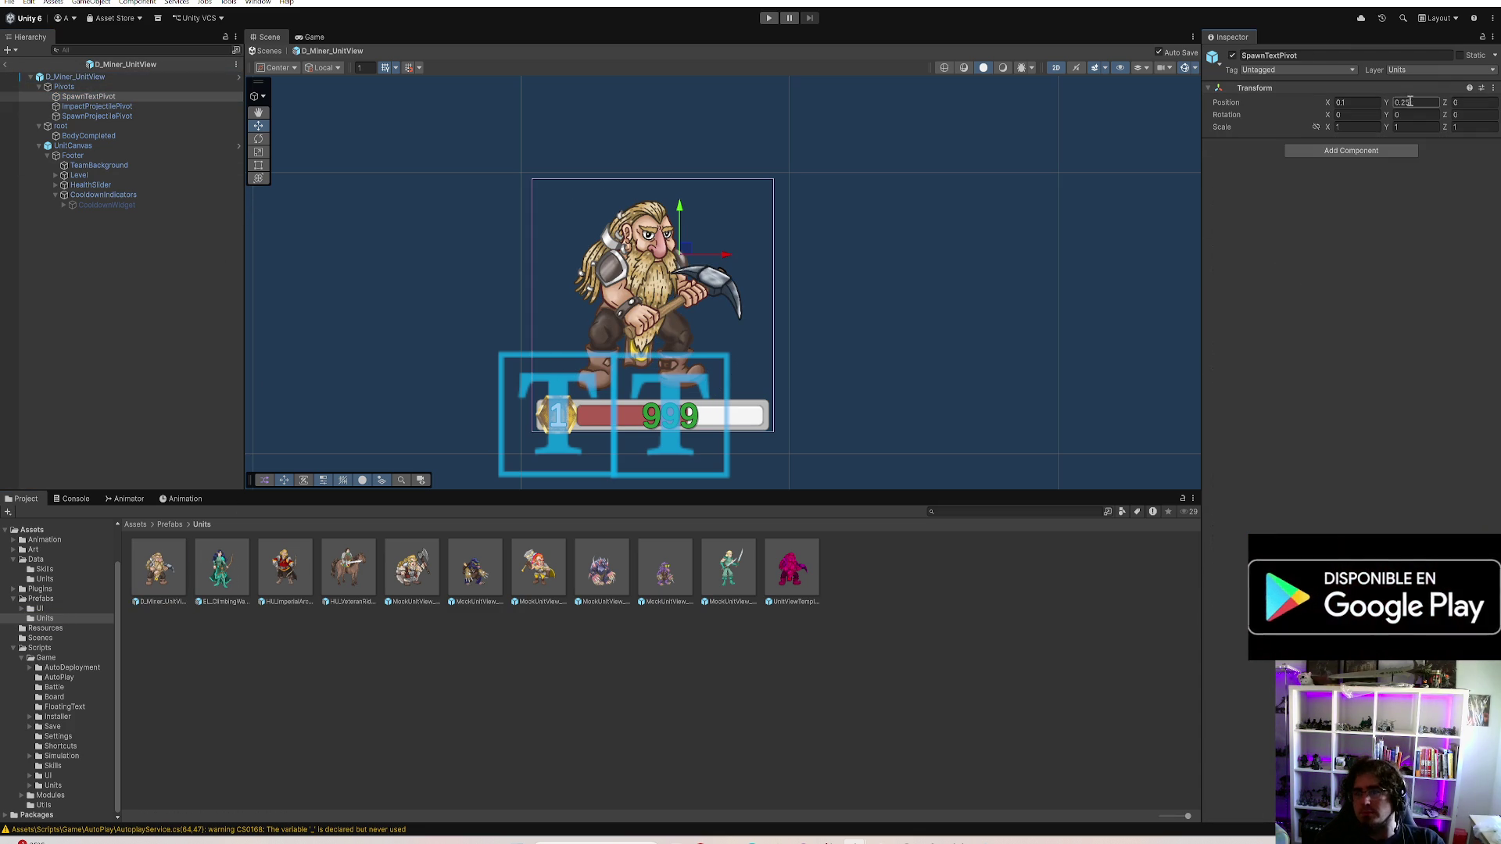
pyautogui.write('0.2')
pyautogui.press('BackSpace')
pyautogui.click(1356, 105)
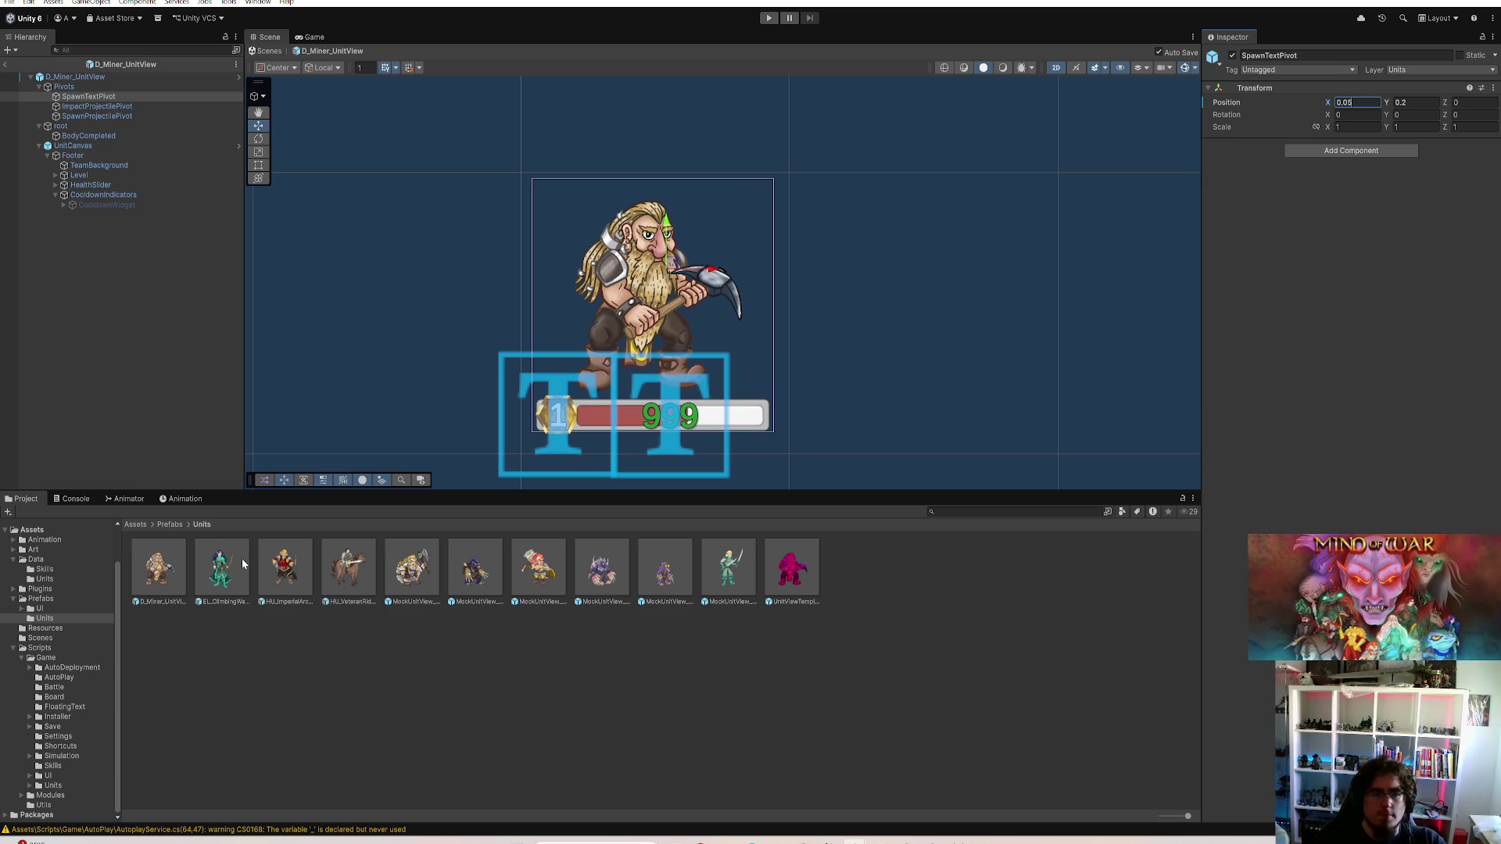
pyautogui.doubleClick(241, 558)
pyautogui.click(90, 96)
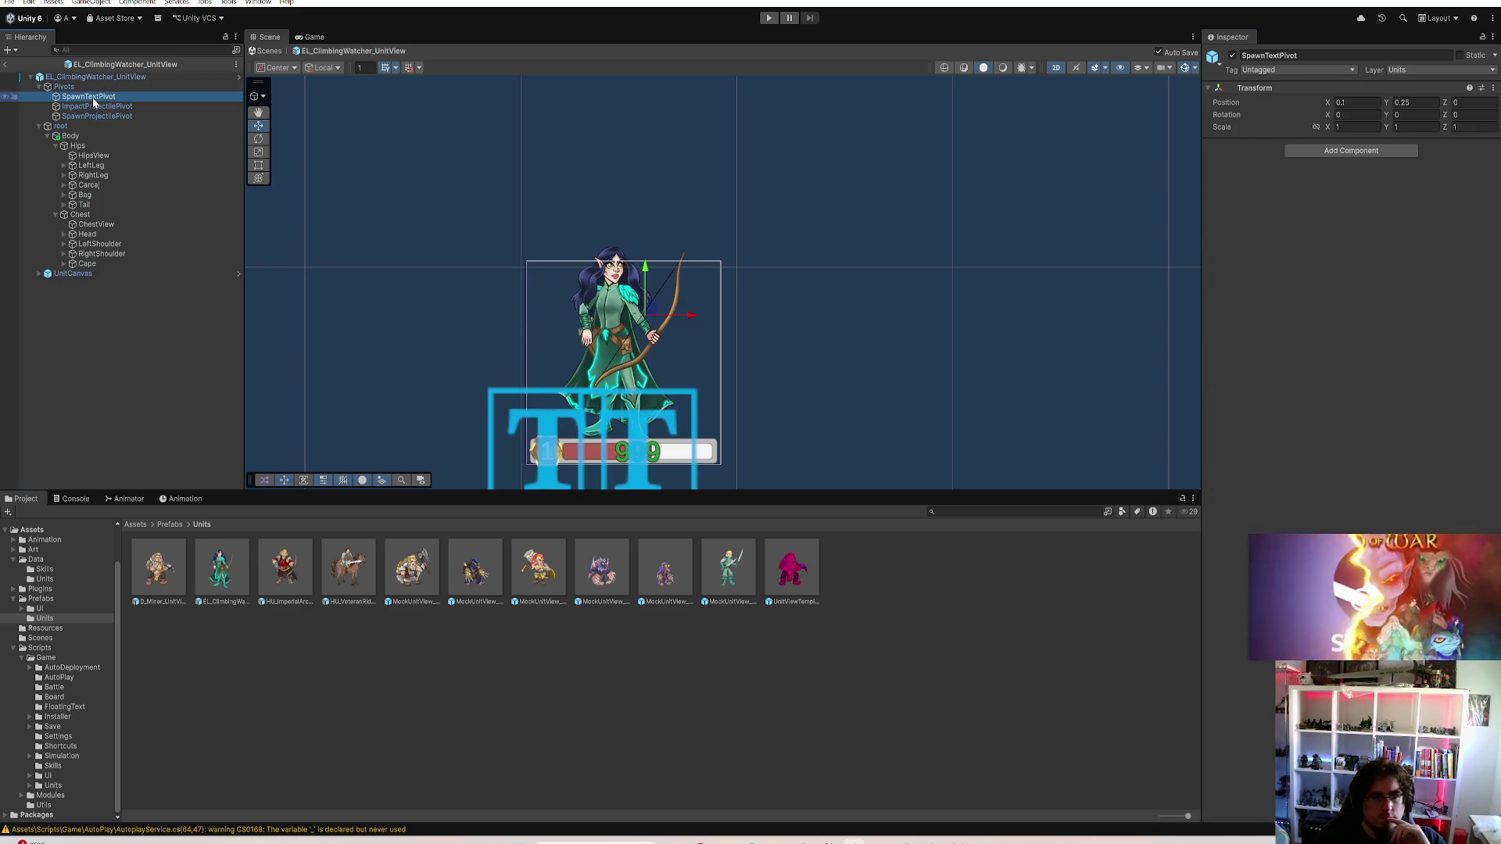
# Set the Climbing Watcher's pivot to X 0.02, Y 0.24, then select HU_ImperialArcher_UnitView's SpawnTextPivot
pyautogui.click(1345, 103)
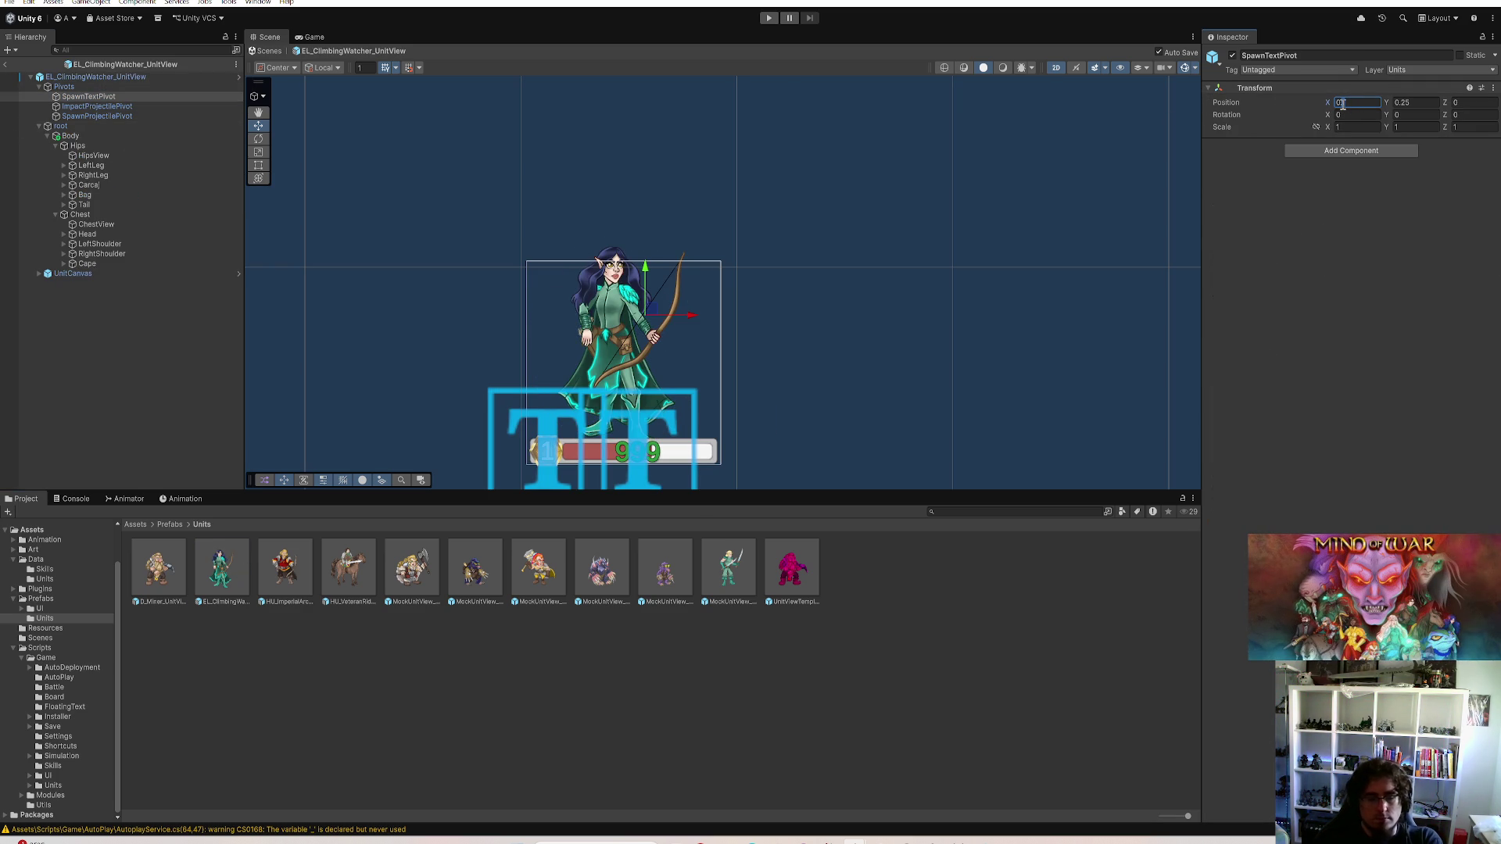
pyautogui.write('8')
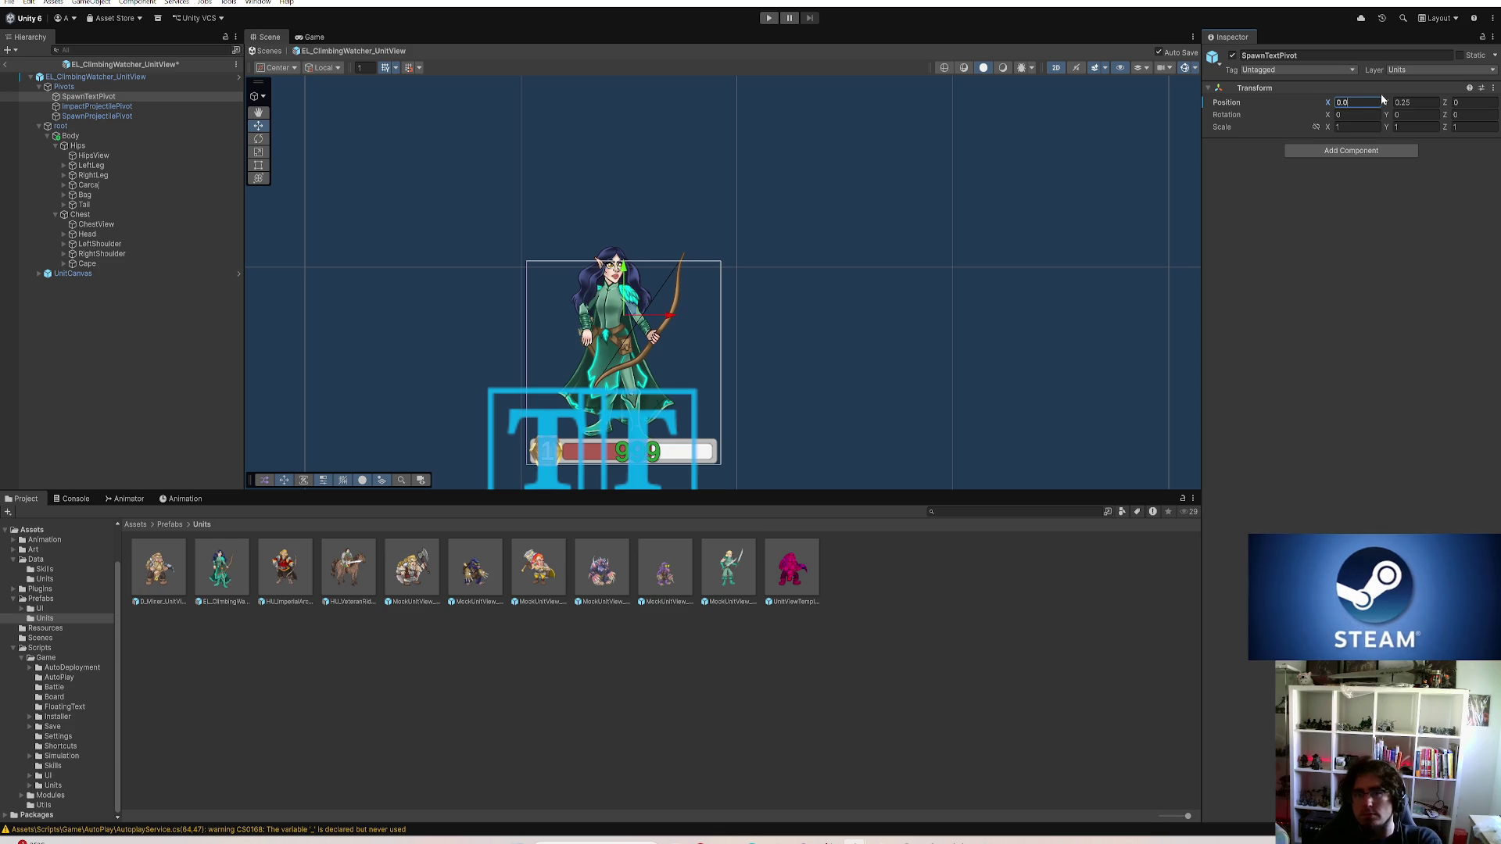
pyautogui.press('BackSpace')
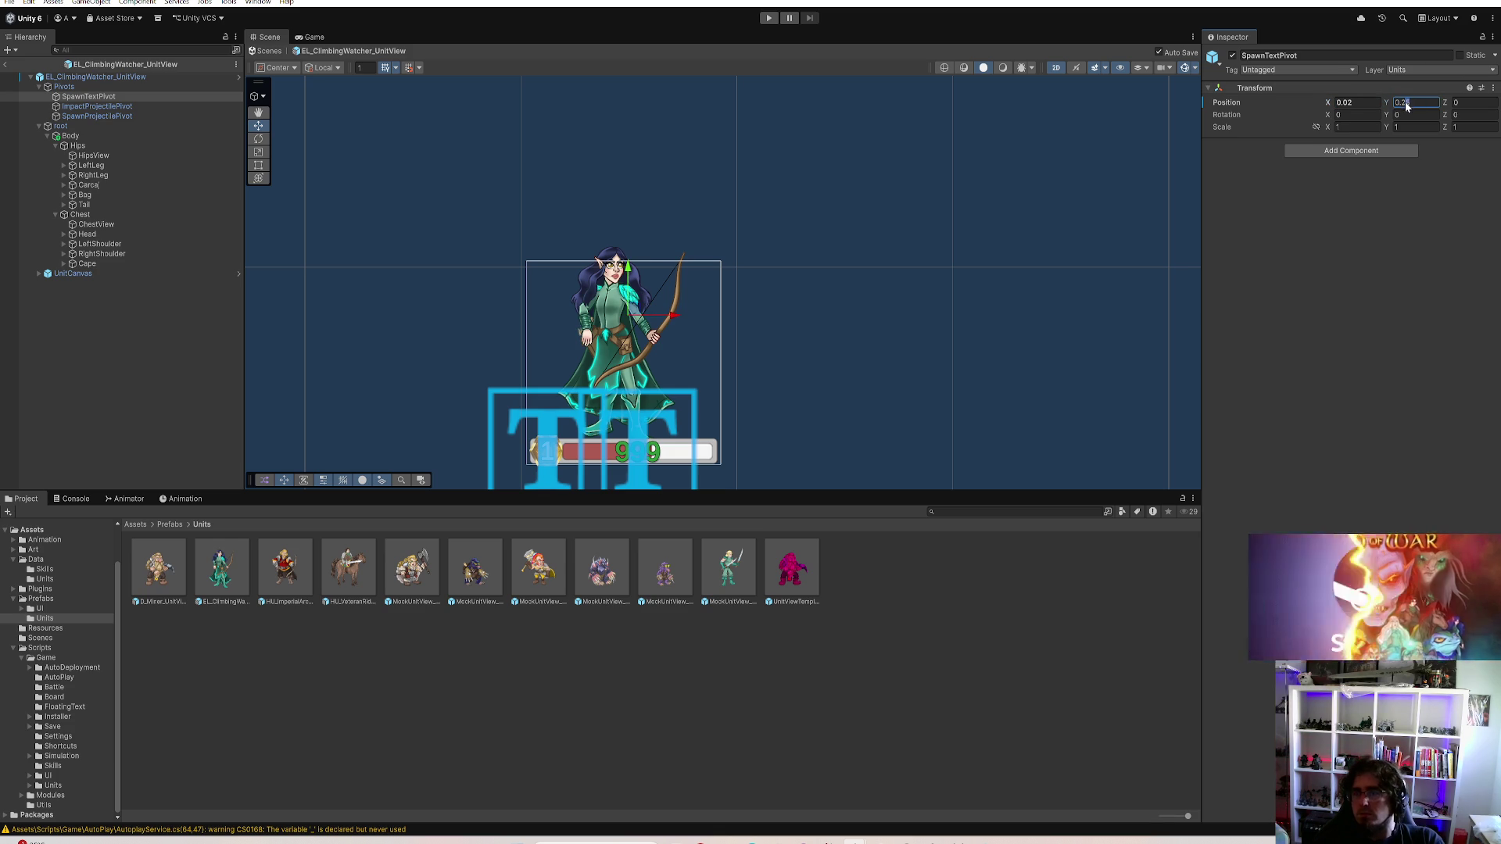
pyautogui.write('0.24')
pyautogui.doubleClick(286, 569)
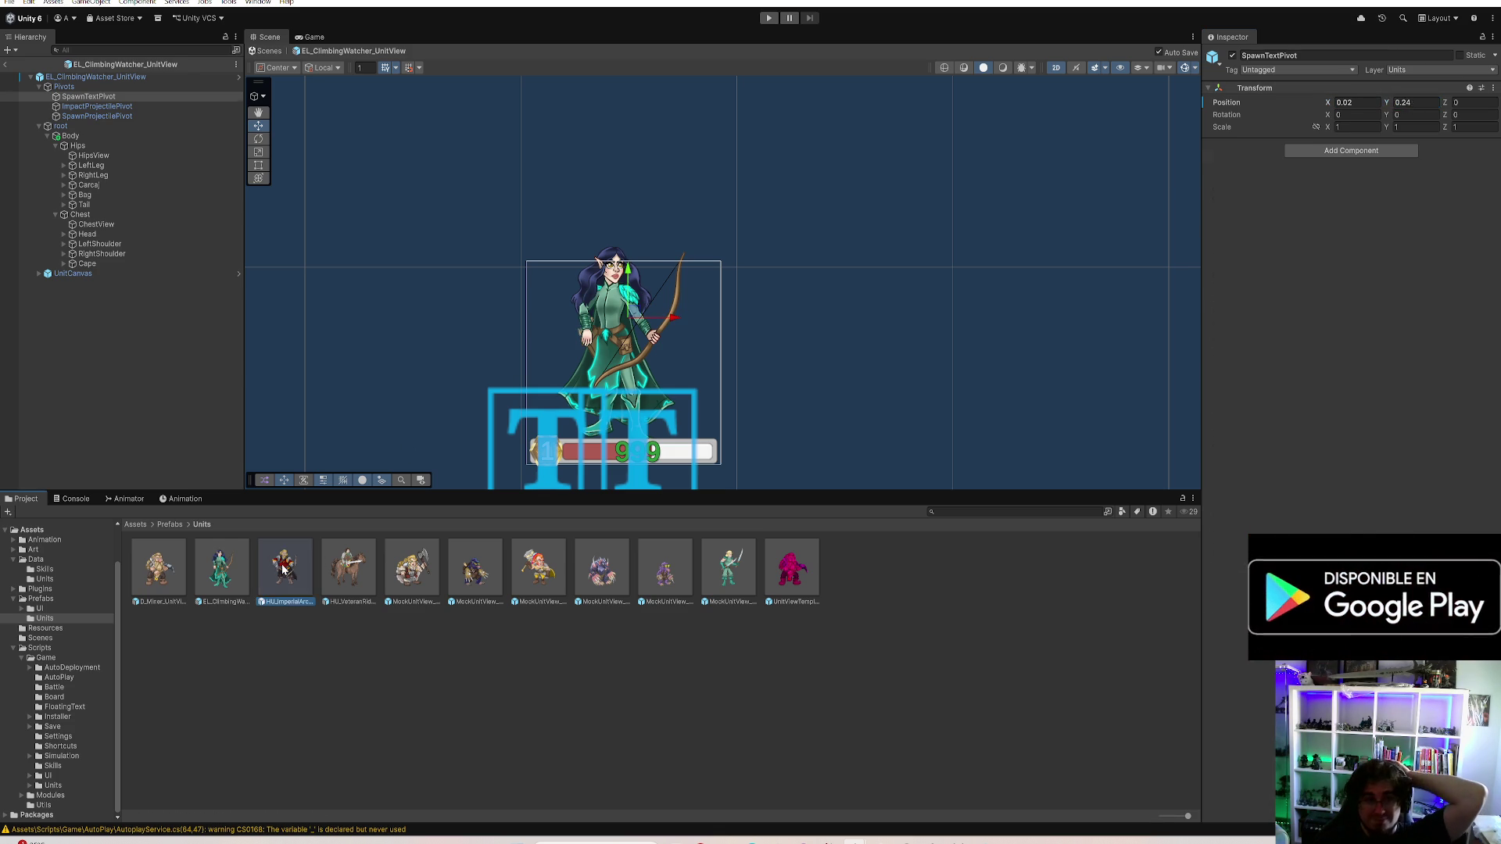
pyautogui.click(95, 98)
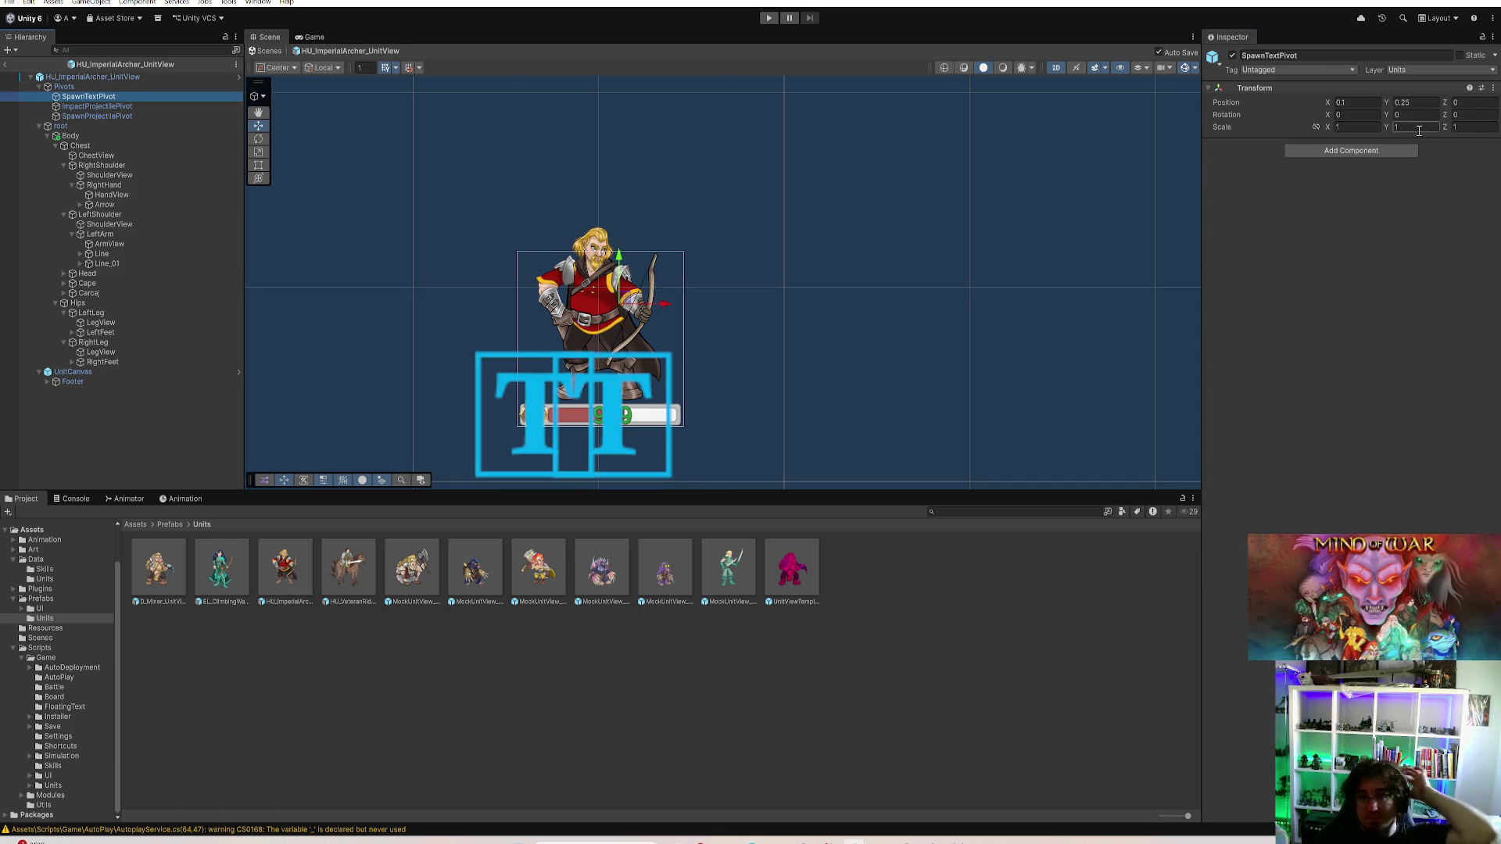
# Check the Veteran Rider's SpawnTextPivot at 0, 0.4, then open the MockUnitView_Berserker prefab
pyautogui.doubleClick(347, 568)
pyautogui.click(88, 96)
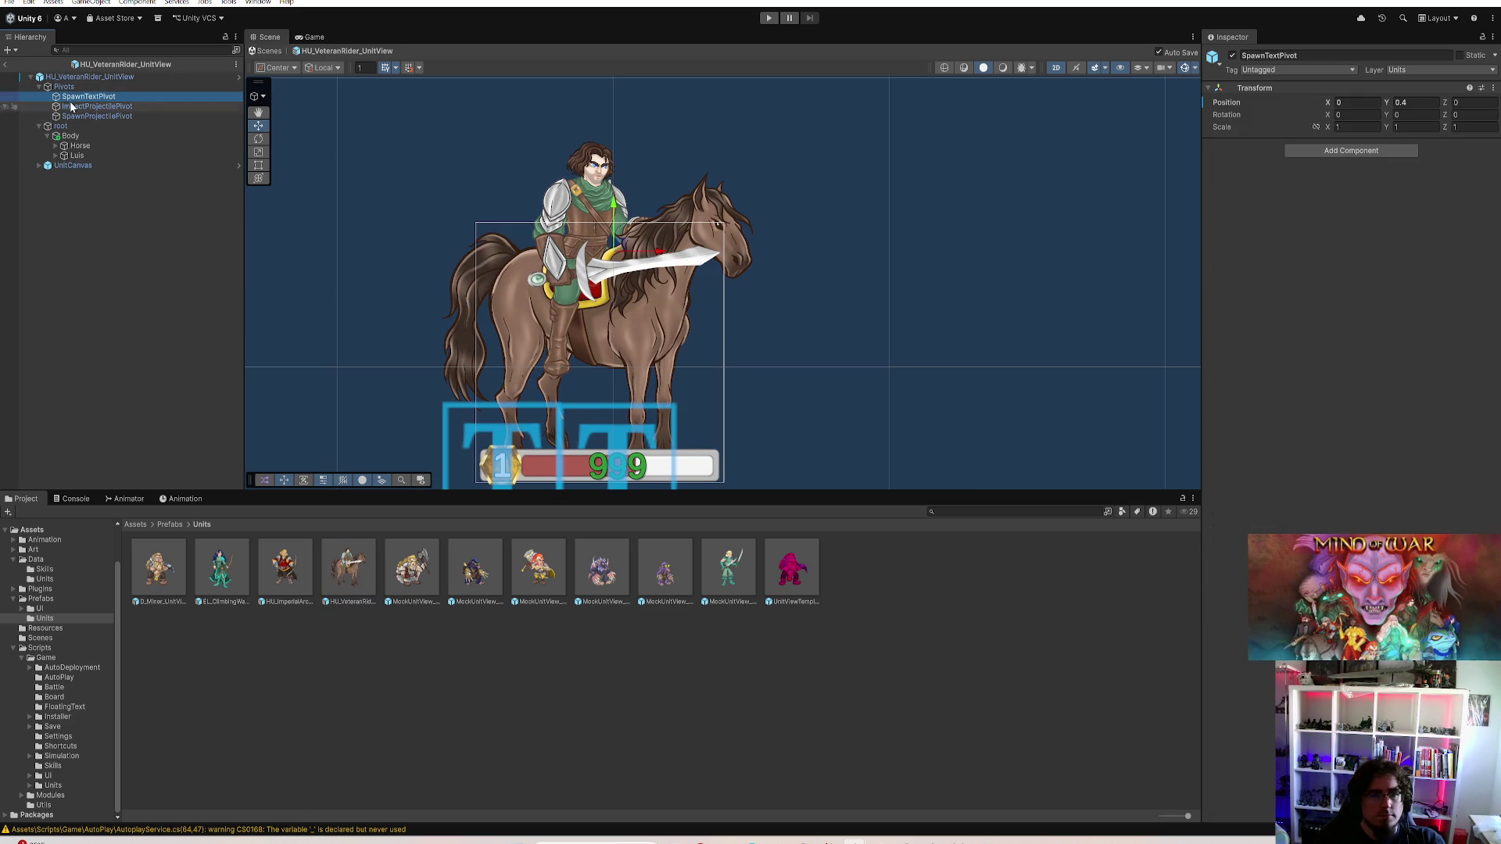
pyautogui.doubleClick(413, 572)
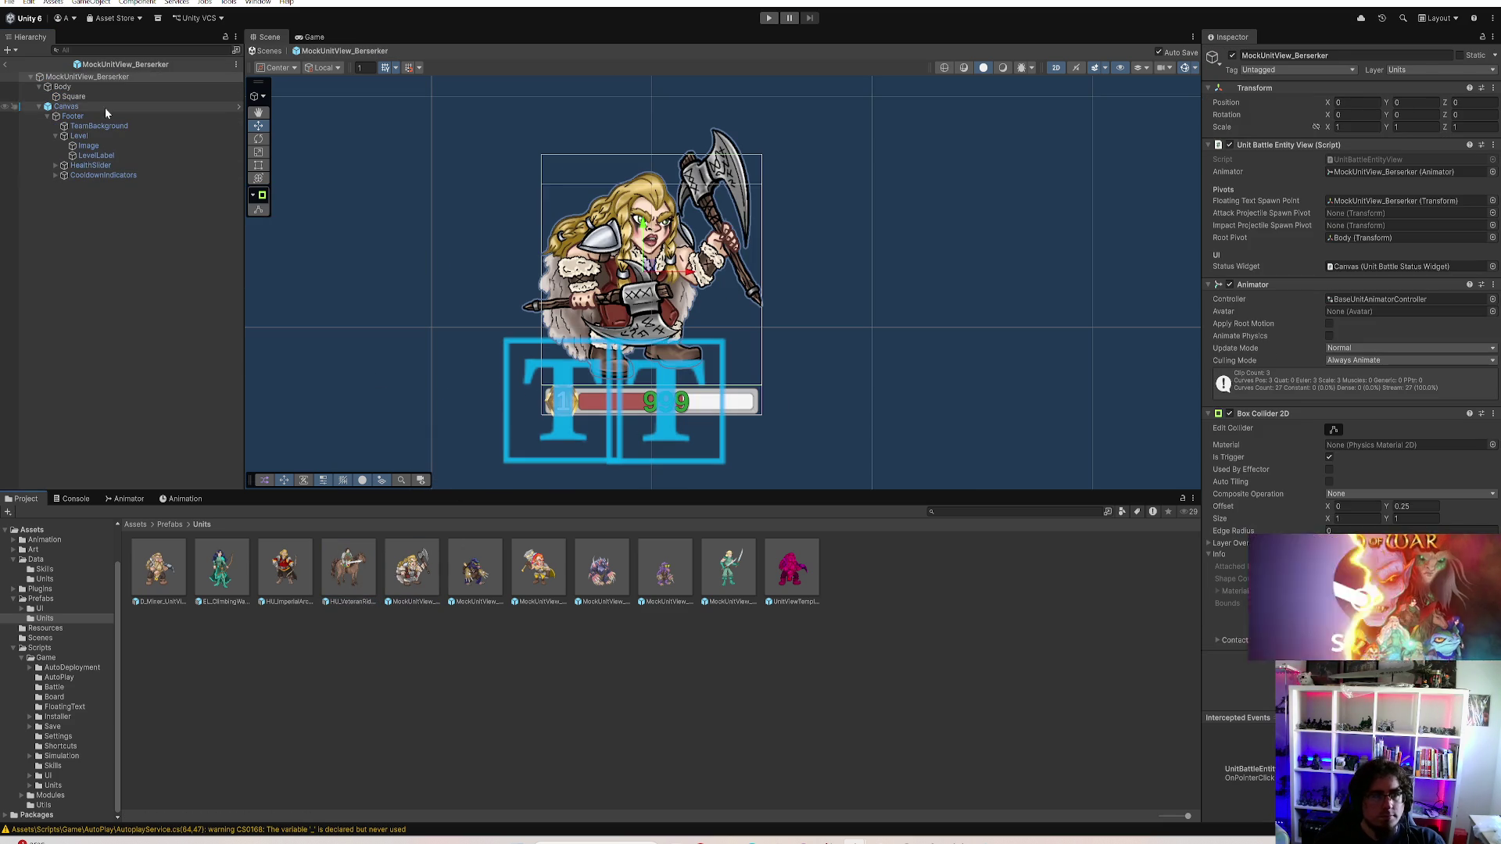
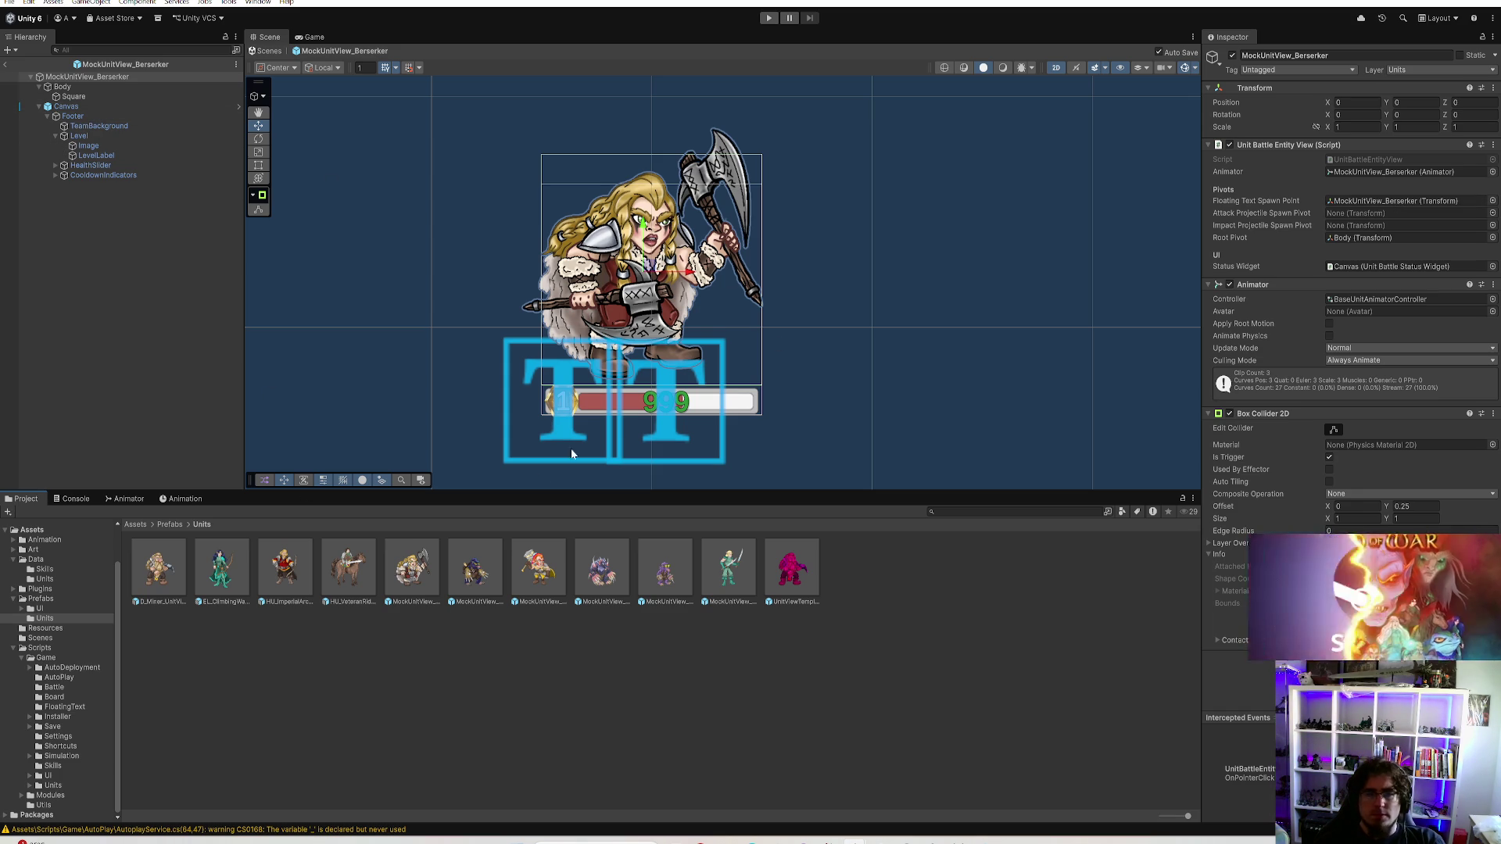
# Copy the VeteranRider's Pivots group and paste it into the Berserker prefab
pyautogui.rightClick(93, 79)
pyautogui.click(32, 403)
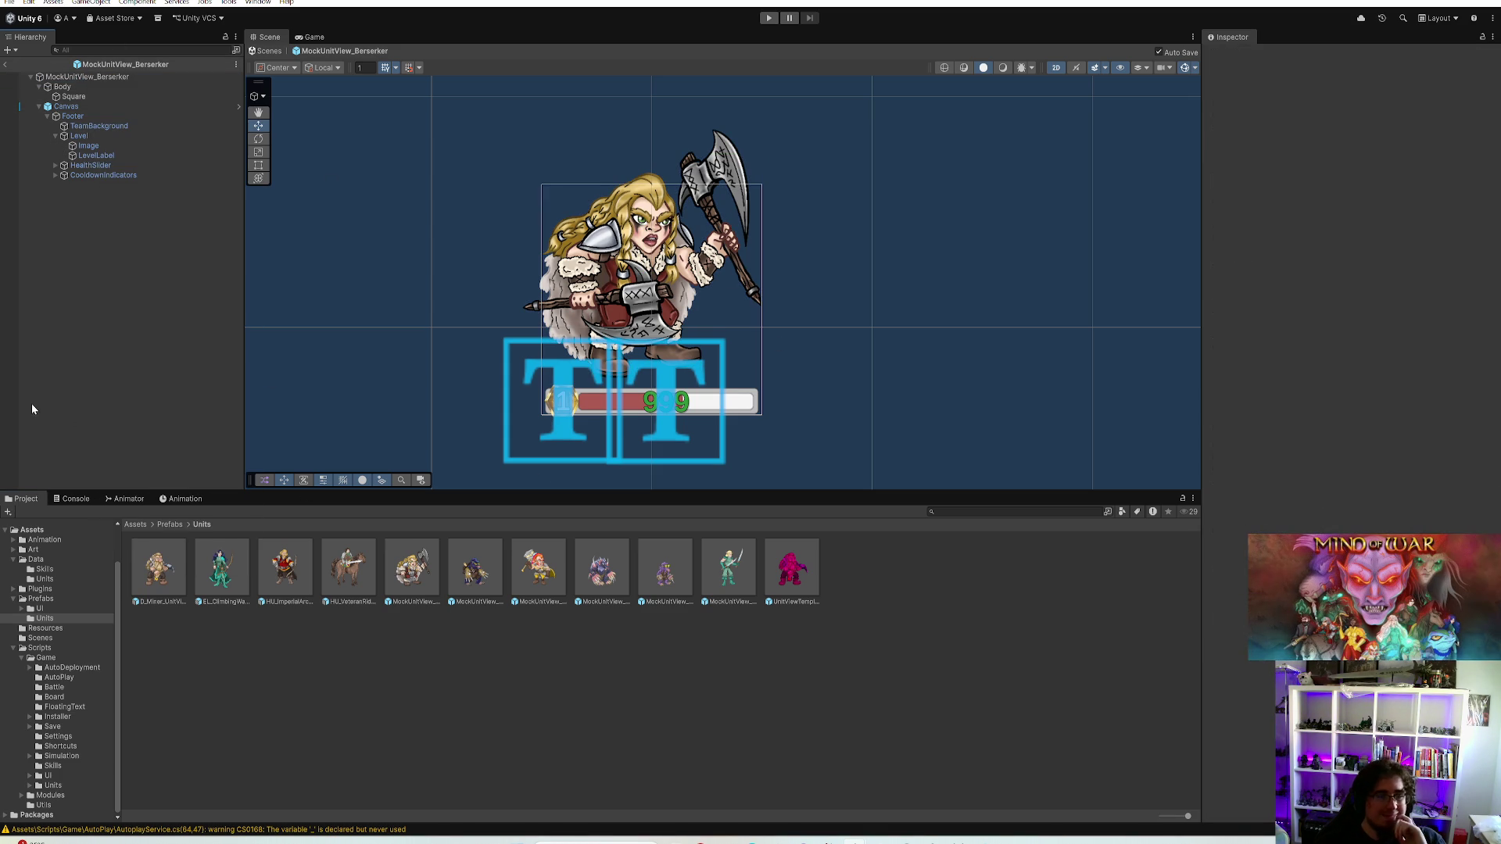
pyautogui.doubleClick(344, 583)
pyautogui.click(103, 88)
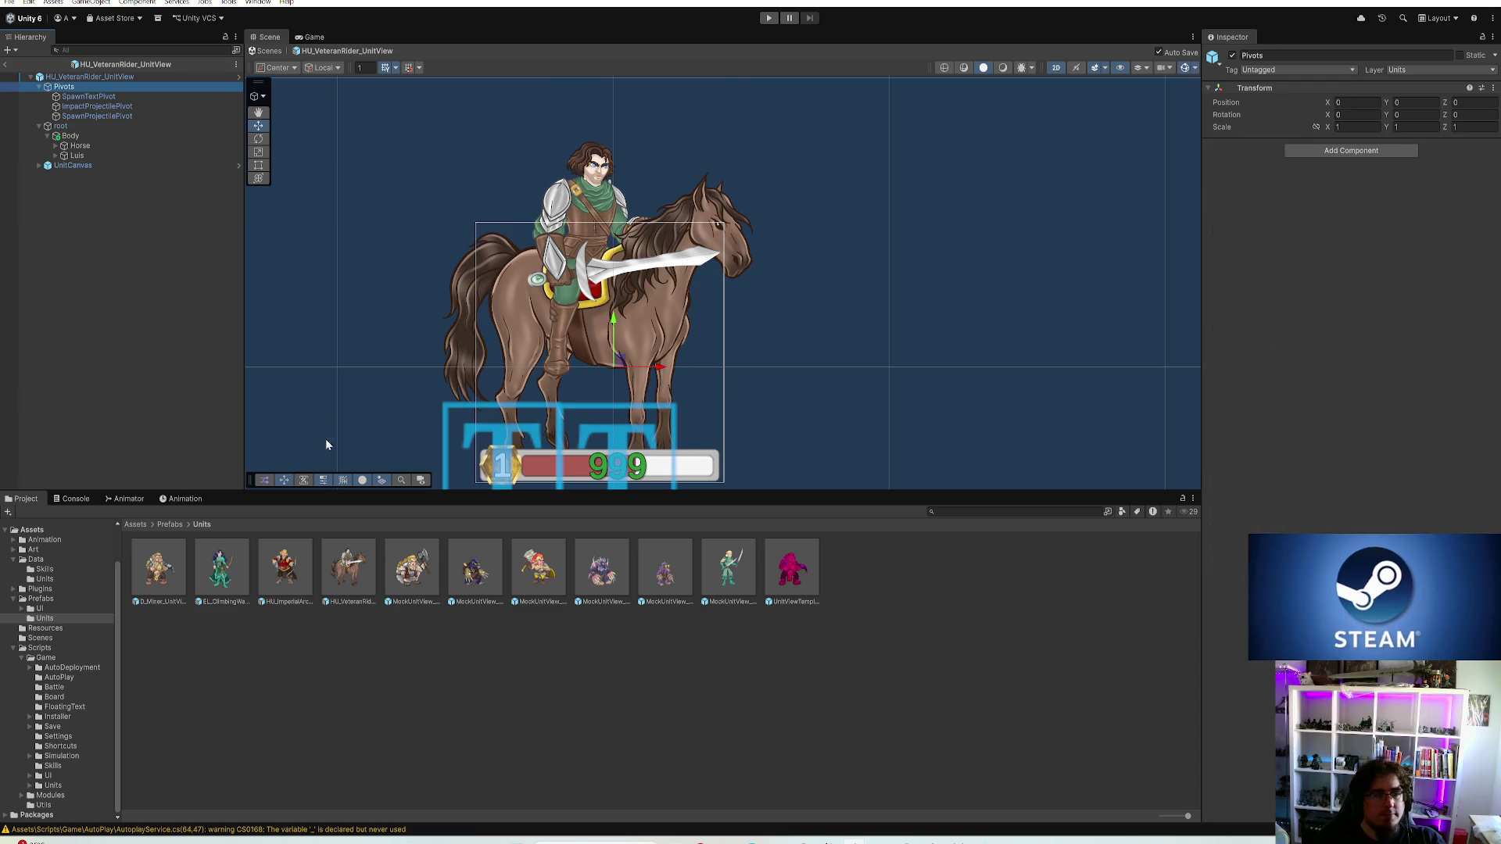
pyautogui.click(411, 569)
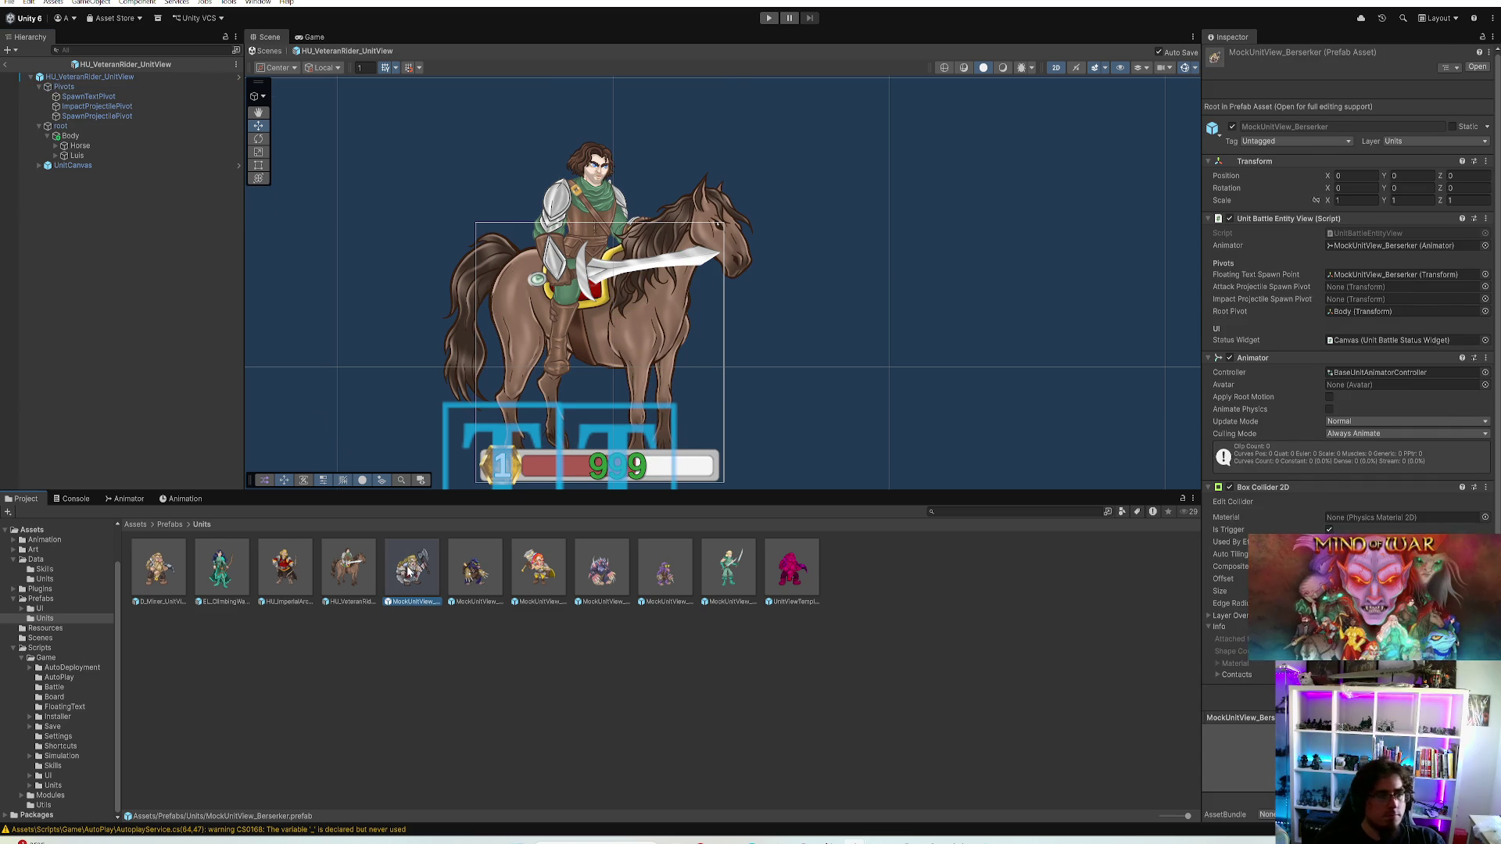
pyautogui.doubleClick(411, 569)
pyautogui.click(59, 86)
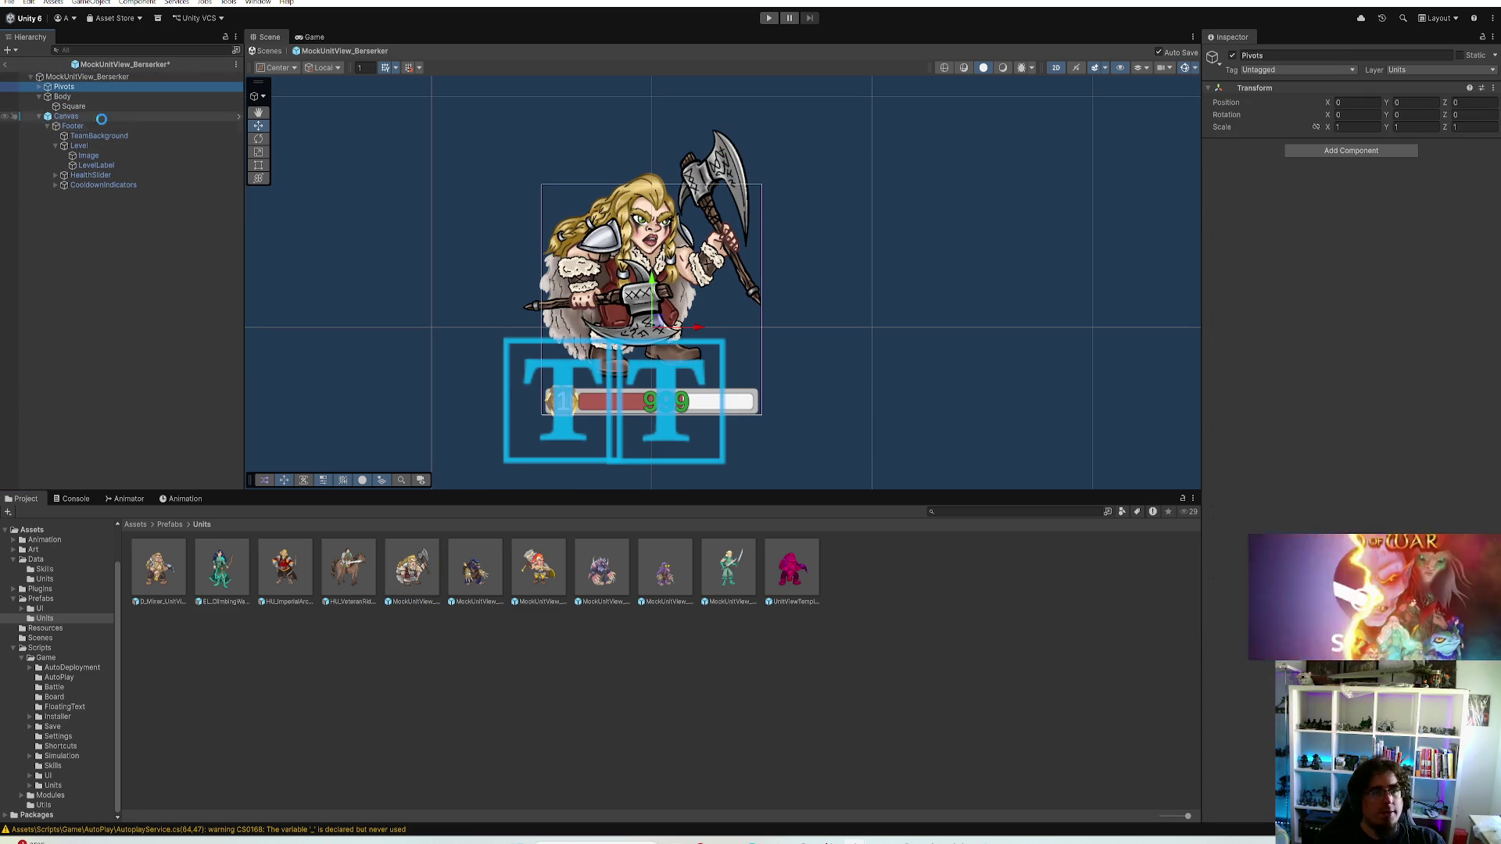
# Position the Berserker's SpawnTextPivot at X 0.02, Y 0.35
pyautogui.click(32, 86)
pyautogui.click(88, 96)
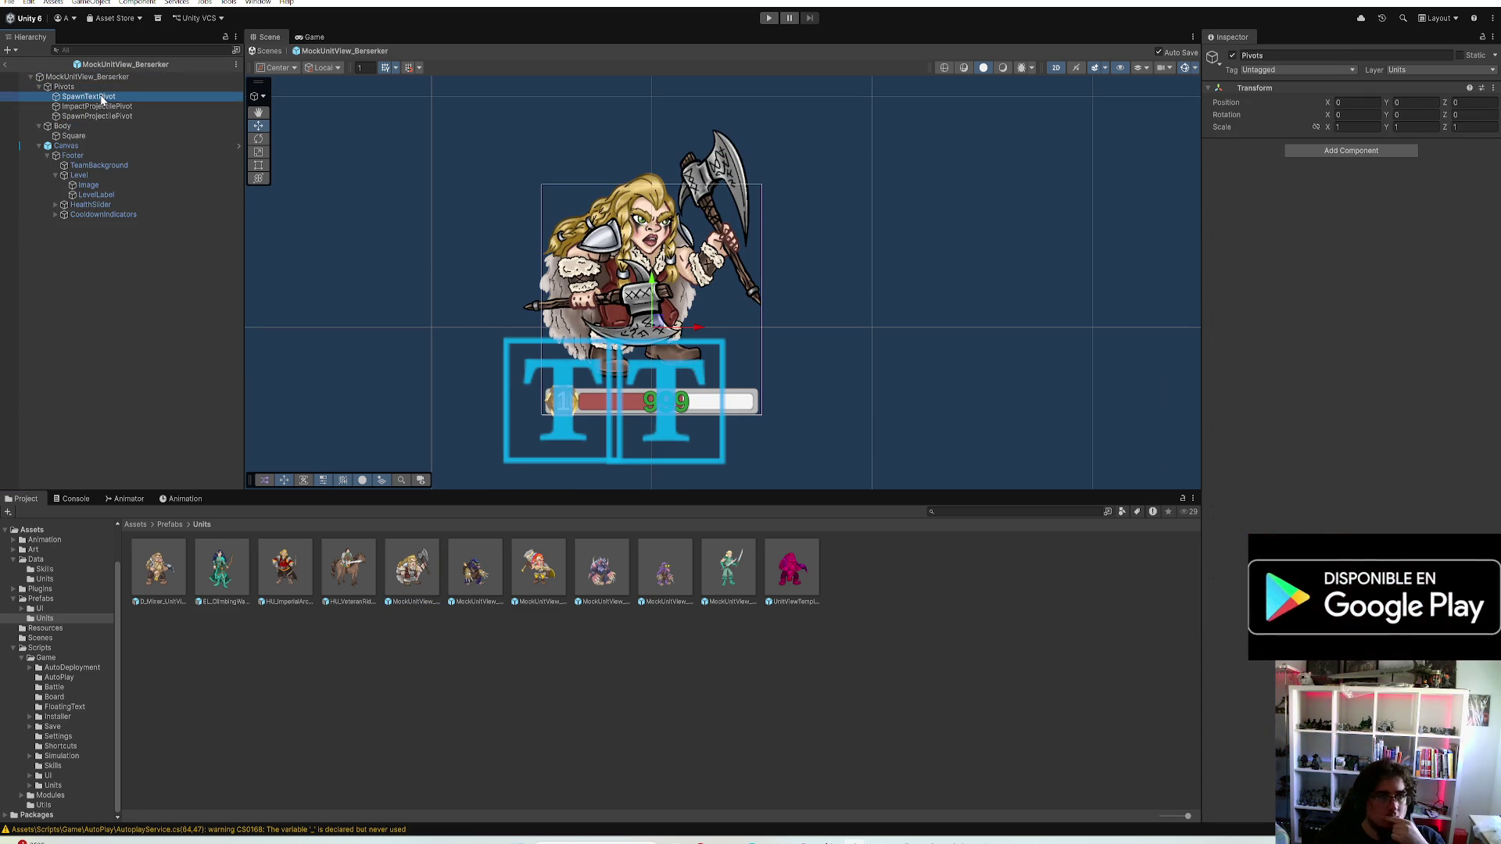
pyautogui.scroll(2, 763, 276)
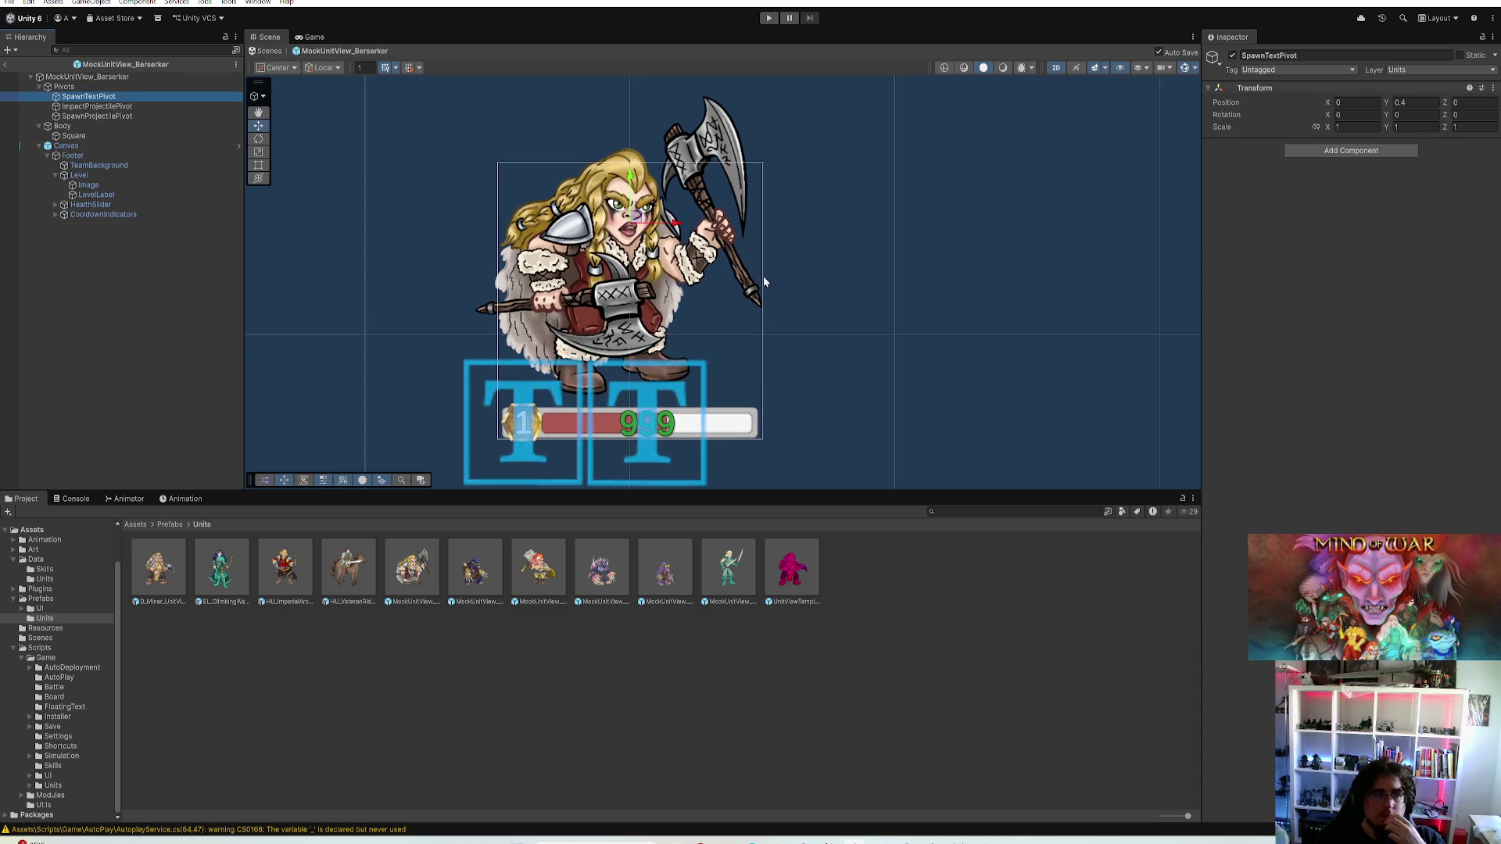
pyautogui.scroll(1, 764, 276)
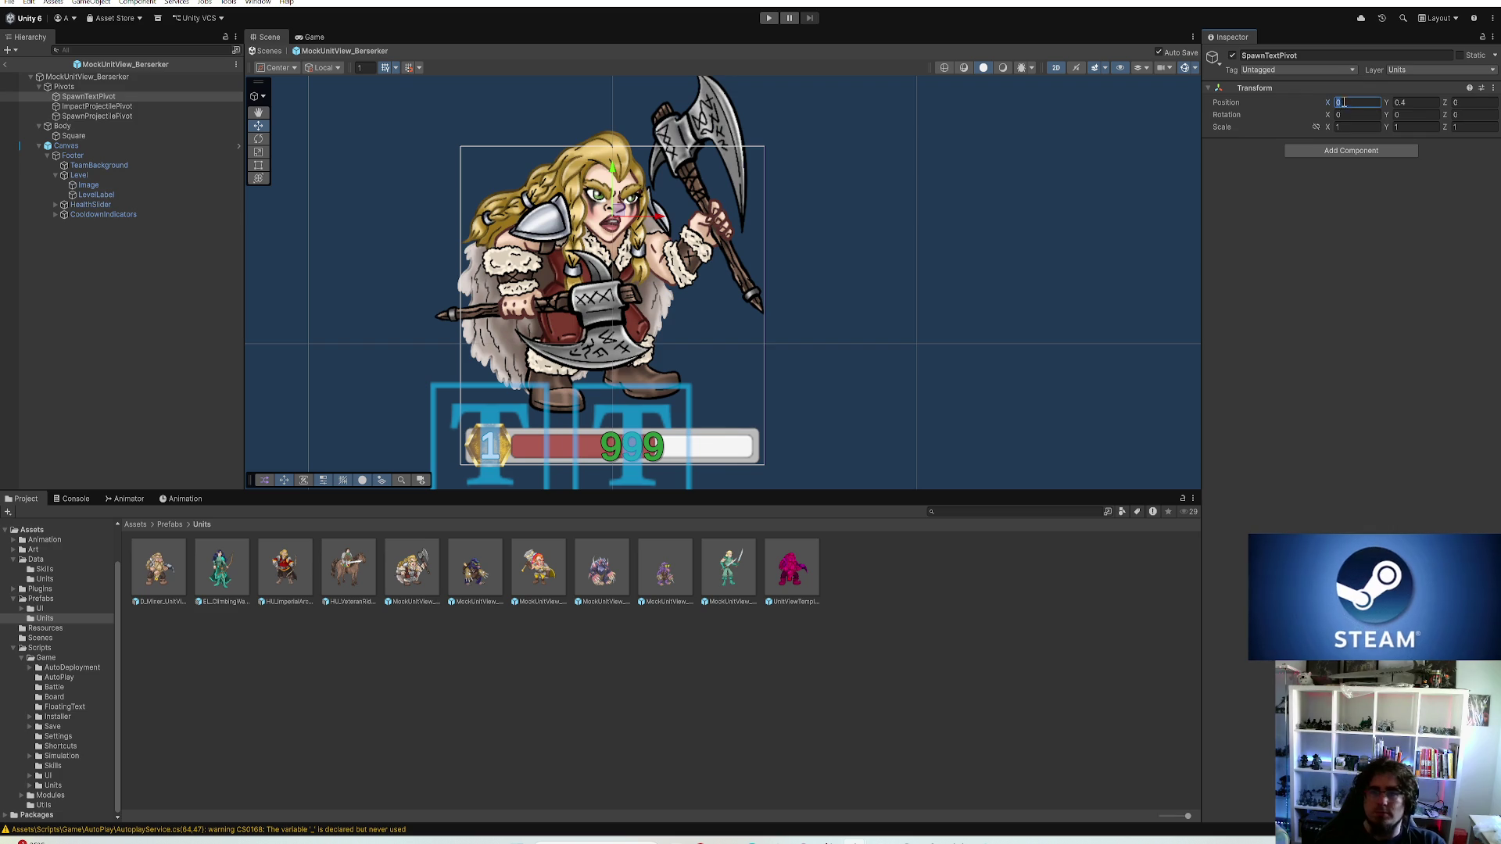
pyautogui.press('Tab')
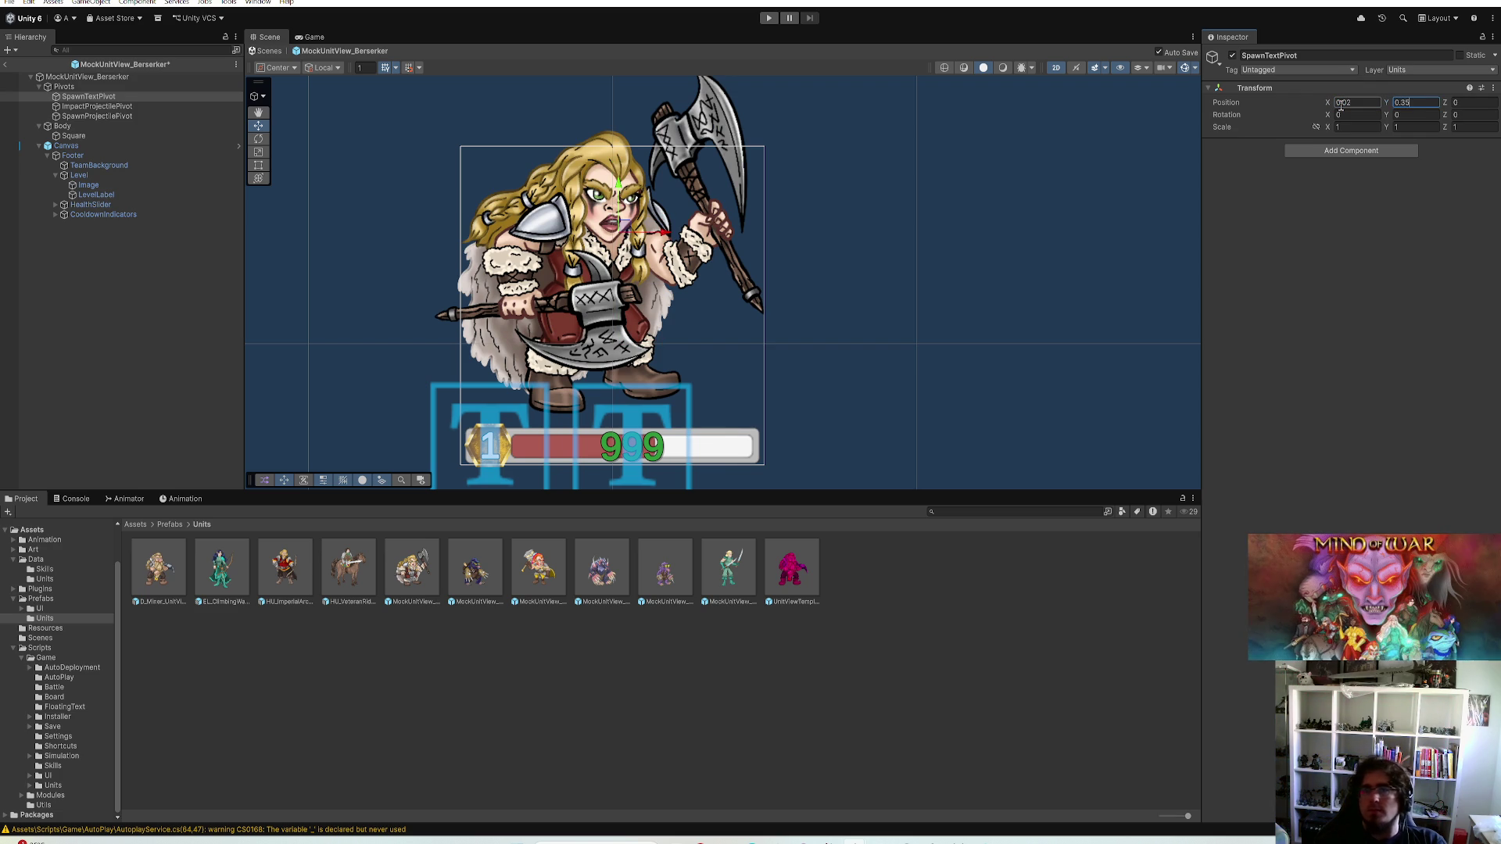
pyautogui.scroll(-2, 871, 296)
pyautogui.scroll(-1, 873, 297)
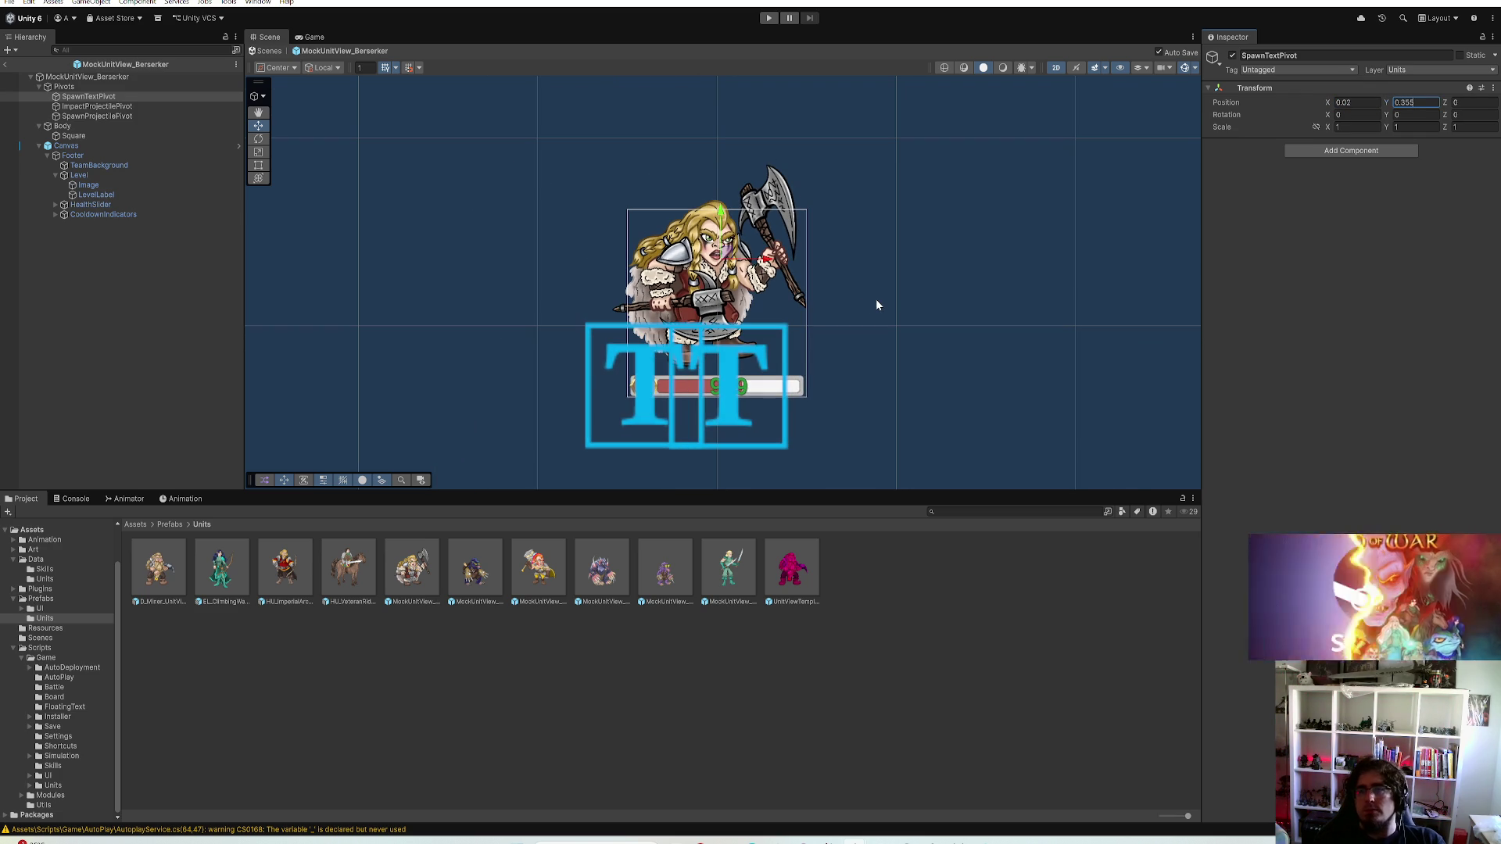
# Reposition the SpawnProjectilePivot and raise the ImpactProjectilePivot to 0.5
pyautogui.click(111, 115)
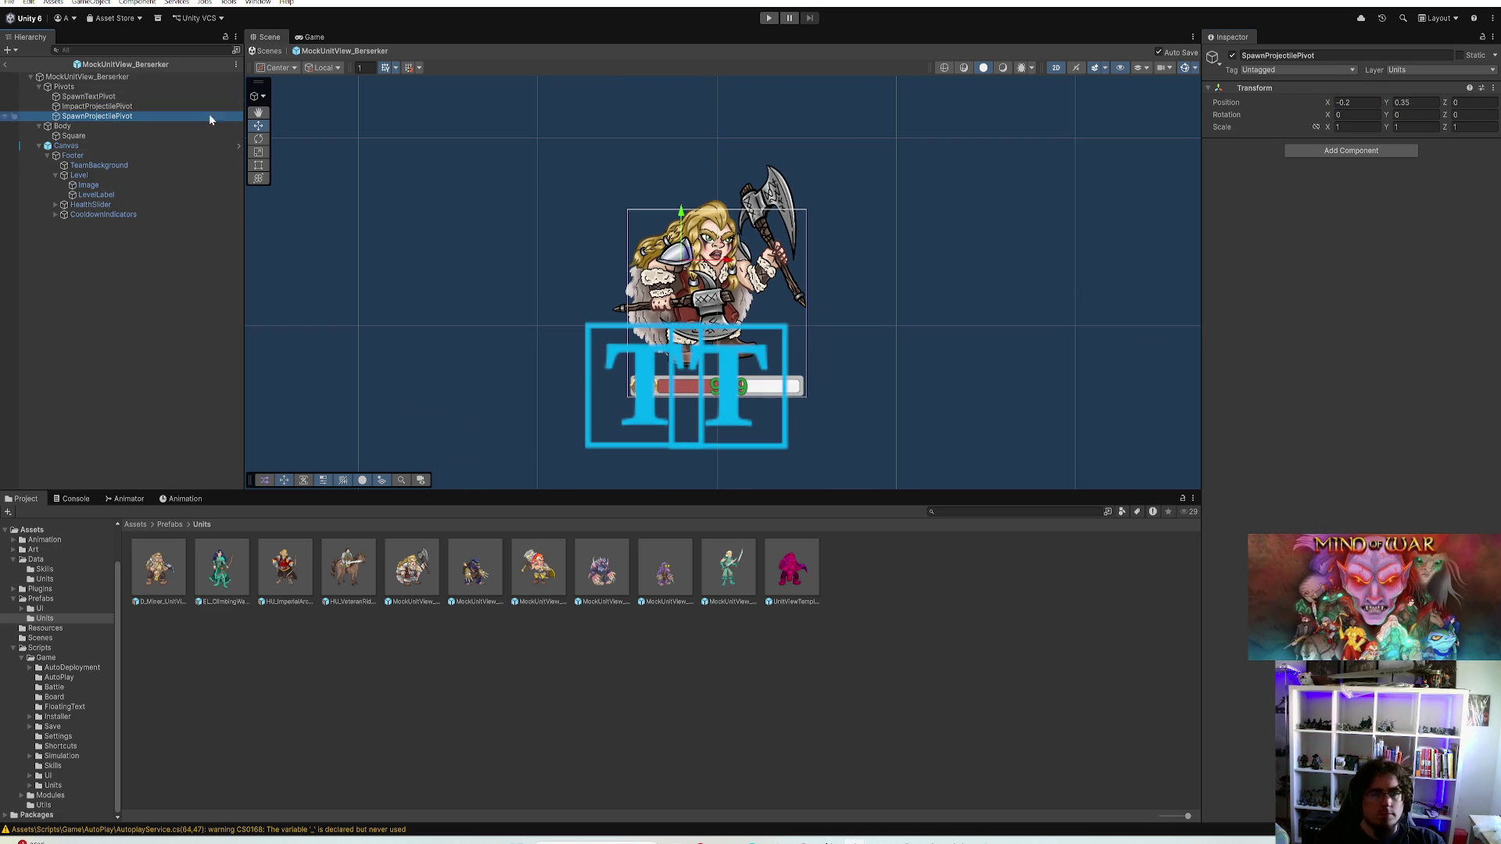
pyautogui.click(1348, 102)
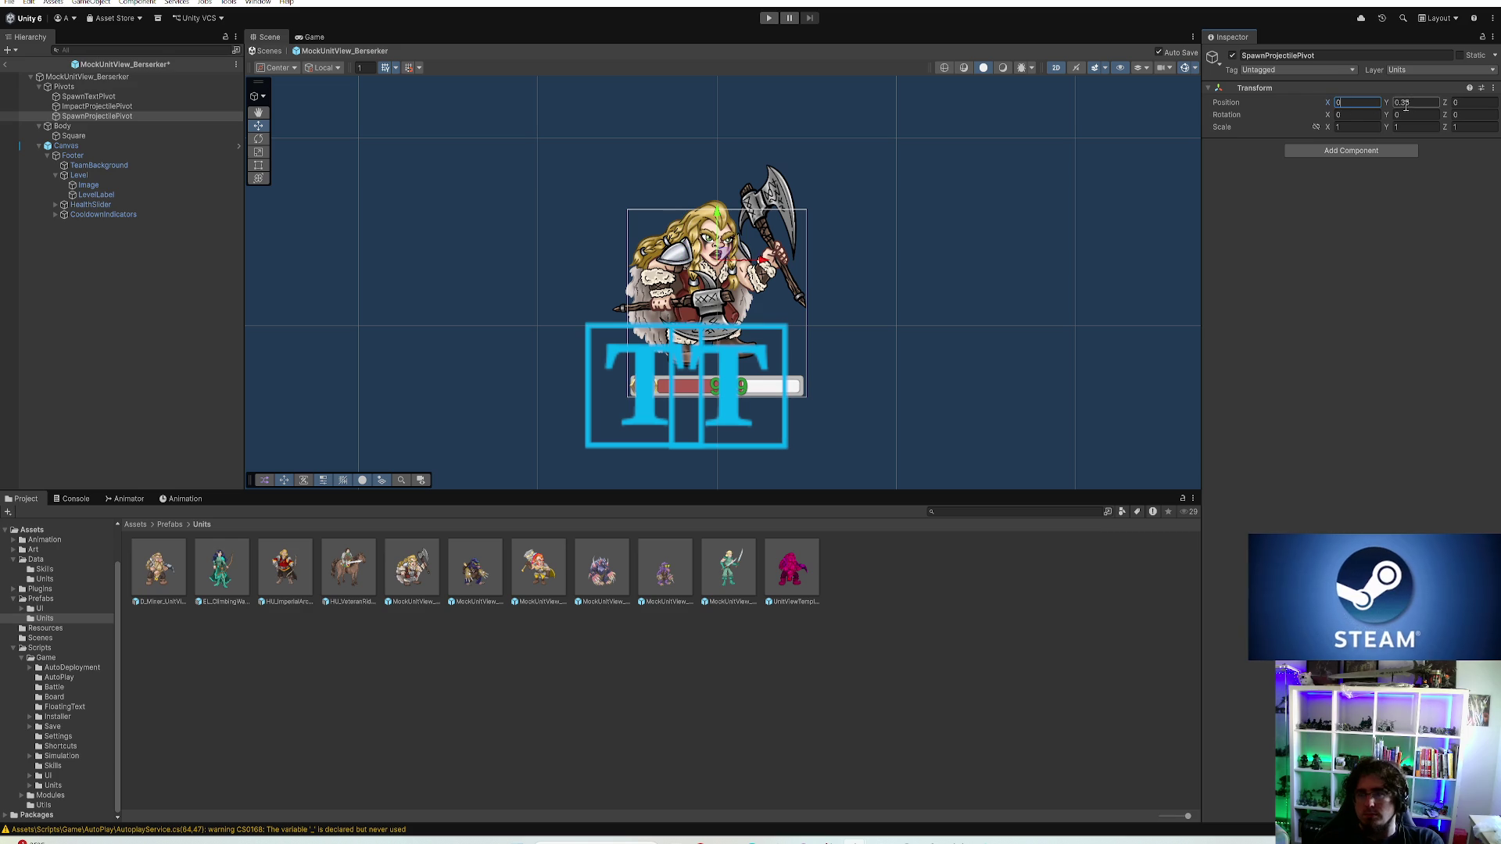
pyautogui.press('Tab')
pyautogui.write('0')
pyautogui.click(100, 105)
pyautogui.write('0')
pyautogui.click(1413, 103)
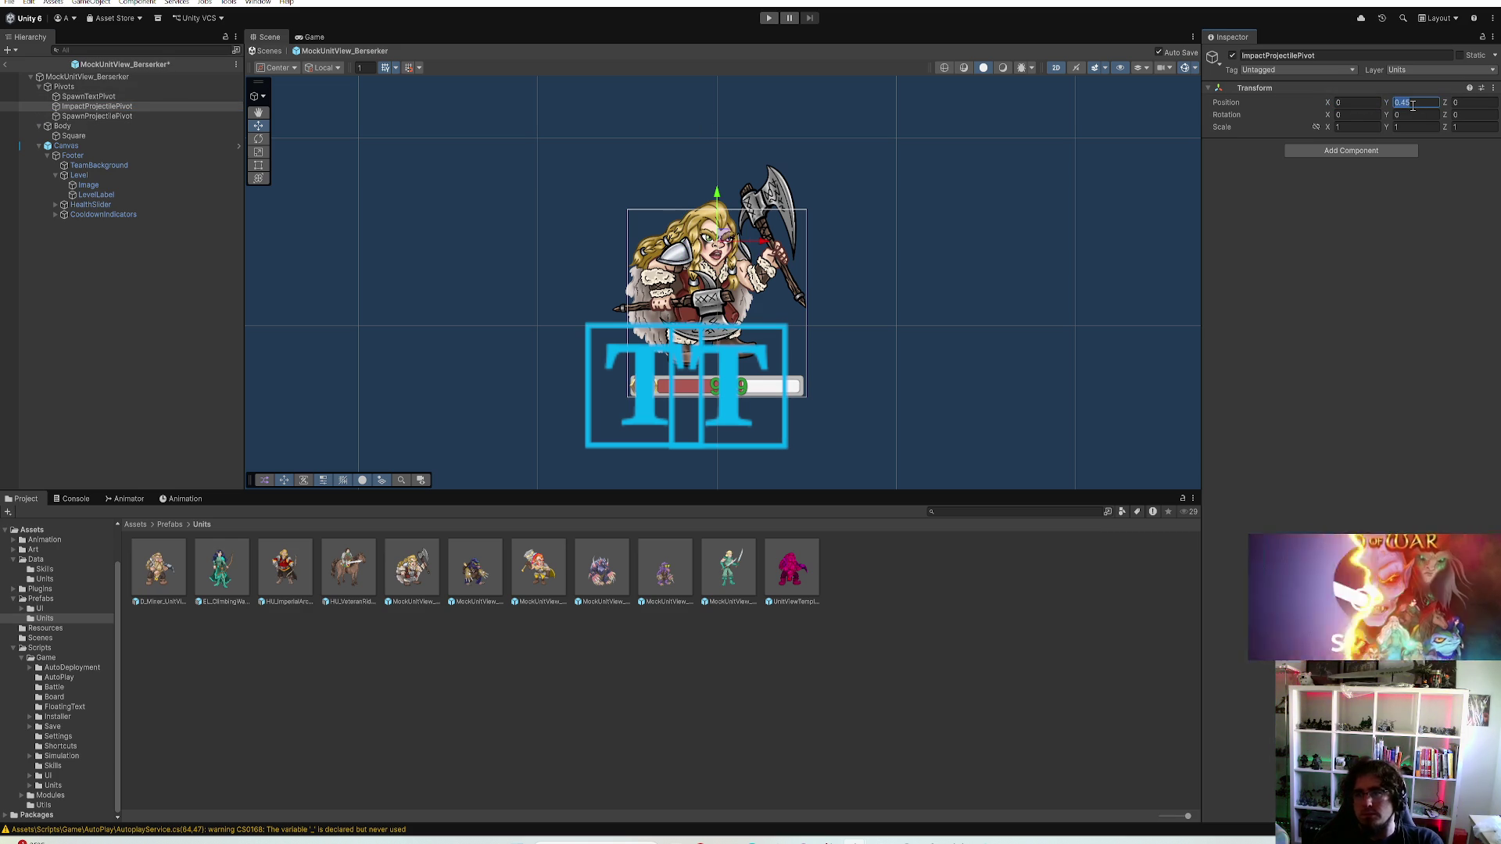
pyautogui.write('0.5')
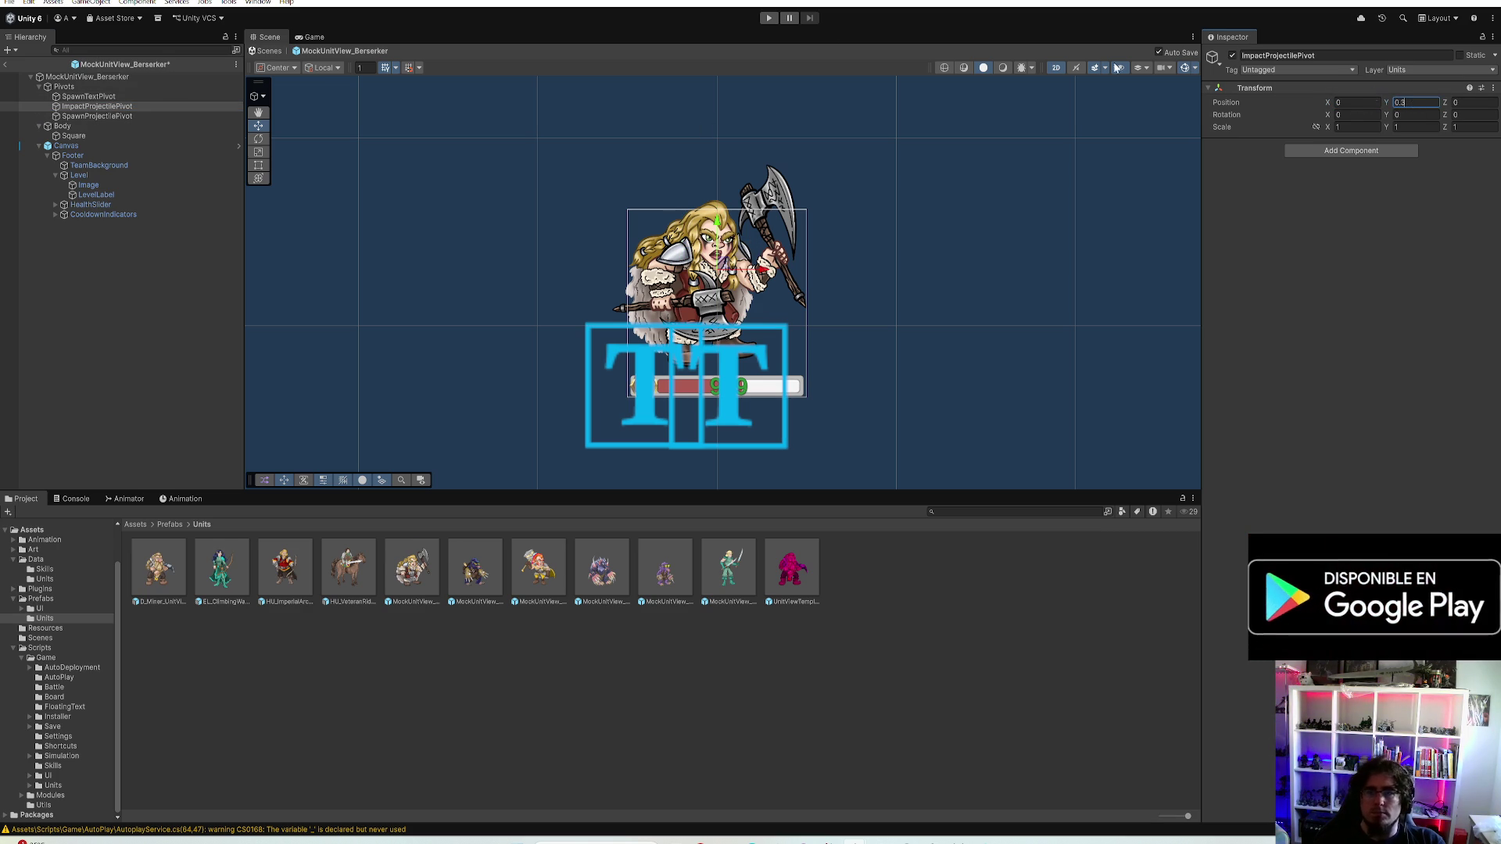
# Assign SpawnTextPivot as the Berserker root's Floating Text Spawn Point
pyautogui.click(101, 96)
pyautogui.click(64, 85)
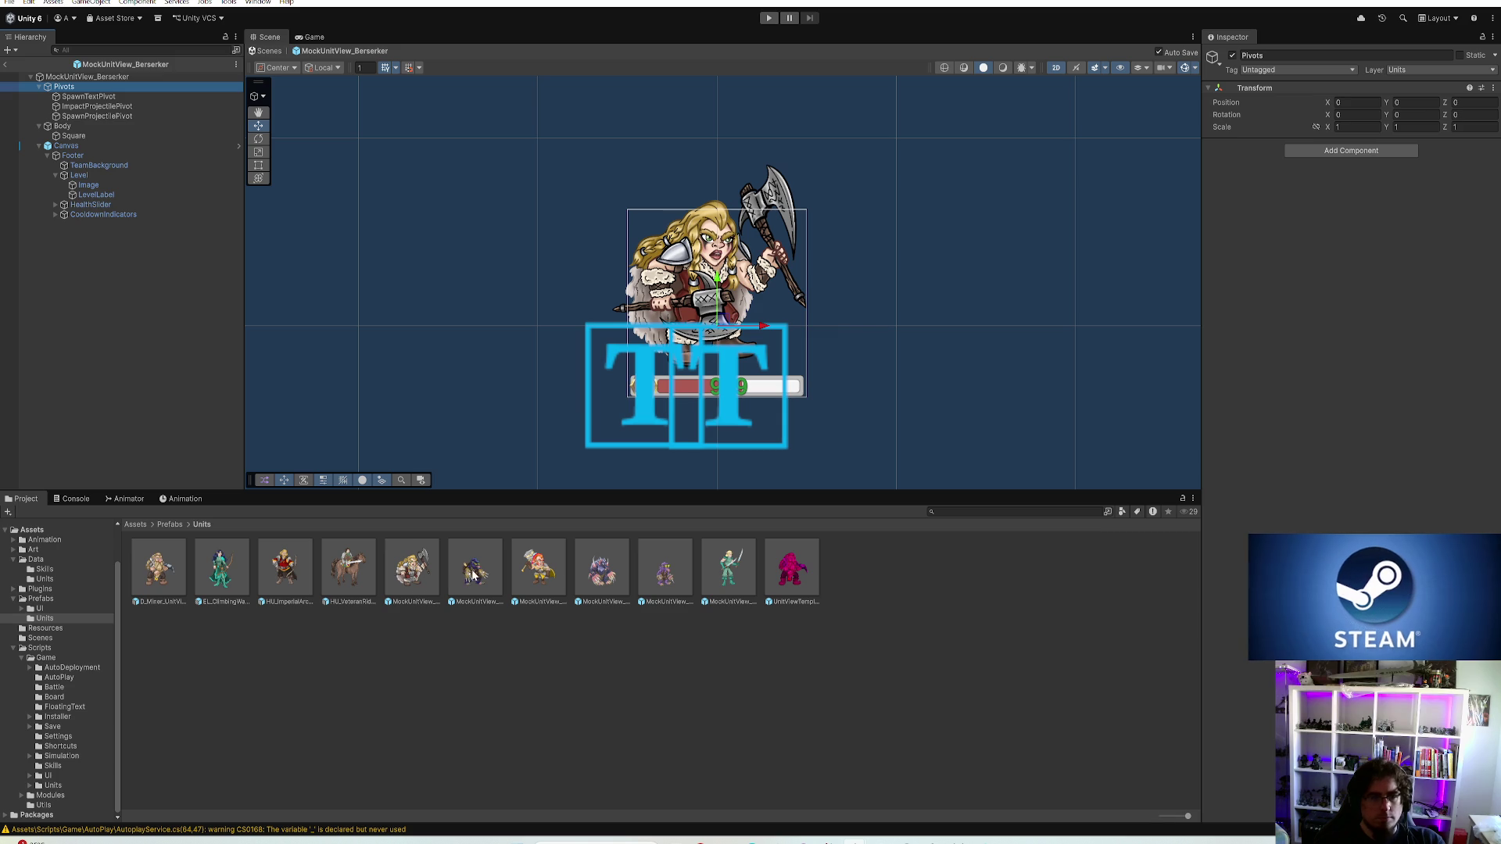
pyautogui.click(130, 75)
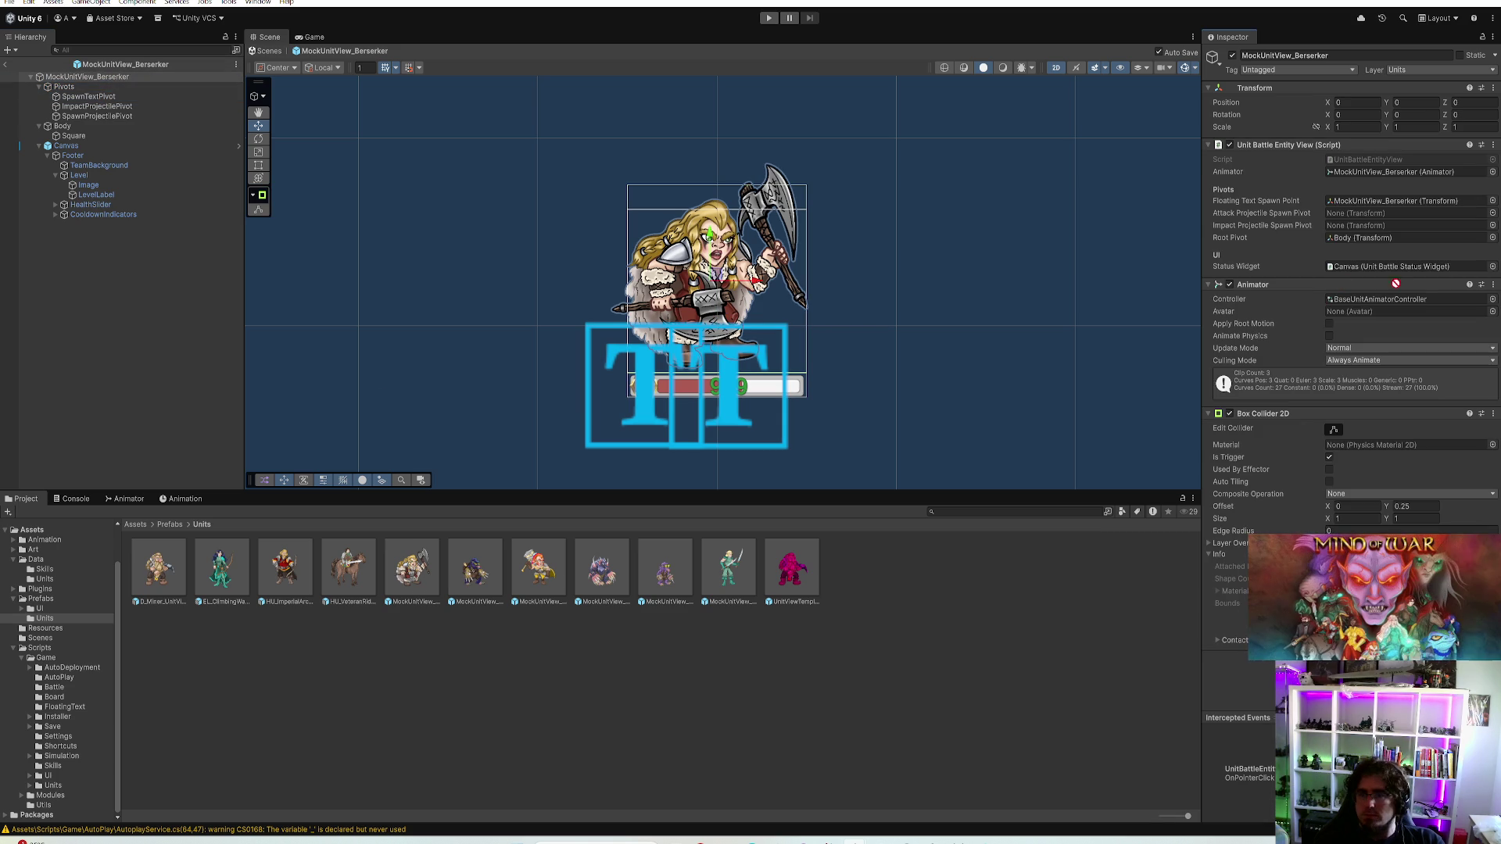
pyautogui.click(1366, 202)
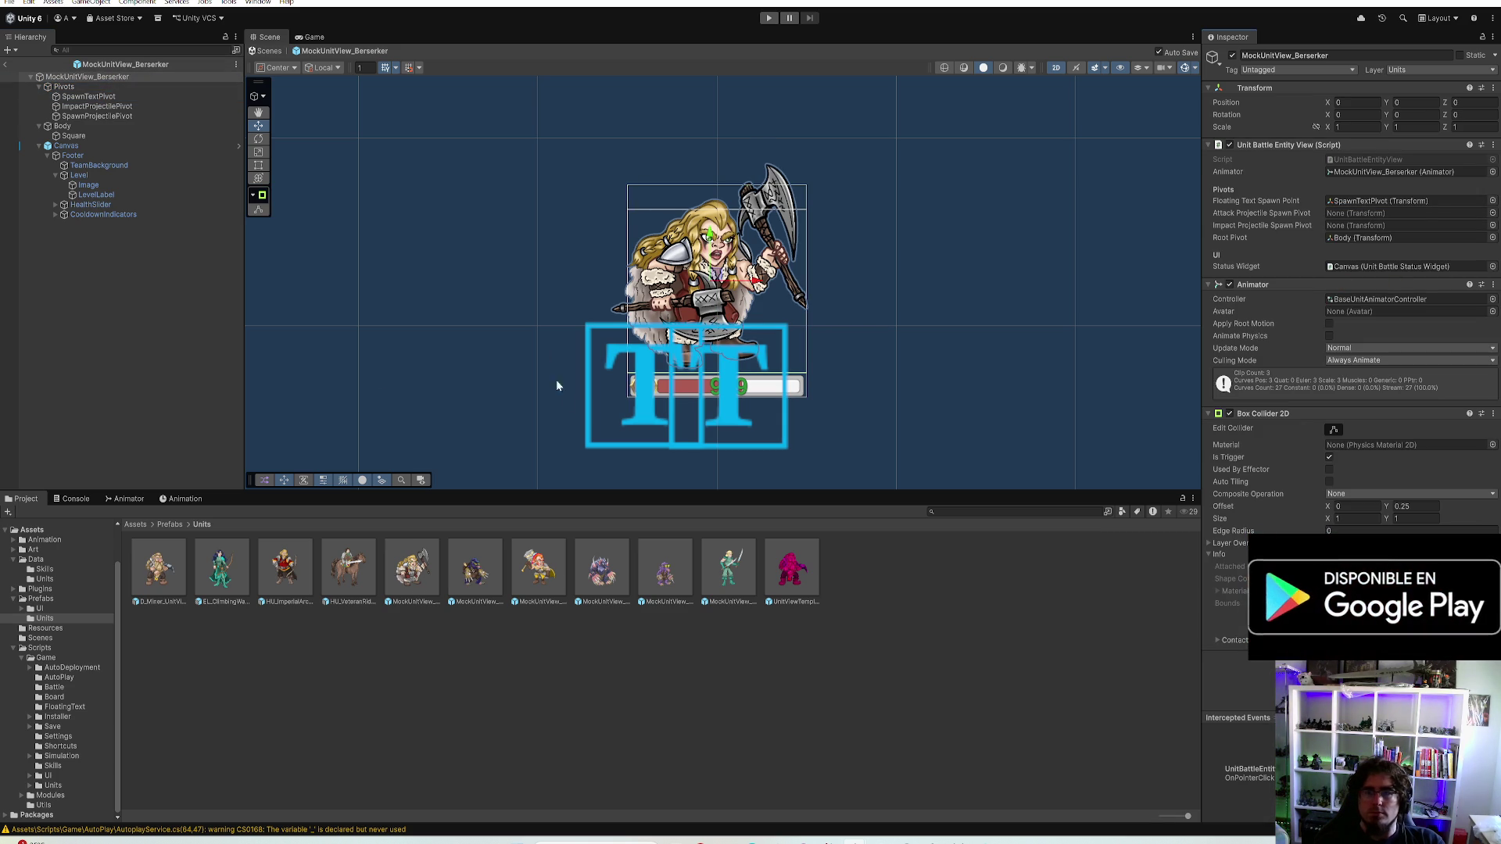
# Paste Pivots into the Explorer prefab and link its floating text spawn to SpawnTextPivot
pyautogui.doubleClick(474, 570)
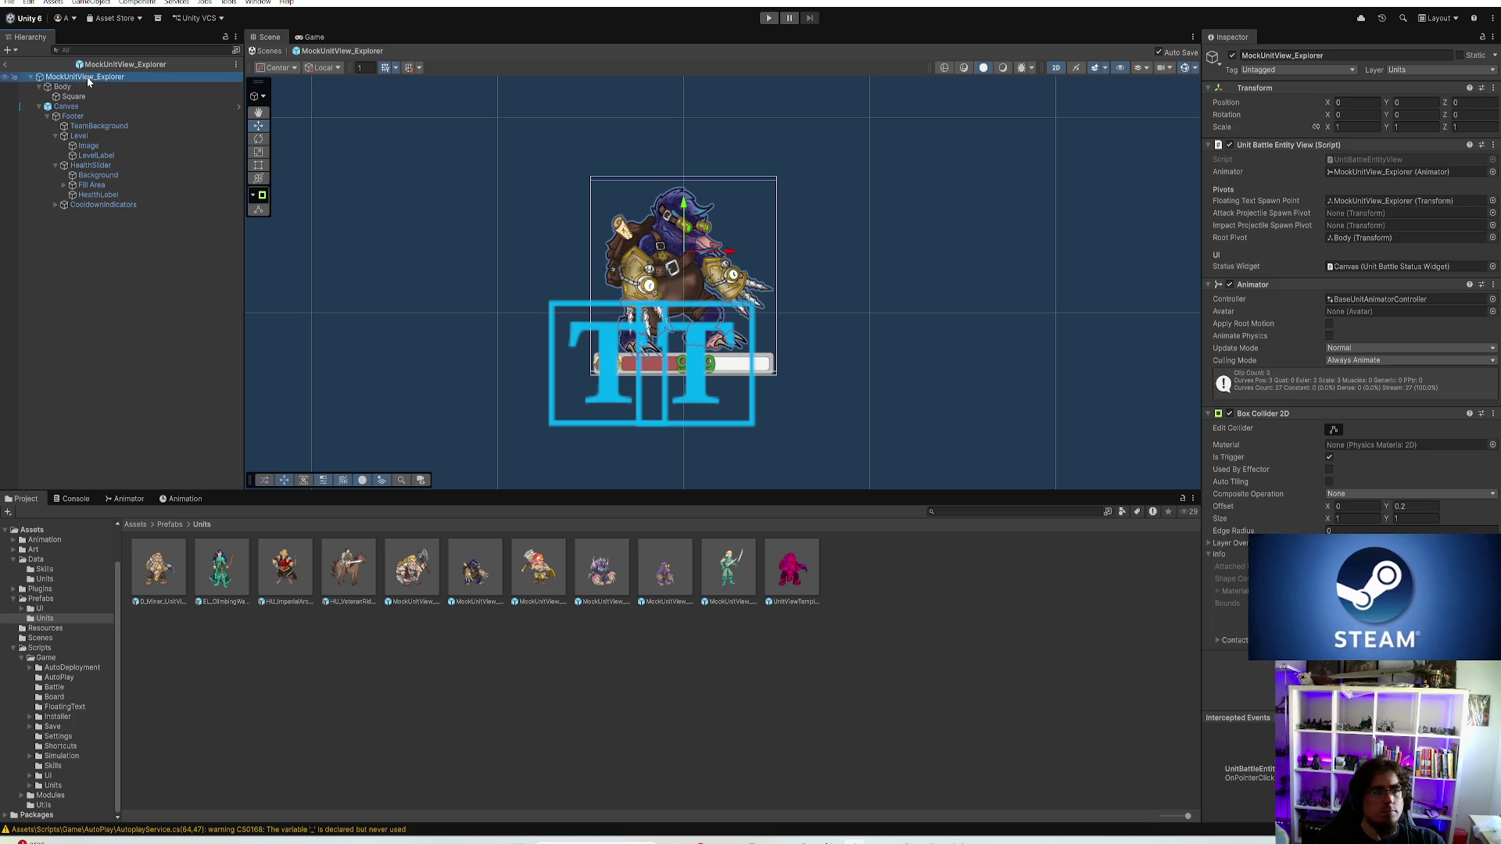
pyautogui.hotkey('ctrl', 'v')
pyautogui.click(38, 87)
pyautogui.click(84, 76)
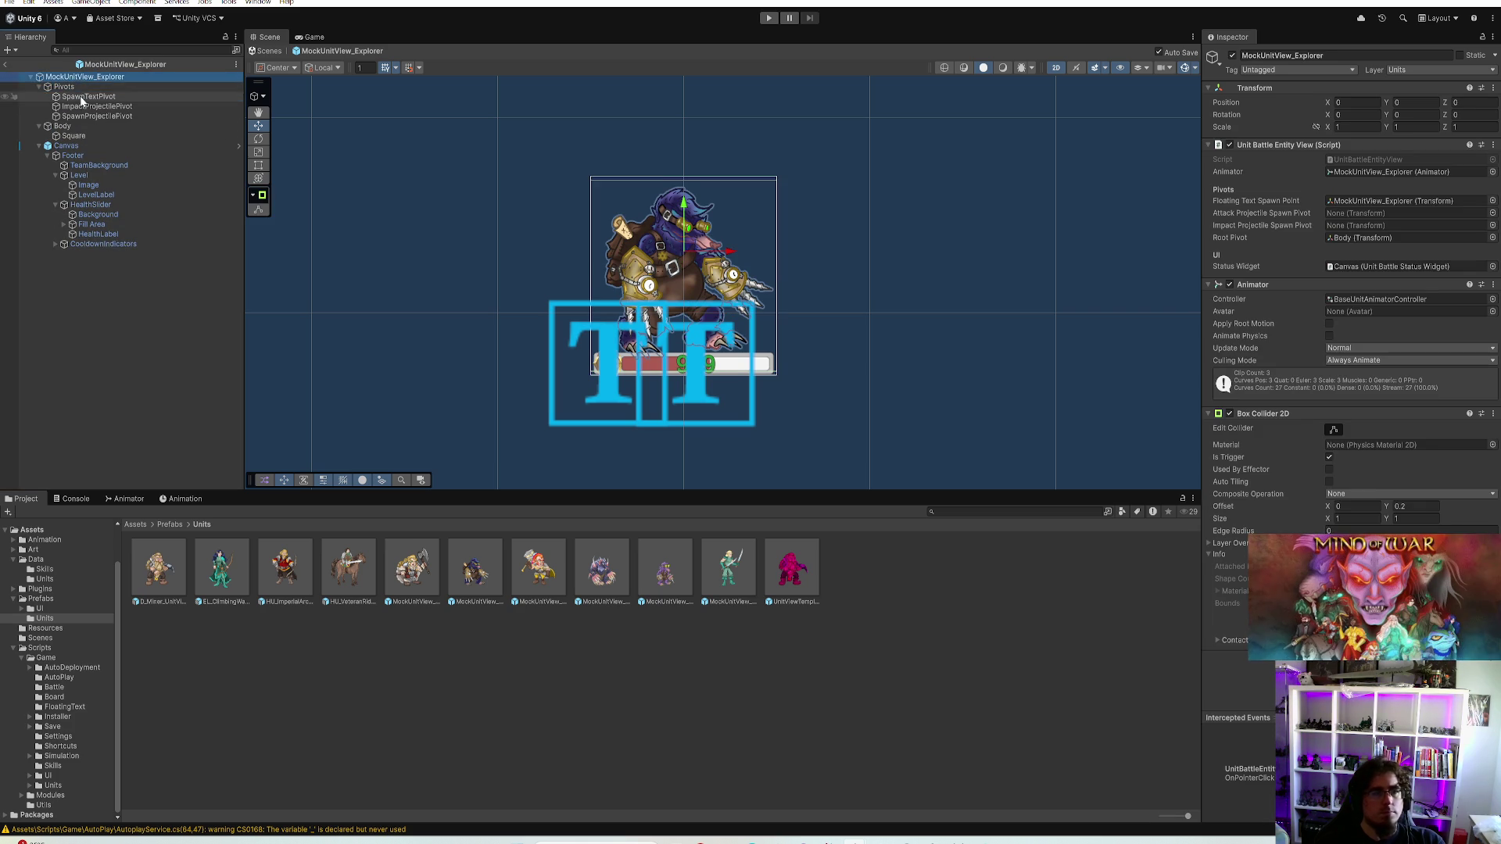
pyautogui.moveTo(1361, 251); pyautogui.dragTo(1396, 200)
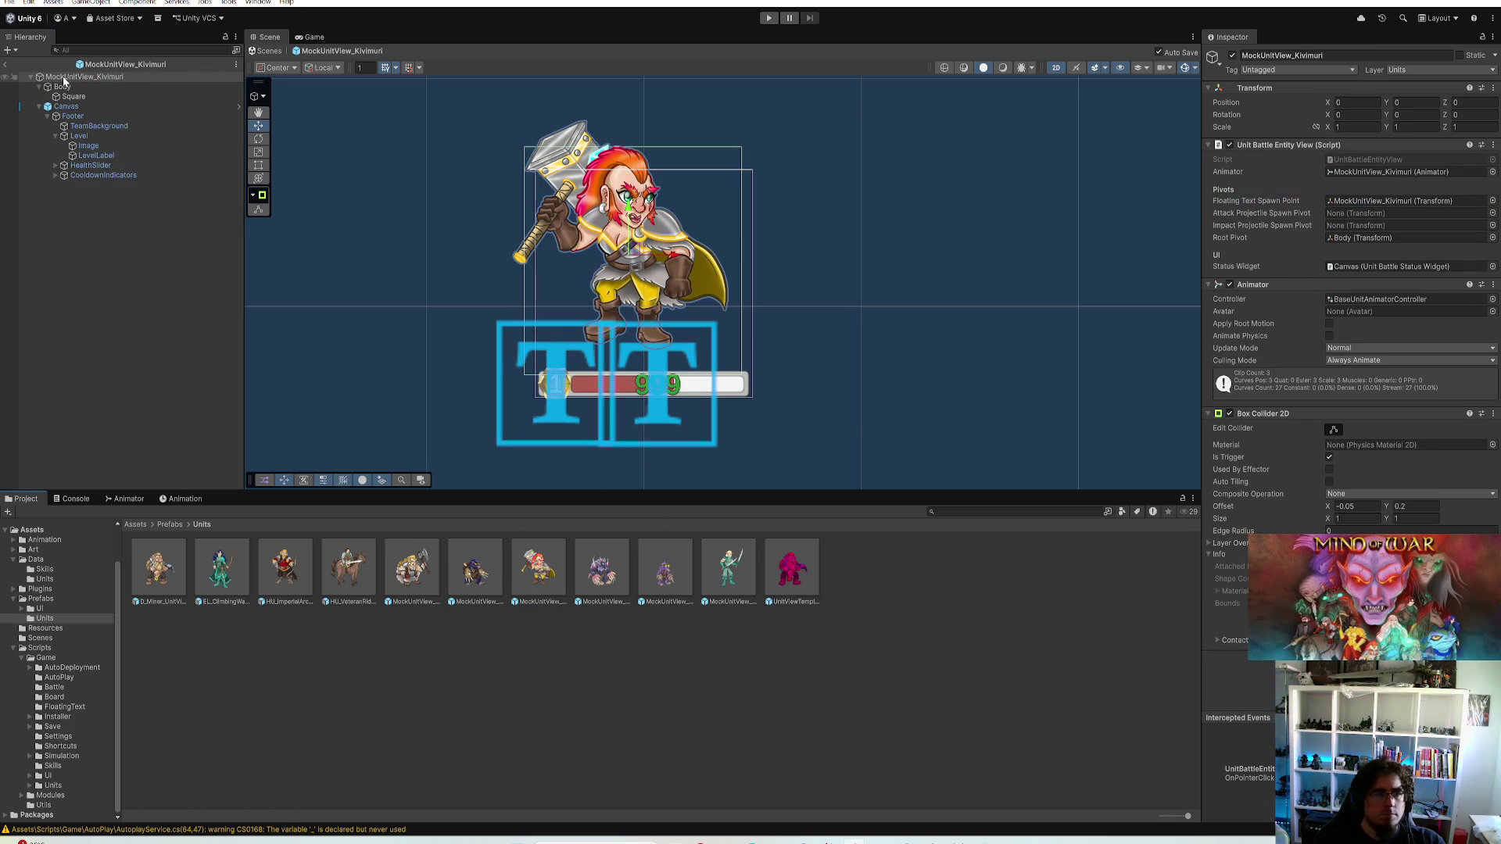
# Paste Pivots into Kivimuri, link SpawnTextPivot as spawn point, and set its height to 0.3
pyautogui.click(64, 85)
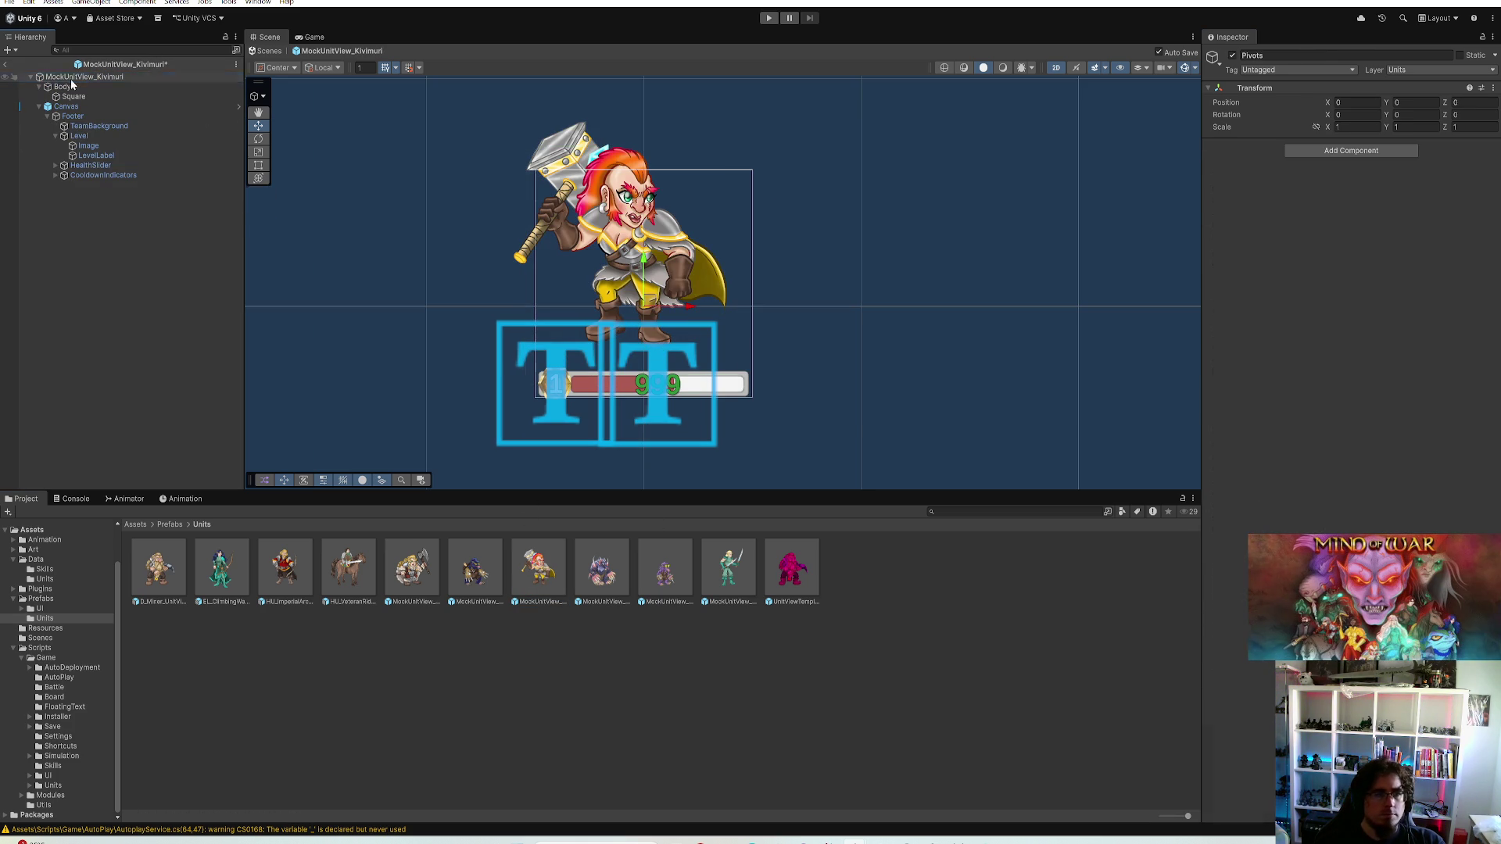
pyautogui.click(98, 77)
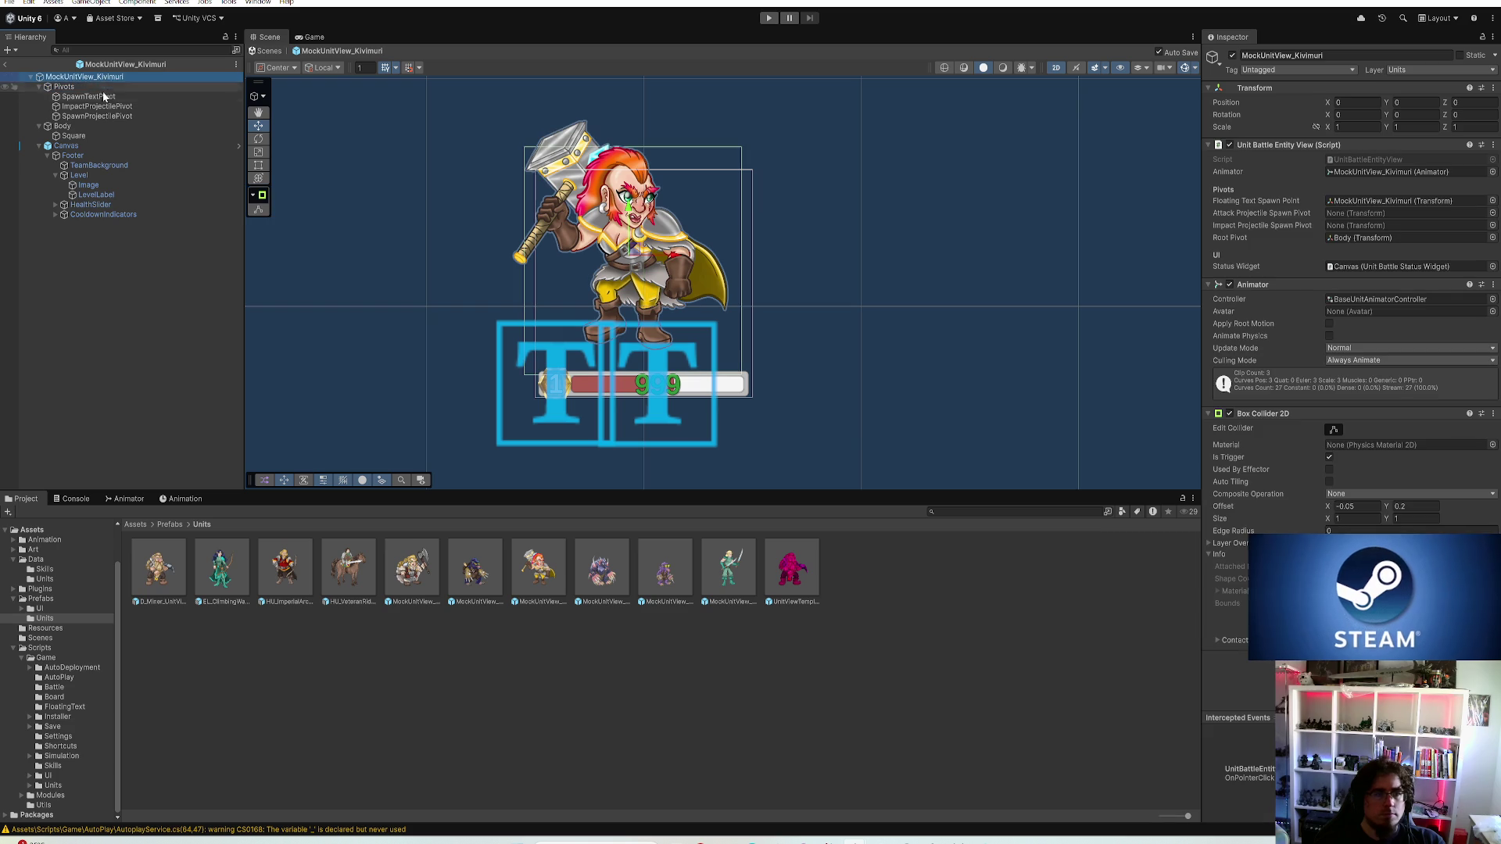
pyautogui.click(1367, 238)
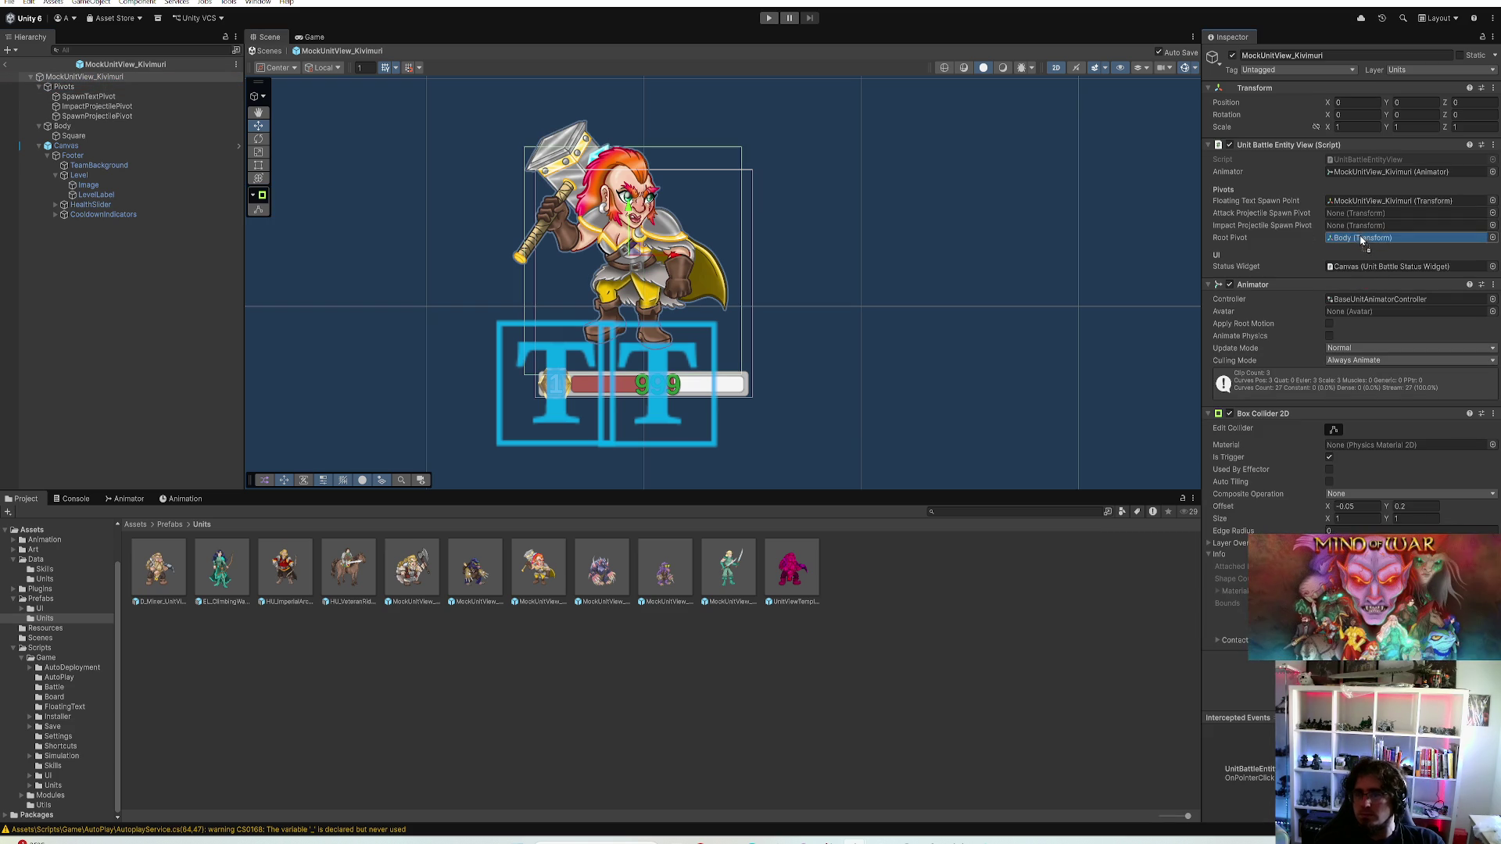
pyautogui.click(1373, 203)
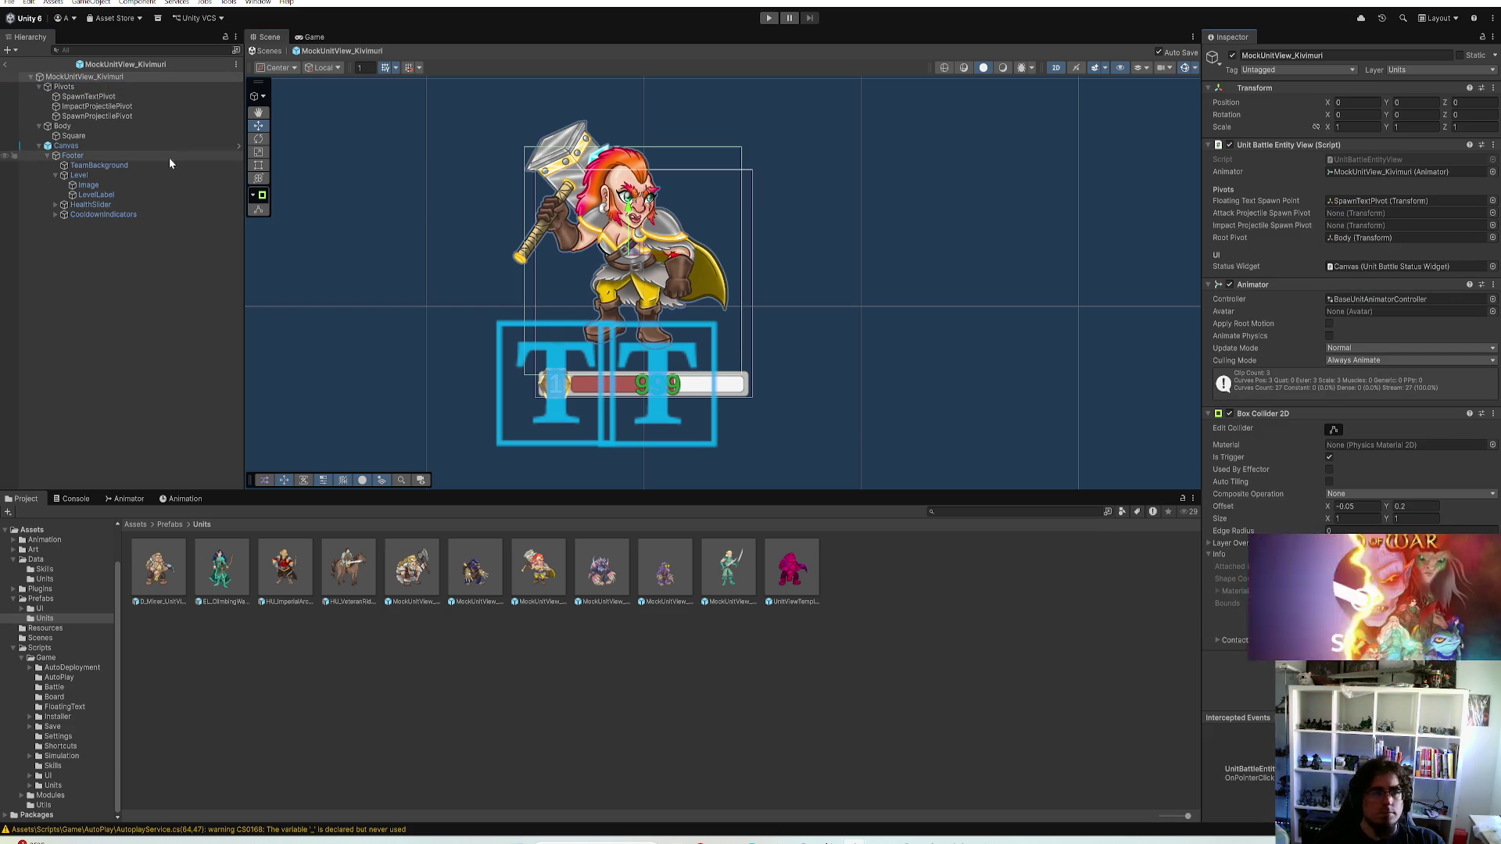
pyautogui.click(100, 97)
pyautogui.click(1403, 103)
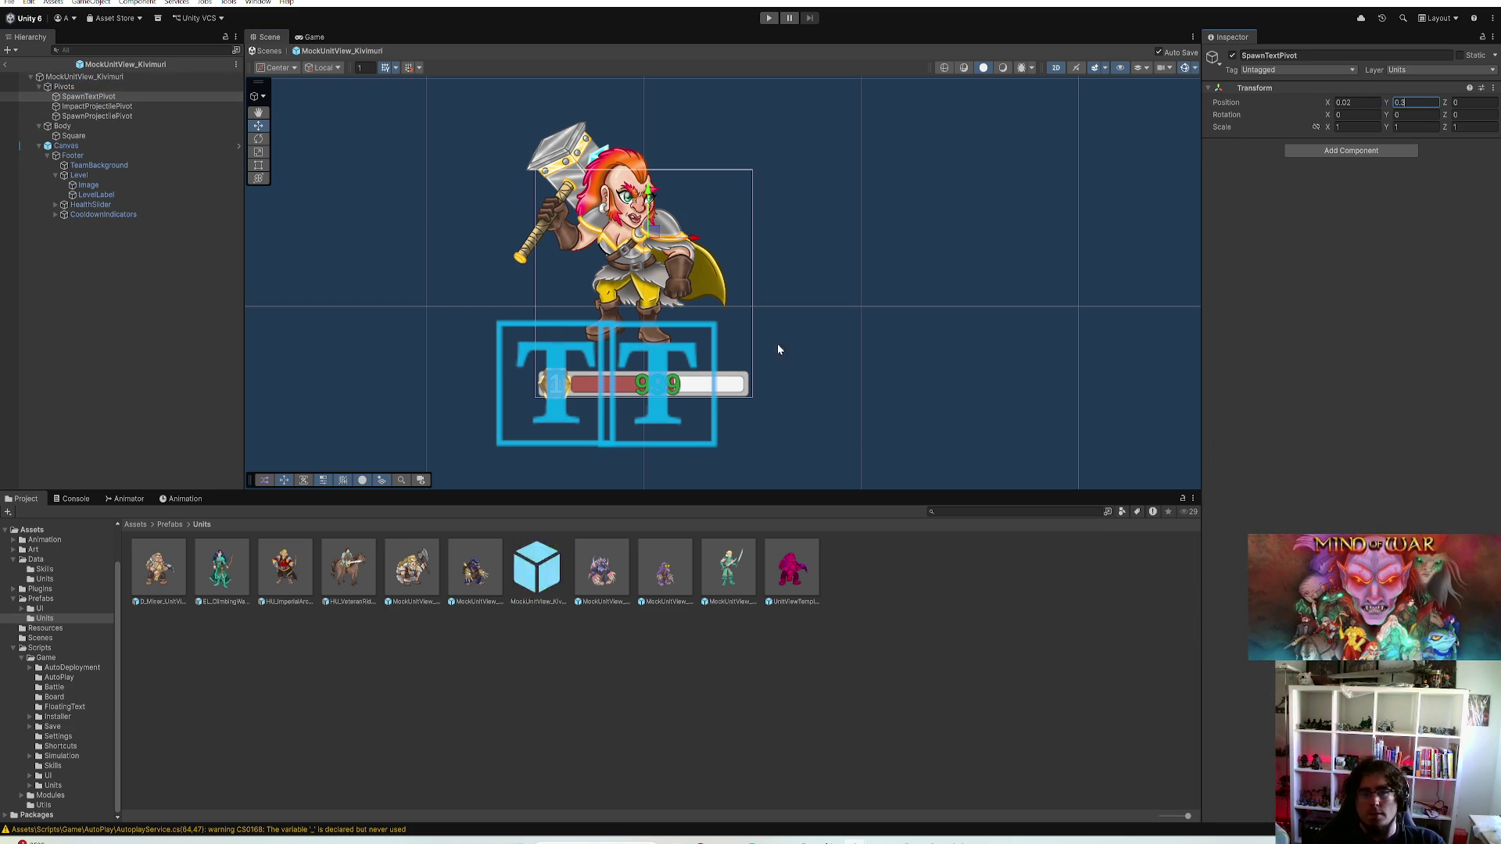
pyautogui.scroll(-3, 861, 359)
pyautogui.scroll(-3, 866, 342)
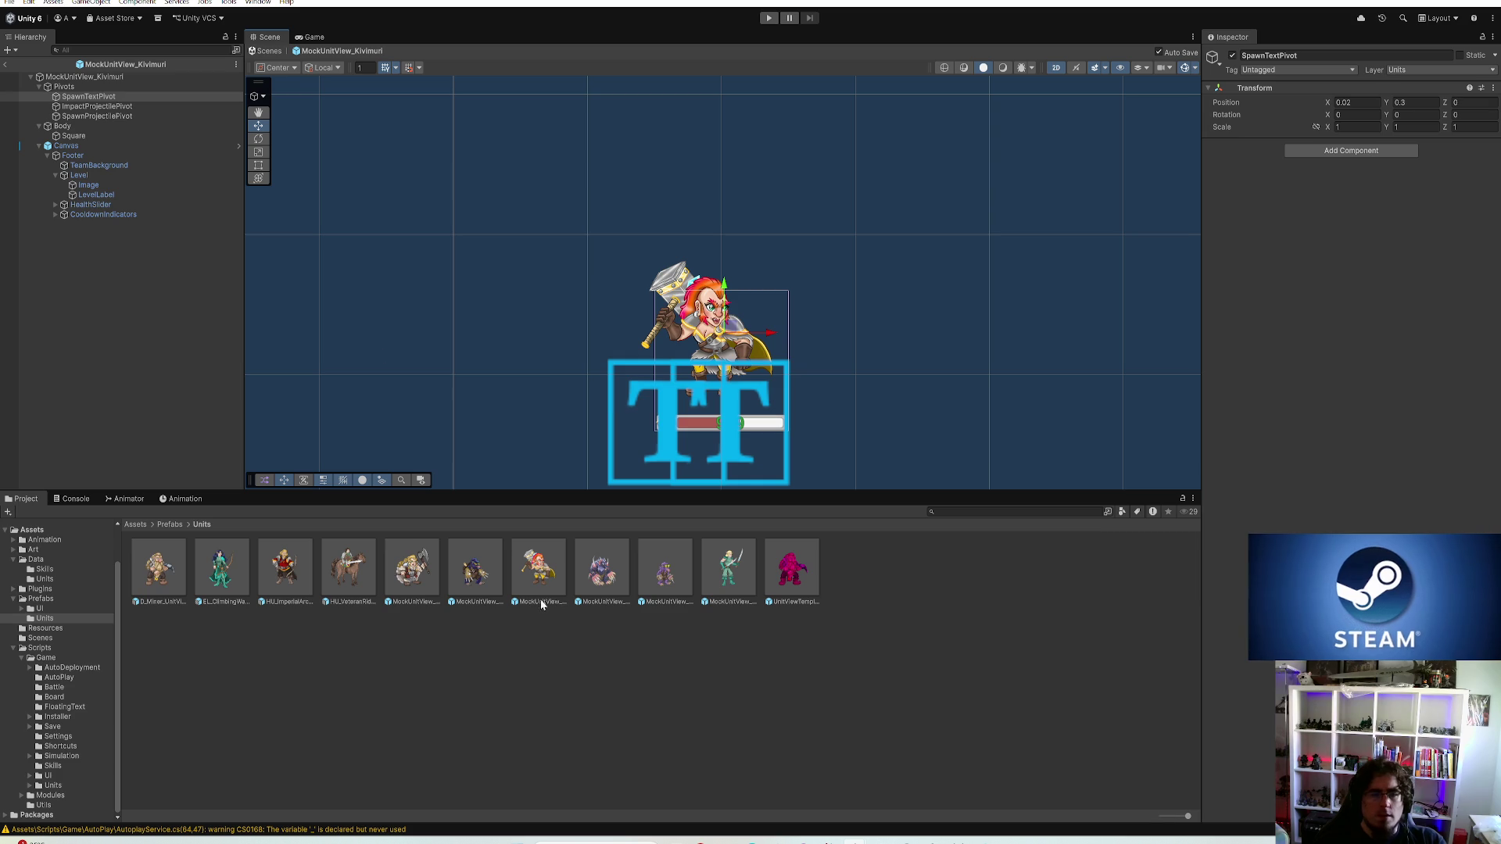
# Place the ClimbingWatcher archer in the scene beside Kivimuri as a size reference
pyautogui.moveTo(221, 569); pyautogui.dragTo(750, 293)
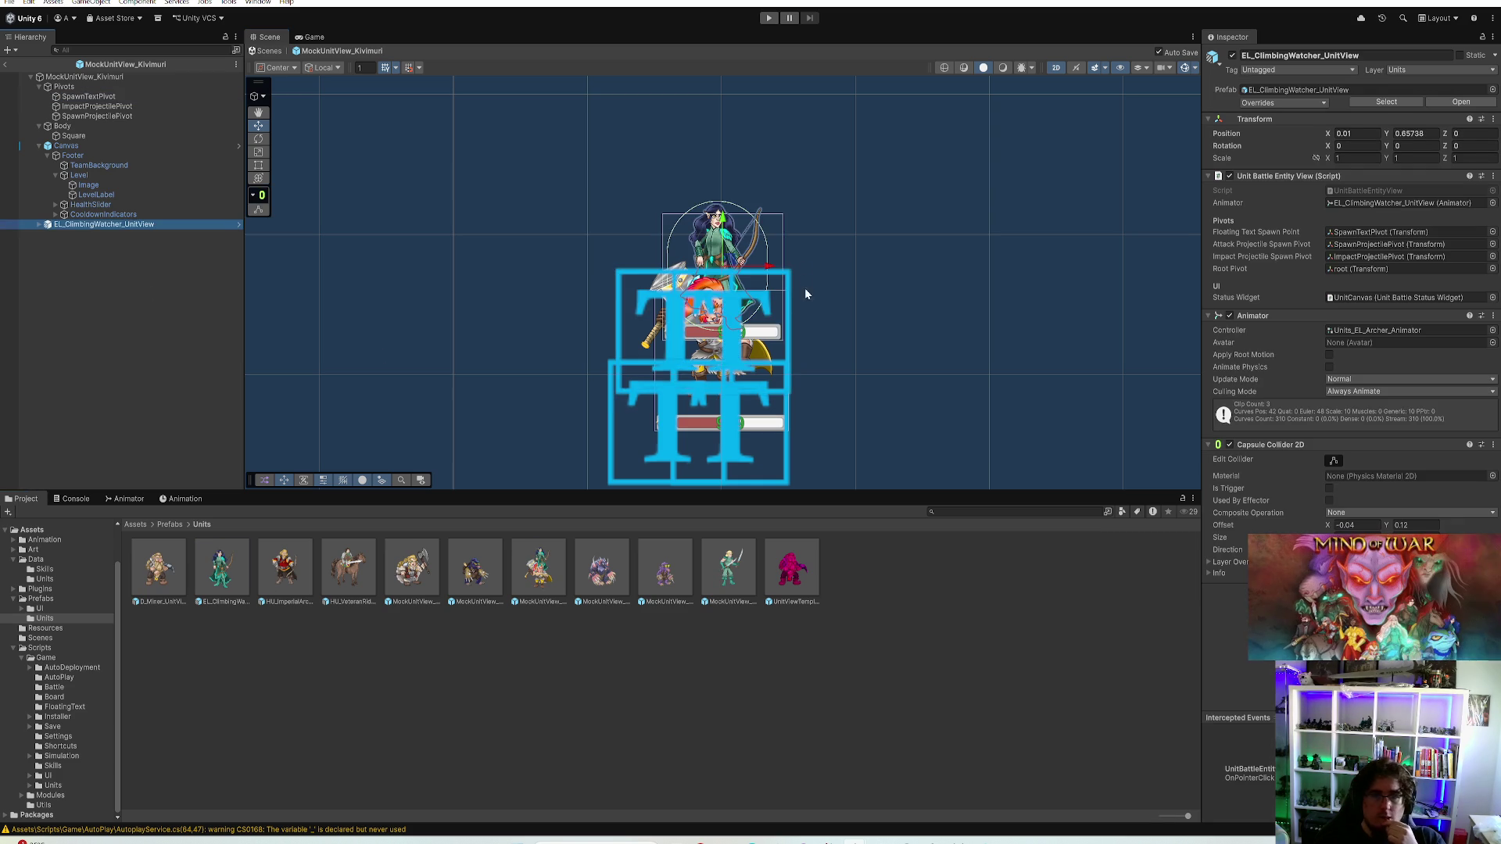
pyautogui.scroll(3, 783, 252)
pyautogui.scroll(3, 836, 340)
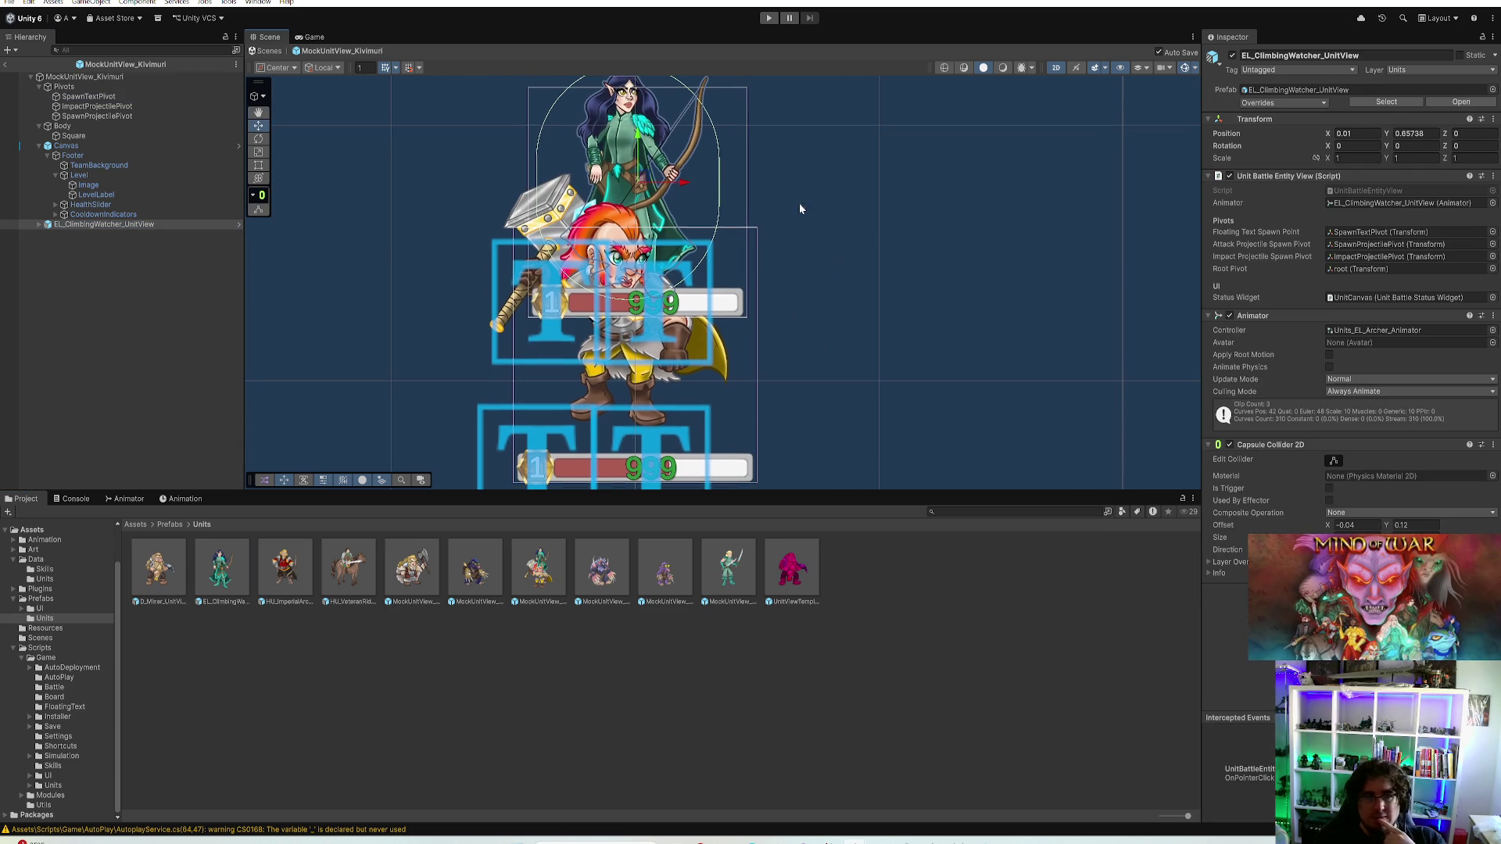
pyautogui.click(260, 123)
pyautogui.moveTo(648, 176)
pyautogui.mouseDown()
pyautogui.moveTo(420, 343)
pyautogui.moveTo(419, 300)
pyautogui.moveTo(415, 341)
pyautogui.moveTo(416, 312)
pyautogui.mouseUp()
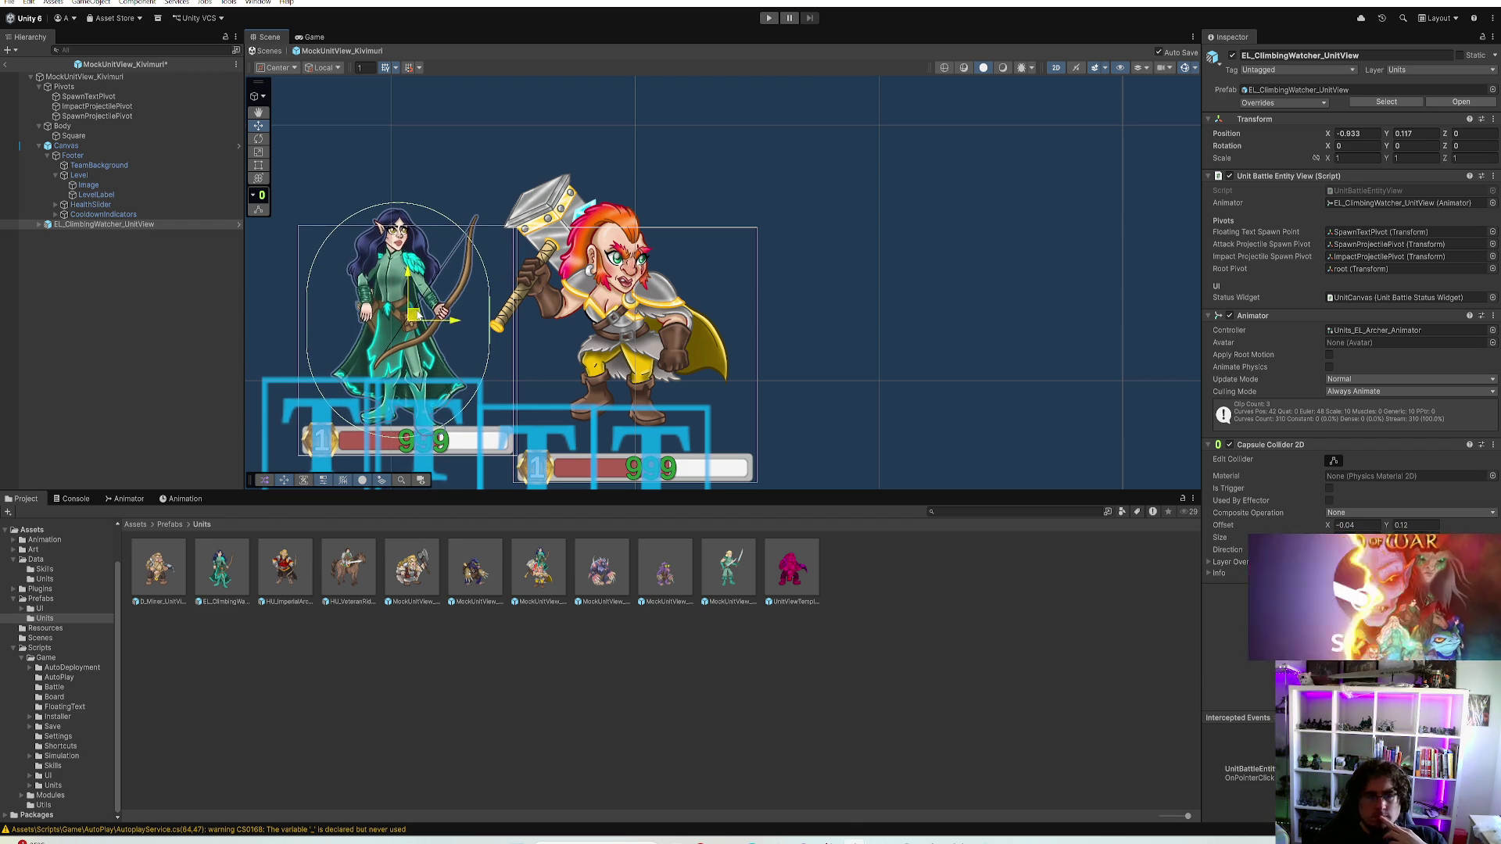
# Inspect Kivimuri's status canvas and the warrior root's components
pyautogui.click(99, 145)
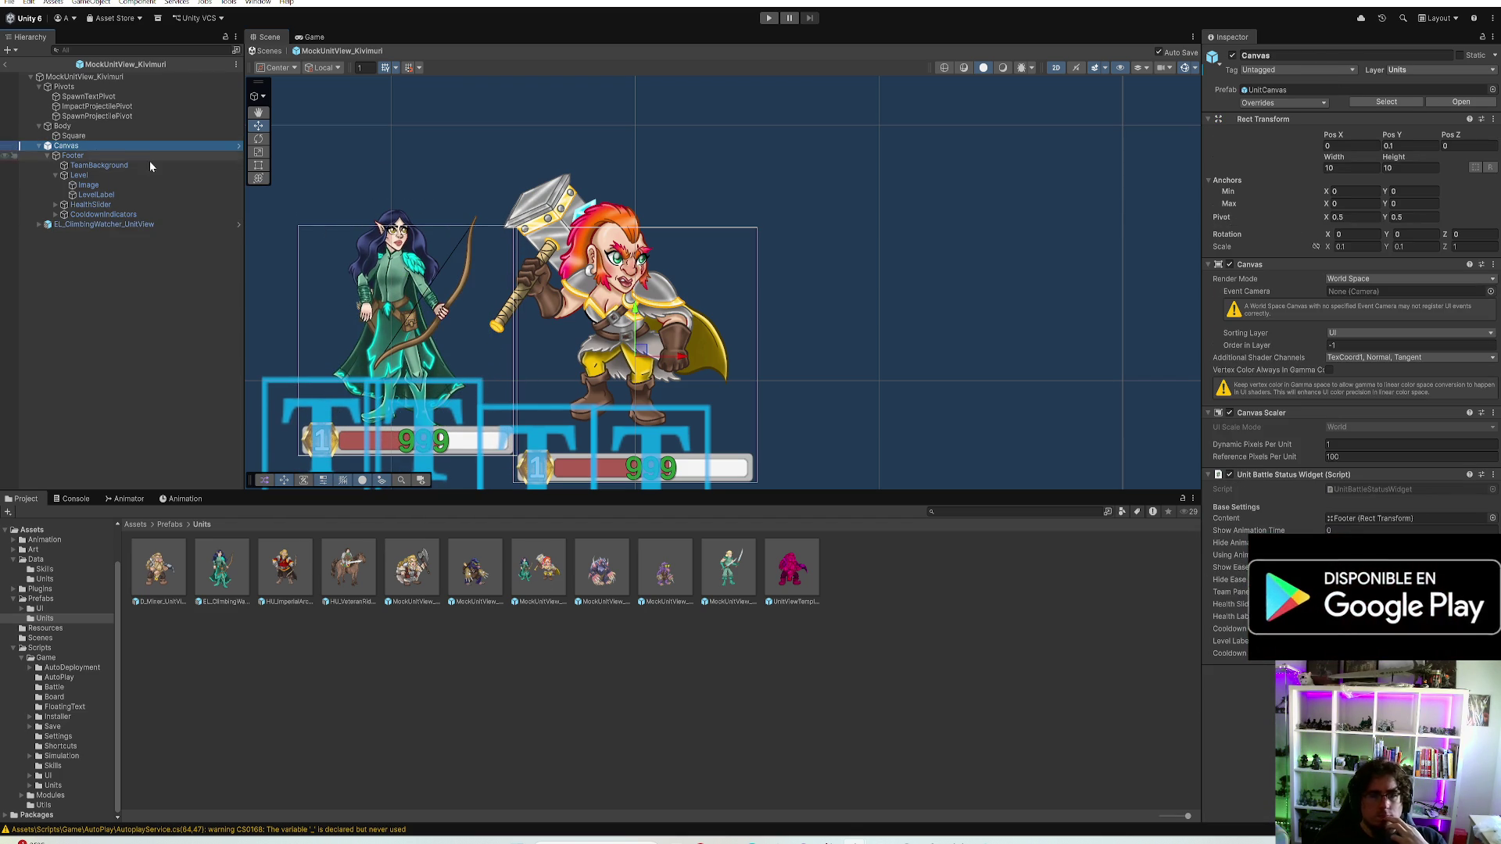
pyautogui.write('5')
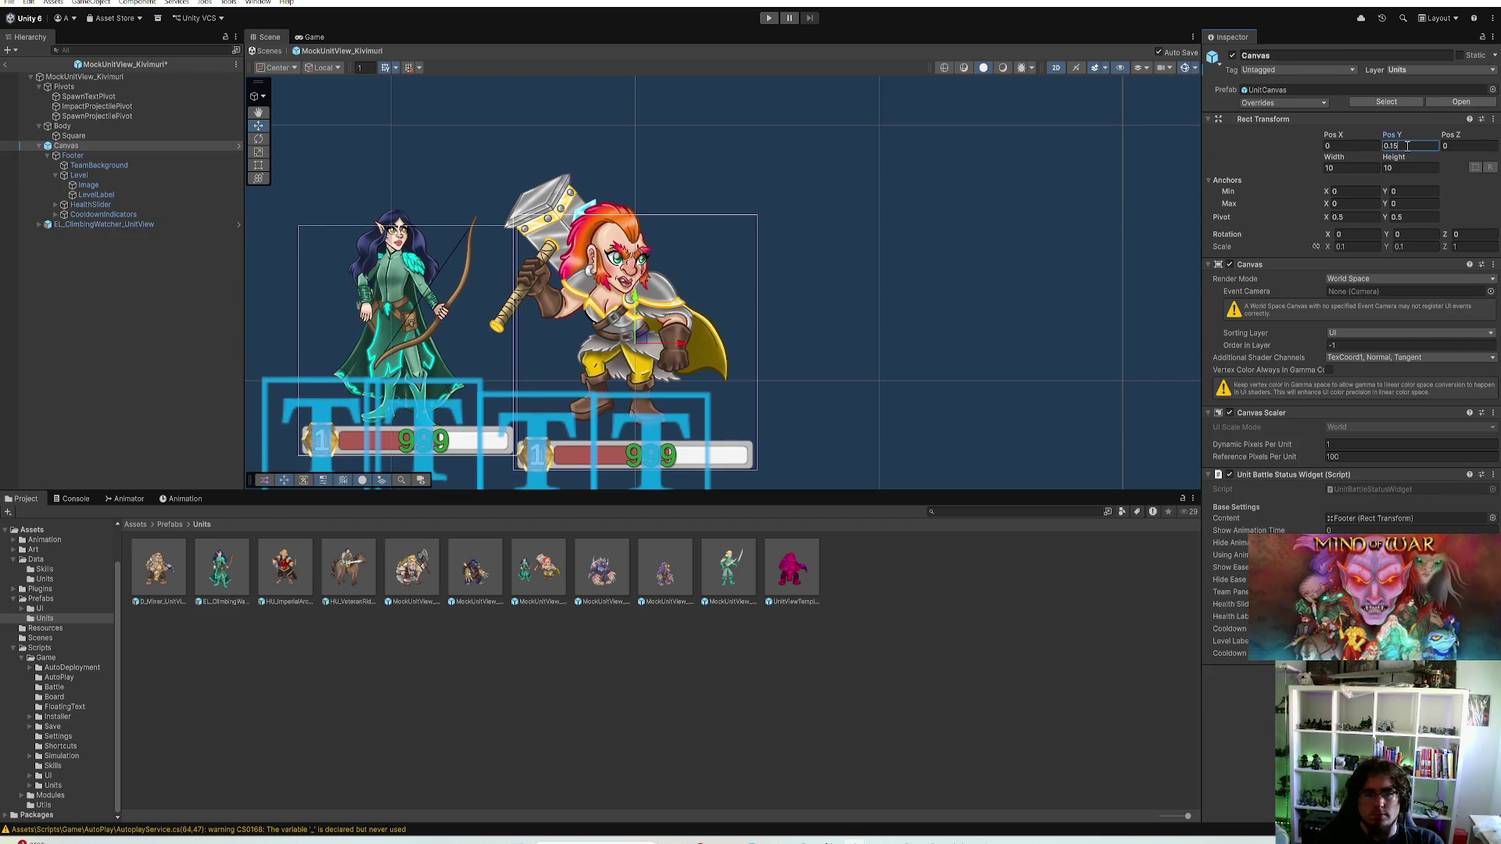
pyautogui.scroll(-2, 1021, 283)
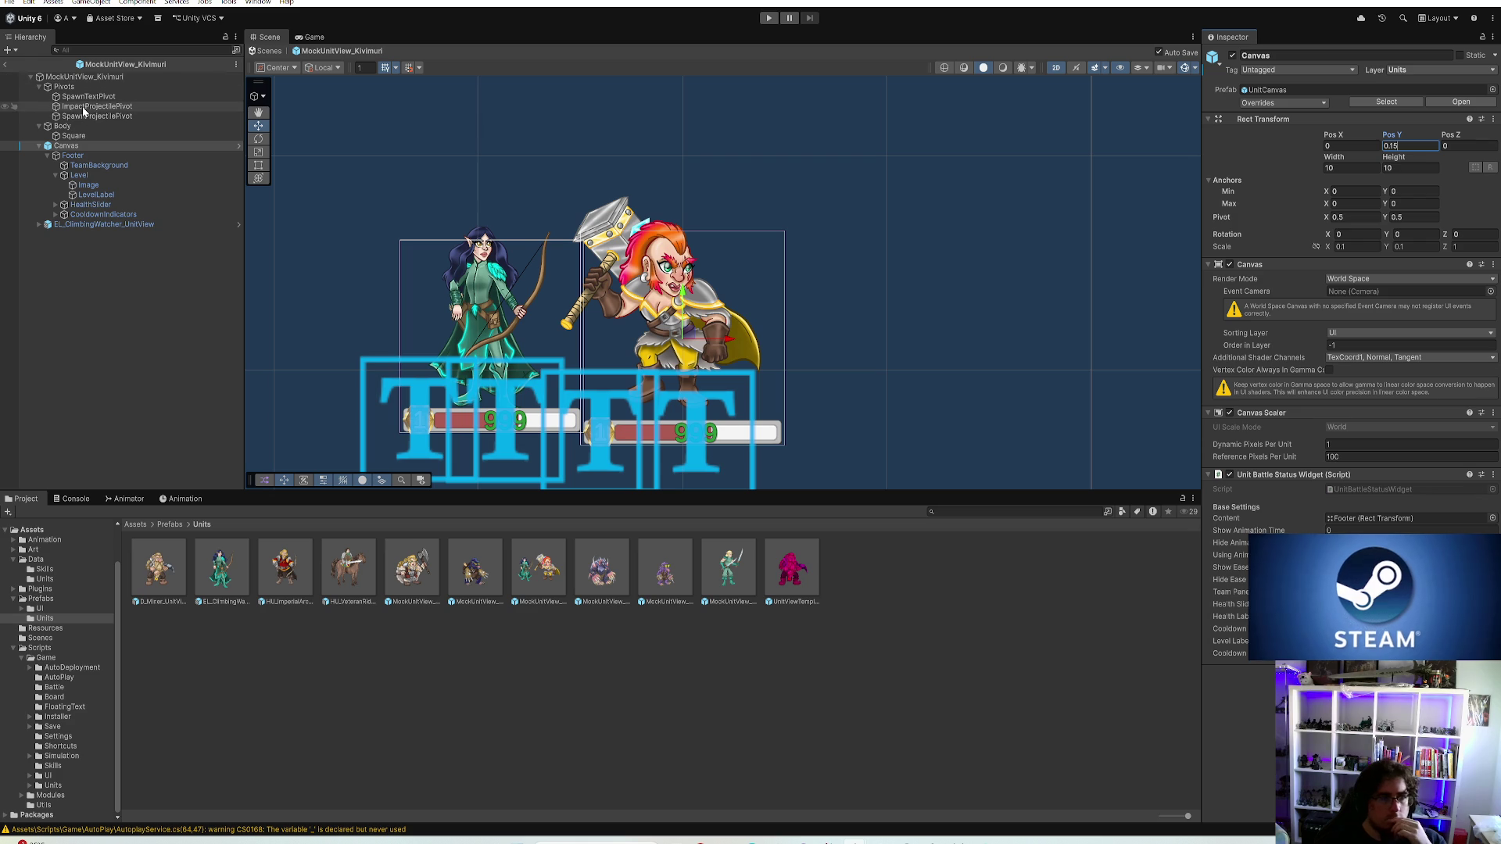
pyautogui.click(82, 77)
pyautogui.scroll(3, 763, 384)
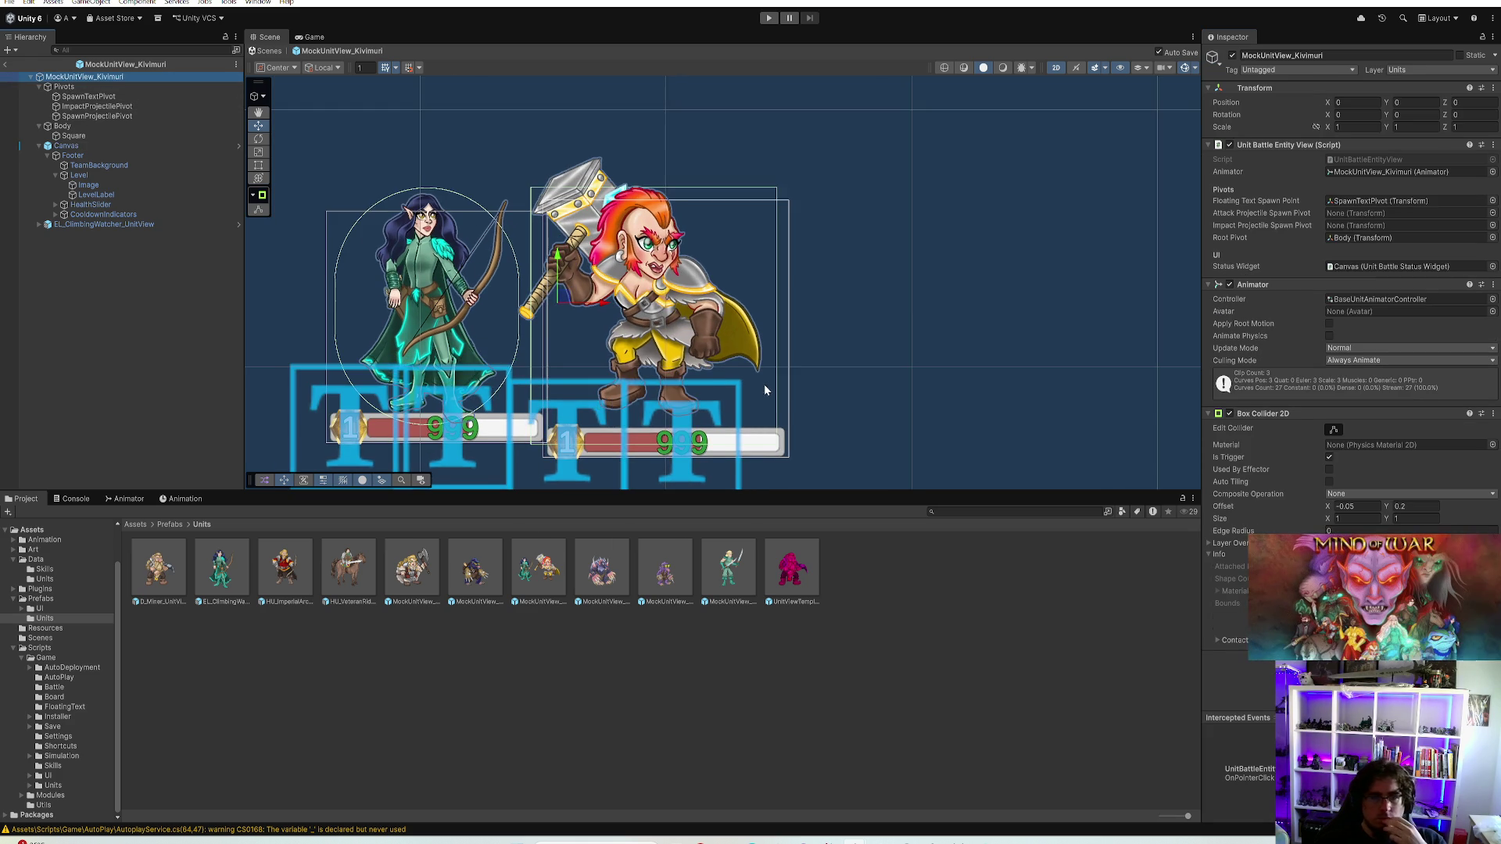
pyautogui.scroll(2, 764, 383)
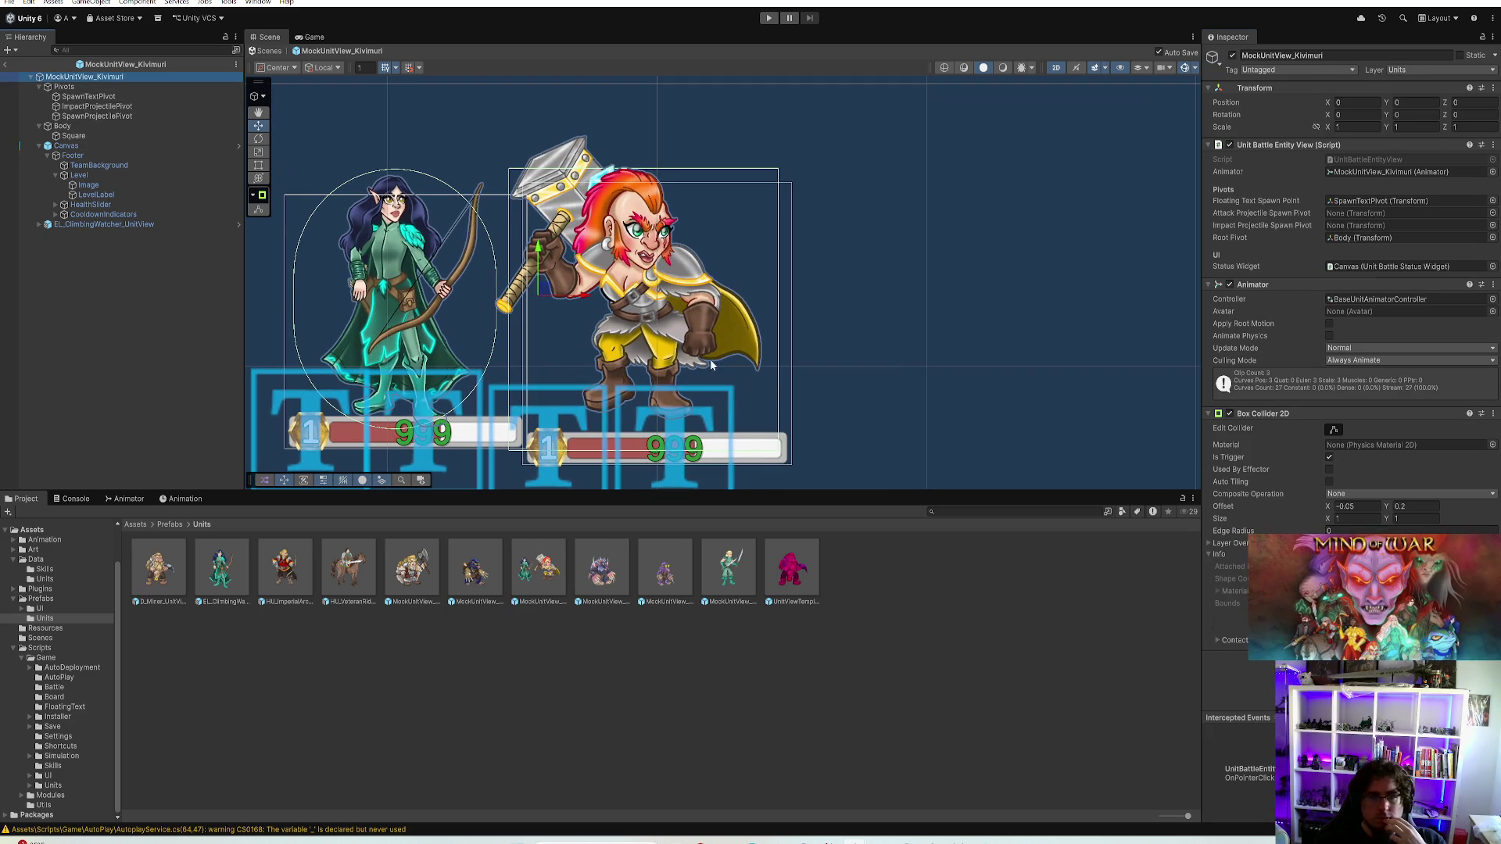
pyautogui.click(68, 144)
# Shrink and nudge the warrior body sprite, undoing an accidental scene move
pyautogui.click(76, 135)
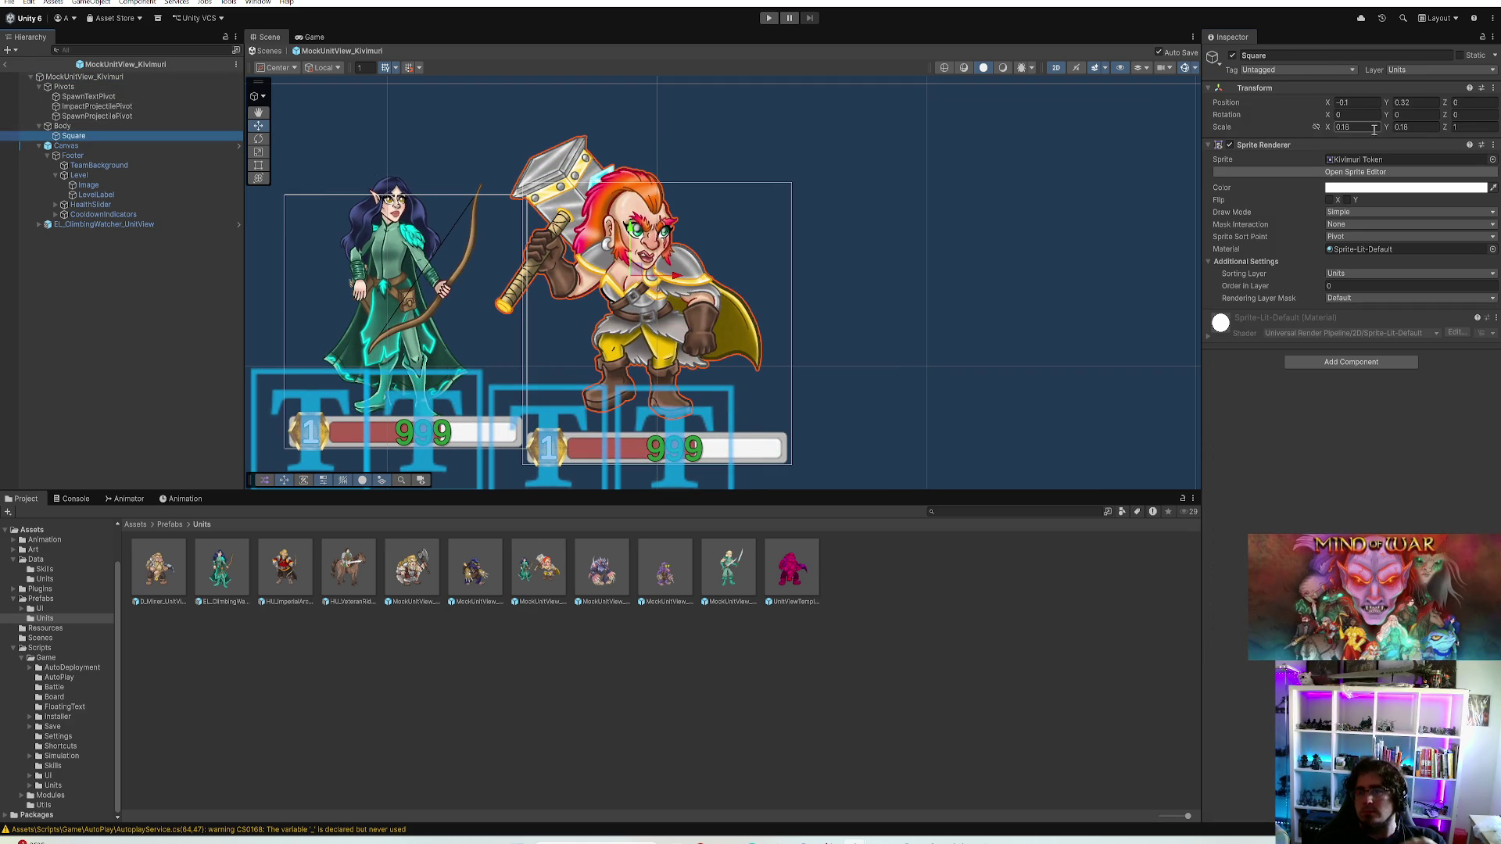
pyautogui.moveTo(1348, 127)
pyautogui.mouseDown()
pyautogui.moveTo(1413, 127)
pyautogui.moveTo(1399, 103)
pyautogui.mouseUp()
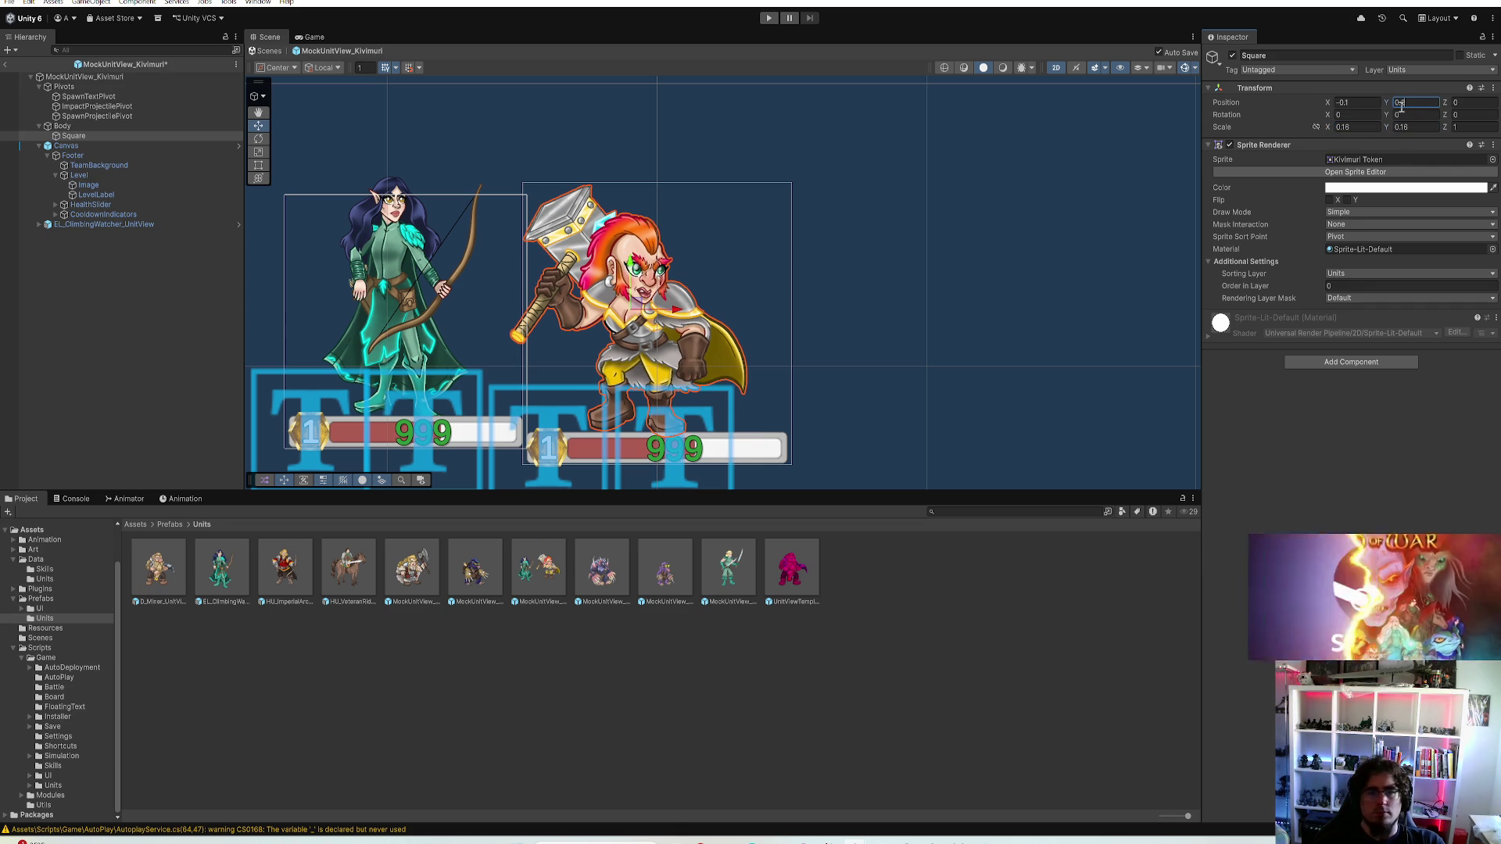
pyautogui.click(1412, 103)
pyautogui.write('22')
pyautogui.moveTo(1398, 103); pyautogui.dragTo(1401, 102)
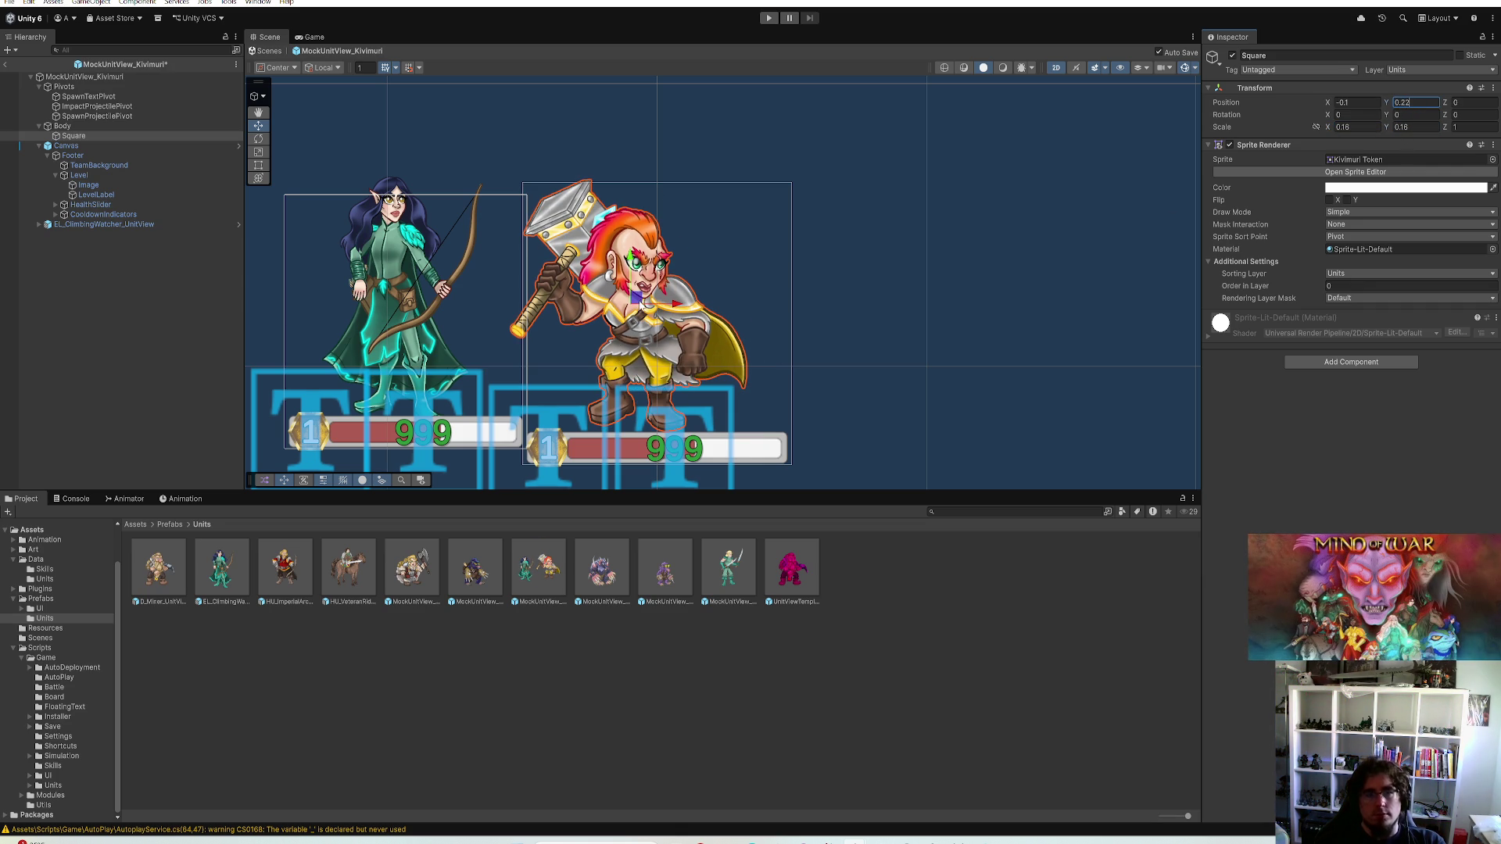
pyautogui.moveTo(633, 281); pyautogui.dragTo(346, 252)
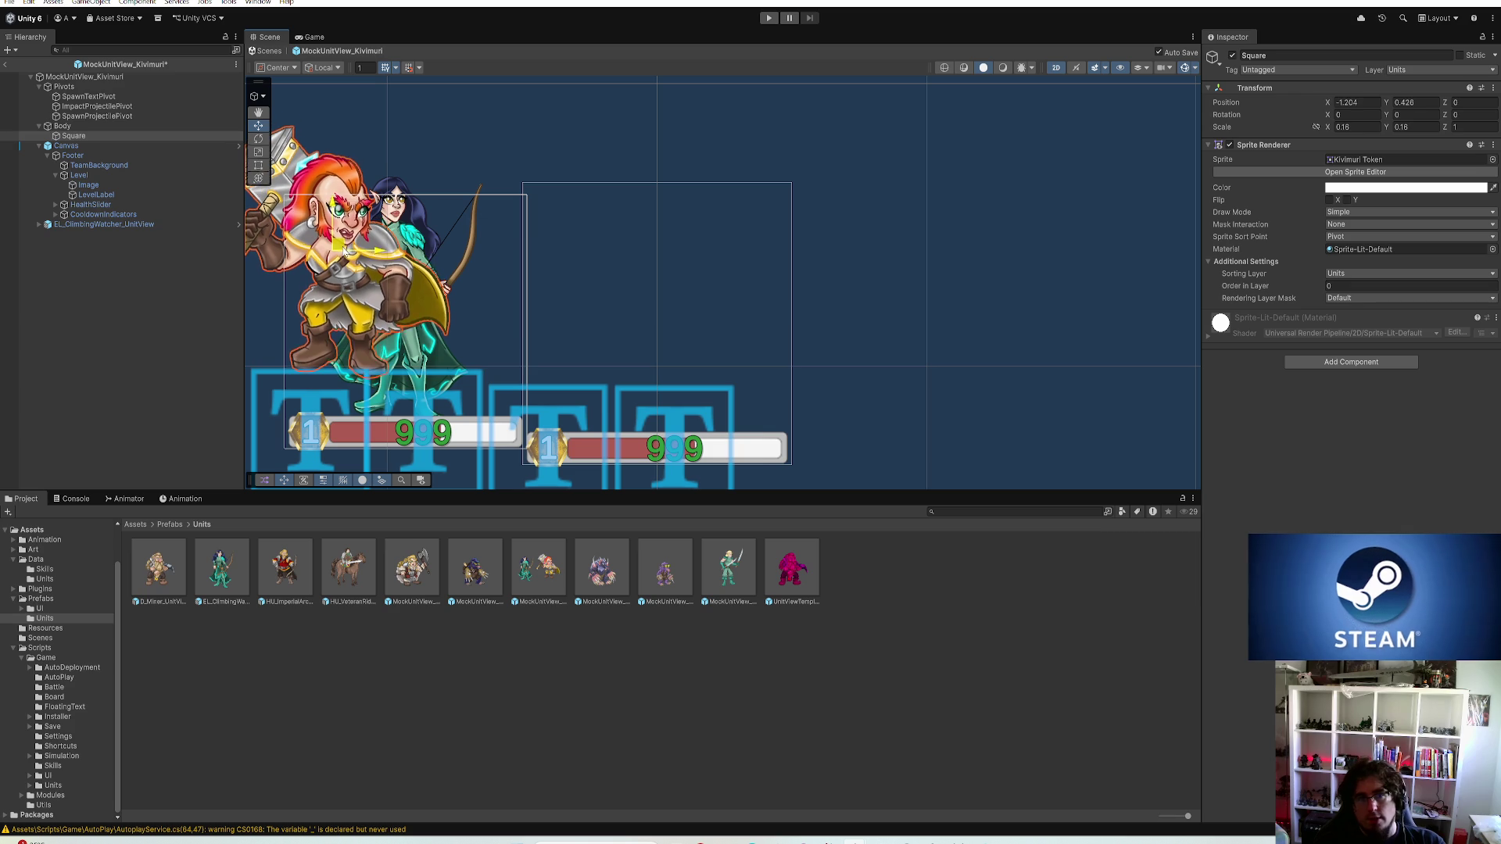
pyautogui.hotkey('ctrl', 'z')
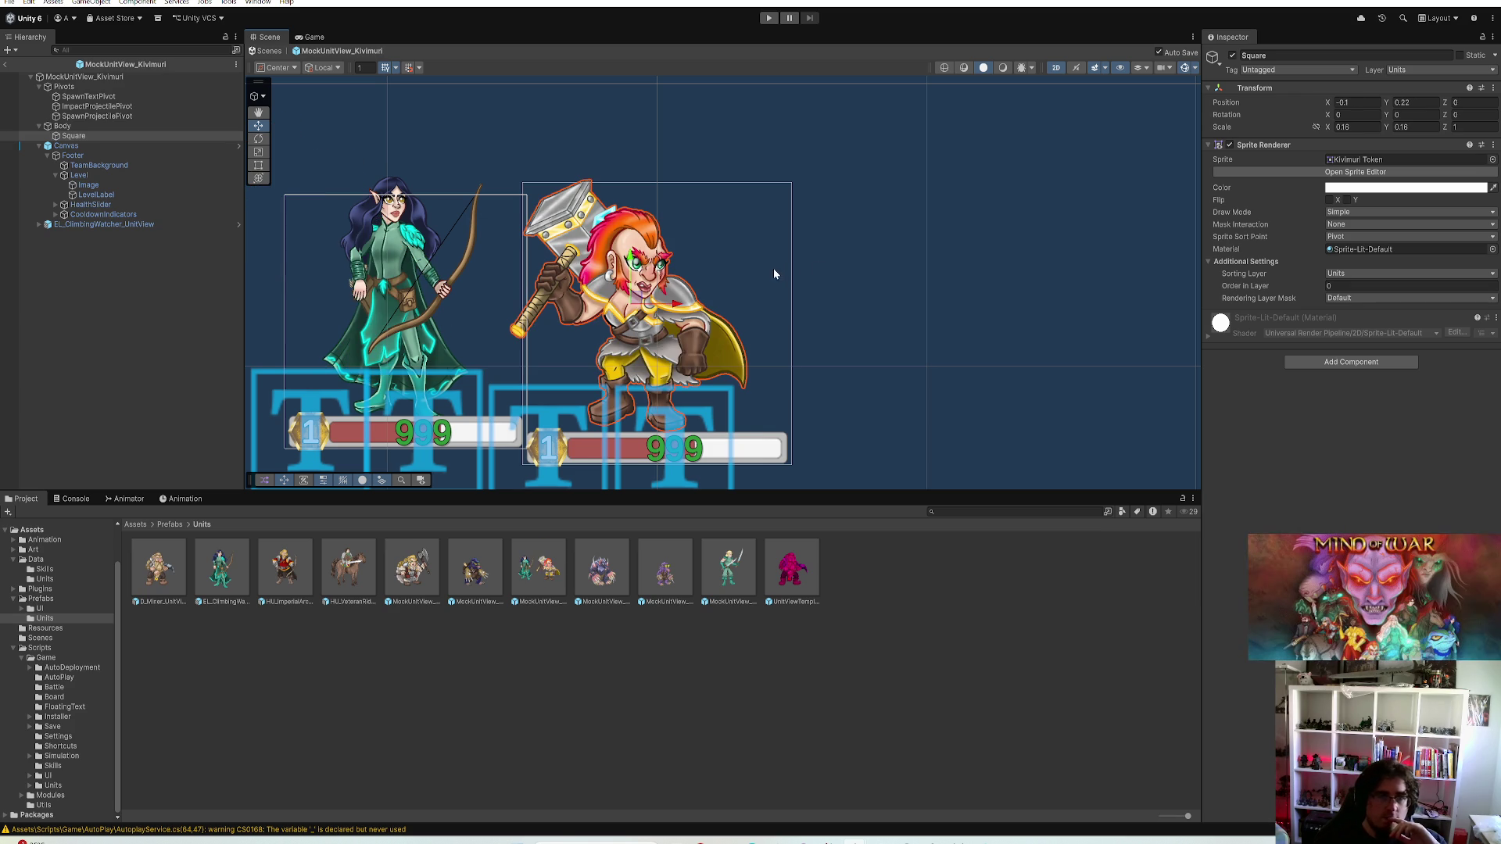
pyautogui.scroll(-2, 772, 268)
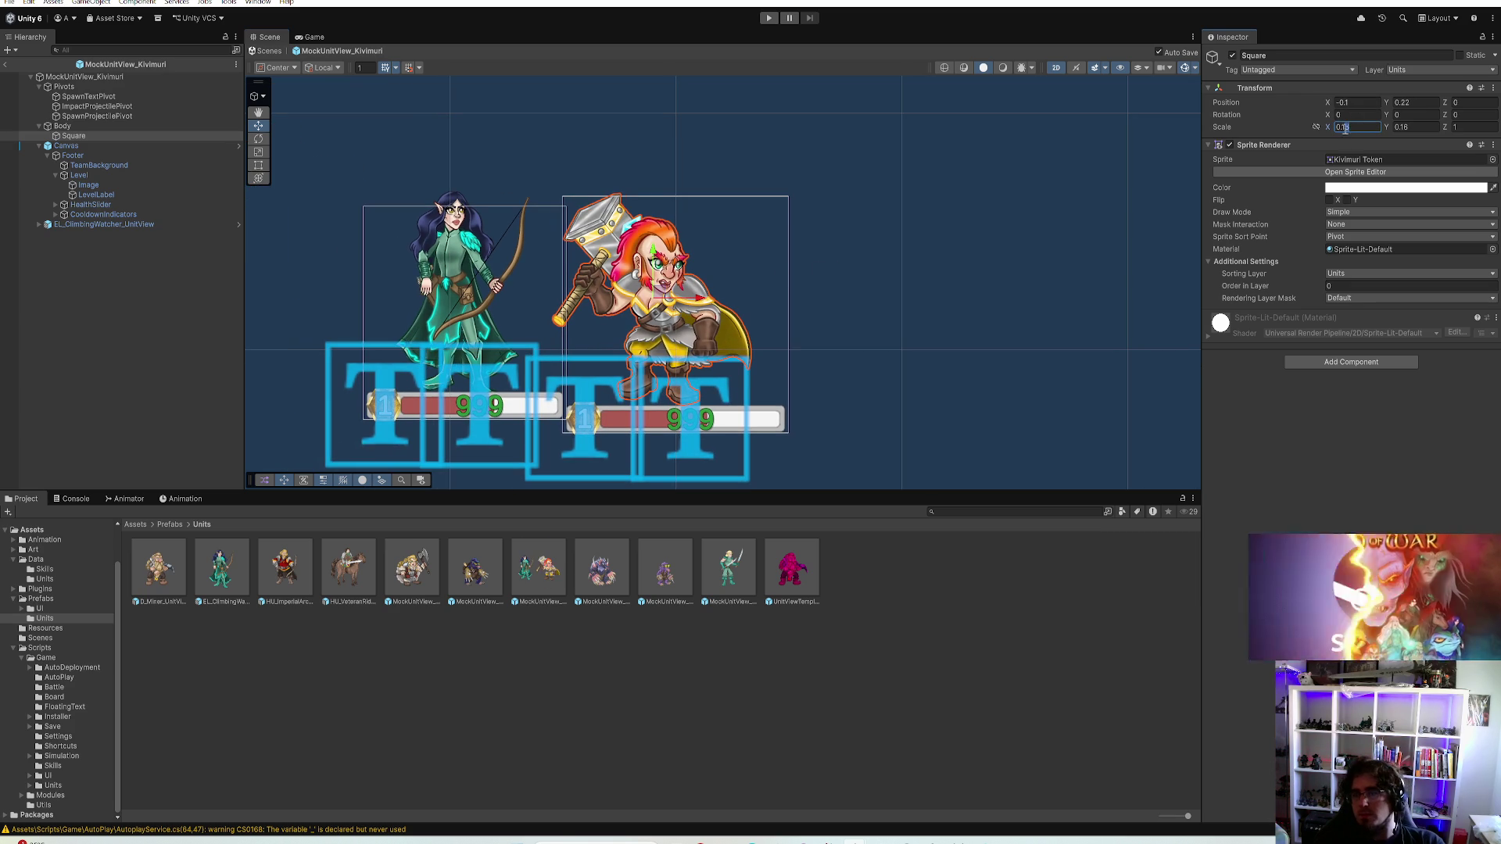
pyautogui.write('0.14')
pyautogui.press('Tab')
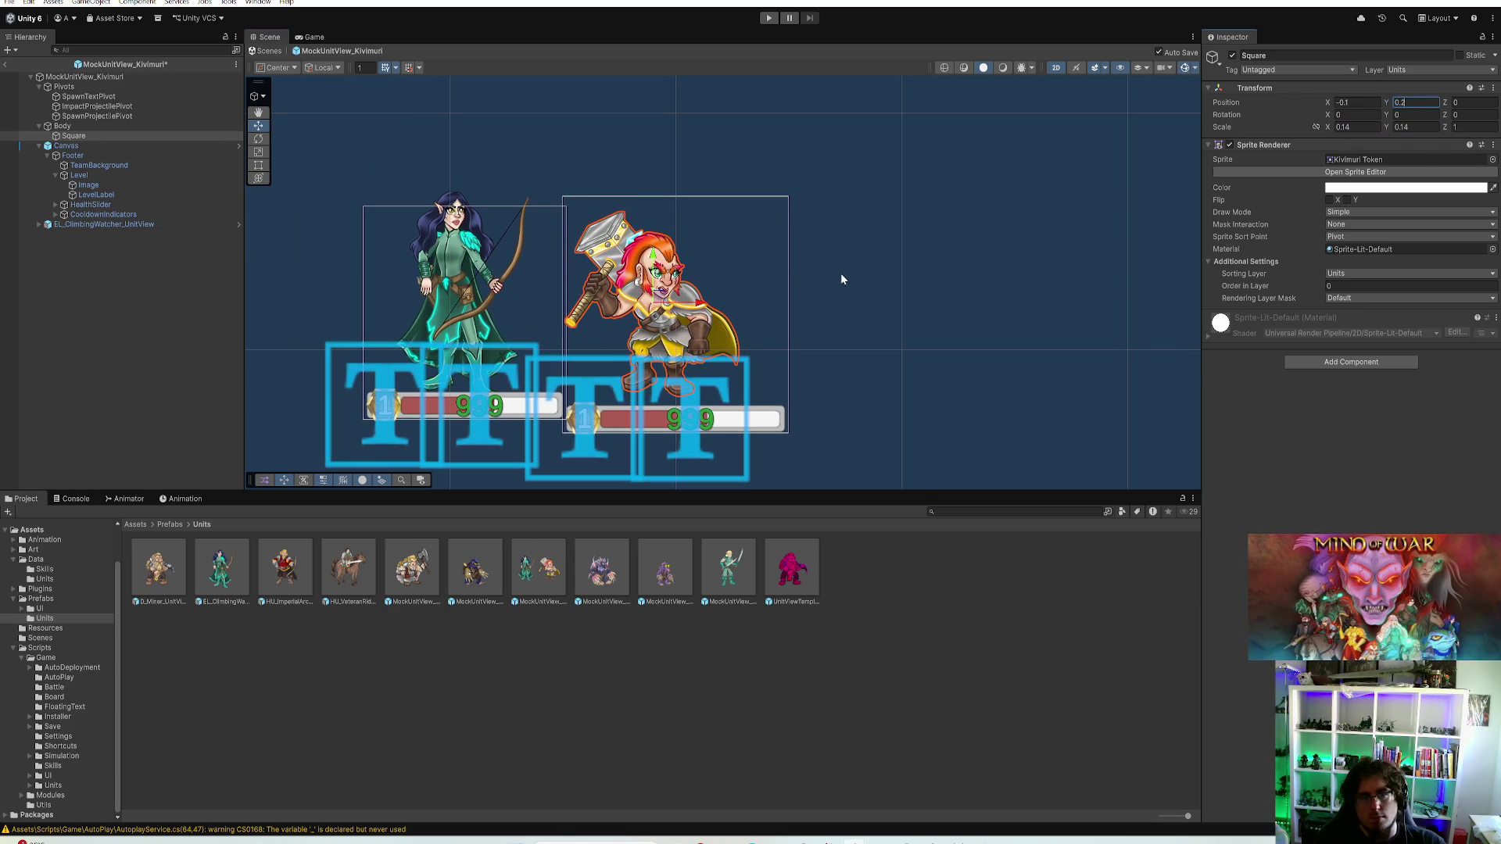
pyautogui.scroll(2, 840, 273)
pyautogui.scroll(2, 776, 316)
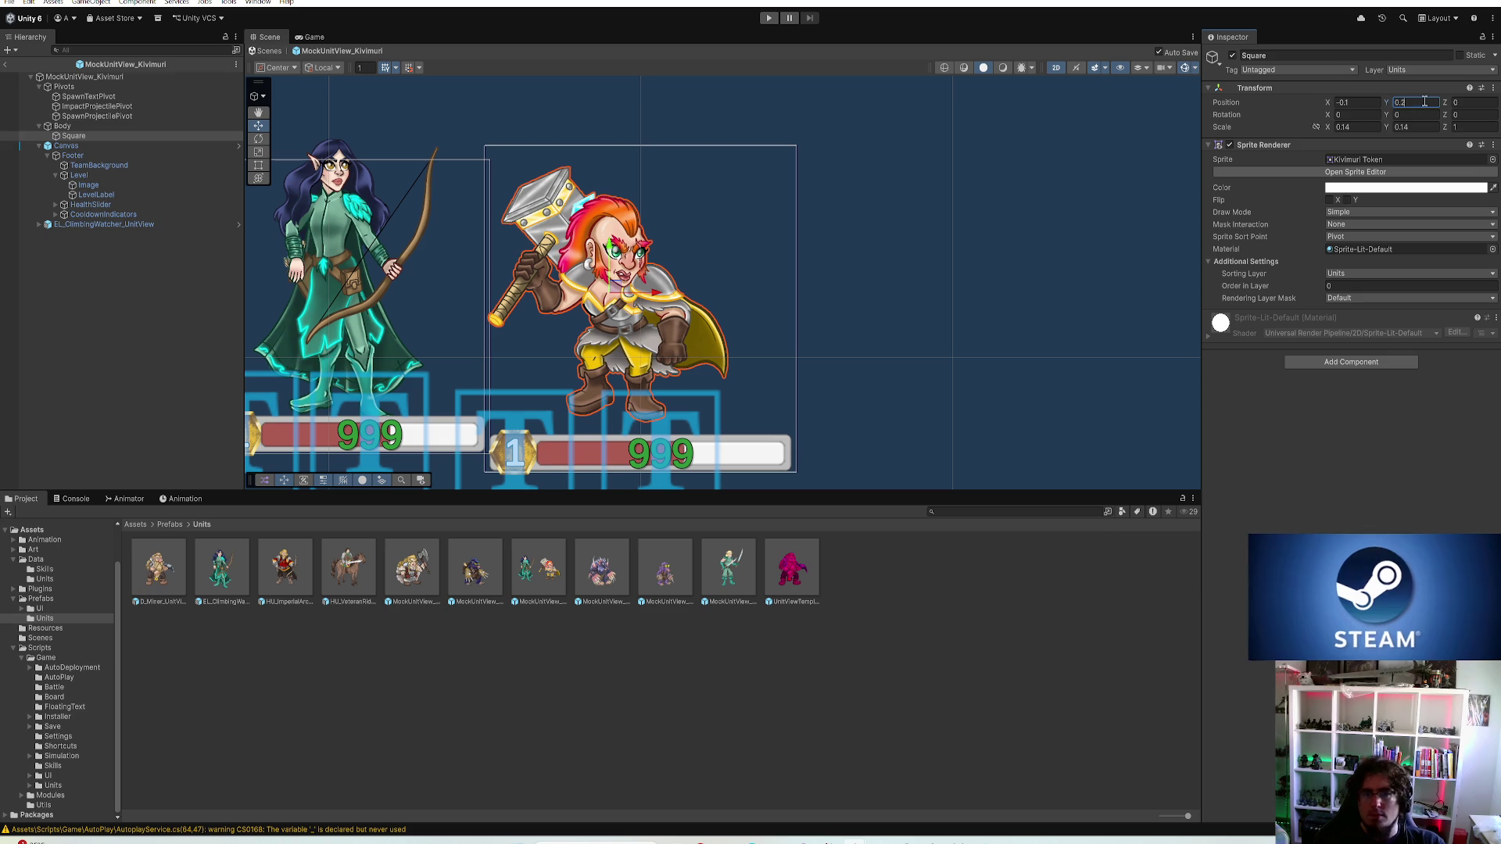
pyautogui.moveTo(843, 225); pyautogui.dragTo(927, 229)
# Raise the warrior's status canvas and give its body sprite a uniform 0.13 scale
pyautogui.click(68, 147)
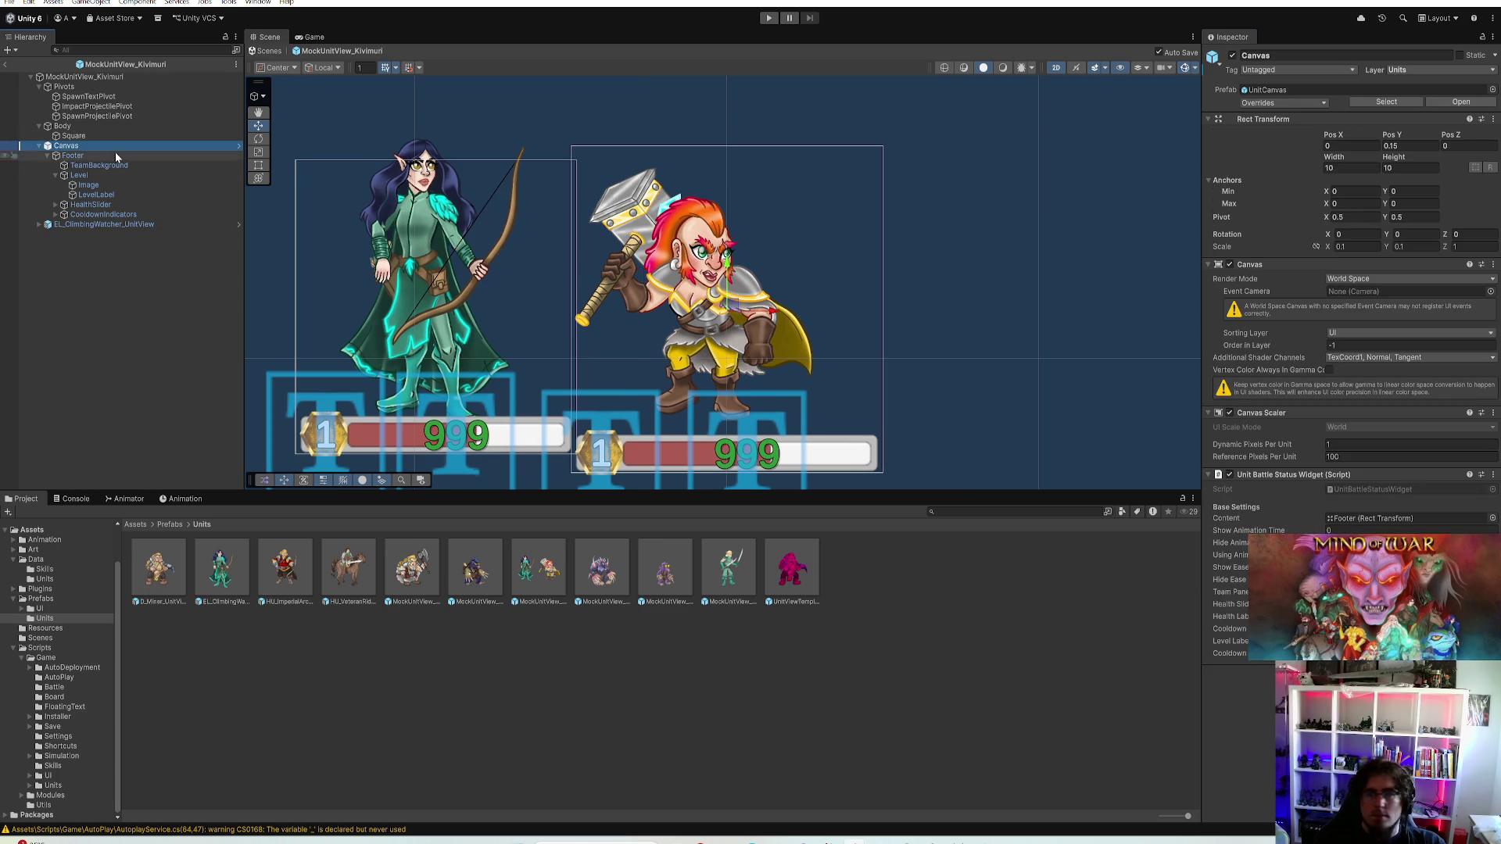
pyautogui.click(1395, 146)
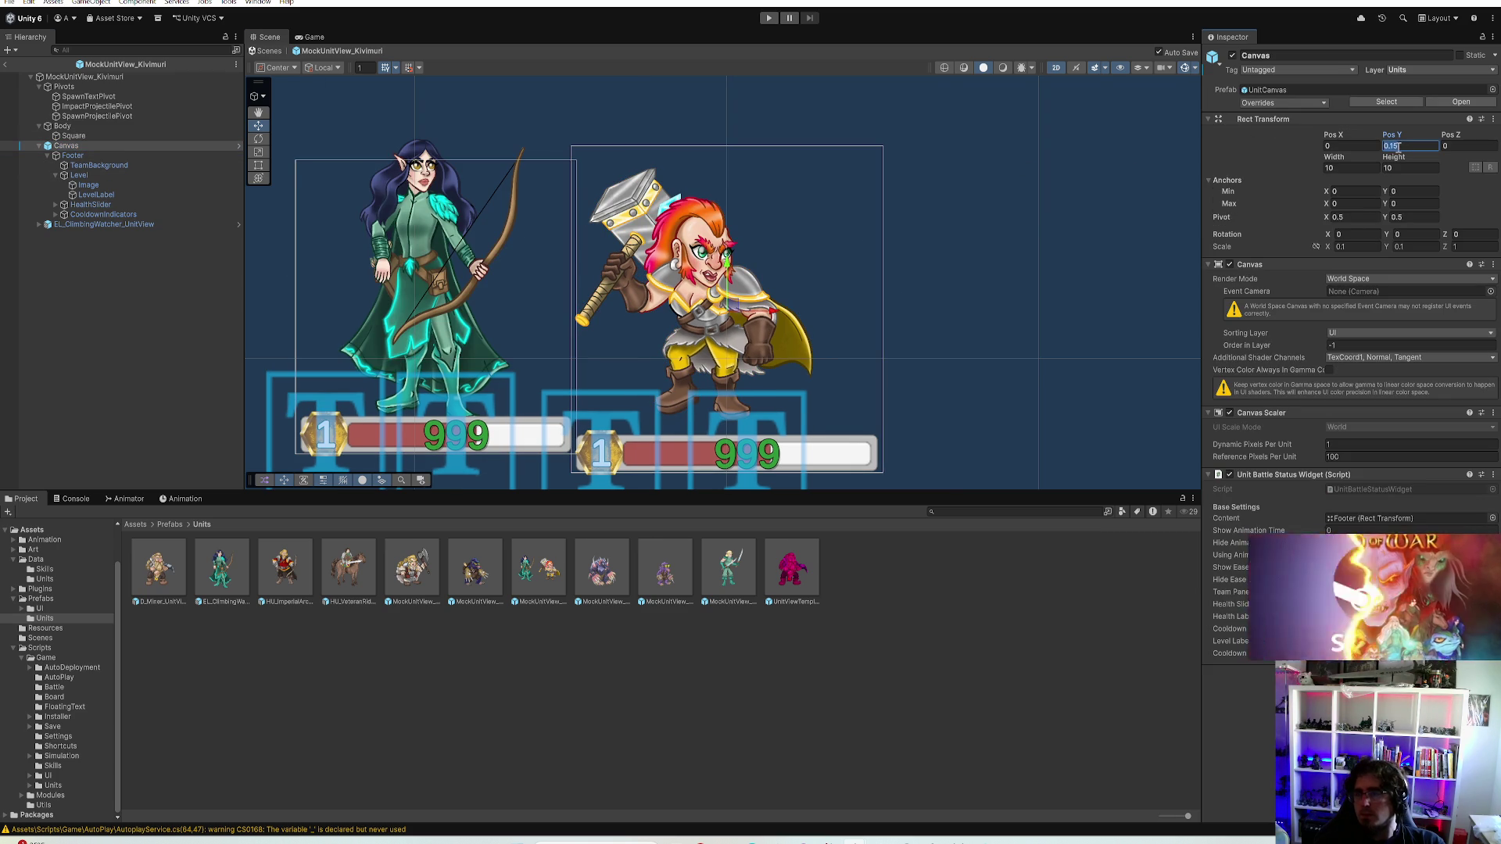
pyautogui.write('0.12')
pyautogui.write('5')
pyautogui.write('6')
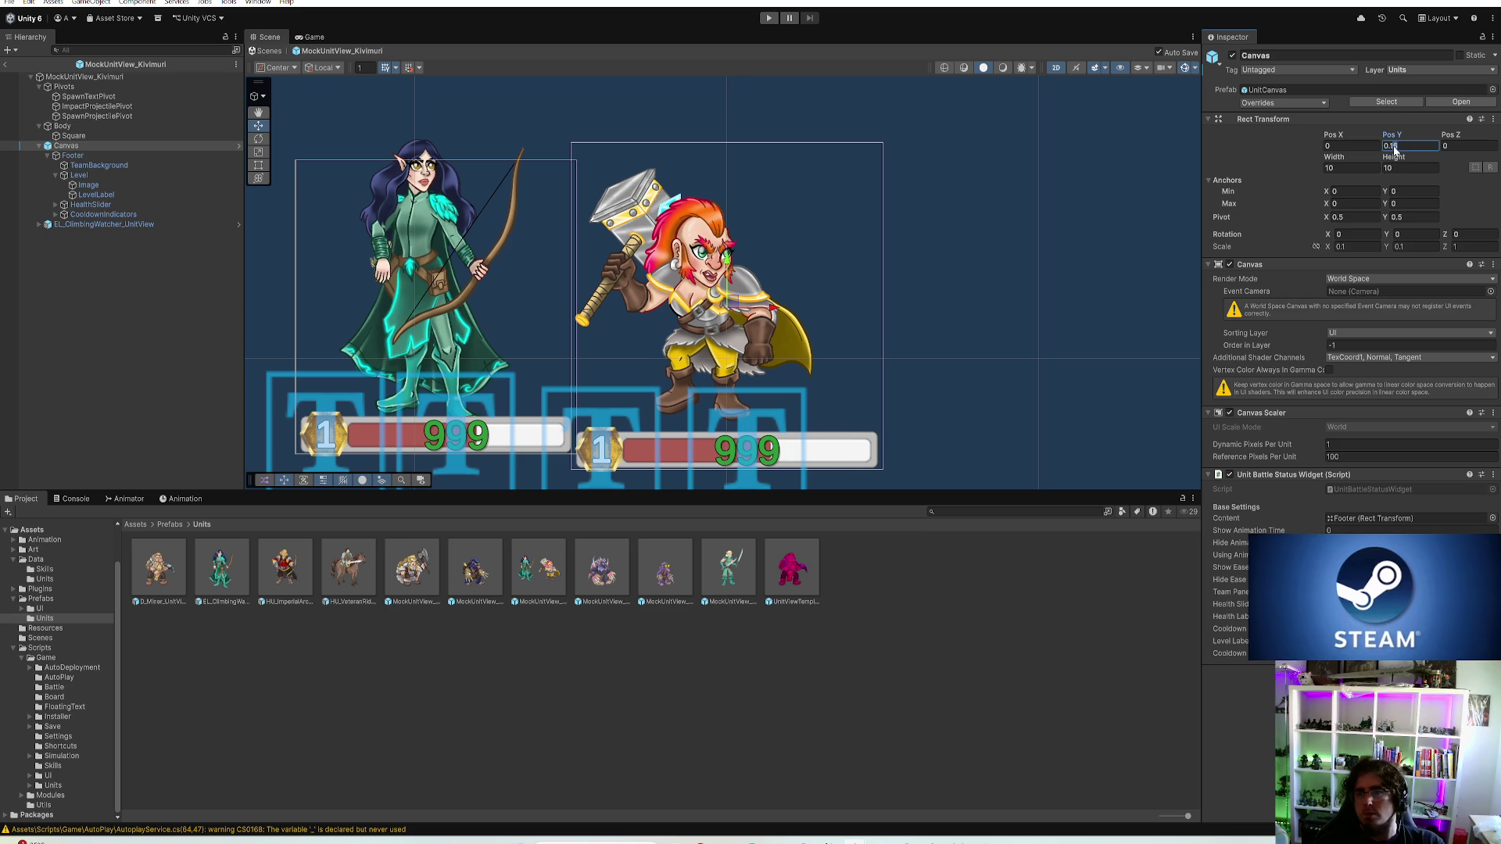
pyautogui.write('2')
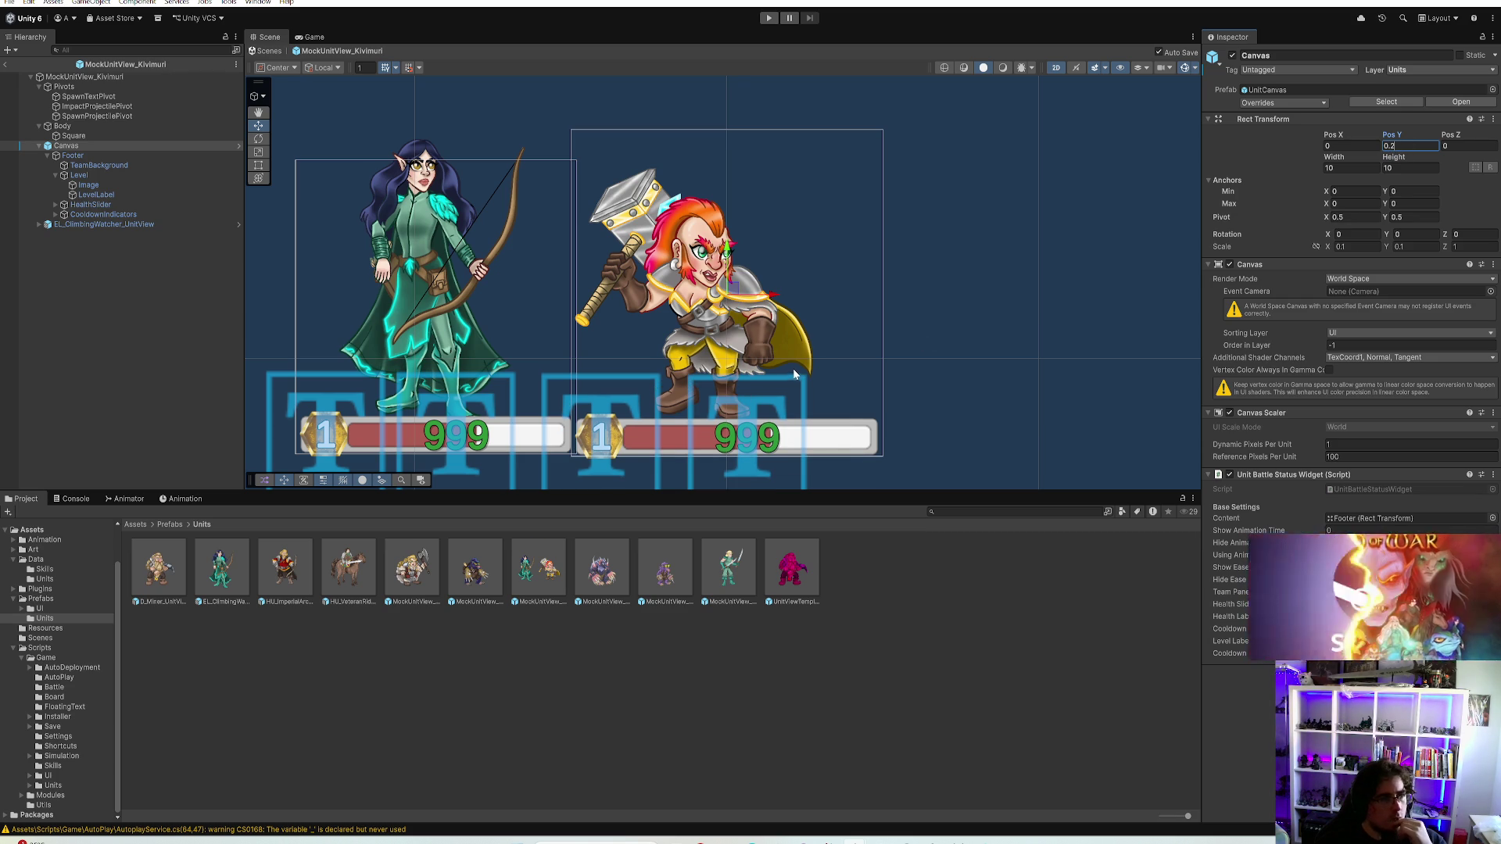
pyautogui.scroll(-2, 794, 368)
pyautogui.scroll(2, 774, 294)
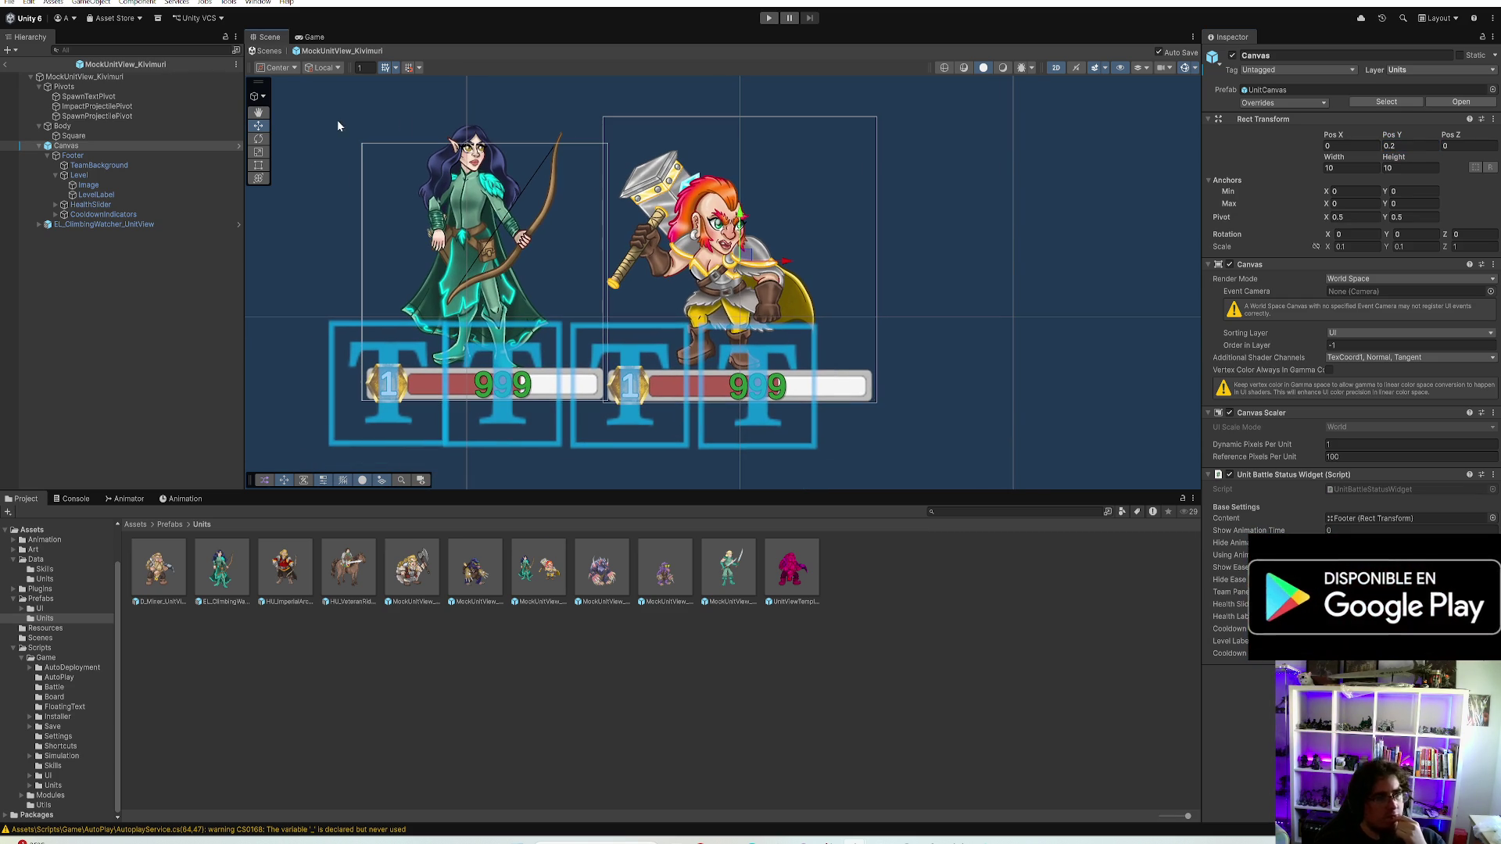
pyautogui.click(73, 136)
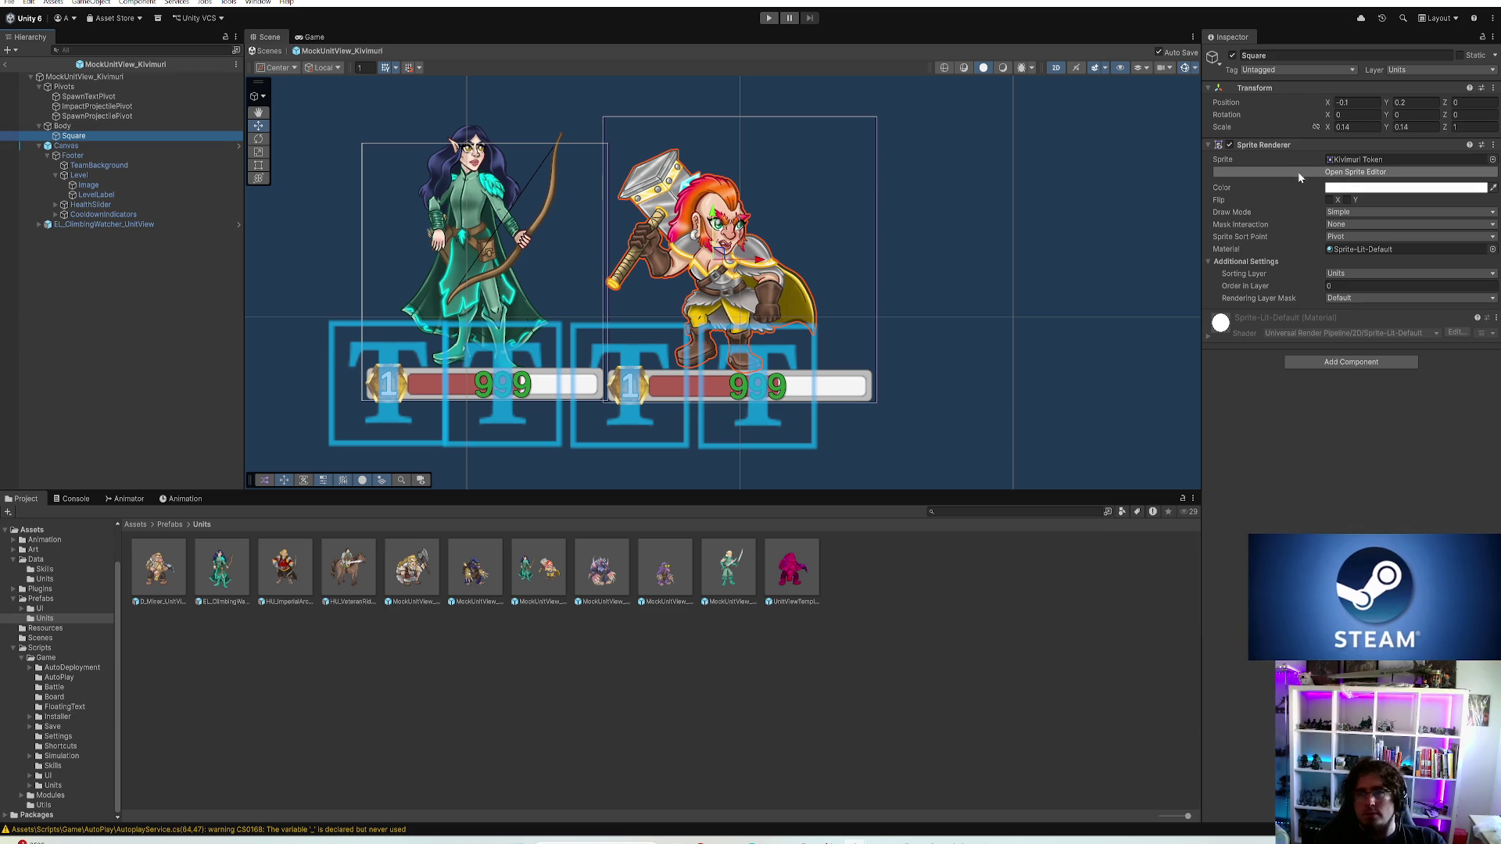
pyautogui.click(1345, 128)
pyautogui.write('0.13')
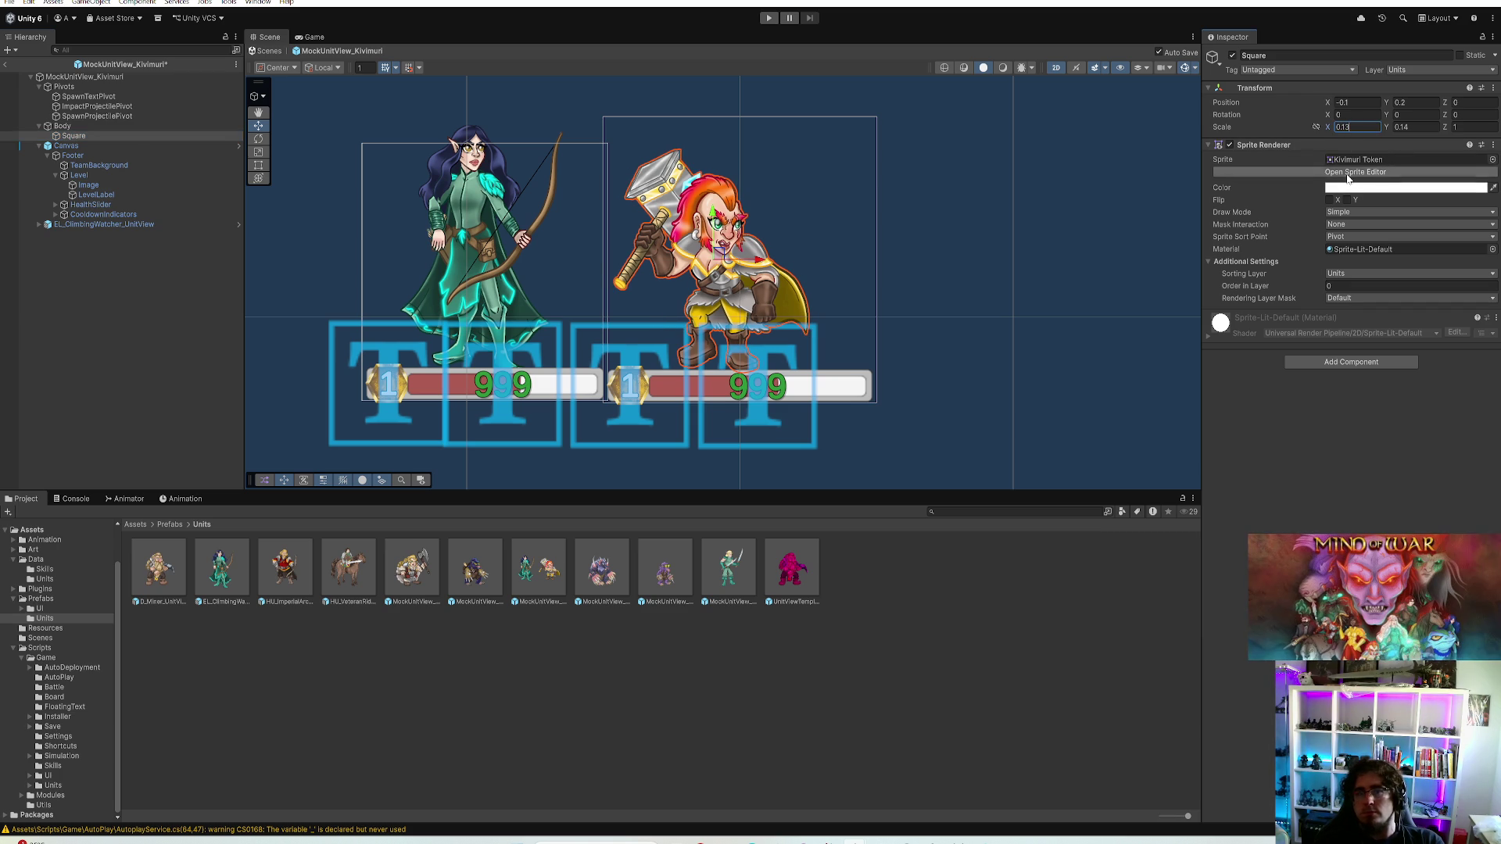
pyautogui.write('0.13')
pyautogui.press('Return')
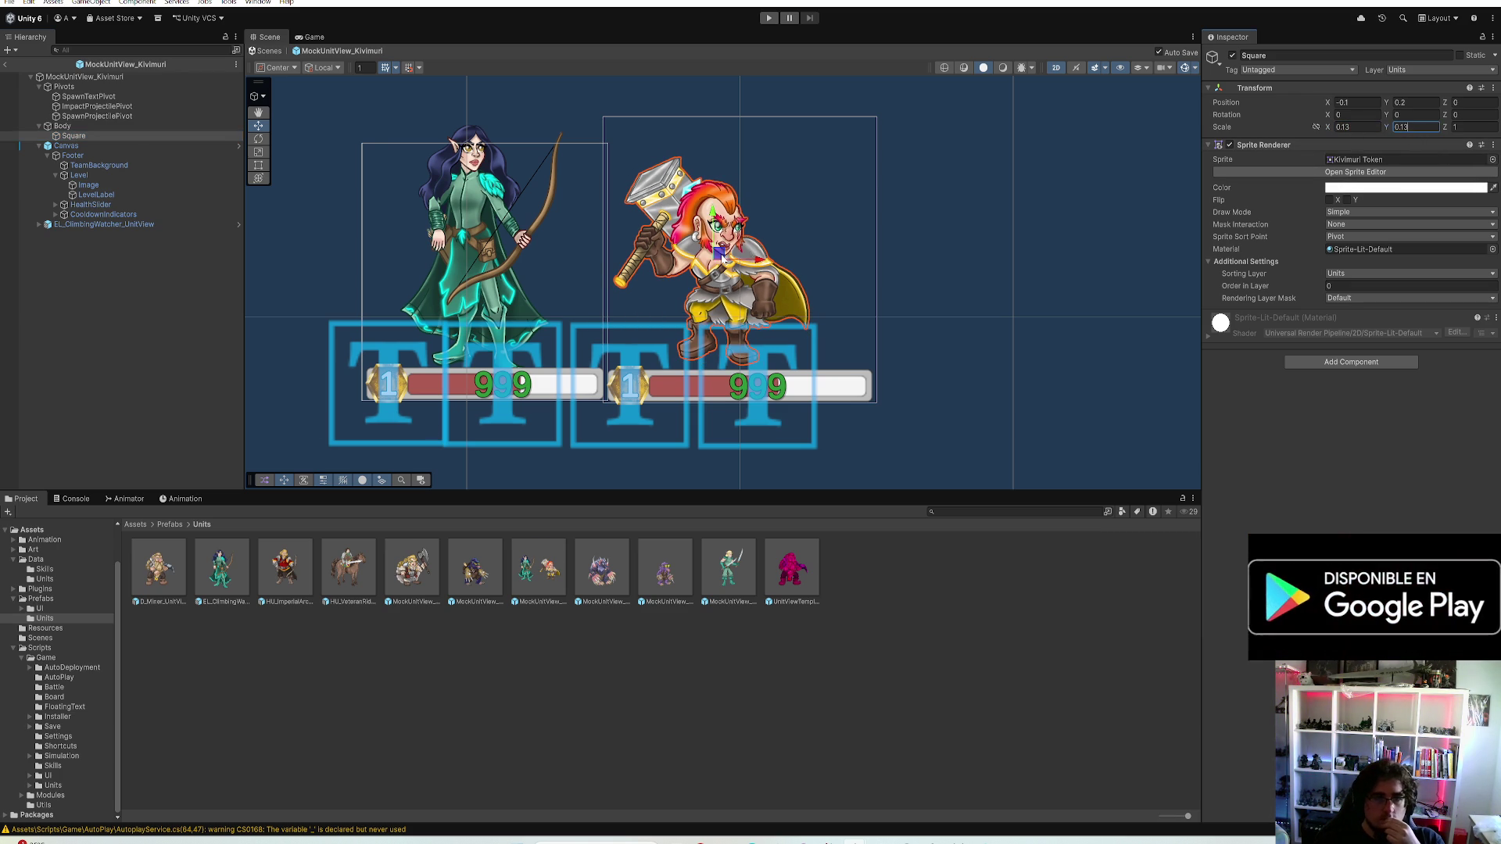
pyautogui.moveTo(716, 247); pyautogui.dragTo(433, 190)
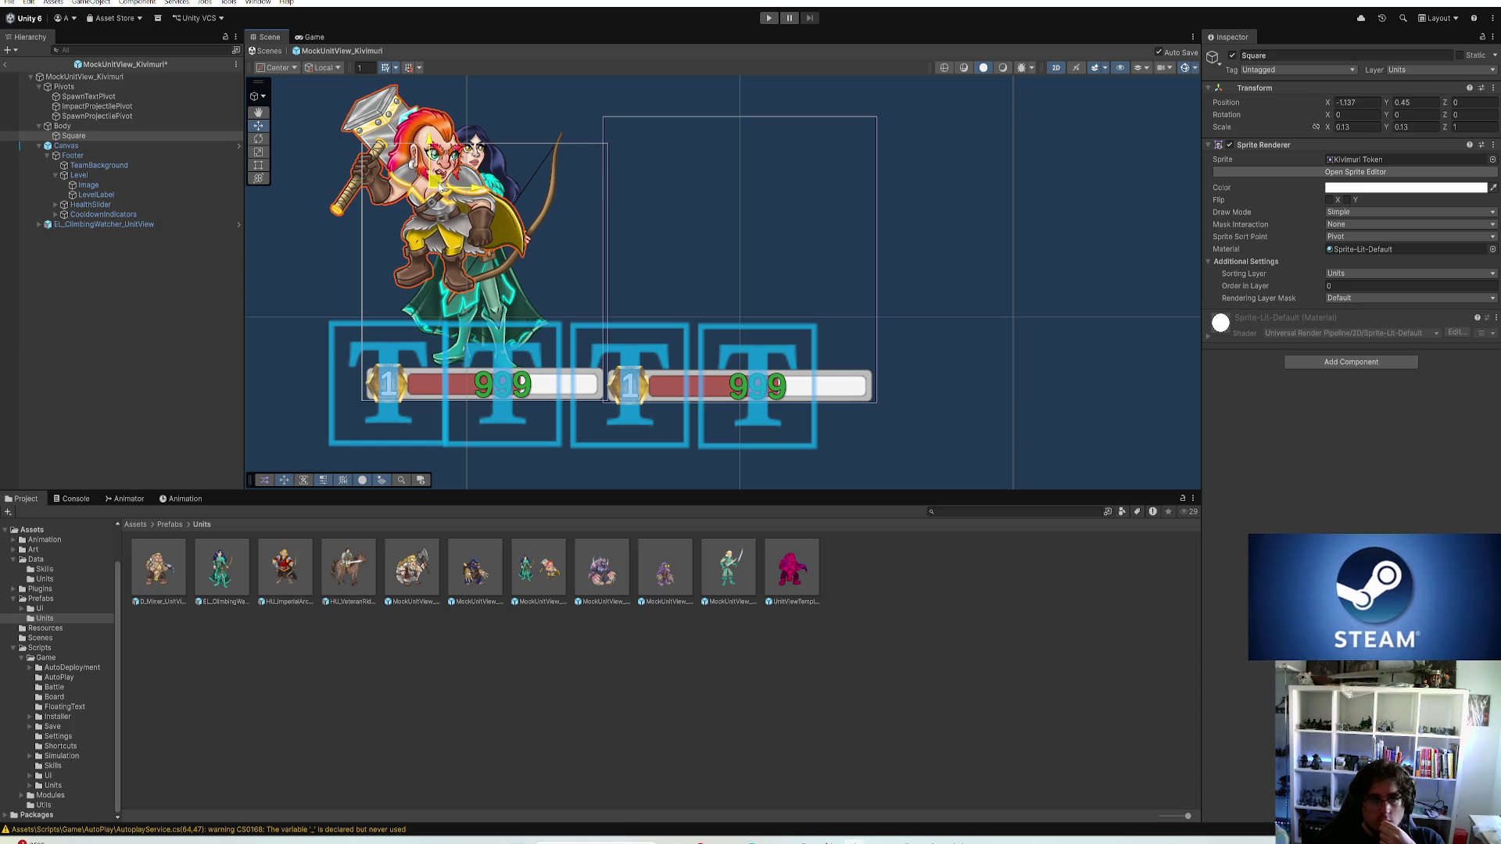
pyautogui.hotkey('ctrl', 'z')
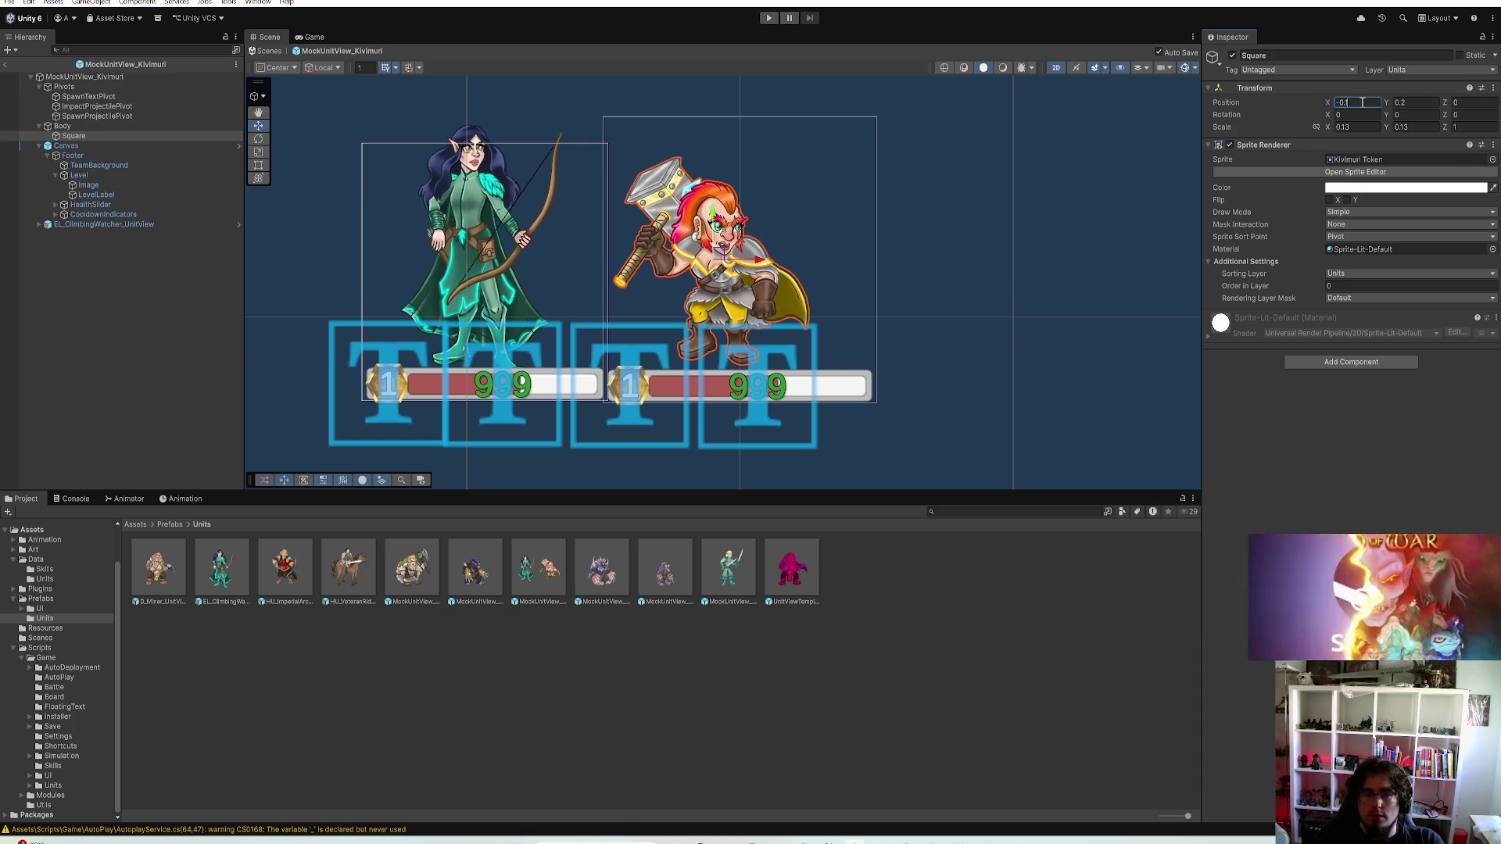
pyautogui.write('-0.04')
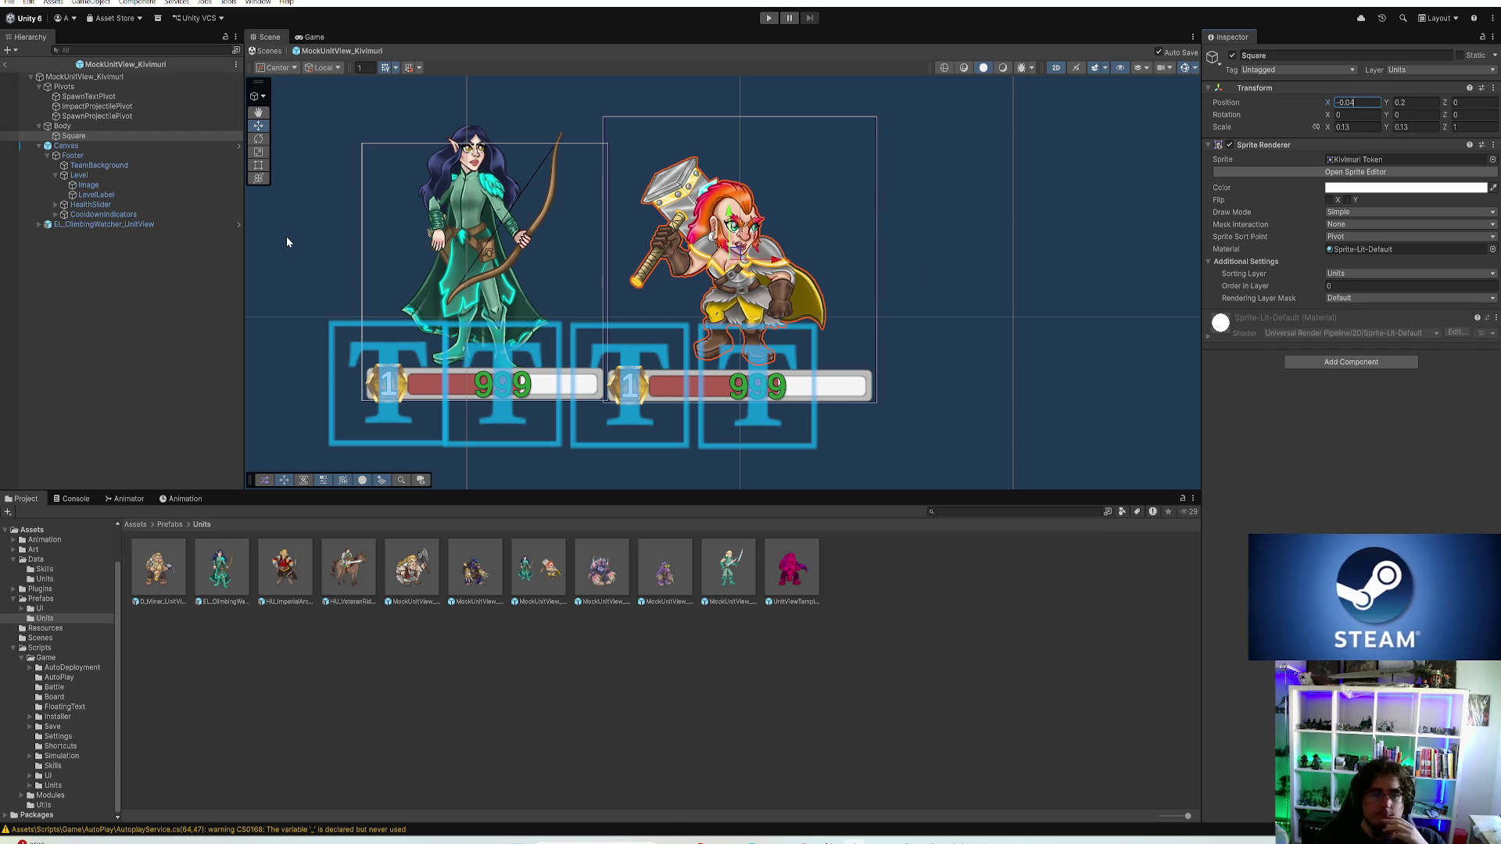
# Adjust the warrior body's vertical position and set its canvas to Y 0.23
pyautogui.click(1099, 150)
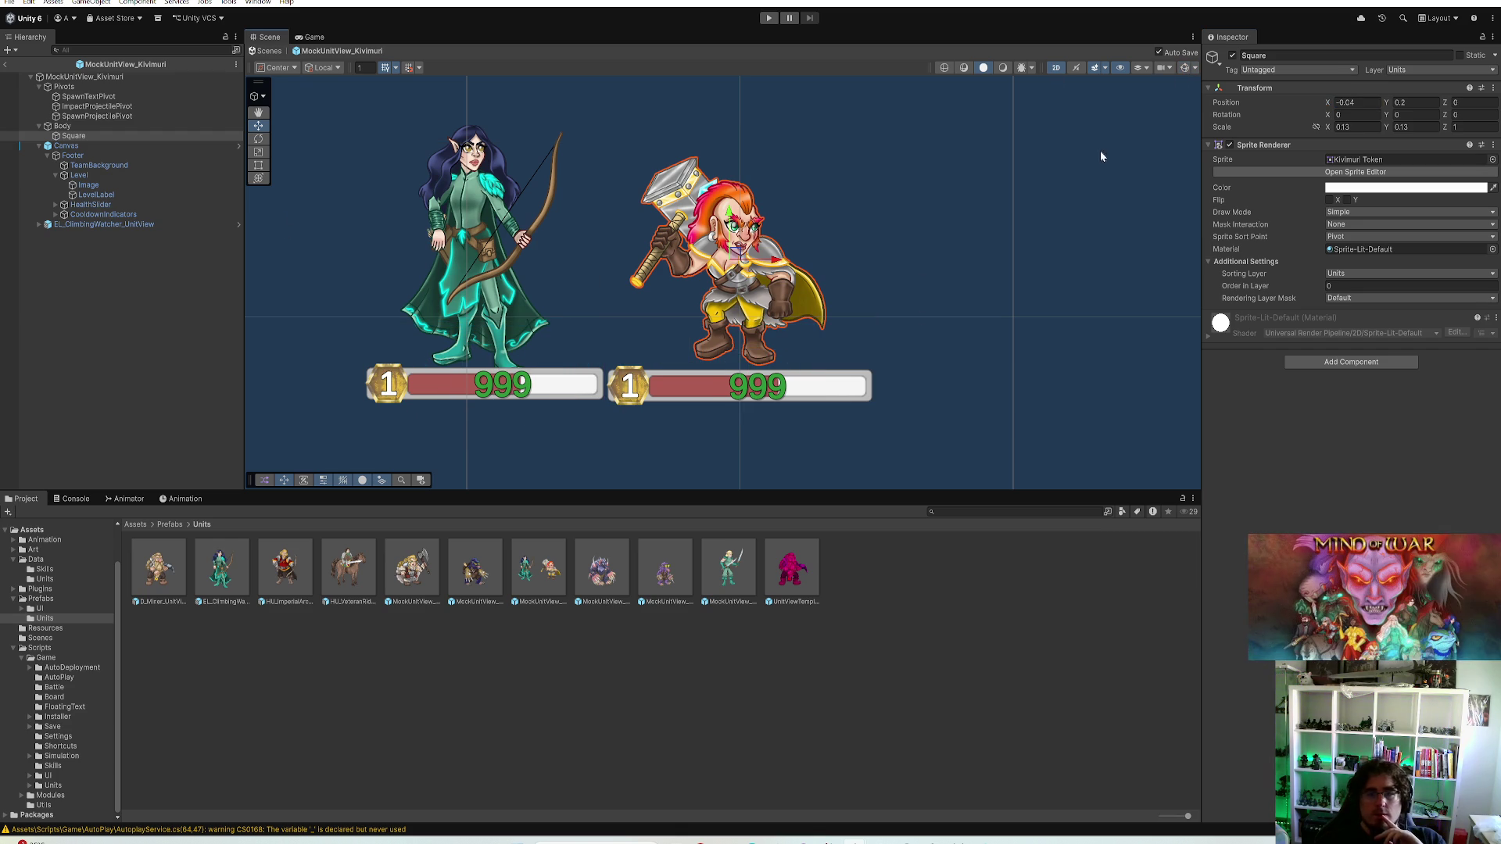
pyautogui.click(93, 77)
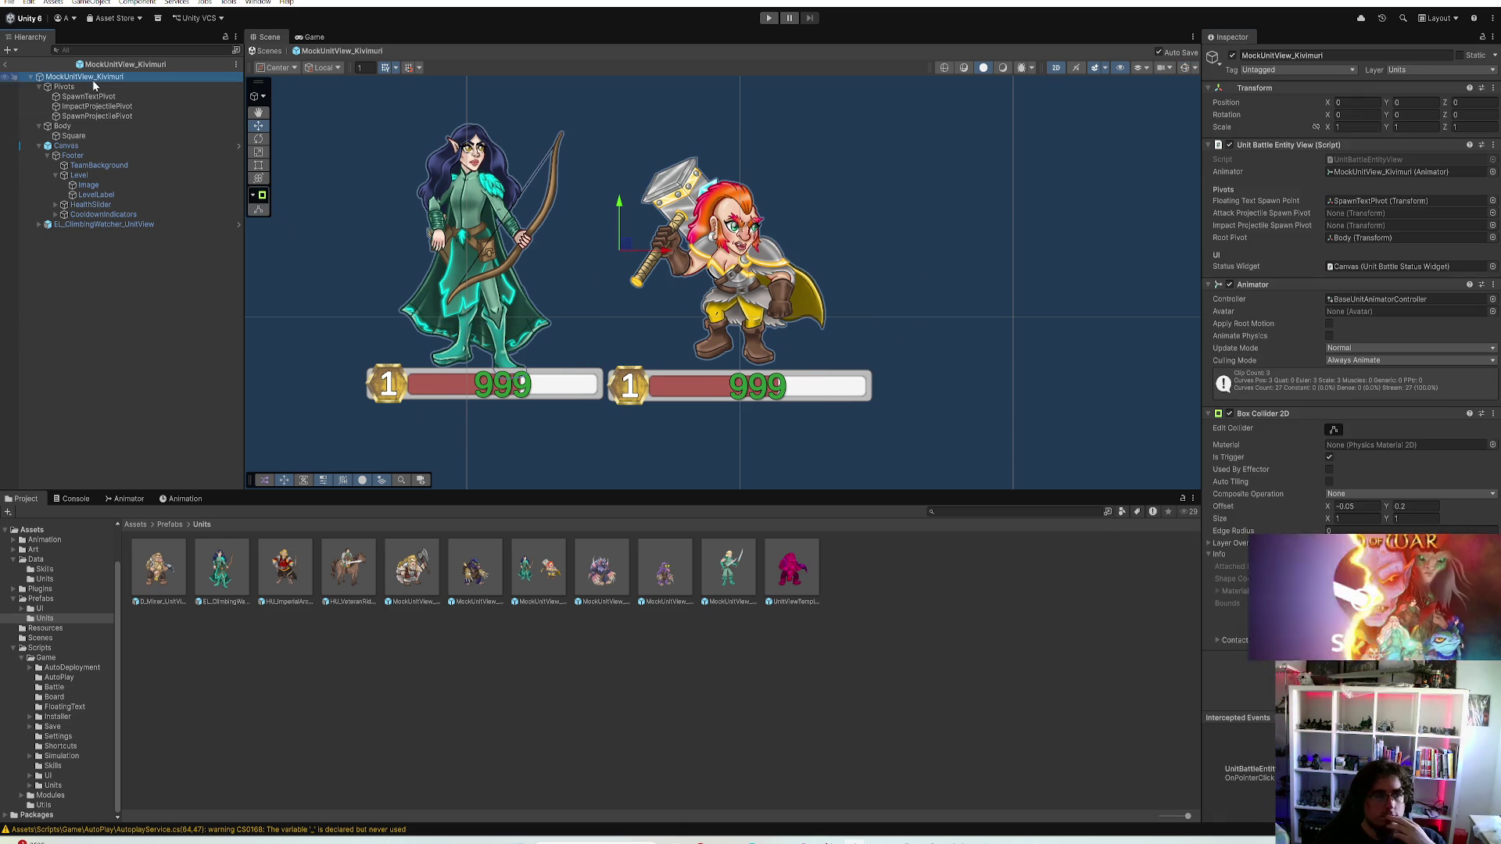
pyautogui.click(96, 144)
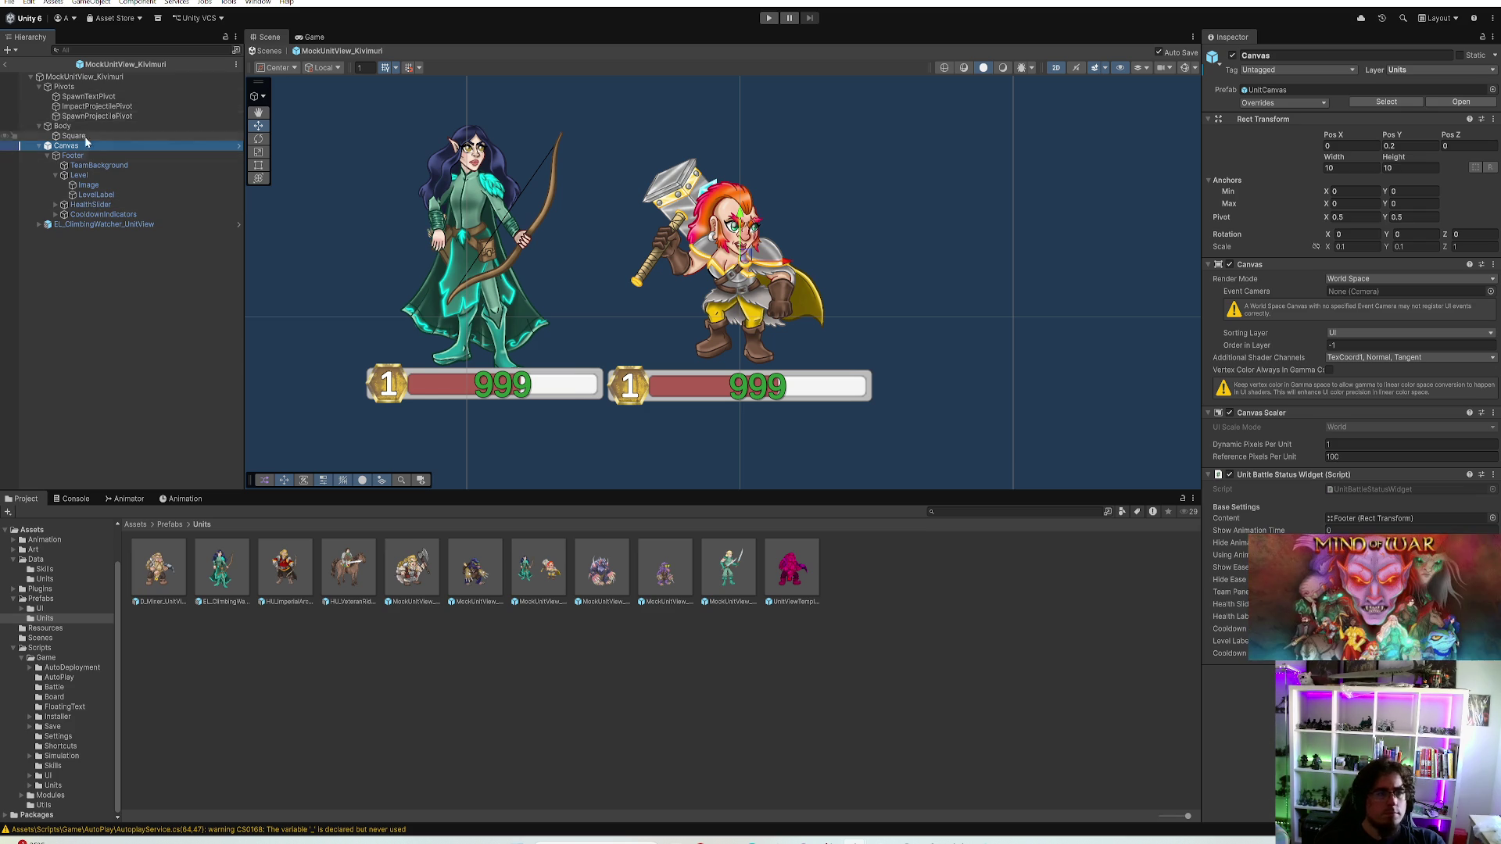
pyautogui.click(65, 126)
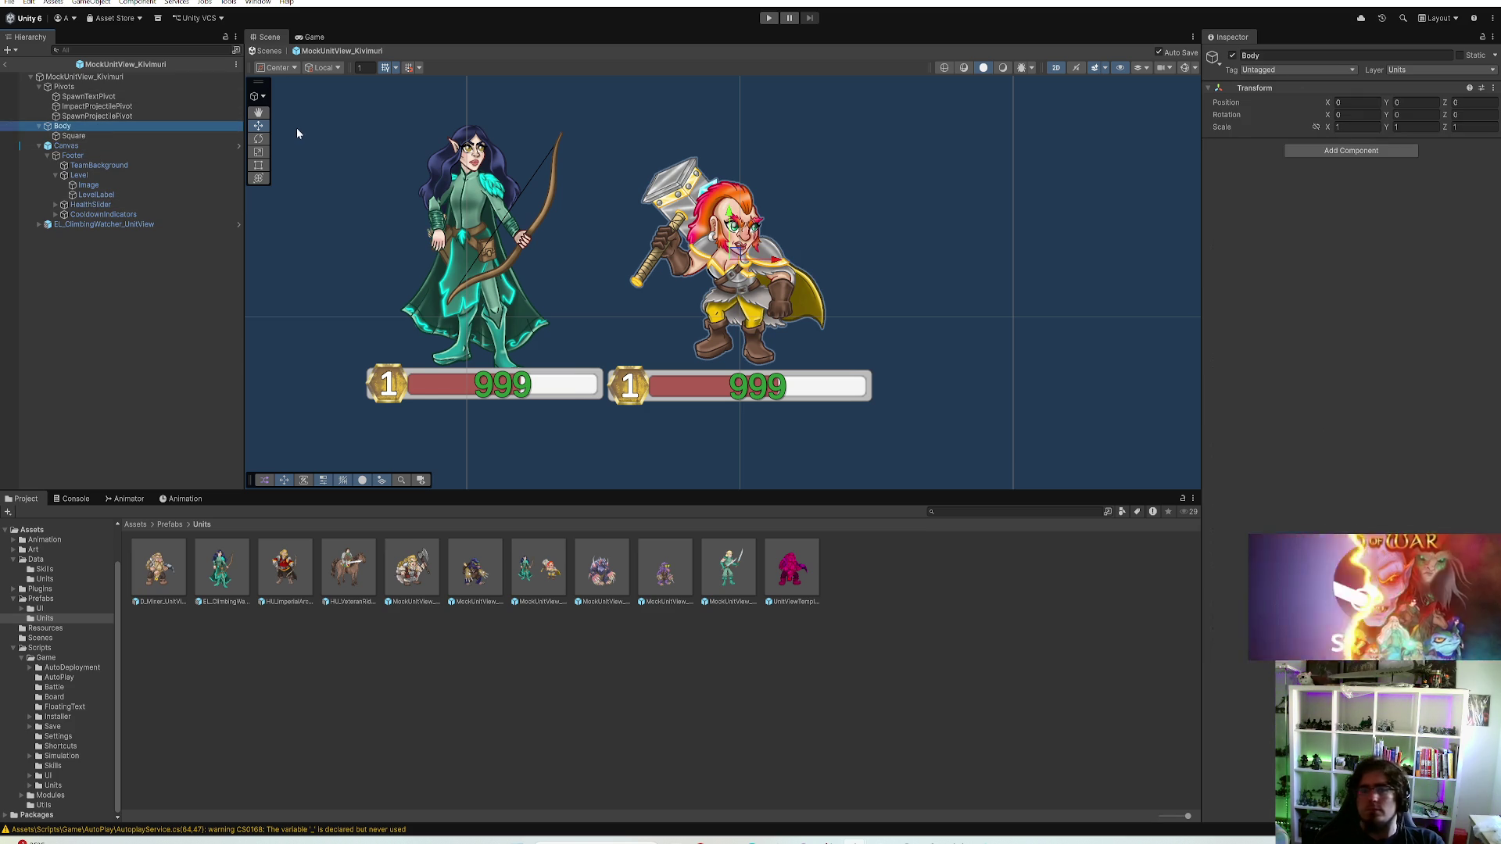
pyautogui.click(74, 135)
pyautogui.click(1410, 104)
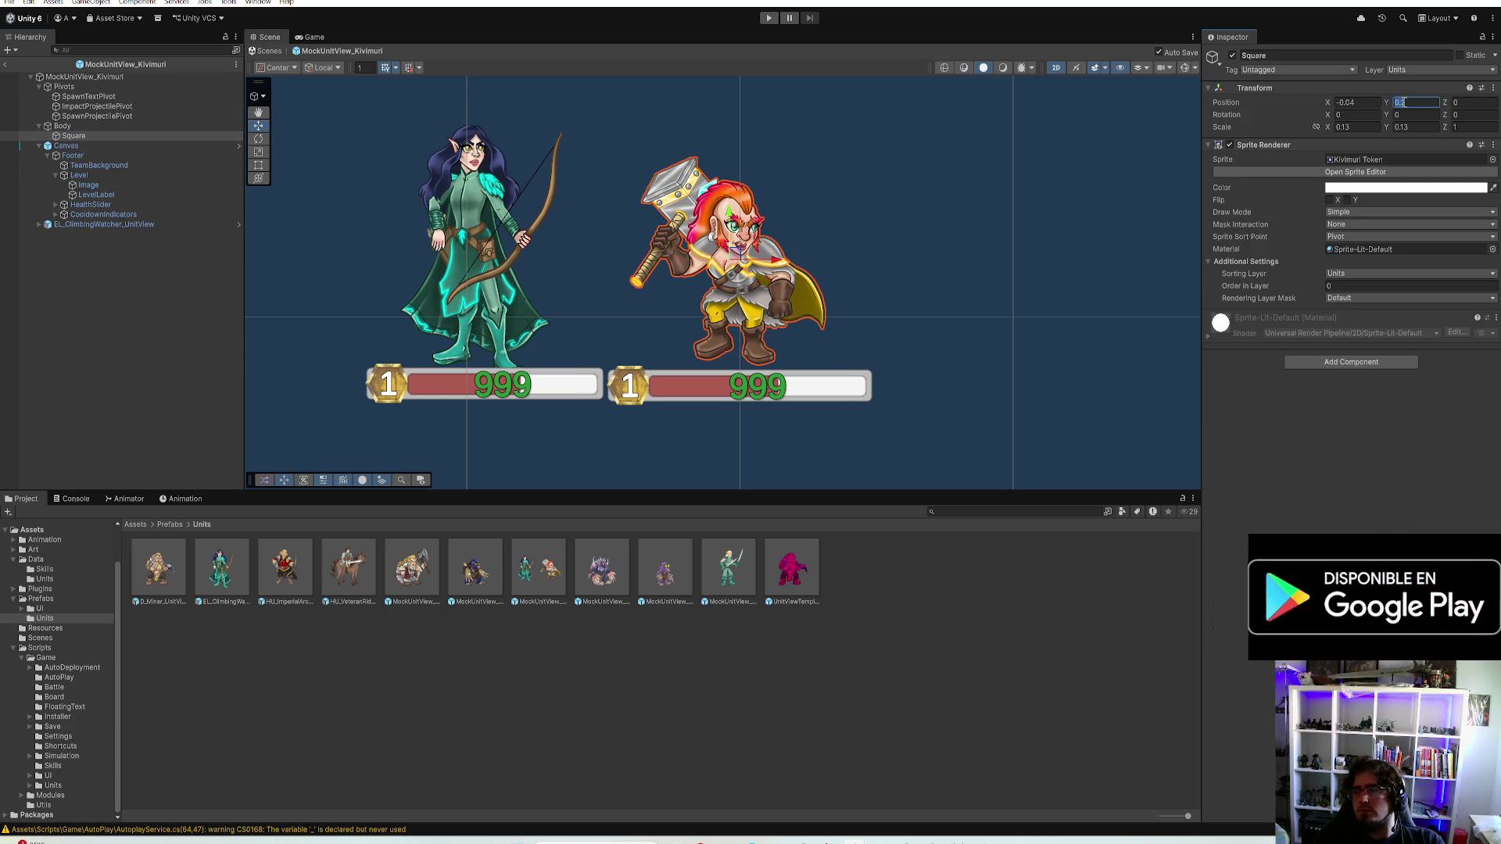
pyautogui.write('0.18')
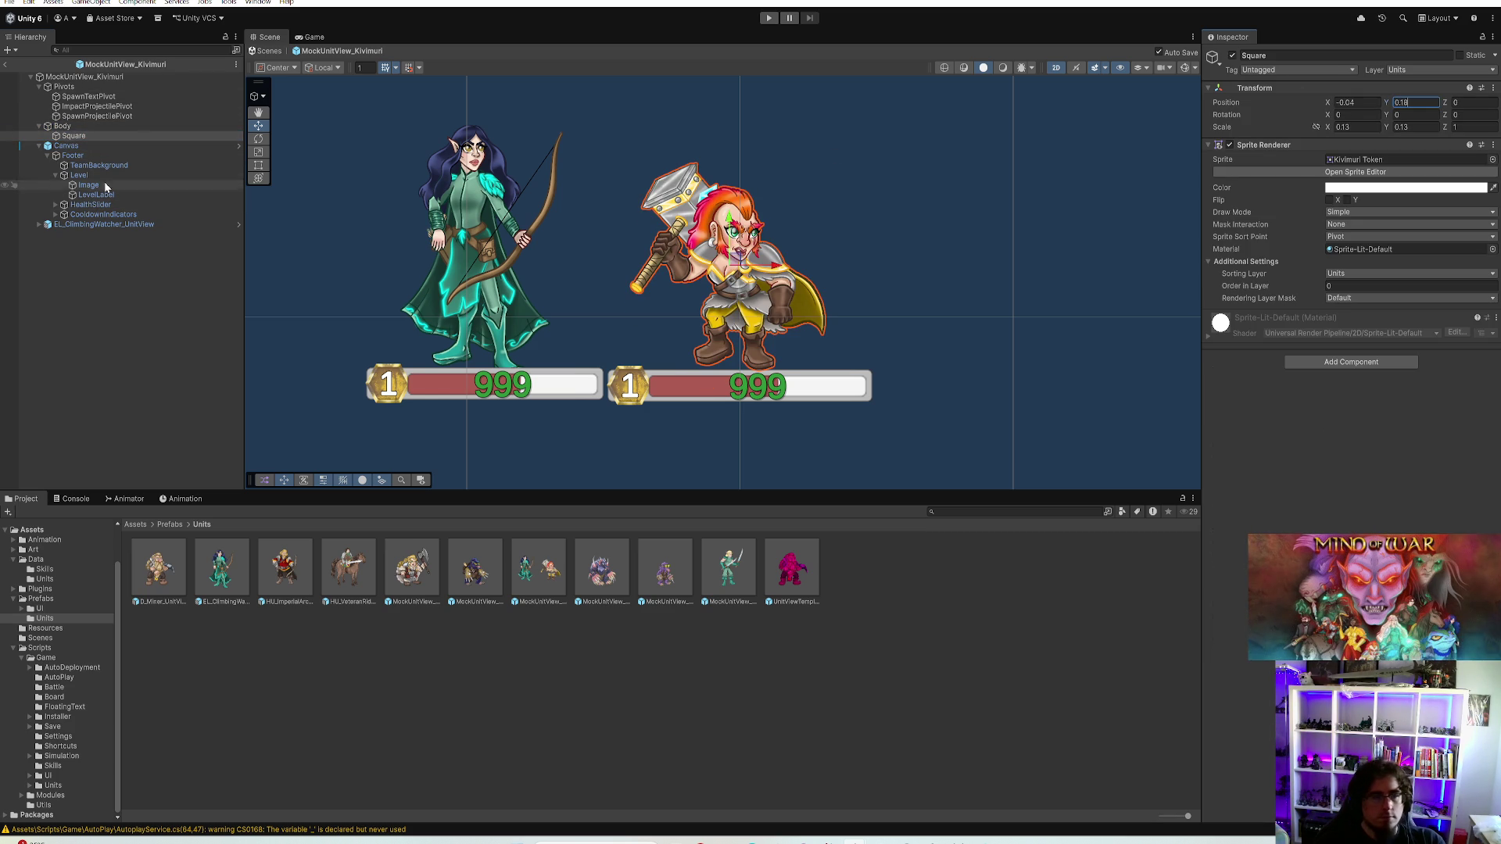
pyautogui.click(68, 146)
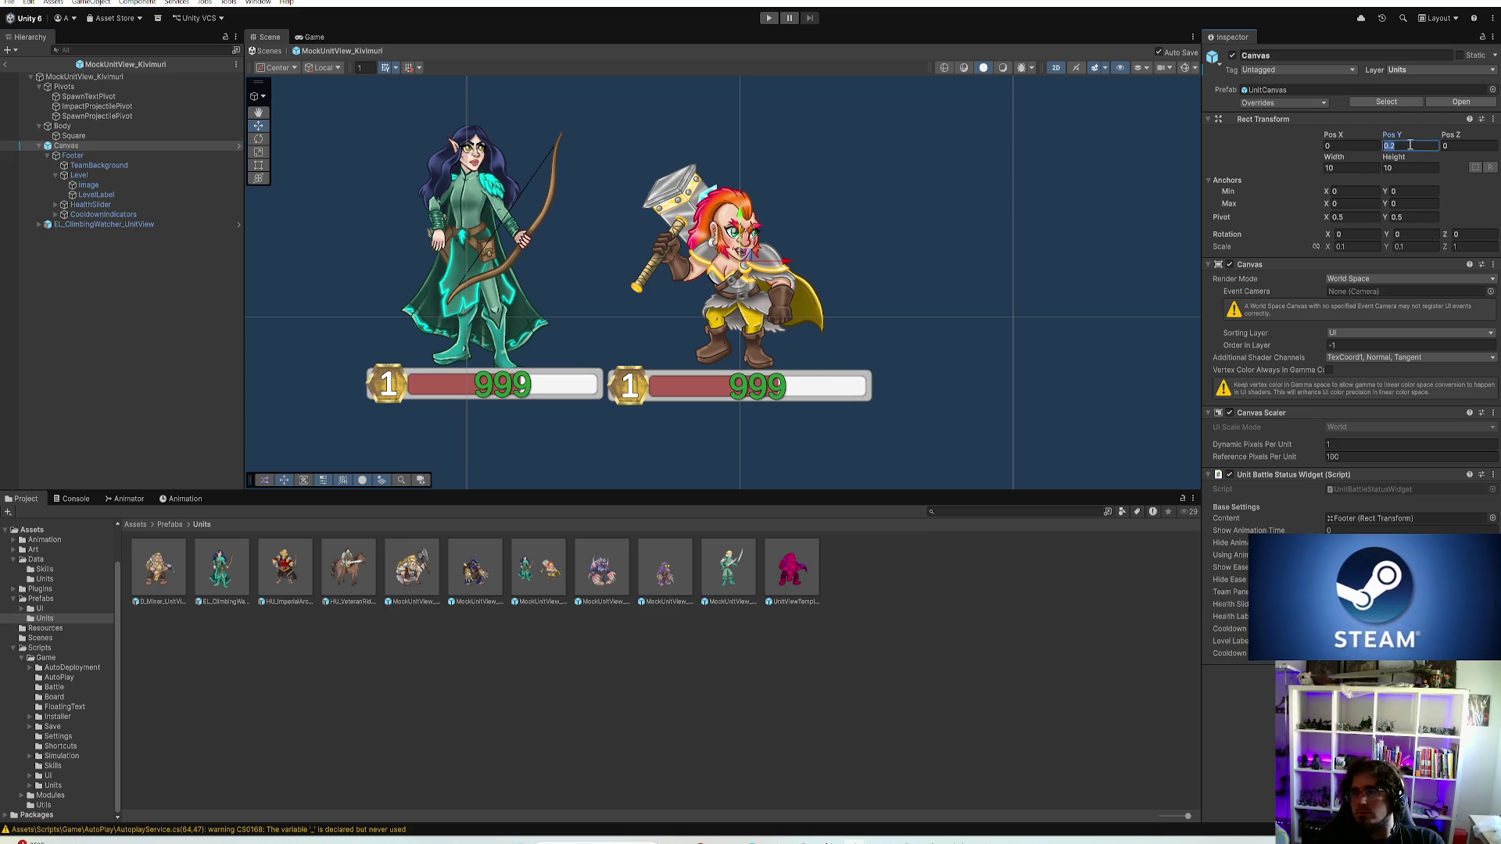
pyautogui.write('2')
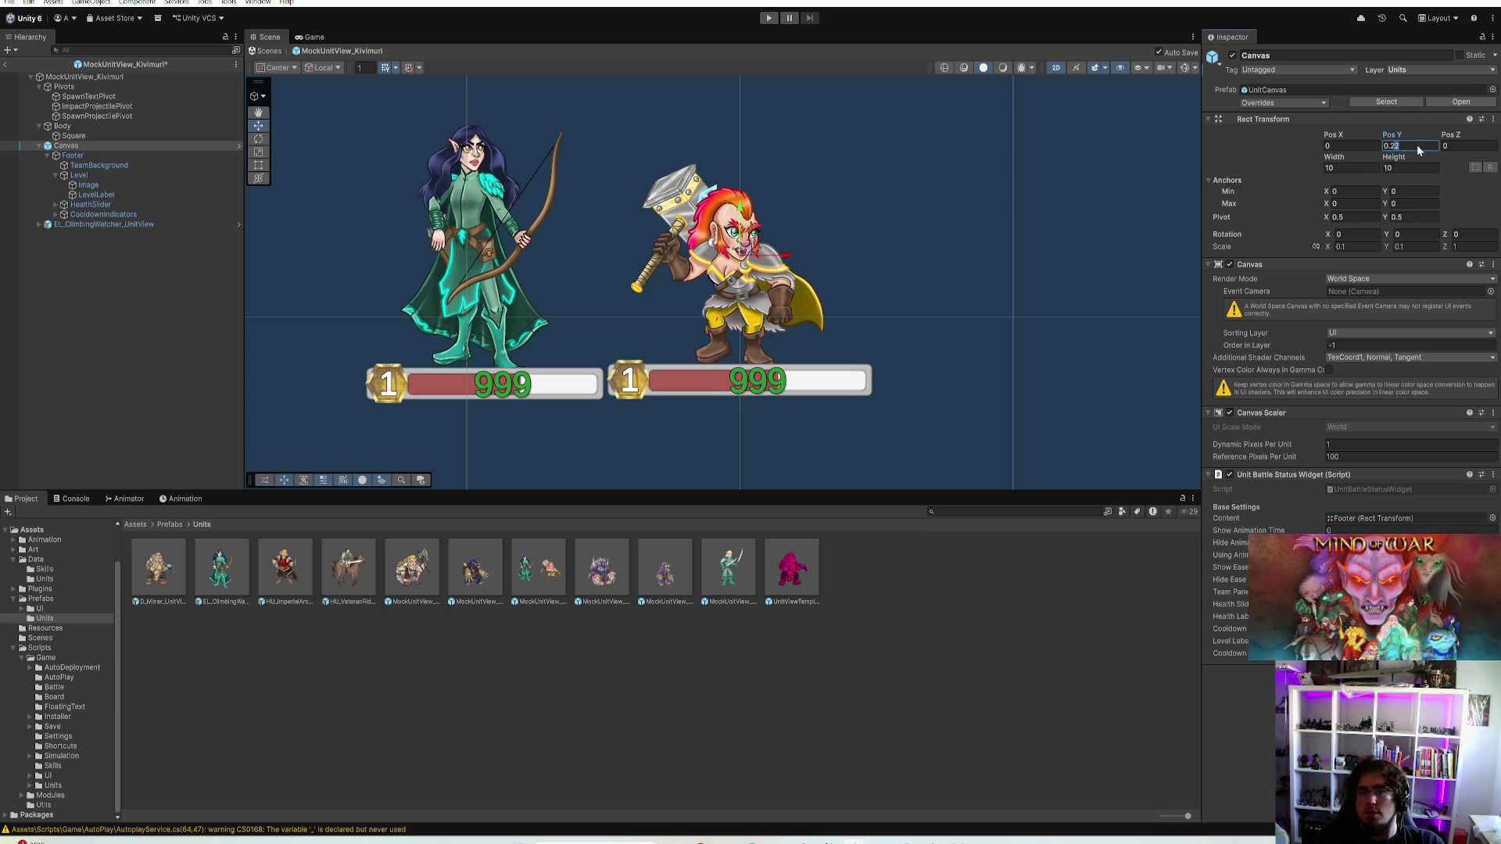
pyautogui.write('3')
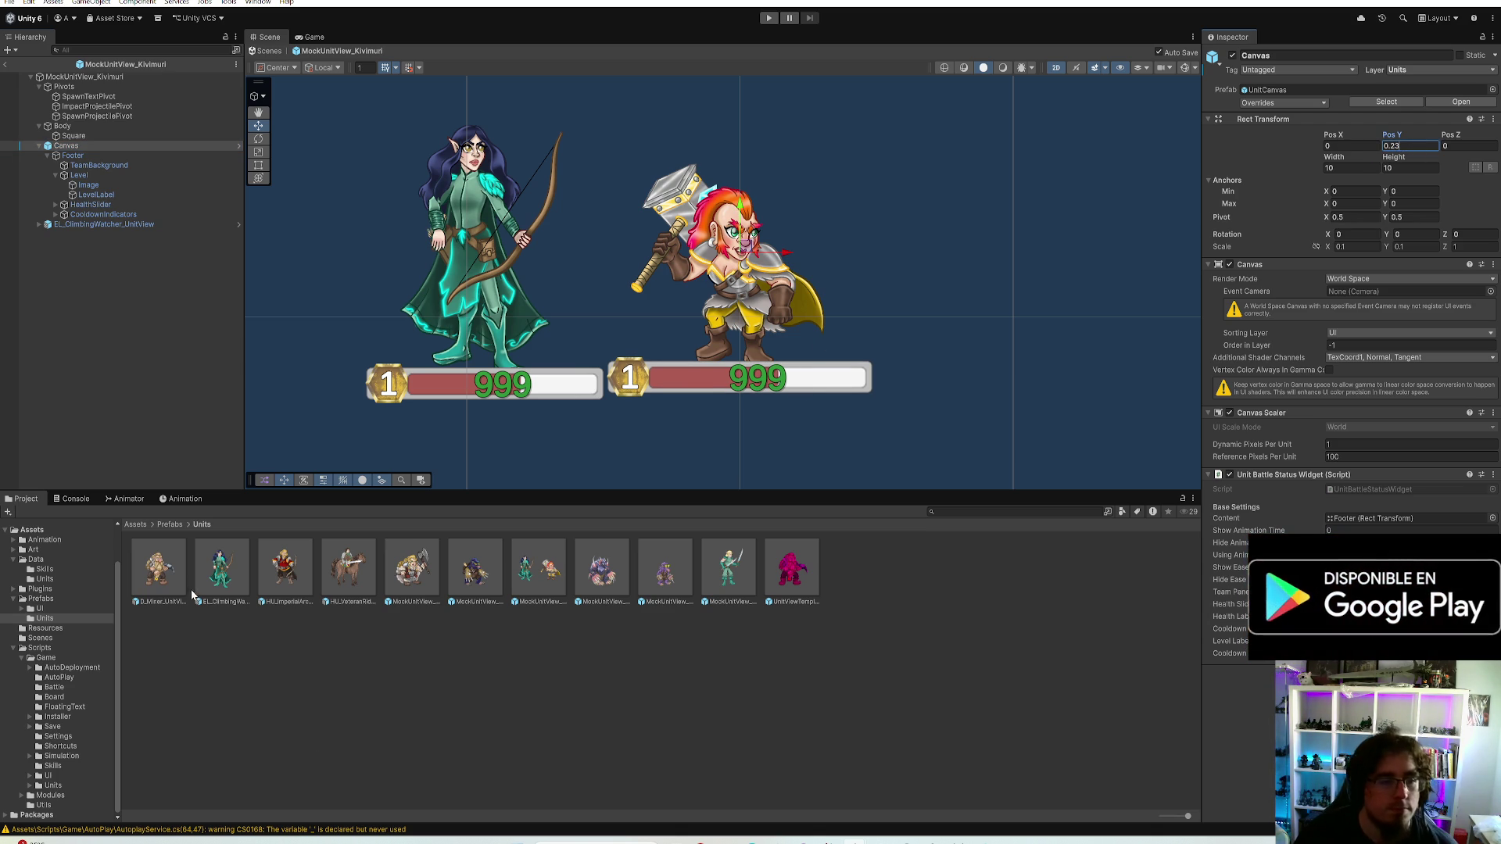
# Delete the EL_ClimbingWatcher_UnitView archer reference from the scene
pyautogui.click(123, 76)
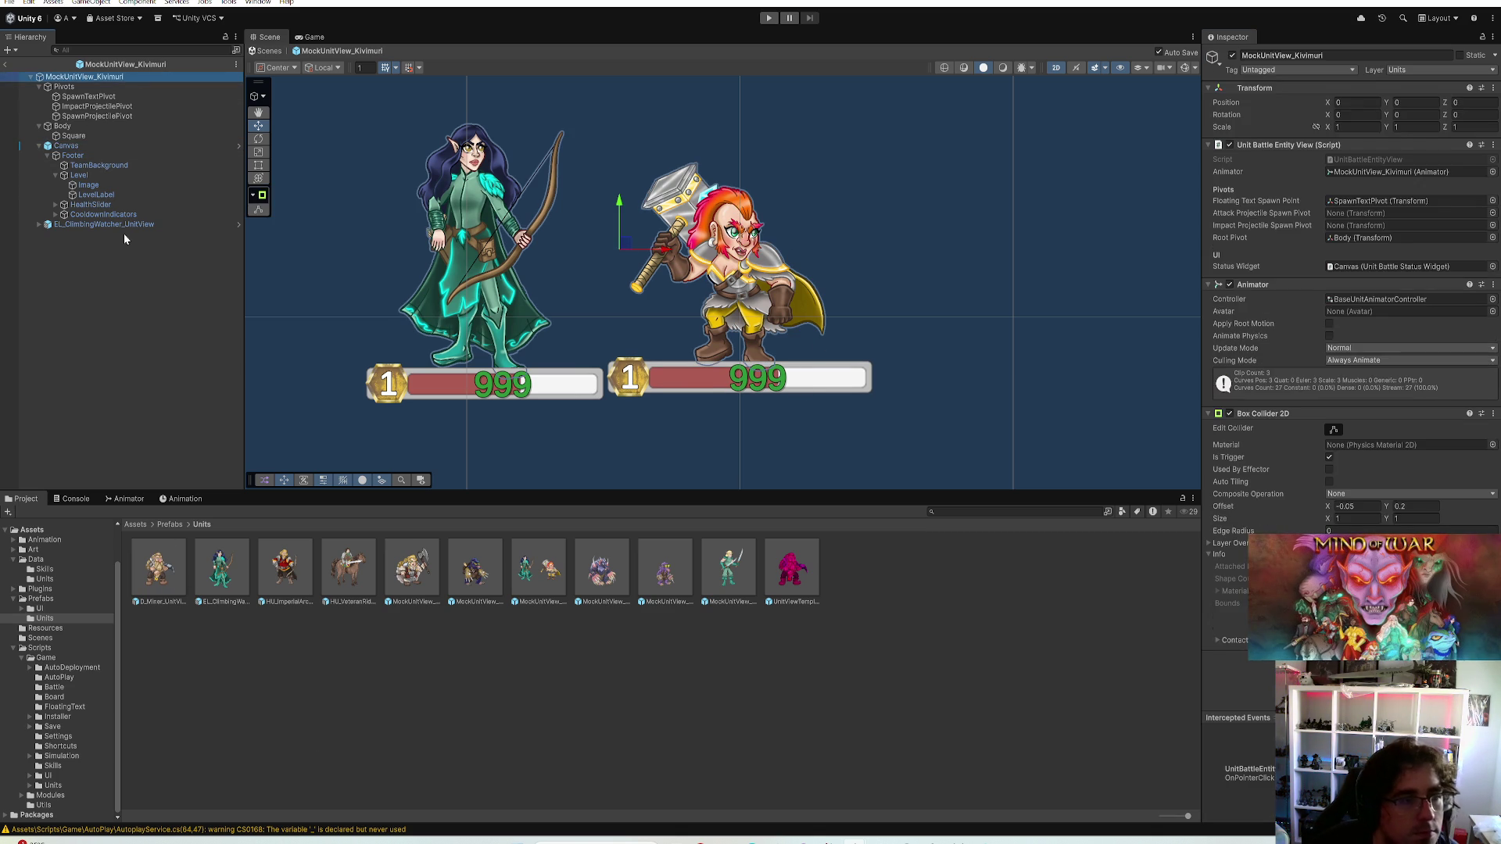
pyautogui.click(139, 224)
pyautogui.press('Delete')
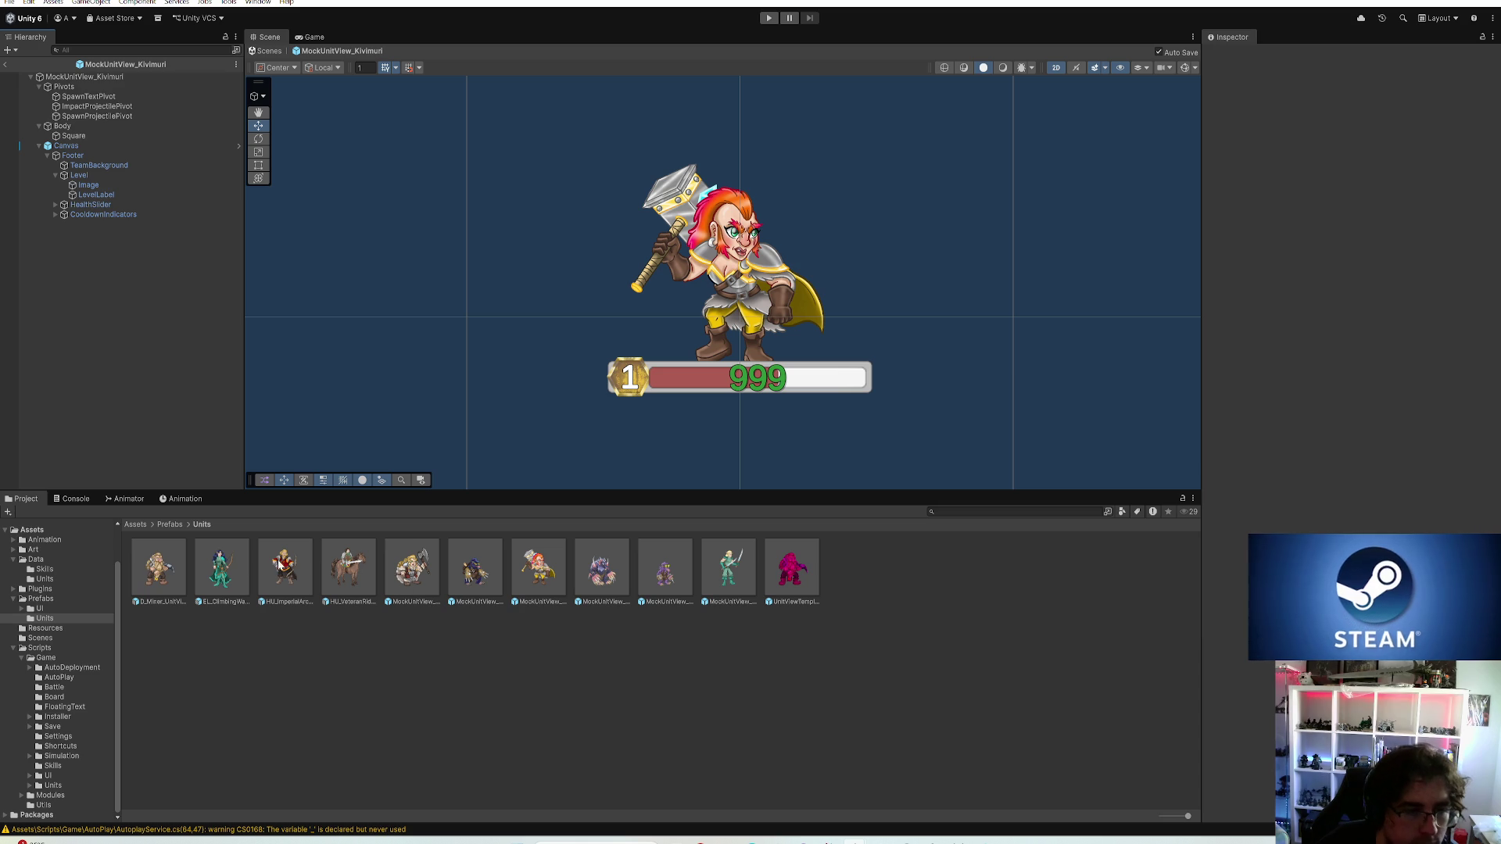
pyautogui.click(158, 572)
# Add the Kivimuri warrior into the D_Miner_UnitView prefab as a size reference beside the dwarf
pyautogui.doubleClick(164, 573)
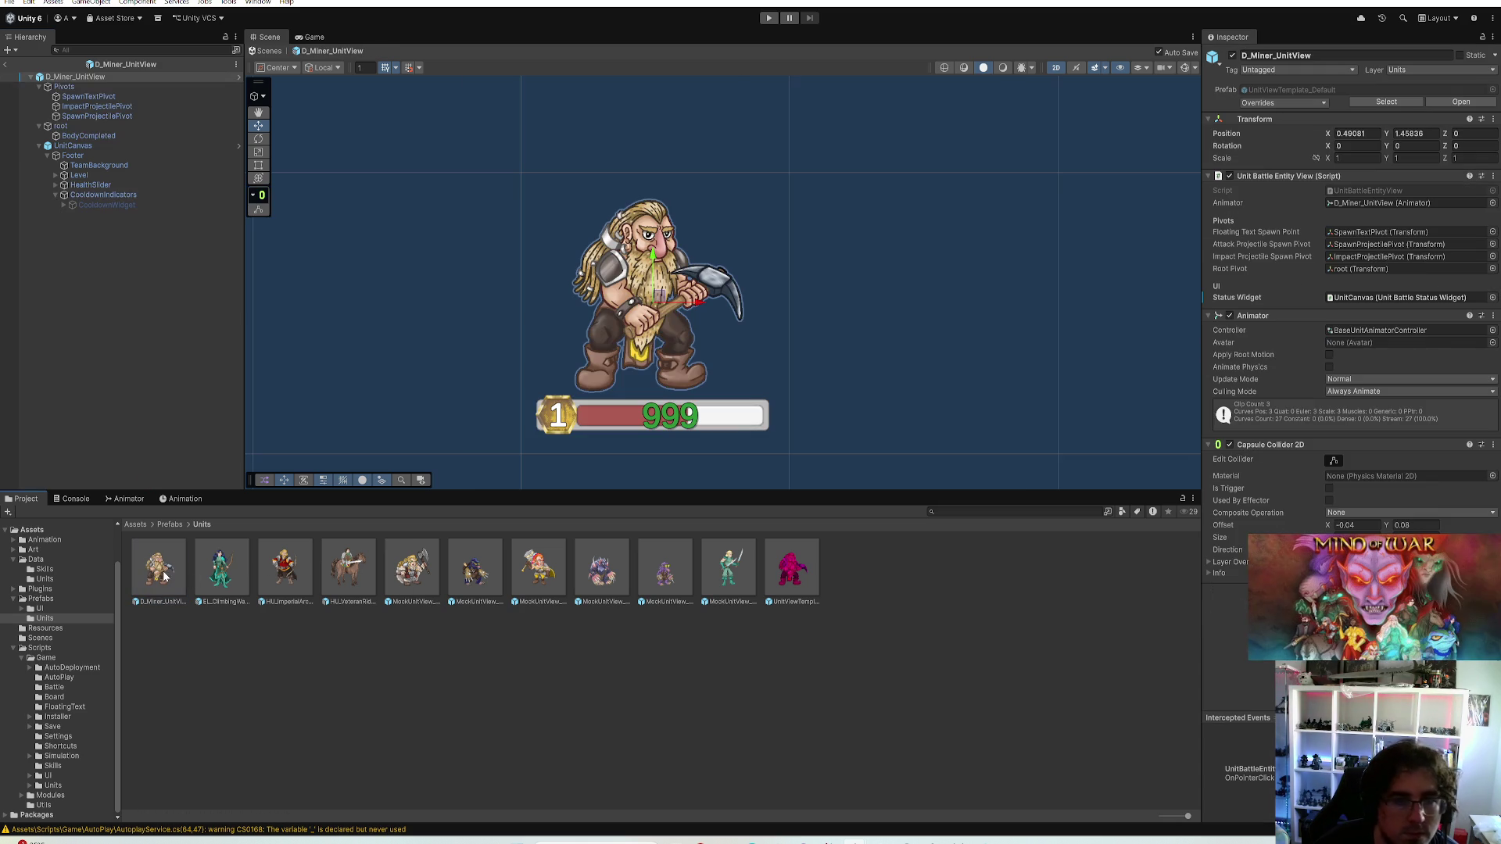
pyautogui.moveTo(410, 572); pyautogui.dragTo(133, 337)
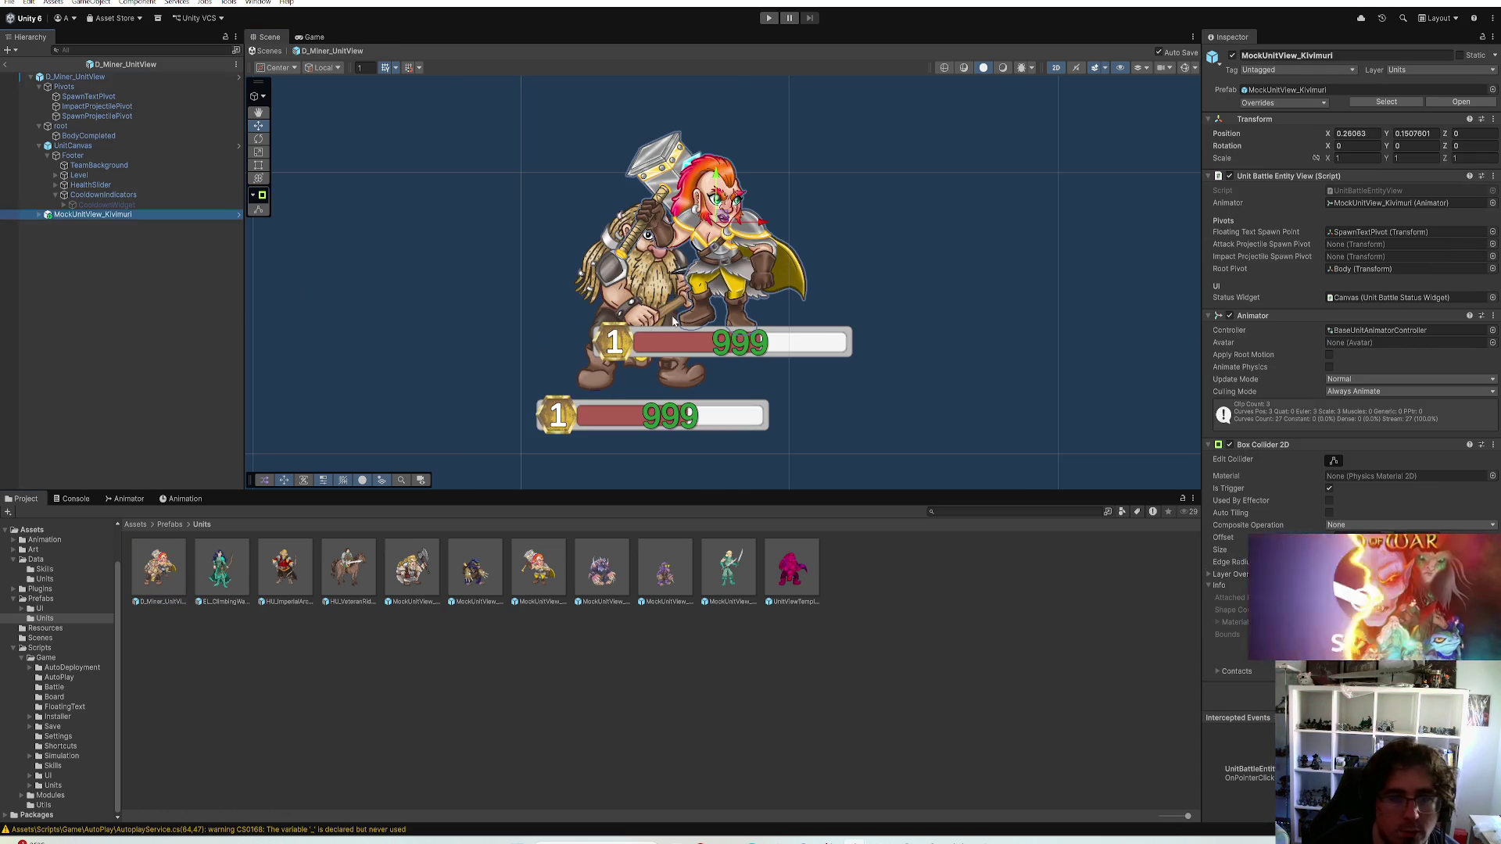
pyautogui.moveTo(703, 247); pyautogui.dragTo(481, 283)
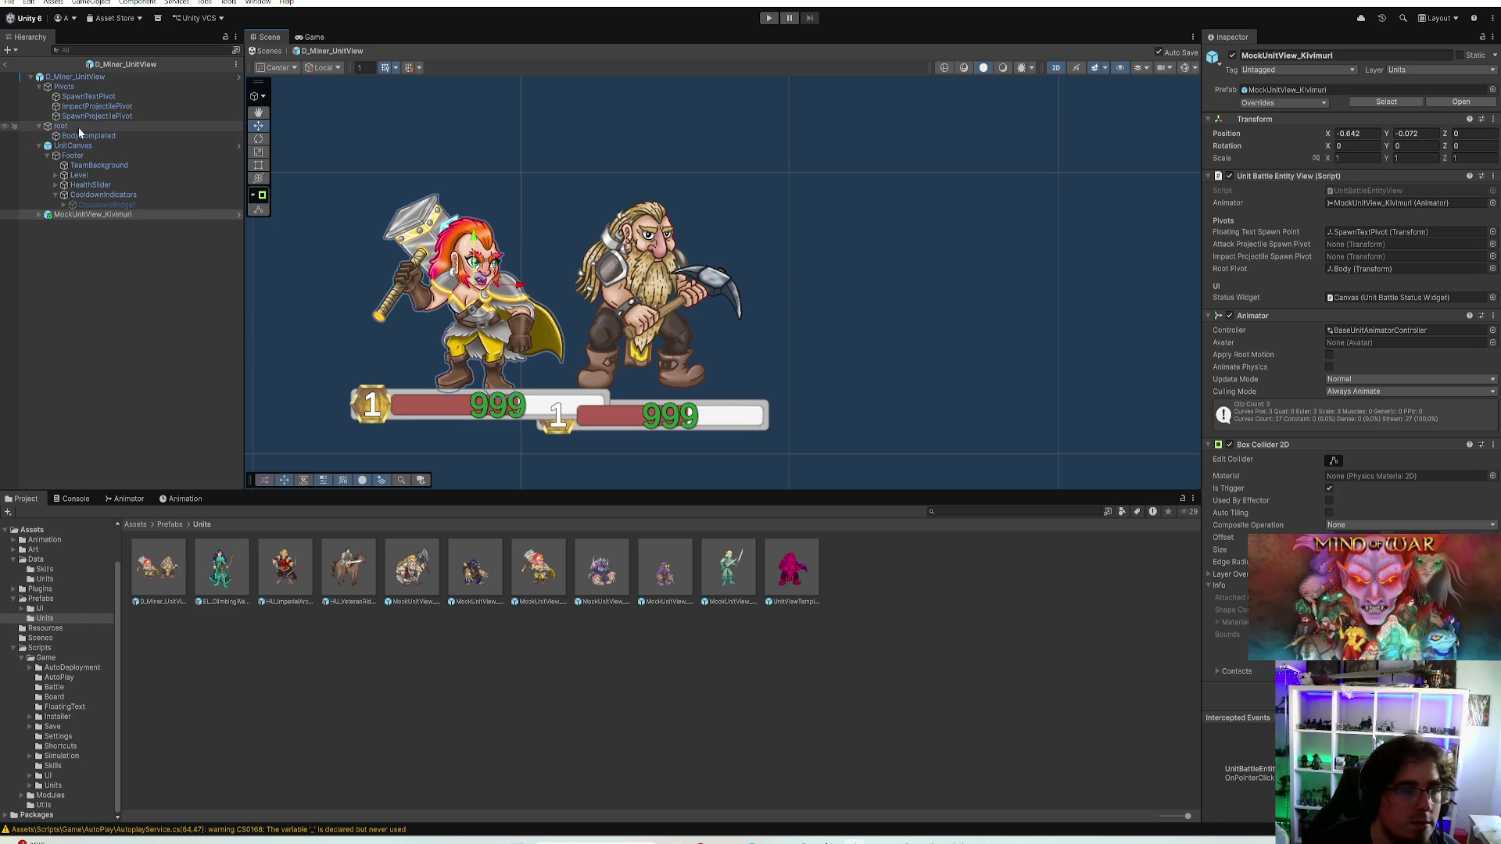
pyautogui.click(61, 126)
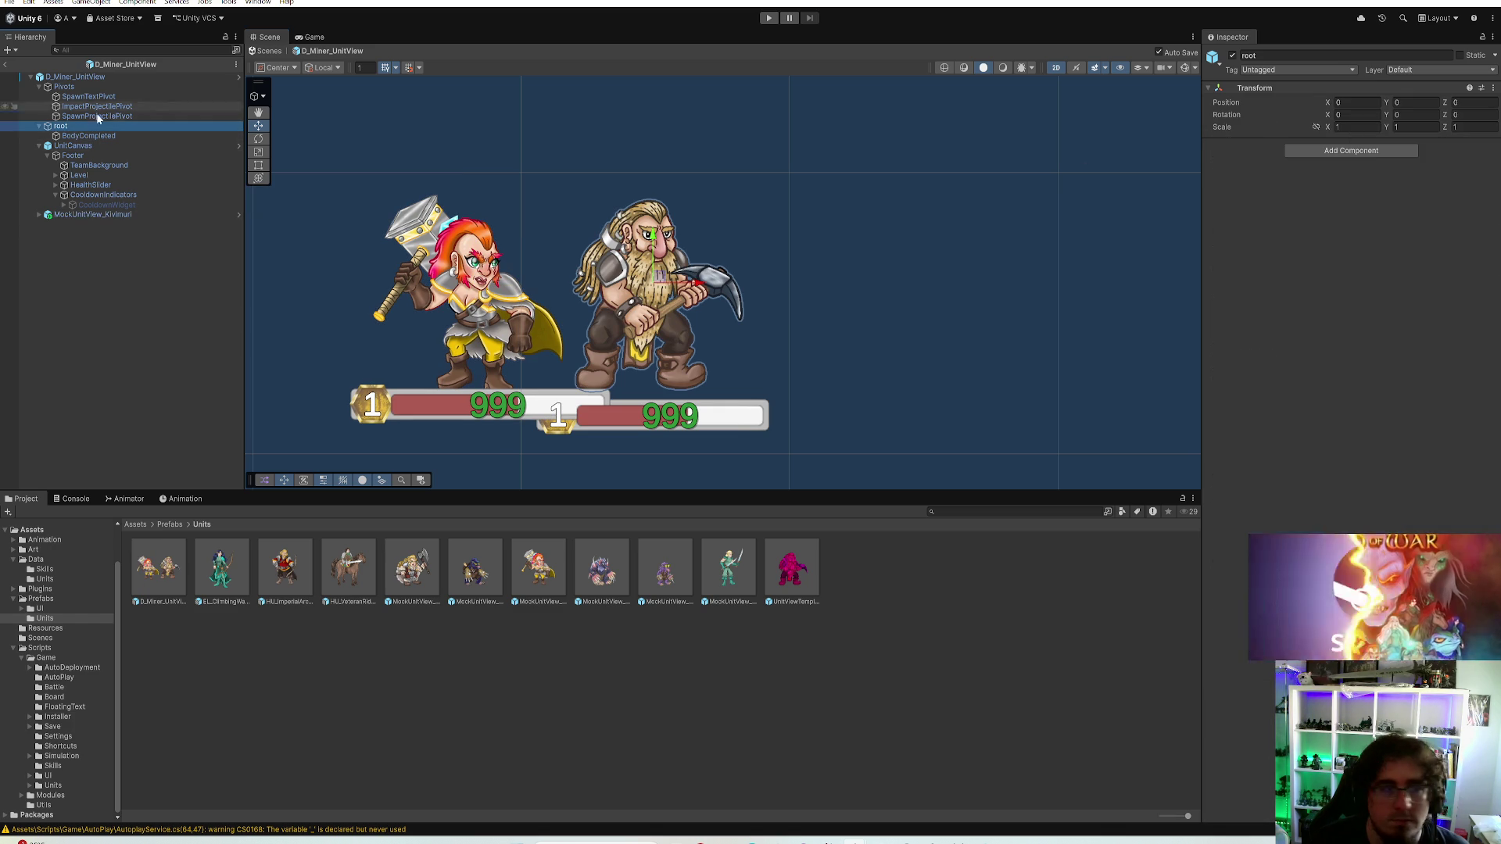
# Tune the dwarf BodyCompleted sprite's scale to 0.17, comparing it against the warrior
pyautogui.click(85, 136)
pyautogui.click(1344, 128)
pyautogui.press('Tab')
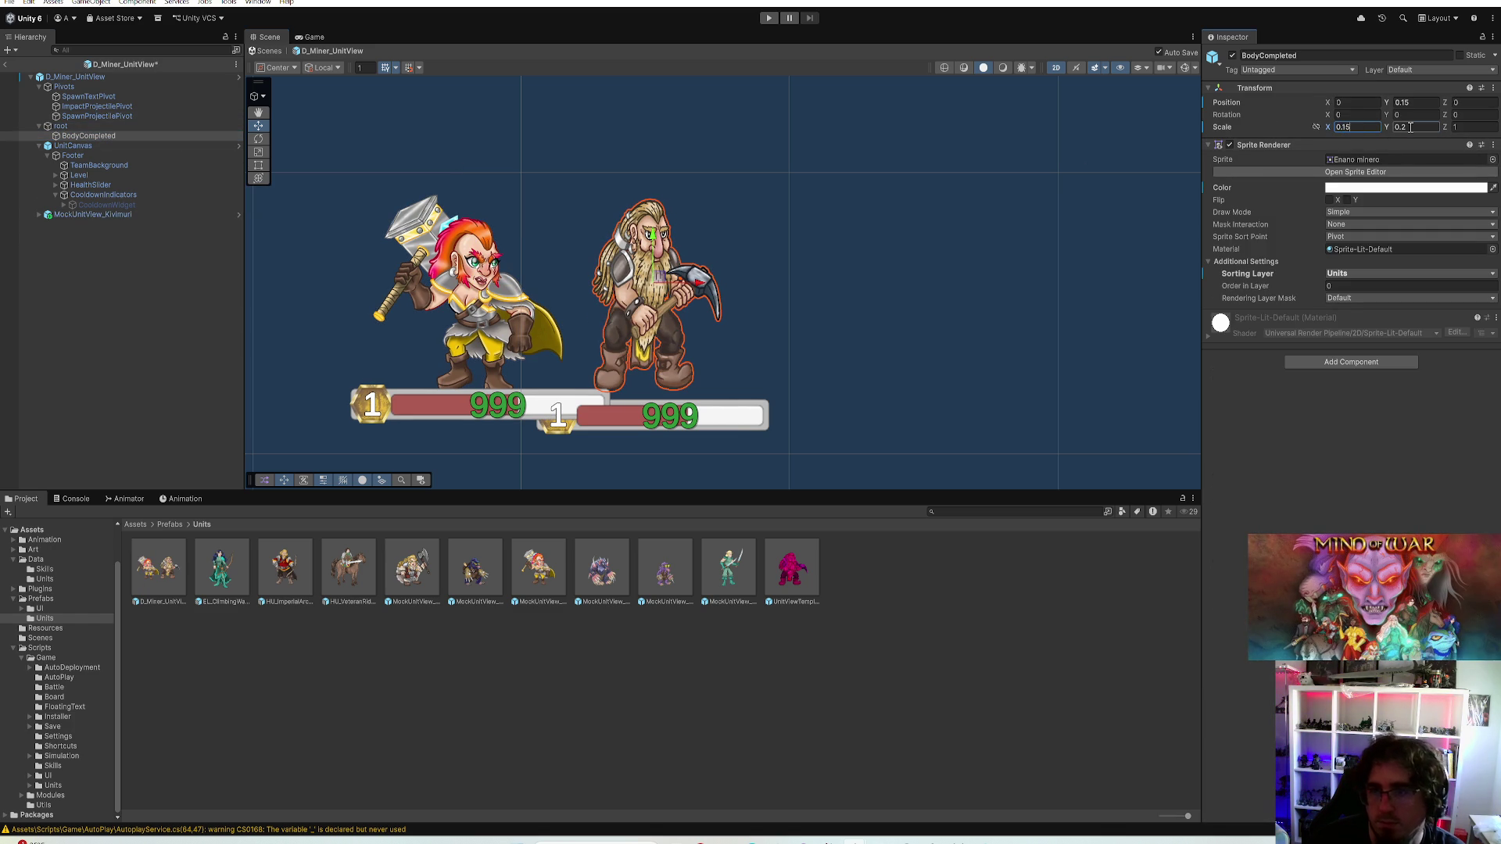
pyautogui.write('5')
pyautogui.press('Return')
pyautogui.moveTo(654, 287)
pyautogui.mouseDown()
pyautogui.moveTo(502, 302)
pyautogui.moveTo(539, 282)
pyautogui.mouseUp()
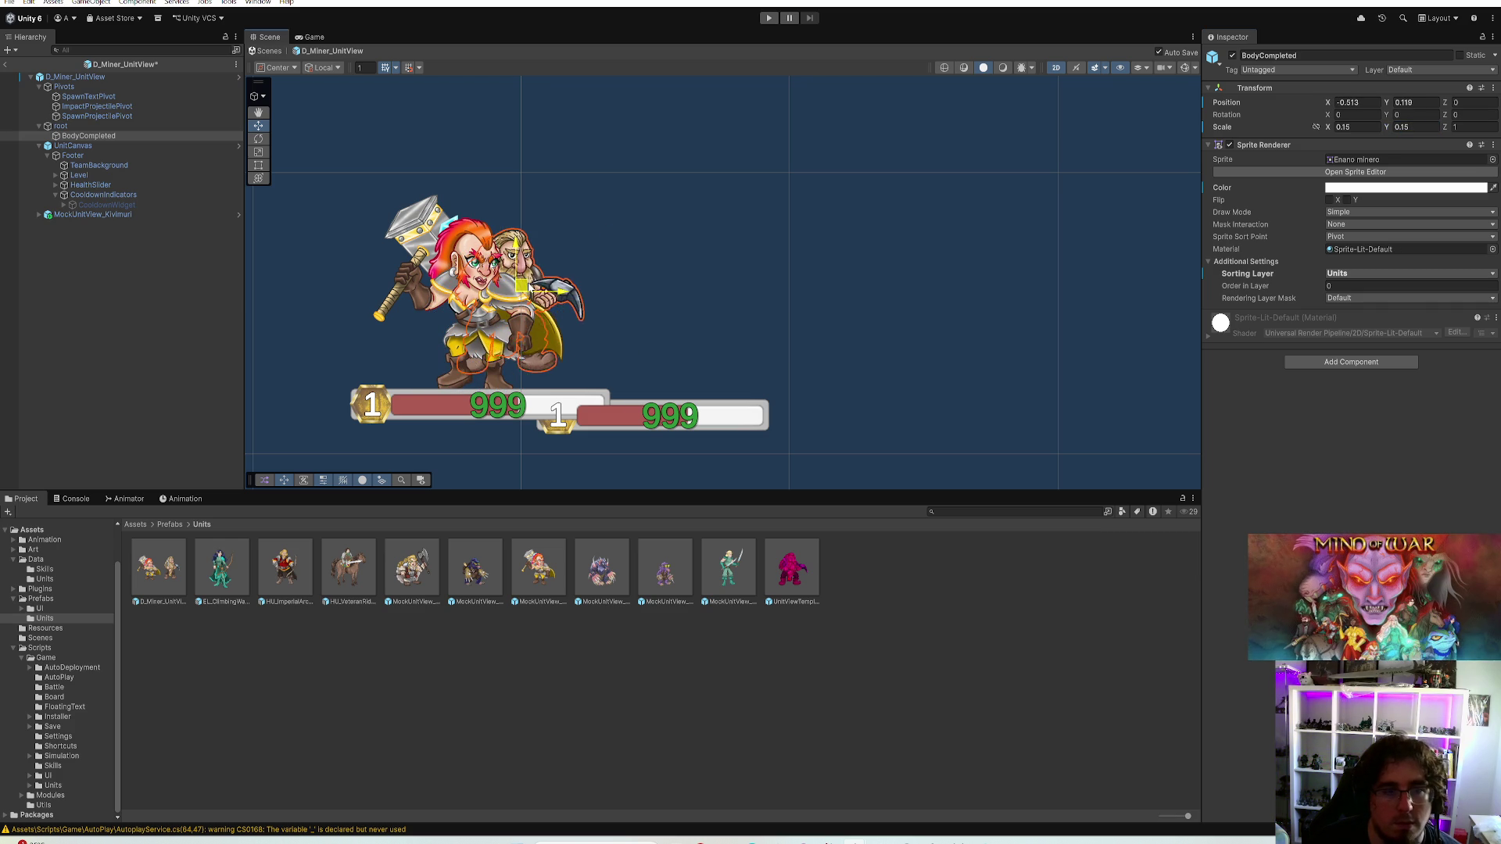
pyautogui.click(1348, 128)
pyautogui.write('0.38')
pyautogui.click(1405, 127)
pyautogui.write('0.38')
pyautogui.moveTo(522, 275); pyautogui.dragTo(503, 287)
pyautogui.click(1348, 128)
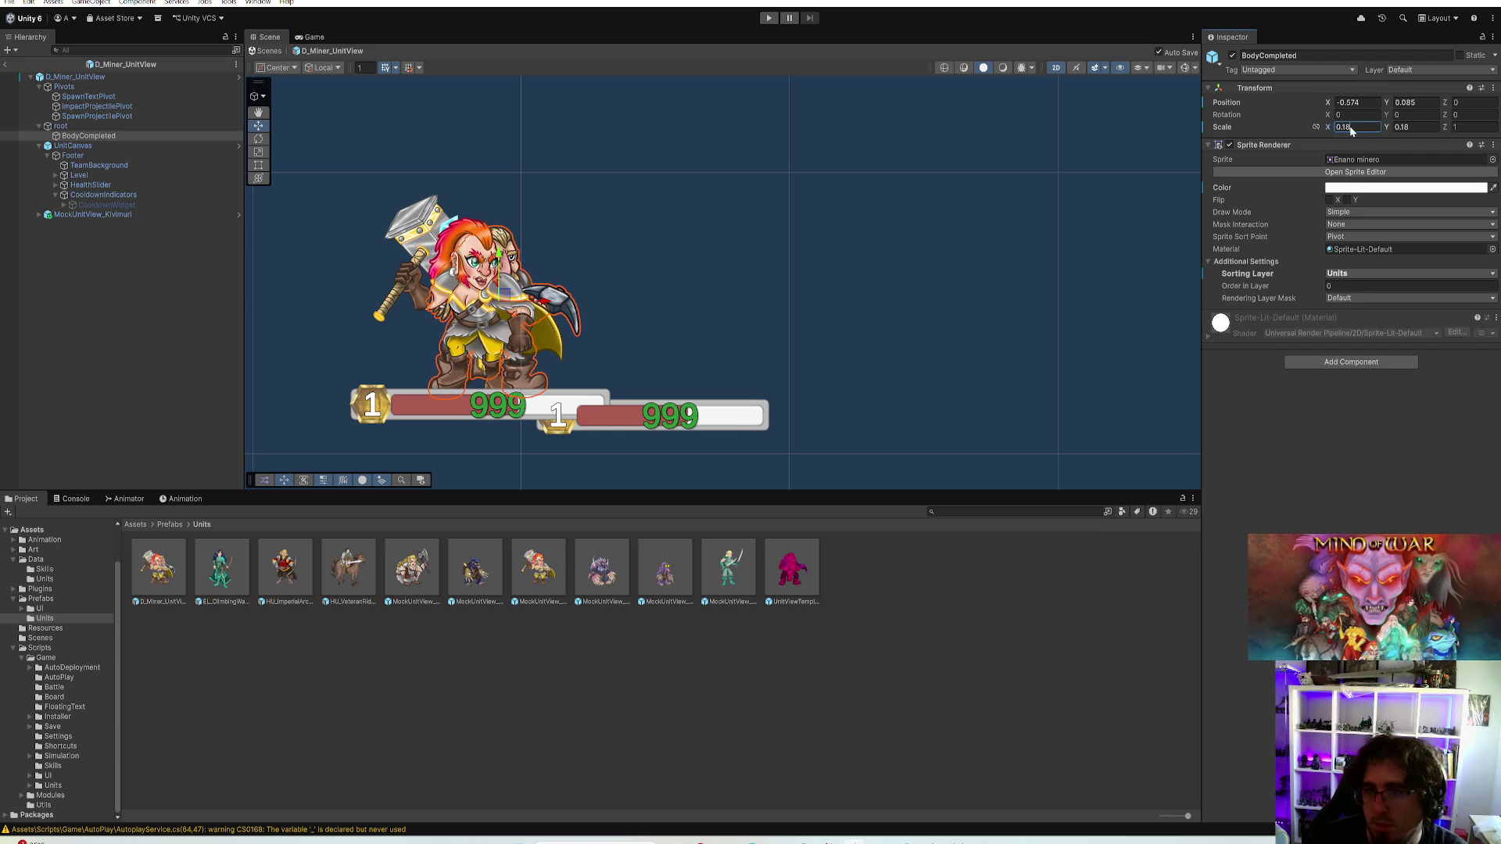
pyautogui.write('0.37')
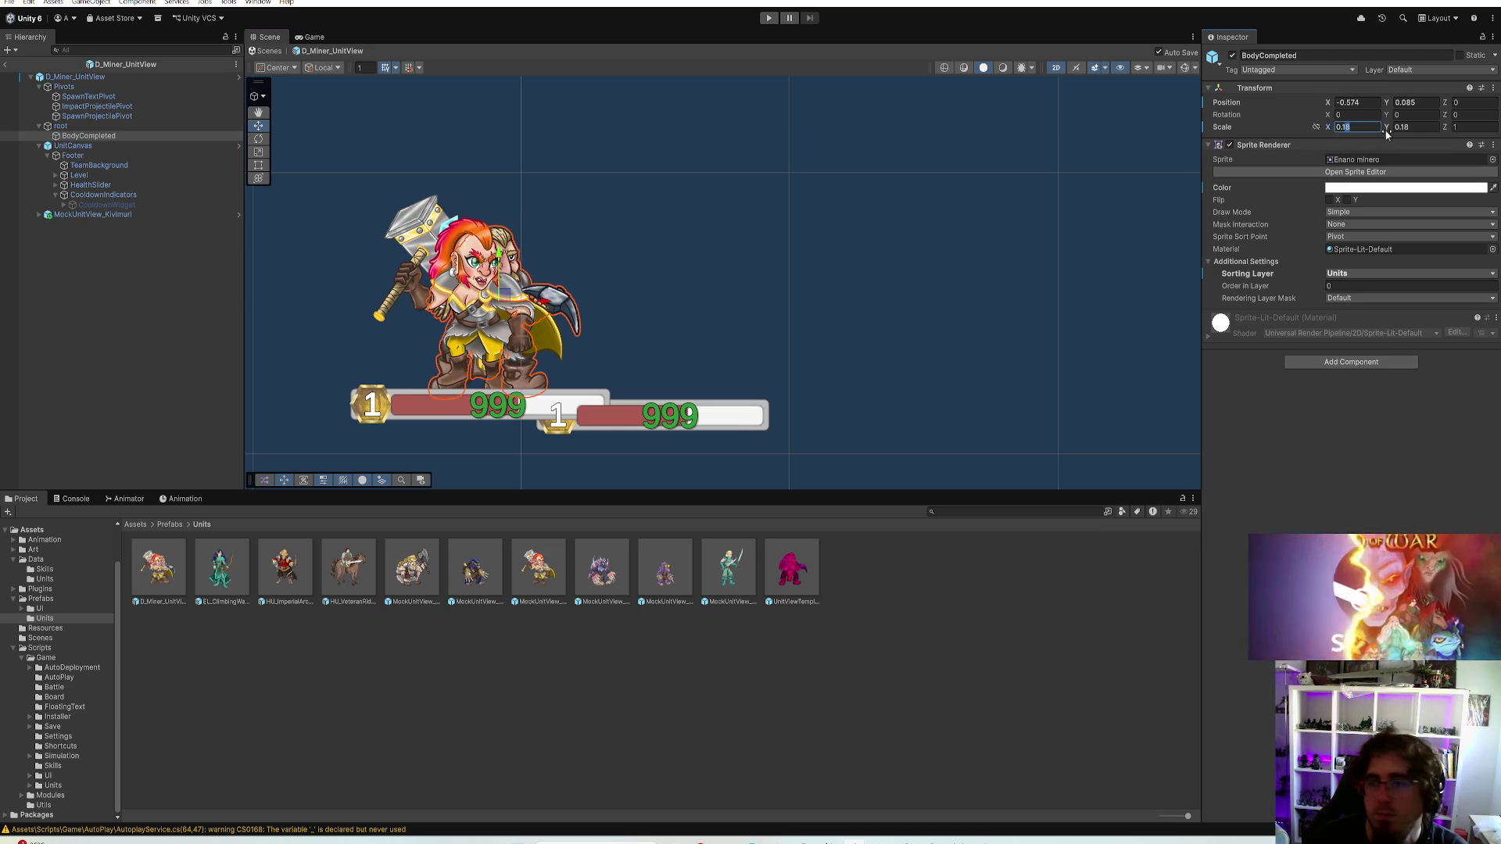
pyautogui.click(1404, 126)
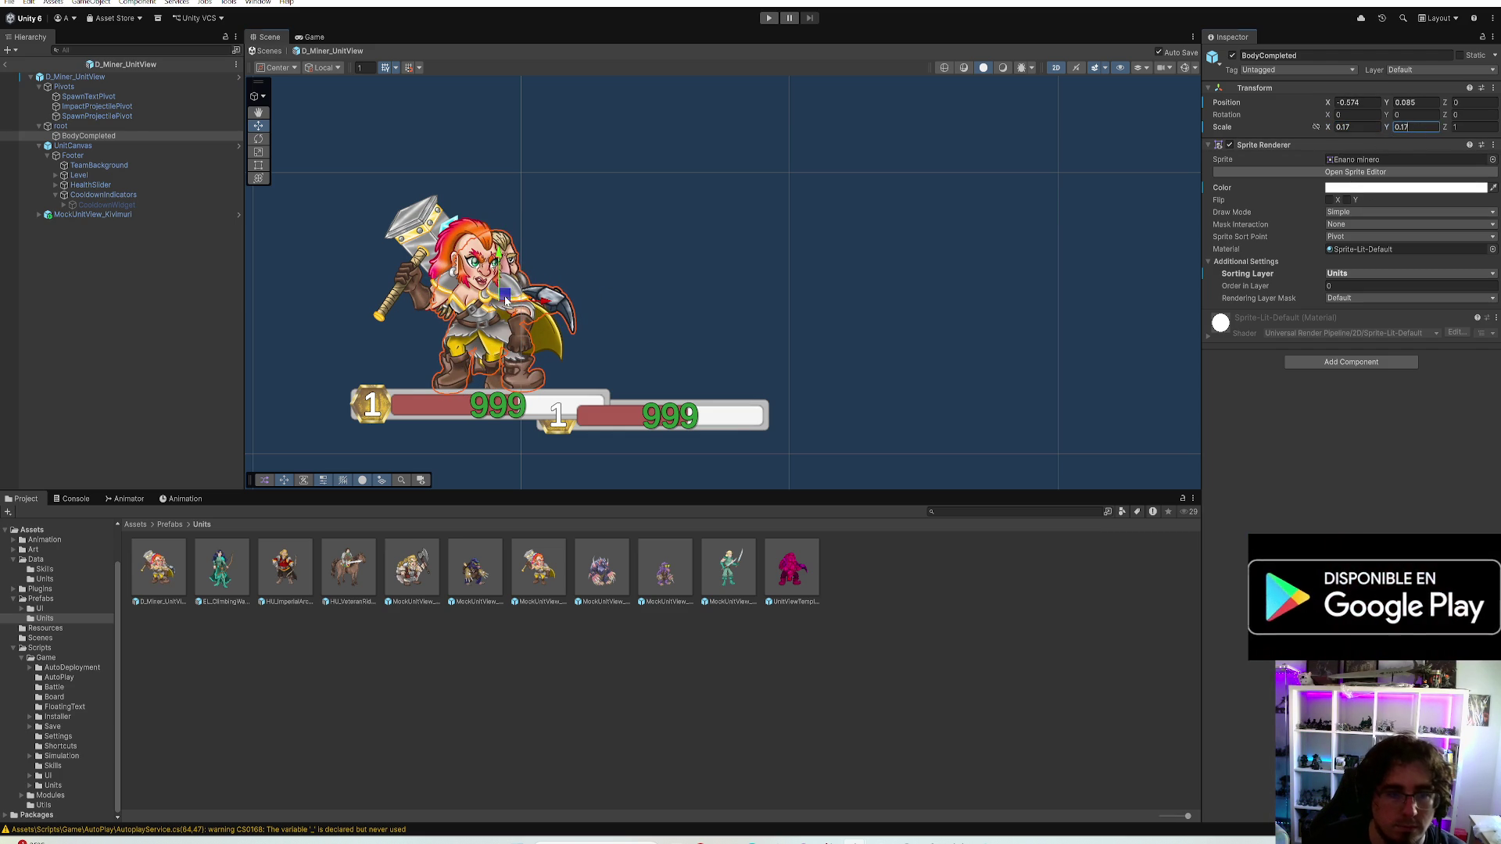
# Place the dwarf body back above its status bar at X 0.05, Y 0.06
pyautogui.moveTo(505, 293); pyautogui.dragTo(663, 299)
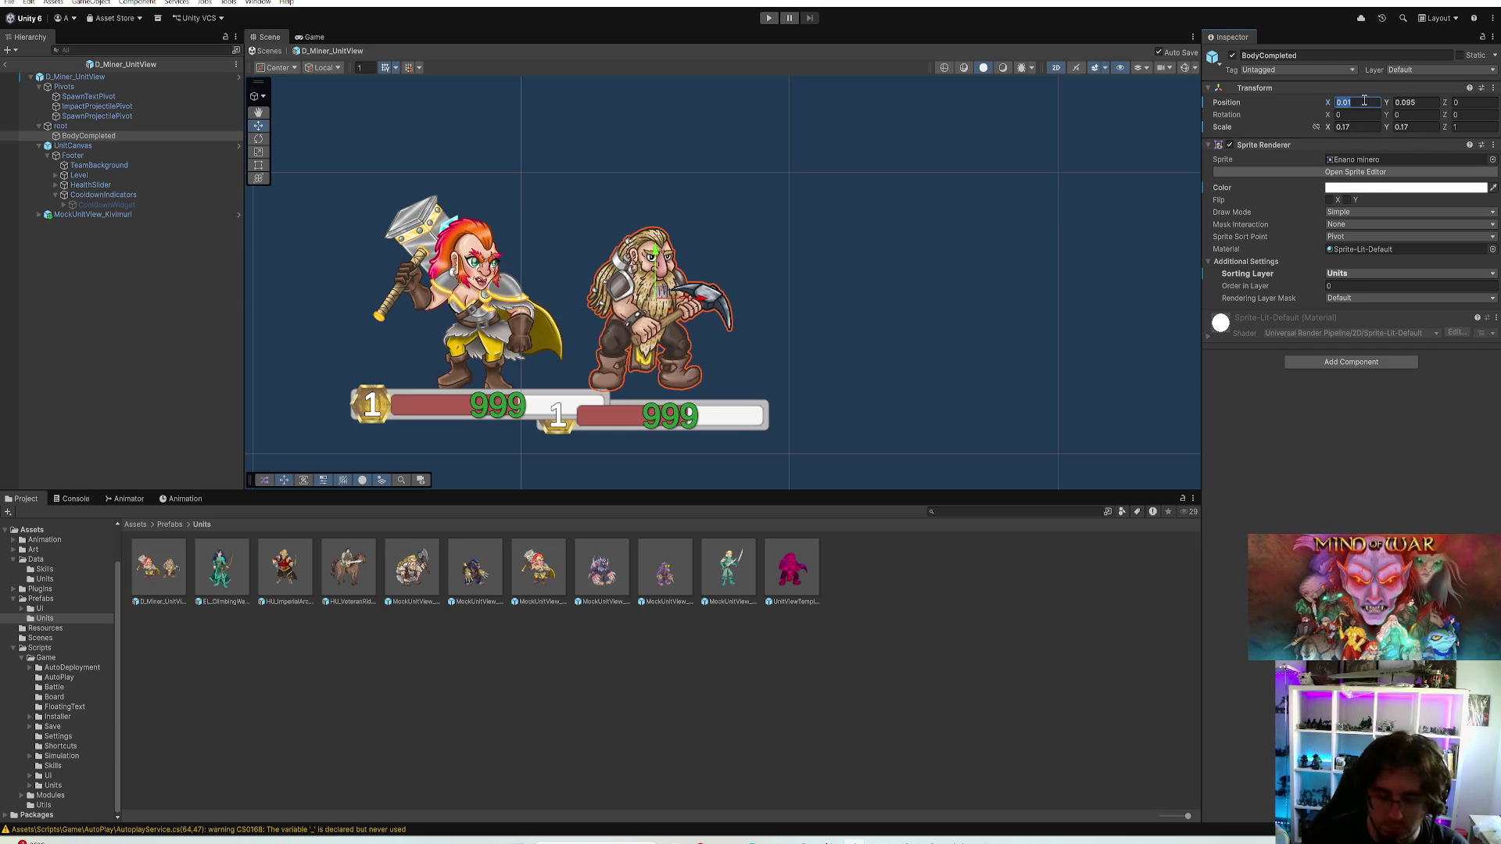
pyautogui.write('0.05')
pyautogui.press('Tab')
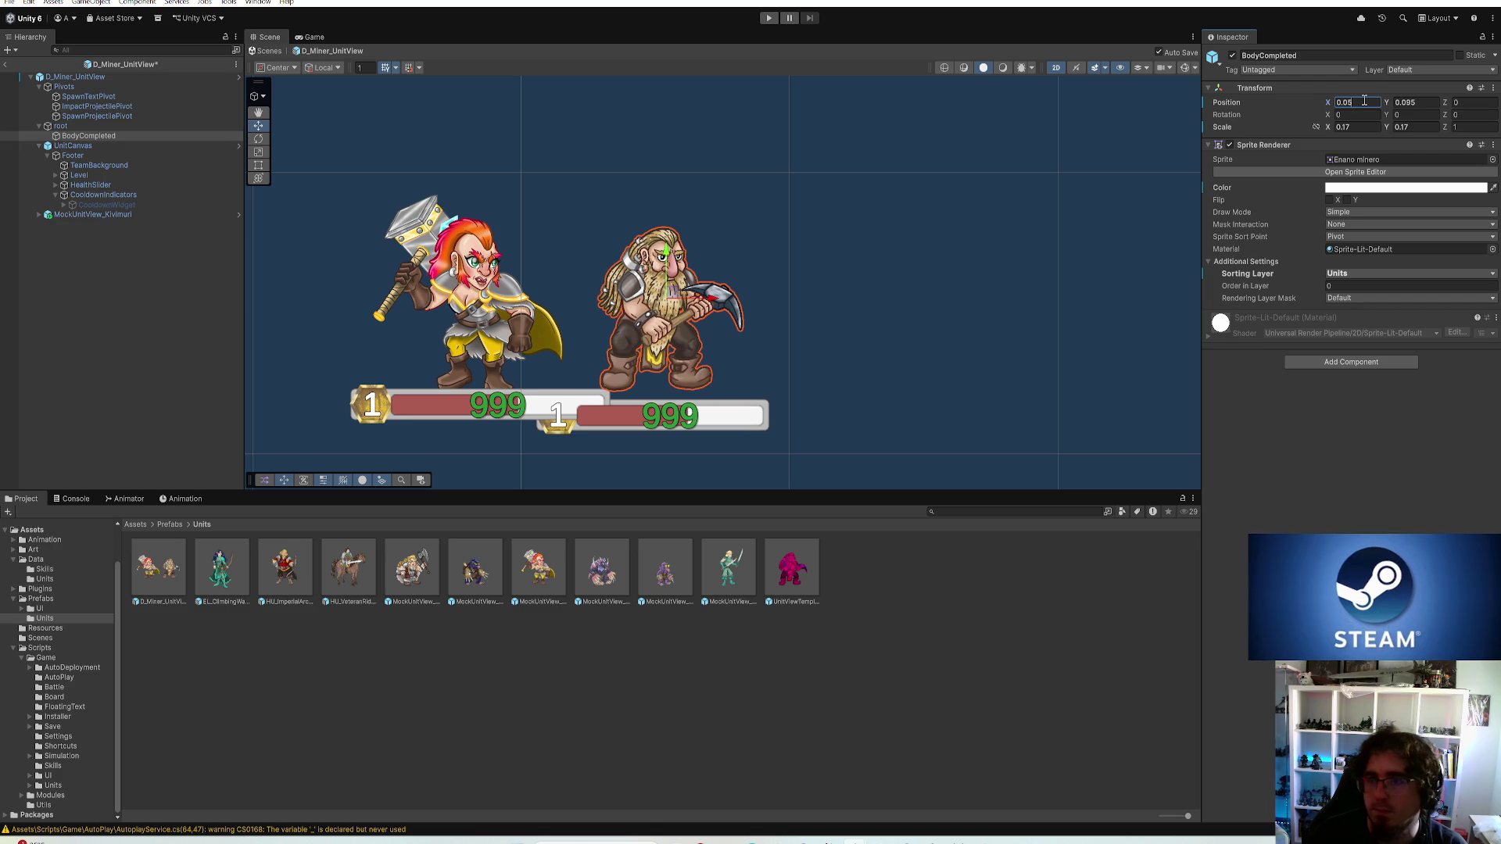
pyautogui.write('0.1')
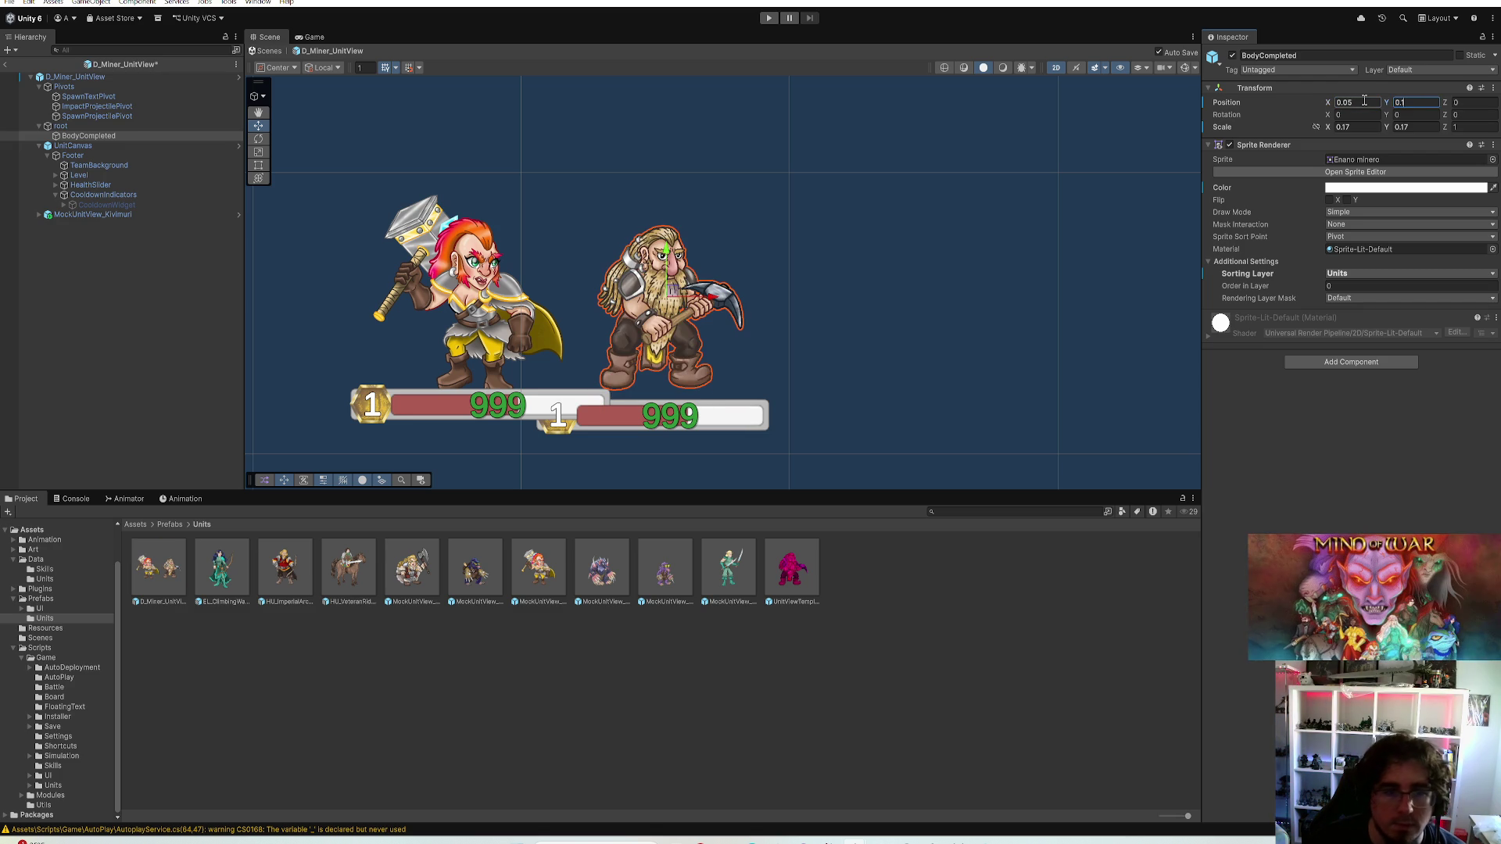
pyautogui.press('BackSpace')
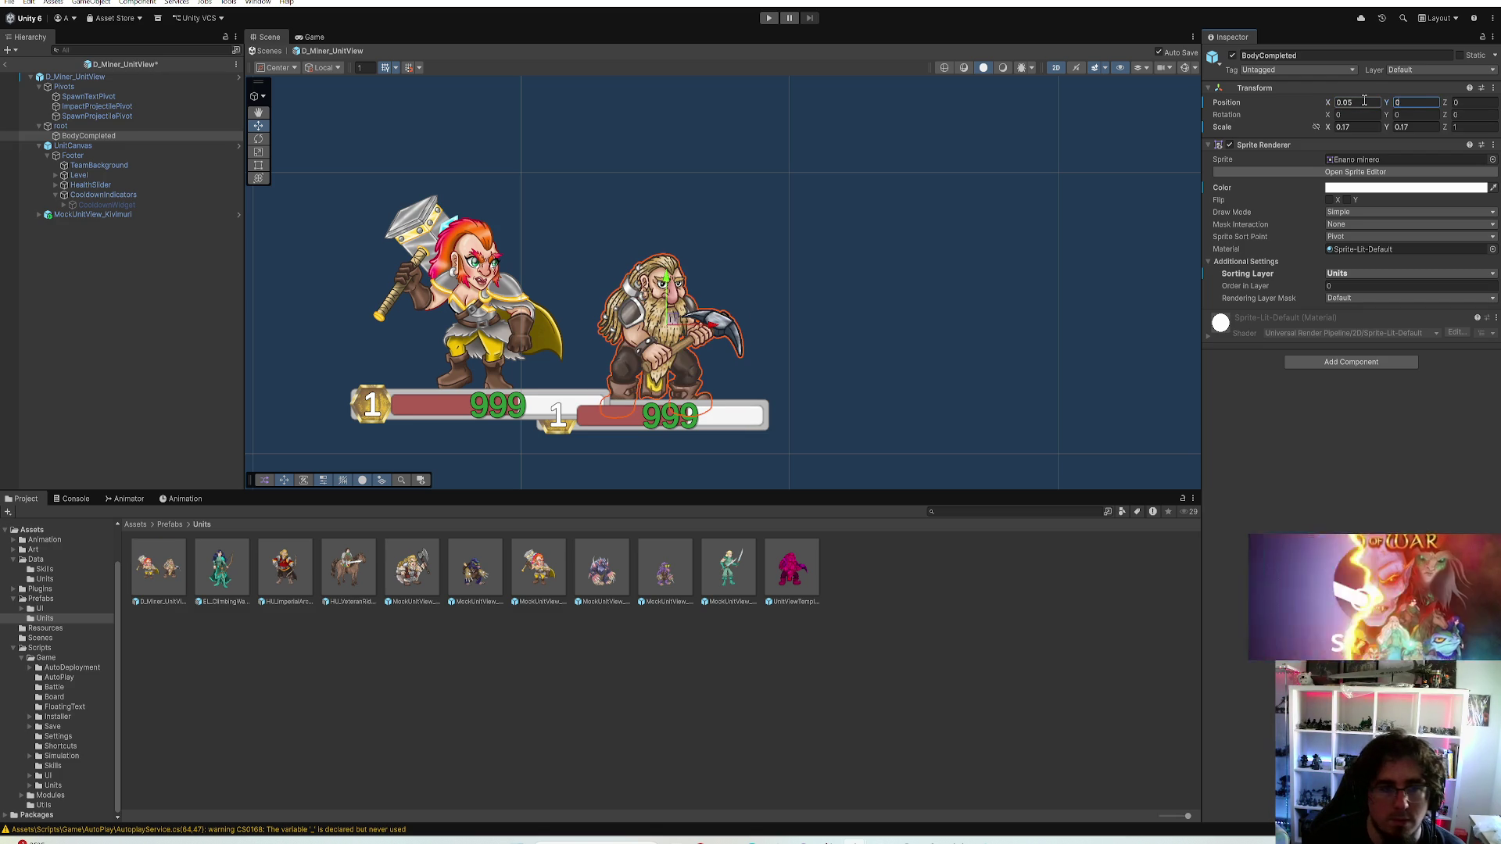
pyautogui.press('BackSpace')
pyautogui.write('04')
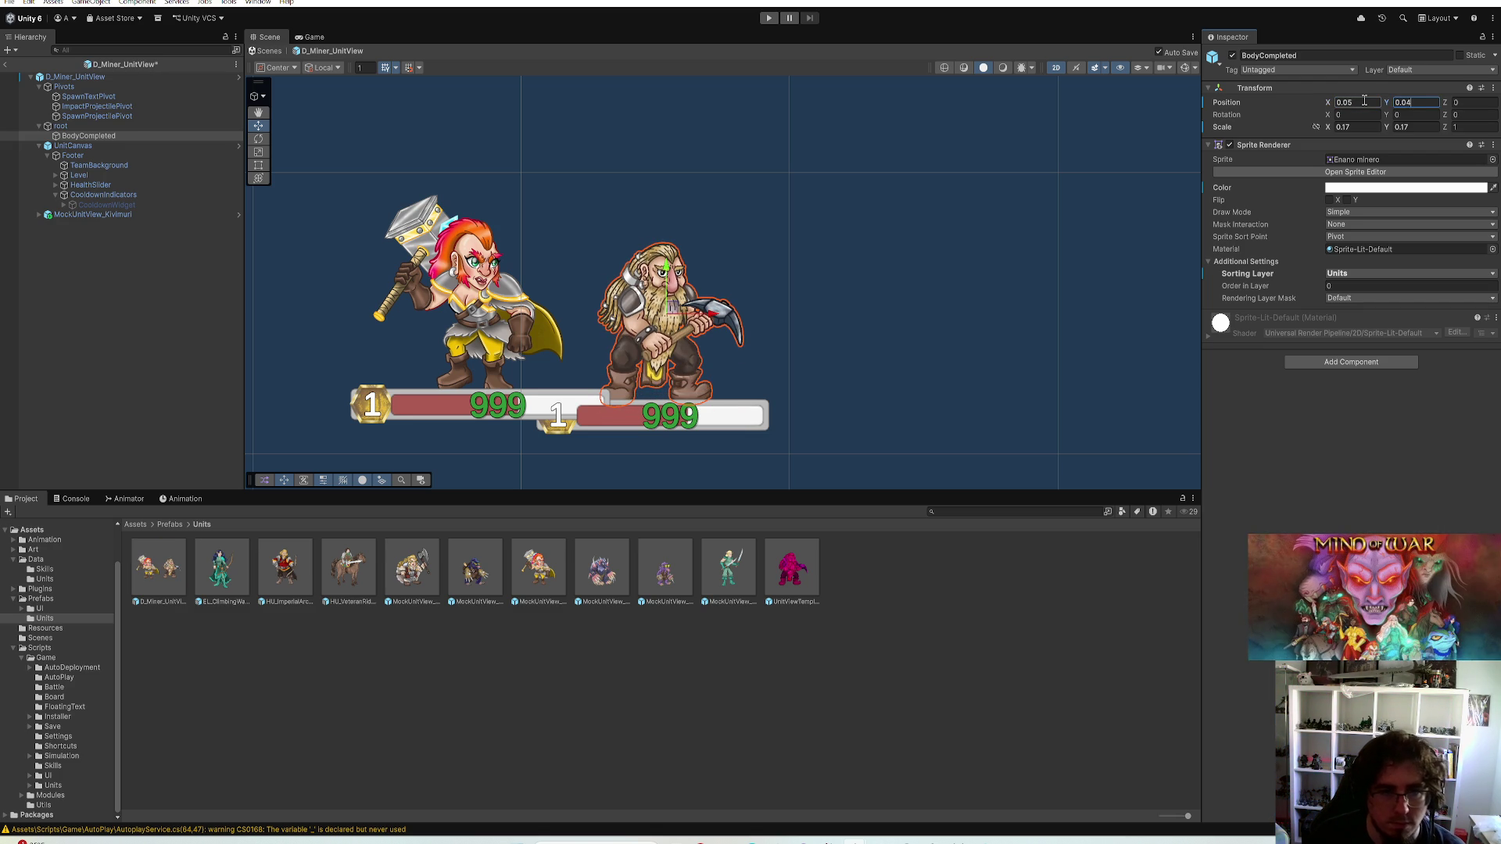
pyautogui.press('BackSpace')
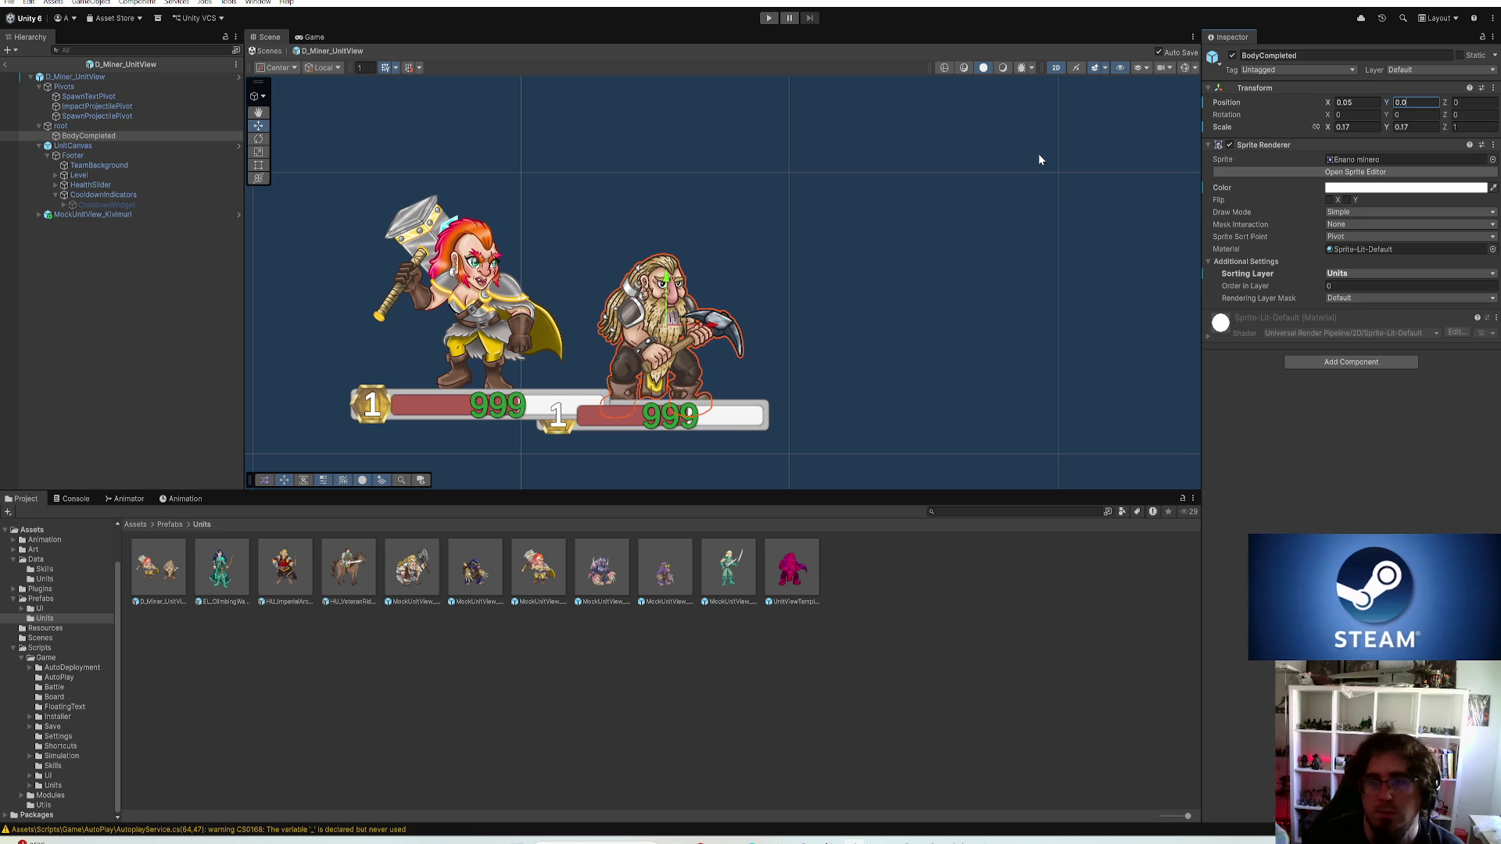
pyautogui.write('5')
pyautogui.press('BackSpace')
pyautogui.write('6')
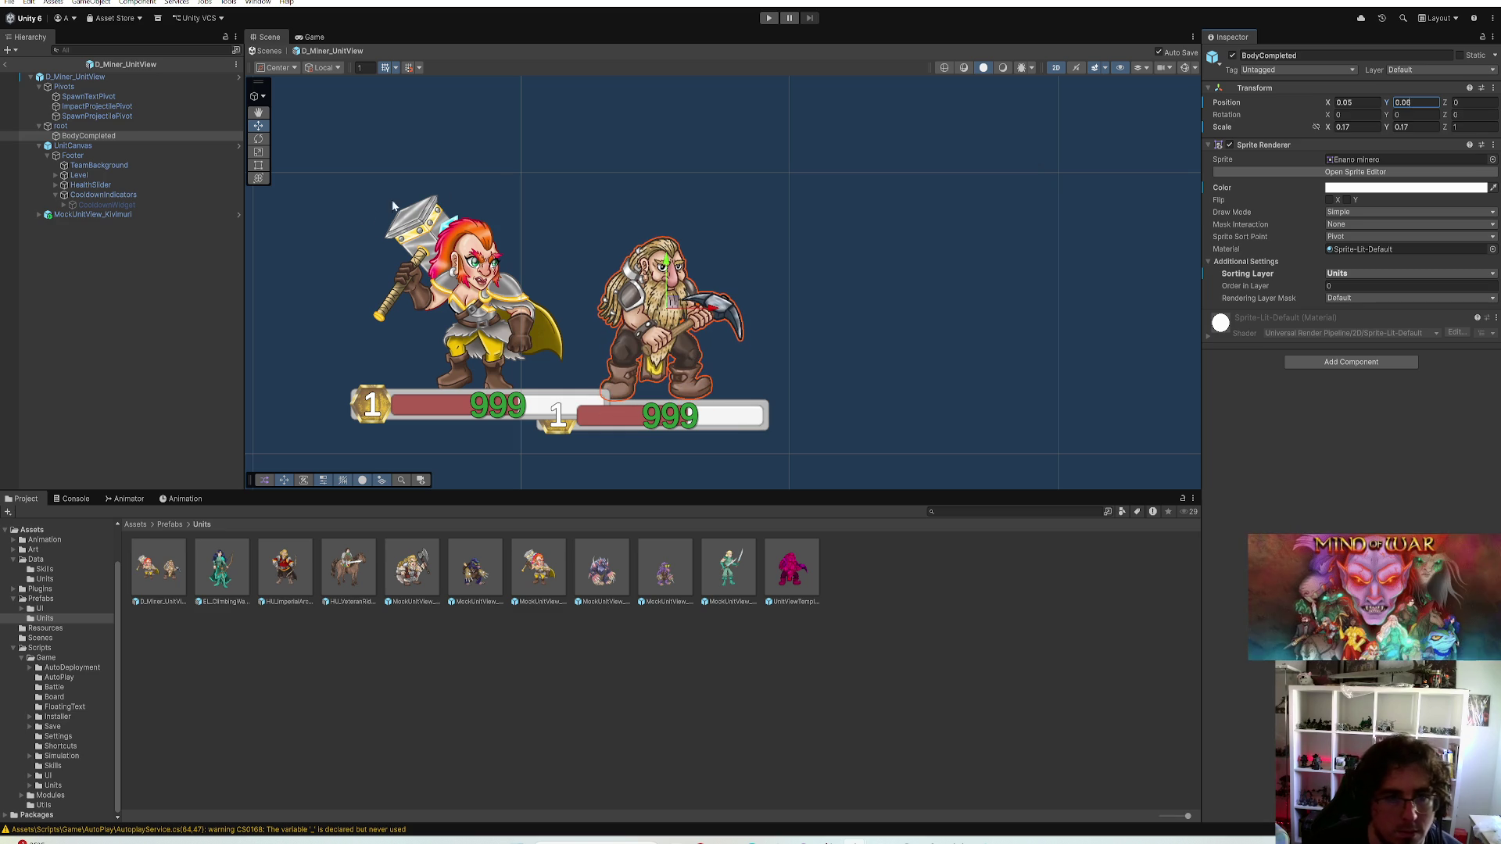
# Delete the Kivimuri reference, set the miner UnitCanvas Pos Y to 0.1, and run the game
pyautogui.click(88, 144)
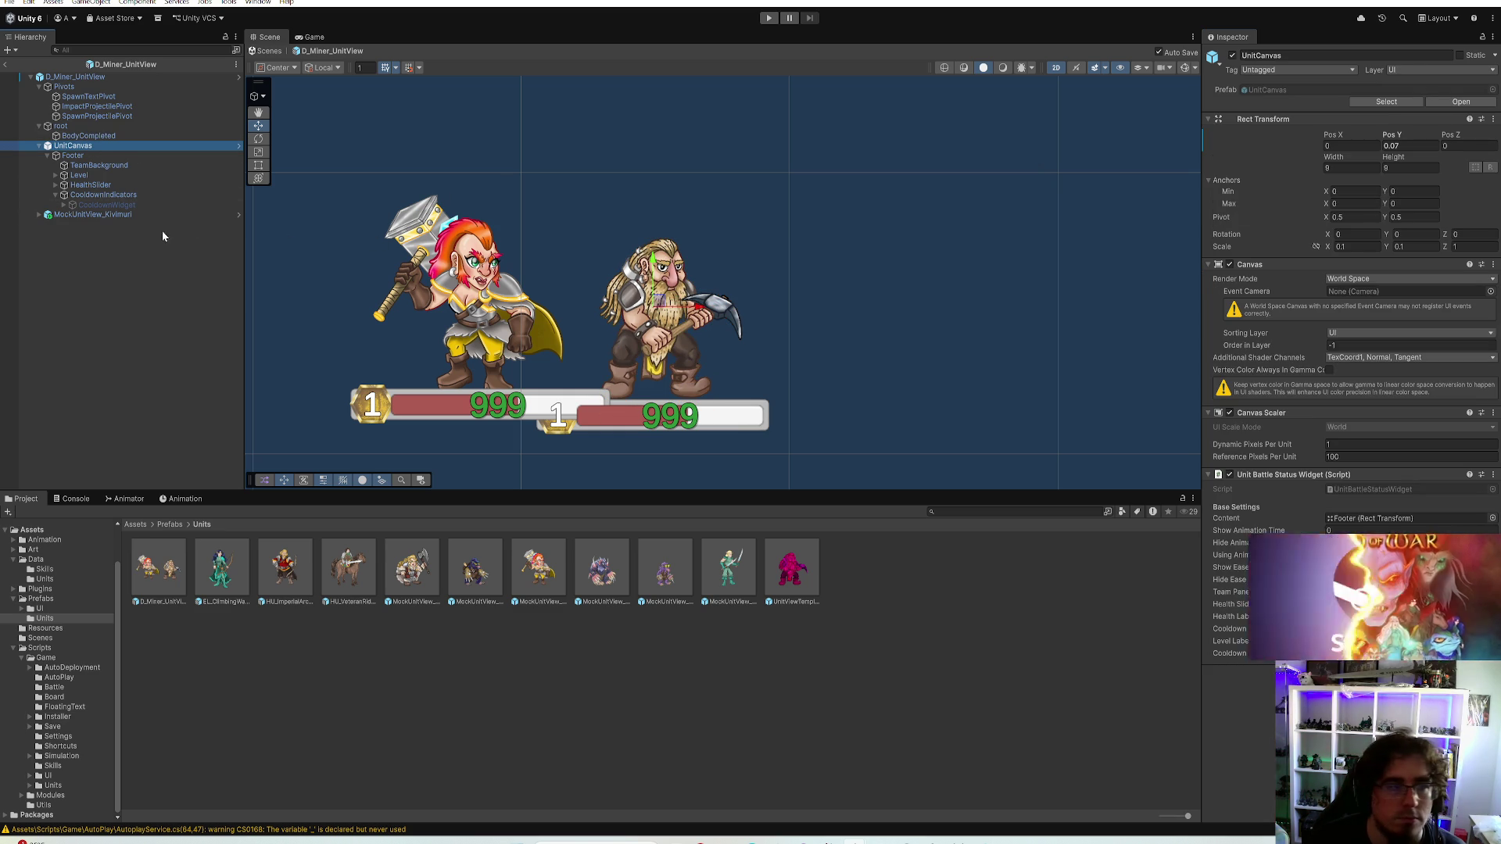
pyautogui.click(91, 213)
pyautogui.hotkey('alt', 'shift', 'a')
pyautogui.click(75, 145)
pyautogui.click(1395, 145)
pyautogui.write('0.1')
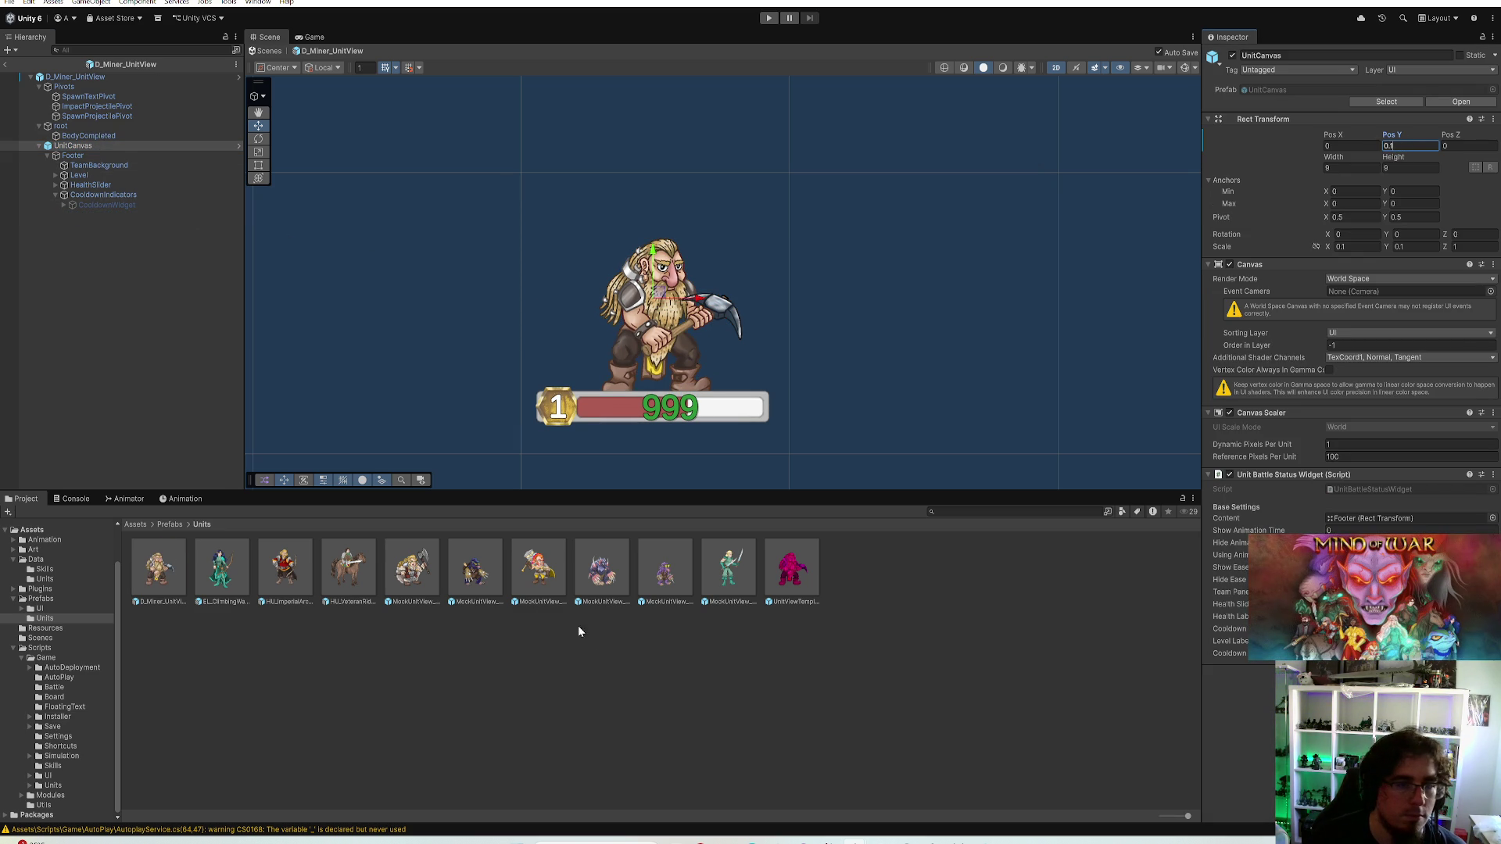
pyautogui.hotkey('ctrl', 'p')
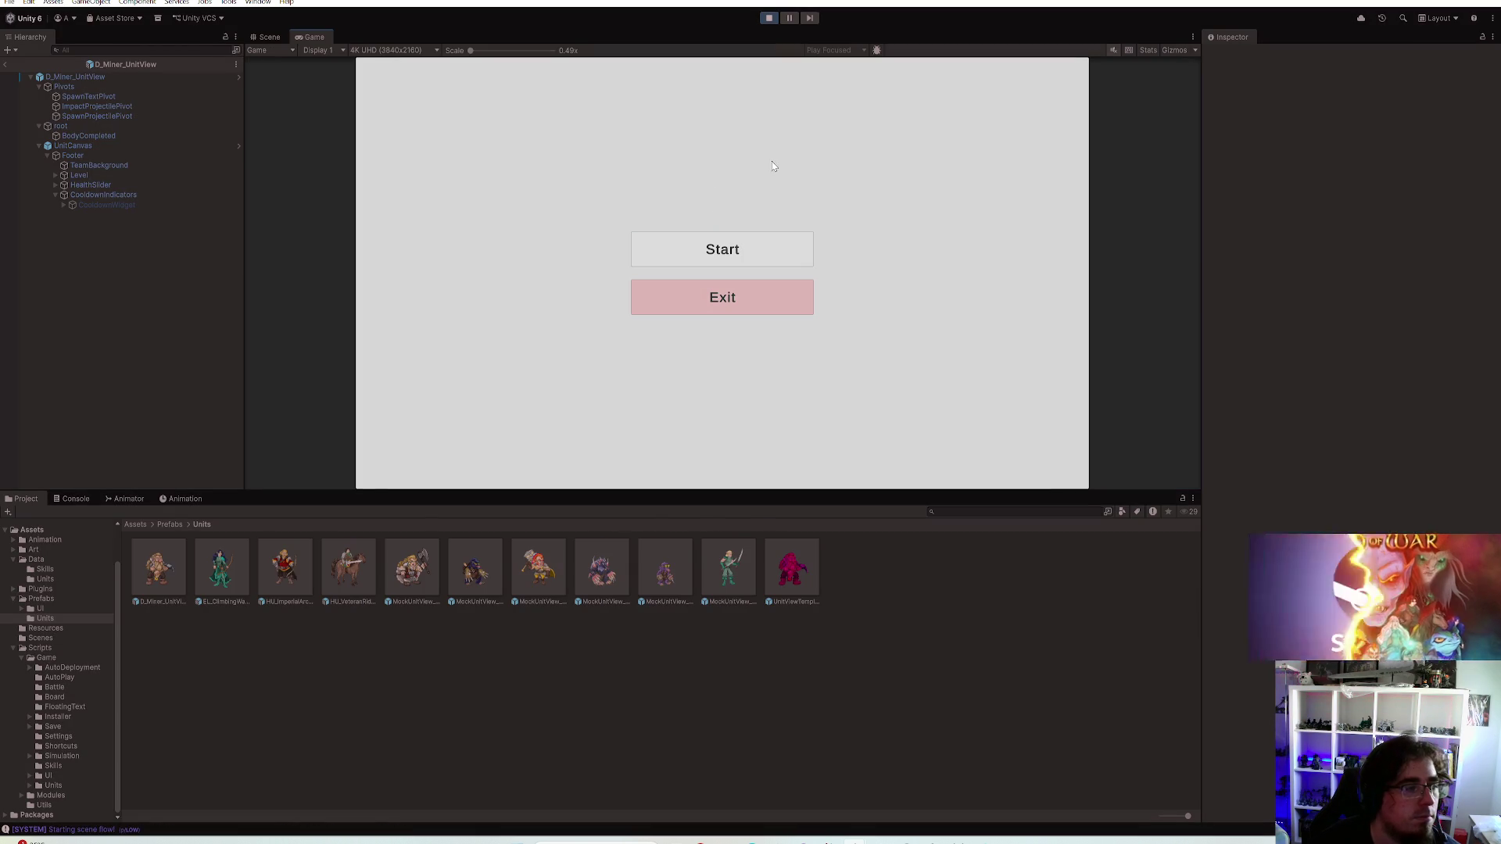
# Start a match, buy two dwarf miners onto hex tiles, inspect them maximized, then stop play
pyautogui.click(769, 250)
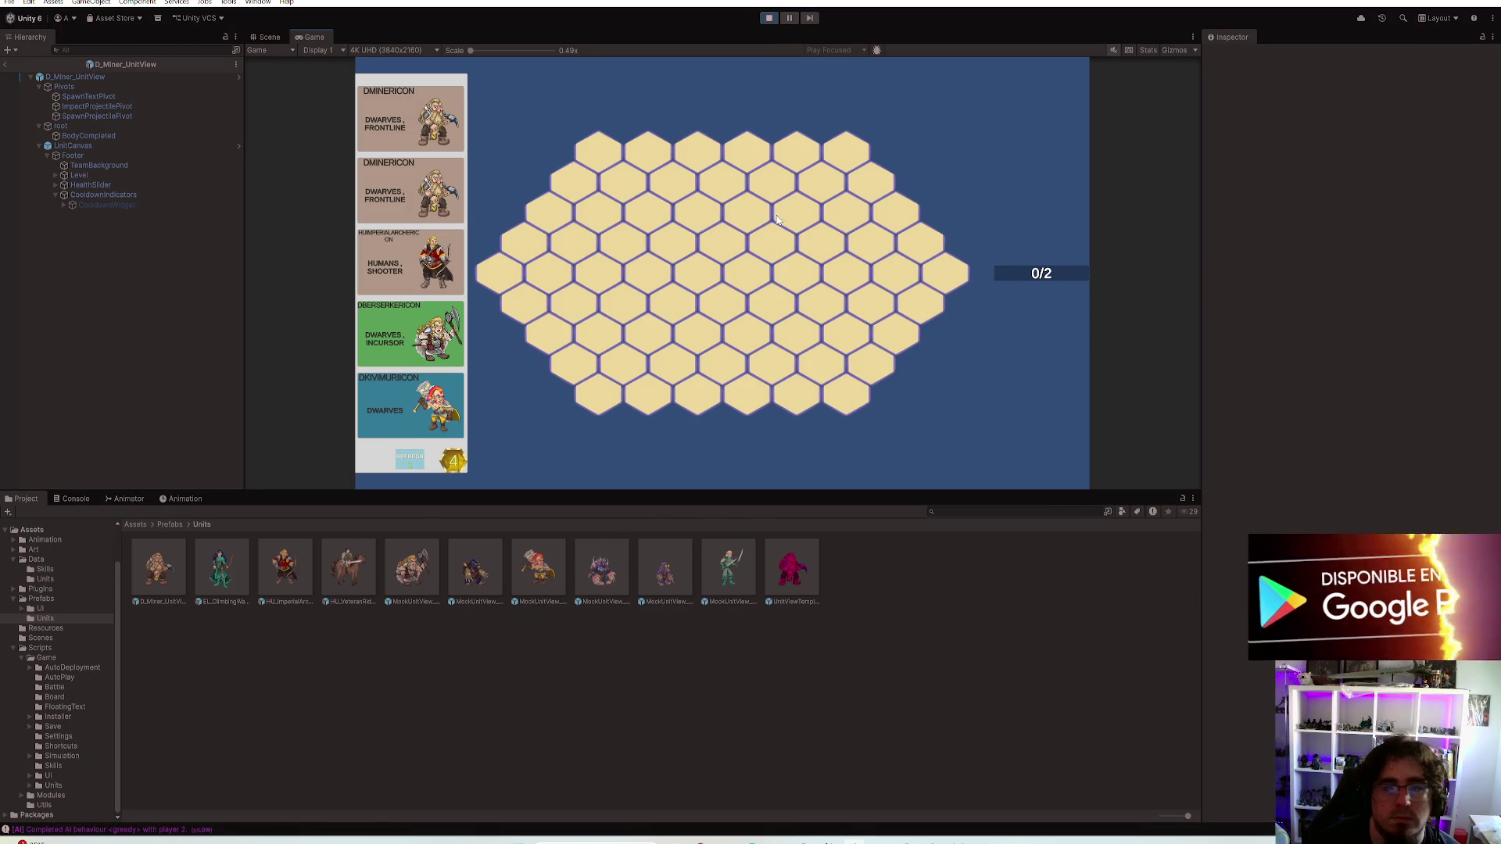
pyautogui.click(459, 215)
pyautogui.click(572, 373)
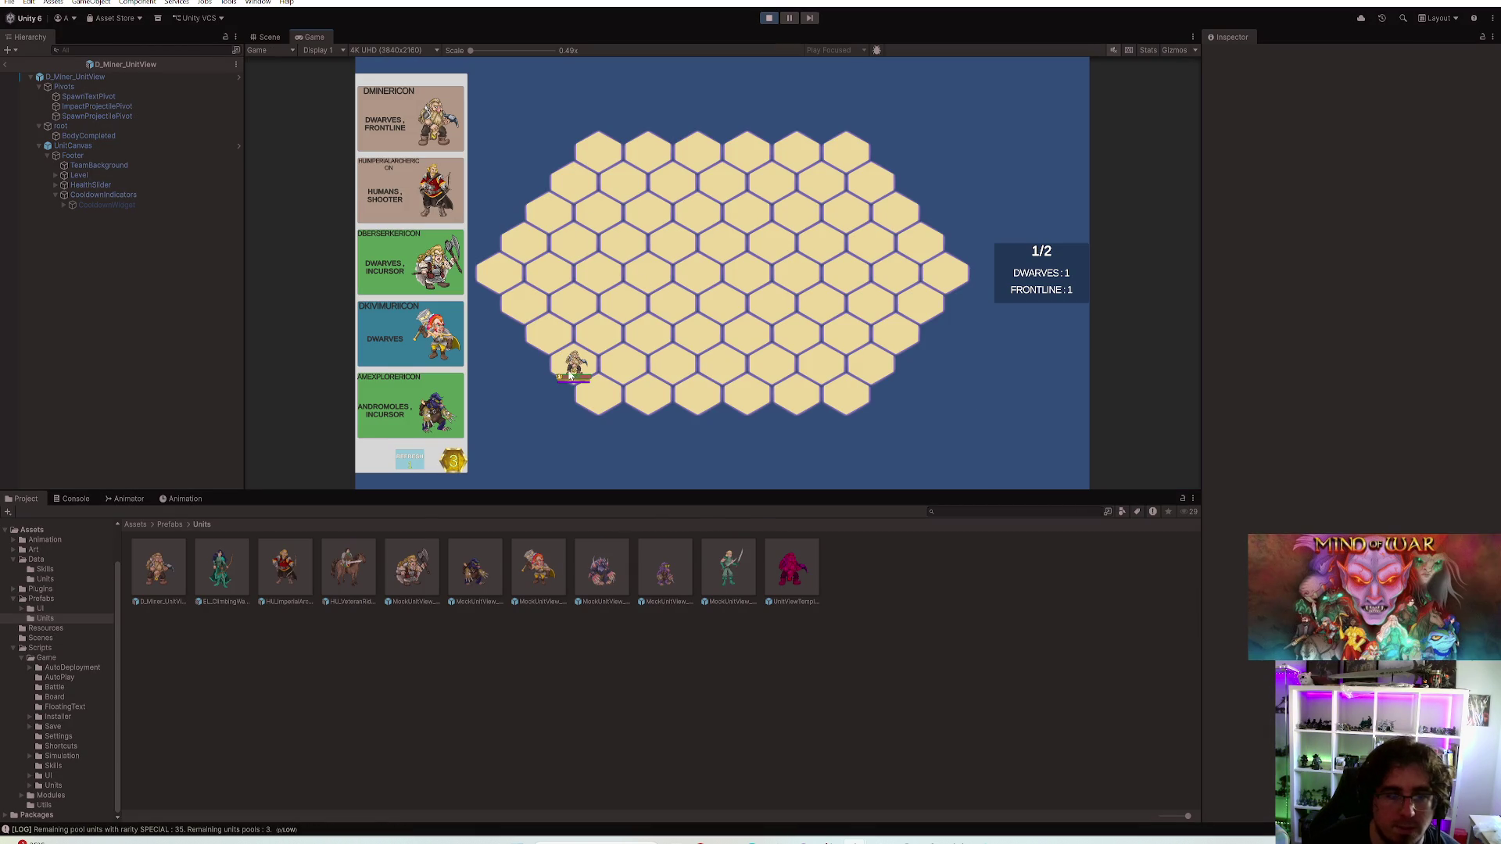
pyautogui.click(595, 274)
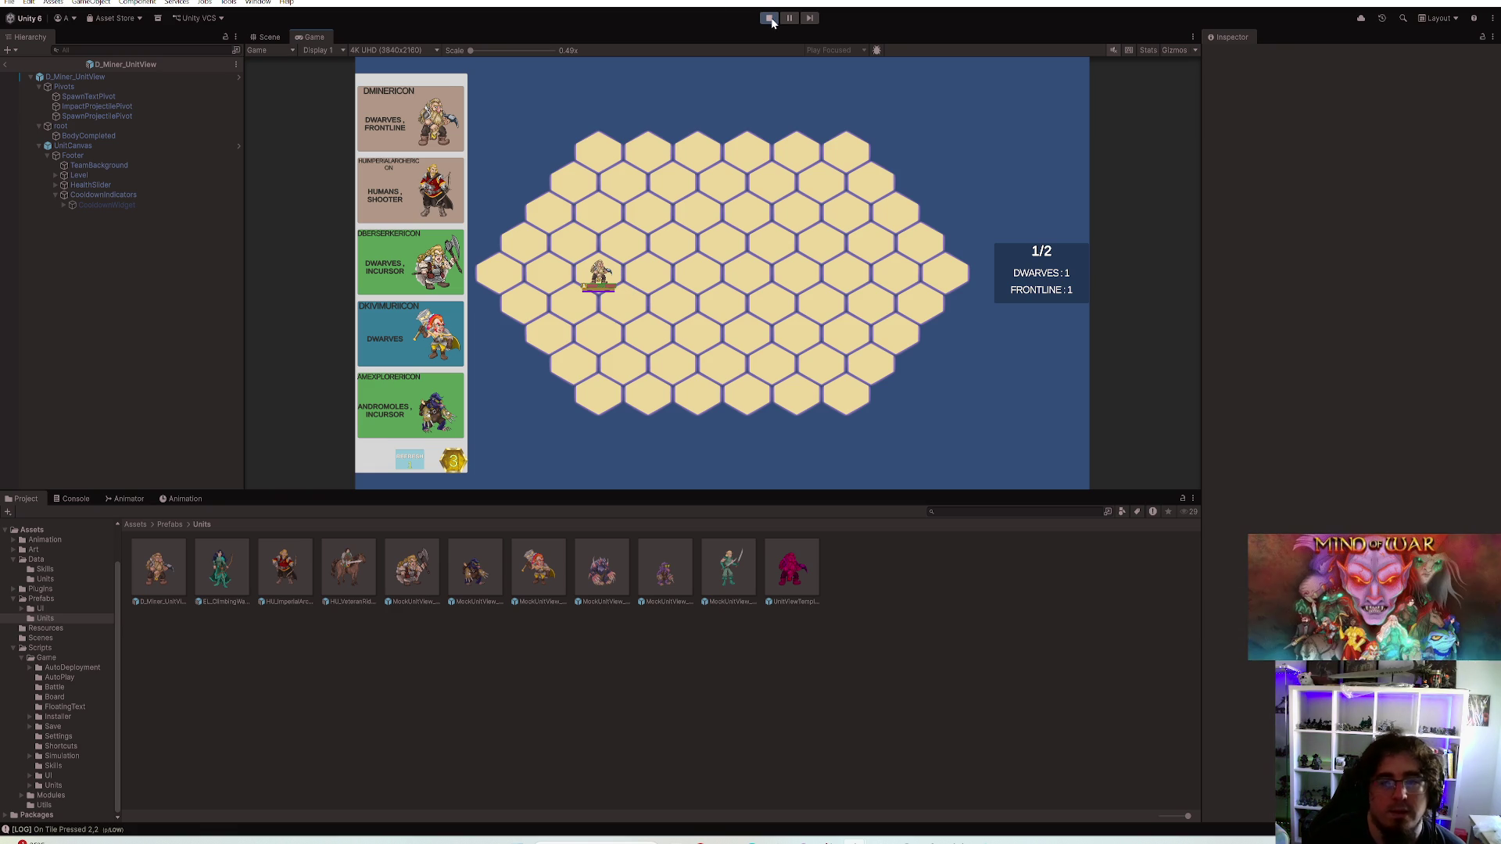
pyautogui.click(411, 336)
pyautogui.moveTo(596, 334); pyautogui.dragTo(639, 317)
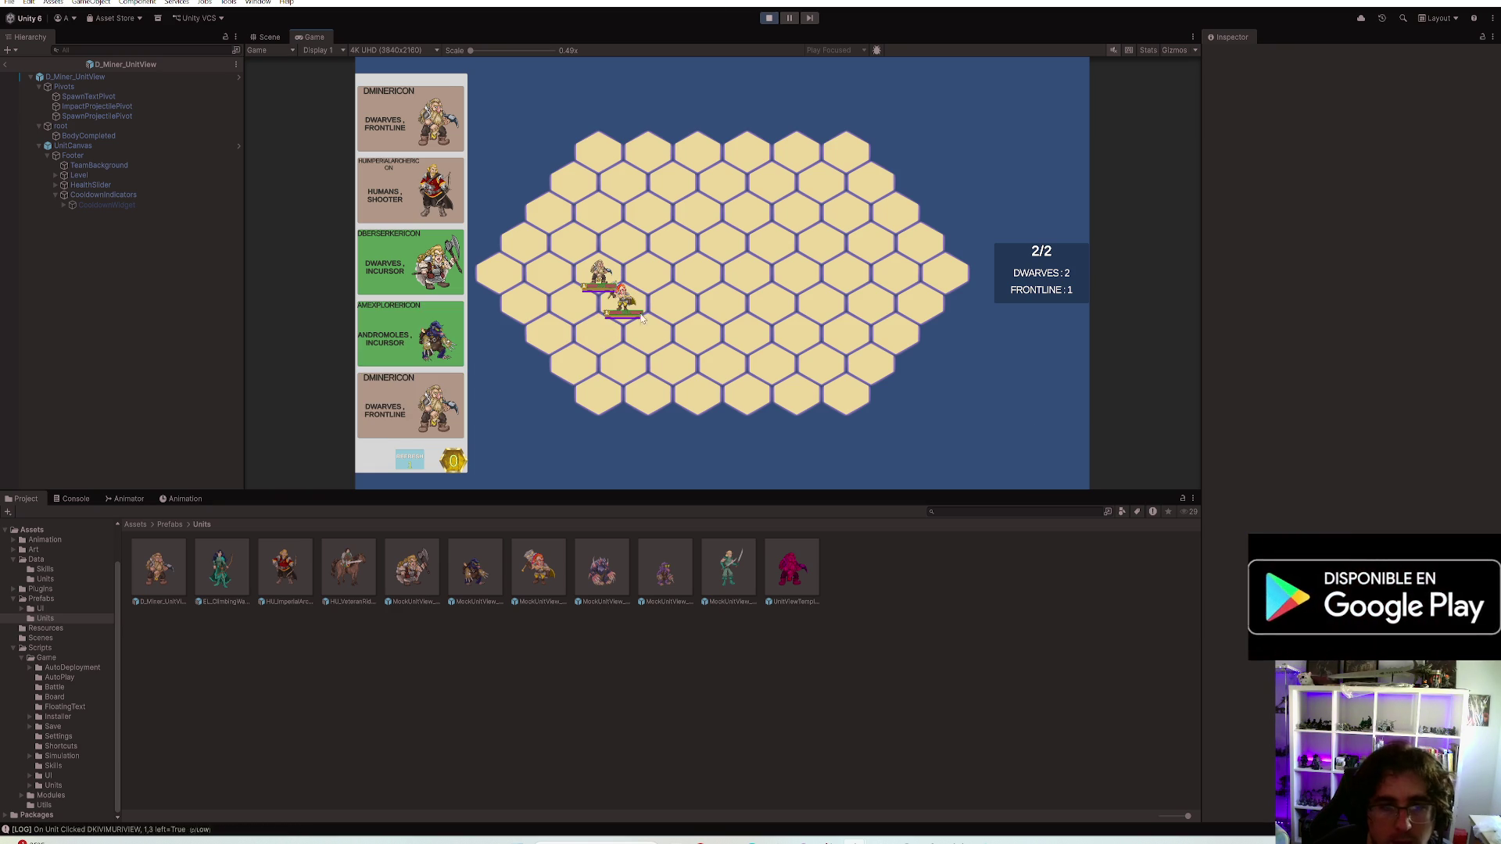
pyautogui.hotkey('shift', 'space')
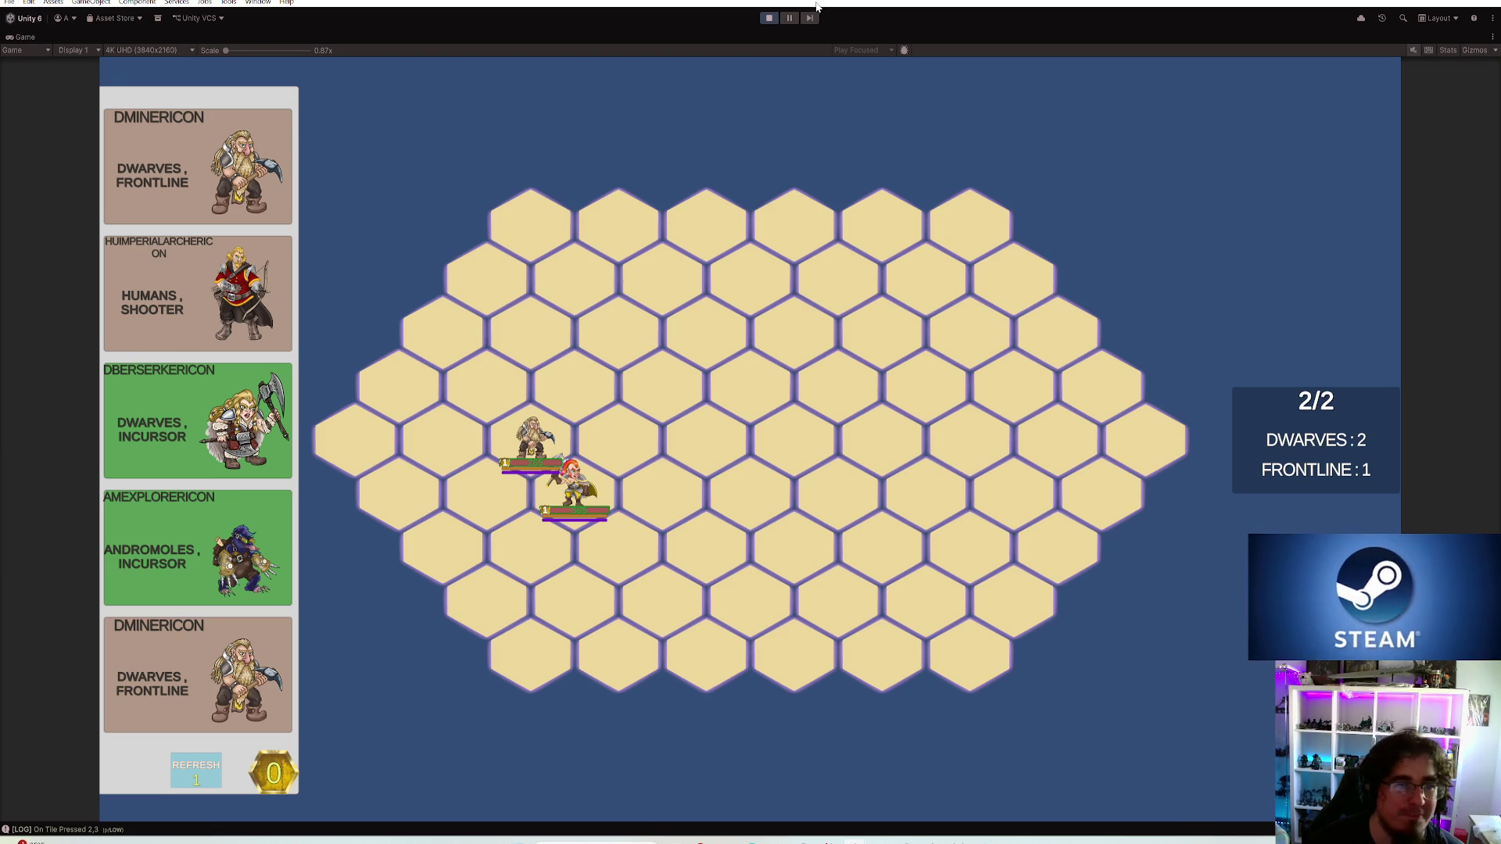
pyautogui.click(768, 18)
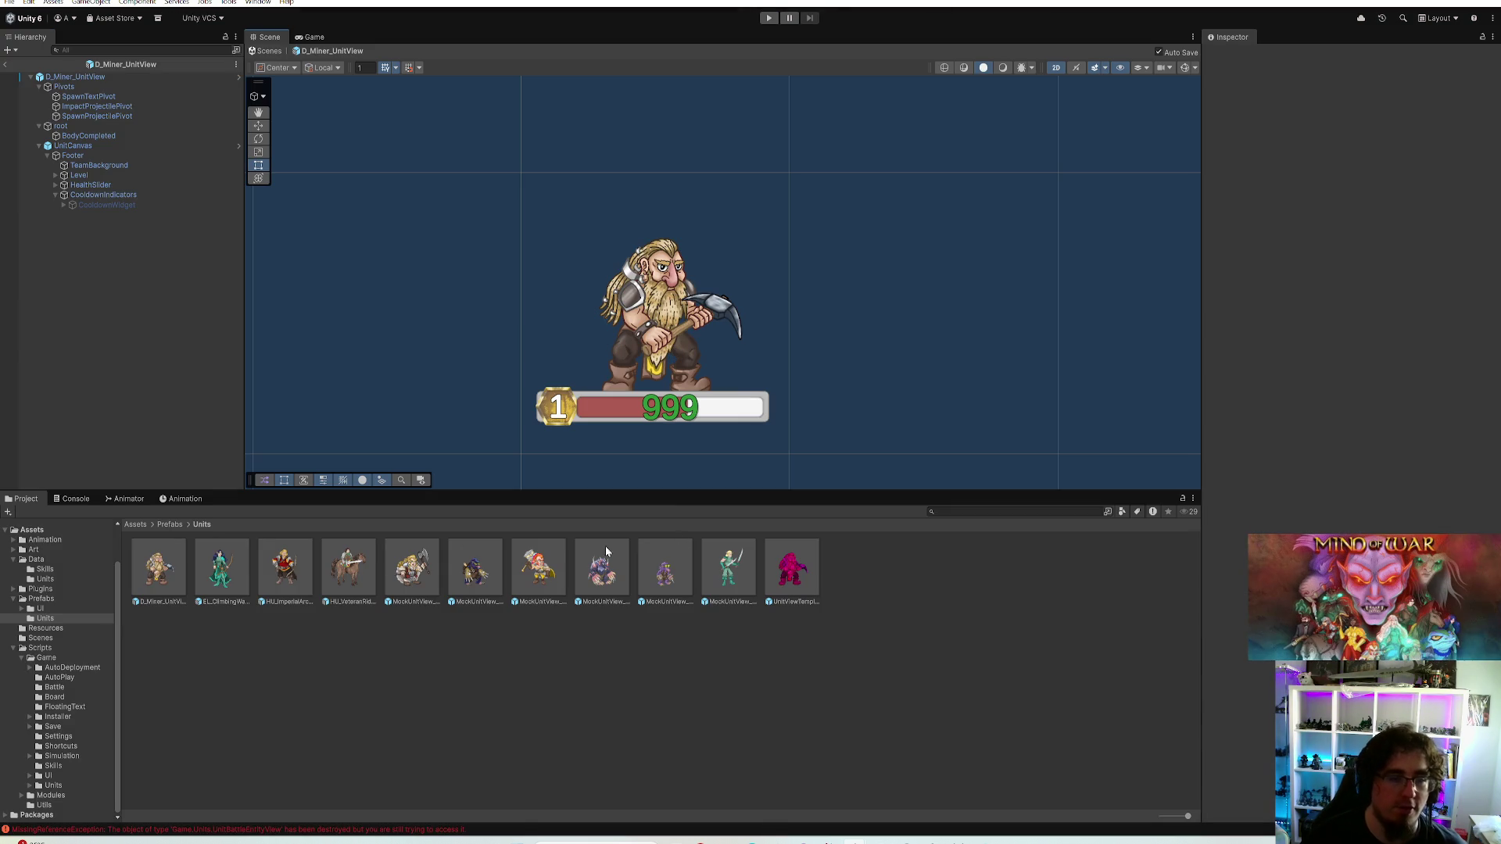
pyautogui.doubleClick(238, 561)
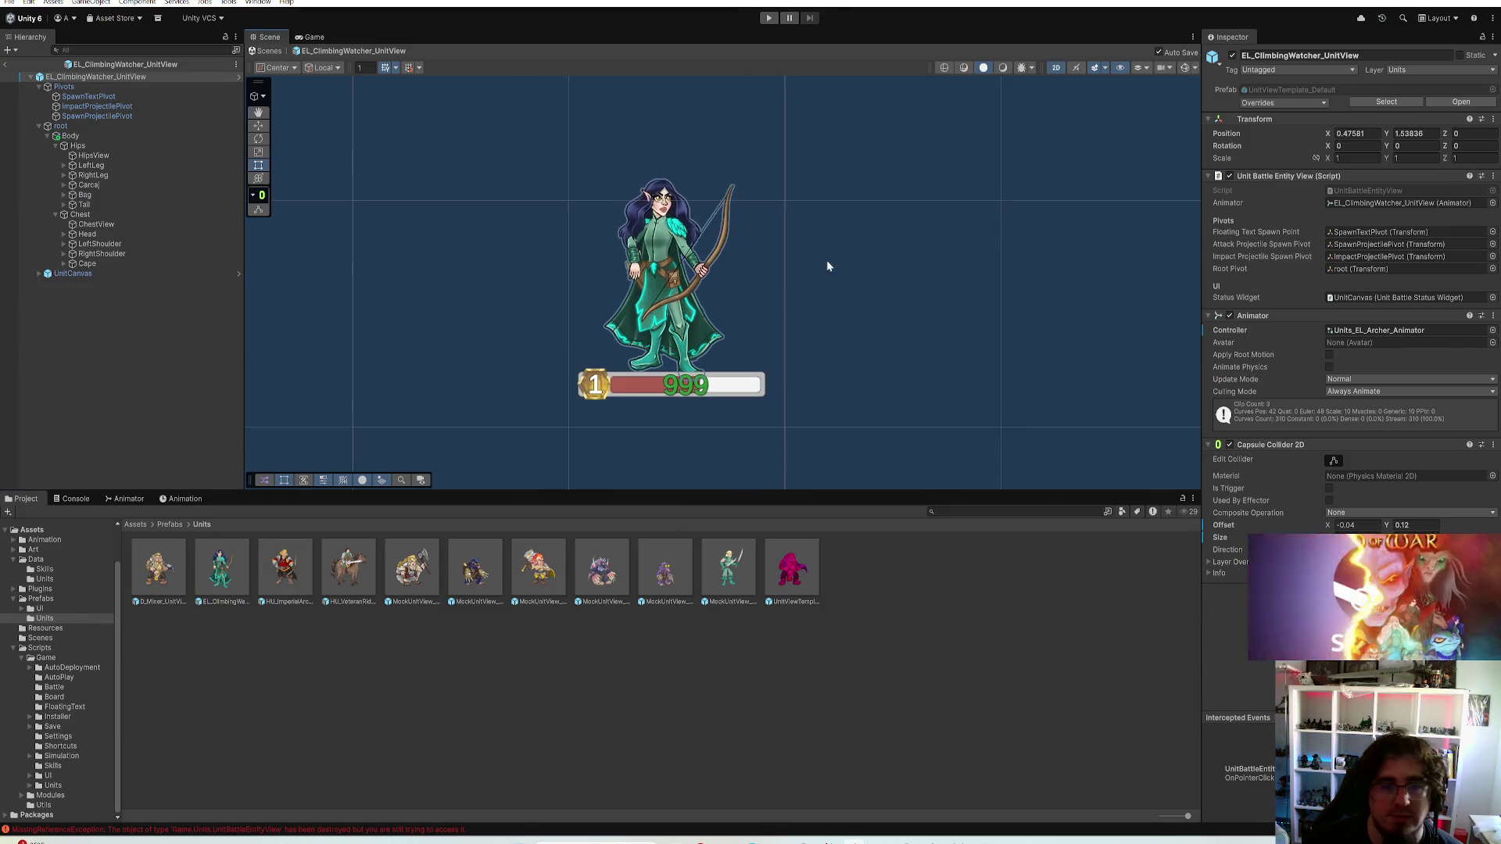
pyautogui.scroll(-2, 722, 283)
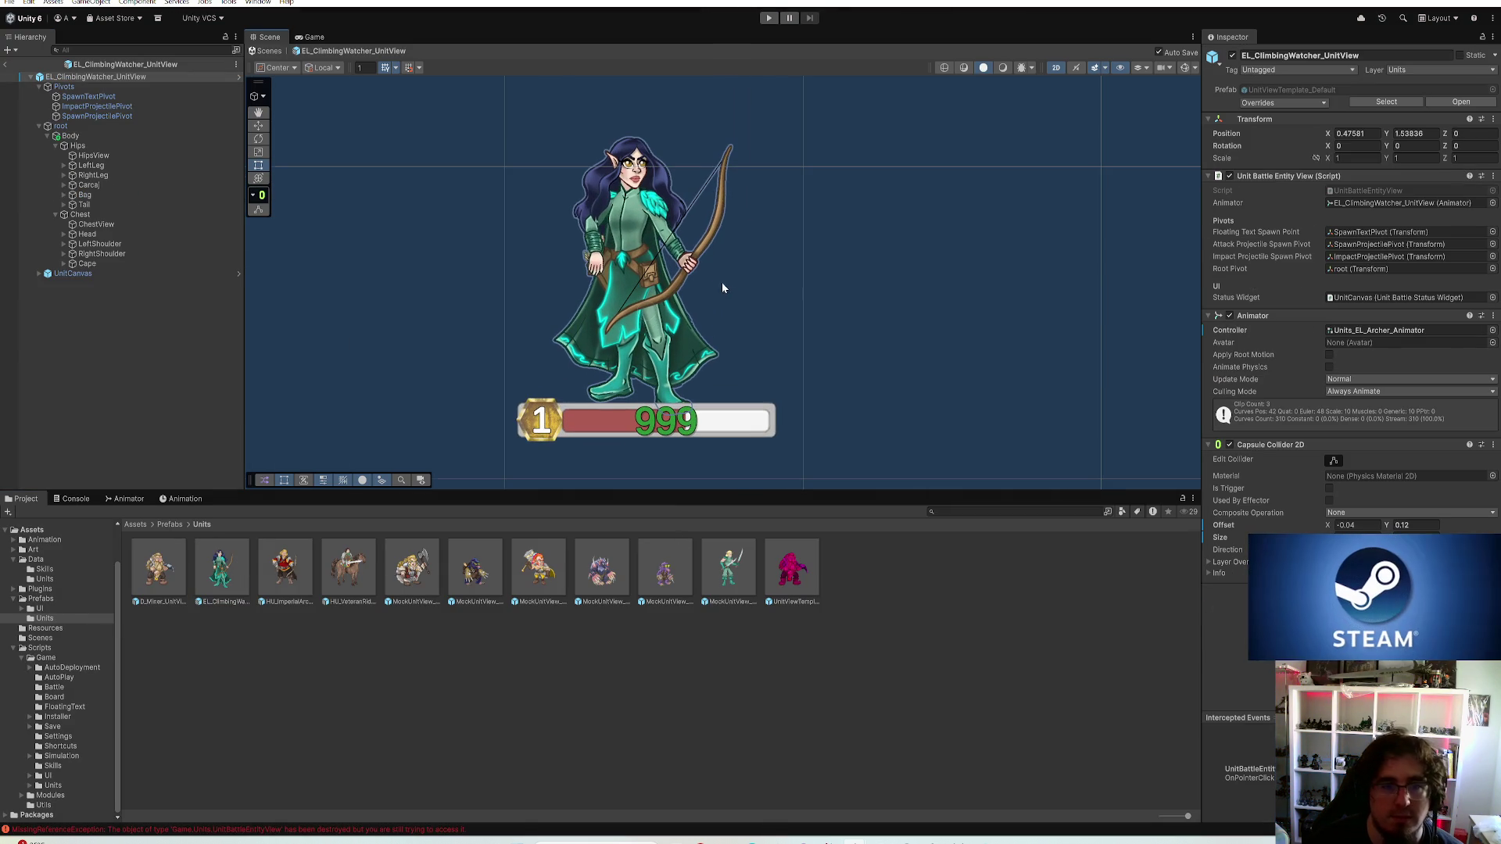
# Adjust the archer Body's vertical scale and position, reviewing the root transform
pyautogui.click(115, 134)
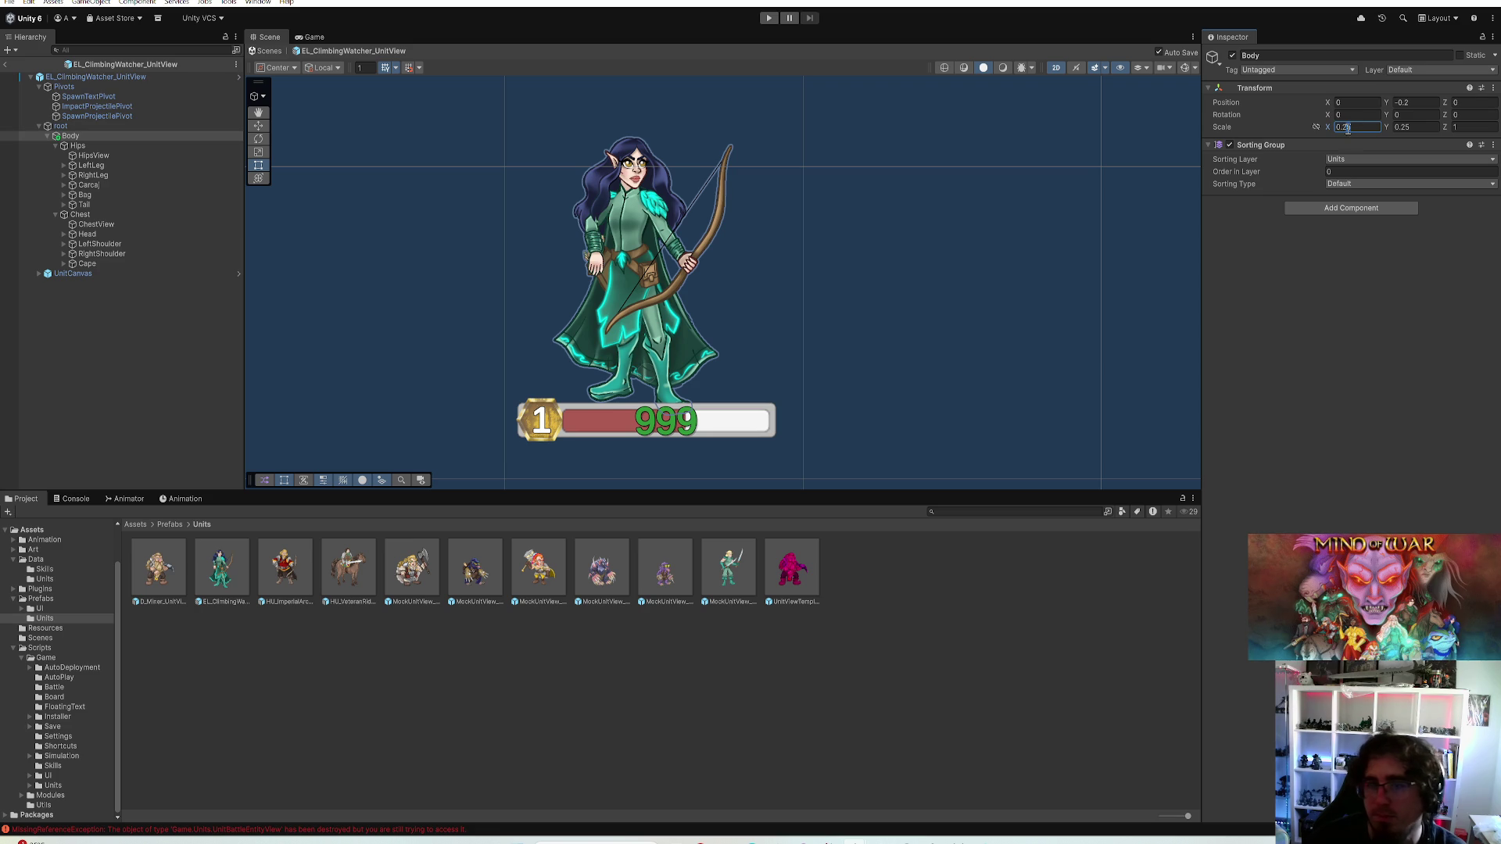
pyautogui.write('0.26')
pyautogui.click(1404, 127)
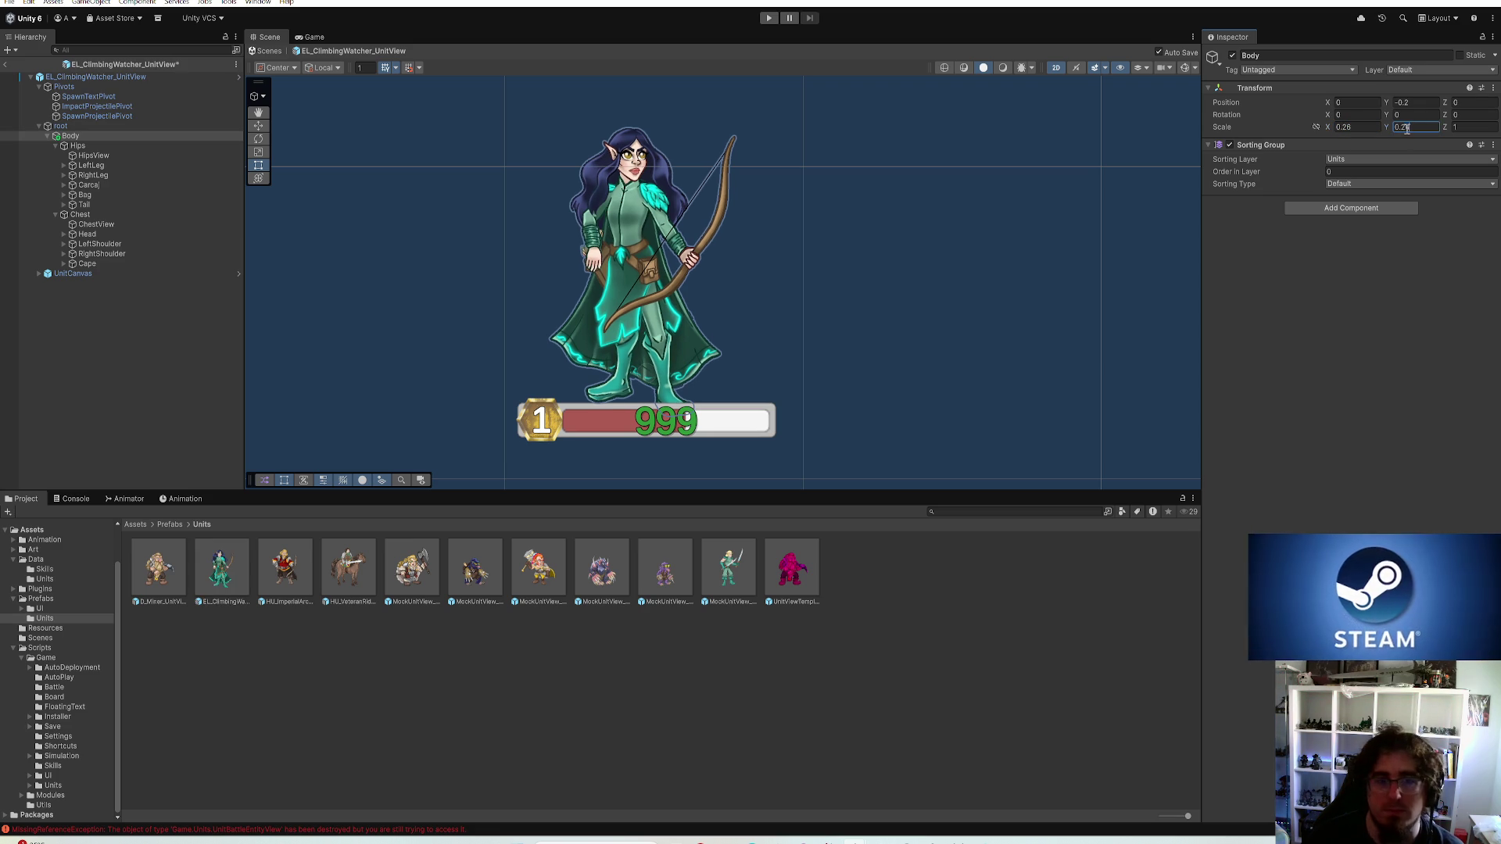
pyautogui.click(1416, 104)
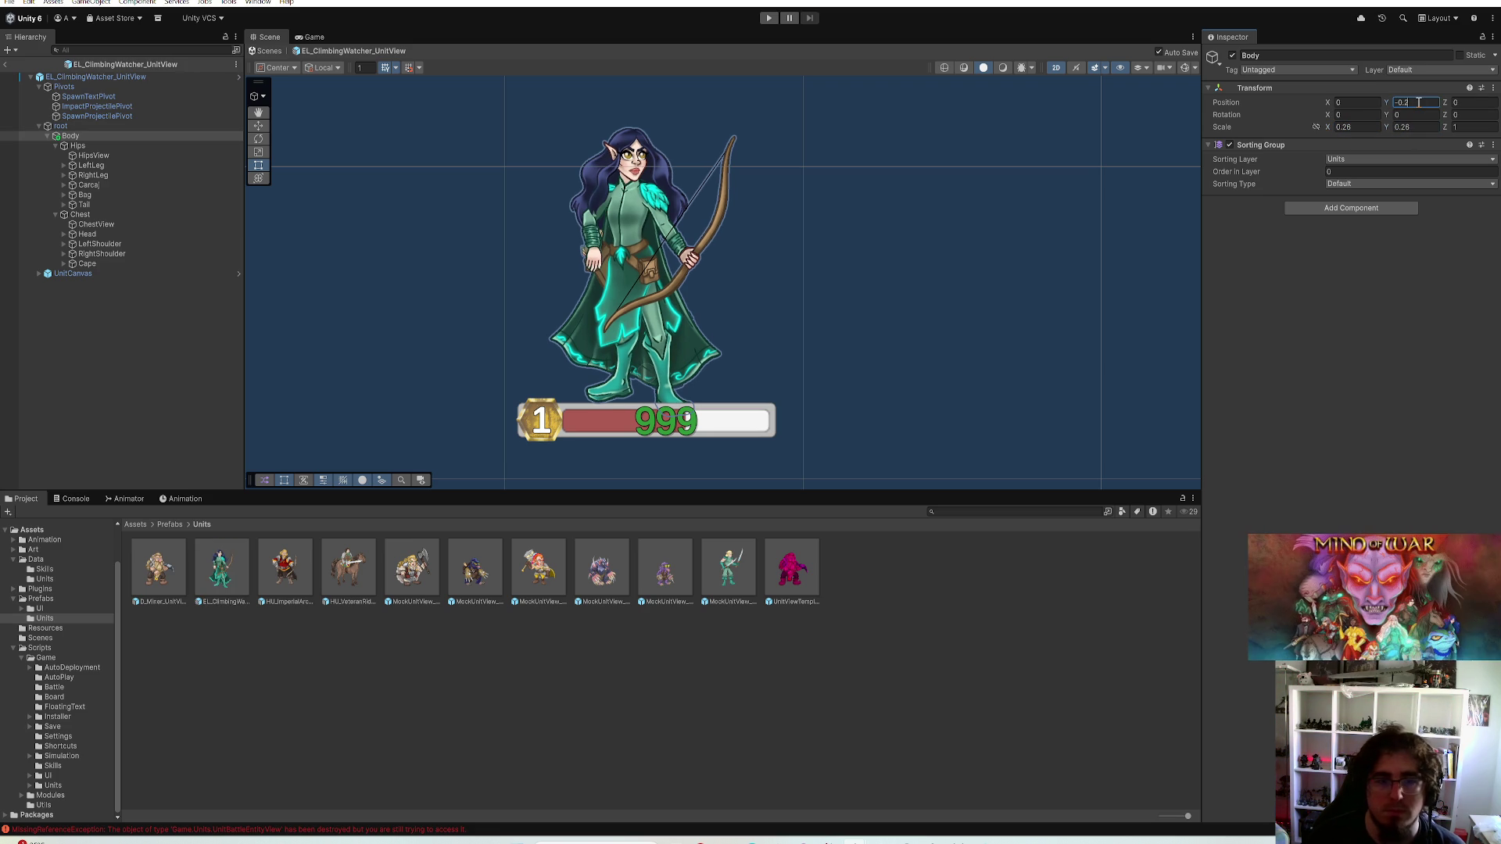
pyautogui.click(110, 125)
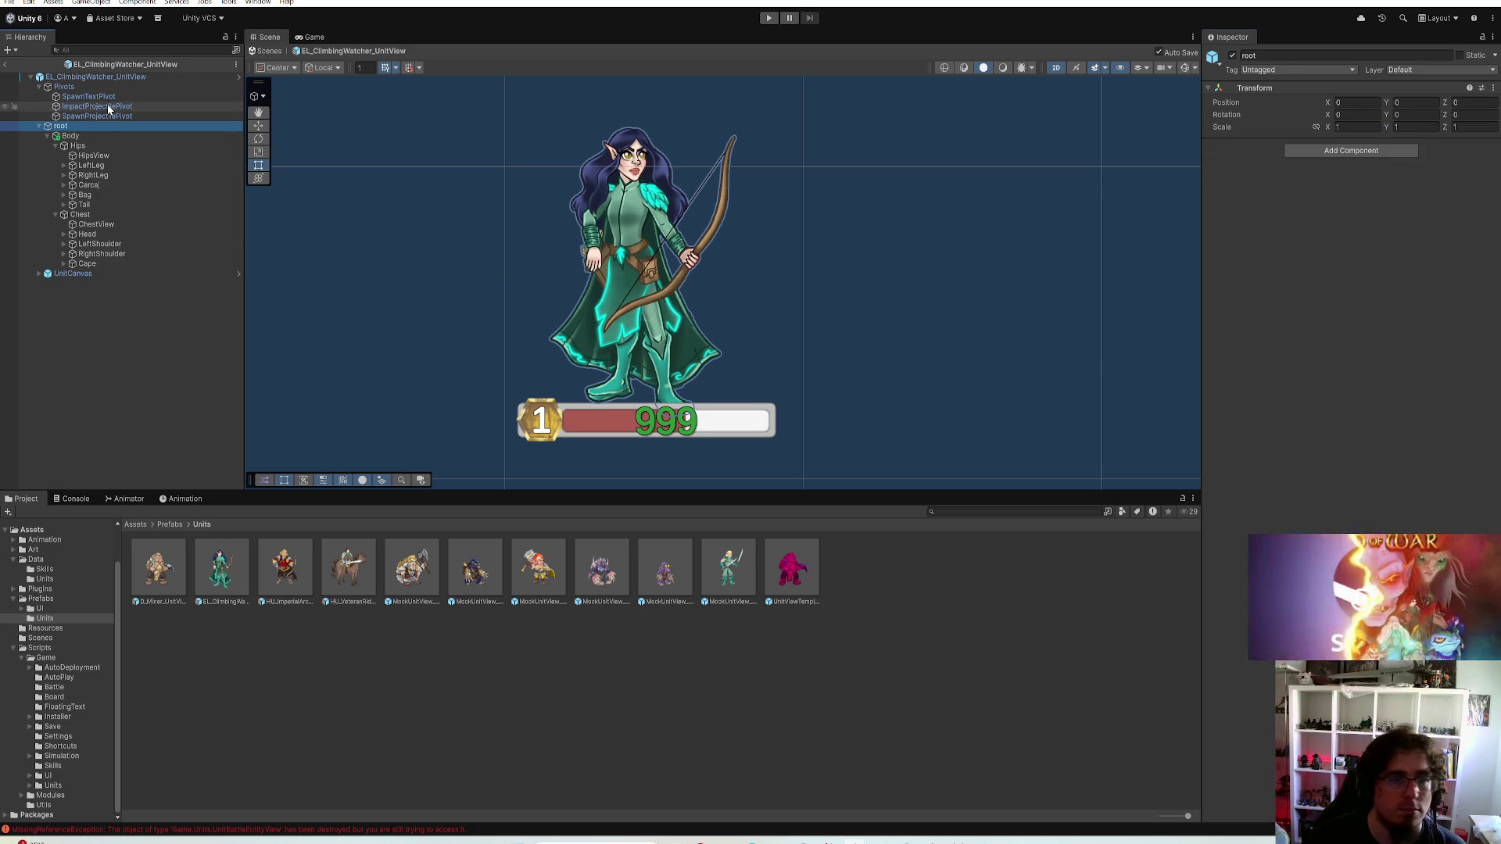
pyautogui.click(95, 76)
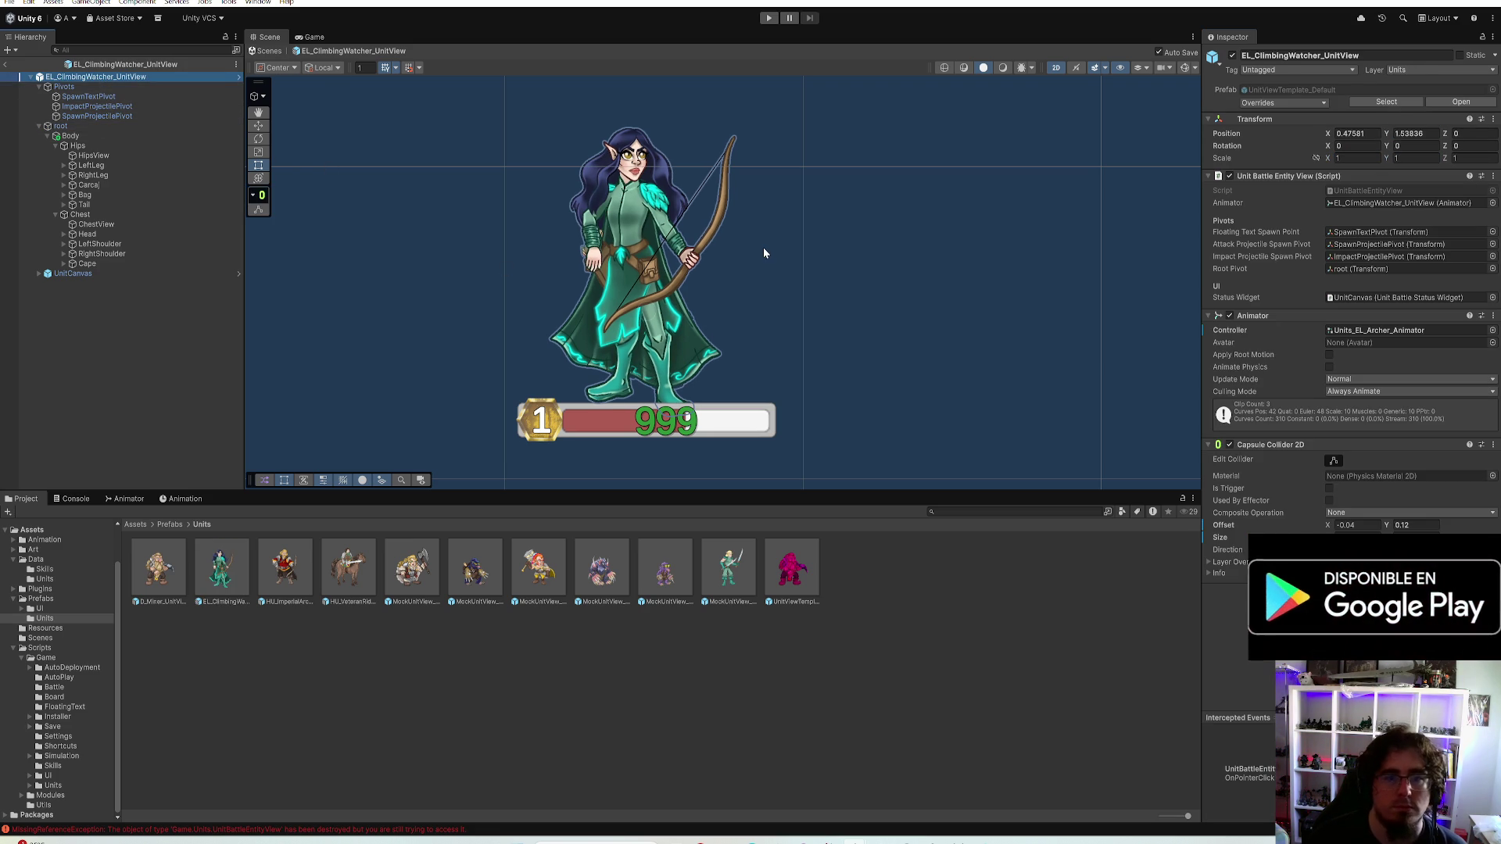
pyautogui.scroll(-3, 763, 247)
pyautogui.scroll(-2, 798, 252)
pyautogui.moveTo(822, 278); pyautogui.dragTo(807, 307)
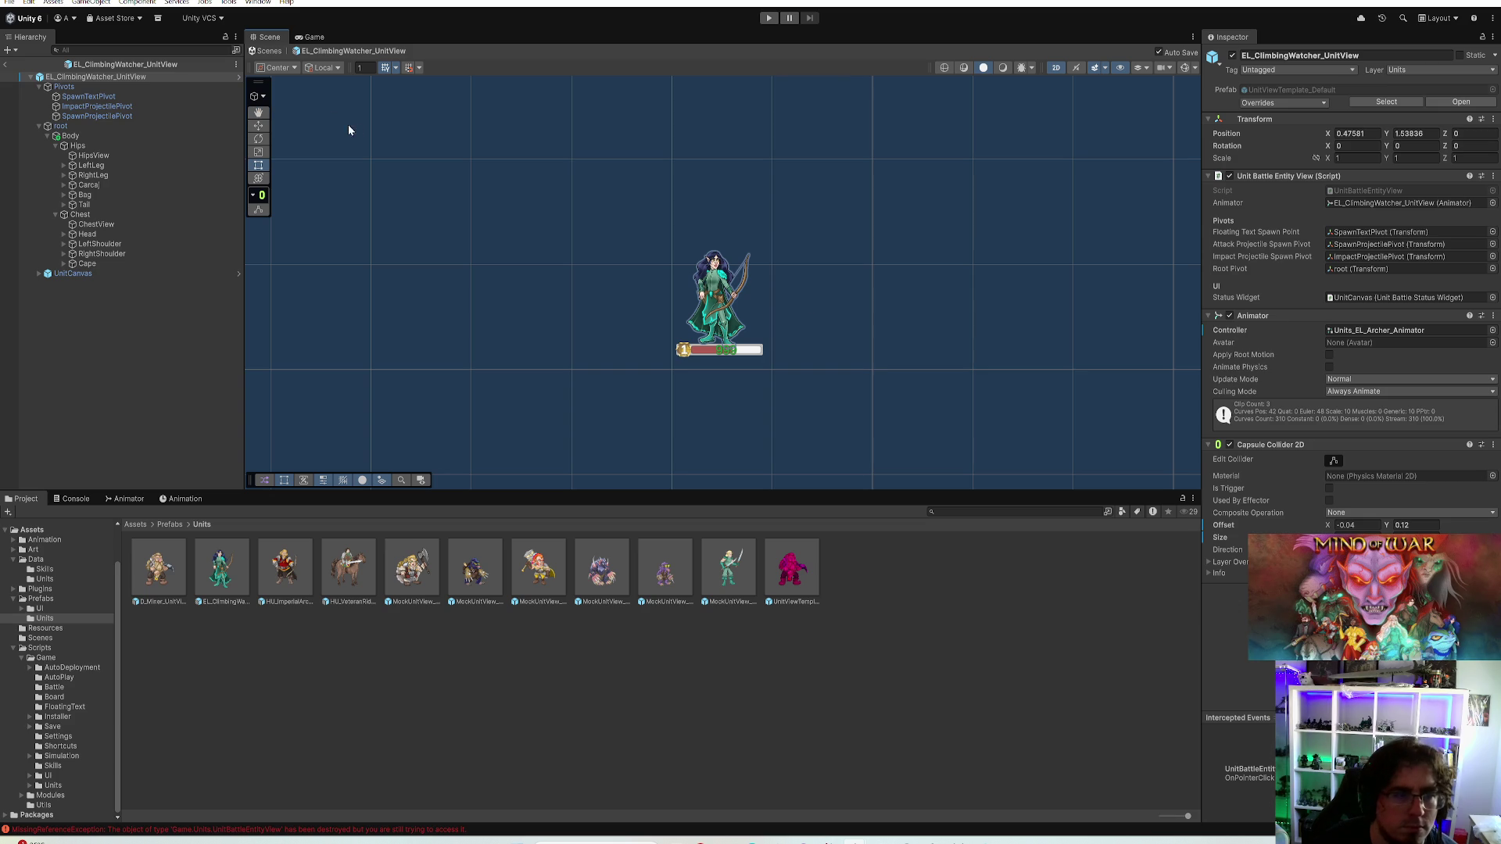
pyautogui.click(259, 125)
pyautogui.scroll(3, 746, 293)
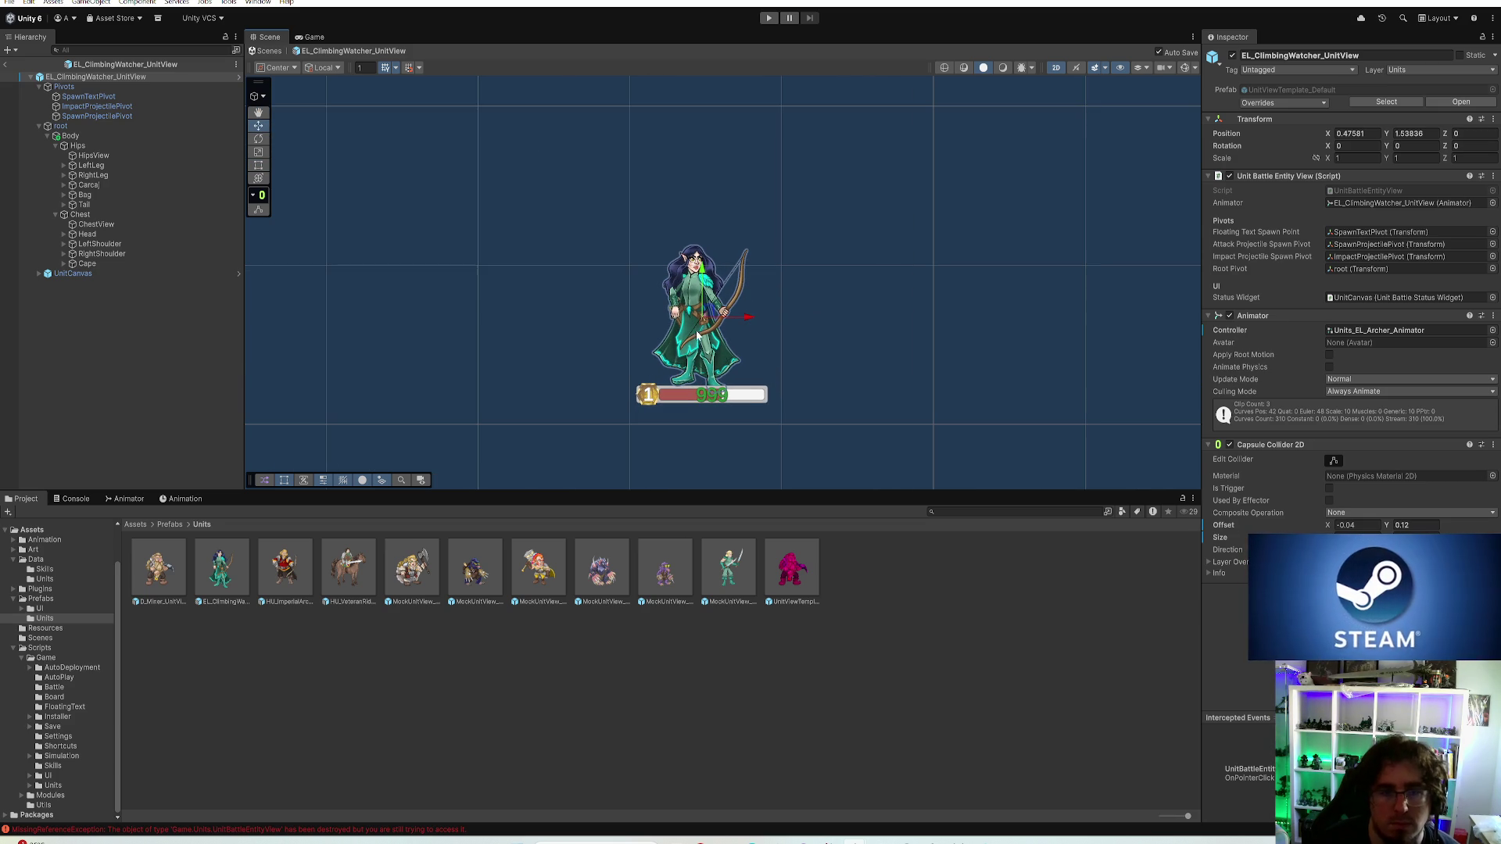
# Set the archer Body Position Y to -0.1 and raise her UnitCanvas to about 0.1
pyautogui.click(71, 134)
pyautogui.click(1407, 103)
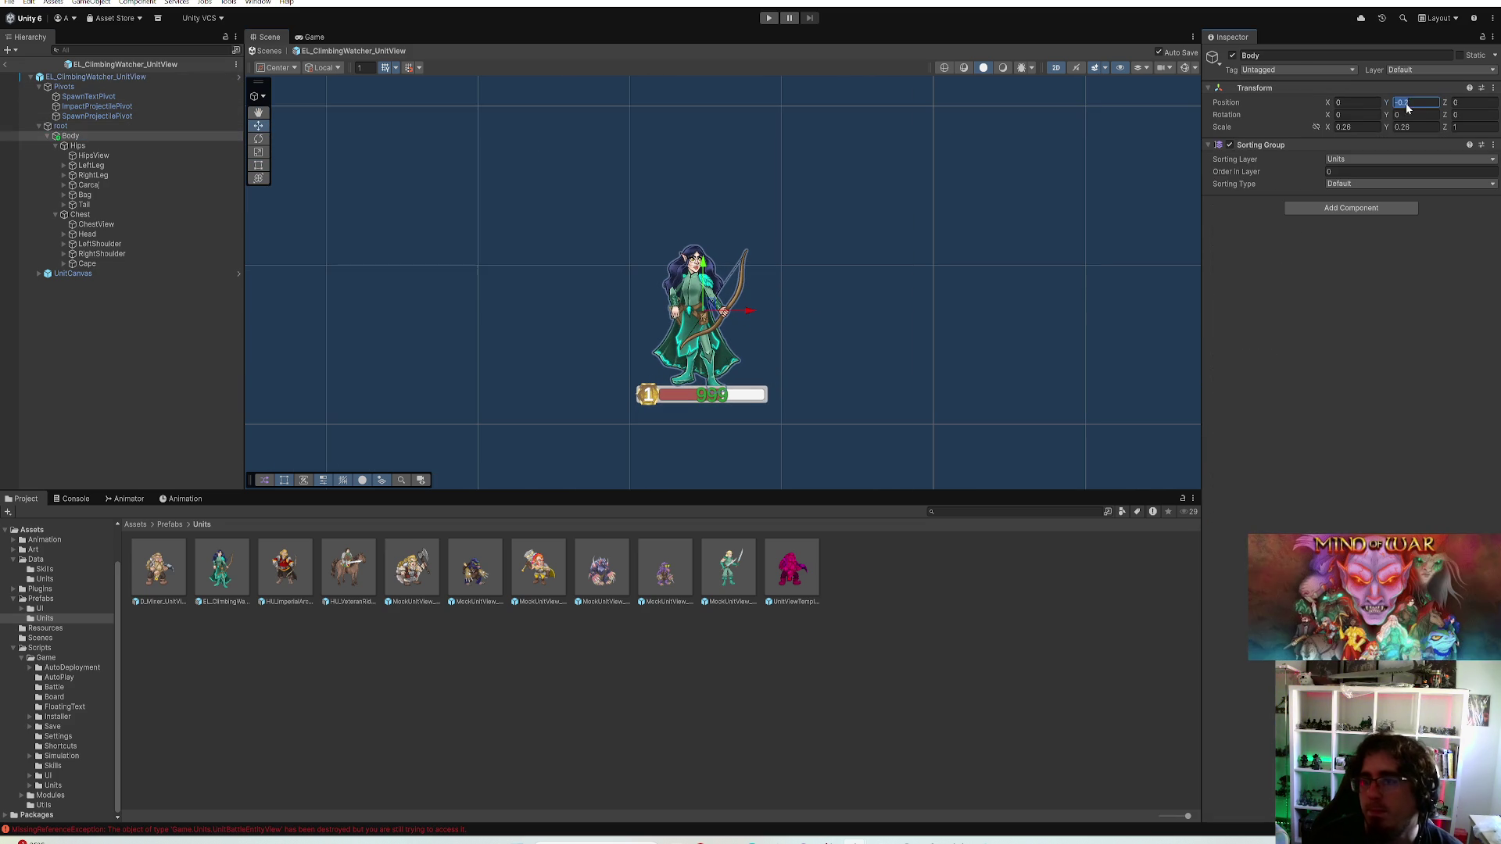
pyautogui.write('-0.1')
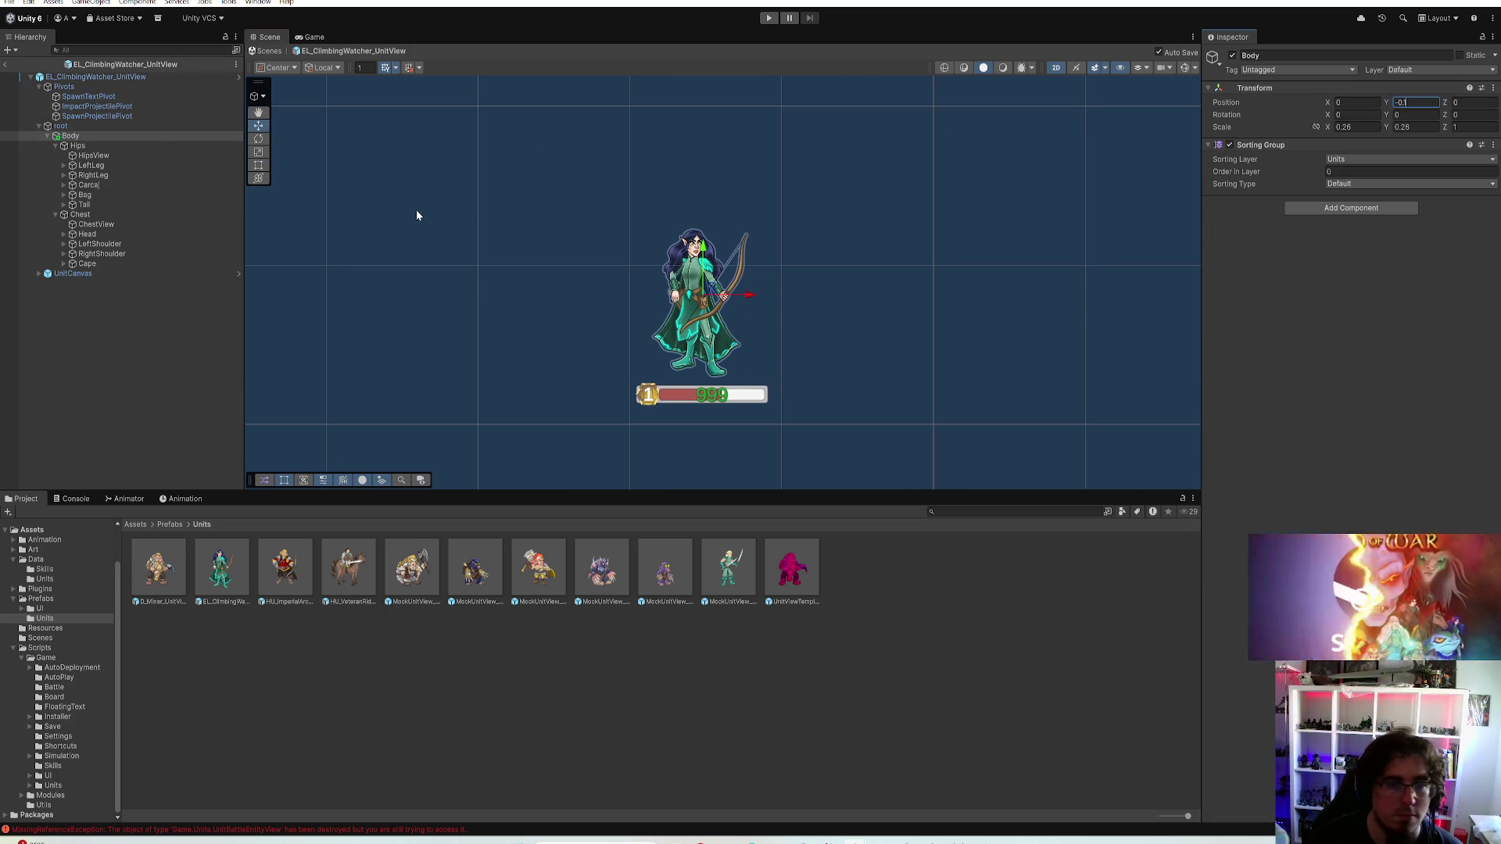
pyautogui.click(86, 272)
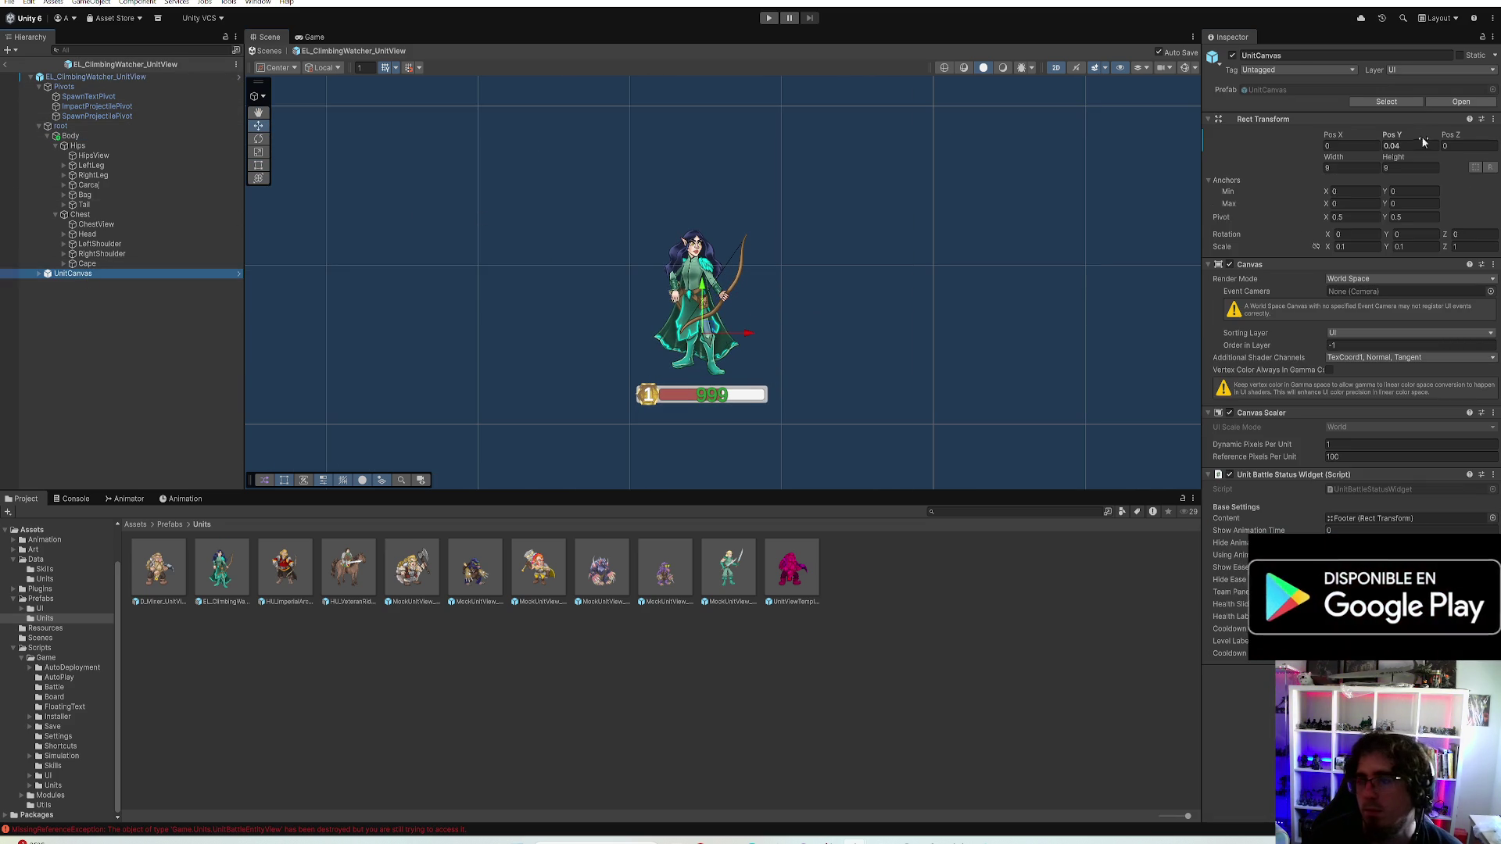
pyautogui.write('0.12')
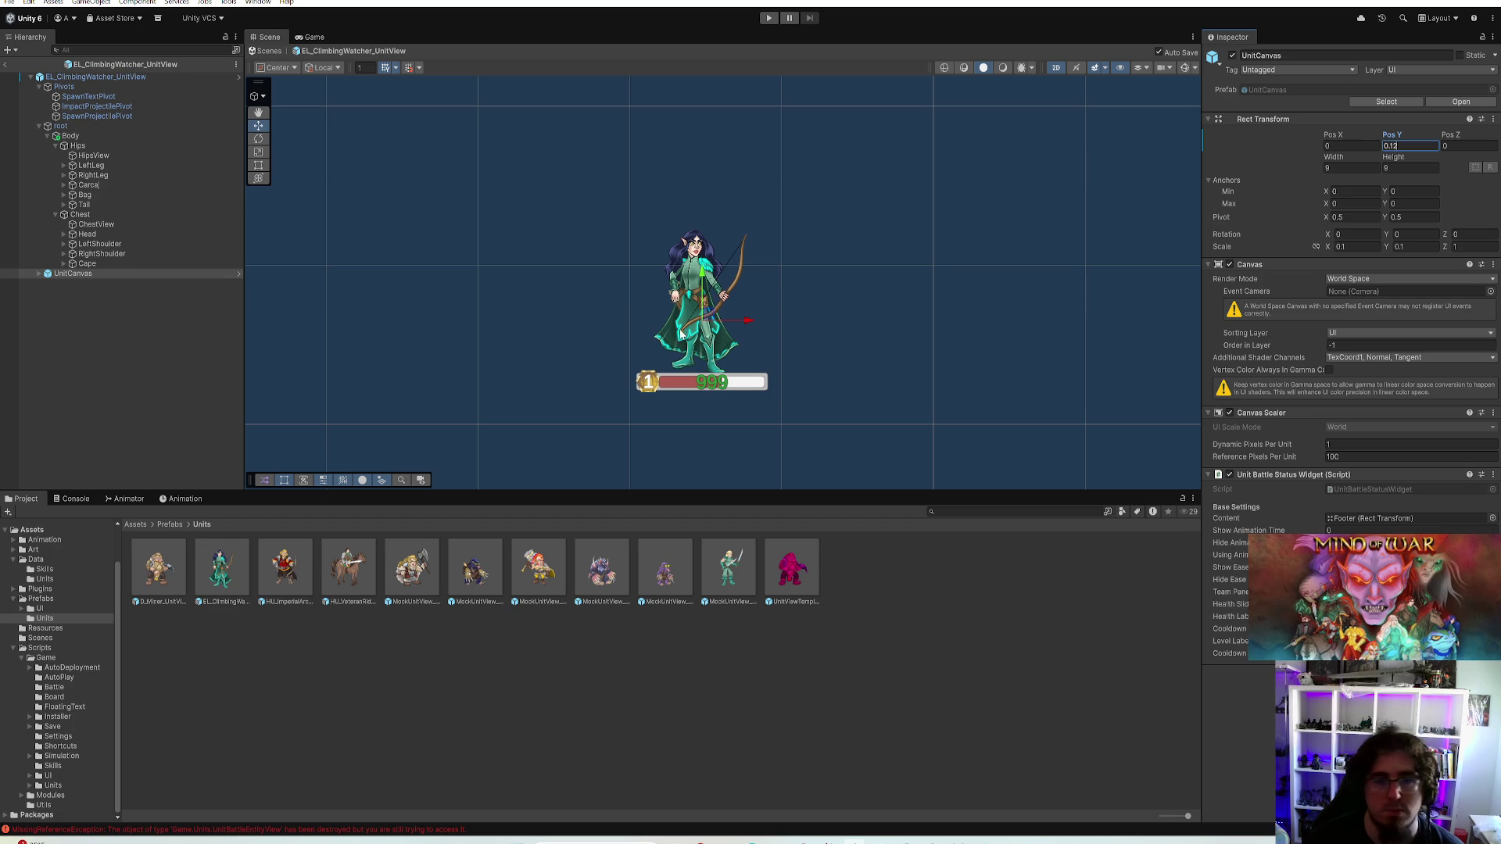
pyautogui.click(221, 569)
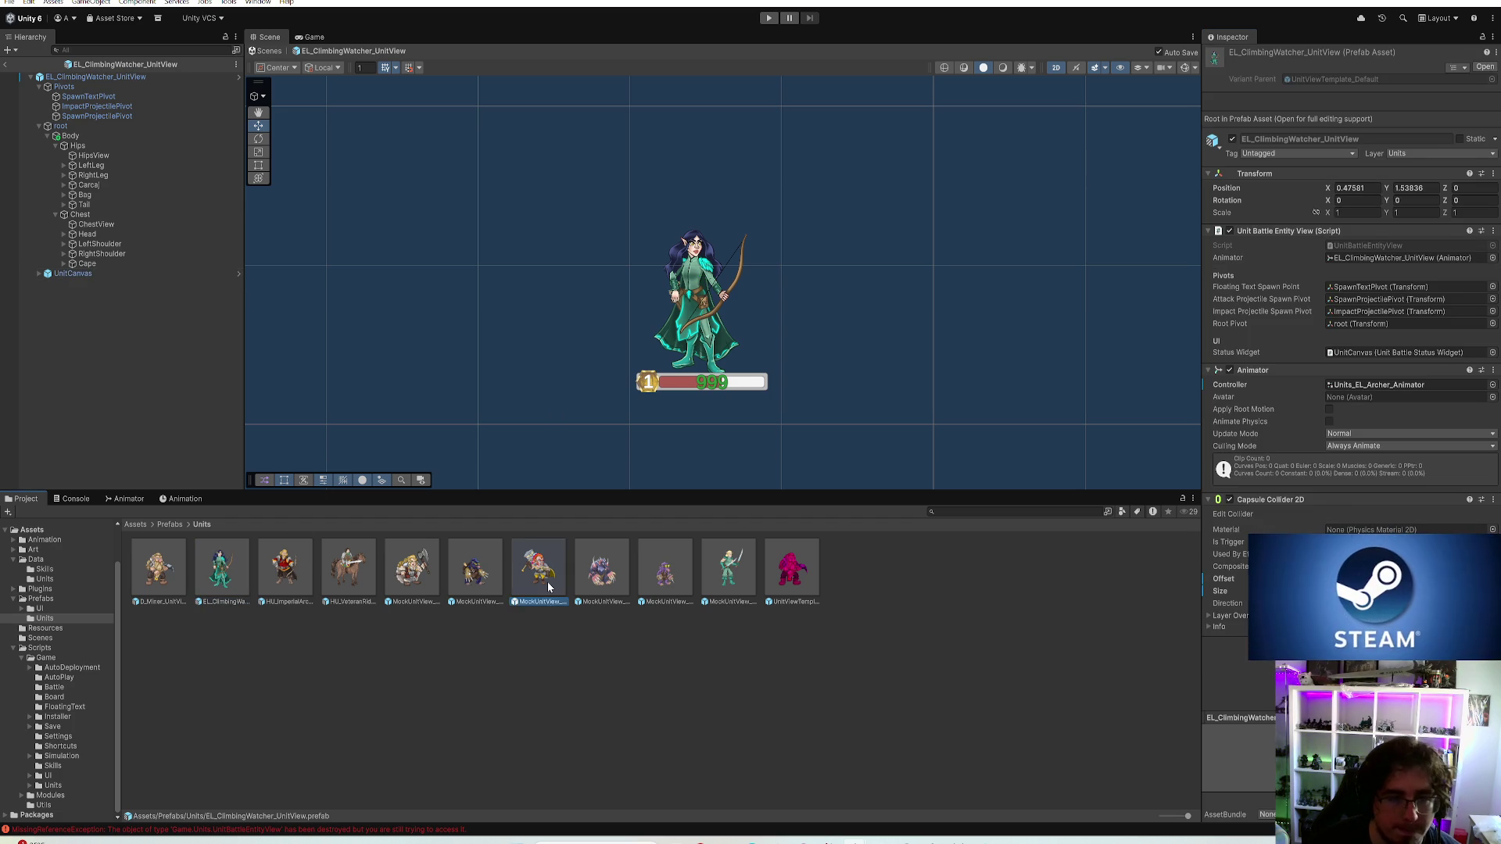
# Scale Kivimuri's Square sprite to 0.16 at Y 0.3 with the Canvas at Y 0.25
pyautogui.doubleClick(540, 571)
pyautogui.scroll(-2, 822, 265)
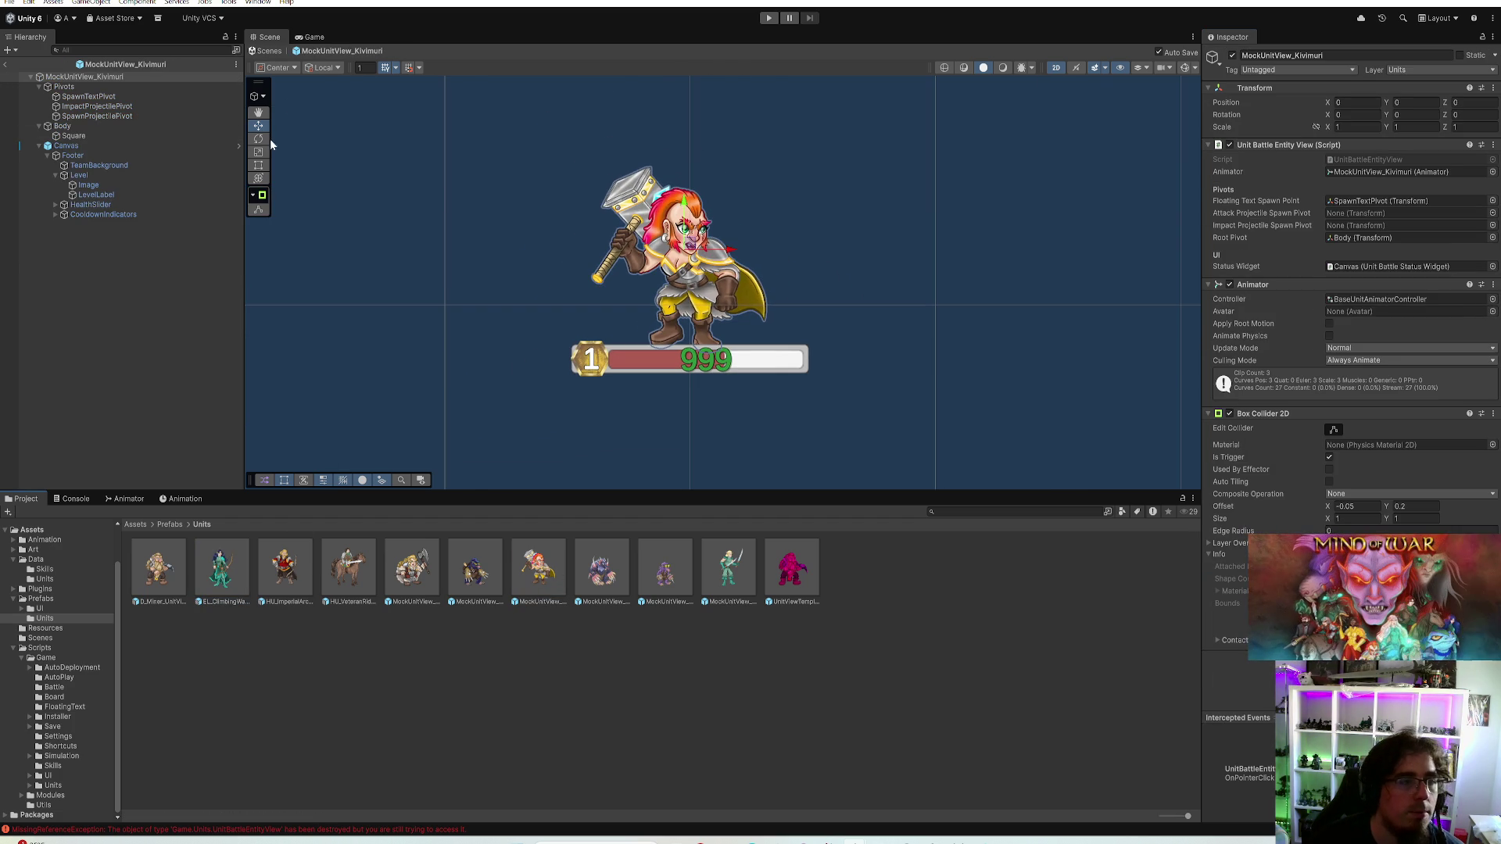
pyautogui.click(139, 138)
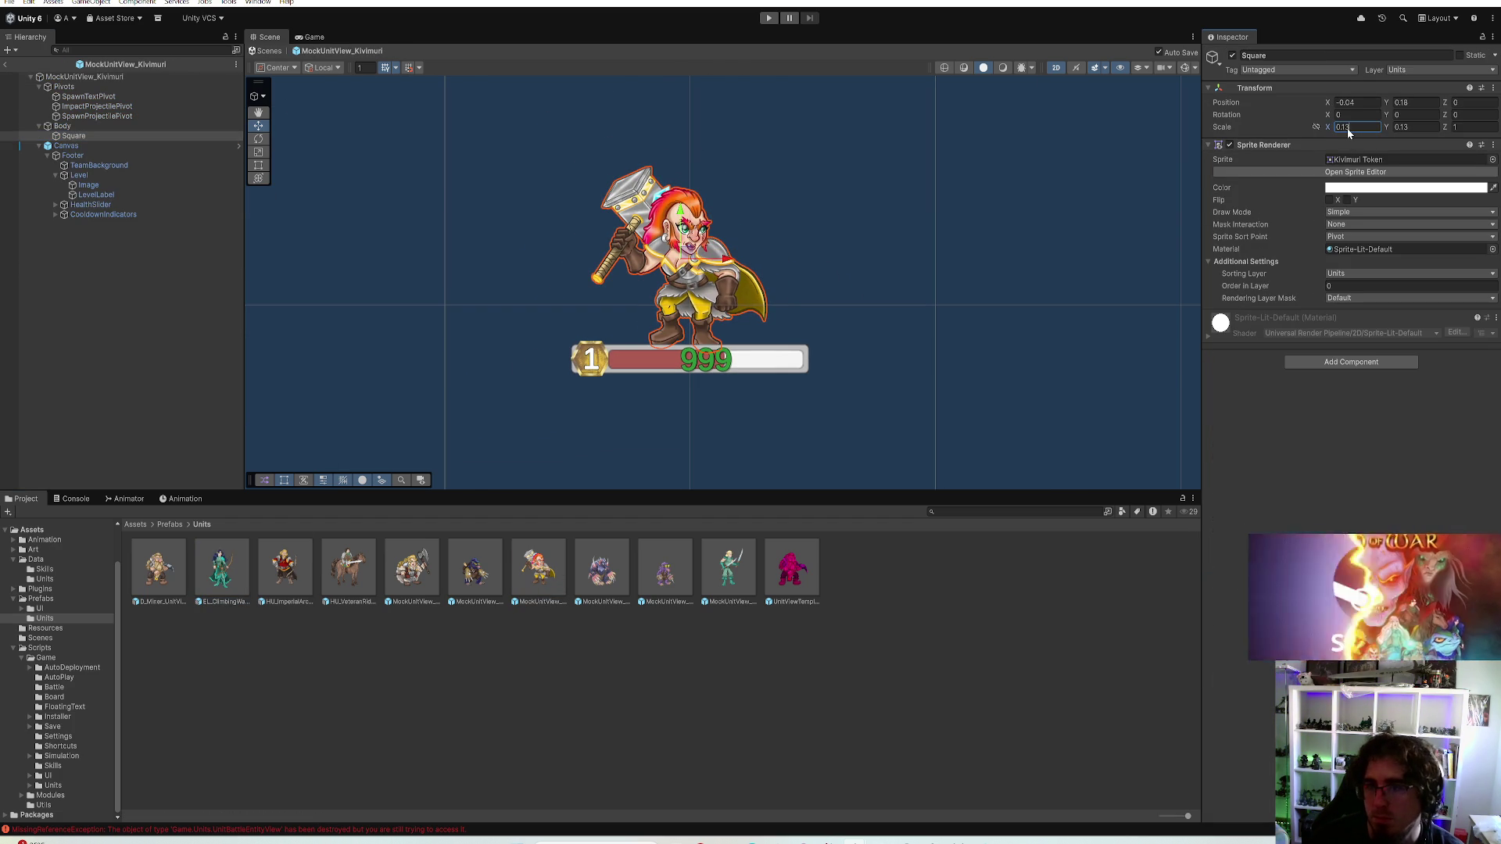
pyautogui.write('0.160.16')
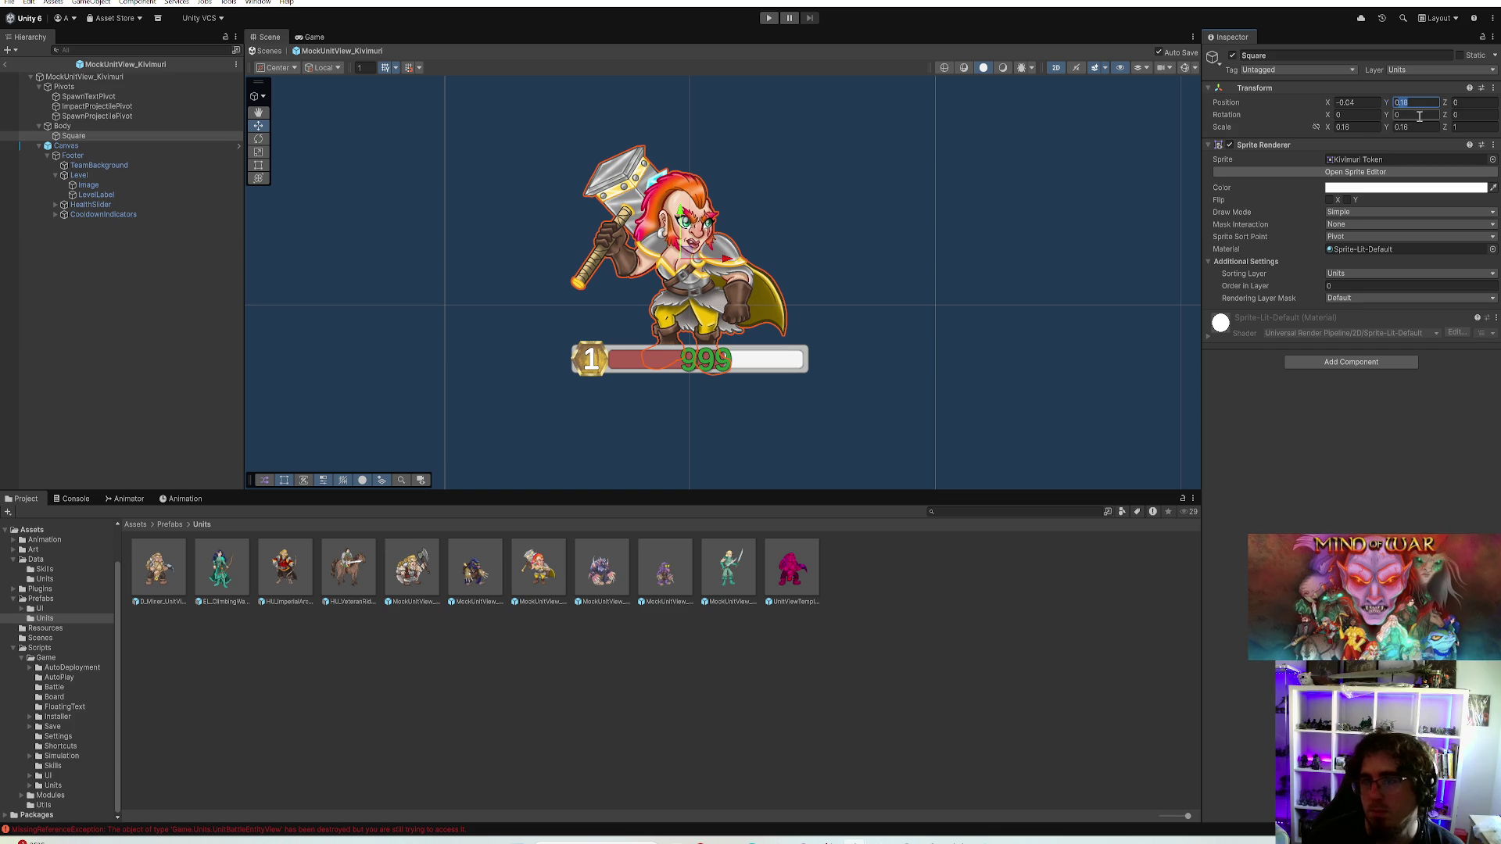
pyautogui.write('0.22')
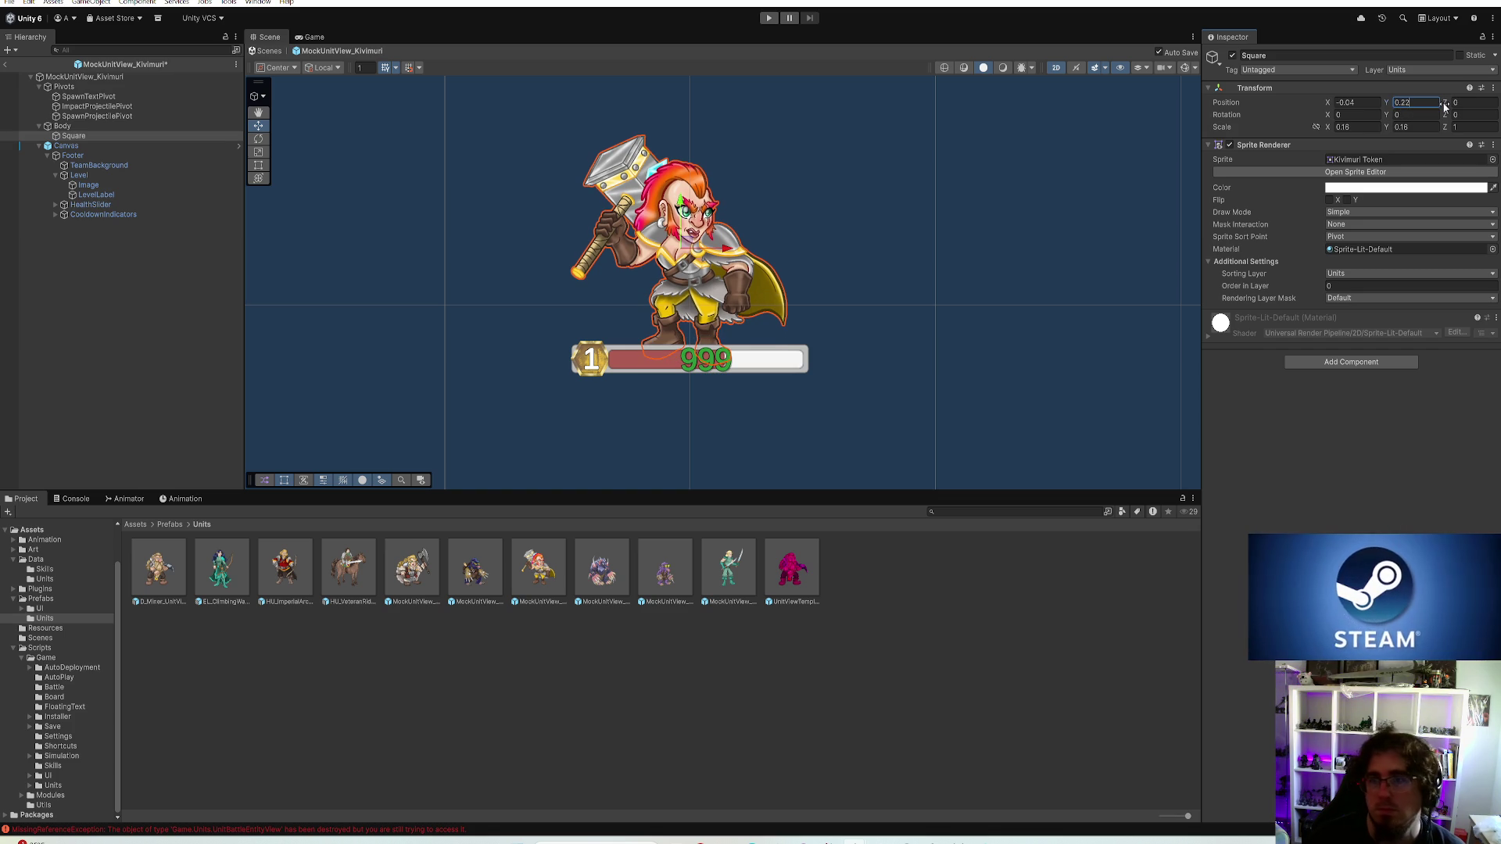
pyautogui.write('0.3')
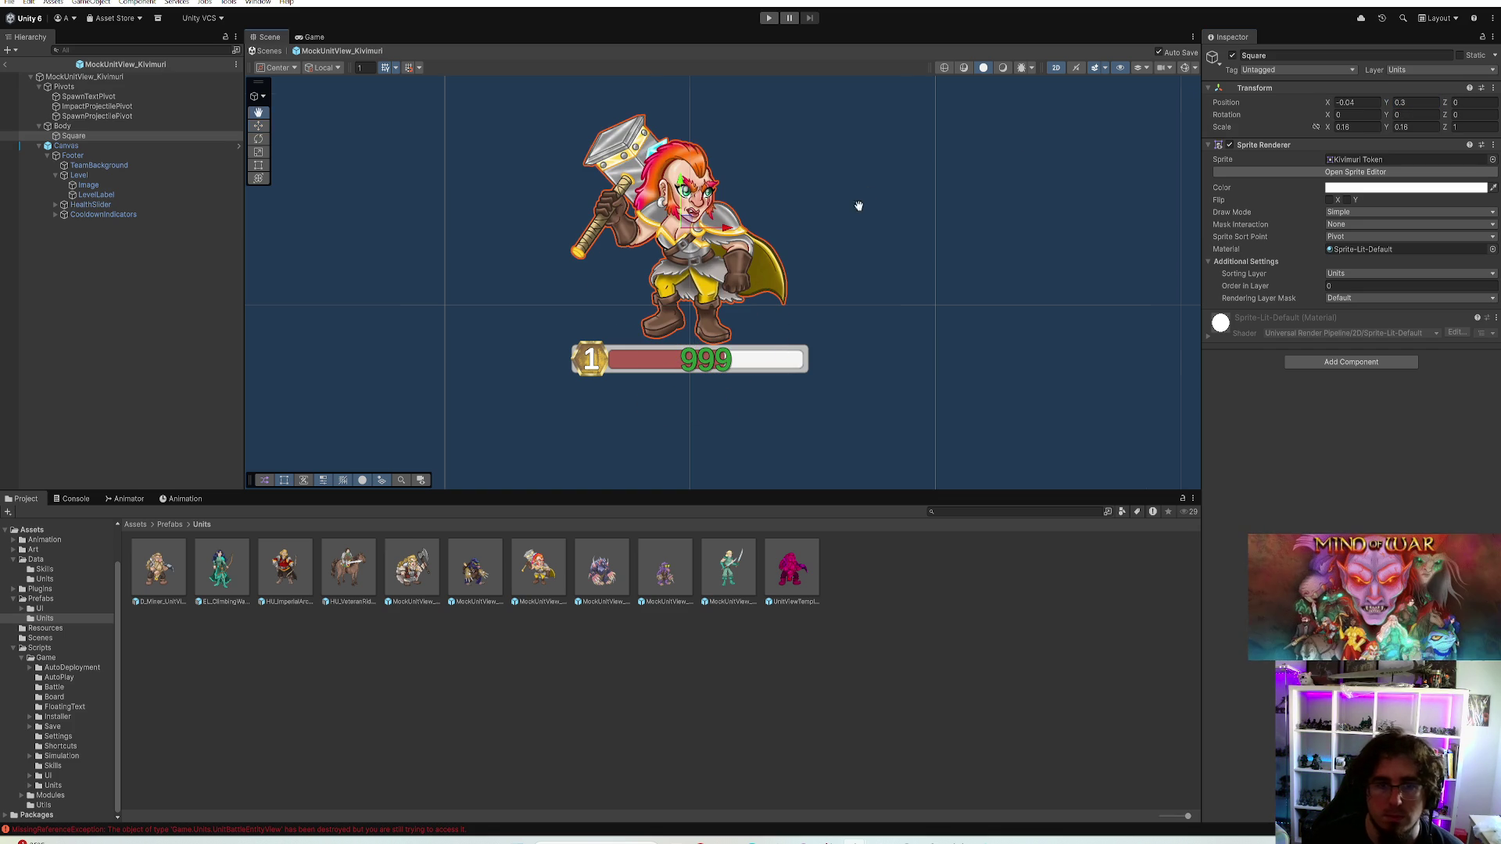
pyautogui.scroll(-1, 1022, 136)
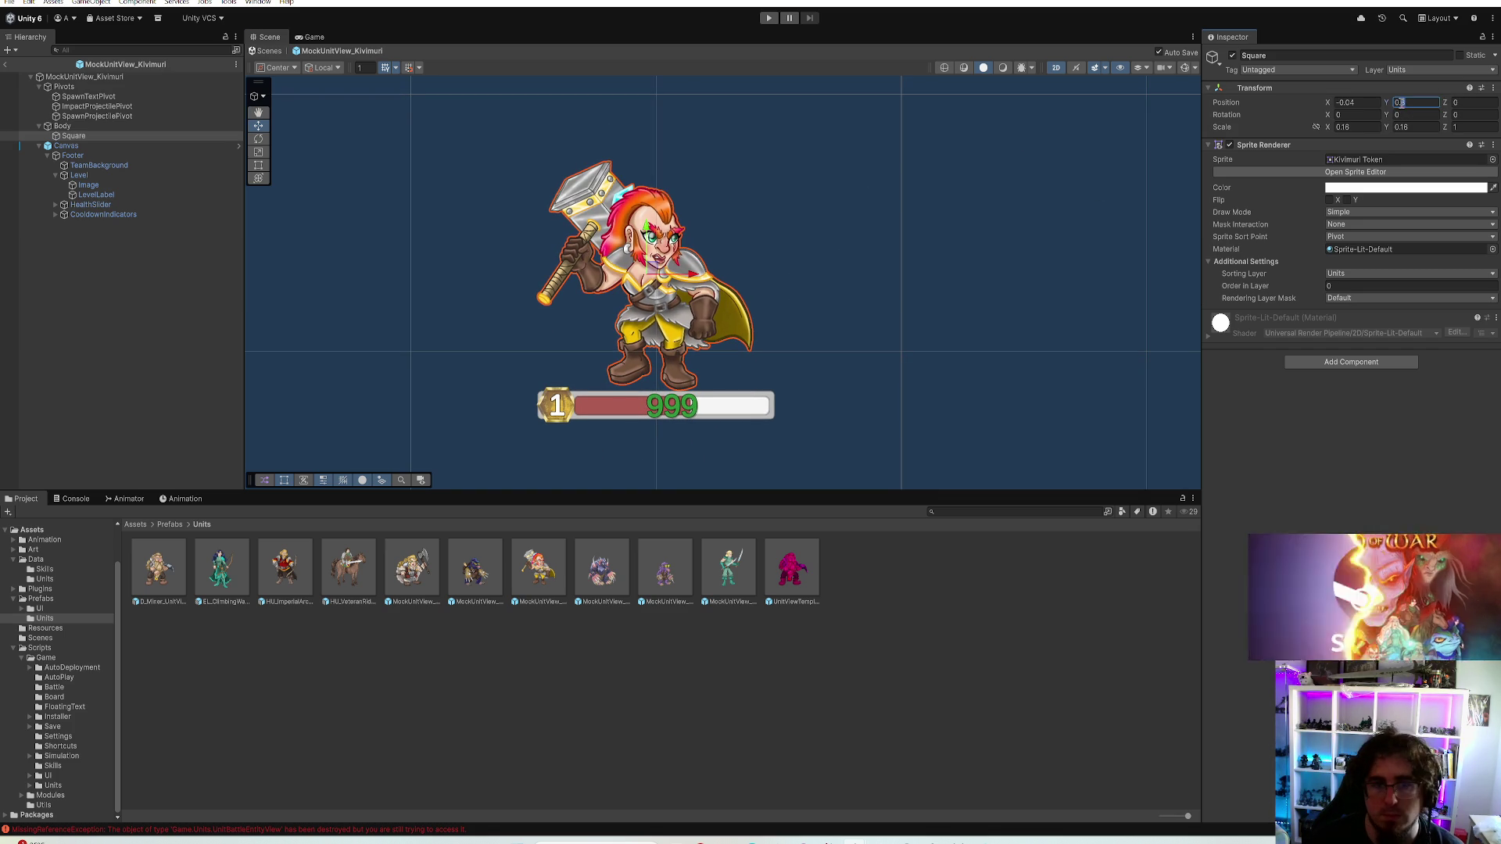
pyautogui.moveTo(1399, 106); pyautogui.dragTo(1432, 108)
pyautogui.write('0.3')
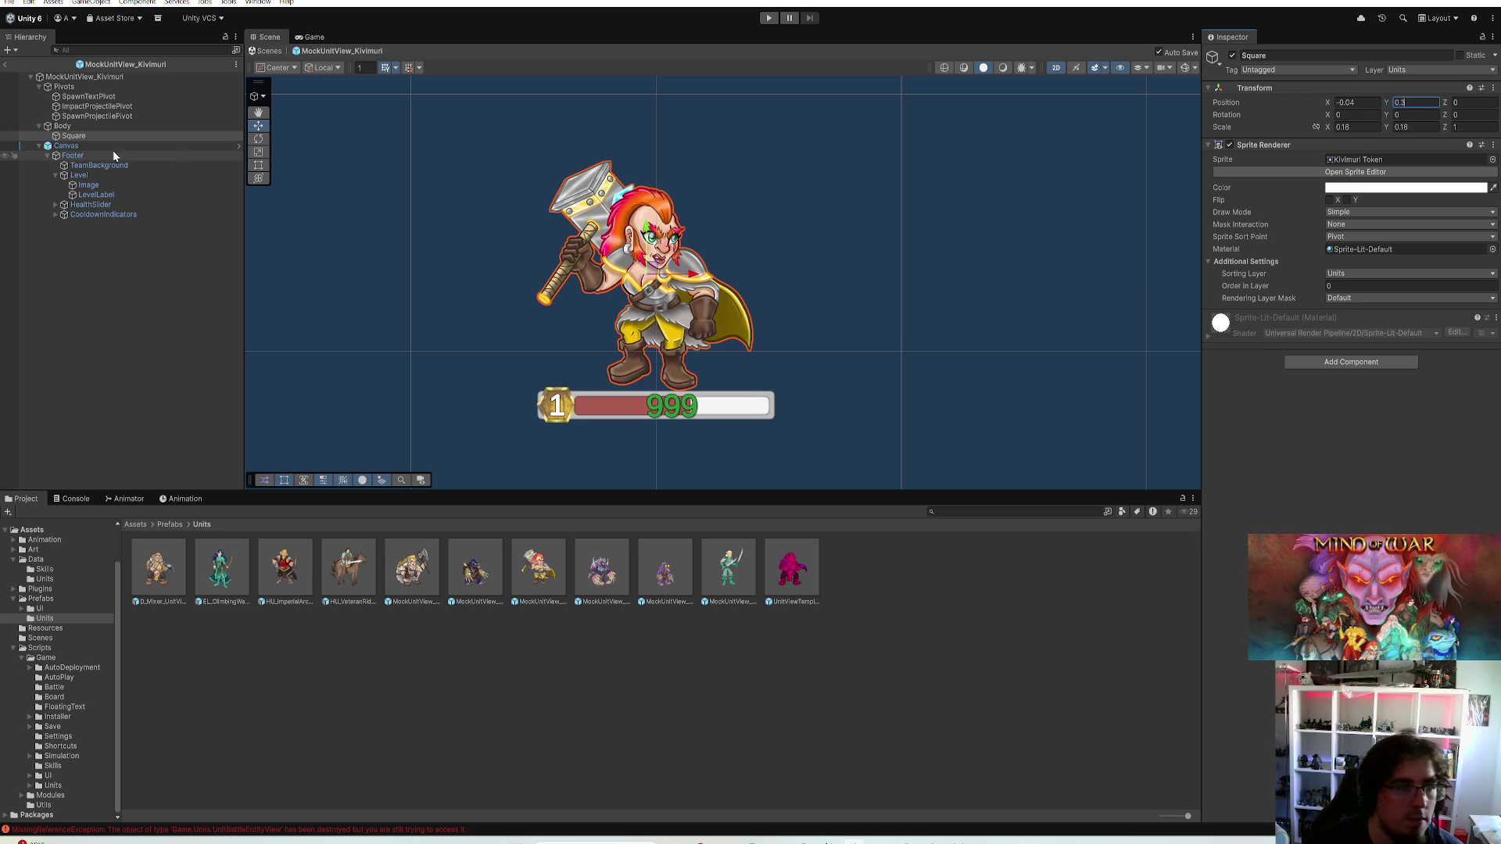
pyautogui.click(67, 146)
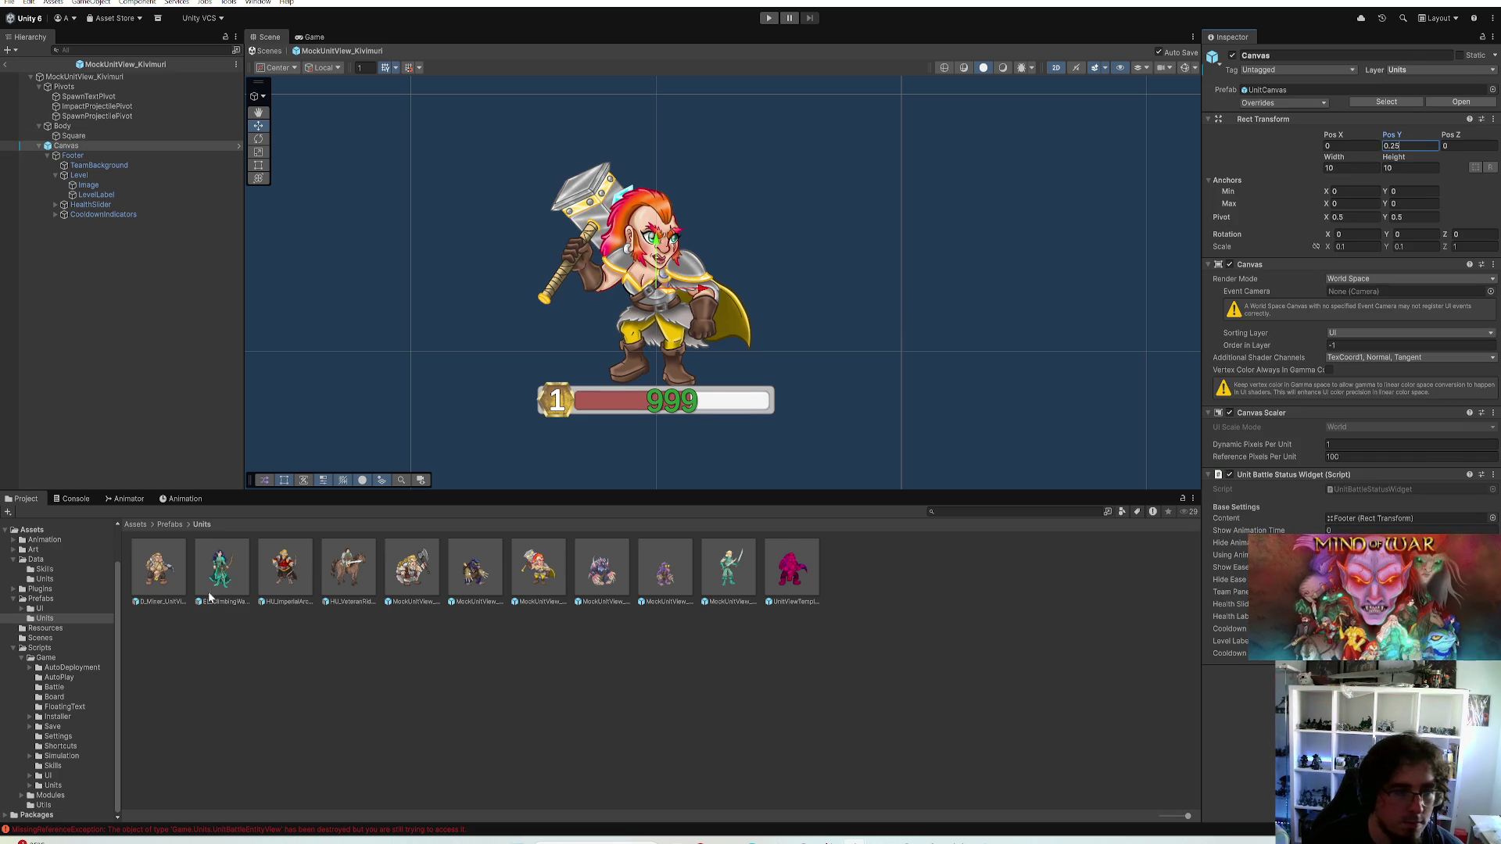
pyautogui.doubleClick(166, 574)
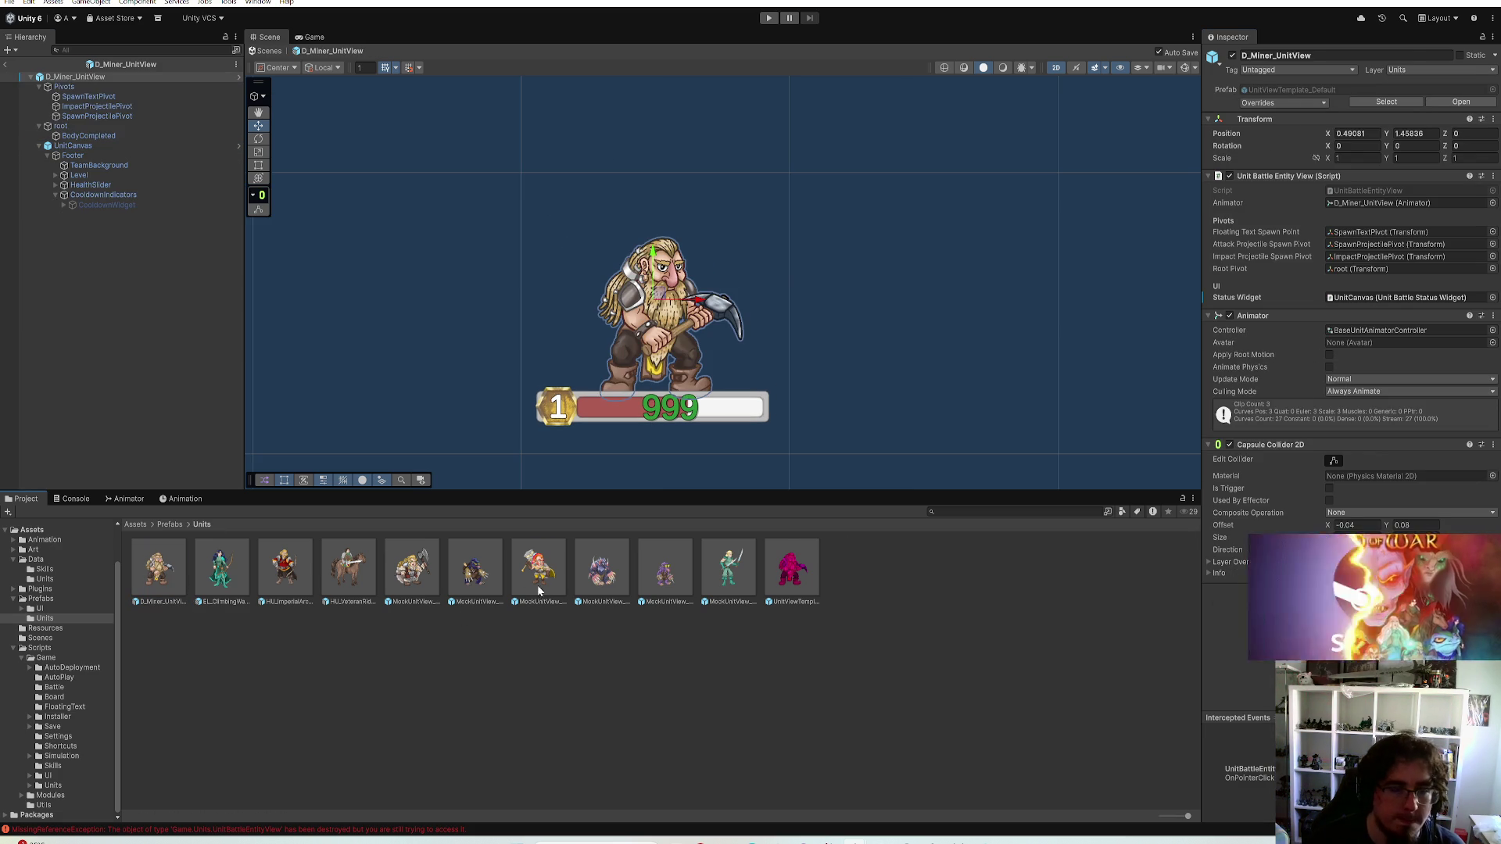
# Place a Kivimuri MockUnitView reference copy beside the miner in the prefab scene
pyautogui.moveTo(537, 573); pyautogui.dragTo(149, 336)
pyautogui.moveTo(703, 223)
pyautogui.mouseDown()
pyautogui.moveTo(639, 282)
pyautogui.moveTo(473, 296)
pyautogui.mouseUp()
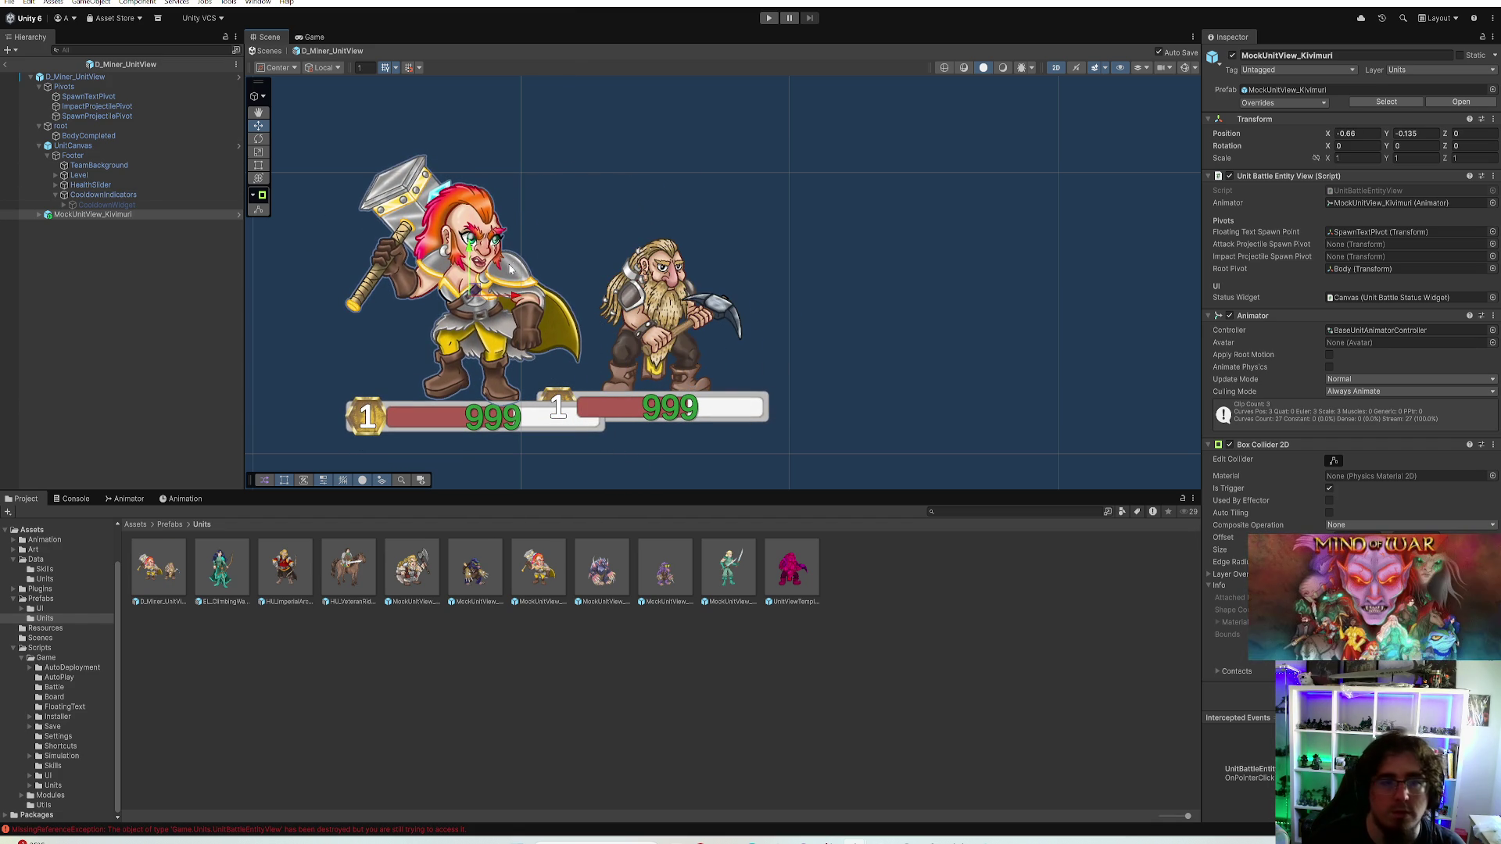
pyautogui.write('0')
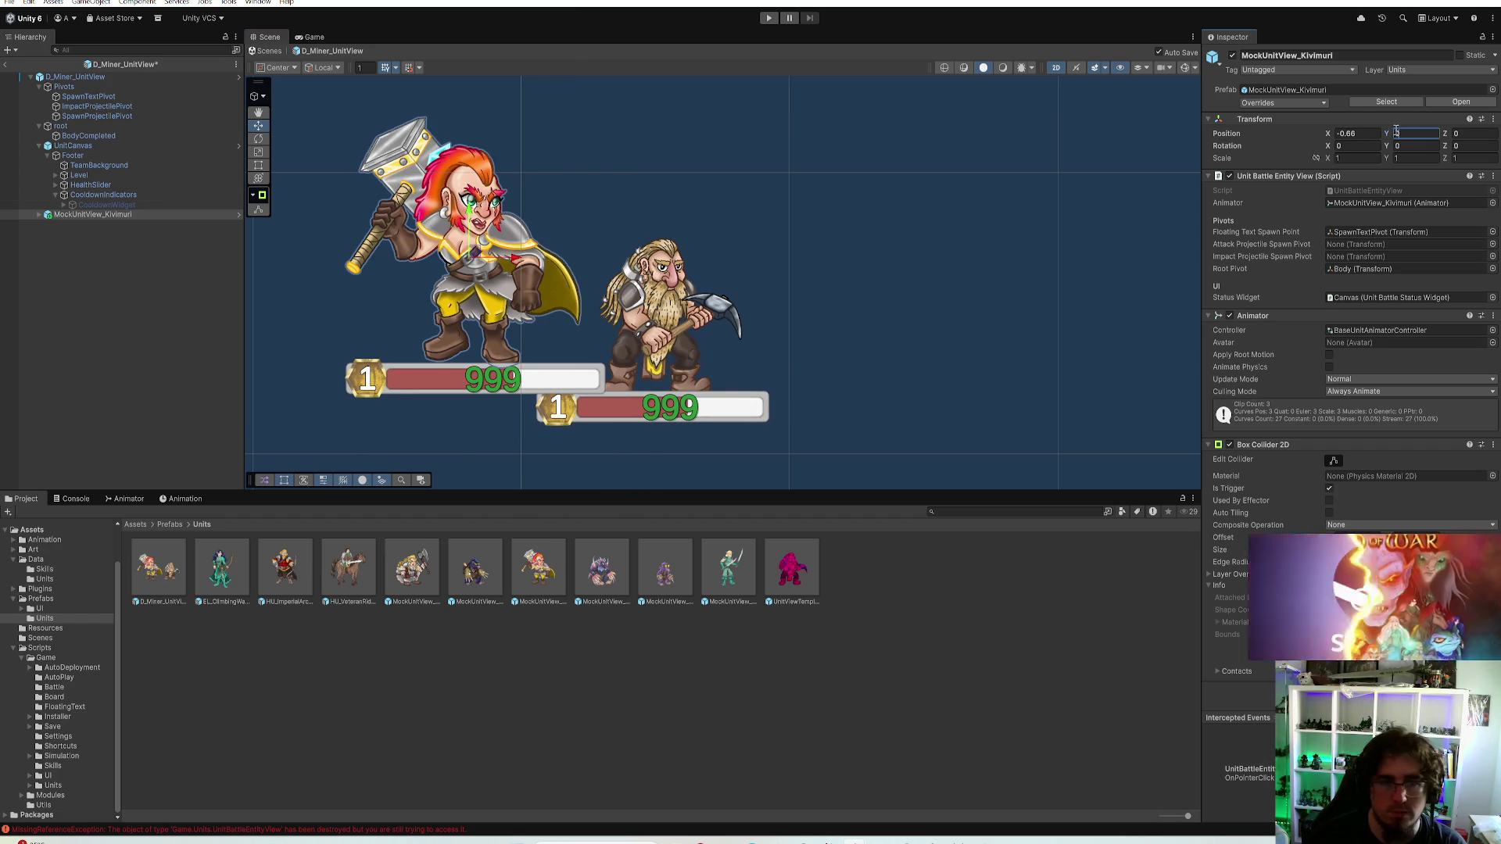
pyautogui.scroll(-3, 469, 269)
pyautogui.scroll(-2, 469, 269)
pyautogui.scroll(2, 282, 202)
pyautogui.click(86, 127)
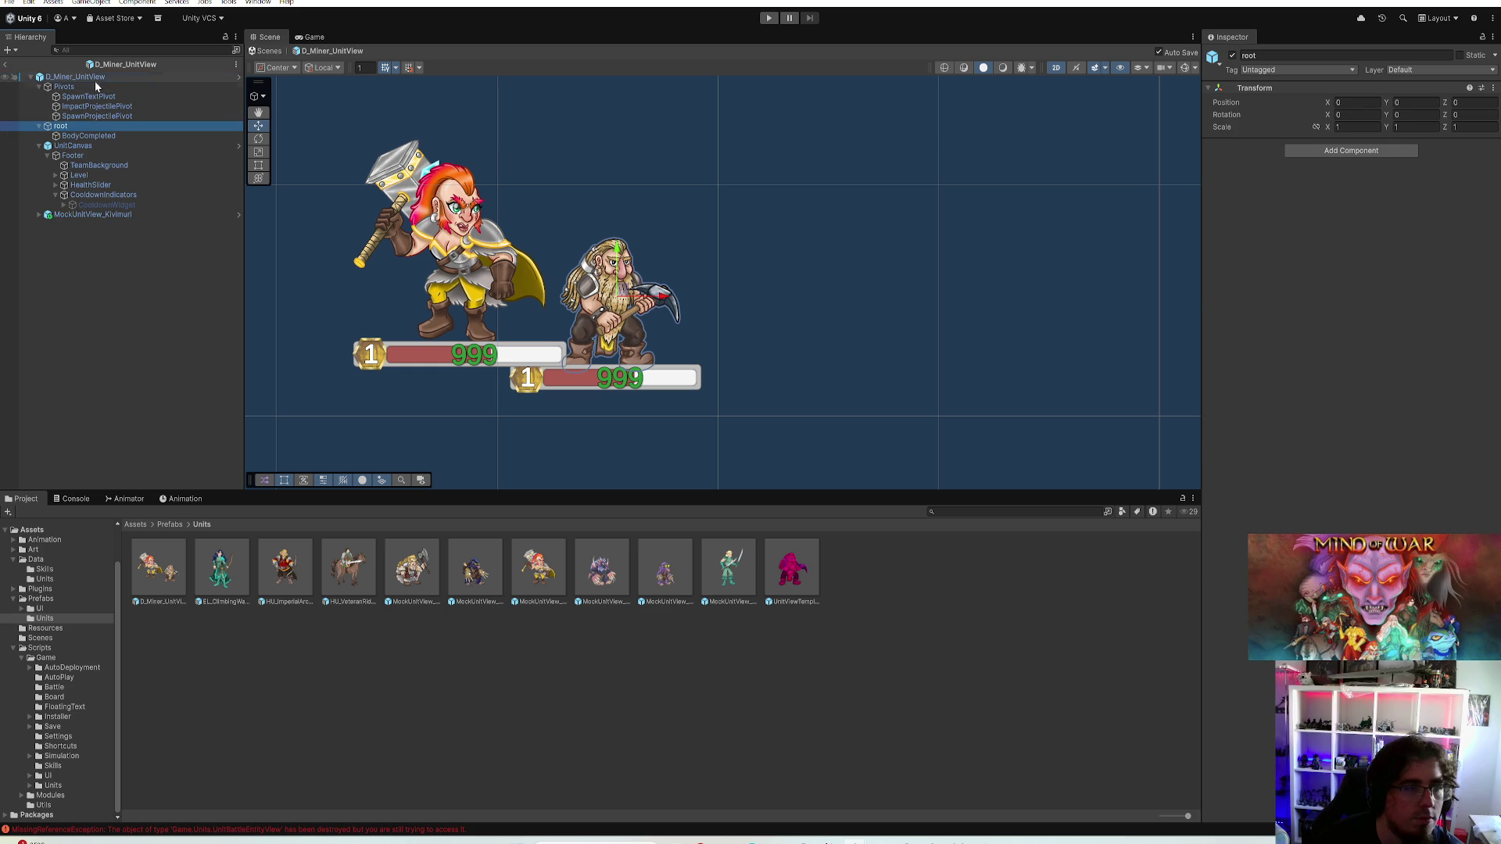
# Reset the D_Miner_UnitView root position to 0, 0
pyautogui.click(80, 77)
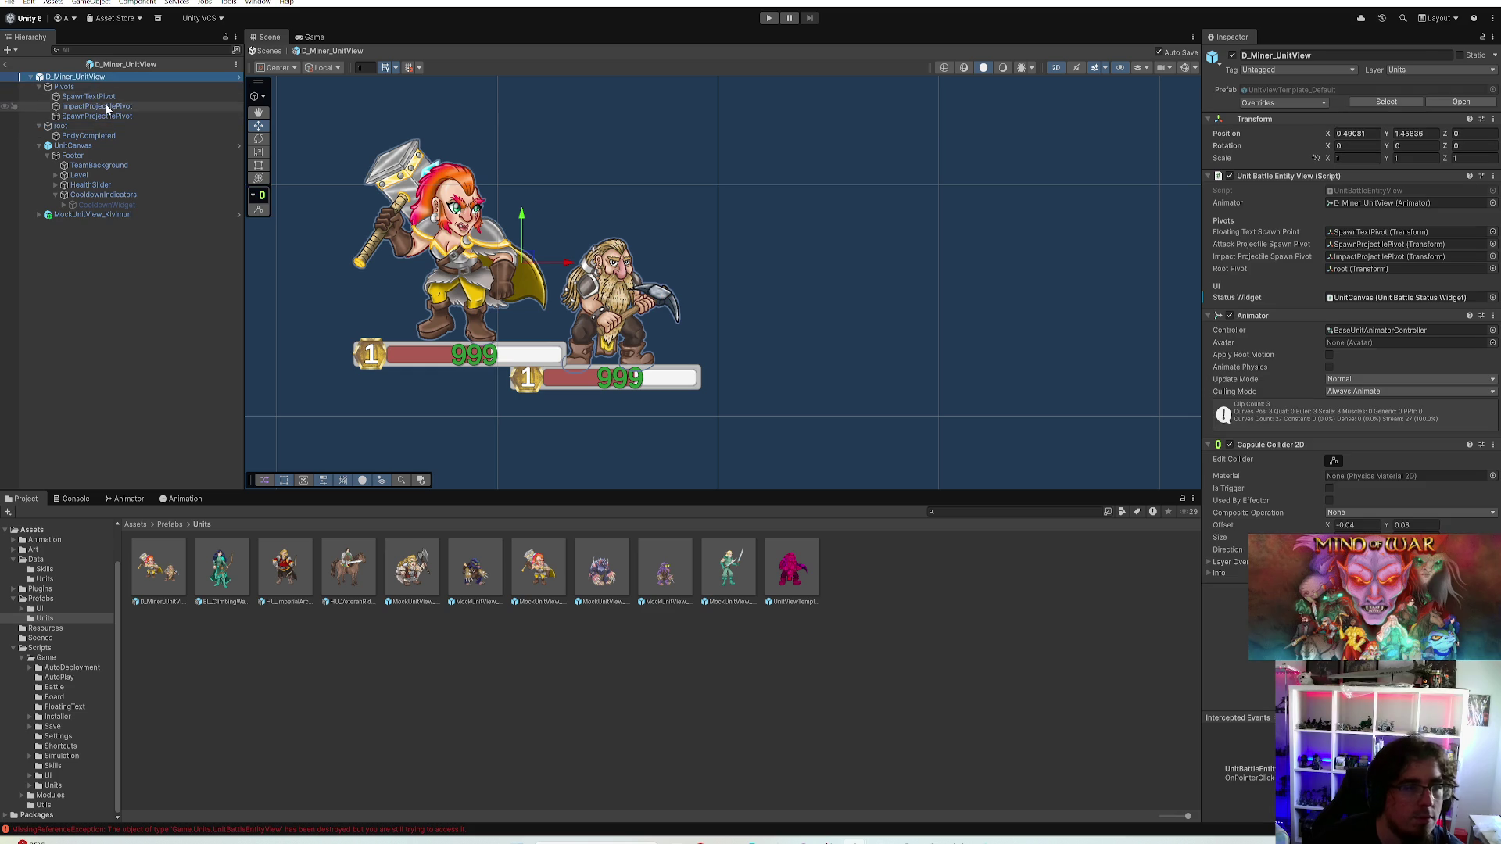
pyautogui.click(57, 119)
pyautogui.click(38, 88)
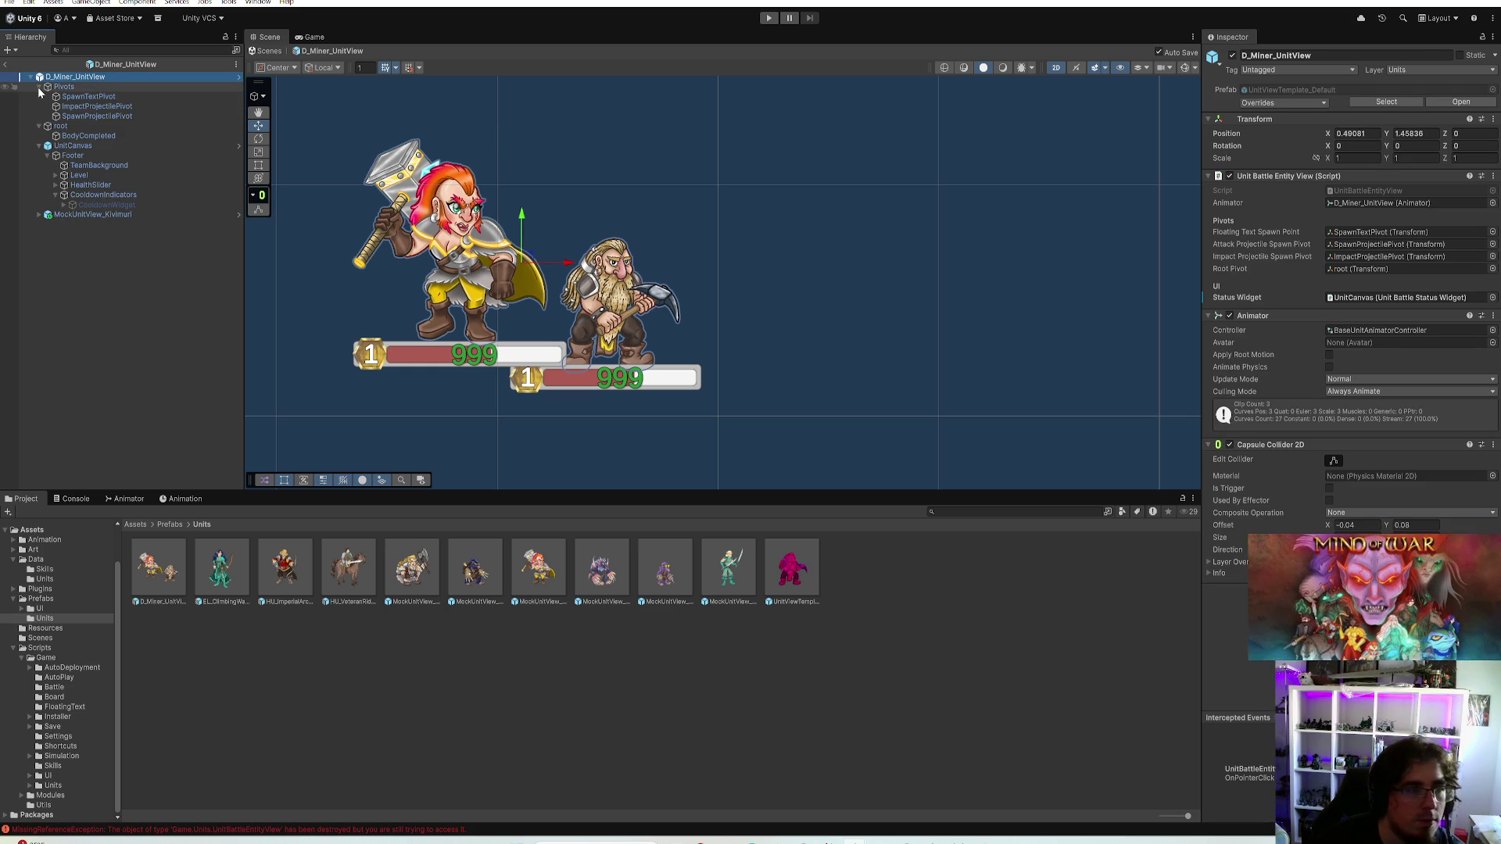
pyautogui.click(37, 87)
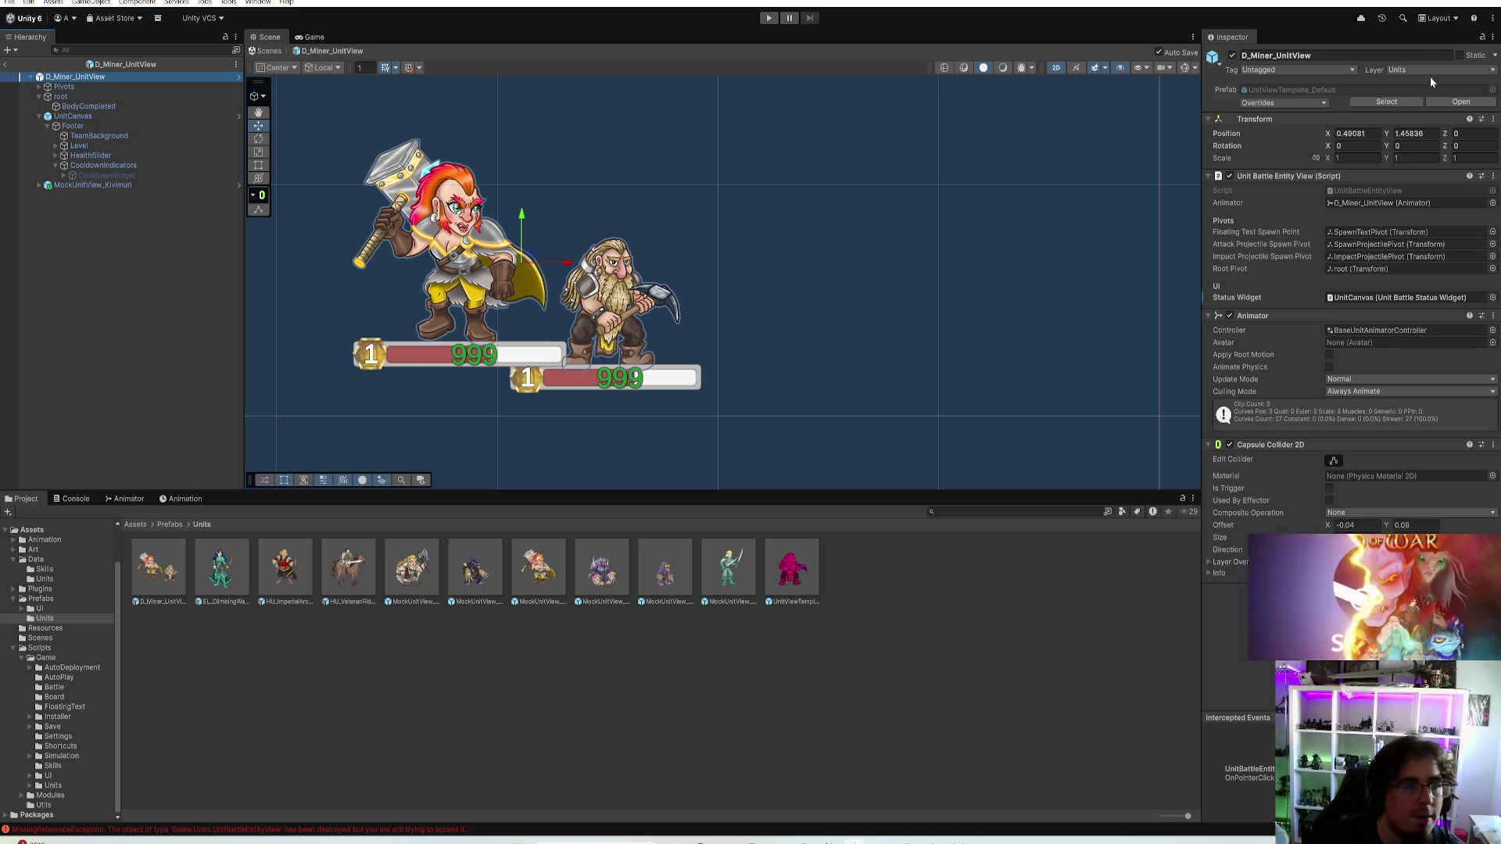
pyautogui.write('0')
pyautogui.press('Tab')
pyautogui.write('0')
pyautogui.press('Return')
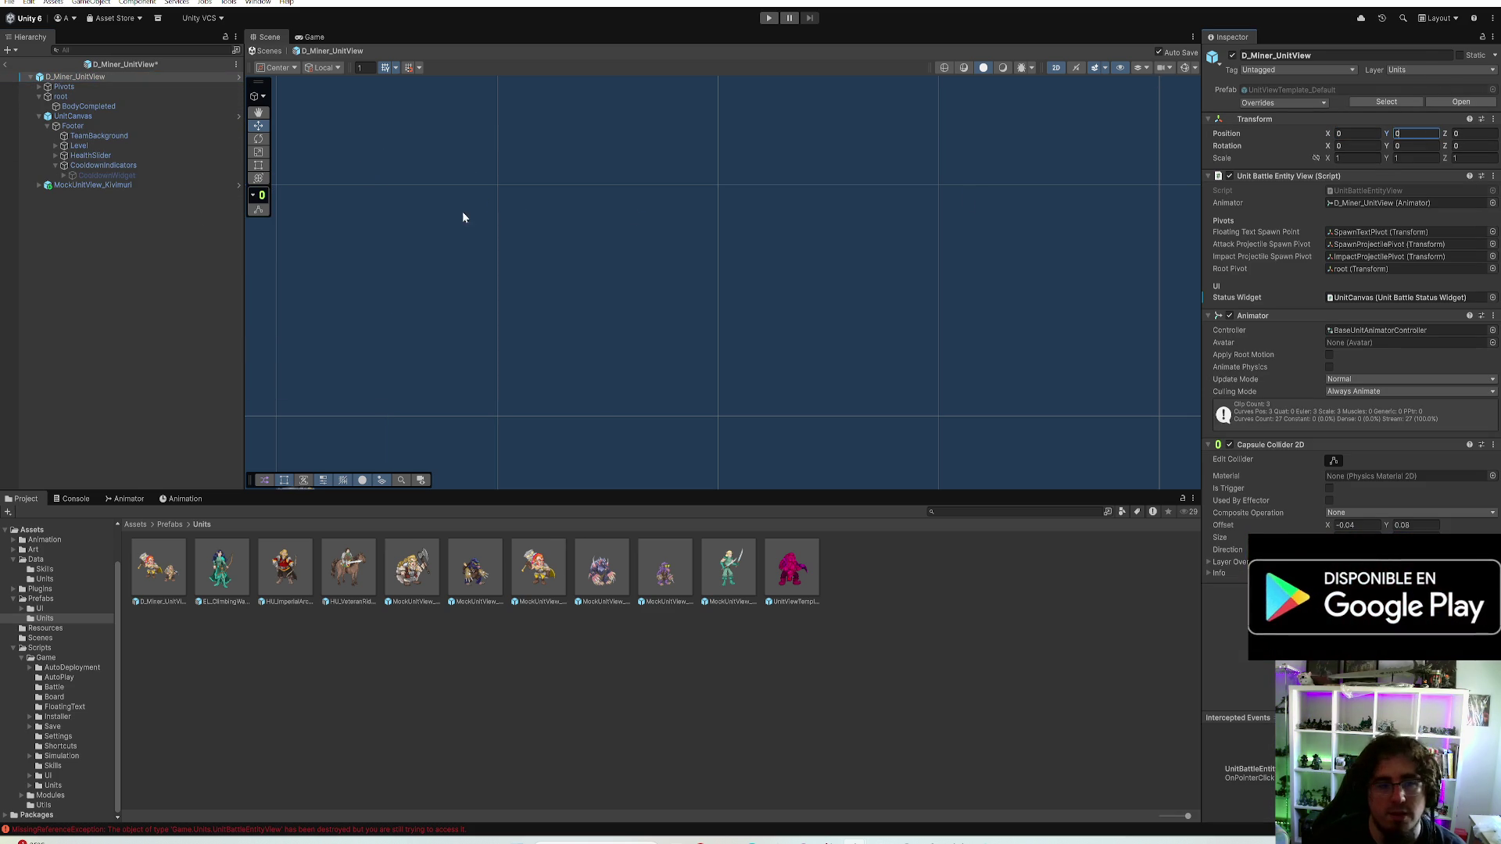
# Frame both characters, set transform handles to Pivot, and select the Kivimuri reference
pyautogui.doubleClick(71, 77)
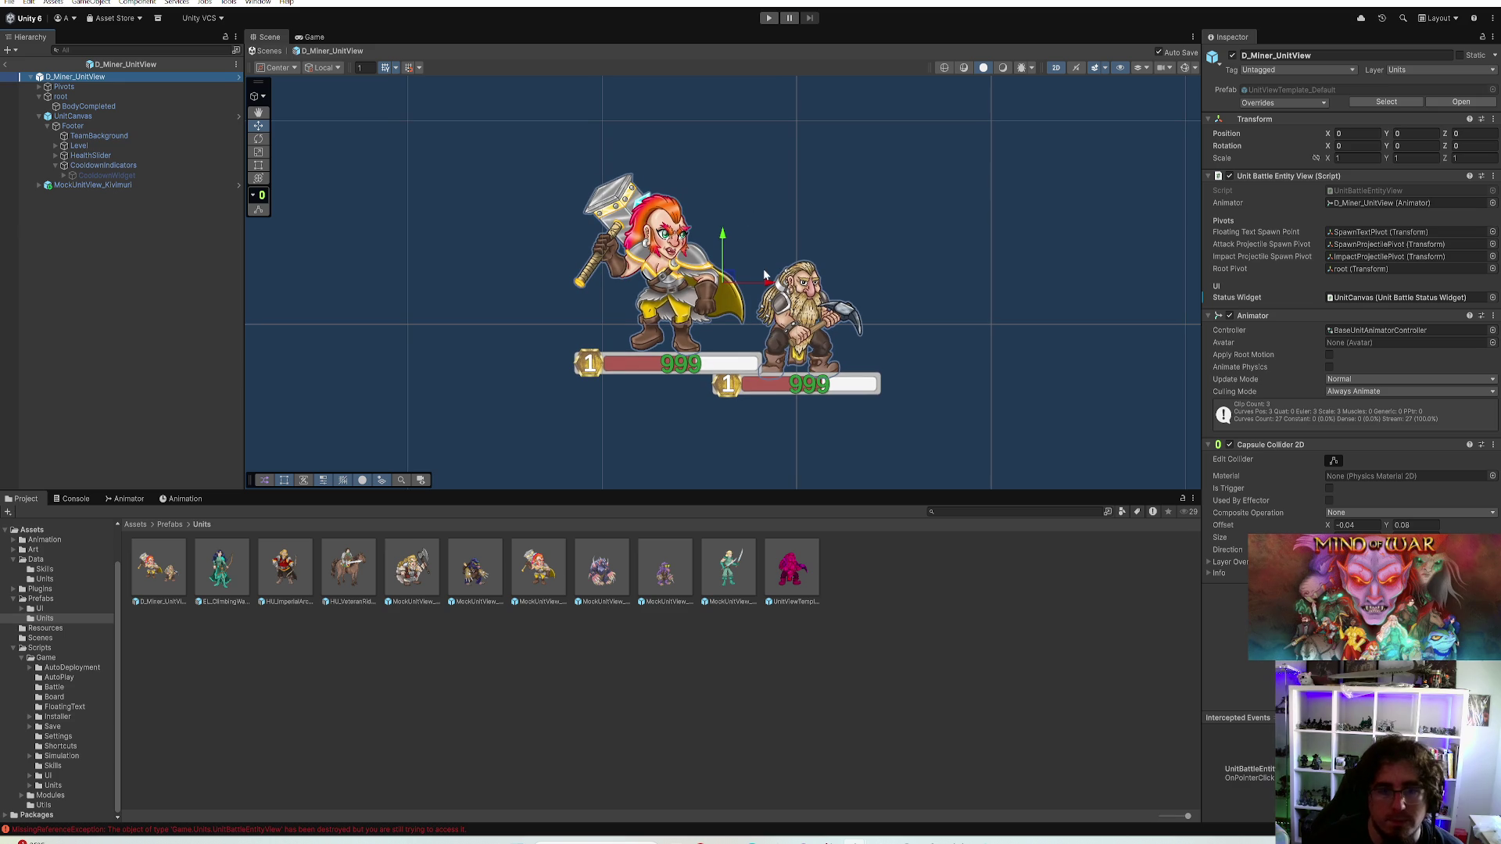
pyautogui.click(75, 116)
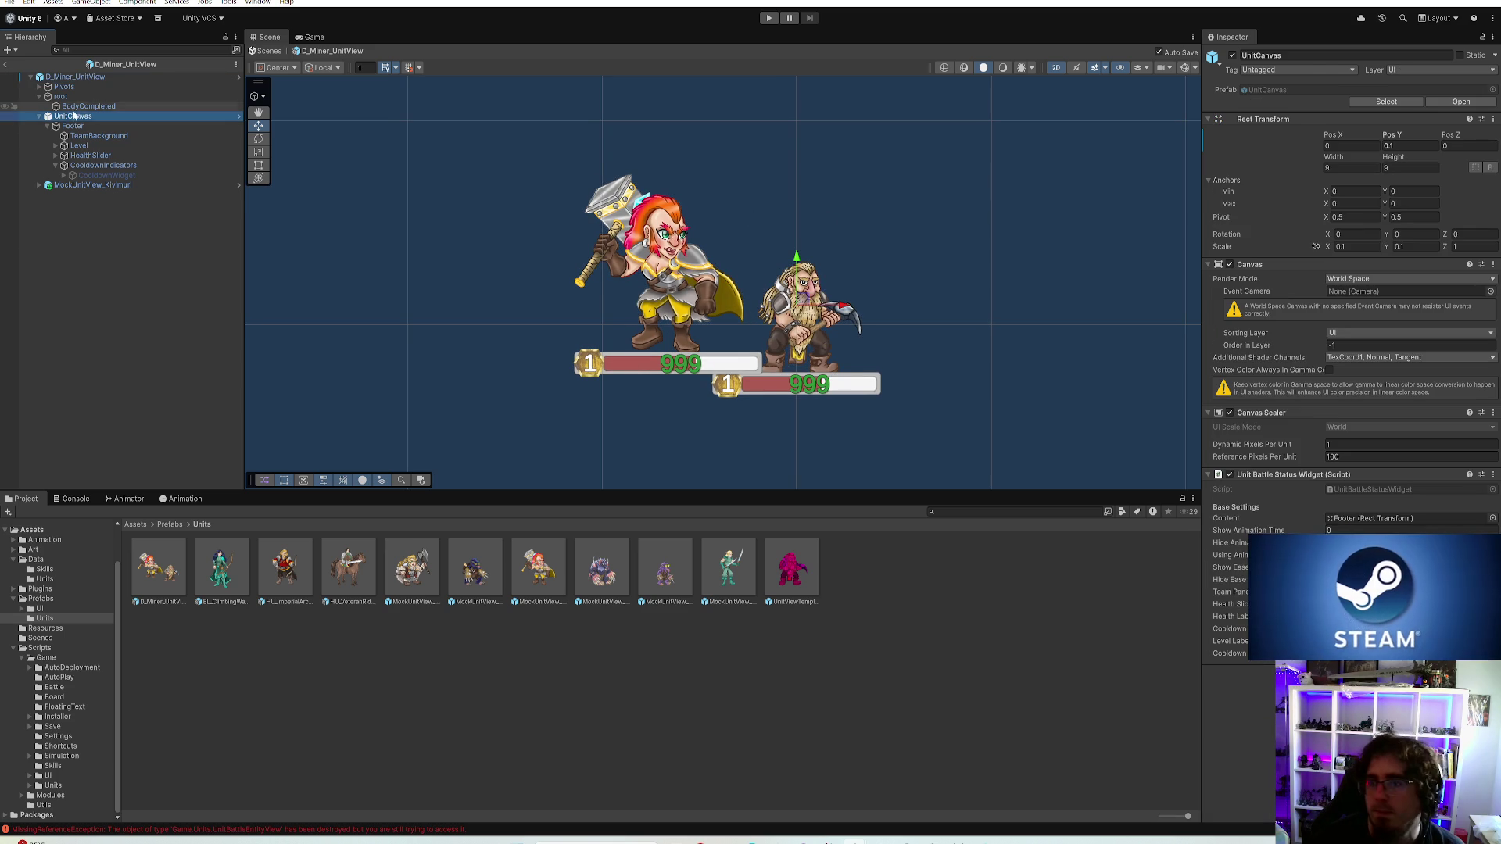
pyautogui.click(72, 96)
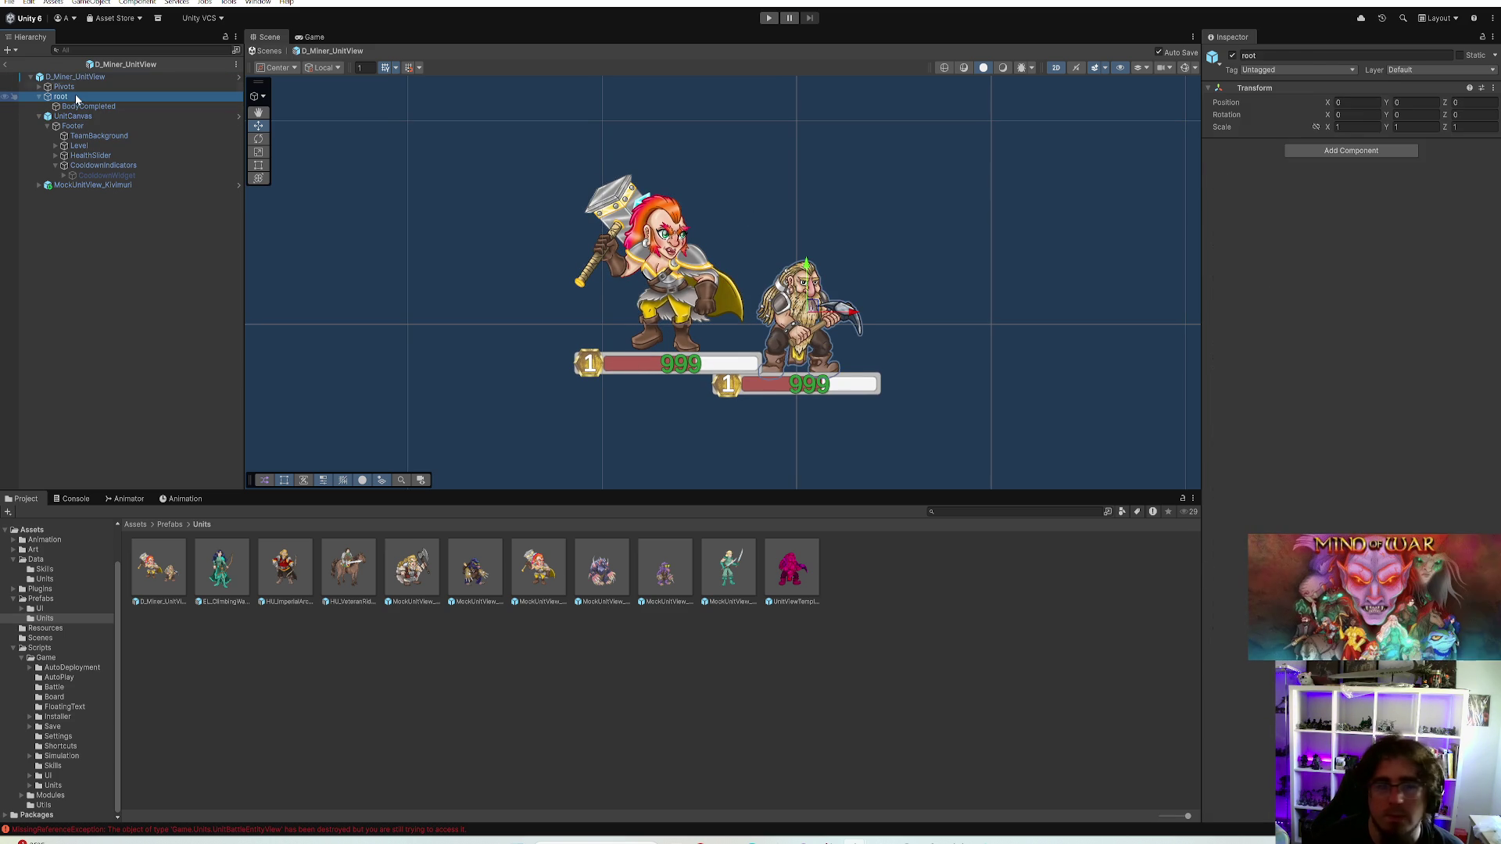
pyautogui.click(76, 78)
pyautogui.click(276, 67)
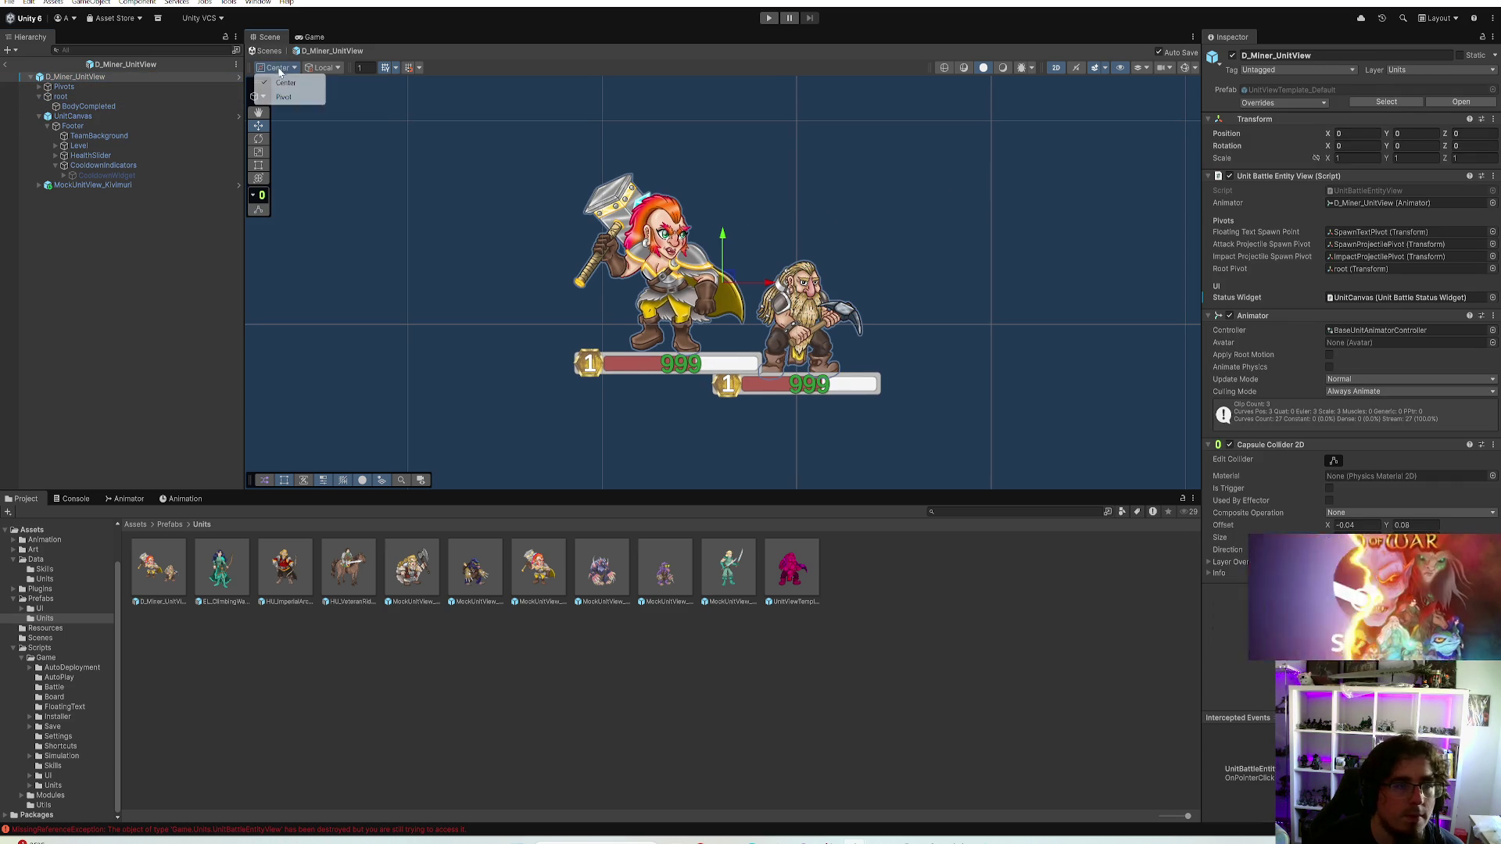
pyautogui.click(281, 95)
pyautogui.scroll(-1, 798, 162)
pyautogui.scroll(2, 961, 189)
pyautogui.scroll(2, 766, 276)
pyautogui.moveTo(766, 277); pyautogui.dragTo(614, 373)
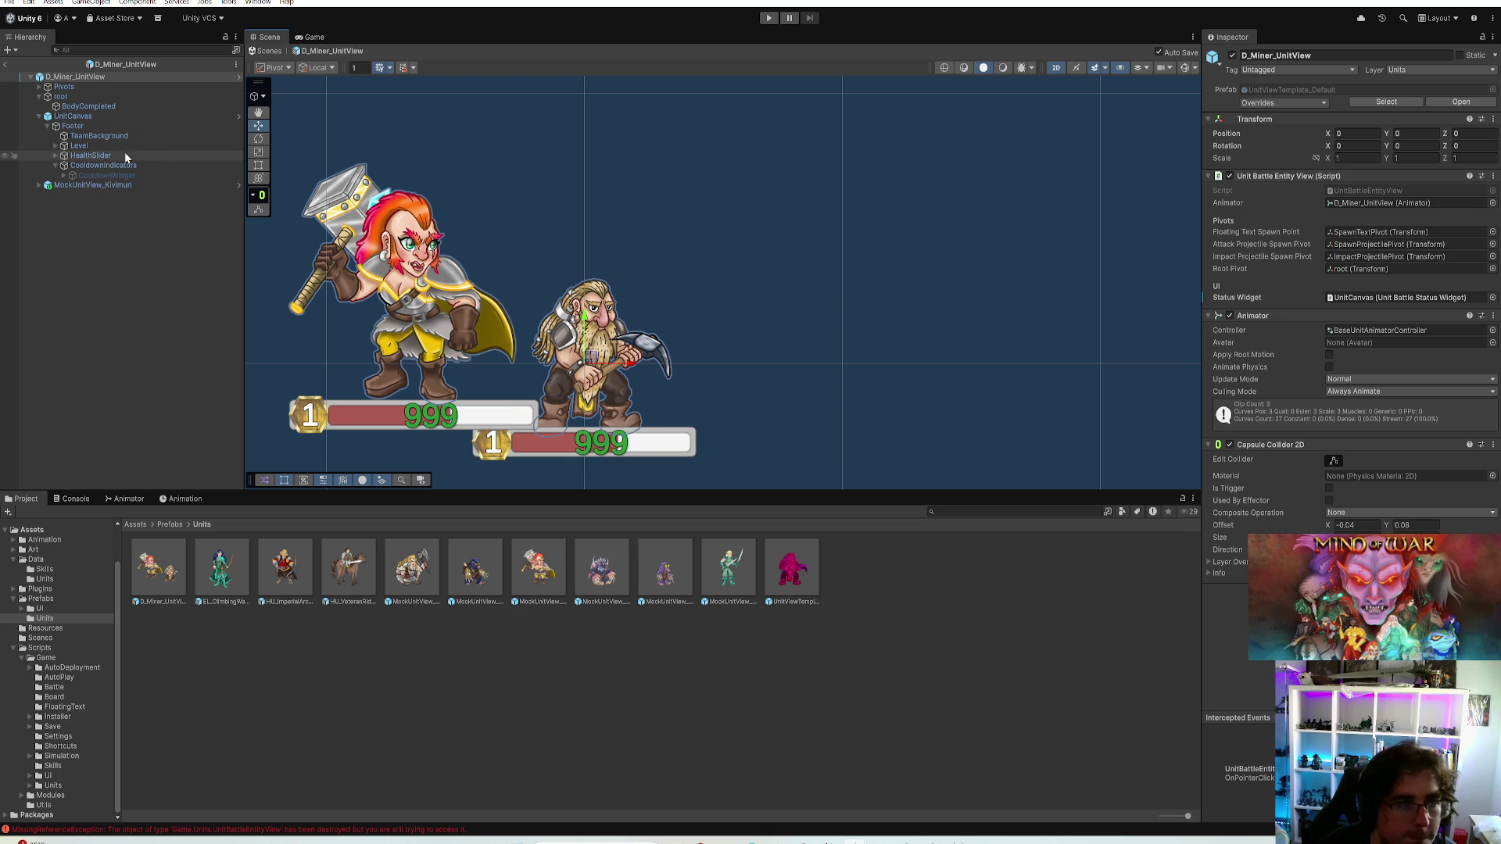
pyautogui.click(93, 186)
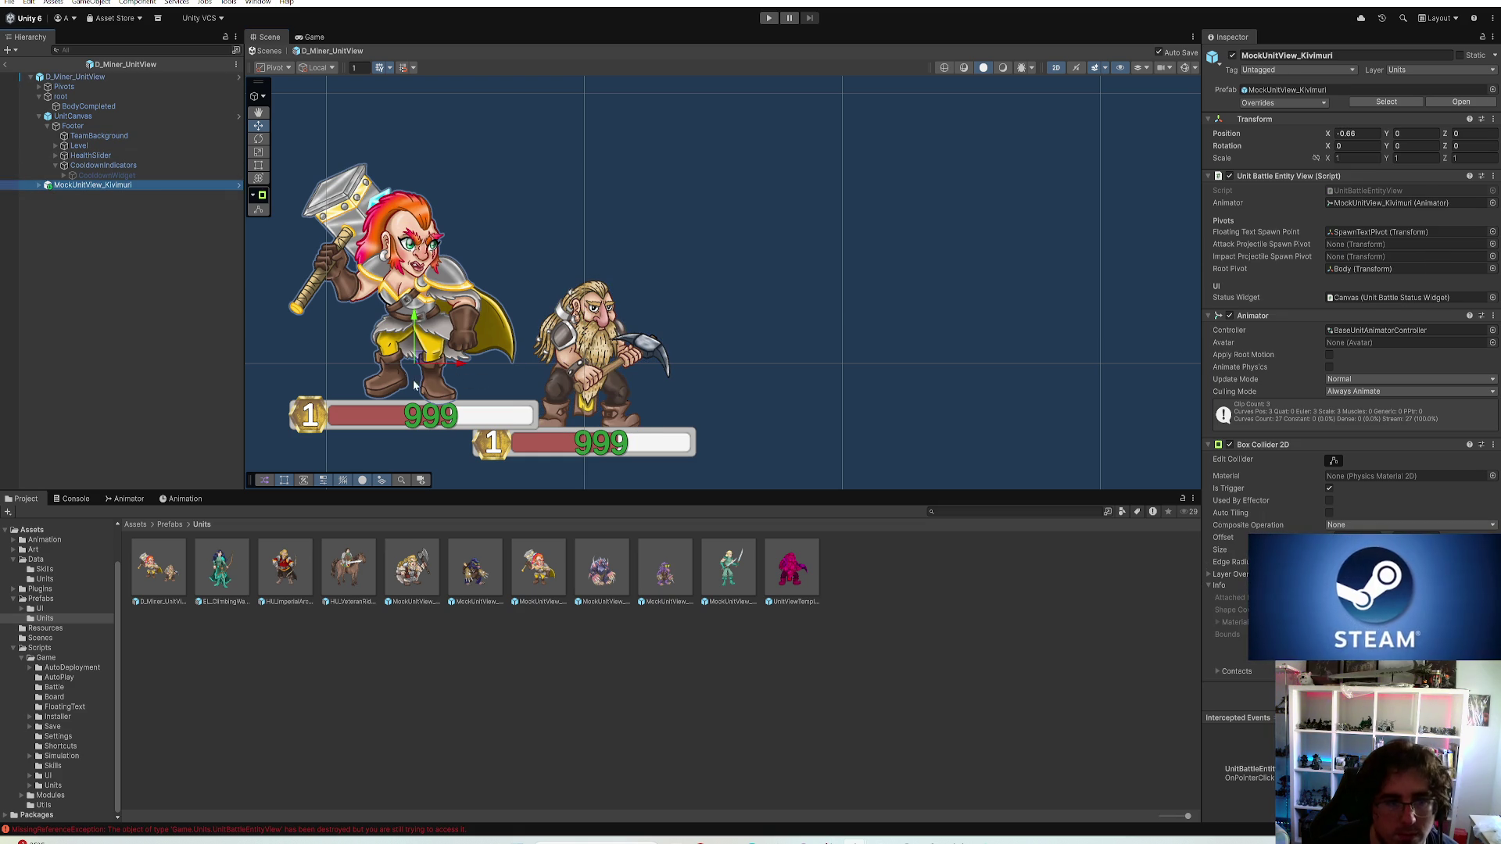
# Give the miner's BodyCompleted sprite scale 0.21 and position Y 0.25
pyautogui.click(94, 107)
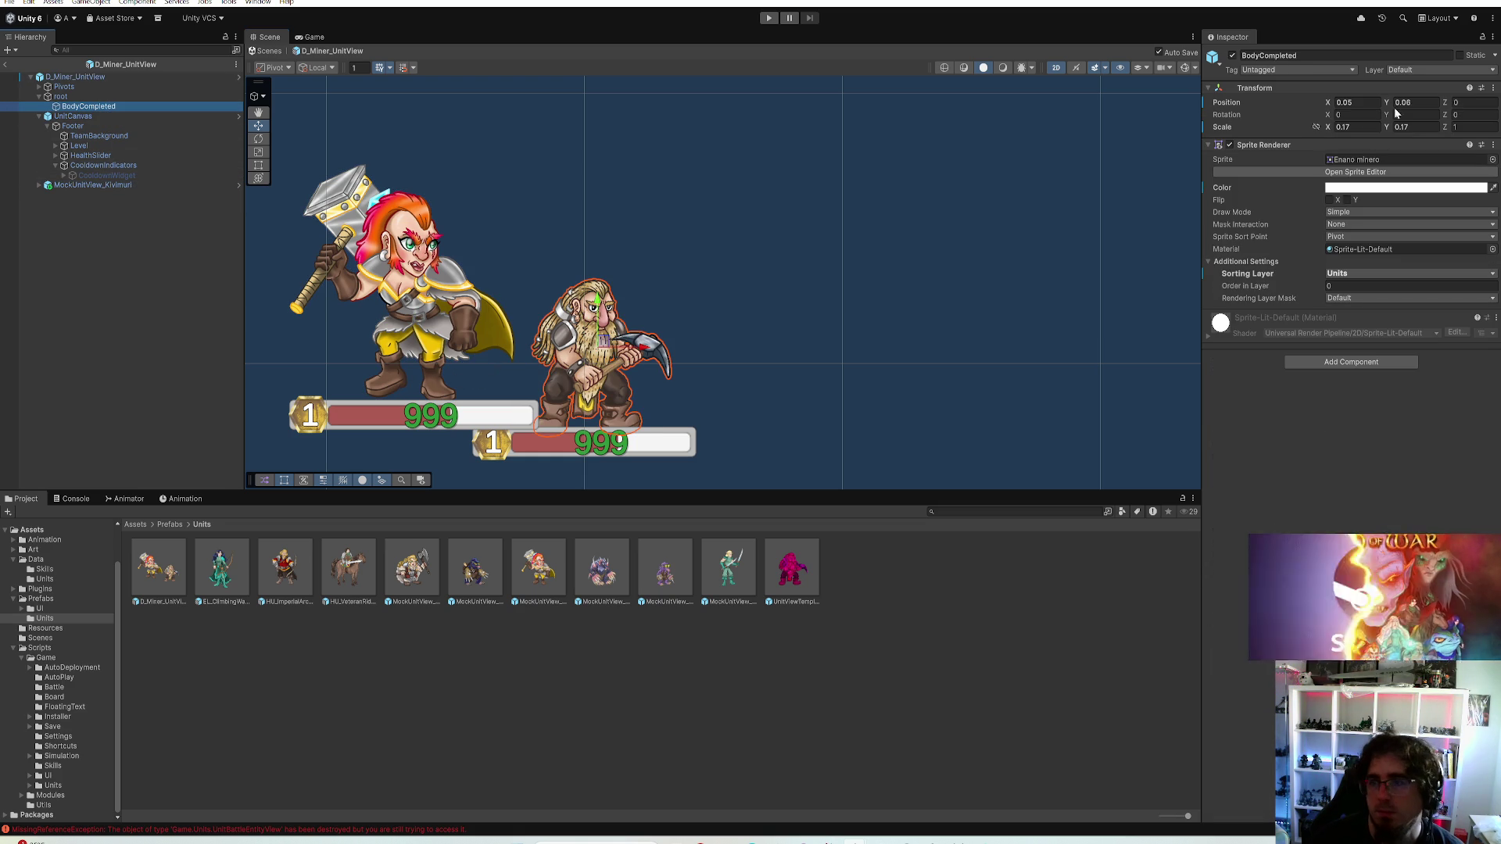
pyautogui.click(1343, 127)
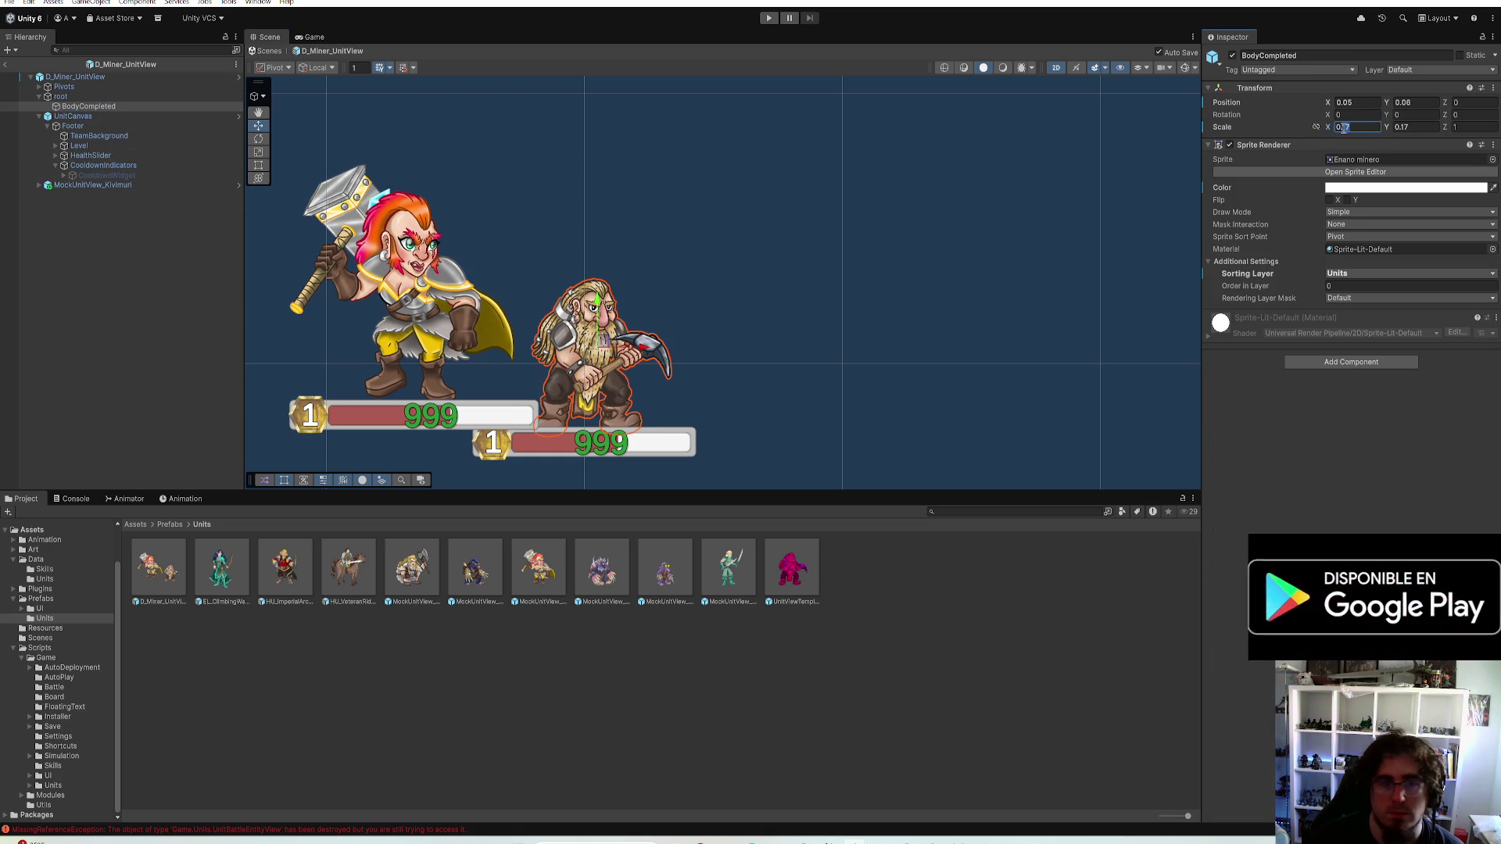
pyautogui.write('0.2')
pyautogui.click(1404, 127)
pyautogui.write('0.2')
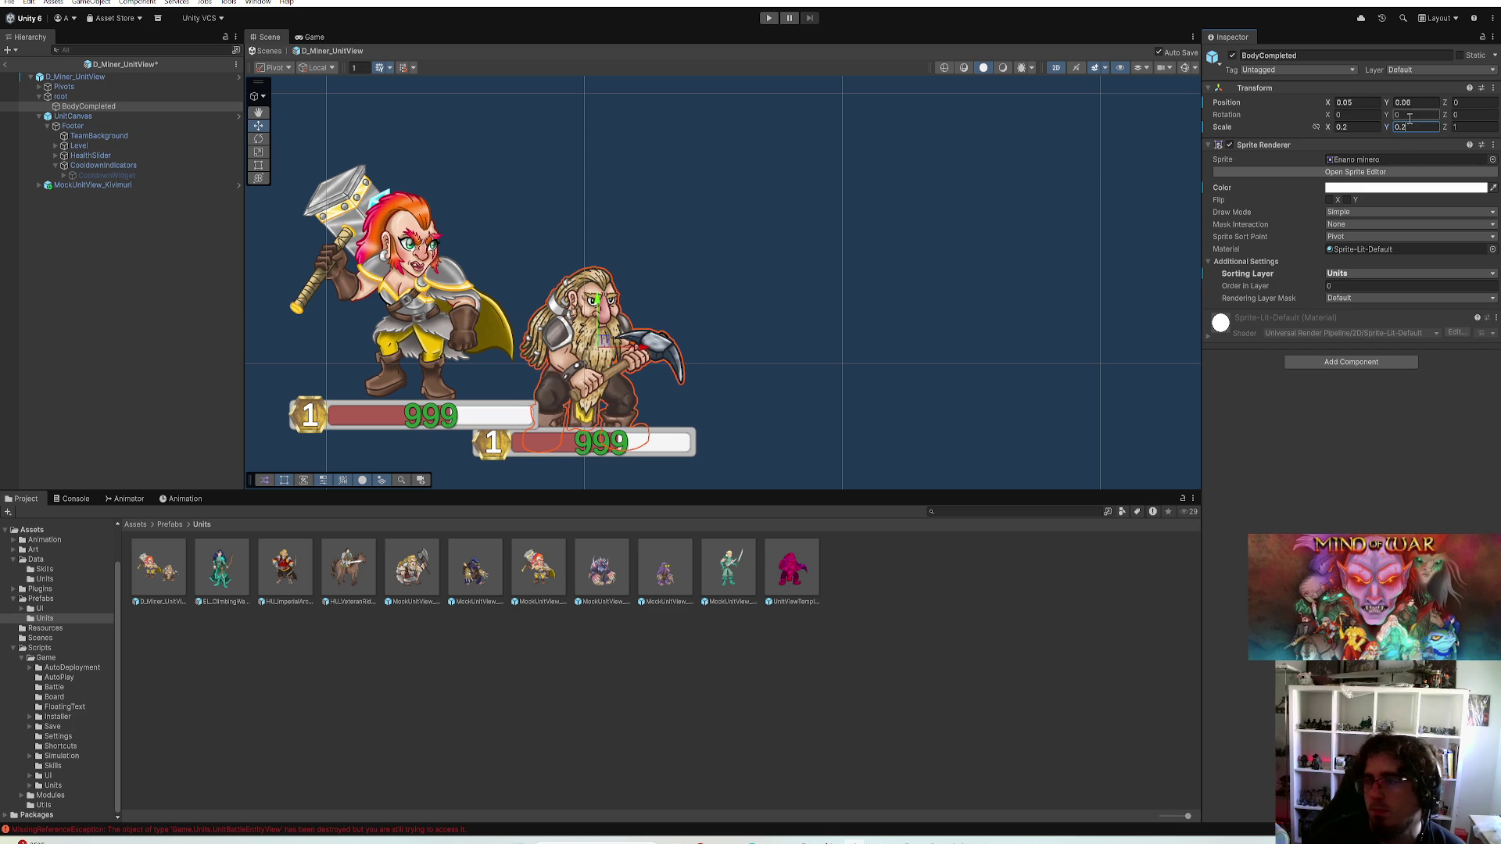
pyautogui.write('0.2')
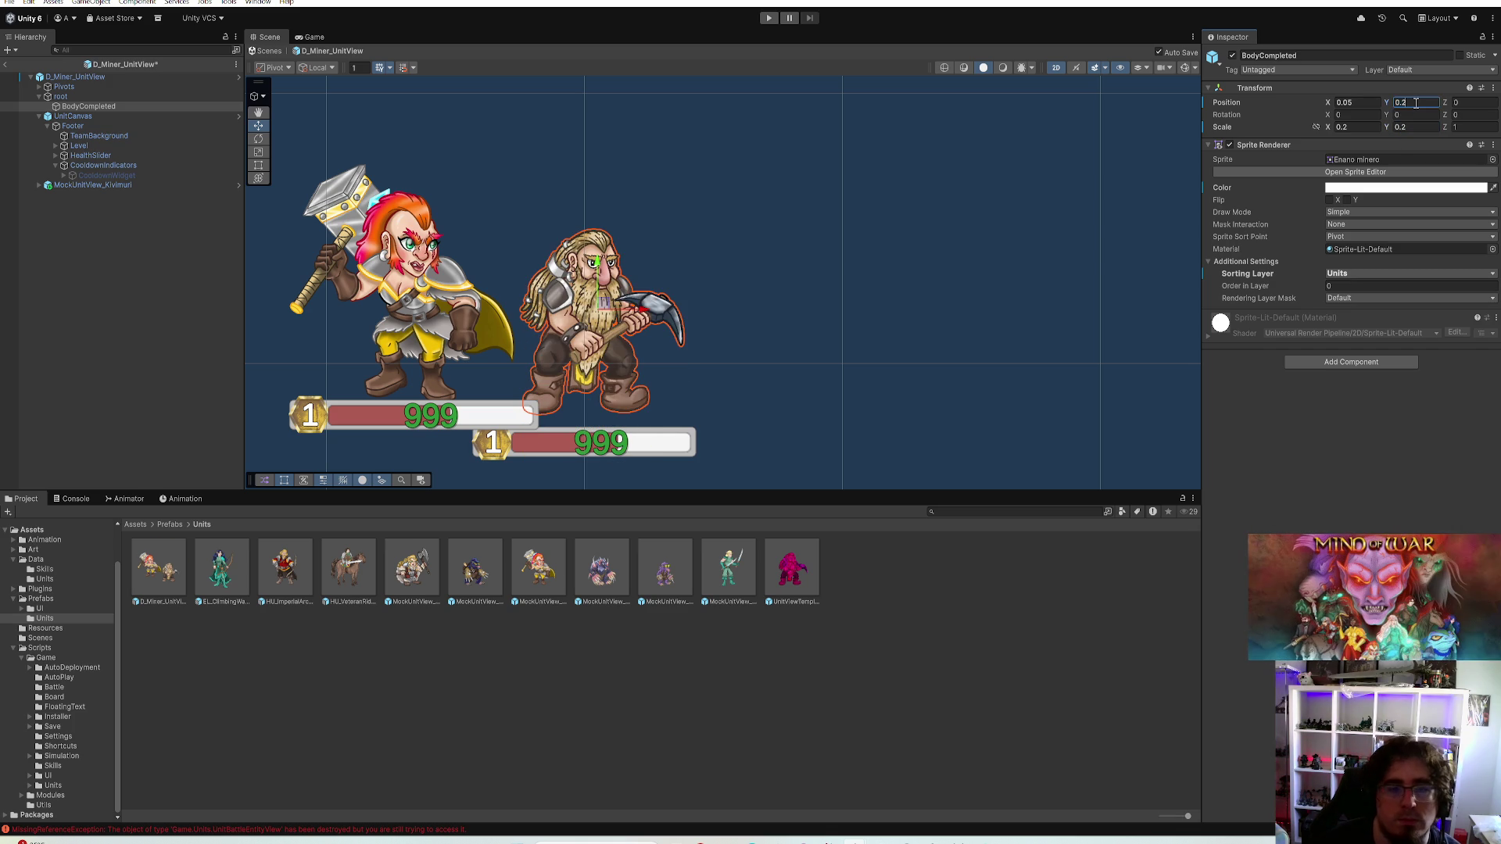
pyautogui.write('3')
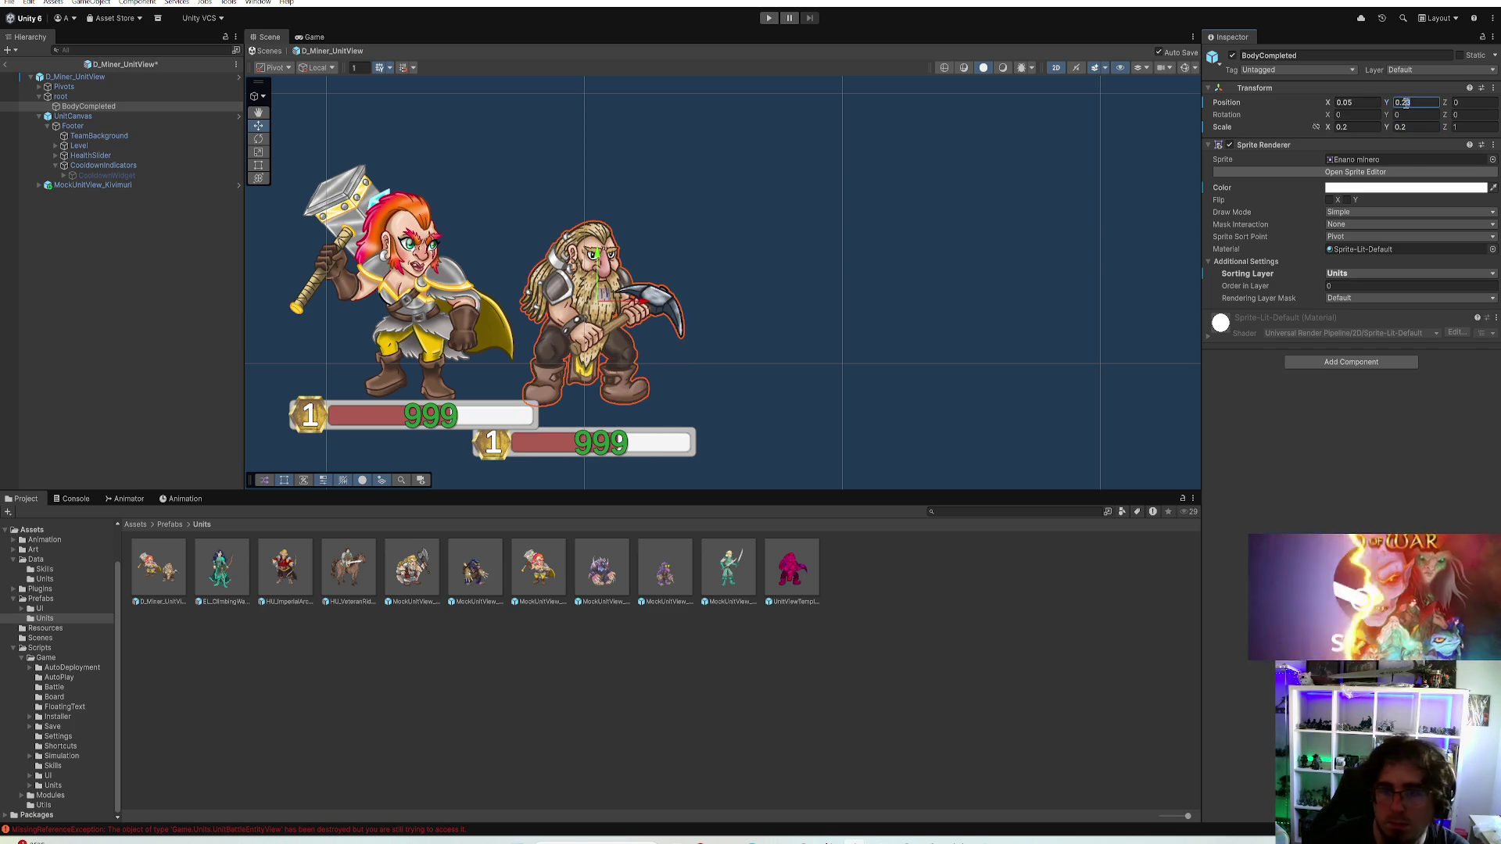
pyautogui.press('BackSpace')
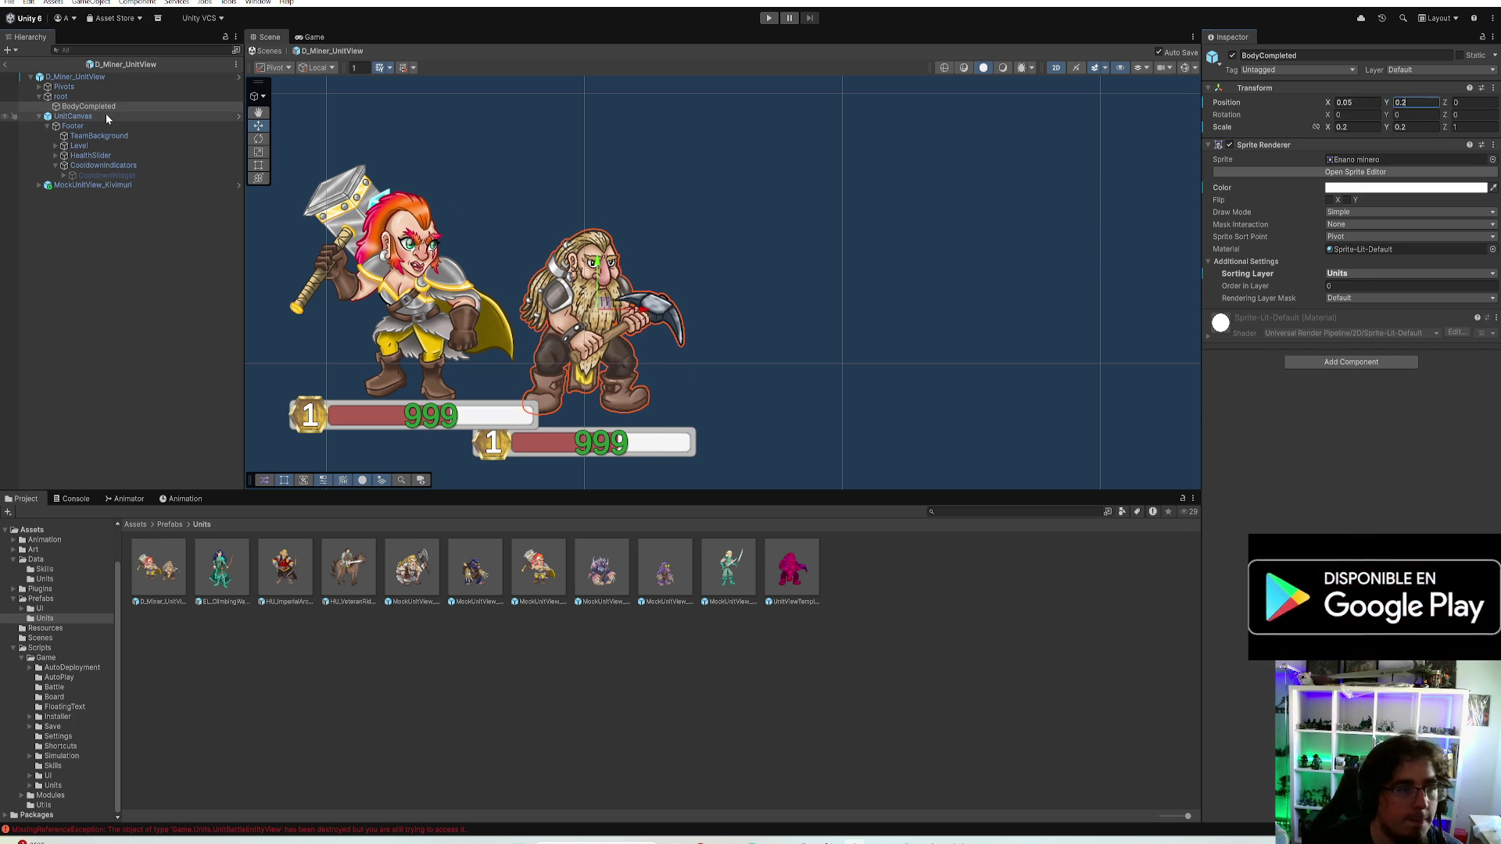
# Raise the body slightly and set the UnitCanvas Pos Y to 0.22 to match the reference
pyautogui.click(106, 113)
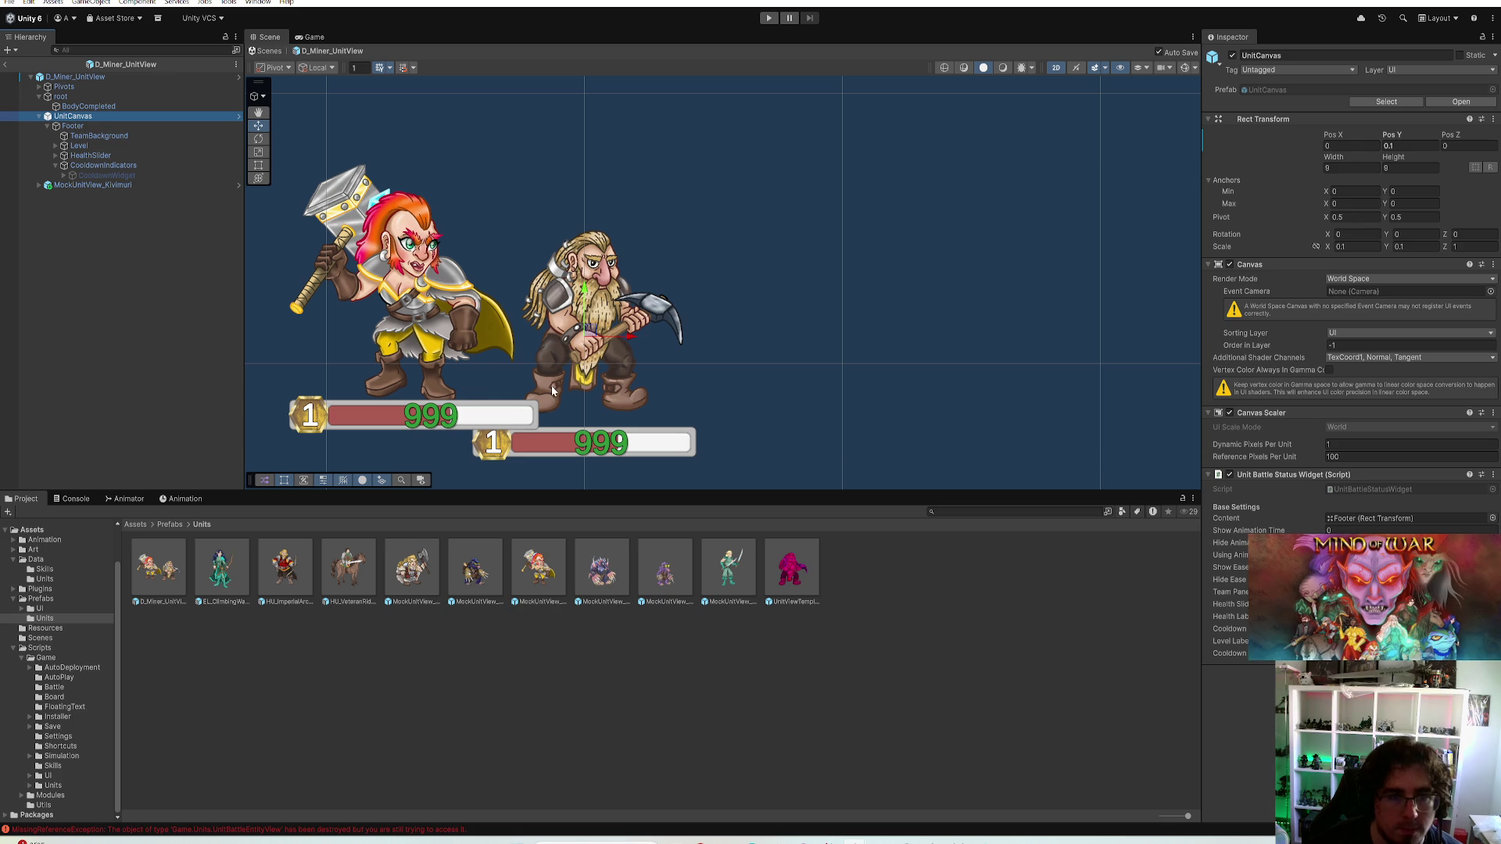
pyautogui.click(90, 106)
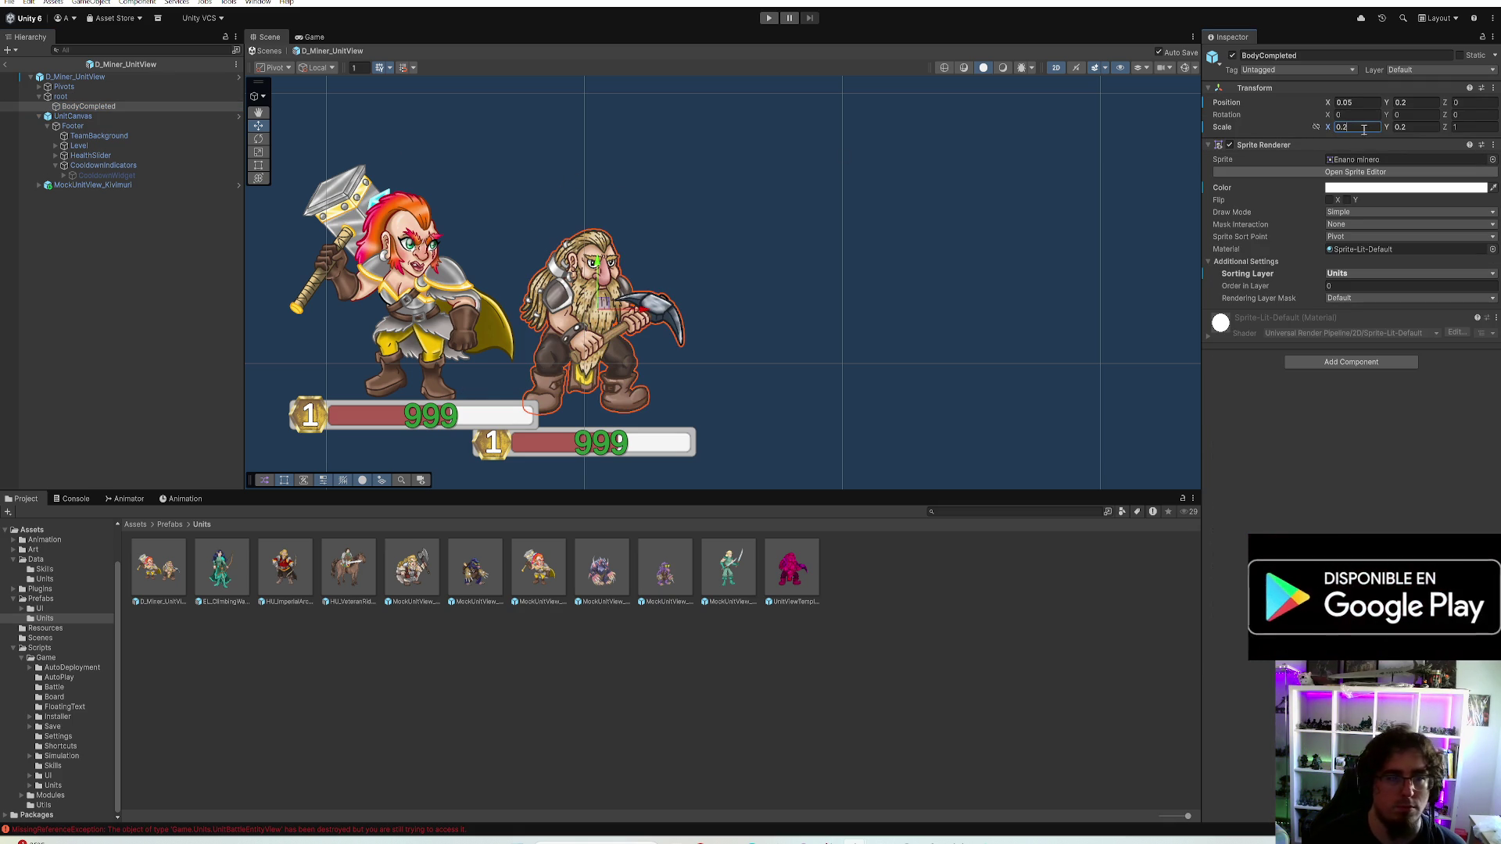
pyautogui.write('1')
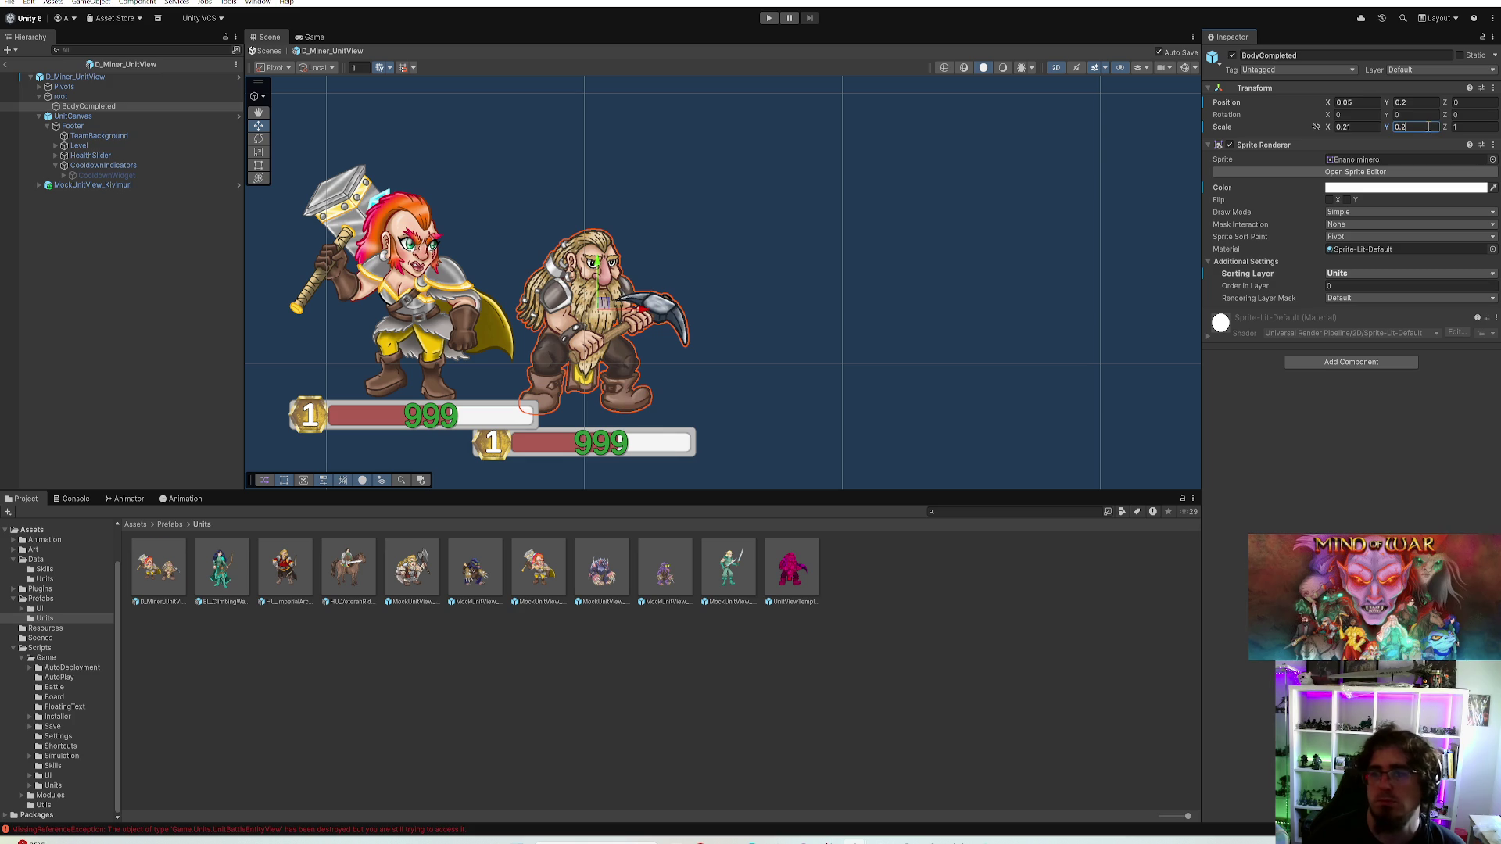
pyautogui.write('1')
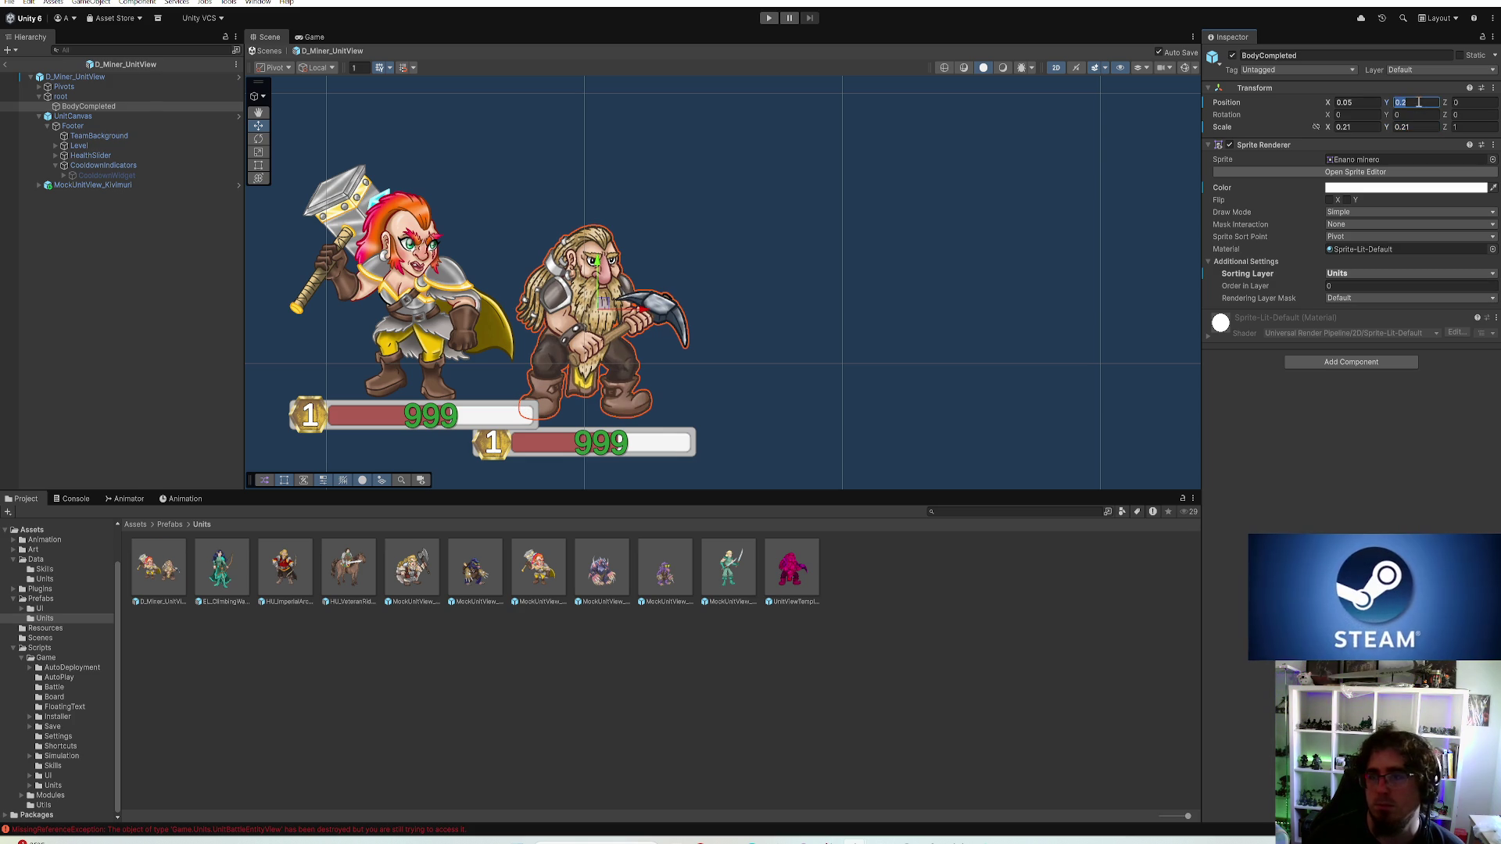
pyautogui.write('1')
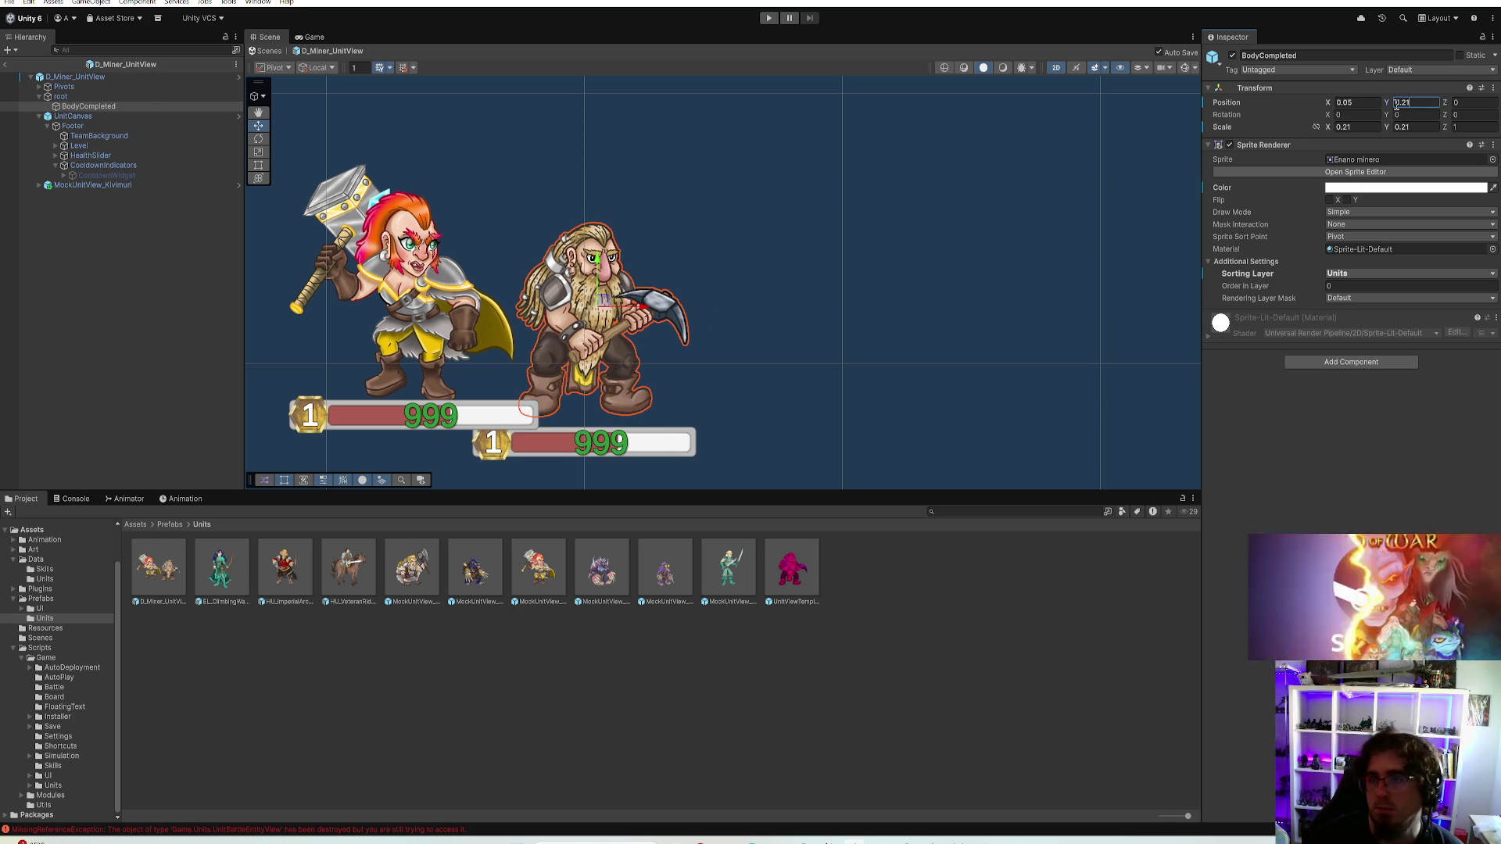
pyautogui.press('BackSpace')
pyautogui.write('5')
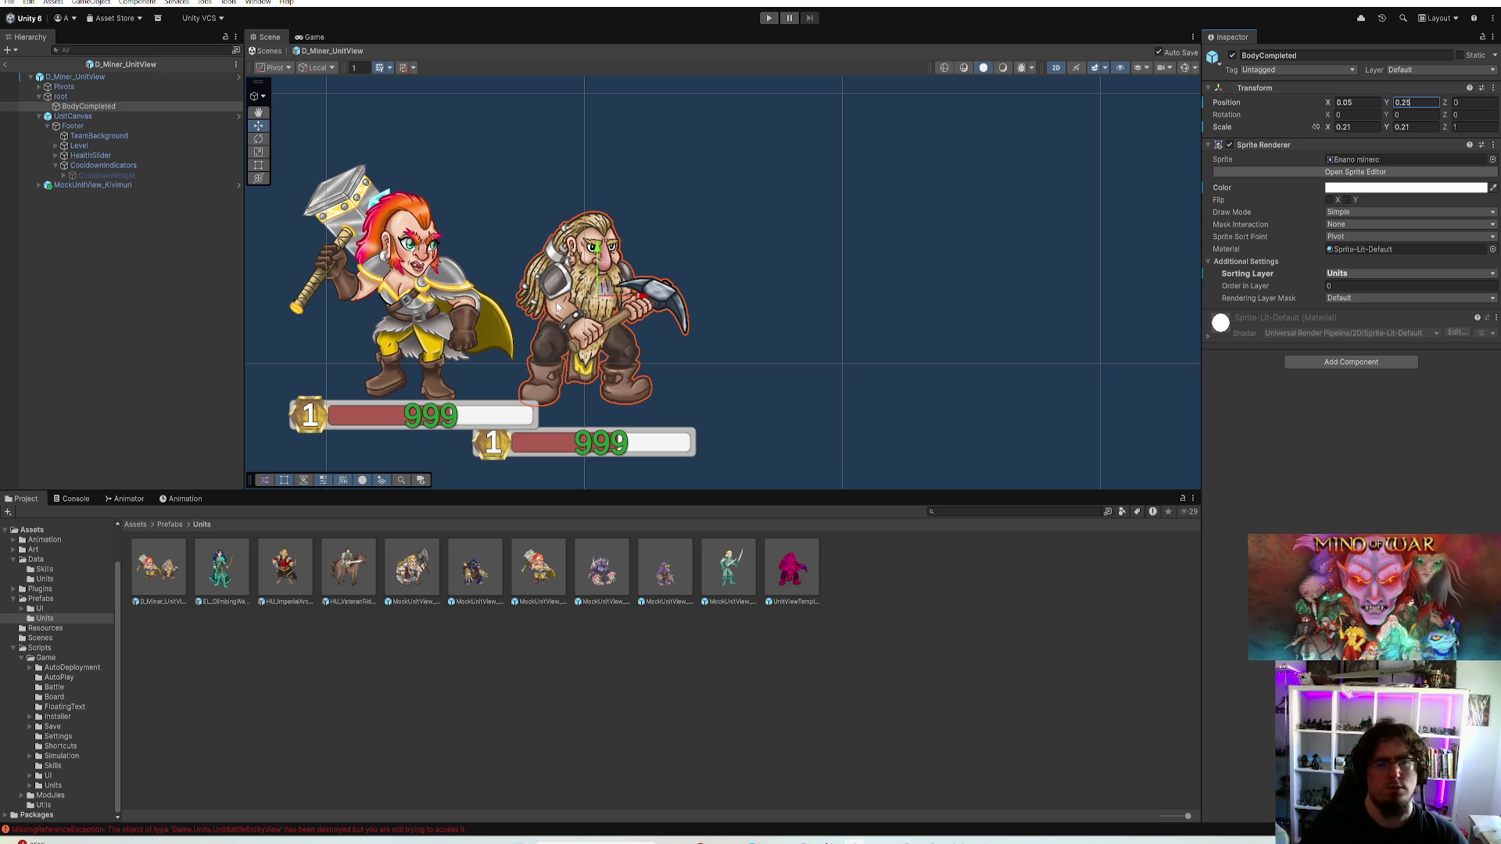
pyautogui.click(87, 116)
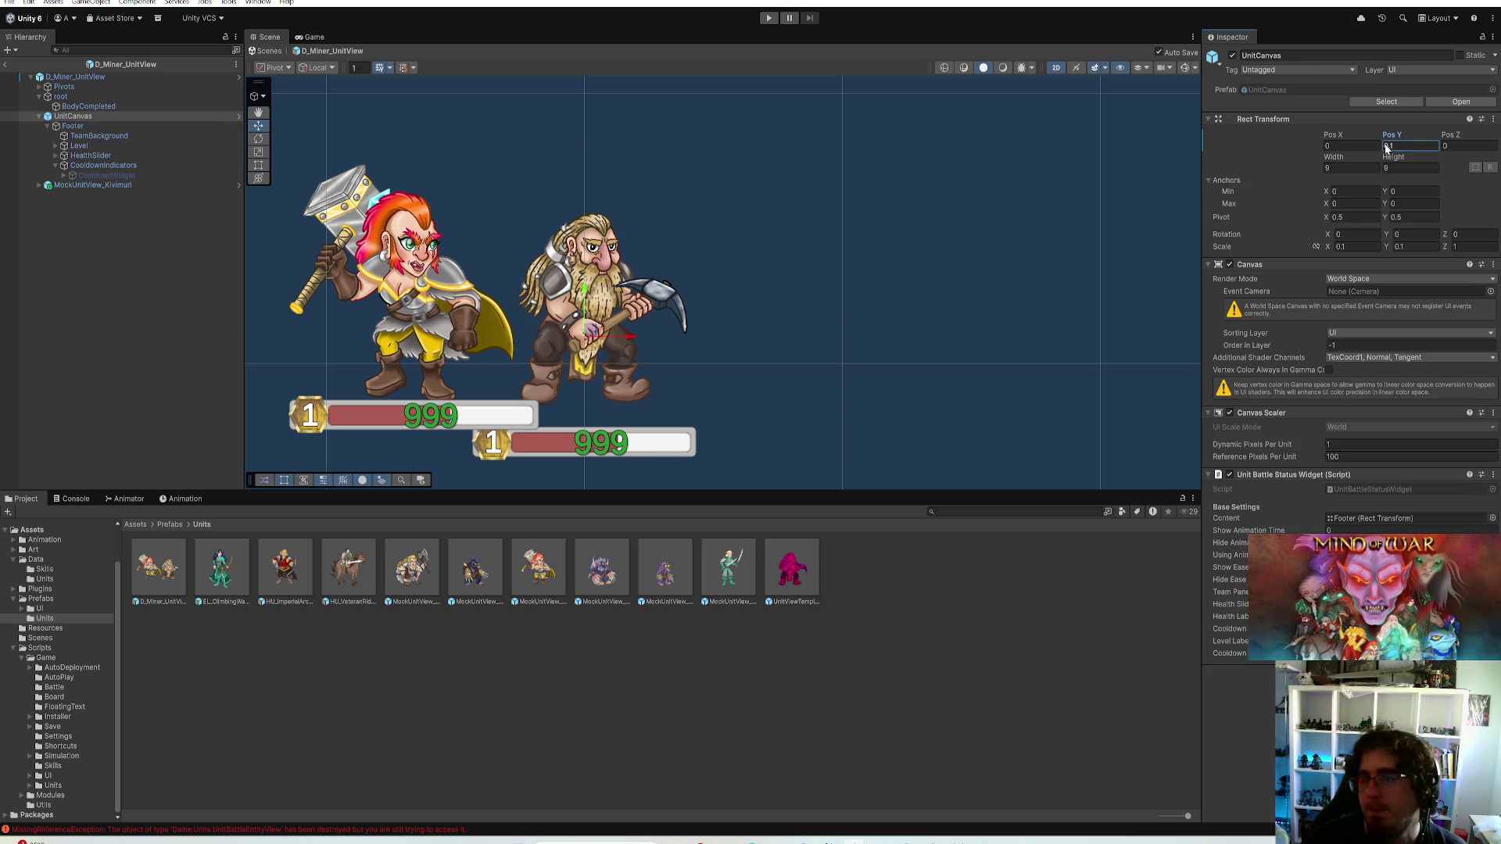
pyautogui.write('6')
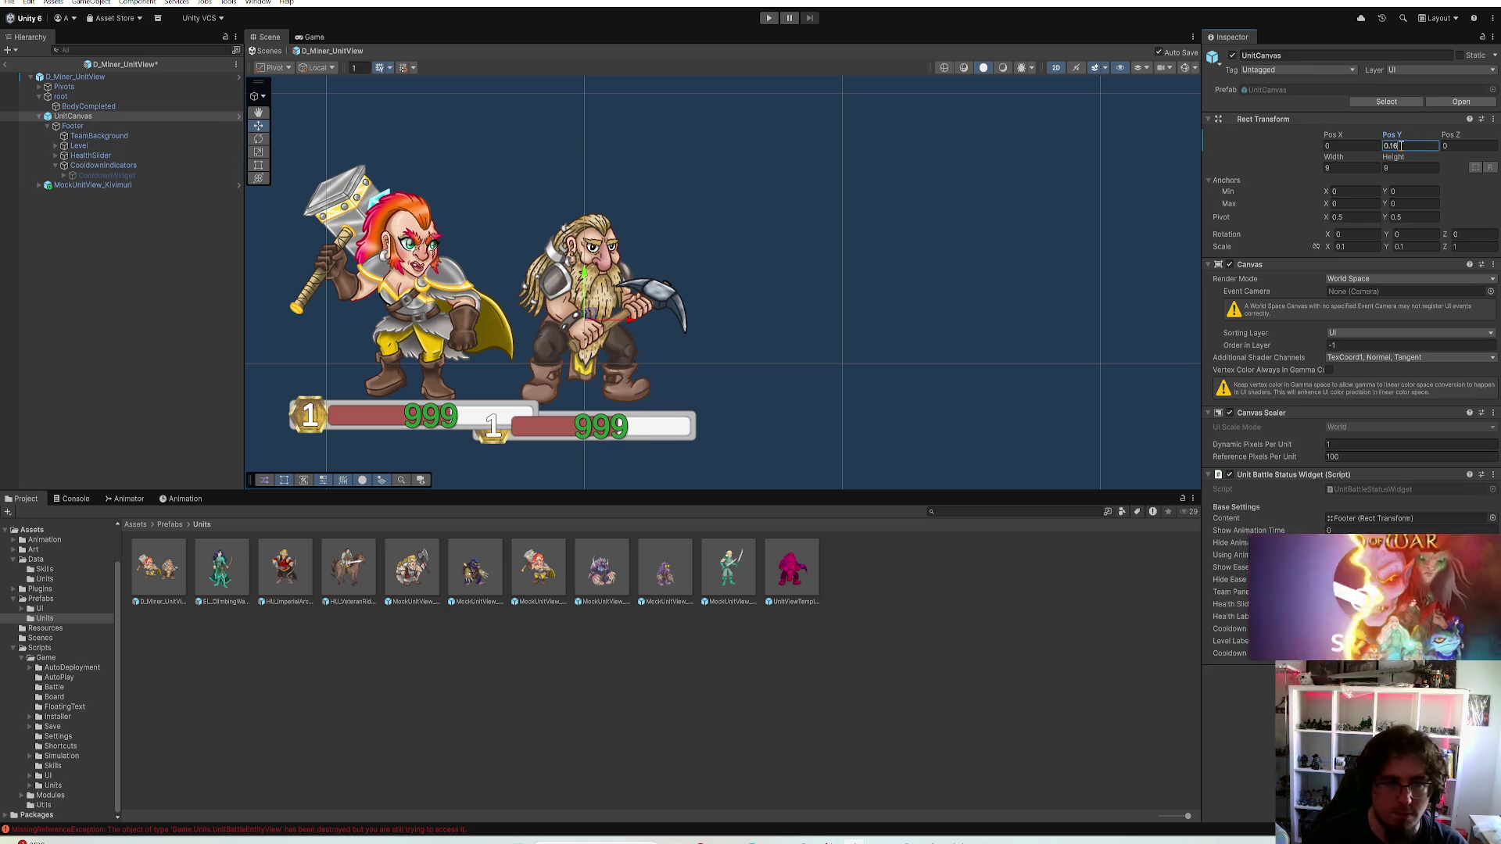
pyautogui.press('BackSpace')
pyautogui.write('2')
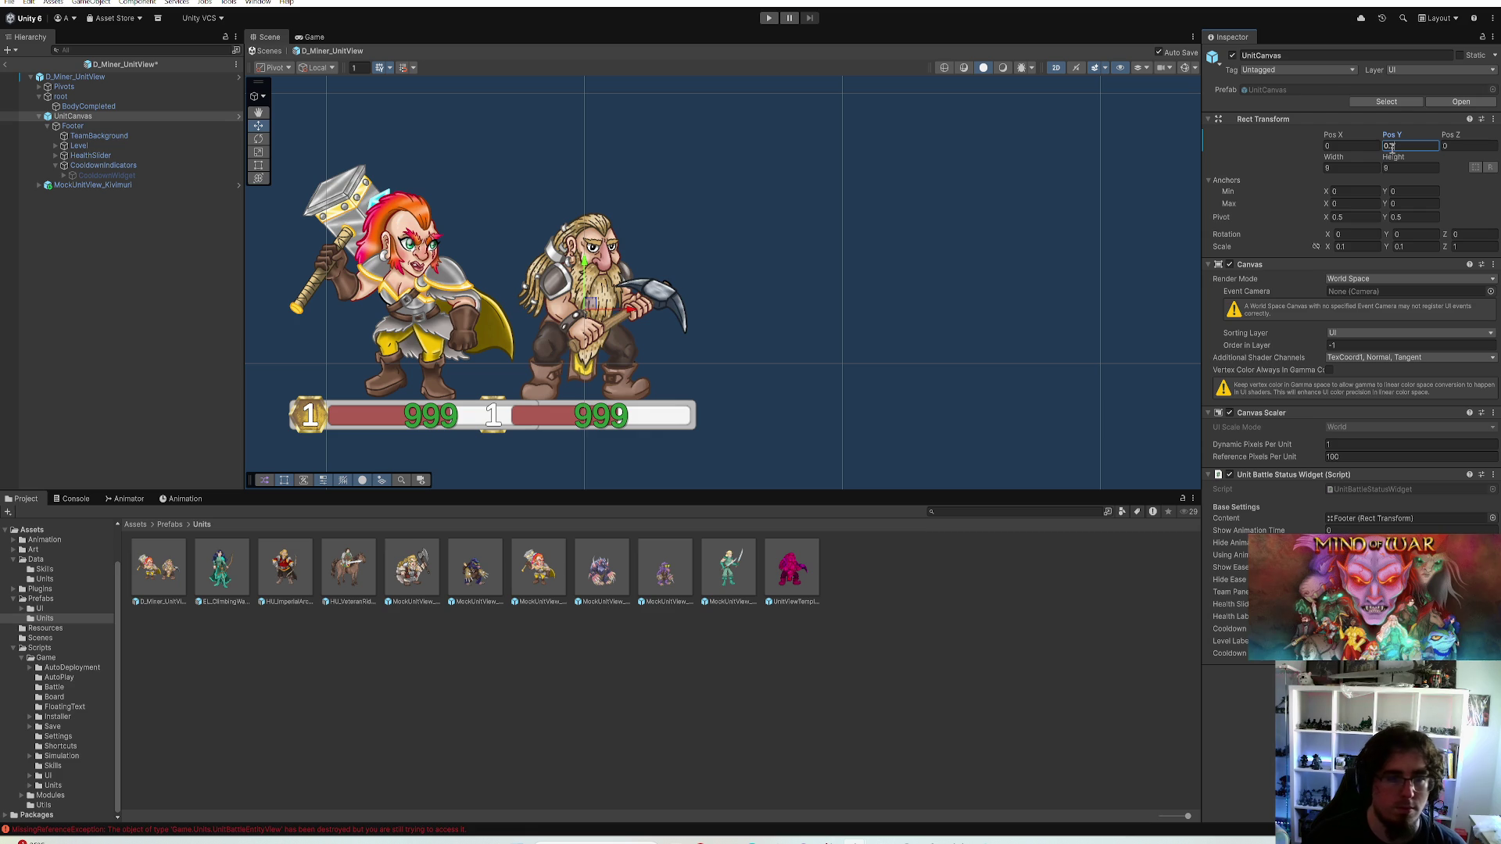
pyautogui.write('2')
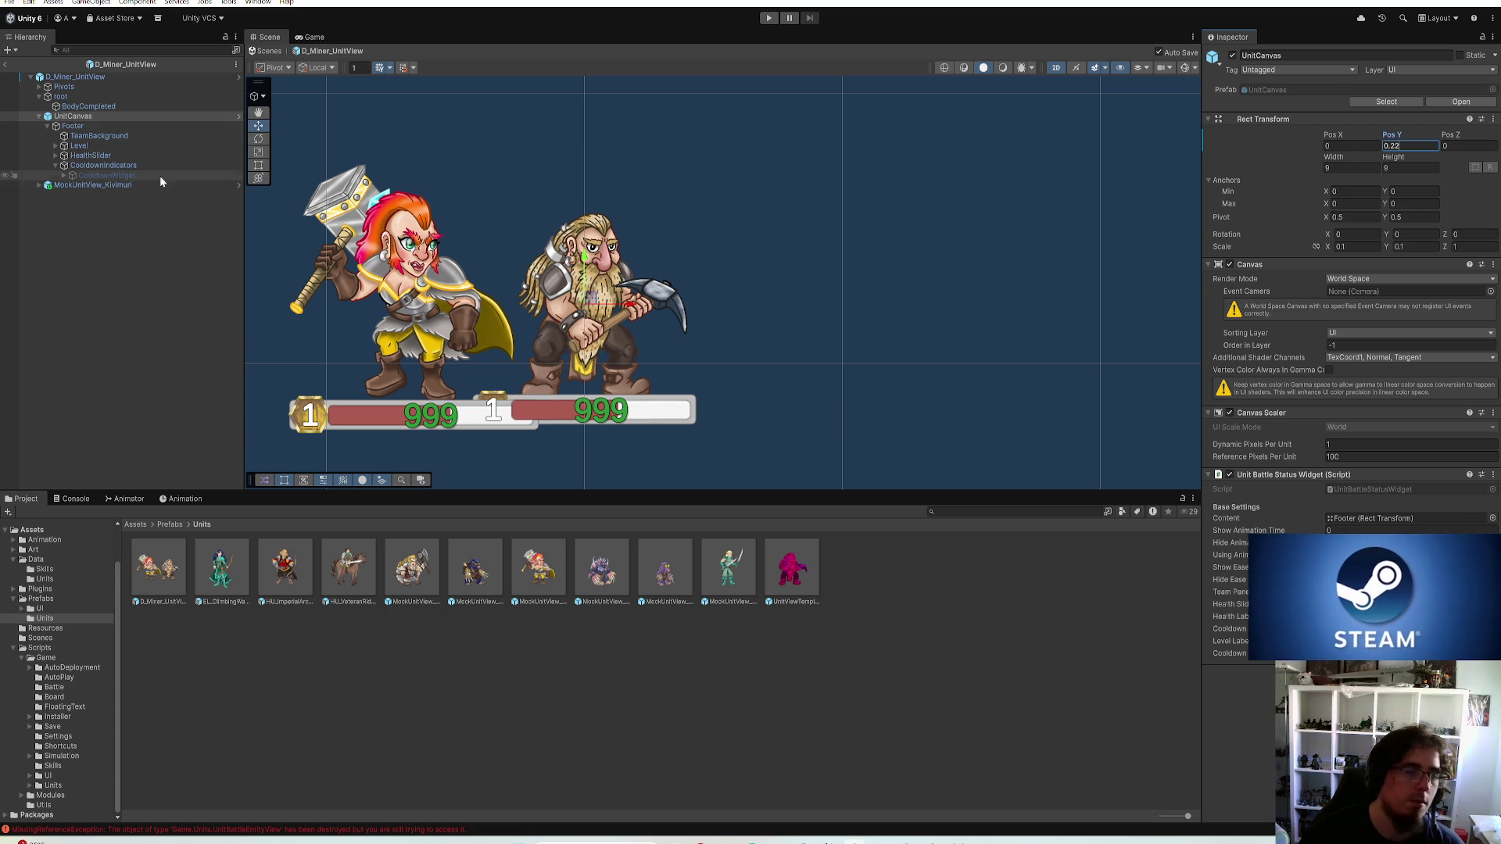
# Delete the MockUnitView reference and open the EL_ClimbingWatcher_UnitView prefab
pyautogui.click(94, 184)
pyautogui.press('Delete')
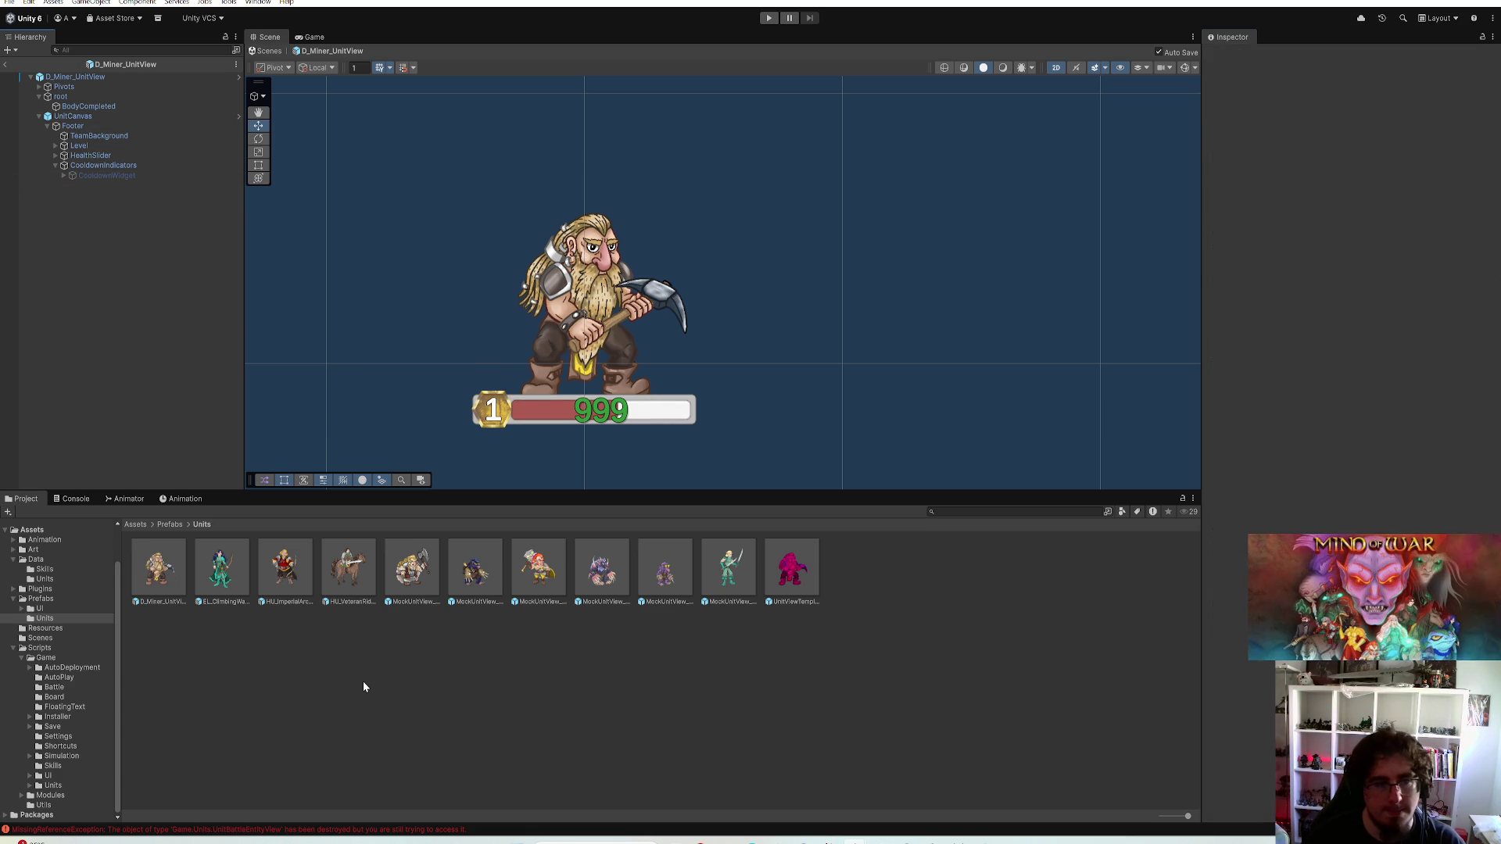
pyautogui.doubleClick(235, 565)
# Drop the miner beside the archer for comparison, undo it, then run the game
pyautogui.moveTo(159, 569)
pyautogui.mouseDown()
pyautogui.moveTo(717, 281)
pyautogui.moveTo(708, 351)
pyautogui.moveTo(656, 334)
pyautogui.moveTo(701, 358)
pyautogui.moveTo(640, 354)
pyautogui.mouseUp()
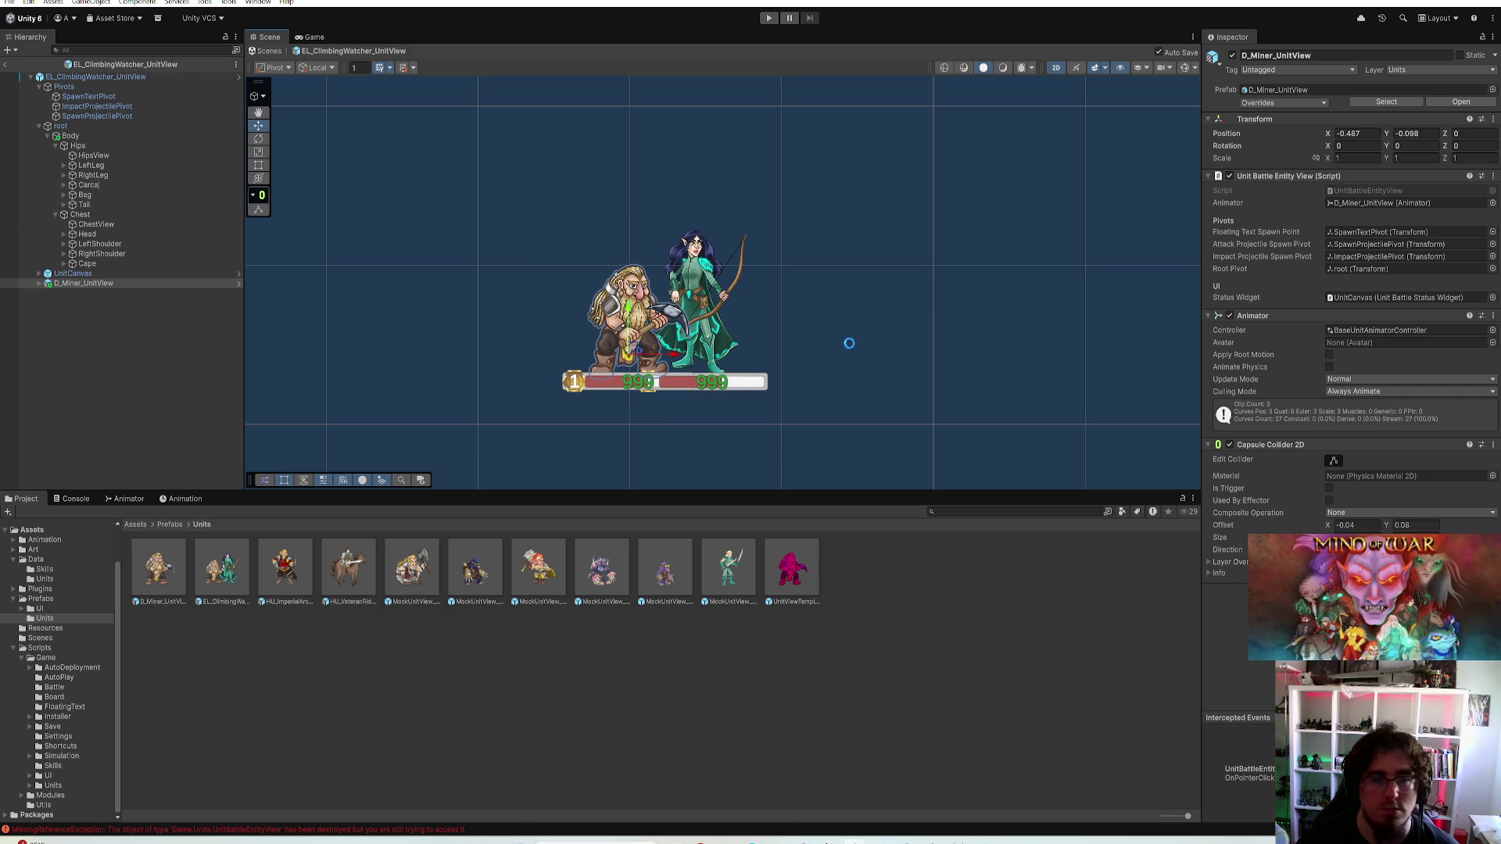
pyautogui.hotkey('ctrl', 'z')
pyautogui.hotkey('ctrl', 'z')
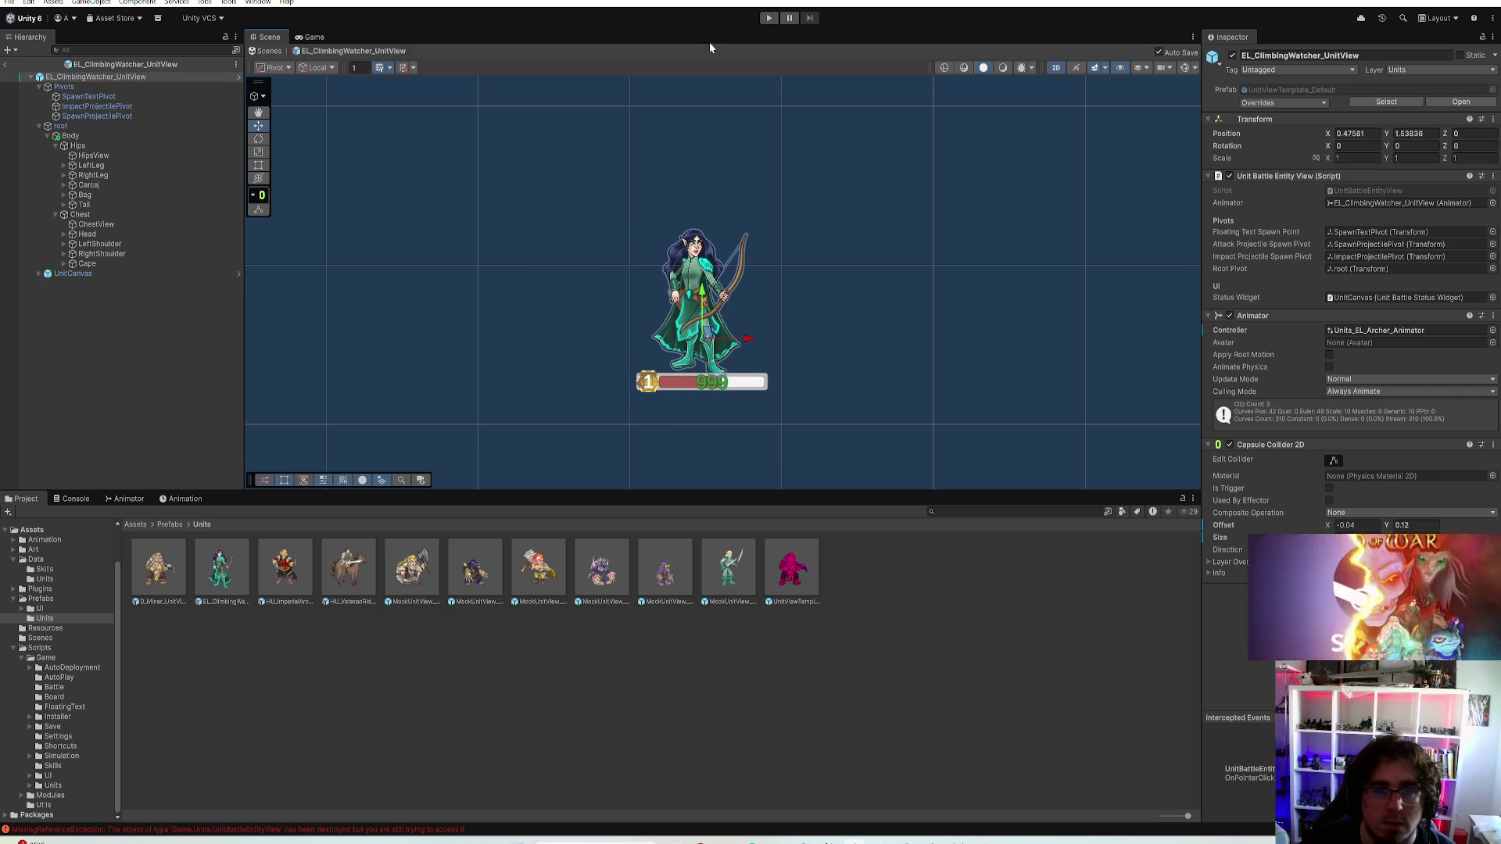
pyautogui.click(769, 18)
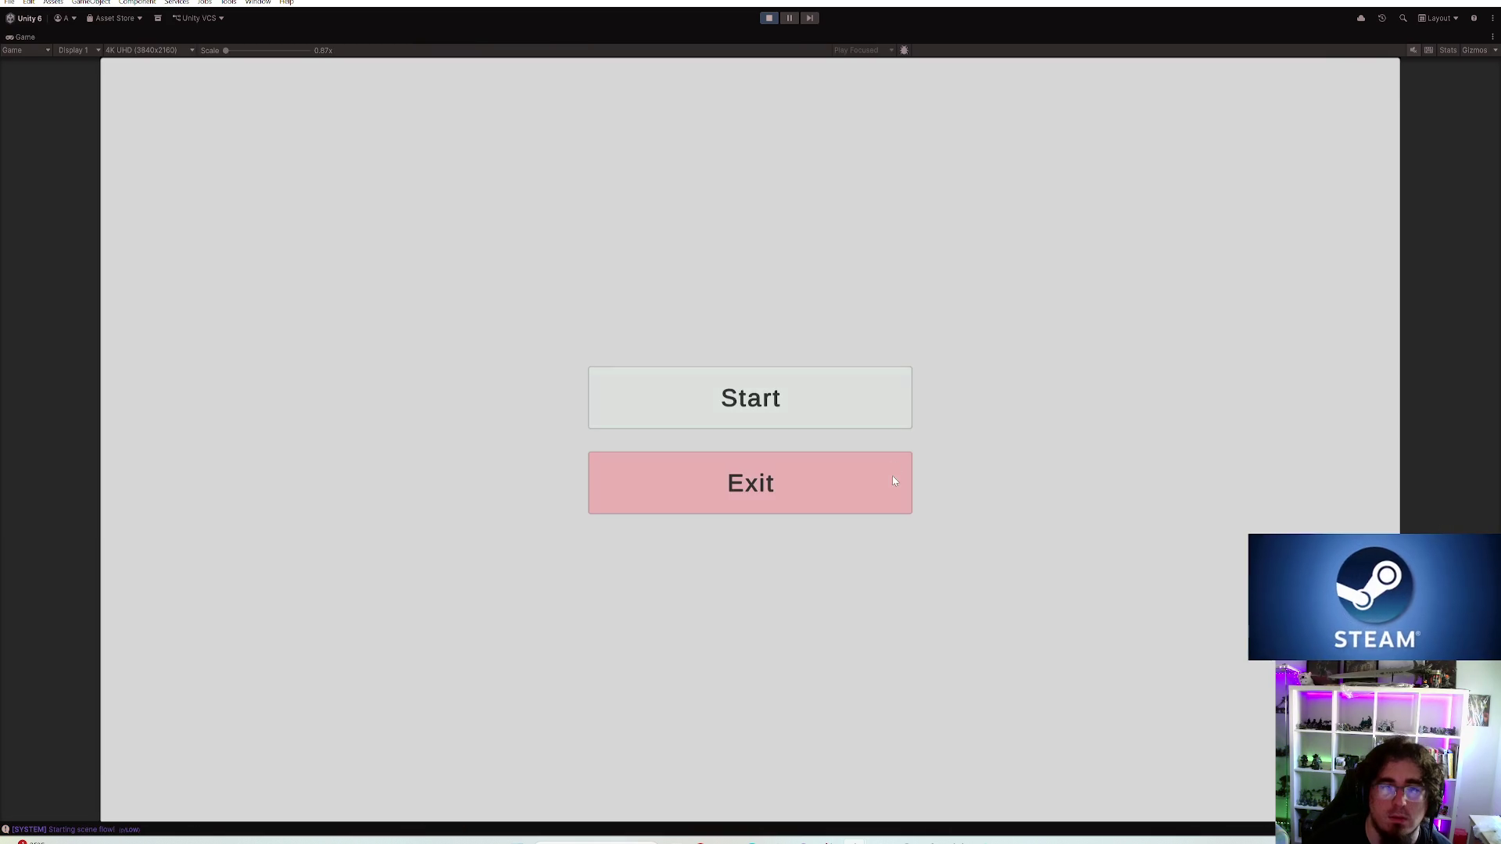
# Start a new match and refresh the unit shop offers twice
pyautogui.click(751, 397)
pyautogui.click(251, 629)
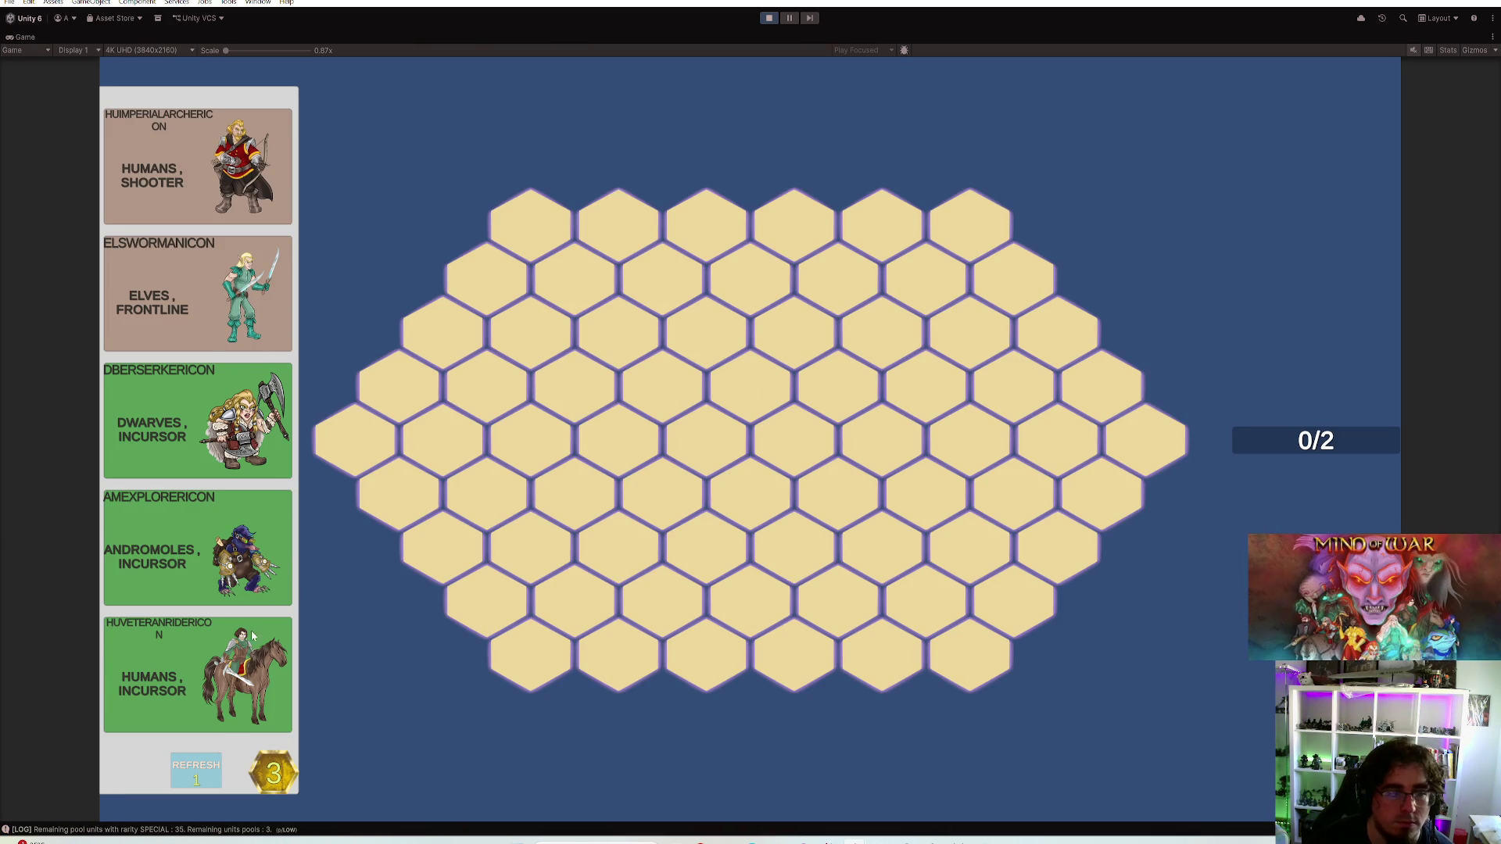
pyautogui.click(213, 764)
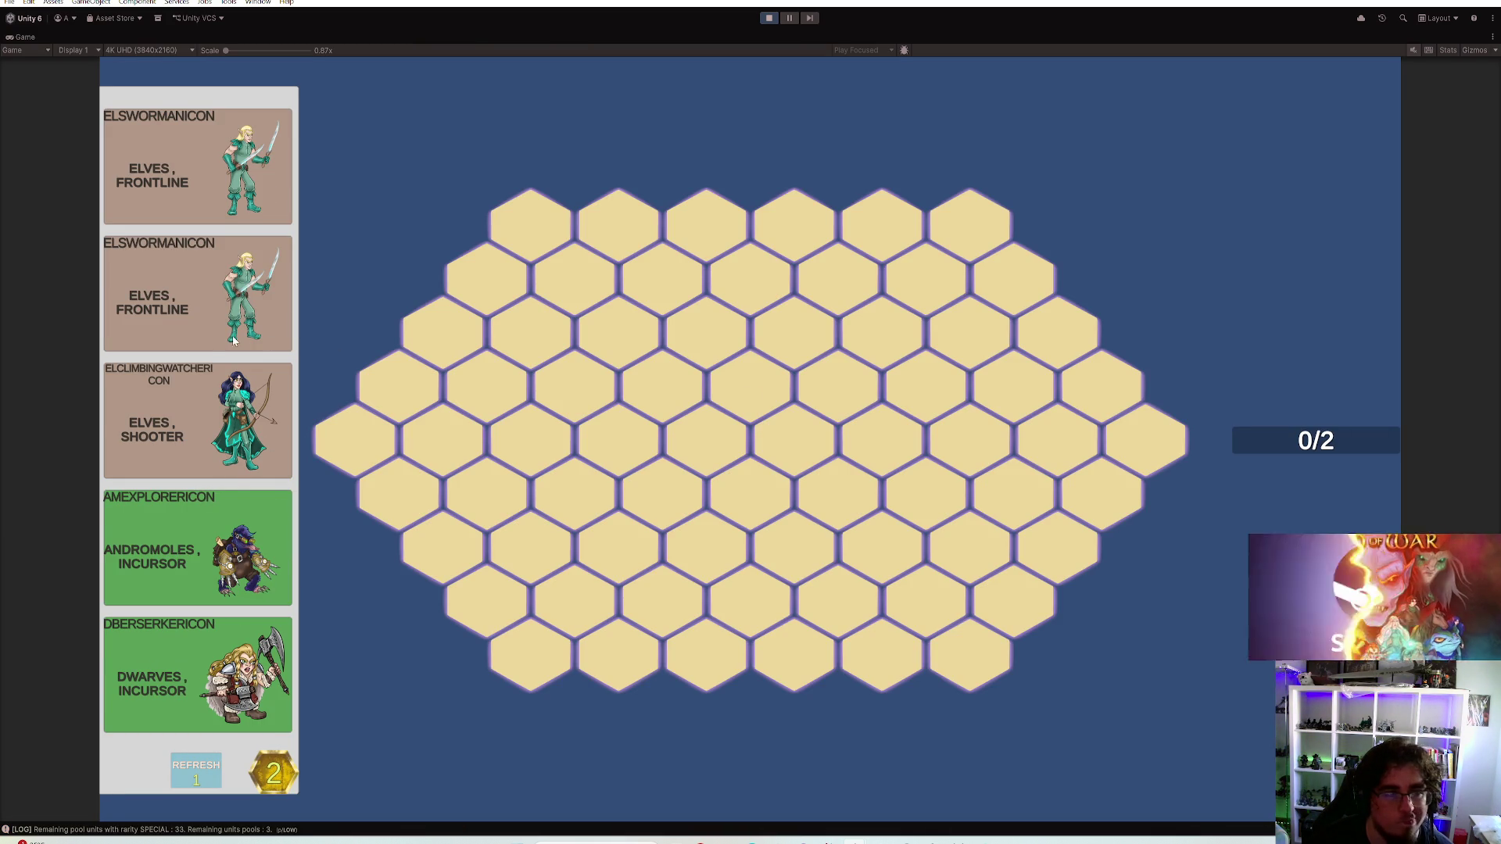
pyautogui.click(196, 770)
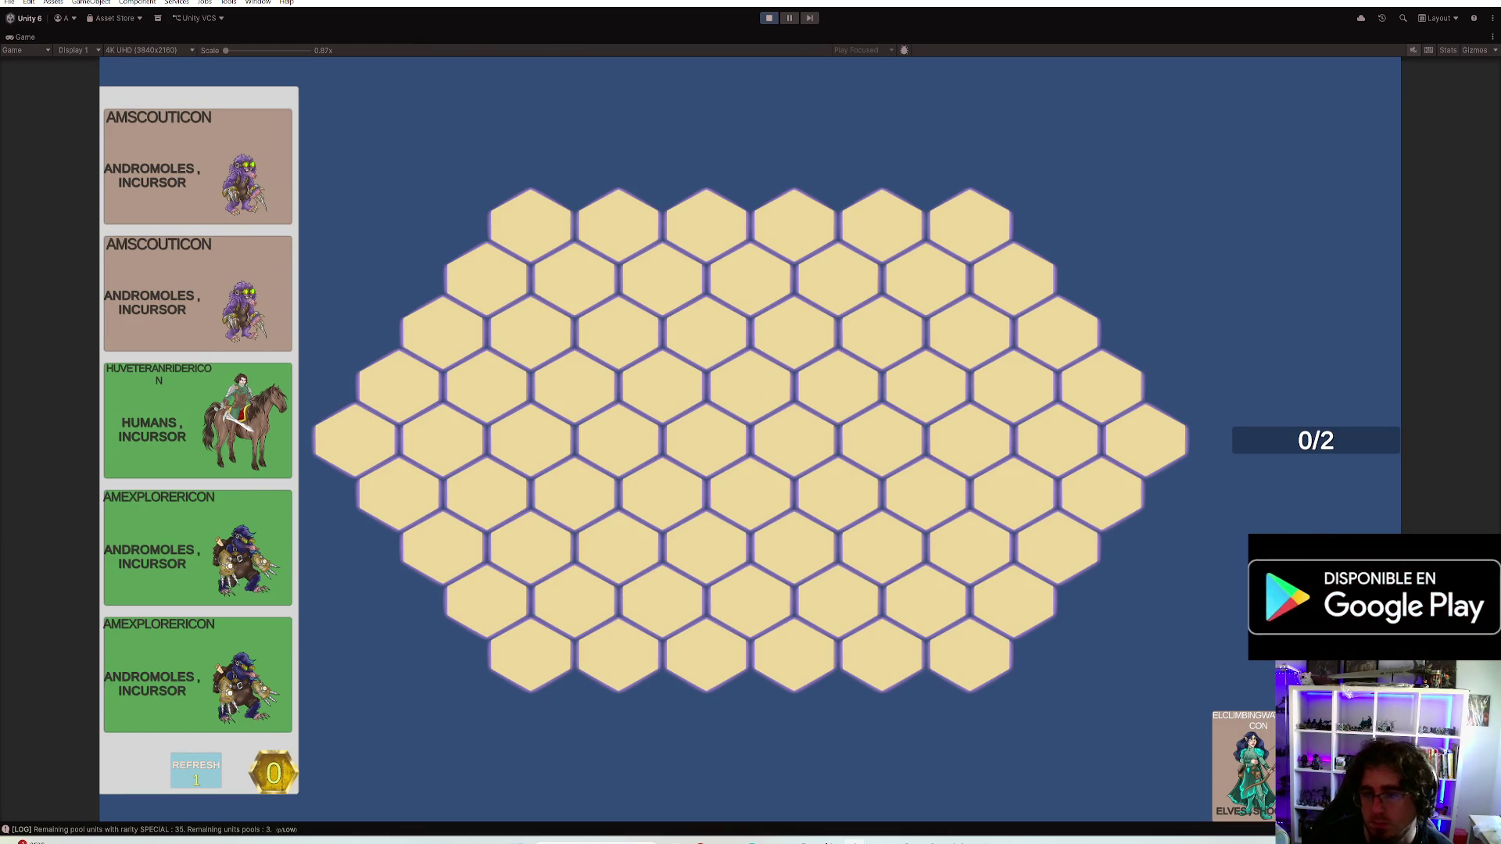
# Place the dwarf and elf on hexes side by side, then stop play mode
pyautogui.click(618, 440)
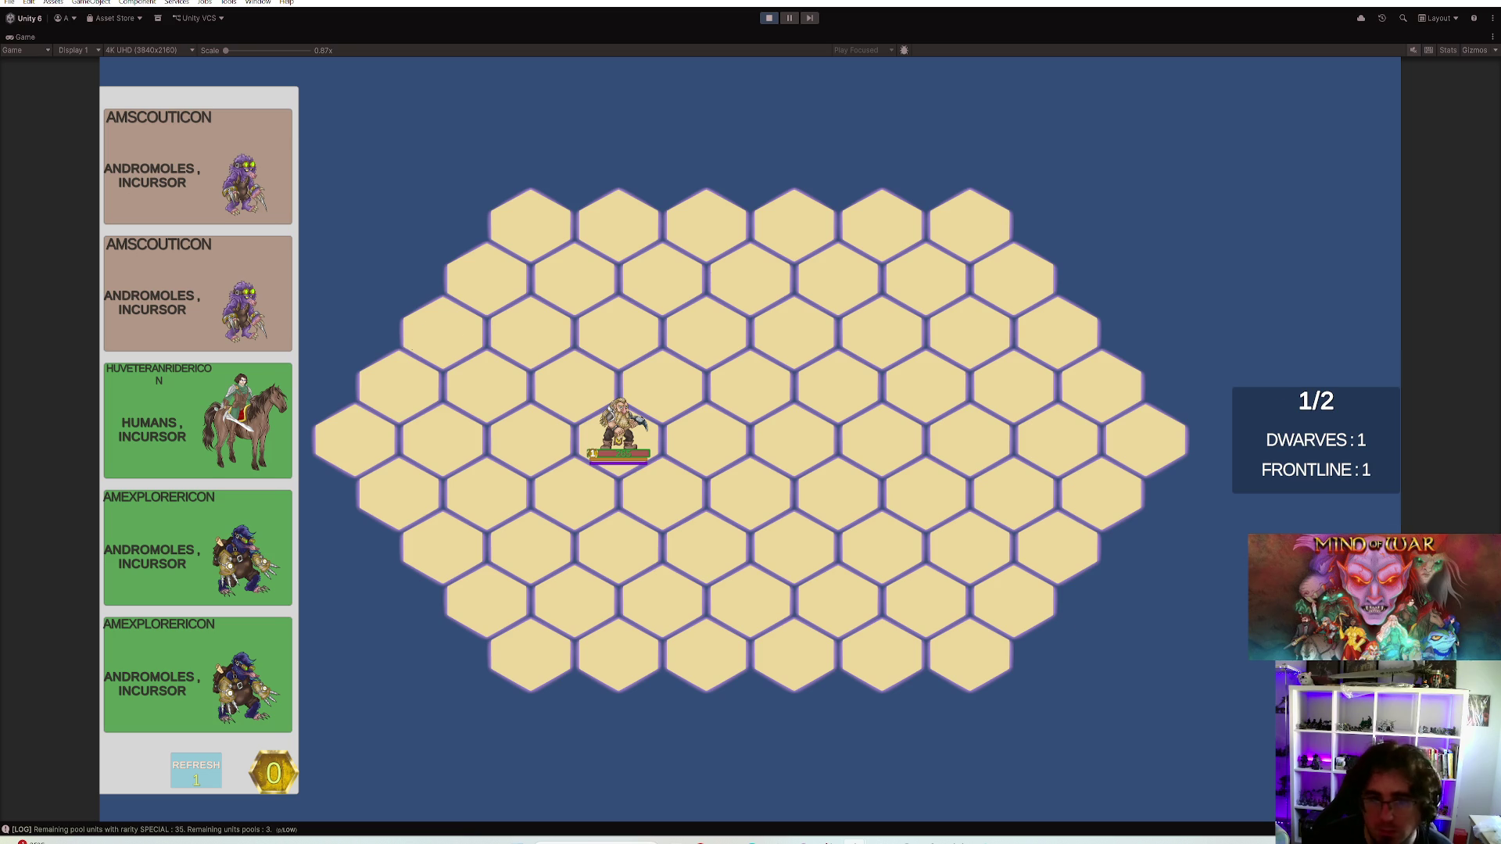
pyautogui.click(444, 323)
pyautogui.moveTo(443, 322); pyautogui.dragTo(531, 437)
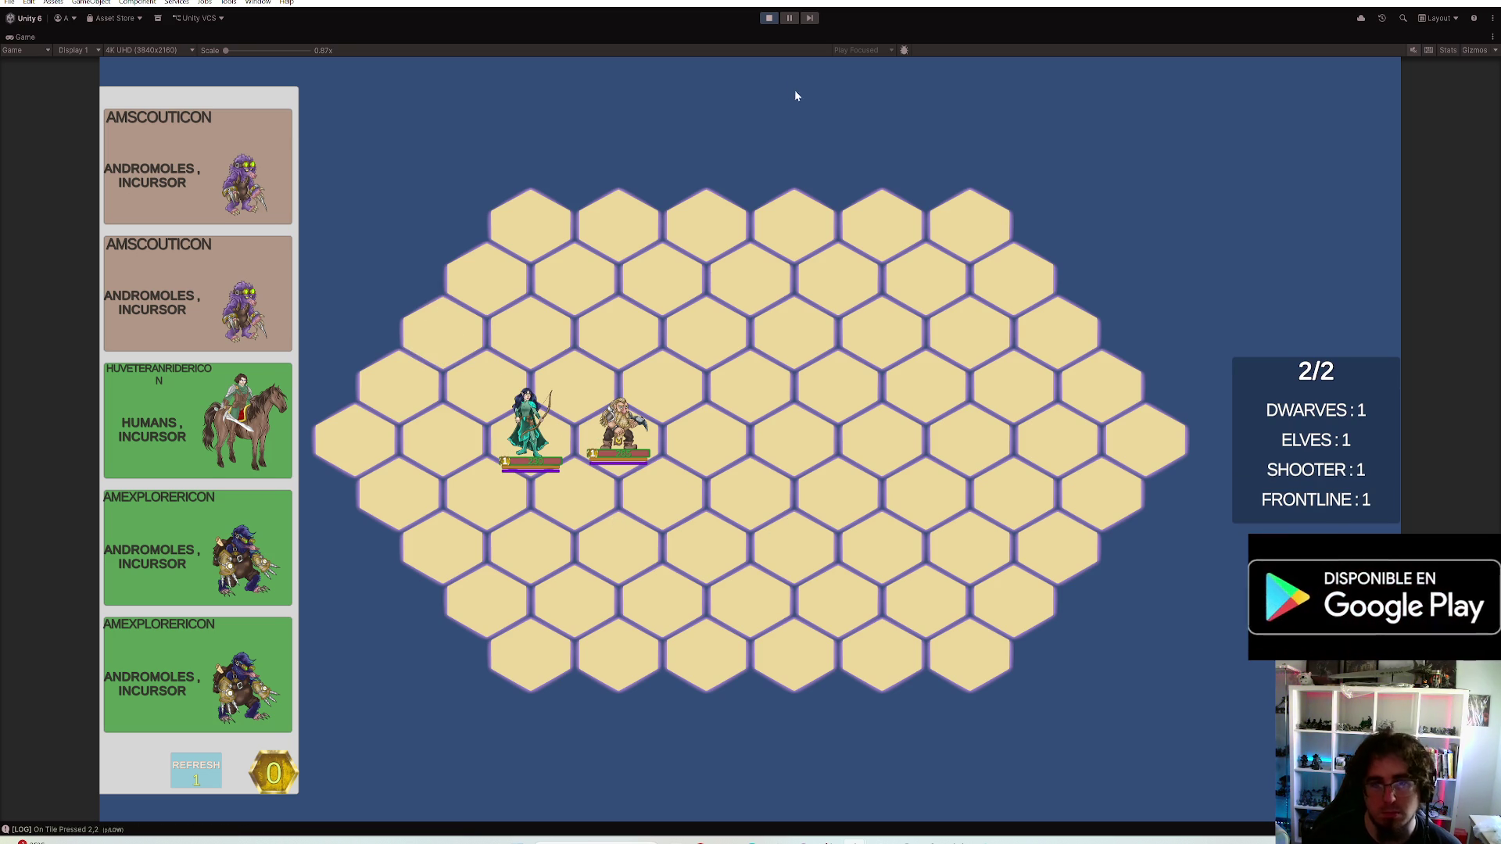
pyautogui.click(770, 18)
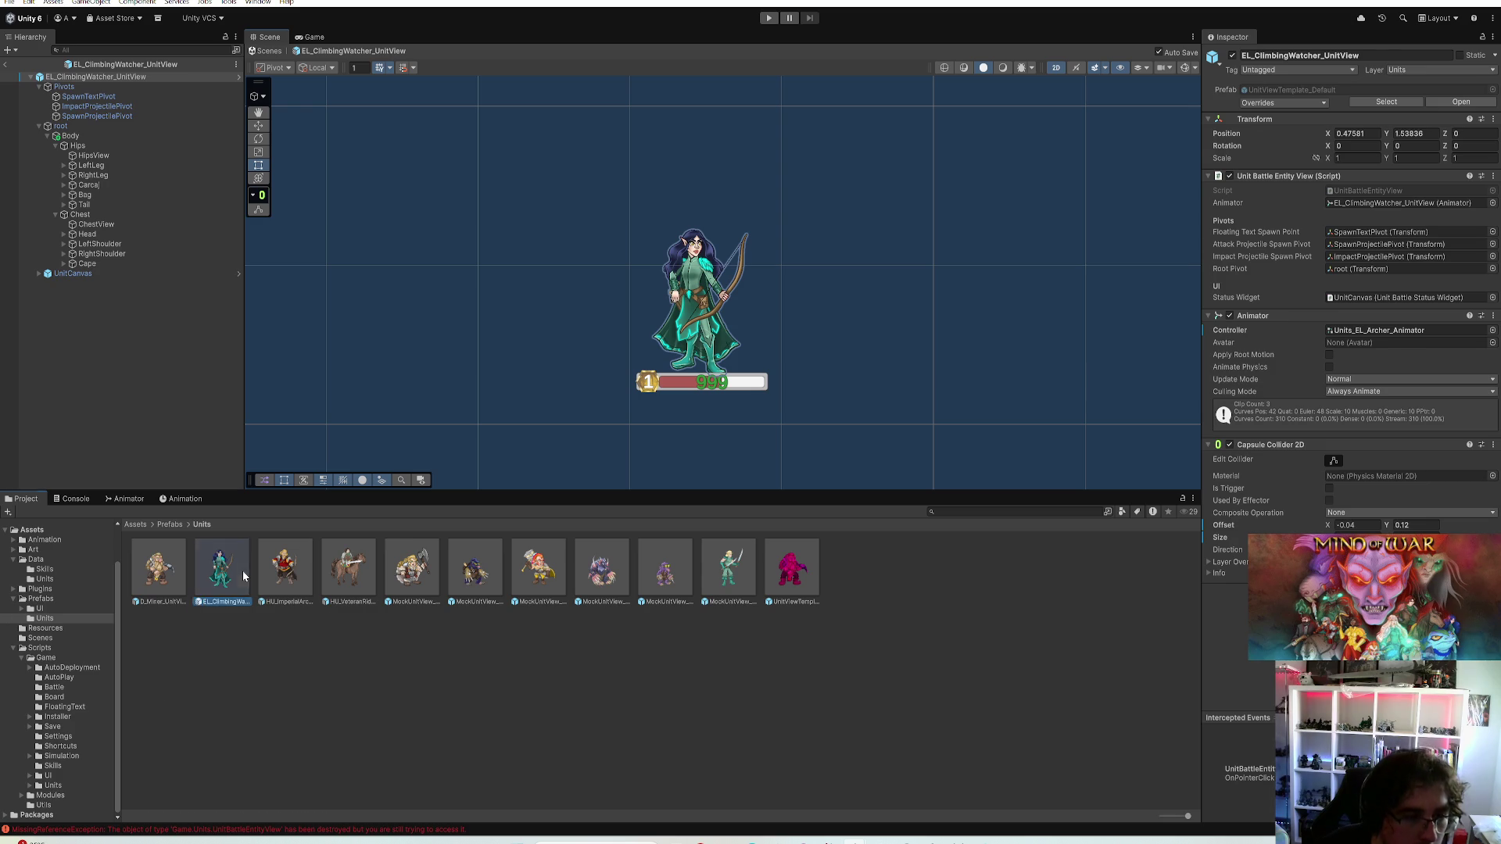
# Nudge the ClimbingWatcher archer's Body position up slightly
pyautogui.click(71, 135)
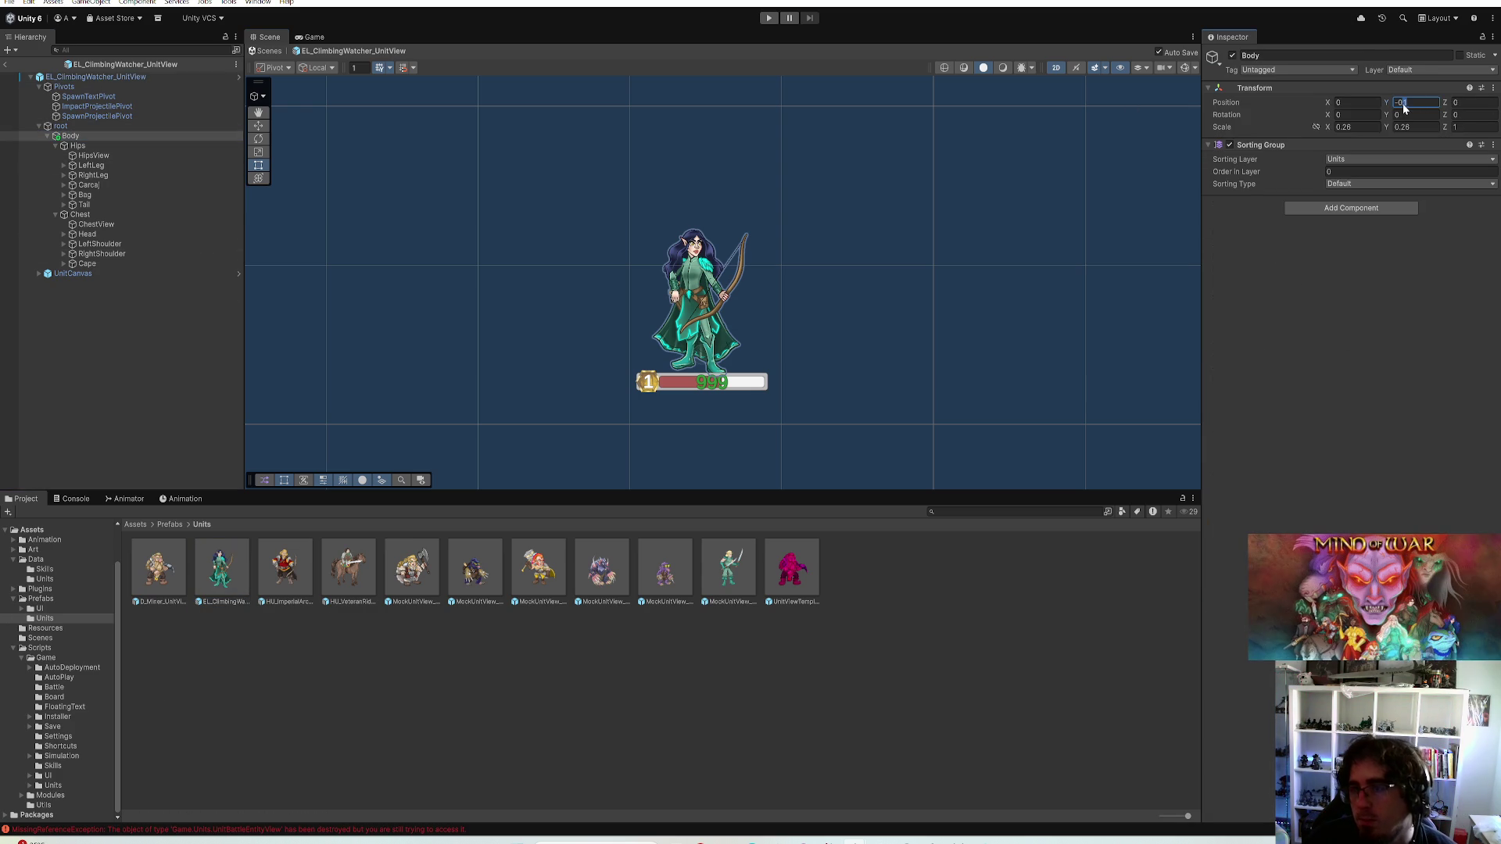
pyautogui.moveTo(1402, 105); pyautogui.dragTo(1414, 106)
pyautogui.write('2')
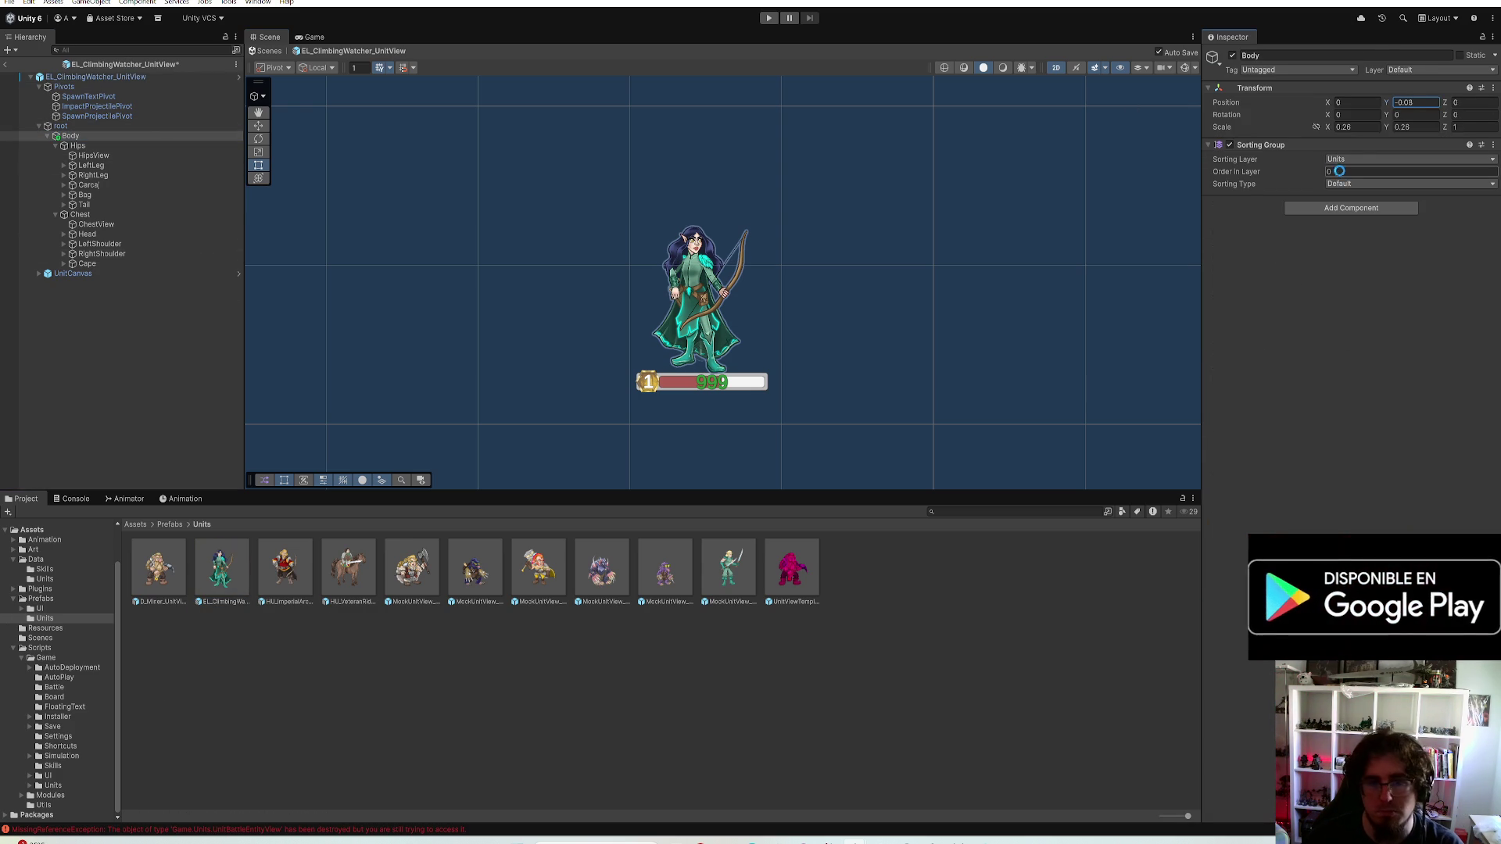
pyautogui.click(1407, 103)
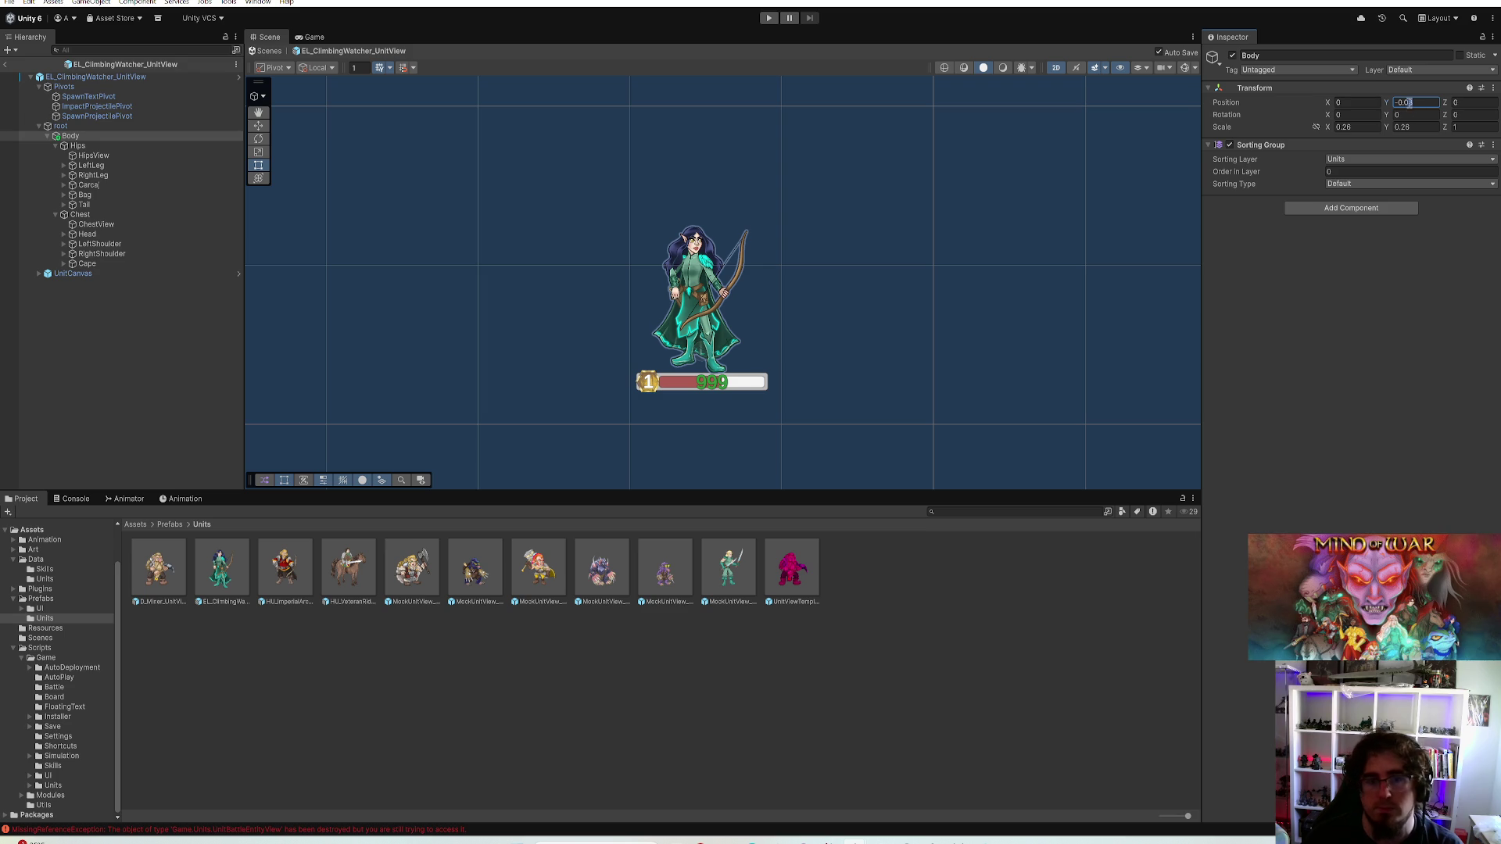
pyautogui.press('BackSpace')
pyautogui.write('6')
# Set the archer's UnitCanvas Pos Y to 0.14, then open the HU_ImperialArcher_UnitView prefab
pyautogui.click(119, 272)
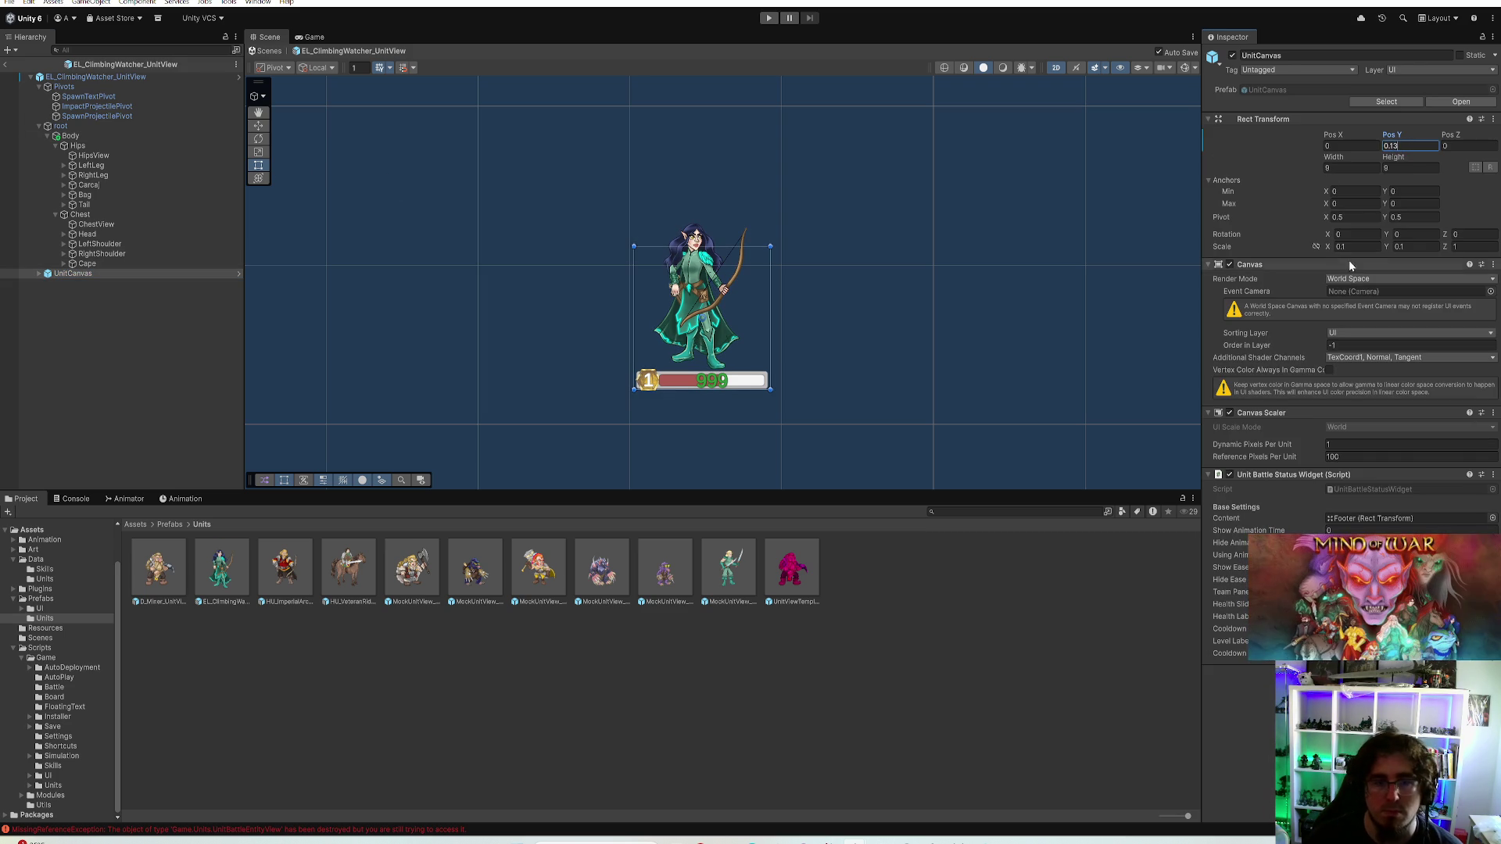
pyautogui.scroll(3, 918, 270)
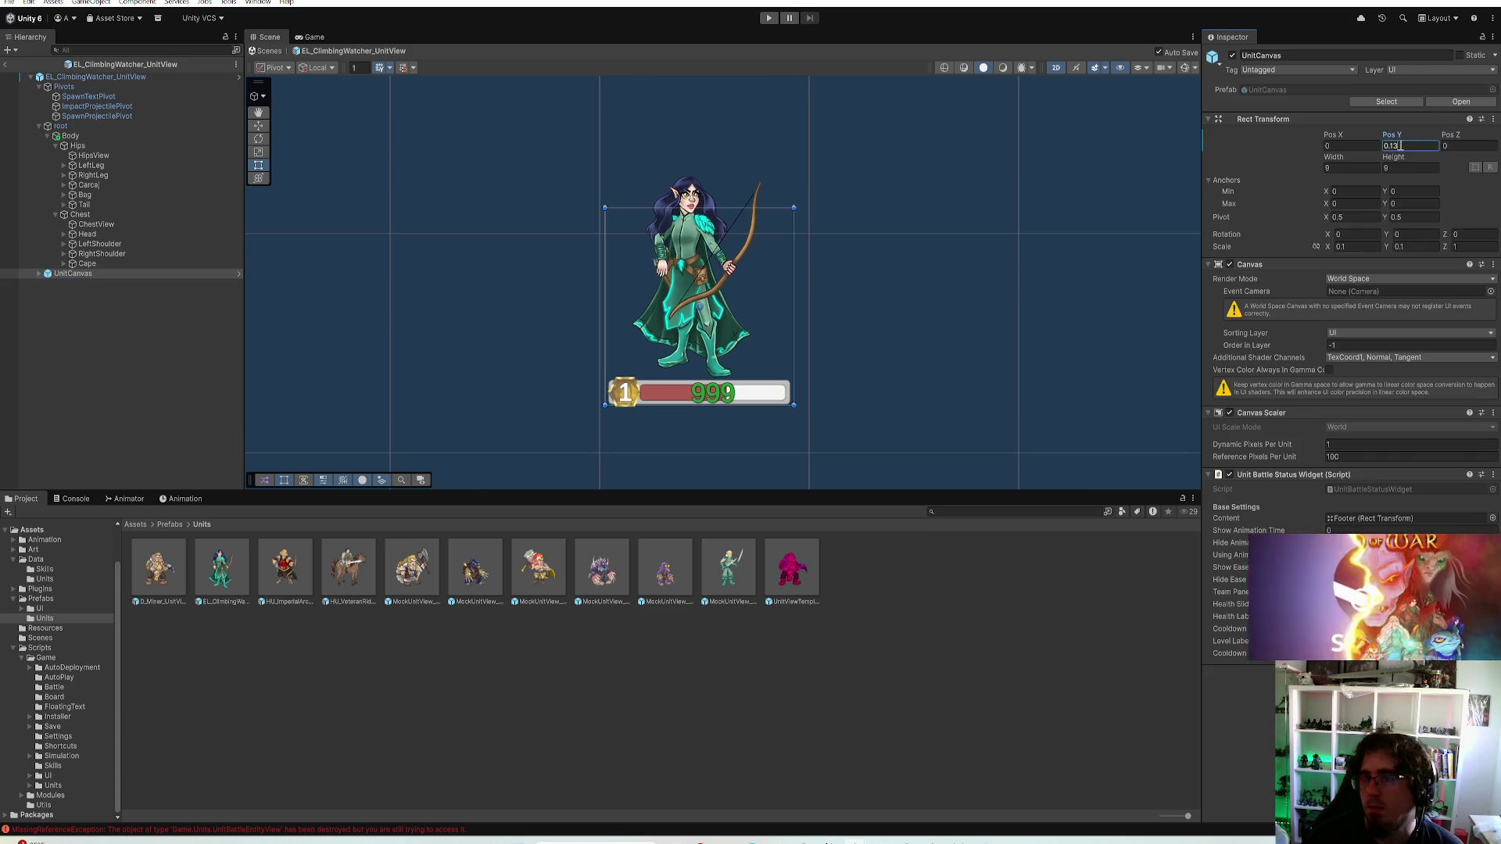
pyautogui.write('4')
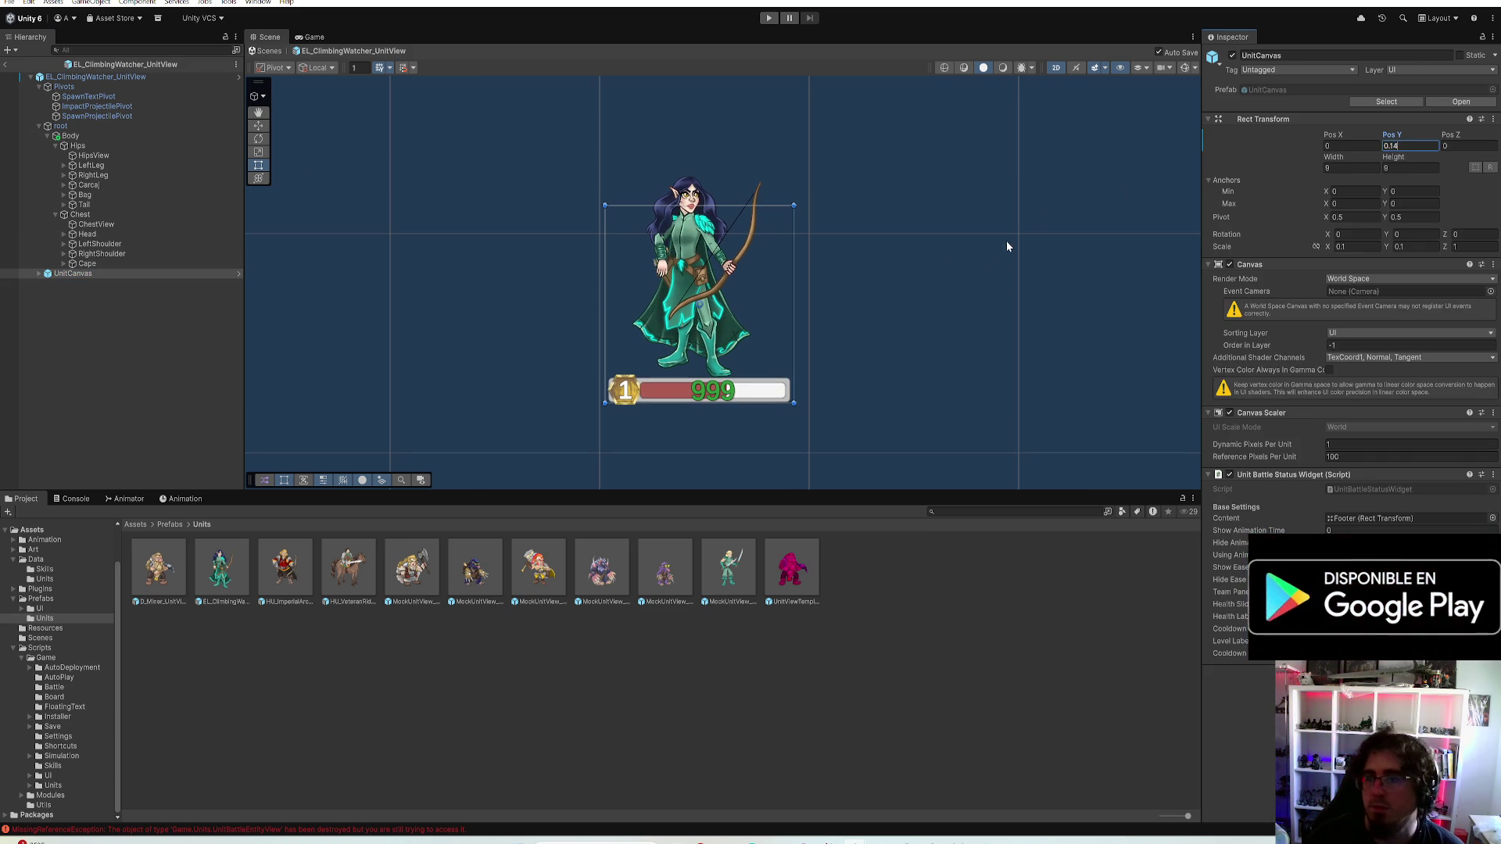
pyautogui.click(1007, 246)
pyautogui.scroll(-2, 938, 282)
pyautogui.scroll(-2, 868, 317)
pyautogui.scroll(-1, 820, 352)
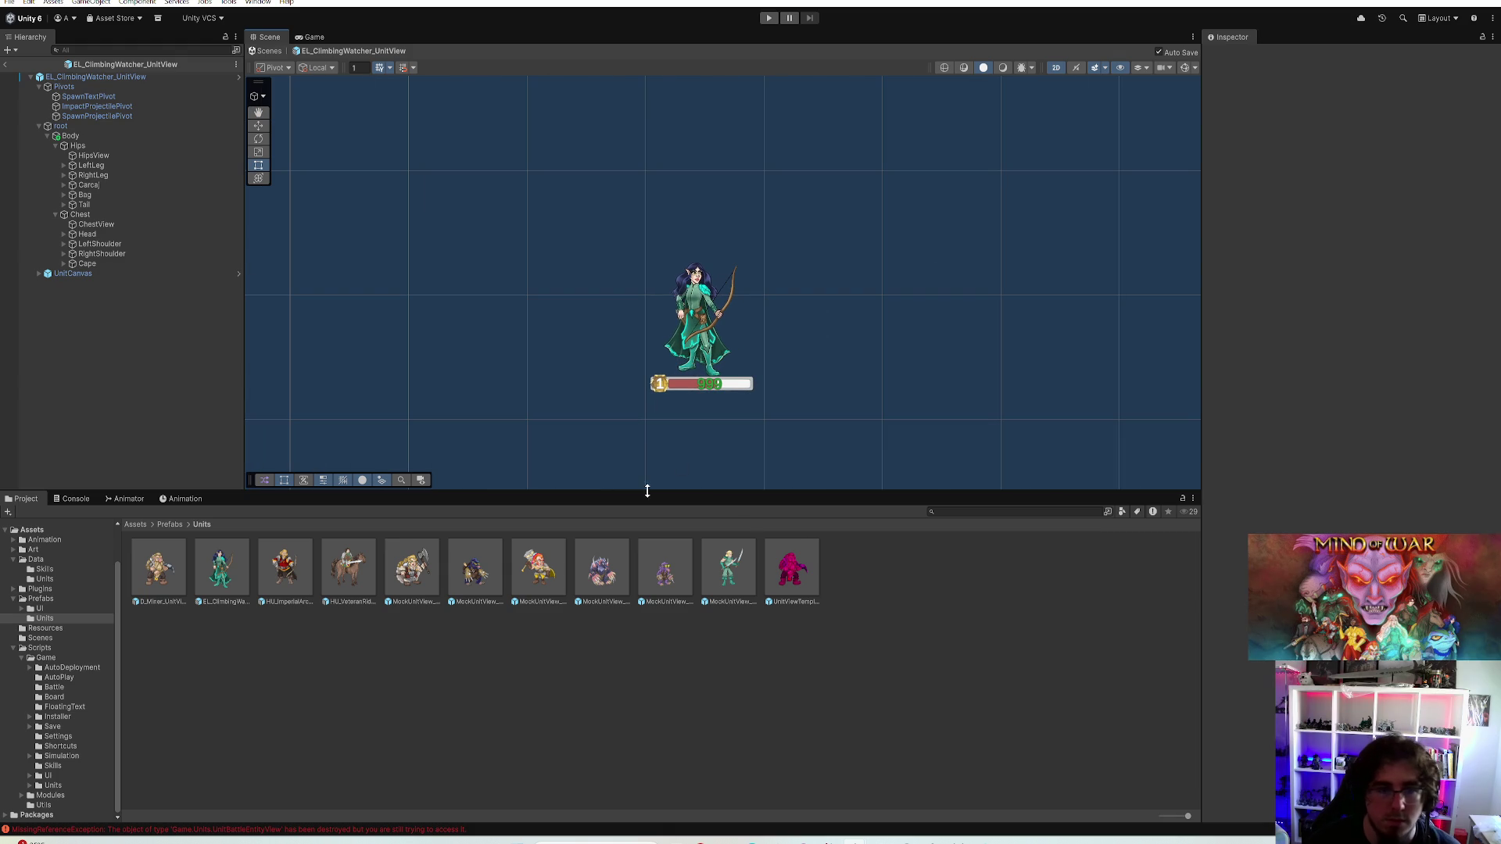
pyautogui.click(220, 569)
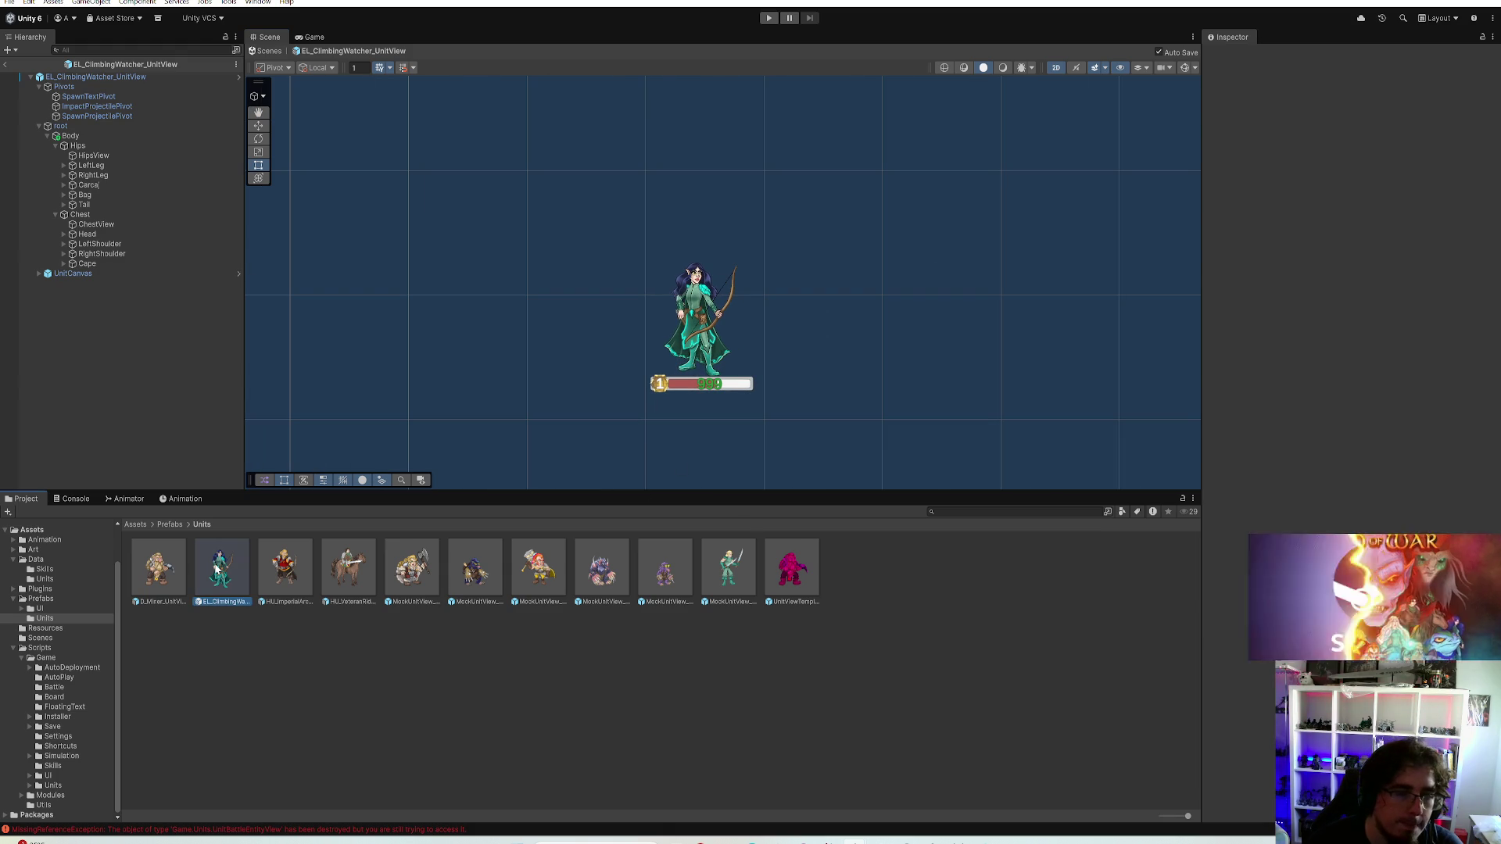
pyautogui.doubleClick(284, 569)
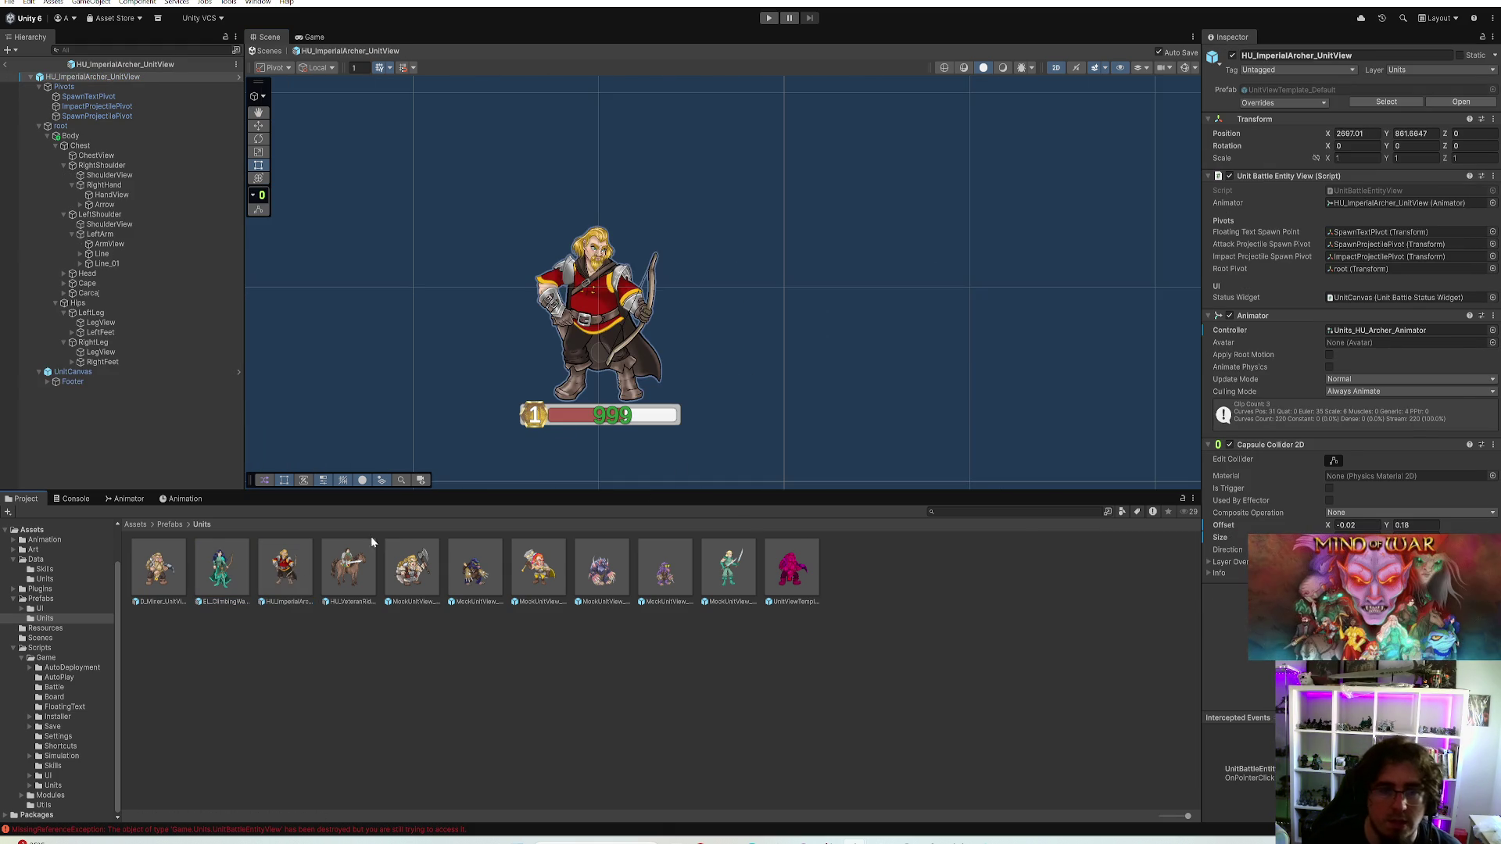
pyautogui.scroll(1, 596, 378)
pyautogui.scroll(1, 470, 353)
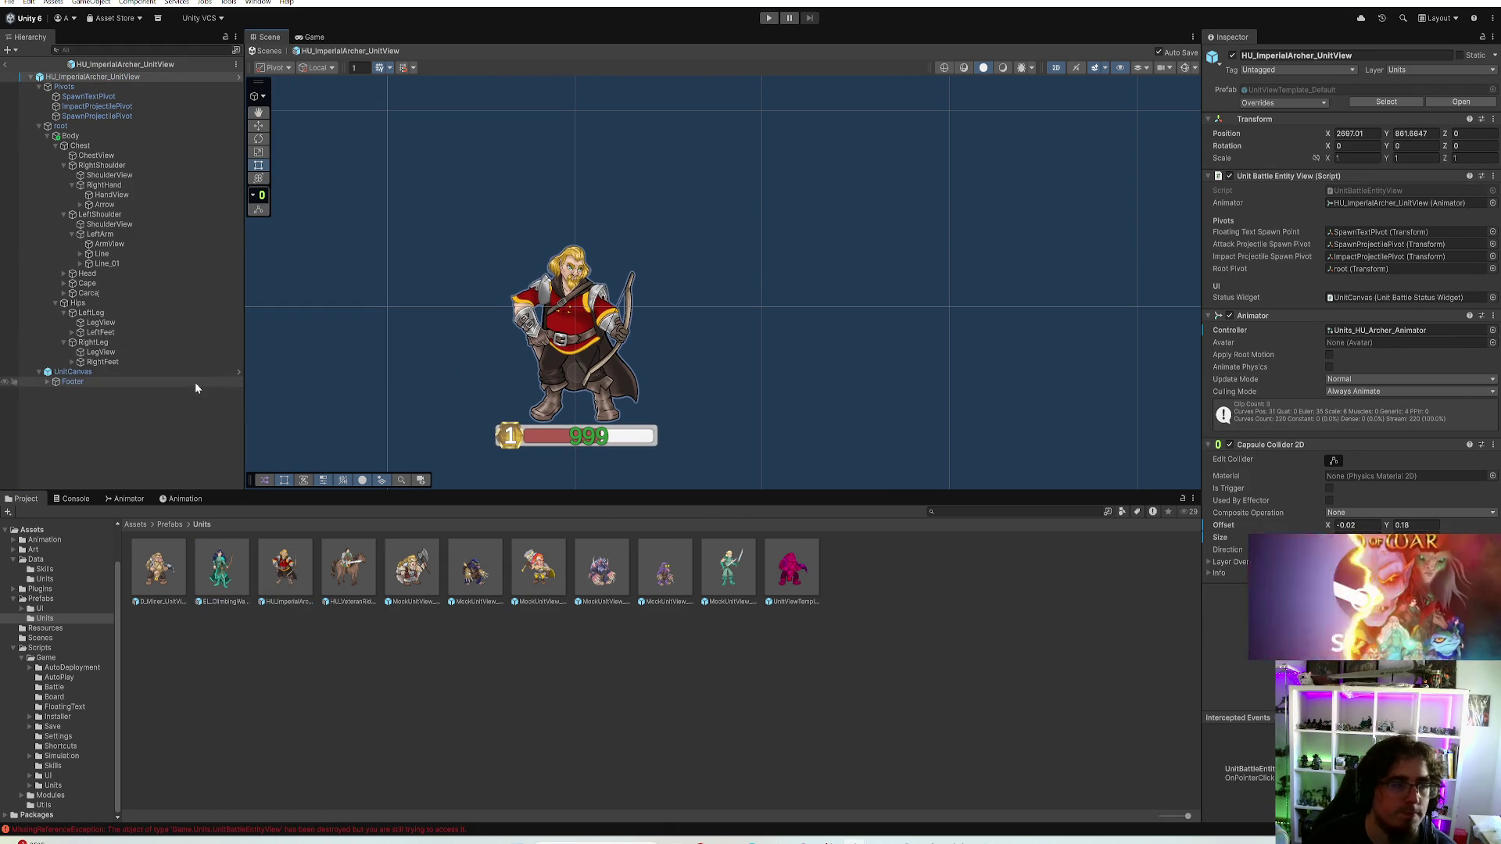
# Add an EL_ClimbingWatcher_UnitView reference left of the imperial archer at -0.5, 0
pyautogui.moveTo(220, 569); pyautogui.dragTo(146, 410)
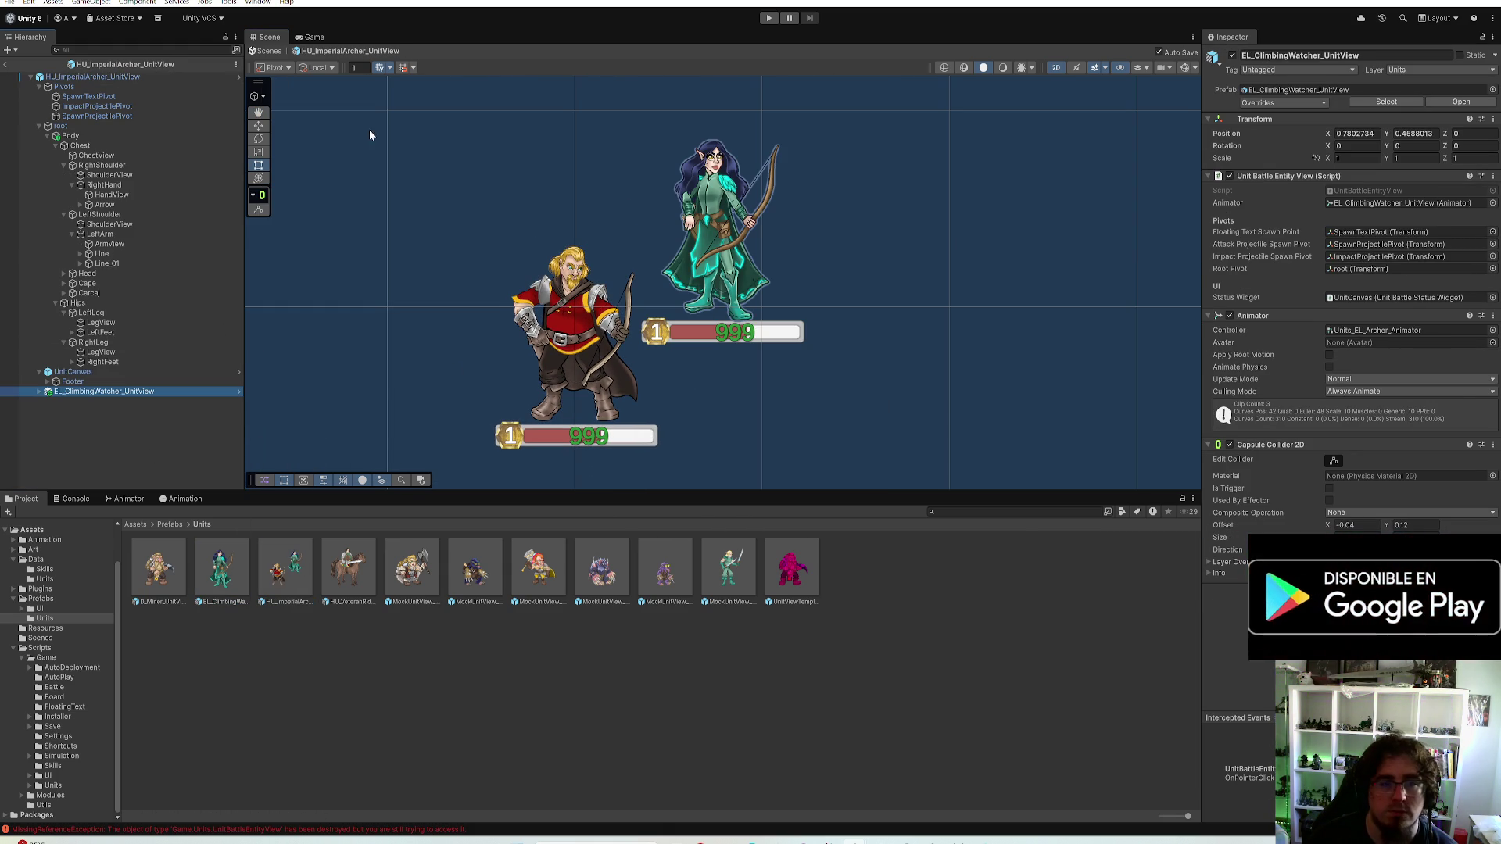
pyautogui.press('w')
pyautogui.moveTo(765, 272); pyautogui.dragTo(444, 352)
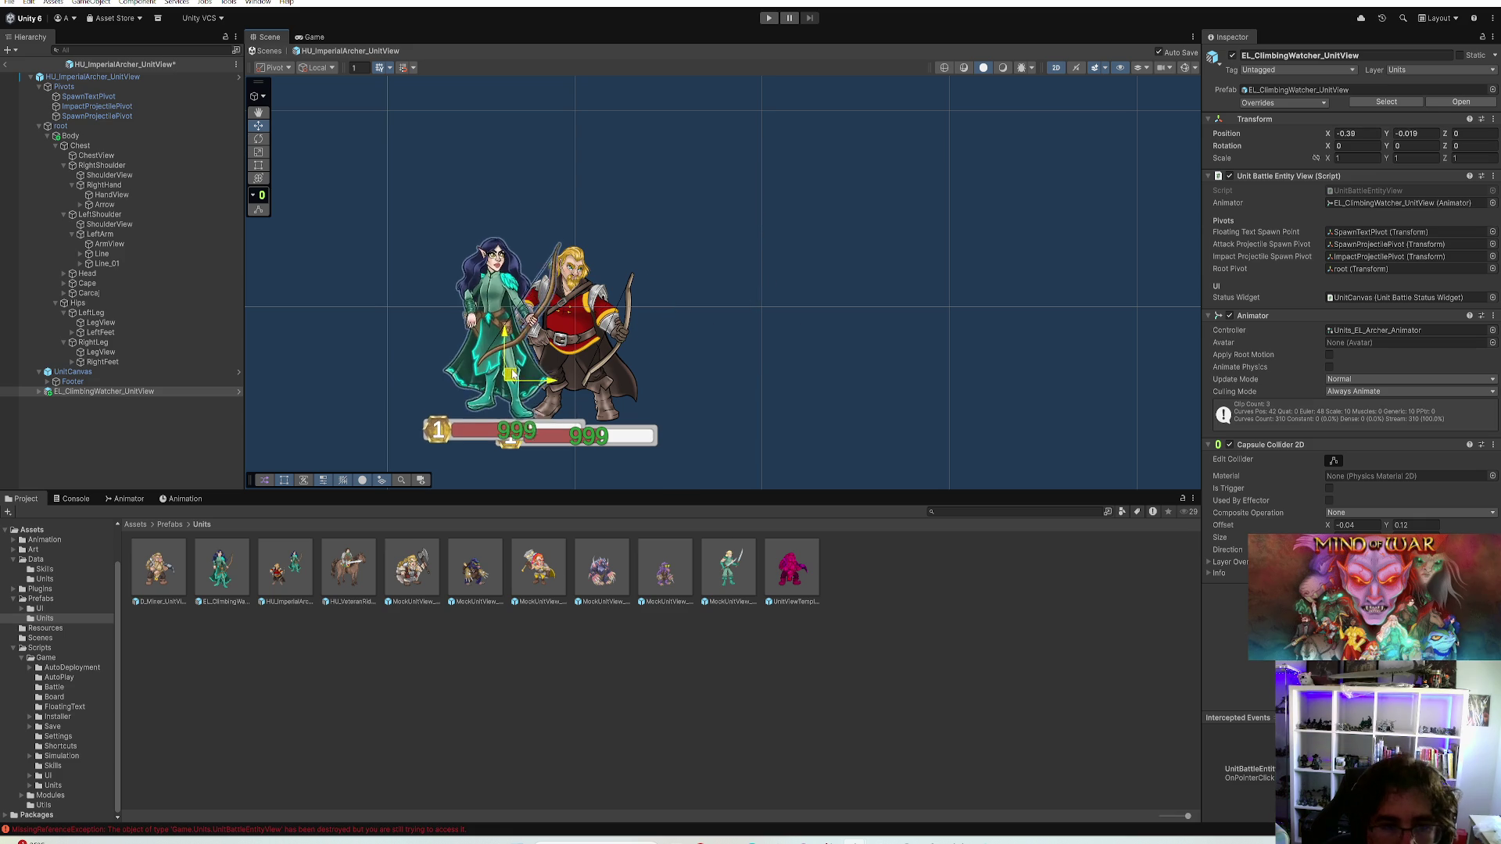
pyautogui.click(83, 136)
pyautogui.click(106, 391)
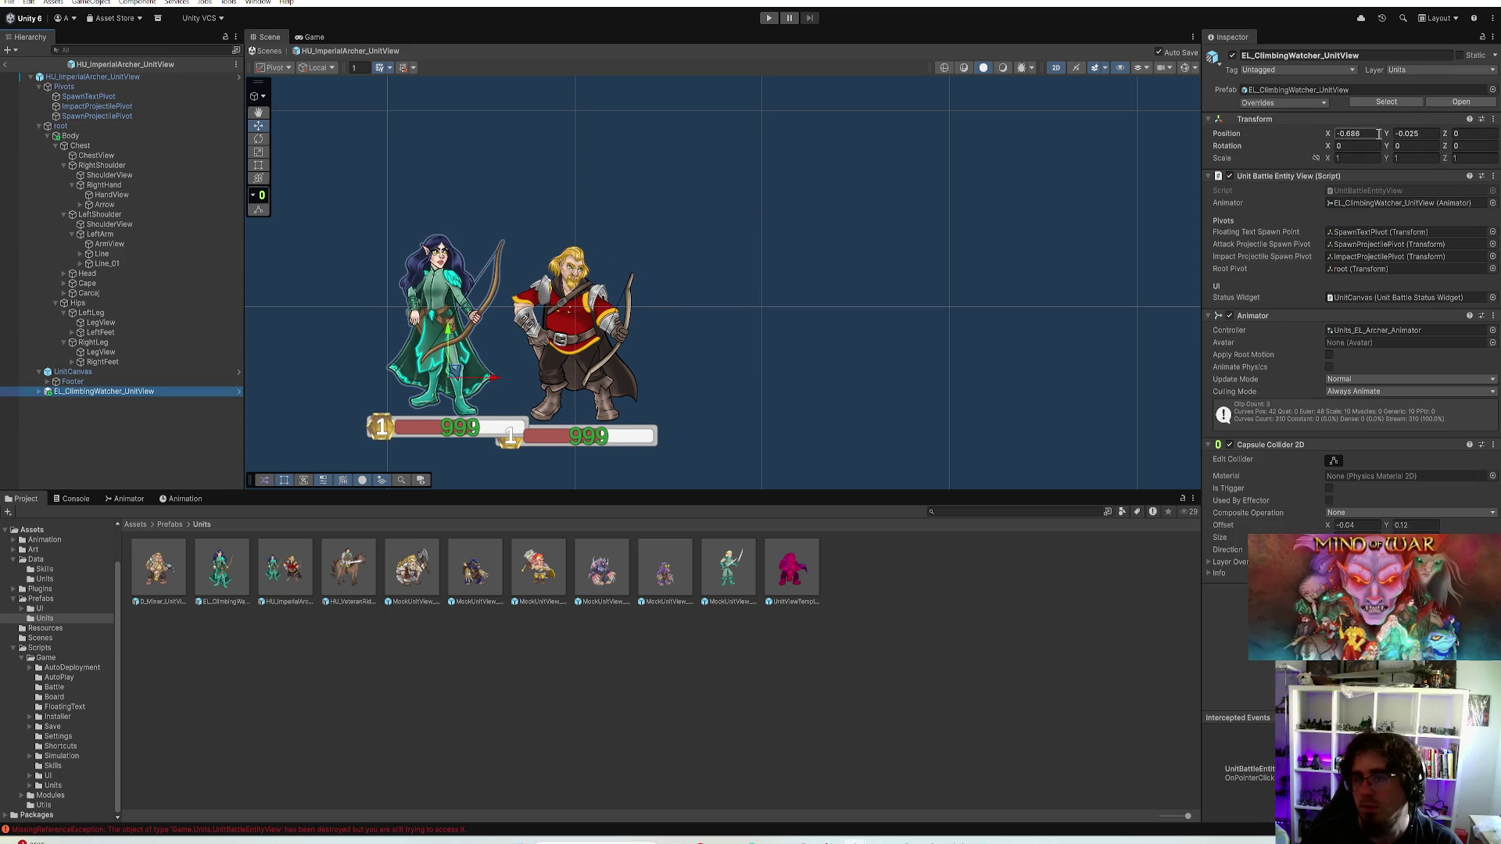
pyautogui.write('0')
pyautogui.press('Return')
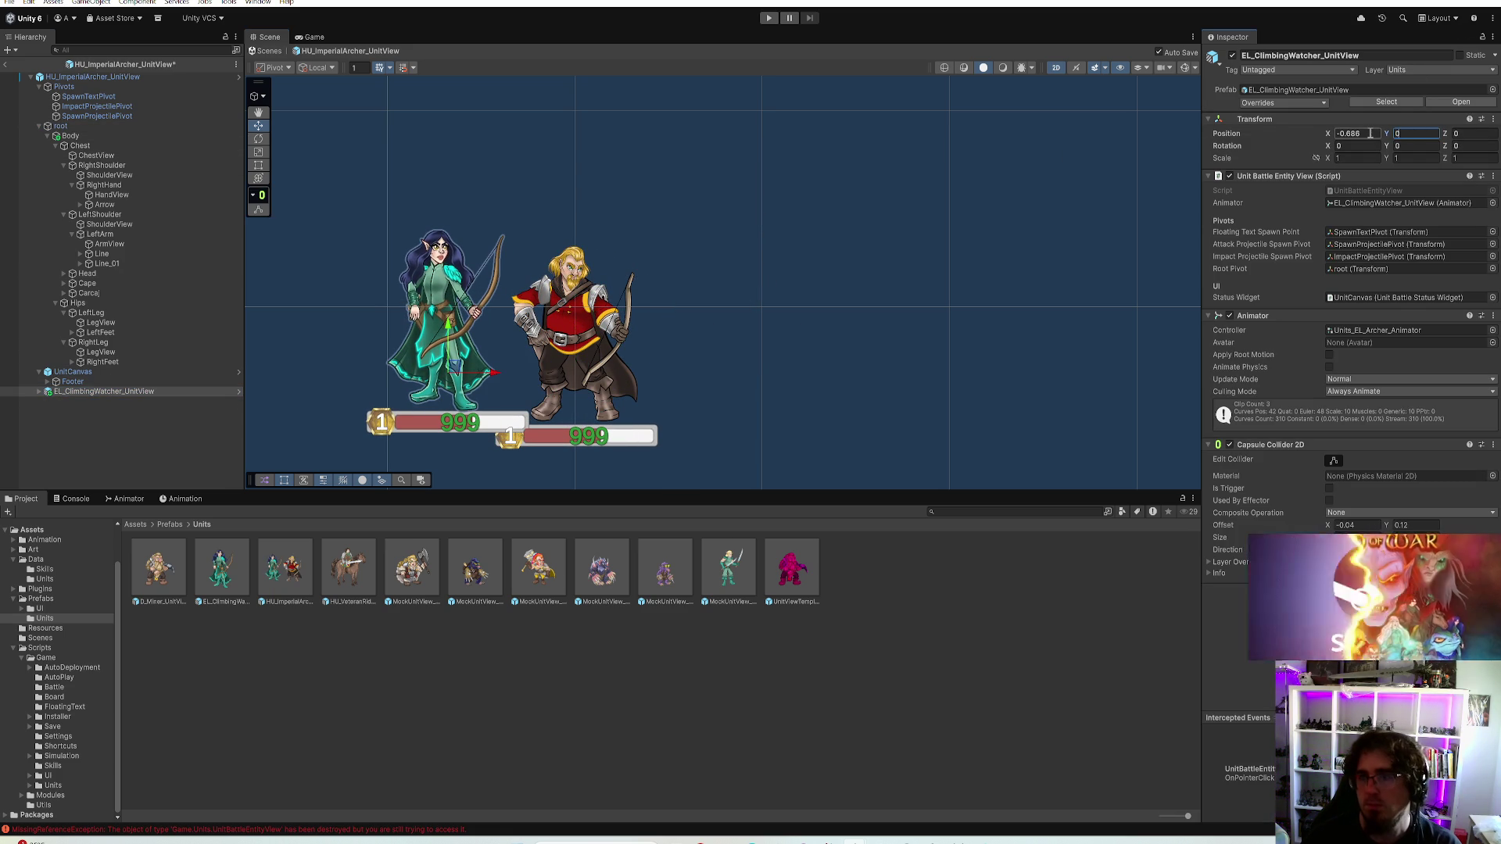
pyautogui.write('-0.2')
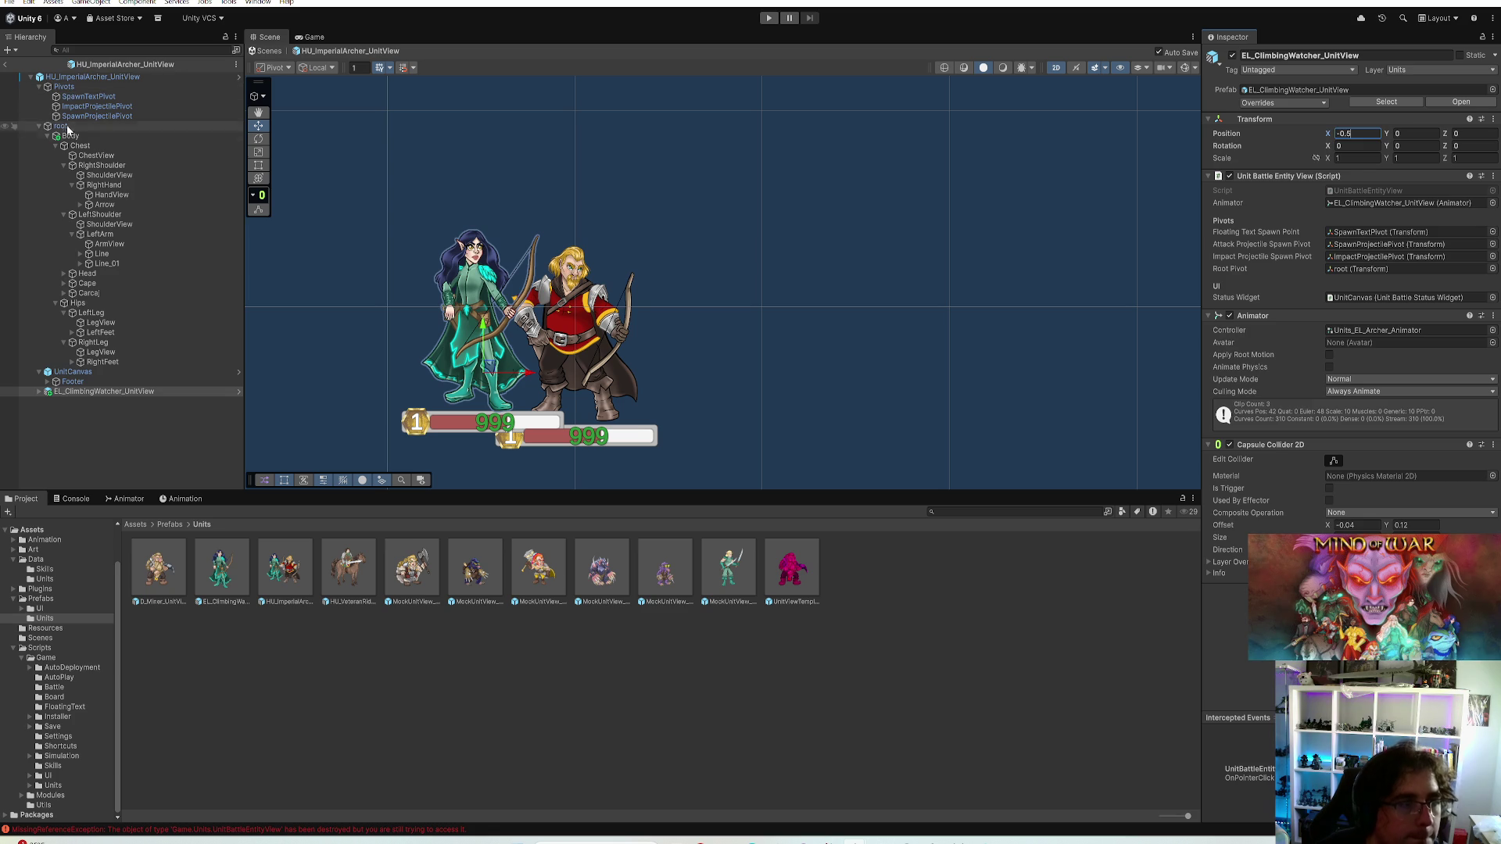
pyautogui.click(67, 133)
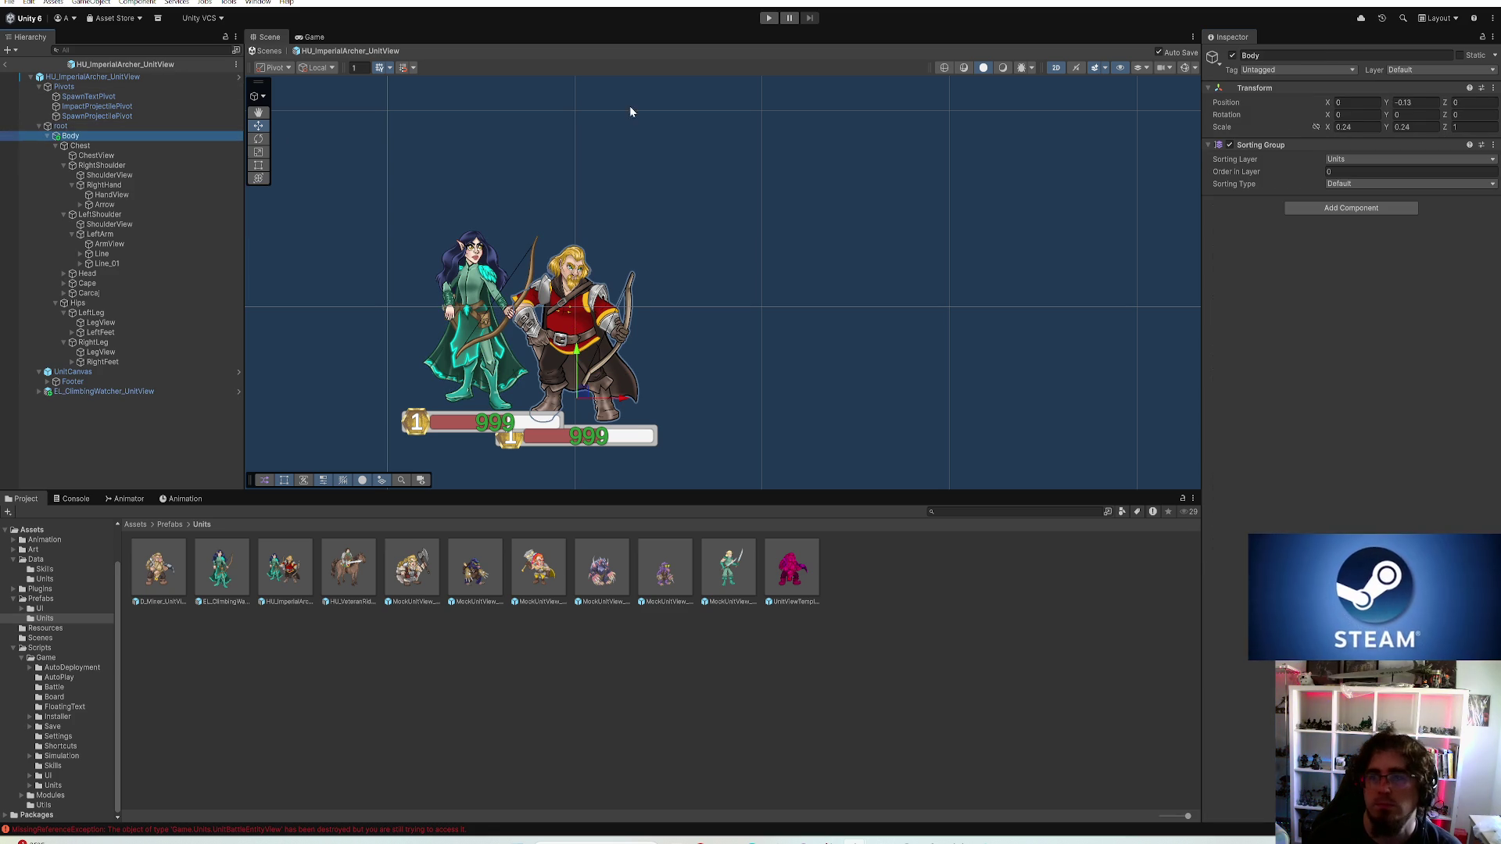
# Set the imperial archer's Body scale to 0.22 and position Y to -0.04
pyautogui.click(1345, 127)
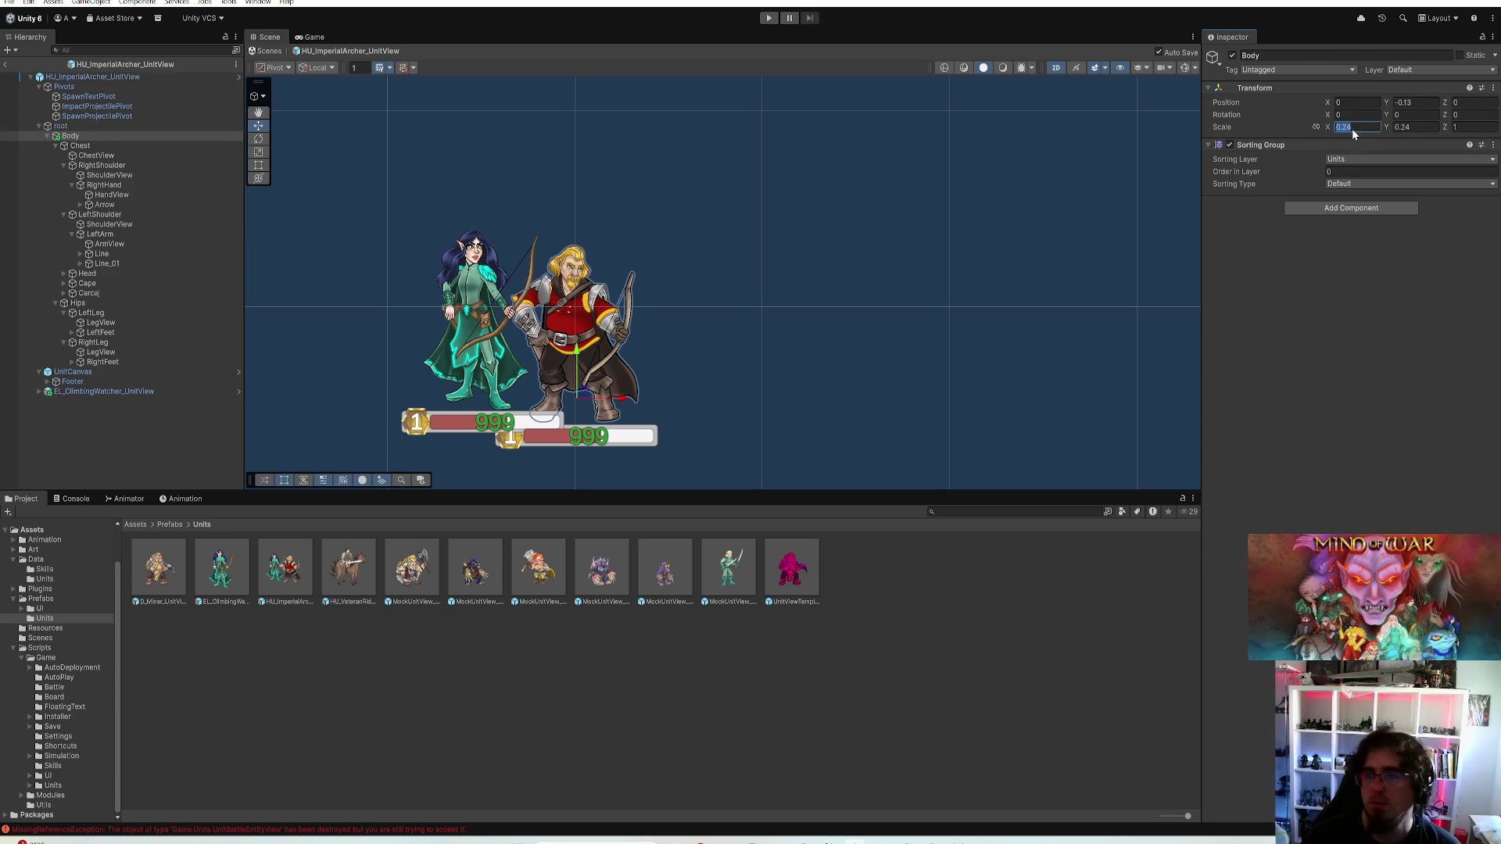
pyautogui.write('0.230.23')
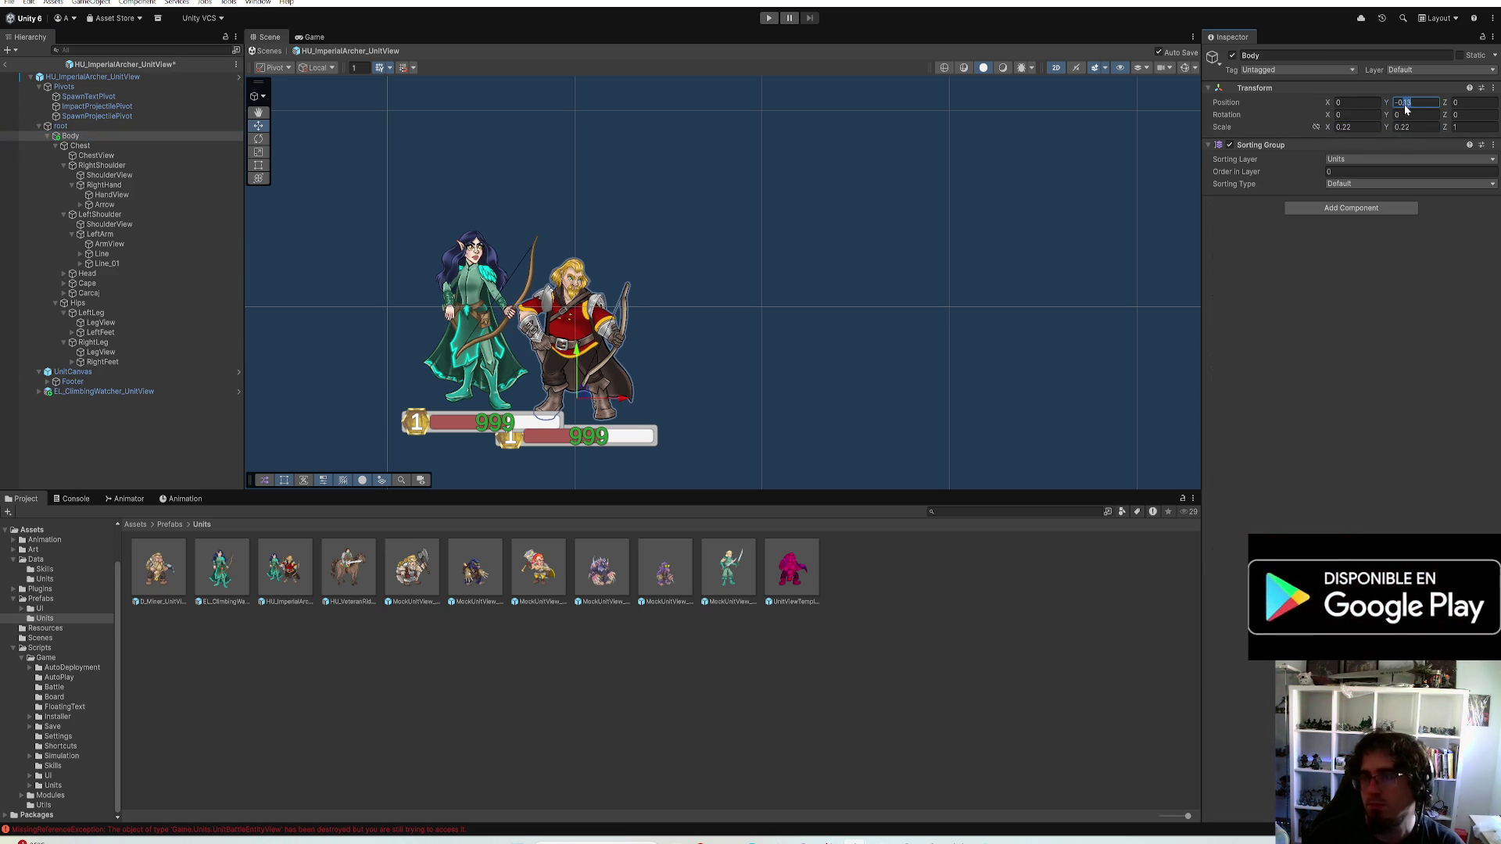
pyautogui.write('-0.5')
pyautogui.write('5')
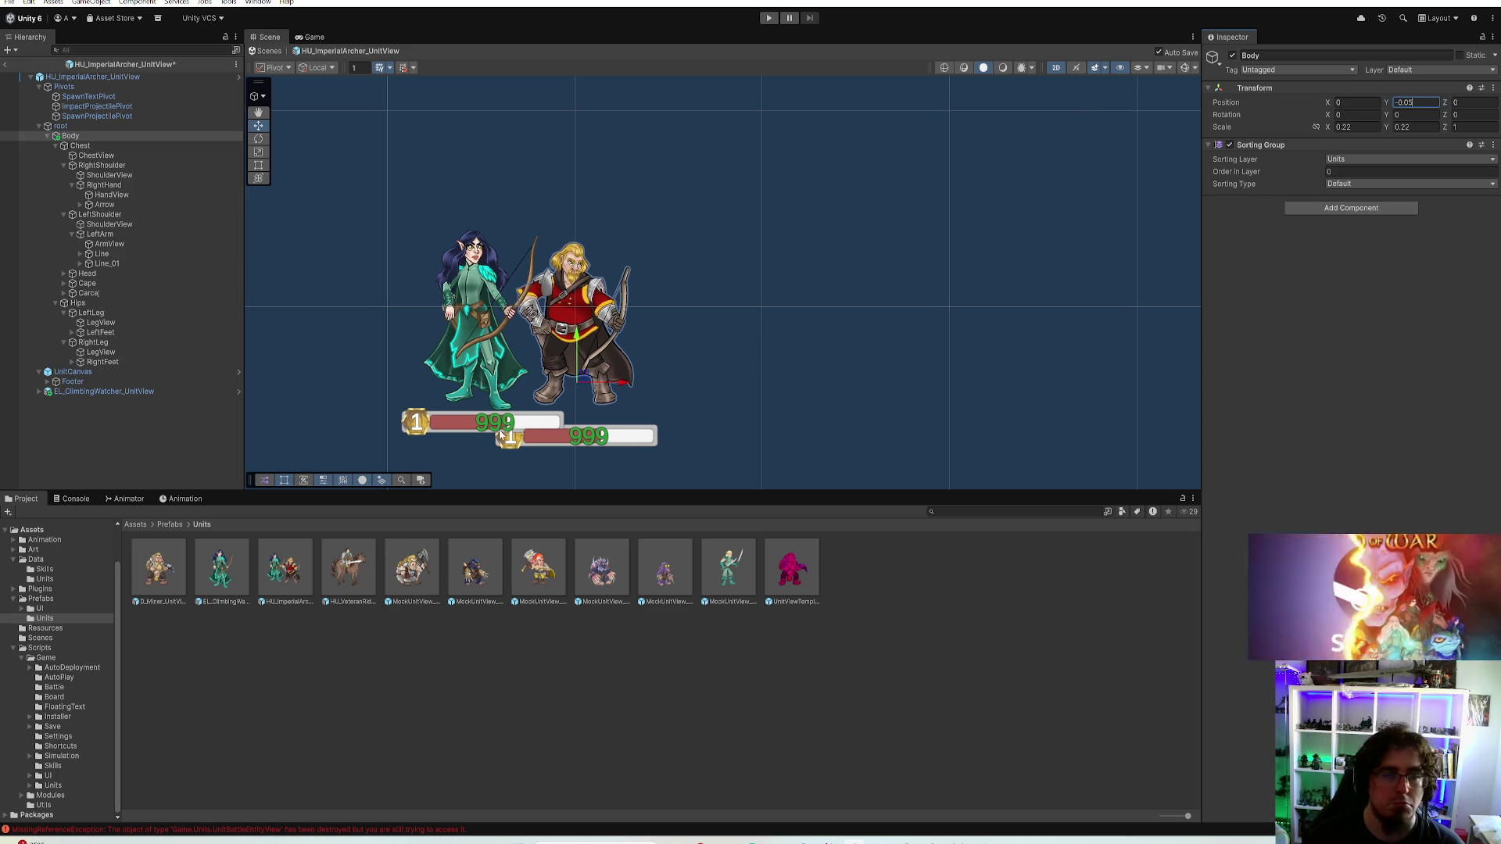
pyautogui.scroll(2, 539, 399)
pyautogui.scroll(-2, 539, 398)
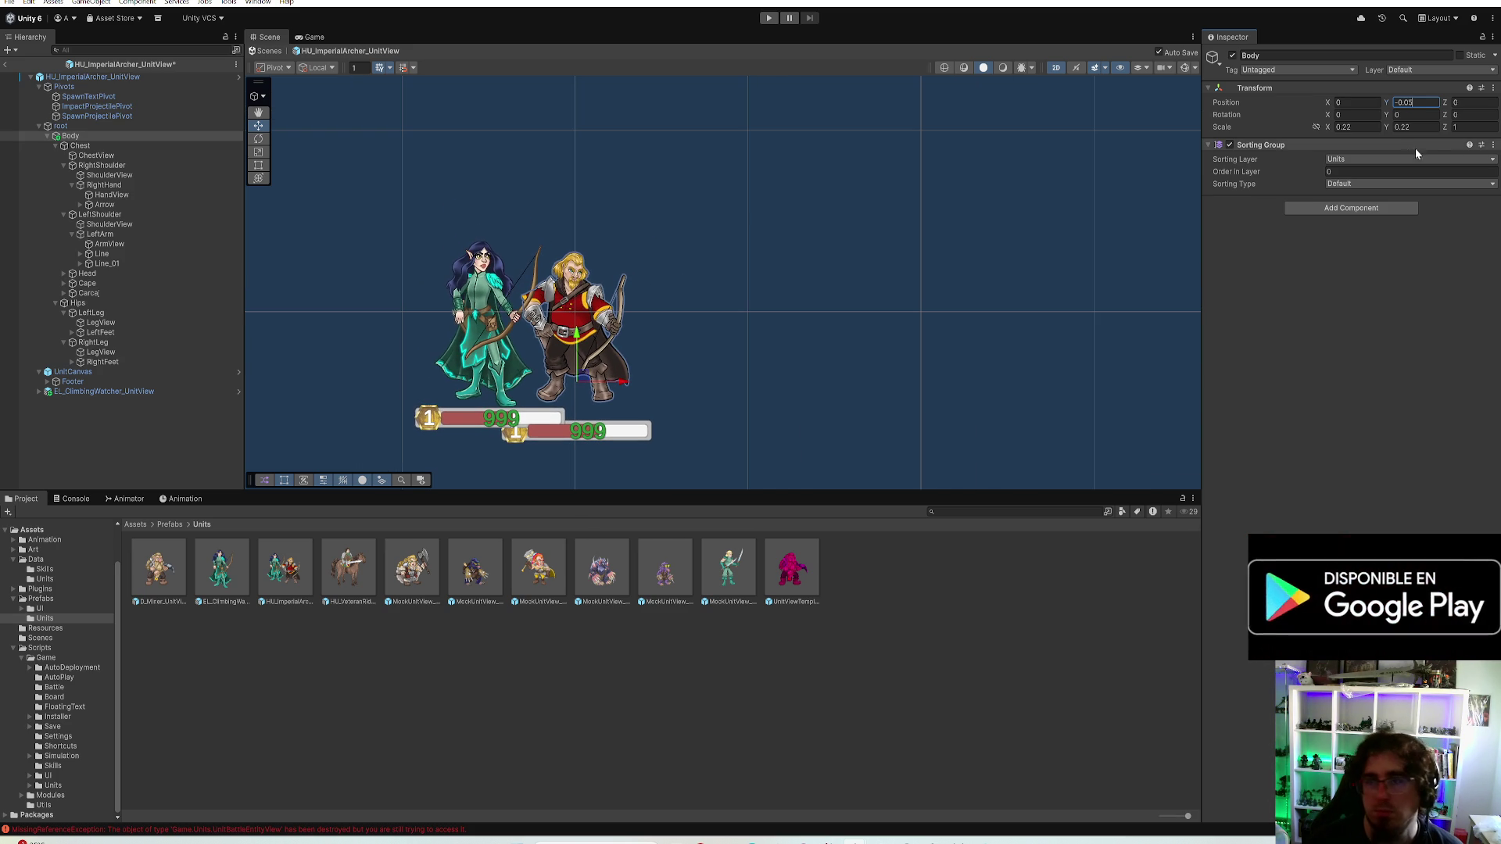
pyautogui.click(1347, 127)
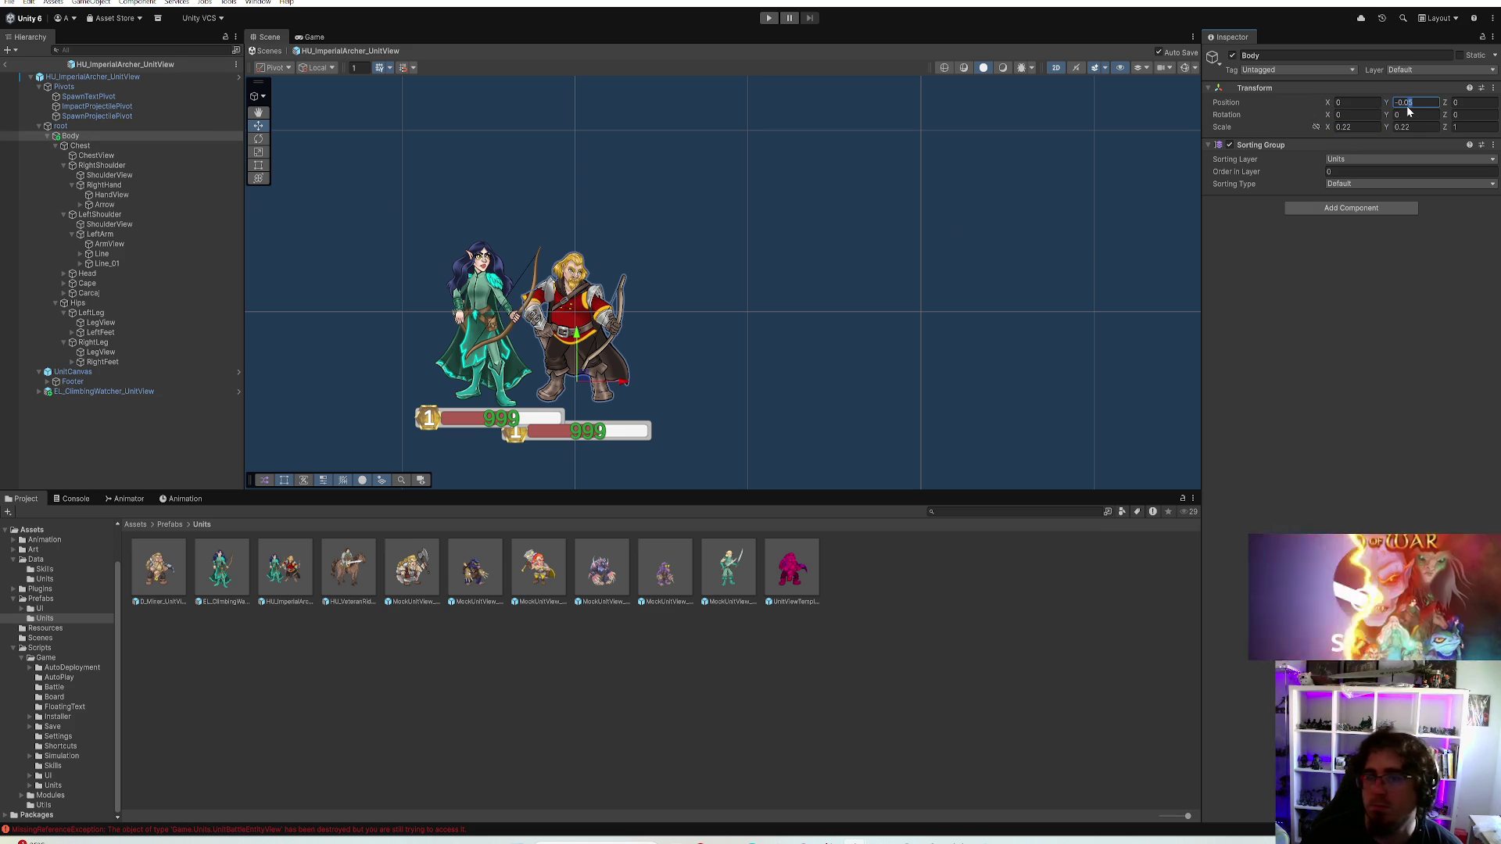
pyautogui.press('Return')
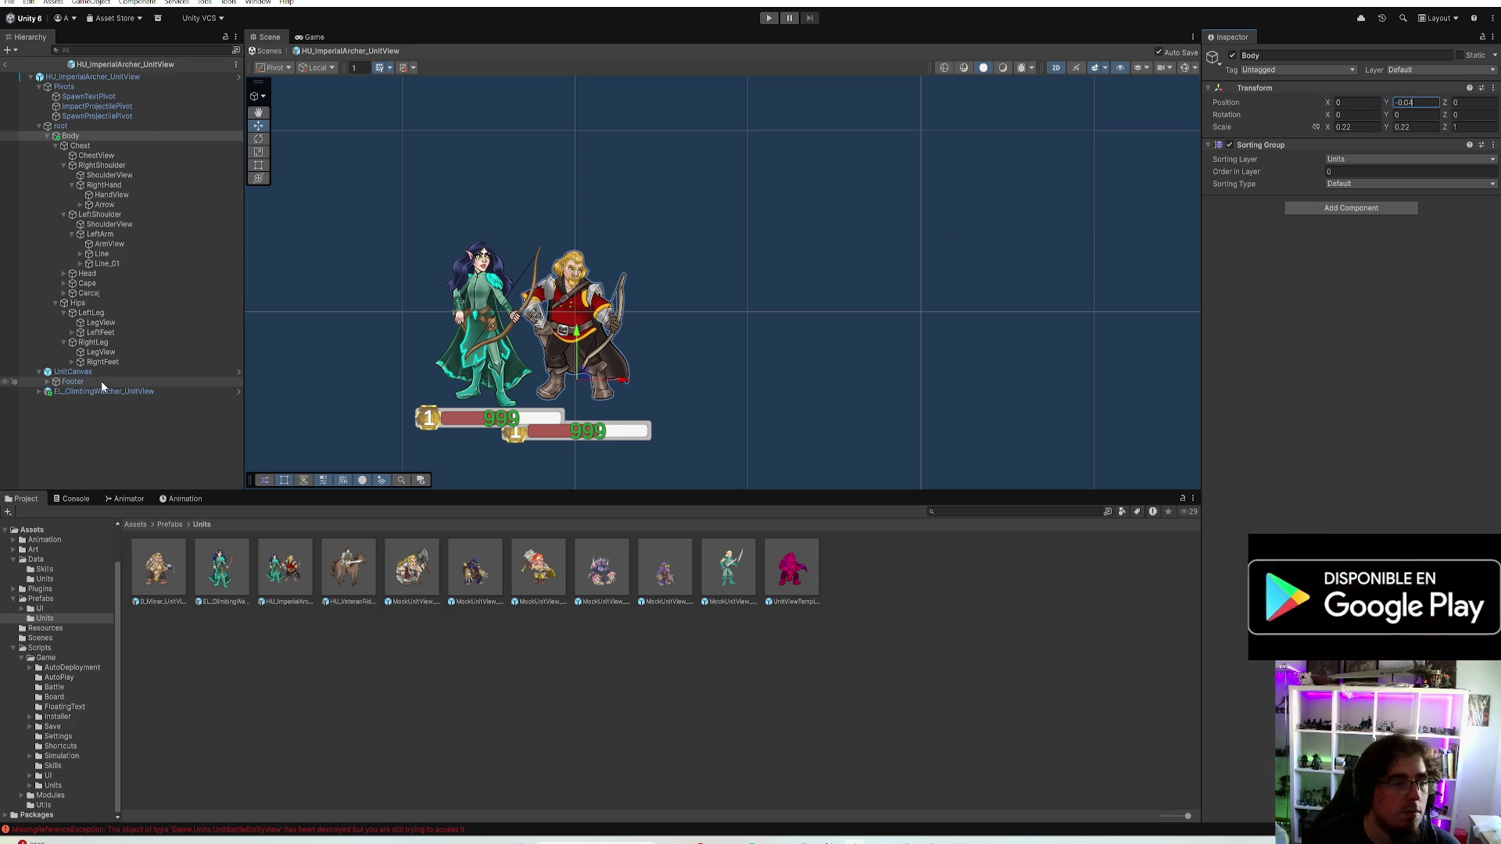
# Raise the UnitCanvas Pos Y to 0.15, level with the elf's status bar
pyautogui.click(105, 372)
pyautogui.click(1395, 146)
pyautogui.write('0.15')
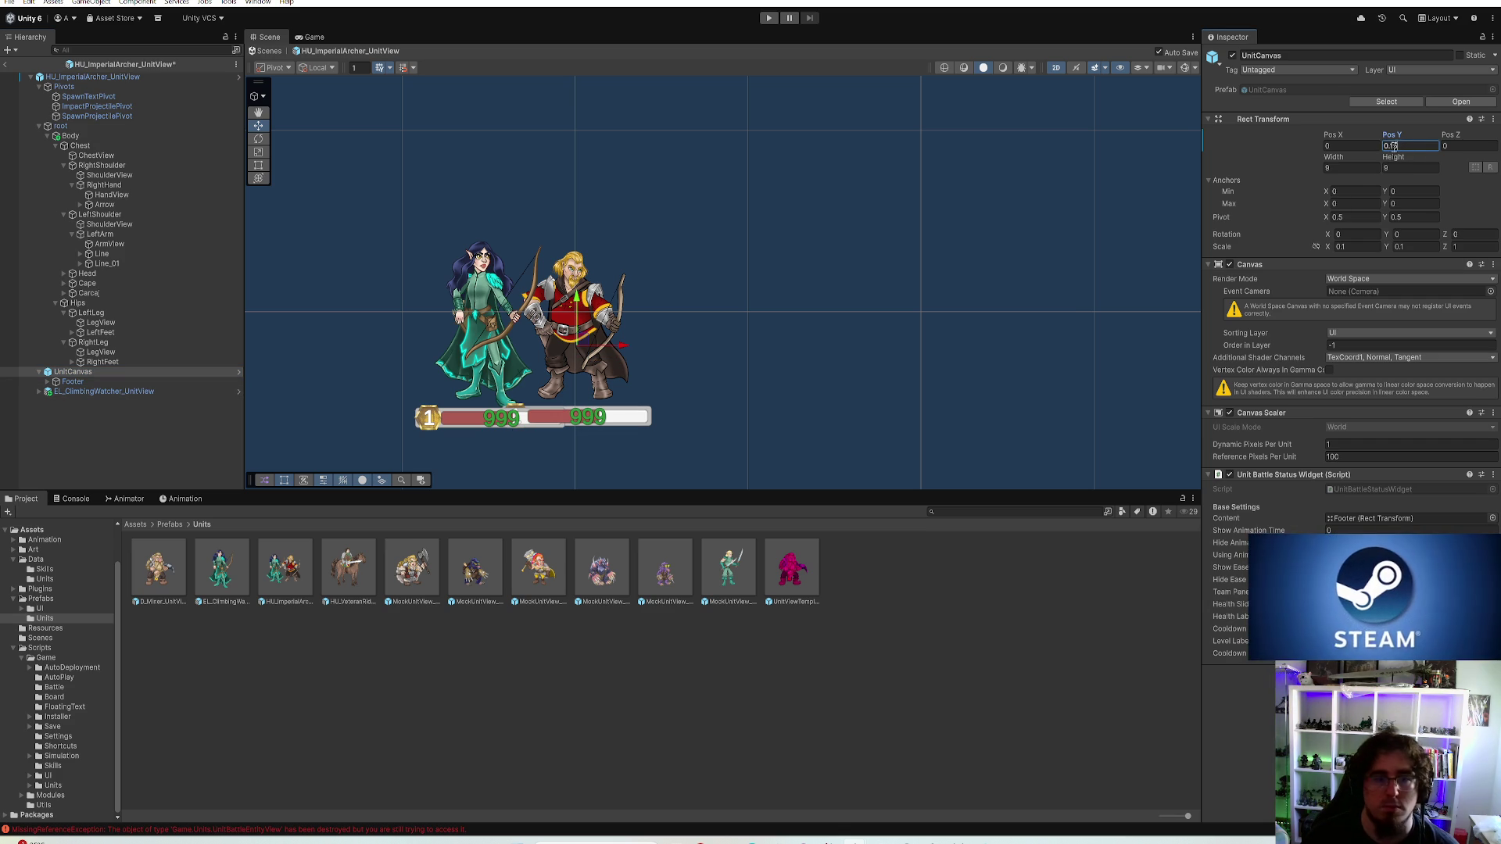
pyautogui.press('Return')
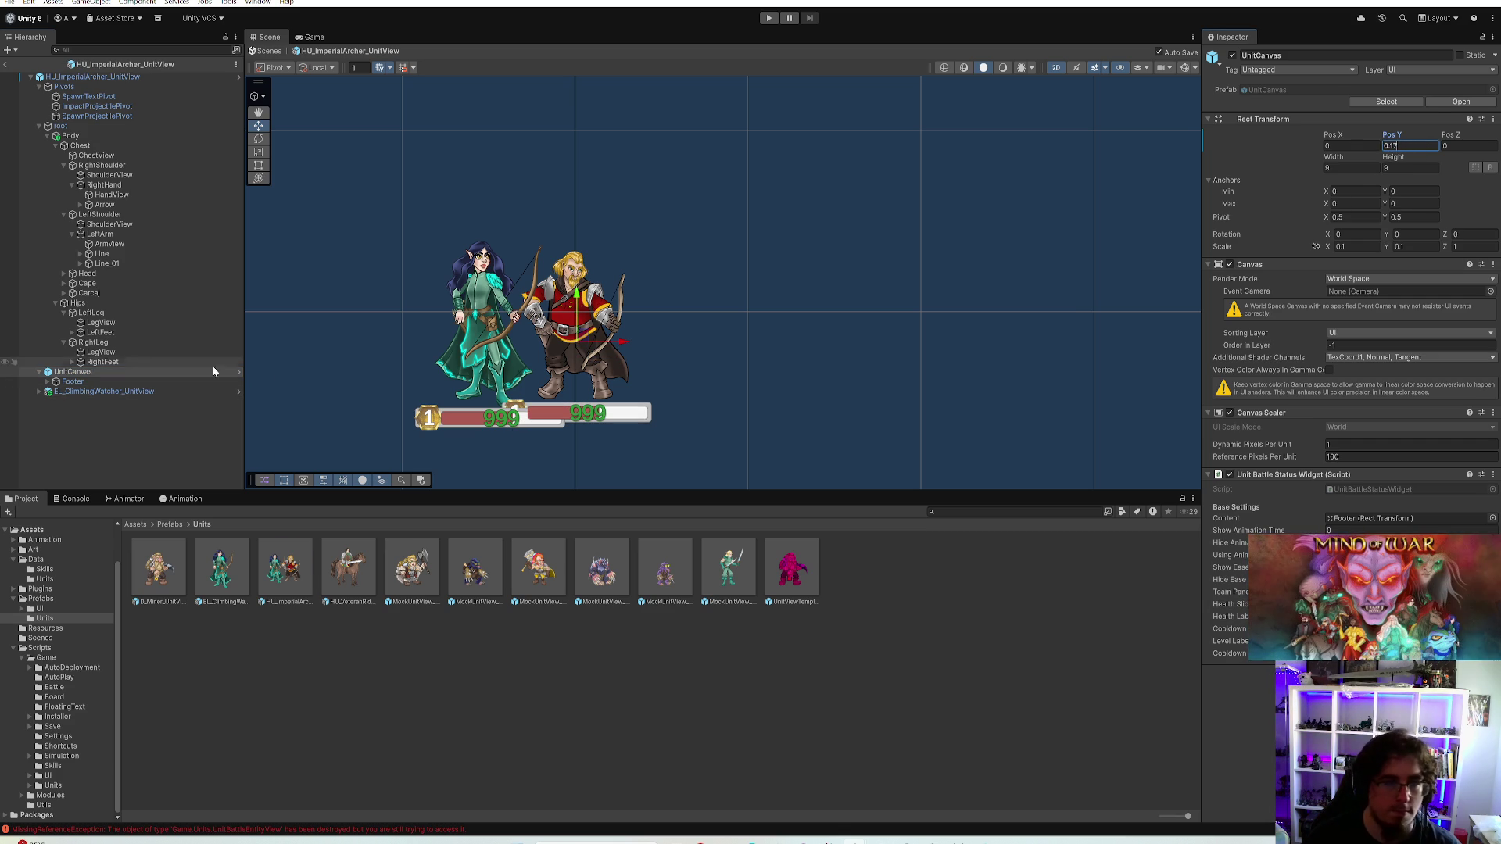
# Delete the elf reference and open the HU_VeteranRider_UnitView prefab
pyautogui.click(94, 390)
pyautogui.press('Delete')
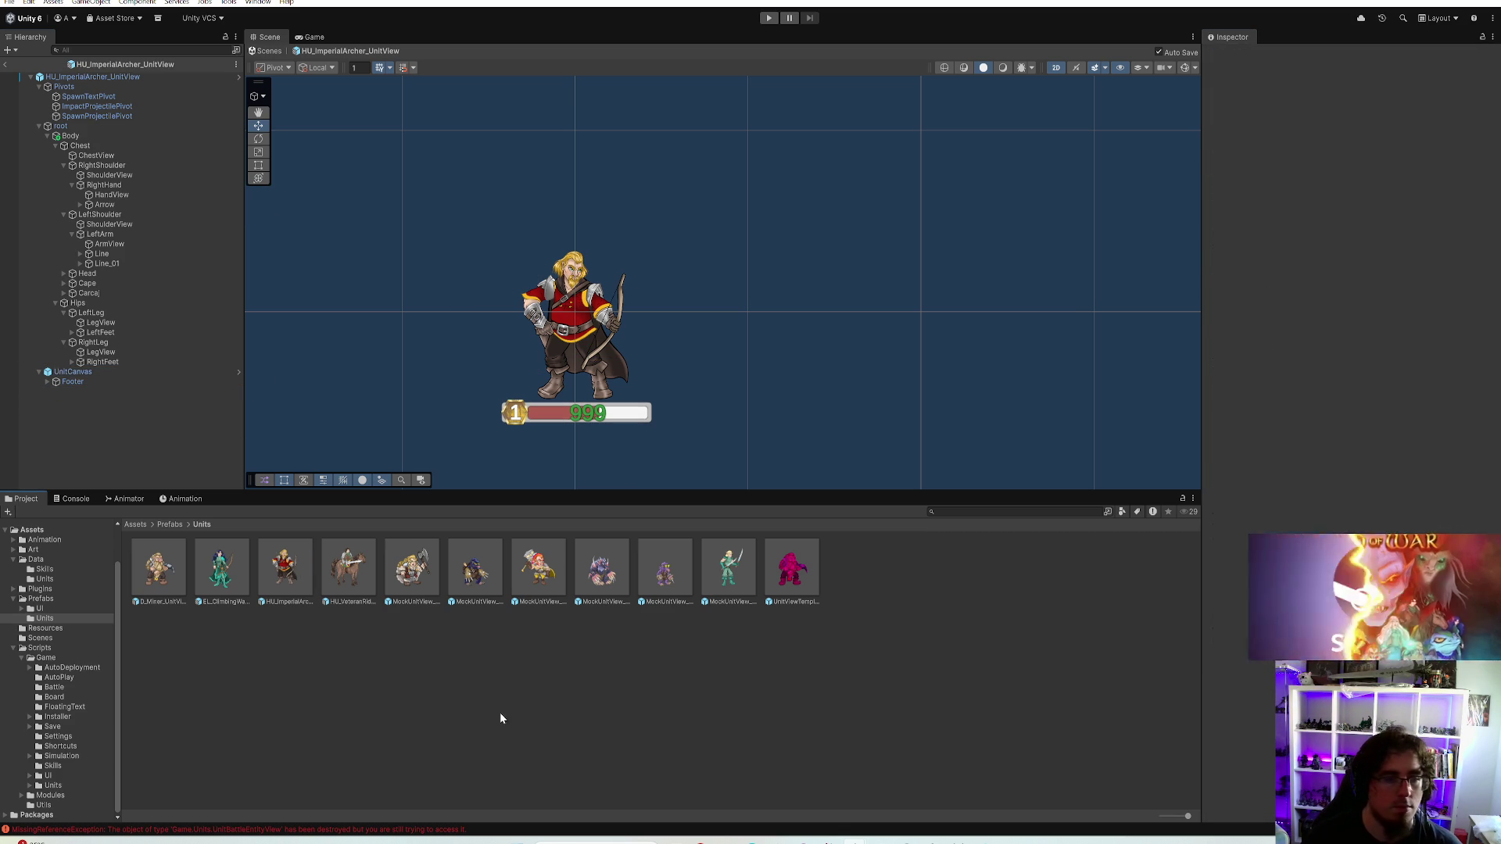
pyautogui.doubleClick(346, 569)
# Add an Imperial Archer reference and shift the rider's Body to X -0.04, undoing a stray drag
pyautogui.moveTo(283, 569); pyautogui.dragTo(95, 176)
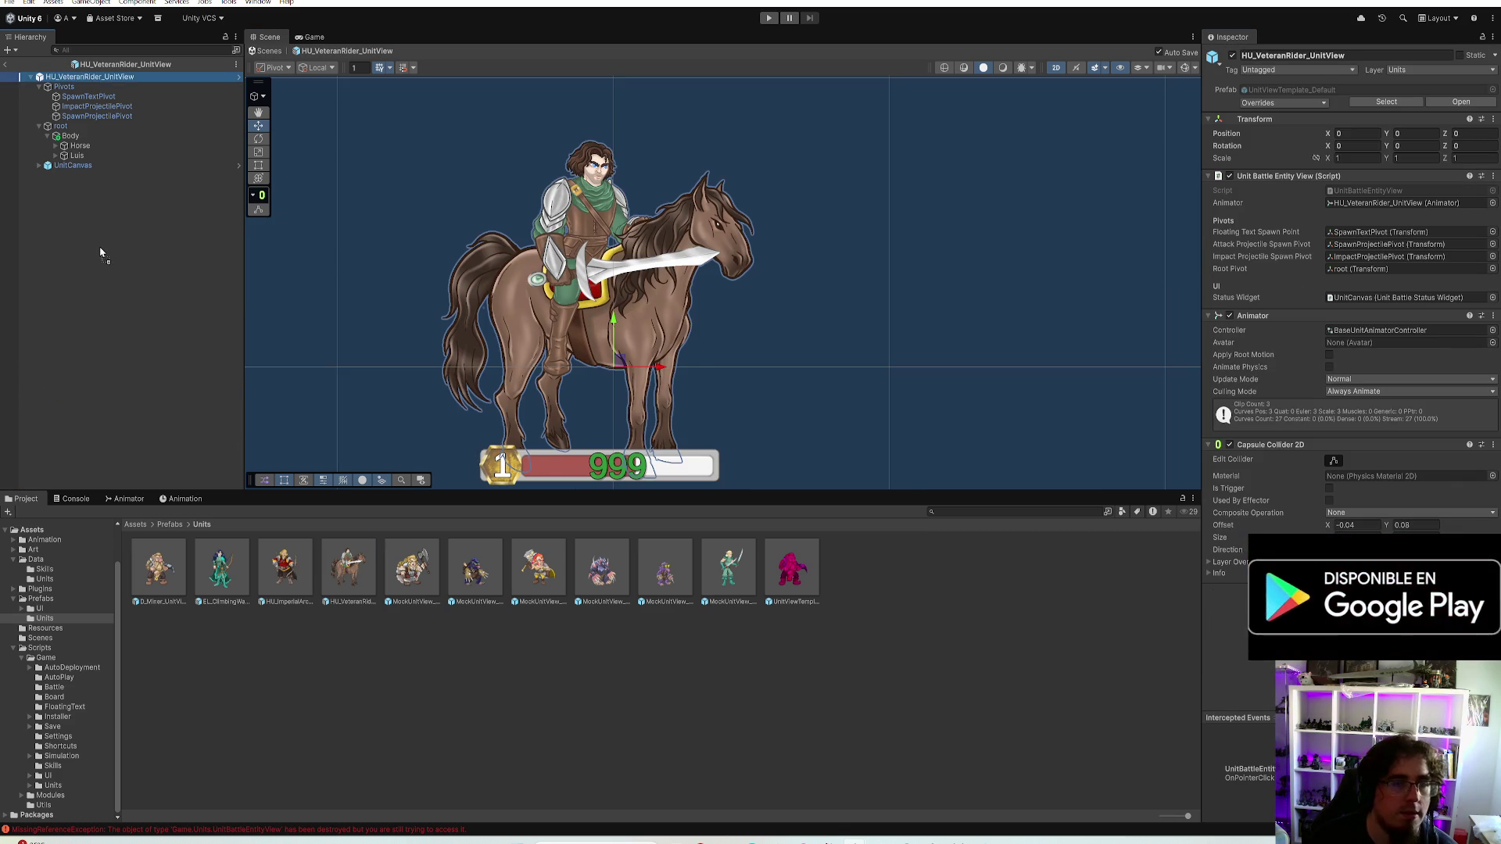
pyautogui.scroll(-2, 898, 318)
pyautogui.moveTo(815, 277); pyautogui.dragTo(807, 307)
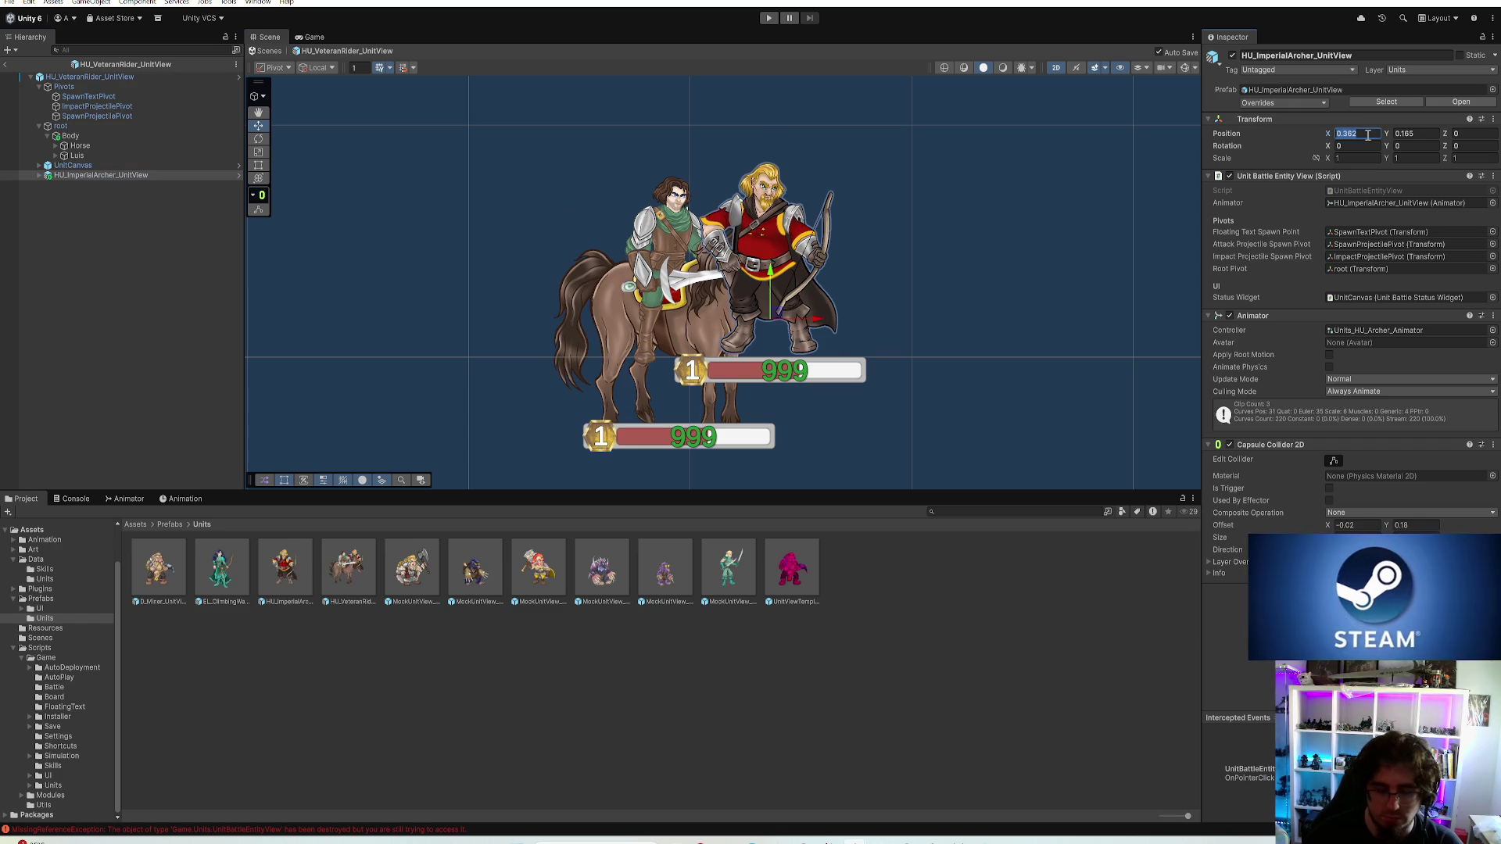
pyautogui.write('-1')
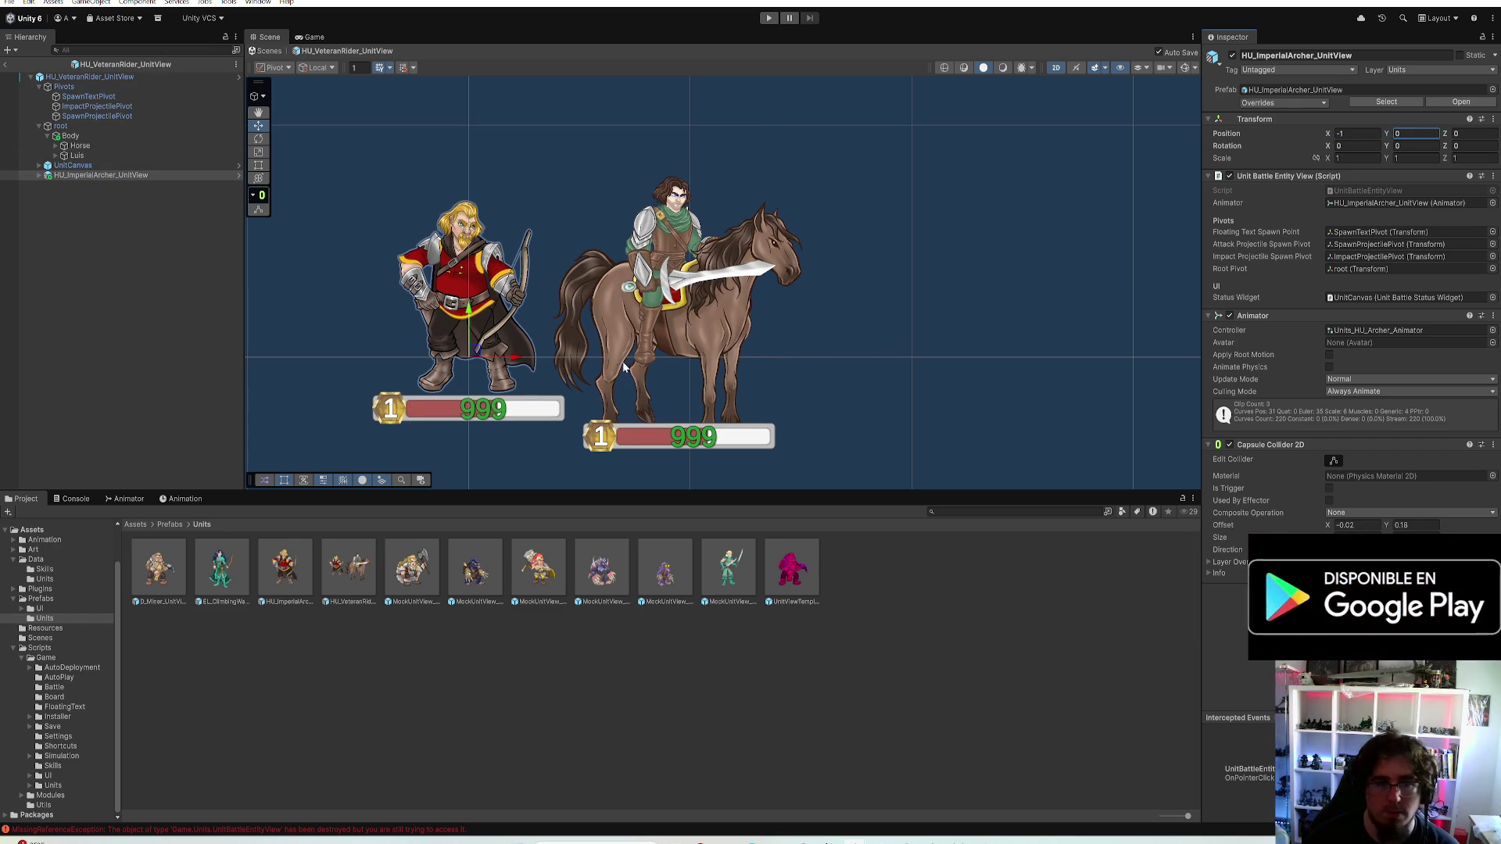
pyautogui.click(71, 135)
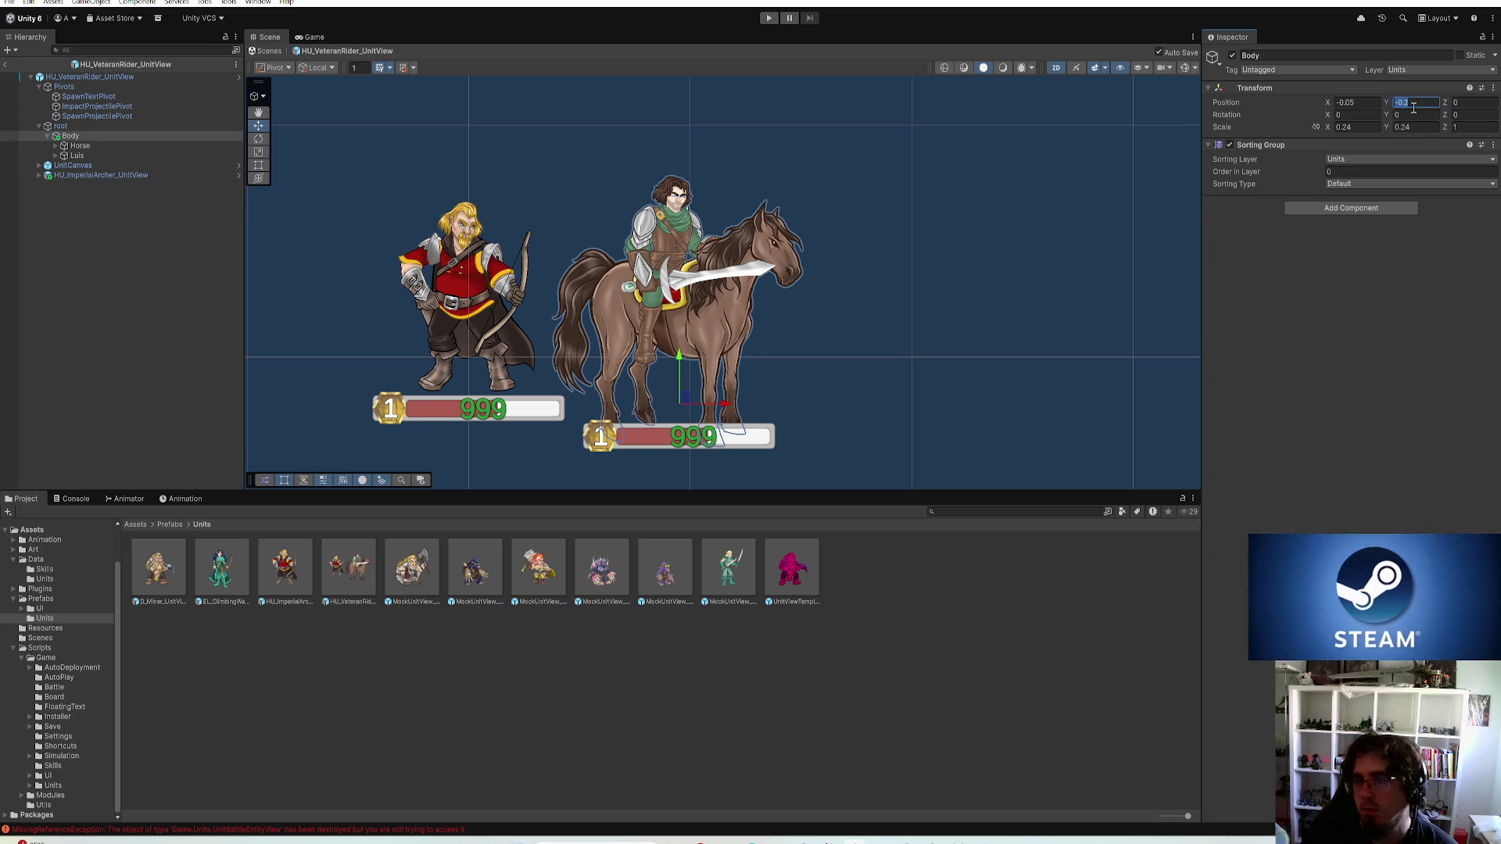
pyautogui.click(1407, 104)
pyautogui.moveTo(1391, 104); pyautogui.dragTo(1402, 103)
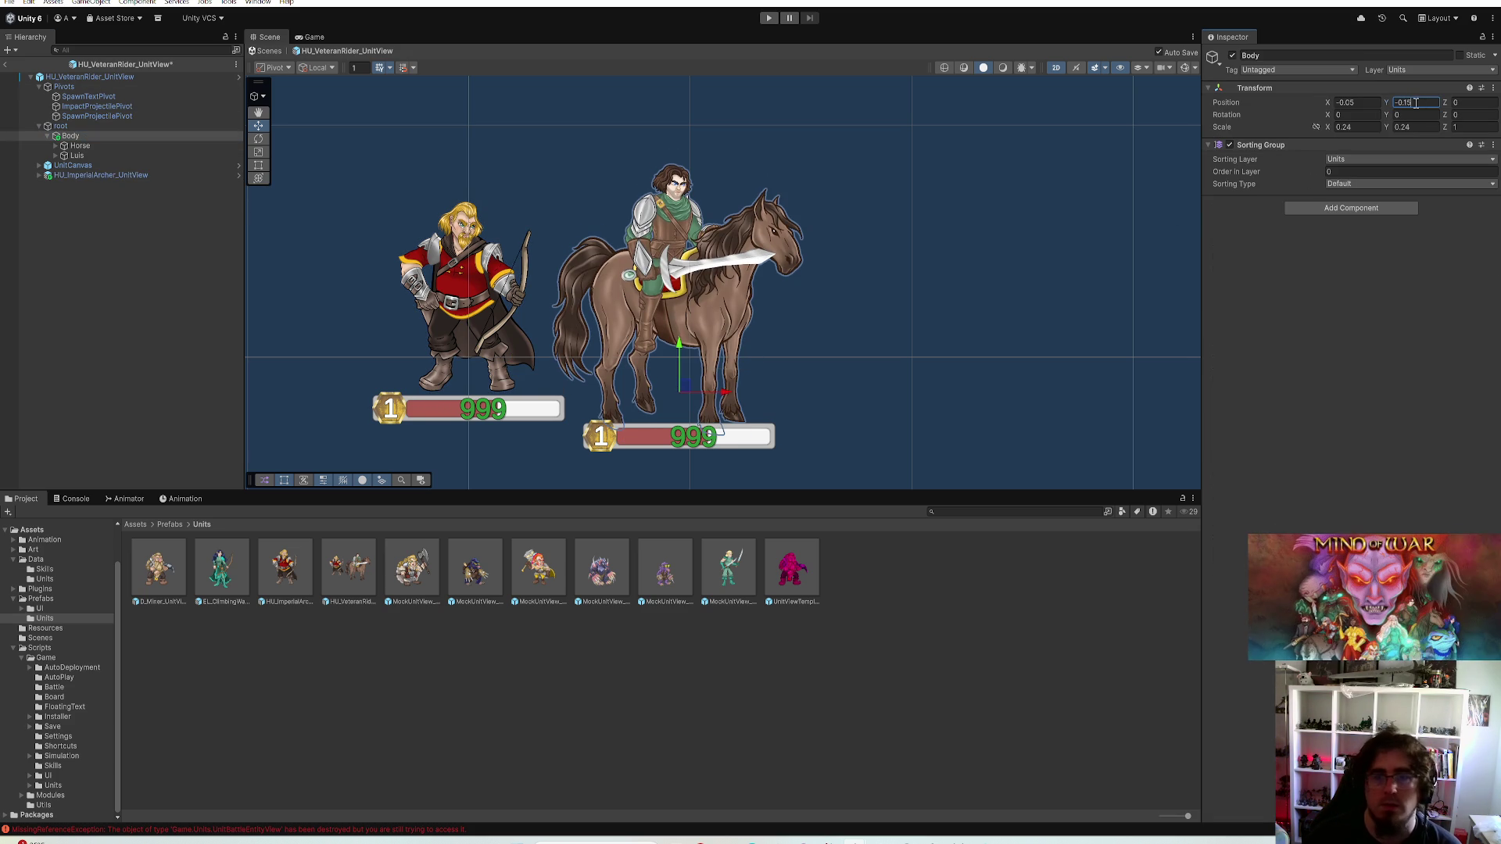
pyautogui.write('-0.1')
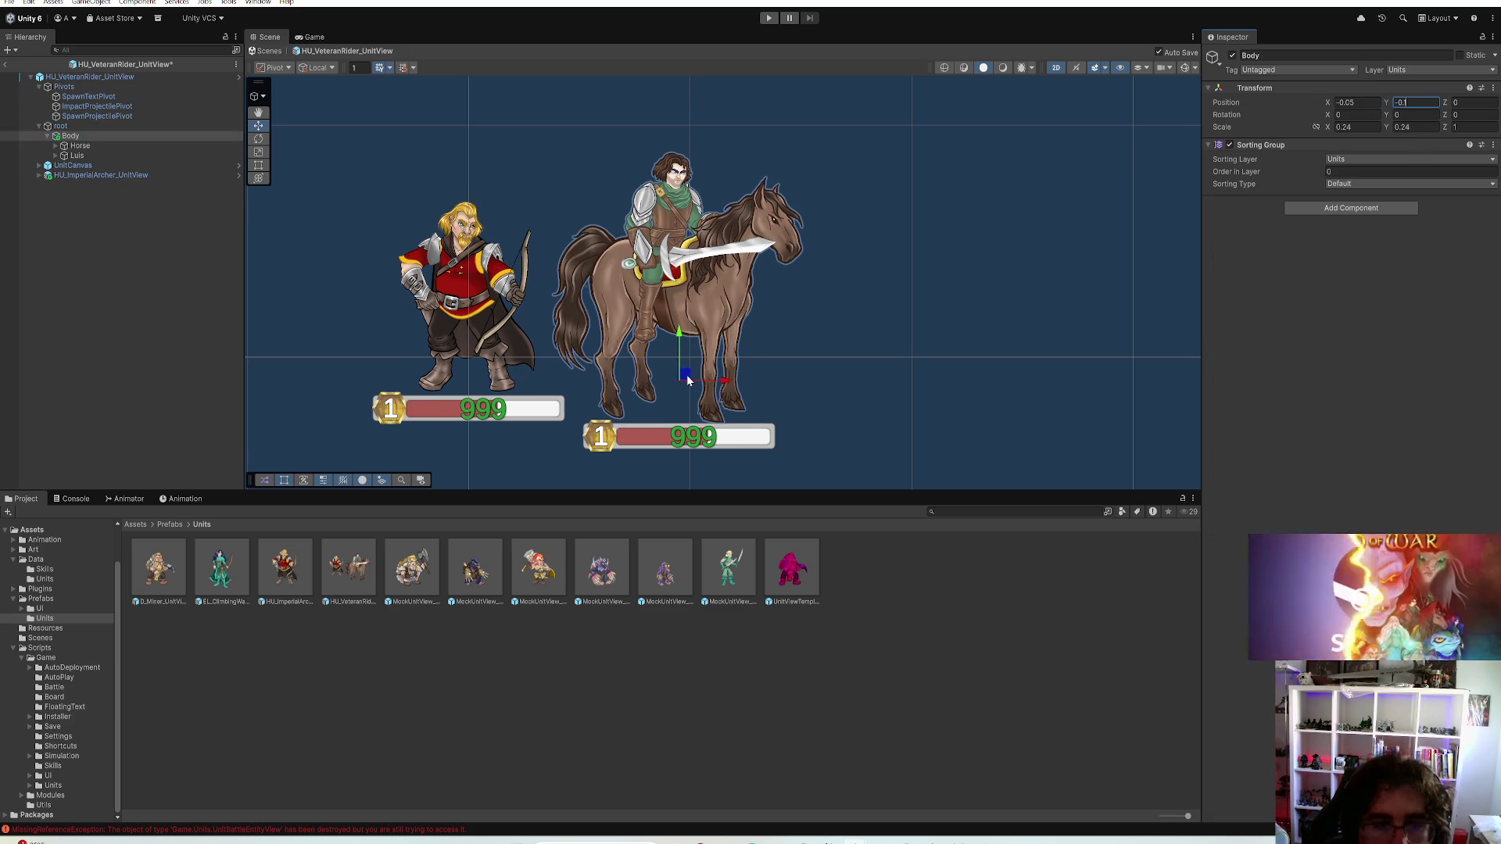
pyautogui.moveTo(683, 373); pyautogui.dragTo(478, 424)
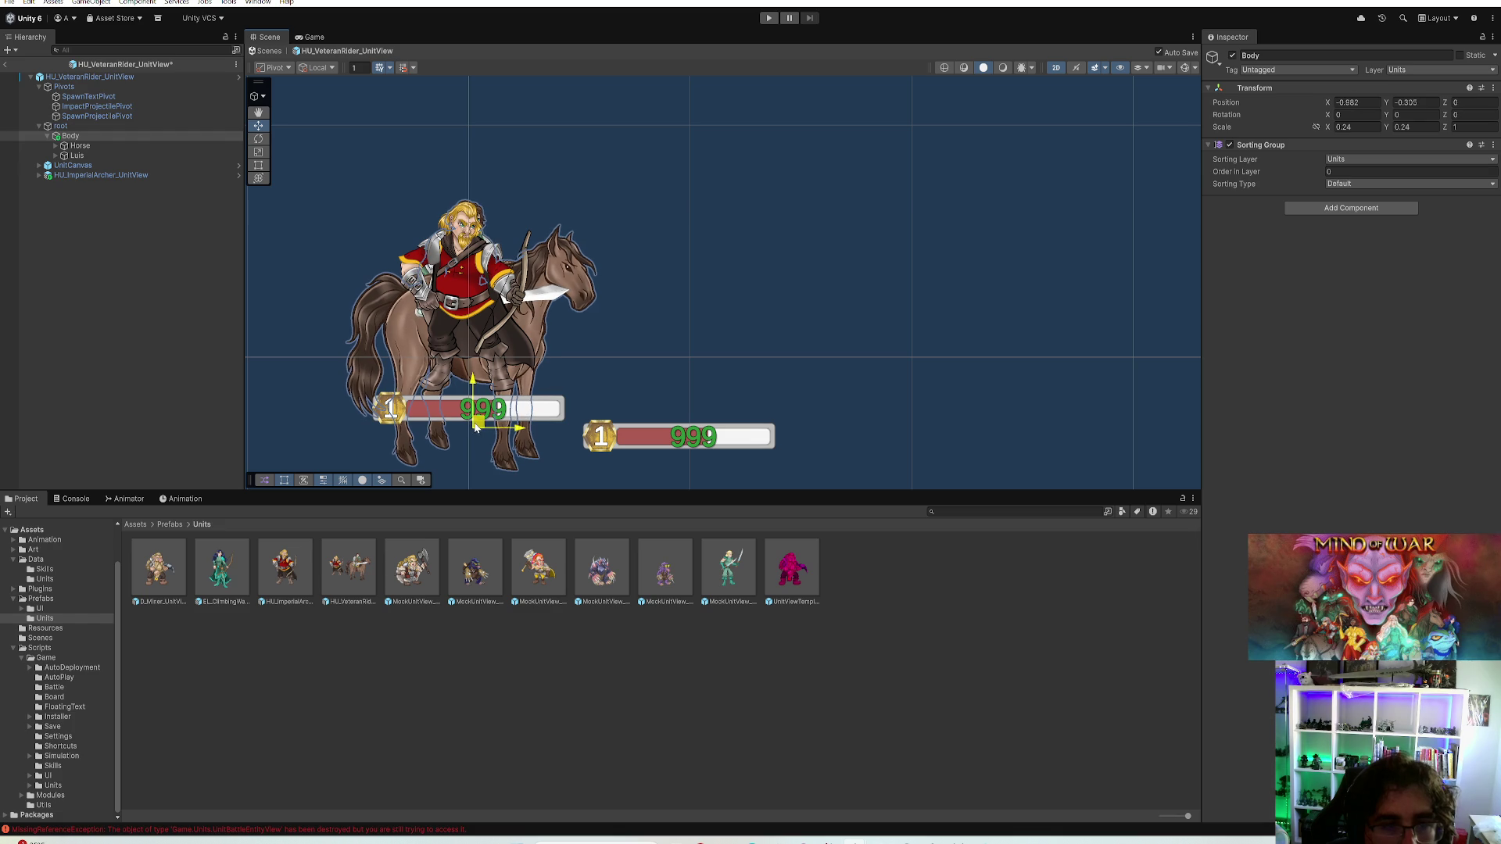
pyautogui.hotkey('ctrl', 'z')
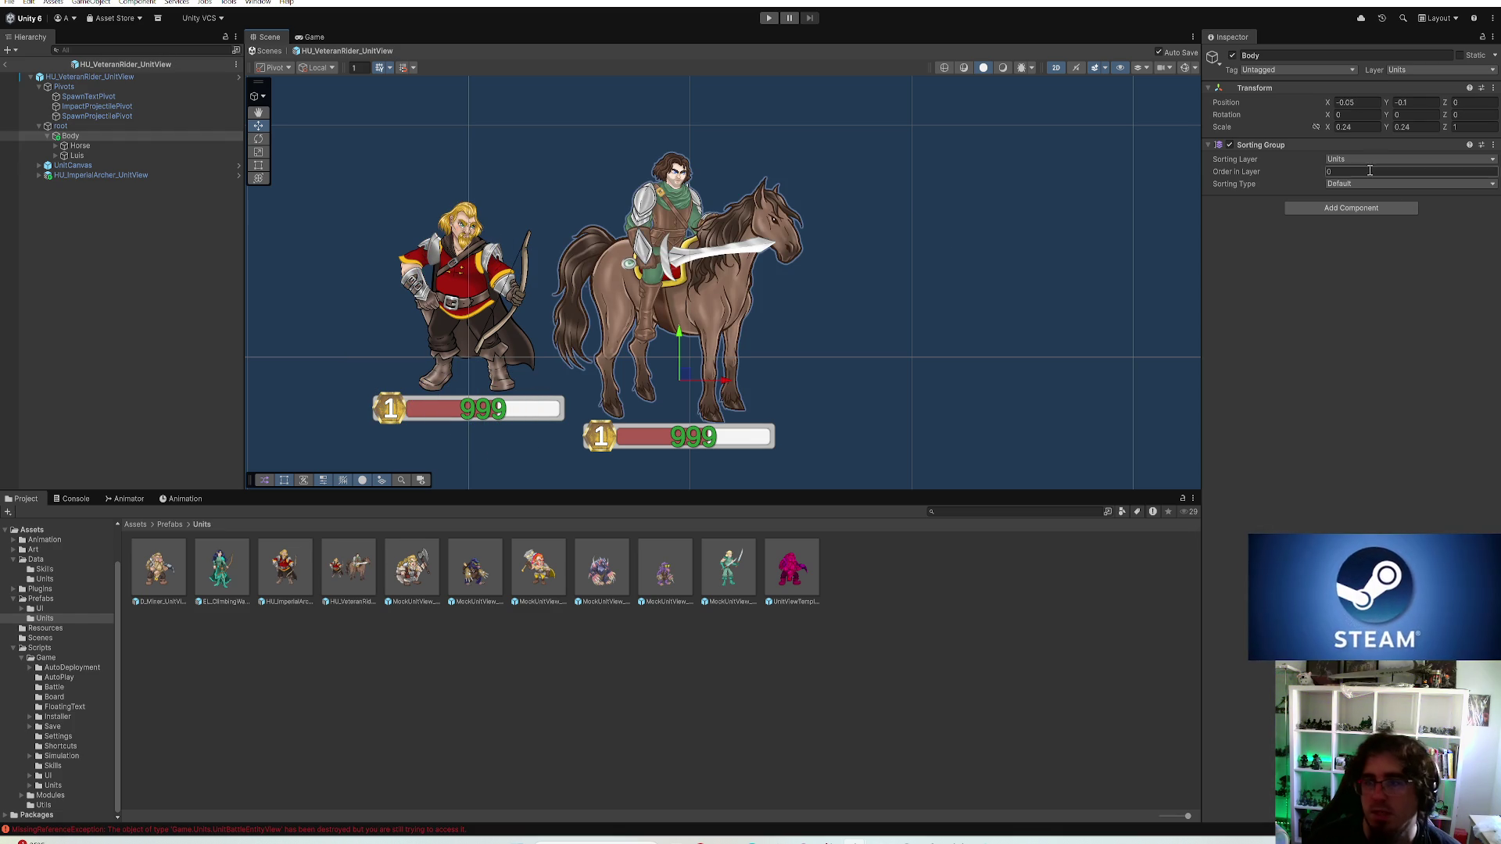
# Scale the Veteran Rider's Body sprite down to 0.23
pyautogui.click(1349, 127)
pyautogui.write('0.23')
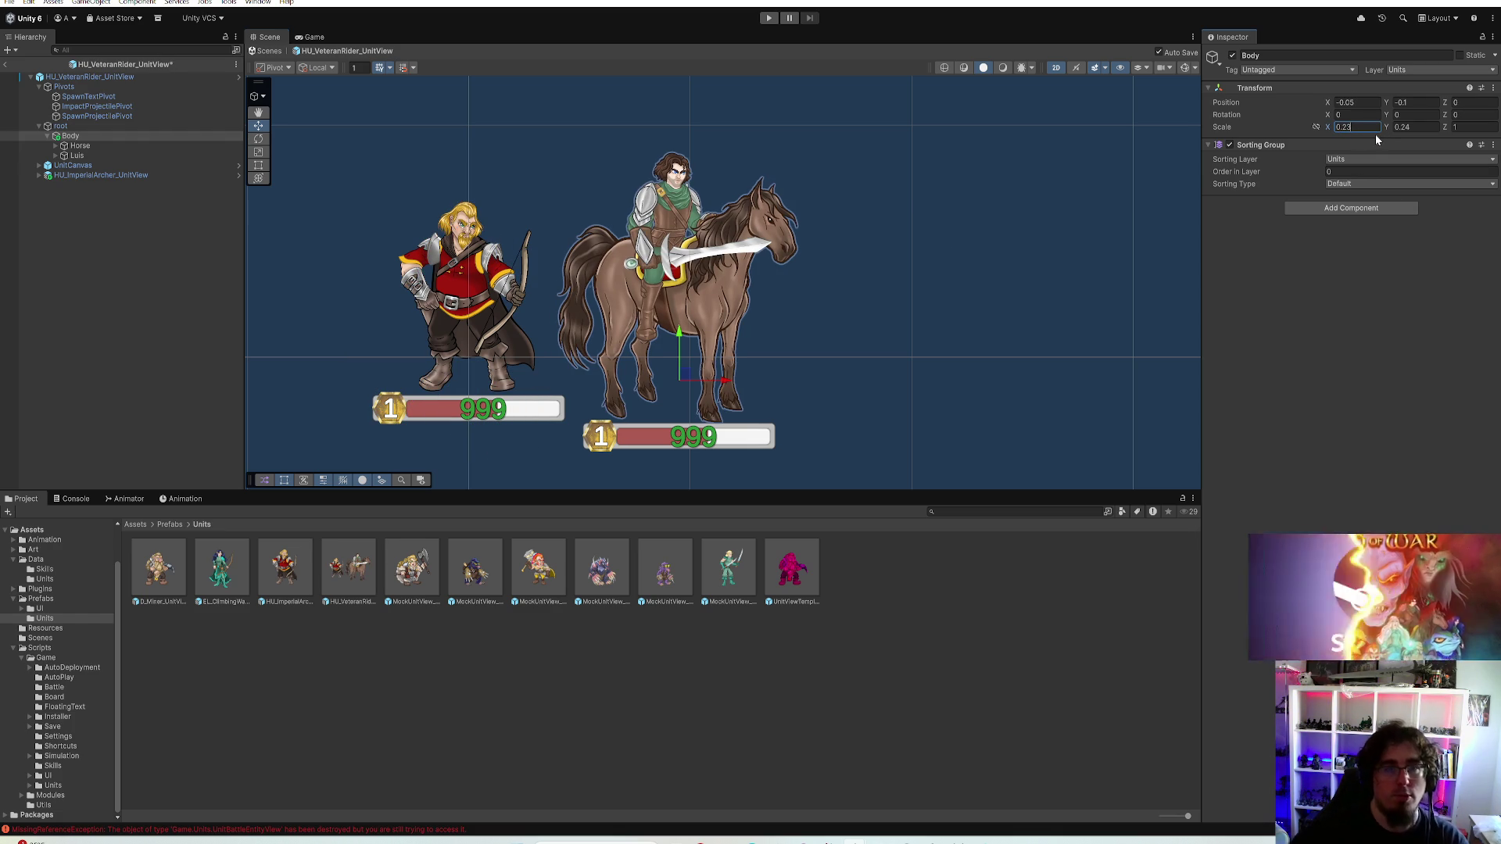
pyautogui.write('0.23')
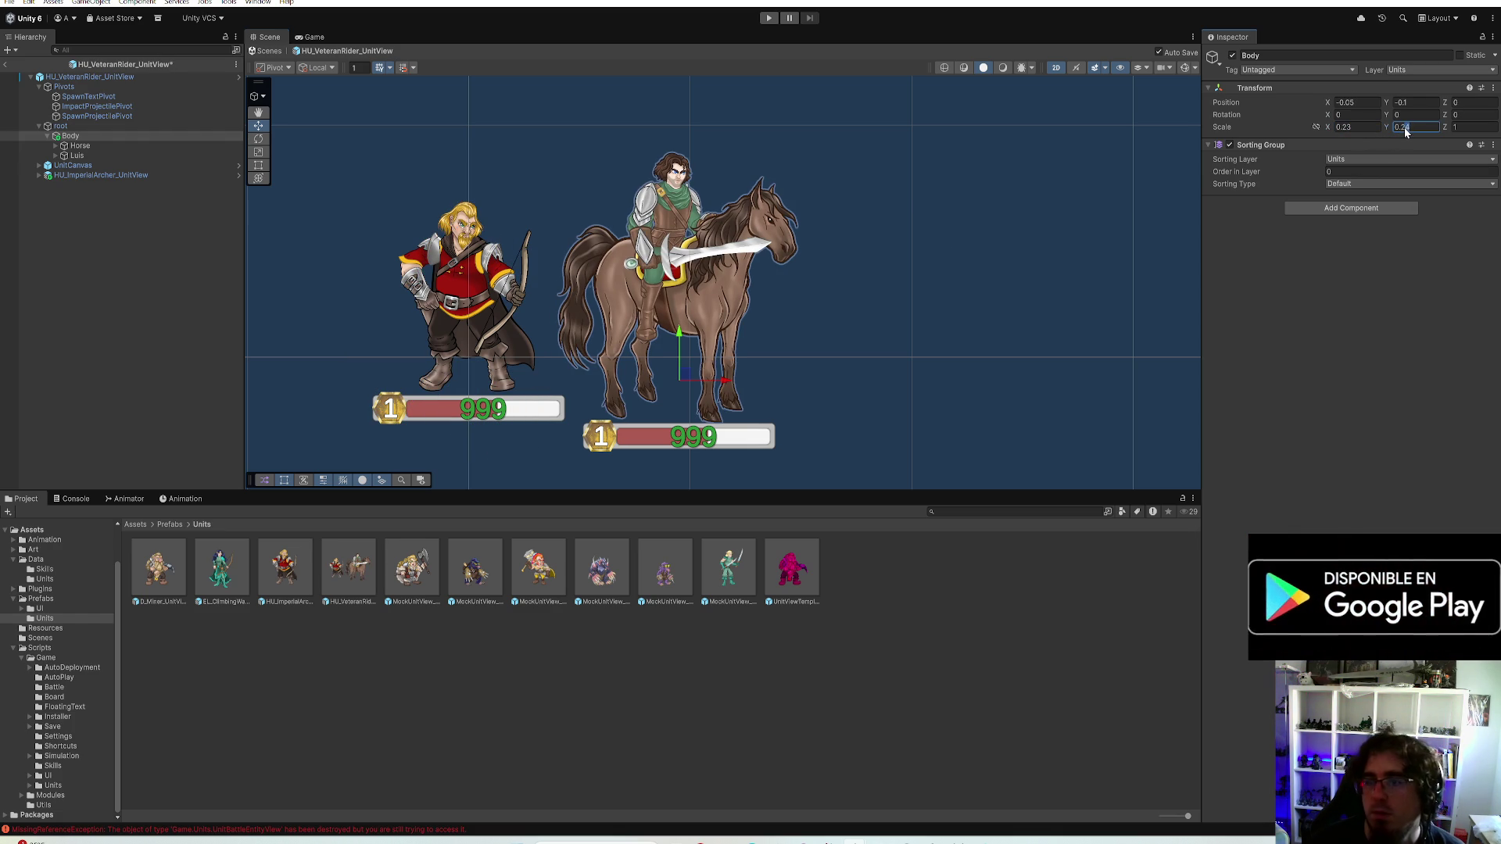
pyautogui.click(1346, 103)
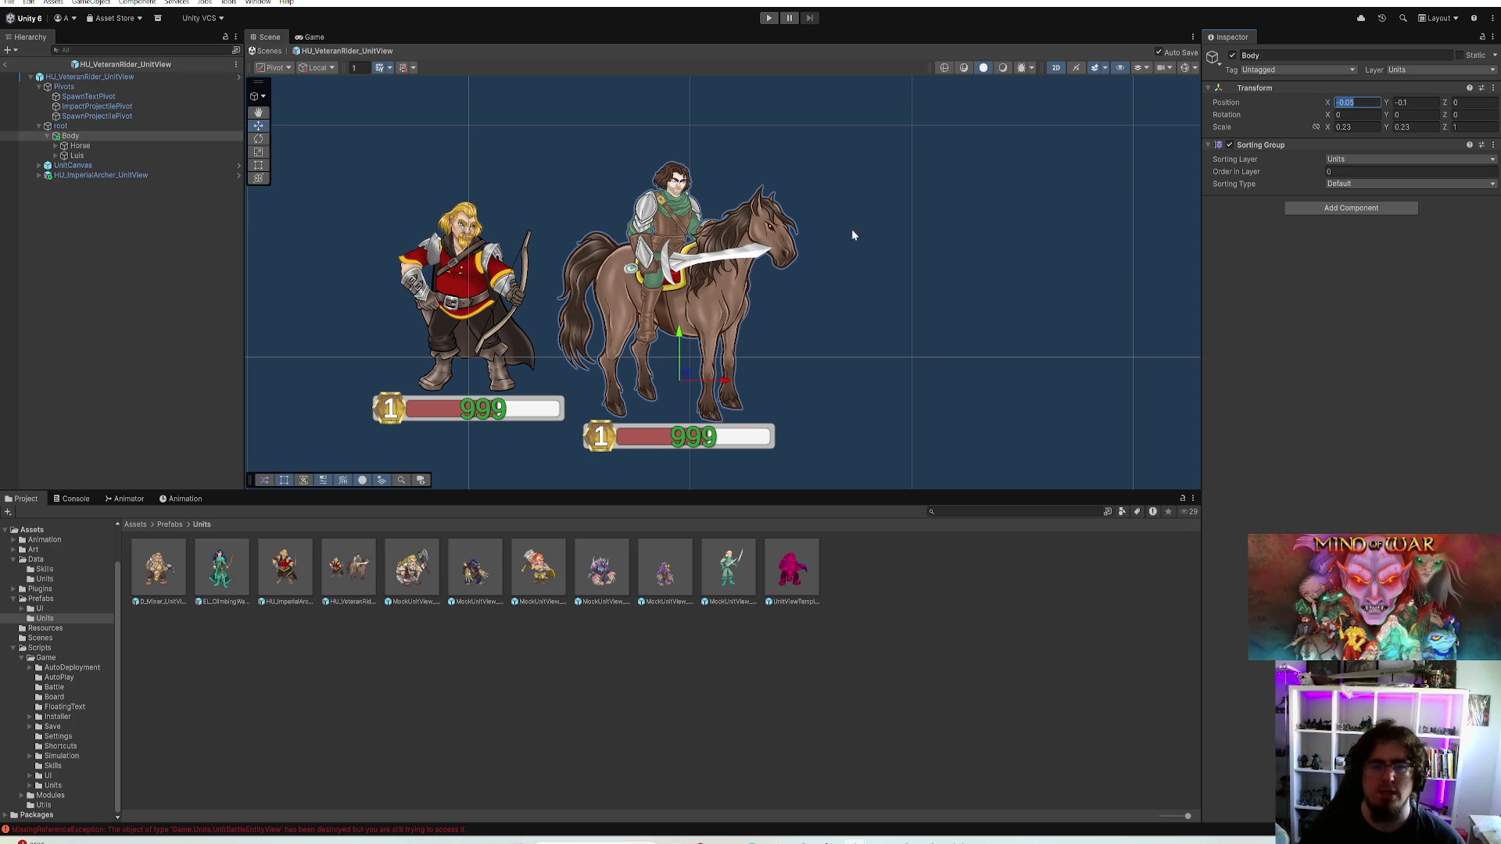
pyautogui.write('0')
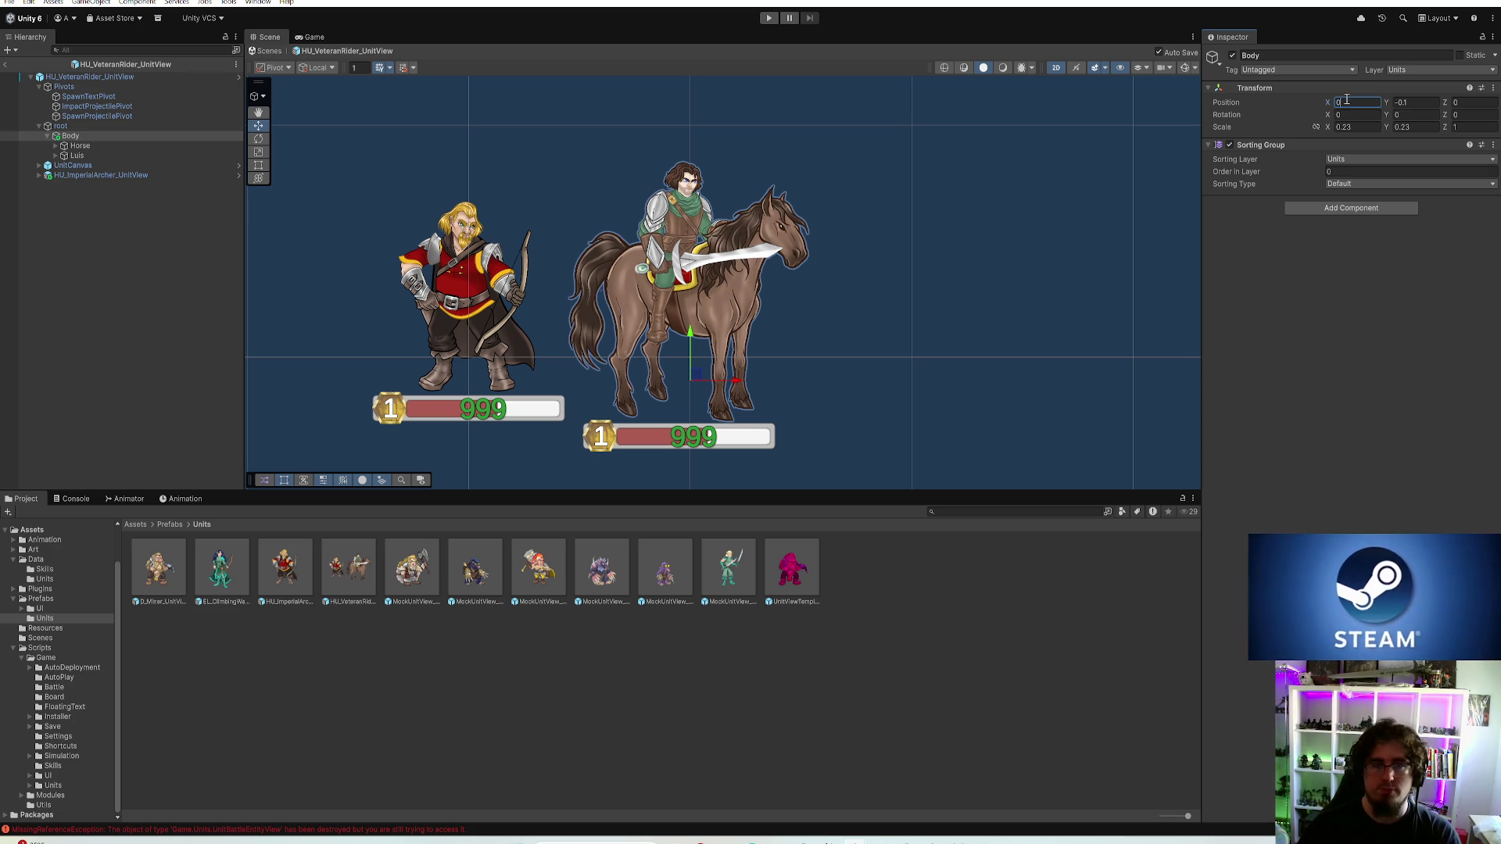
pyautogui.write('.1-0.05')
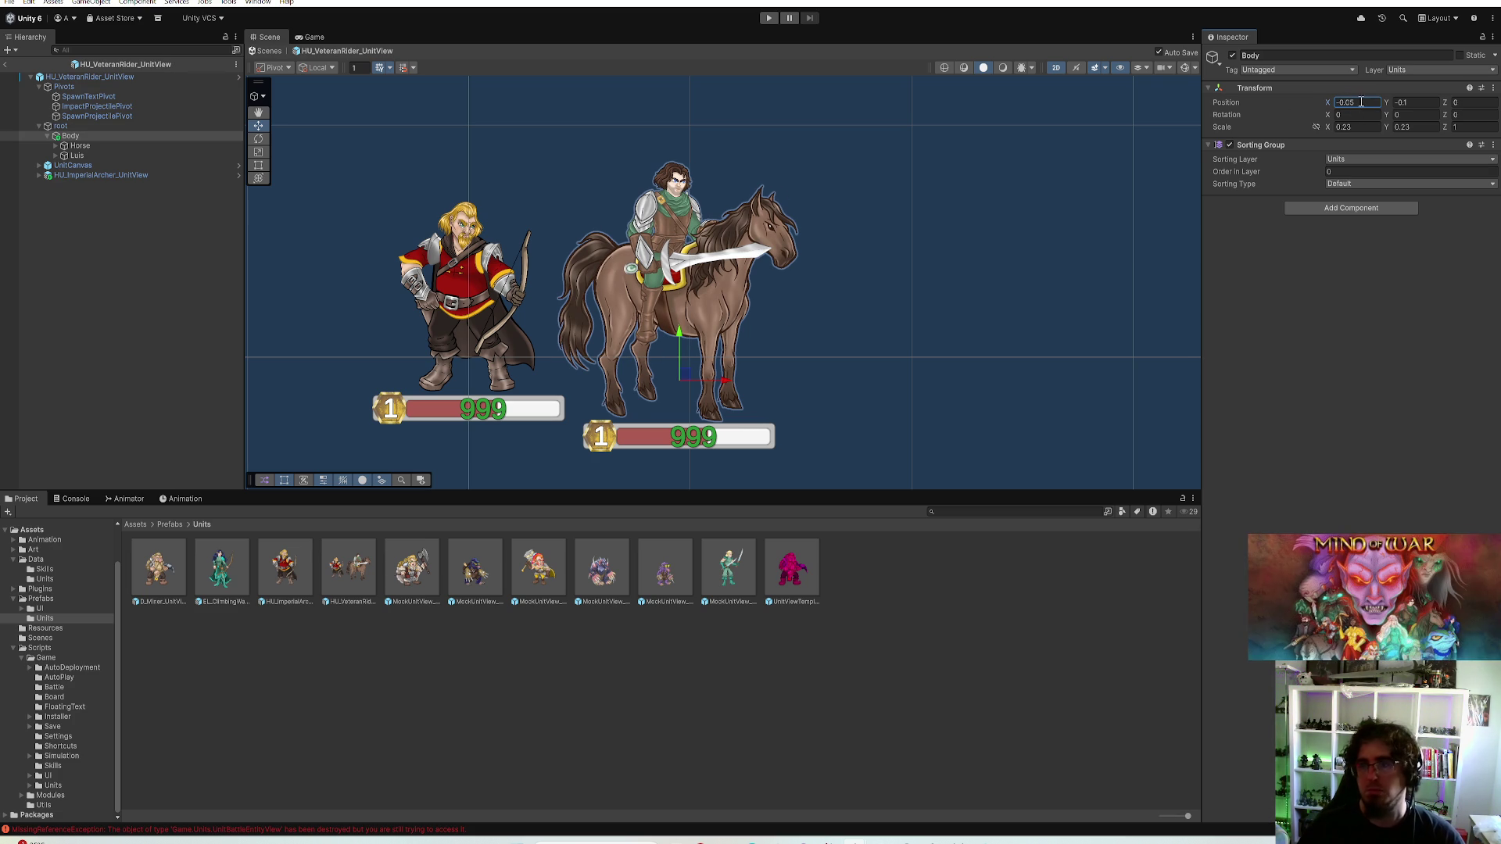
pyautogui.write('-0.04')
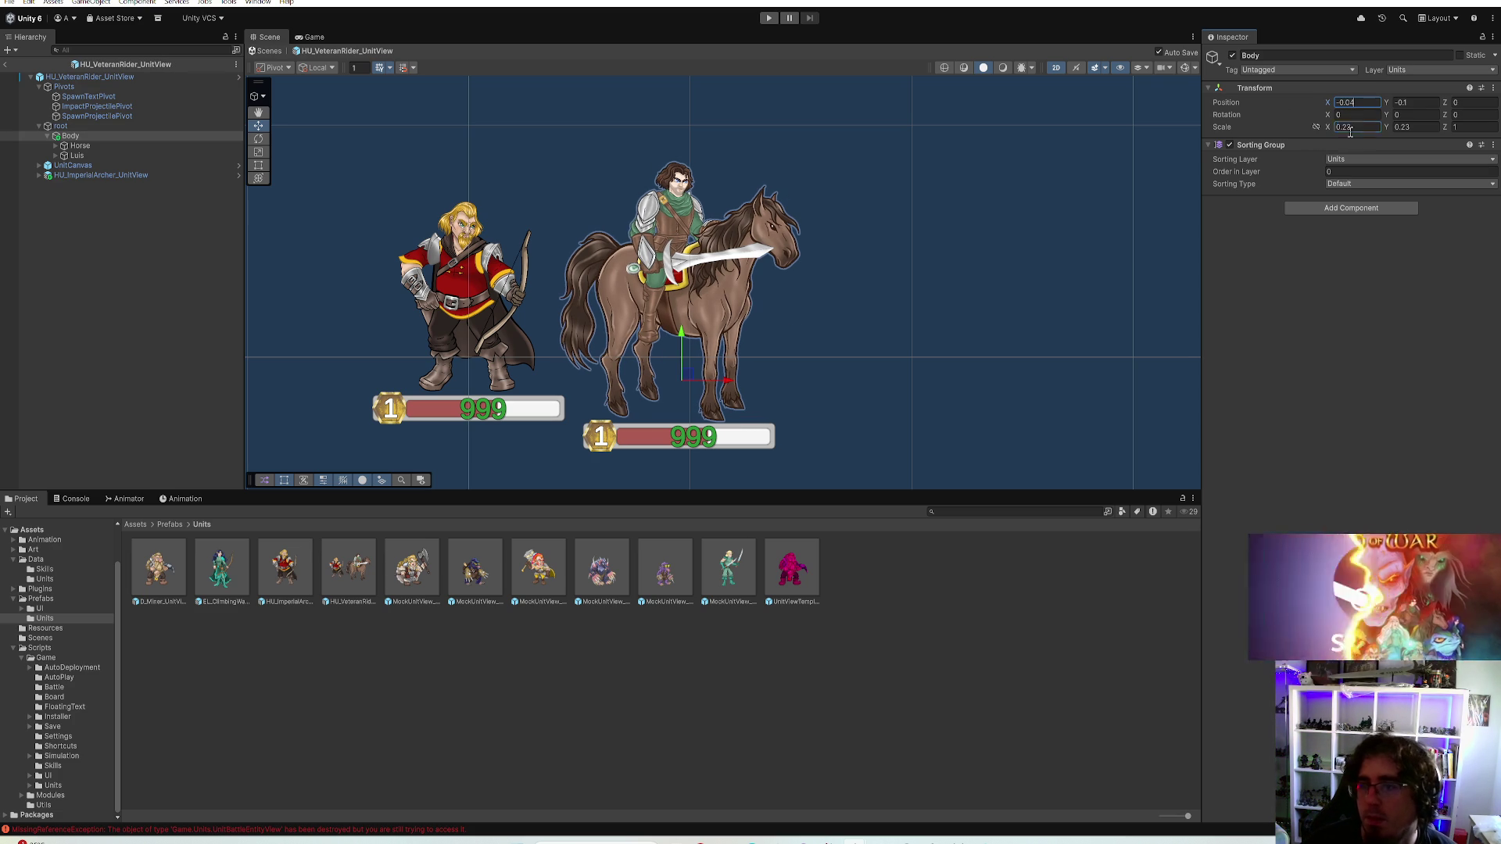
pyautogui.click(1344, 126)
pyautogui.click(111, 165)
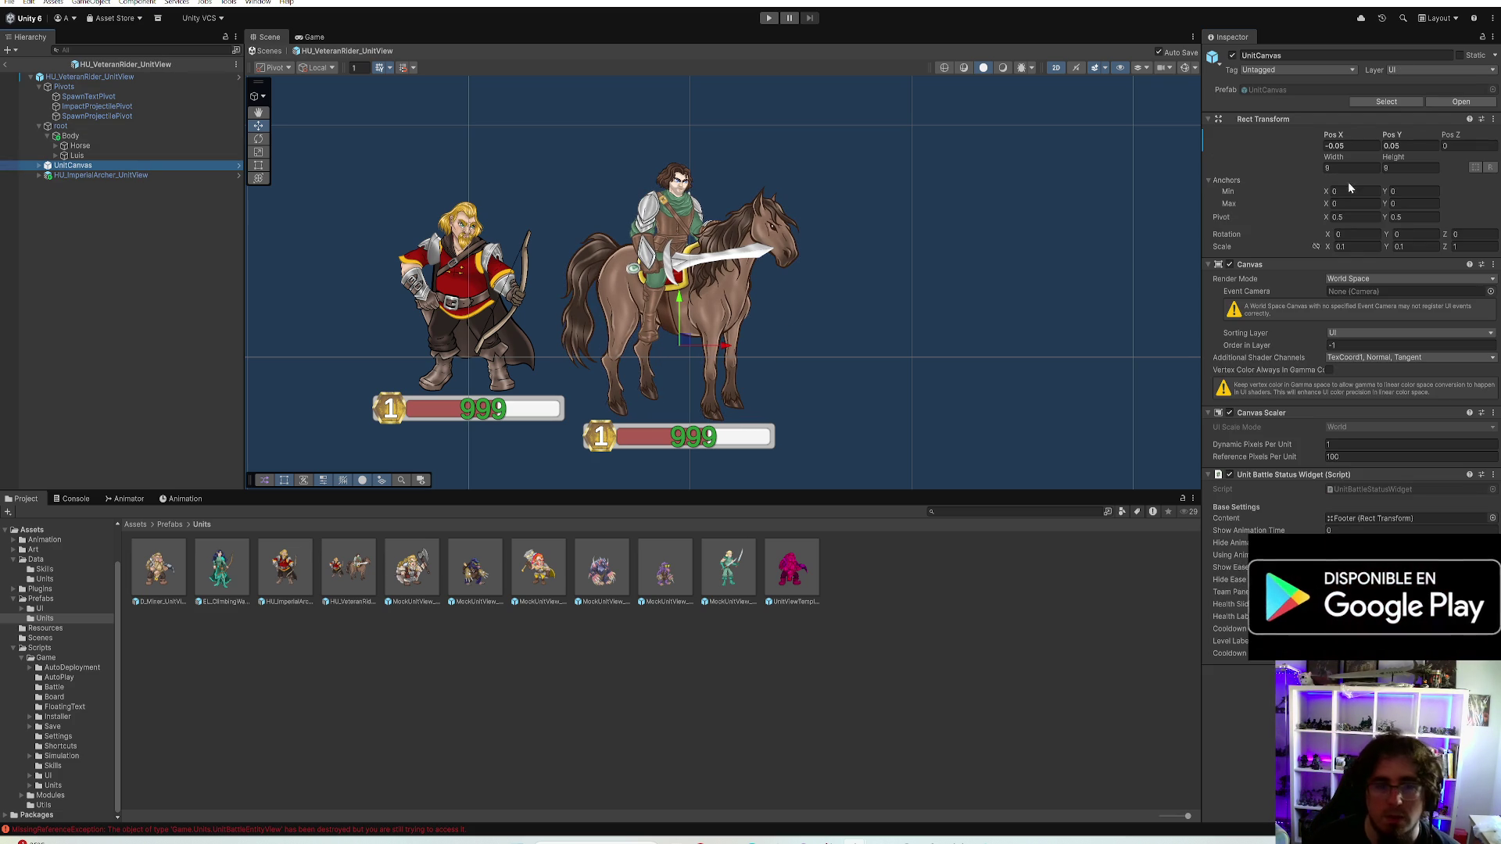
# Set the rider's UnitCanvas to about Pos X -0.03, Pos Y 0.1
pyautogui.click(1395, 145)
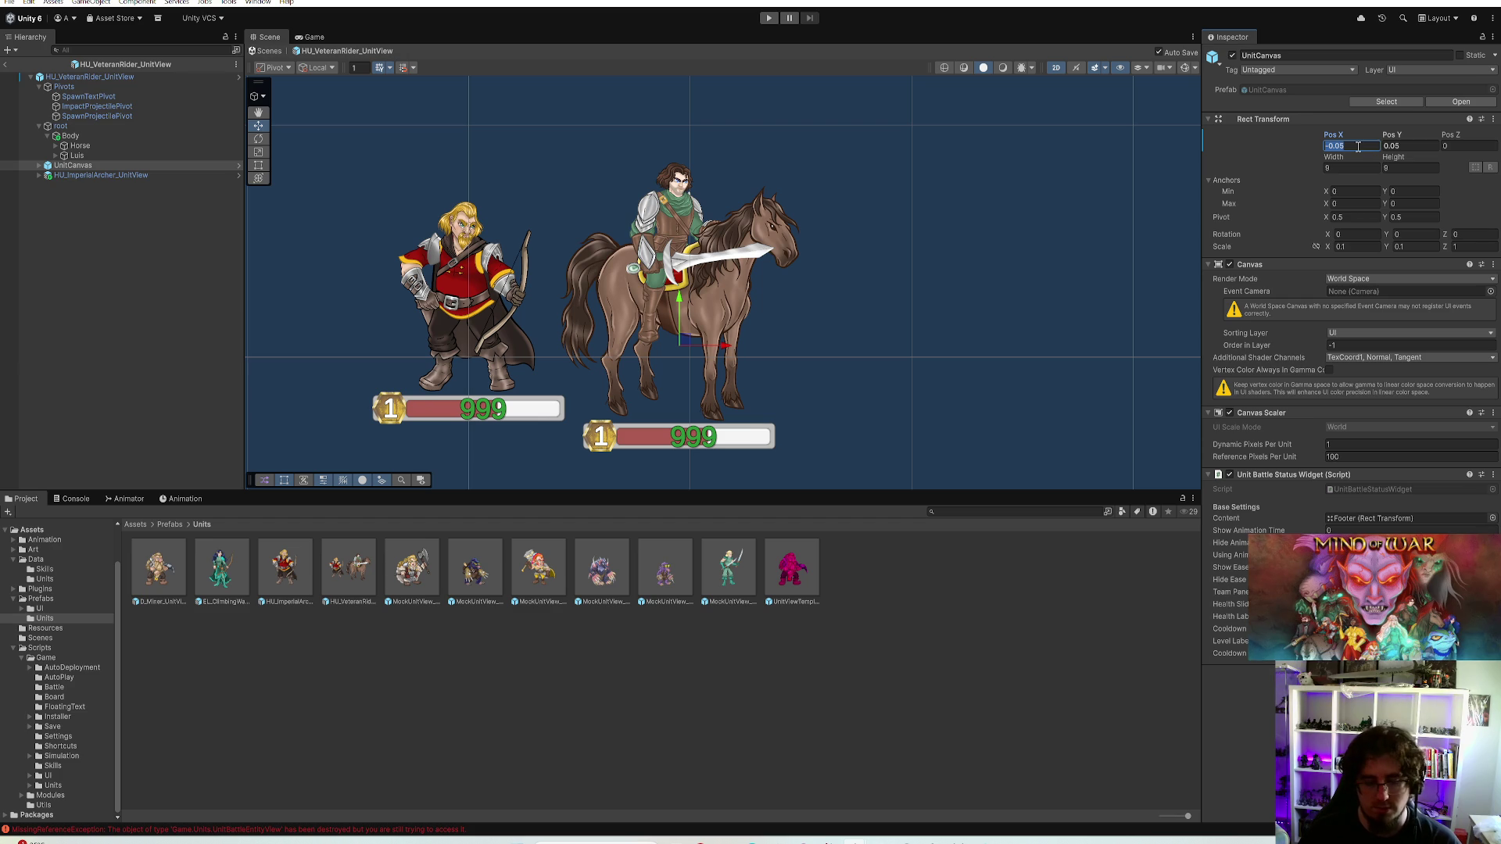
pyautogui.write('0')
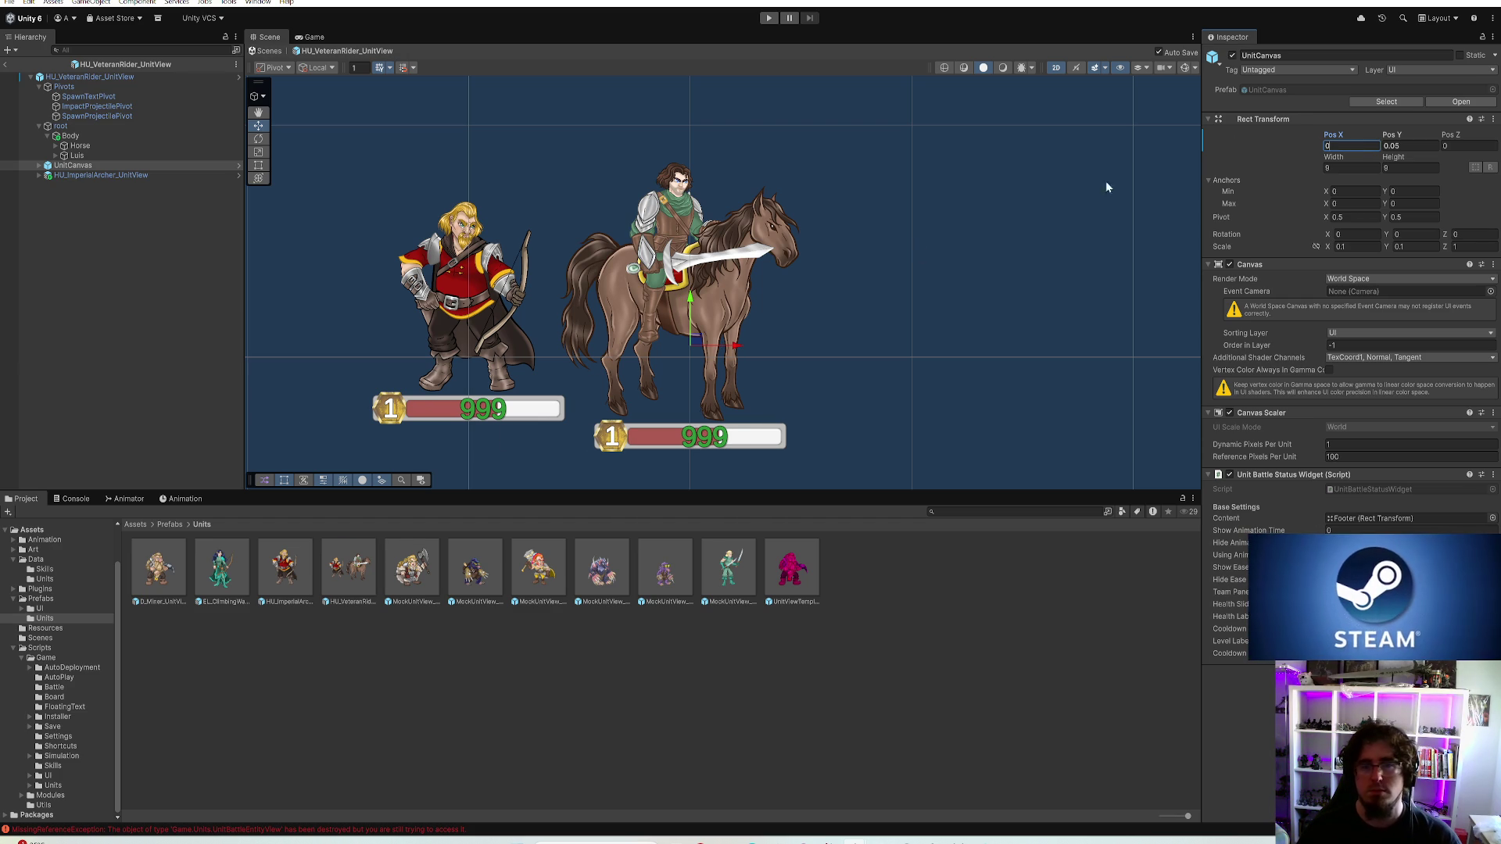
pyautogui.hotkey('ctrl', 'z')
pyautogui.click(1410, 147)
pyautogui.write('0.1')
pyautogui.press('Return')
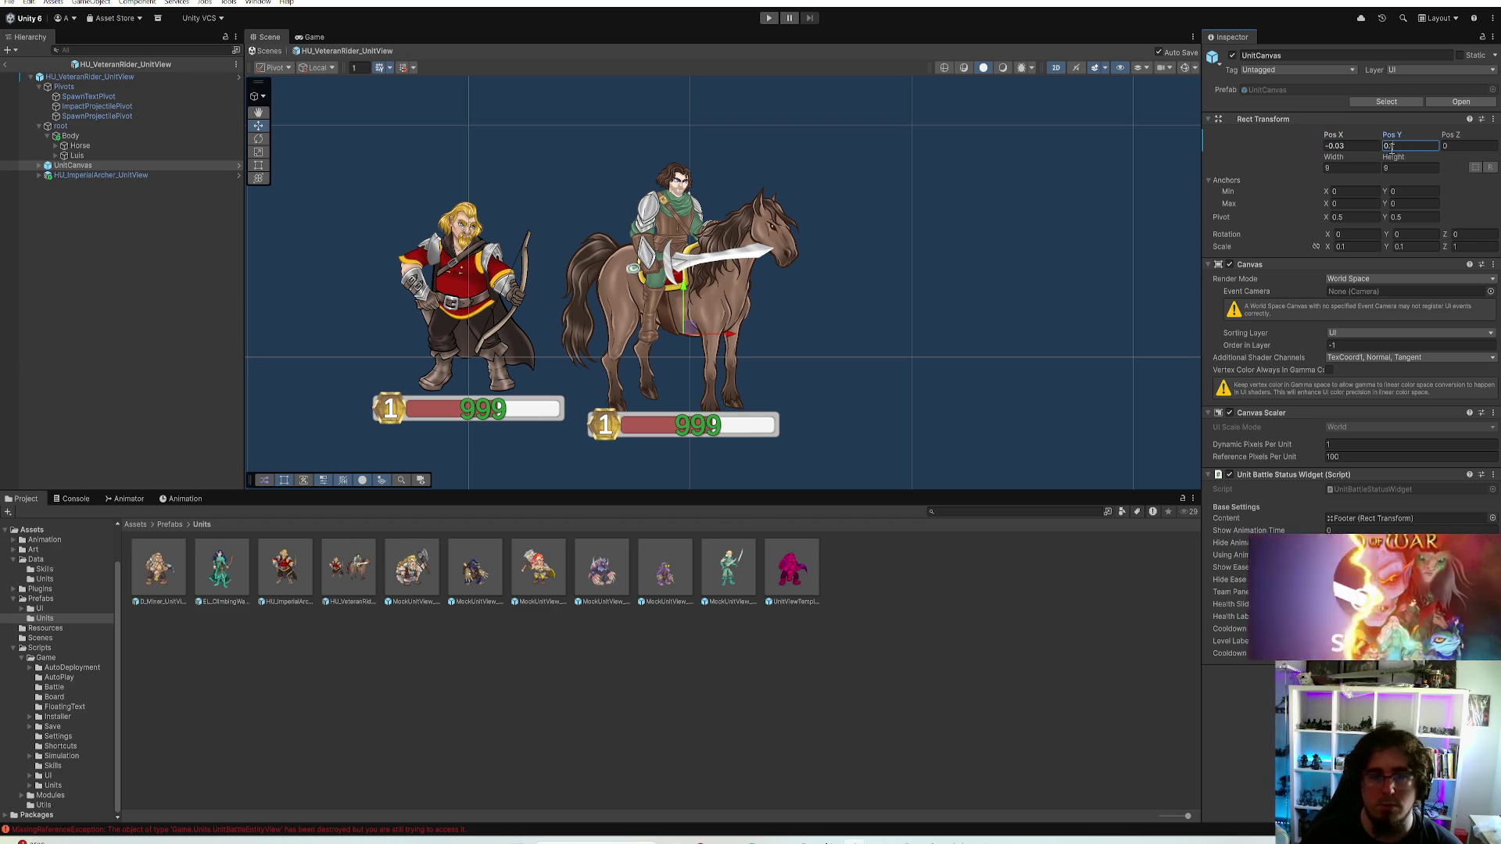
# Delete the Imperial Archer reference and open the MockUnitView_Berserker prefab
pyautogui.click(109, 175)
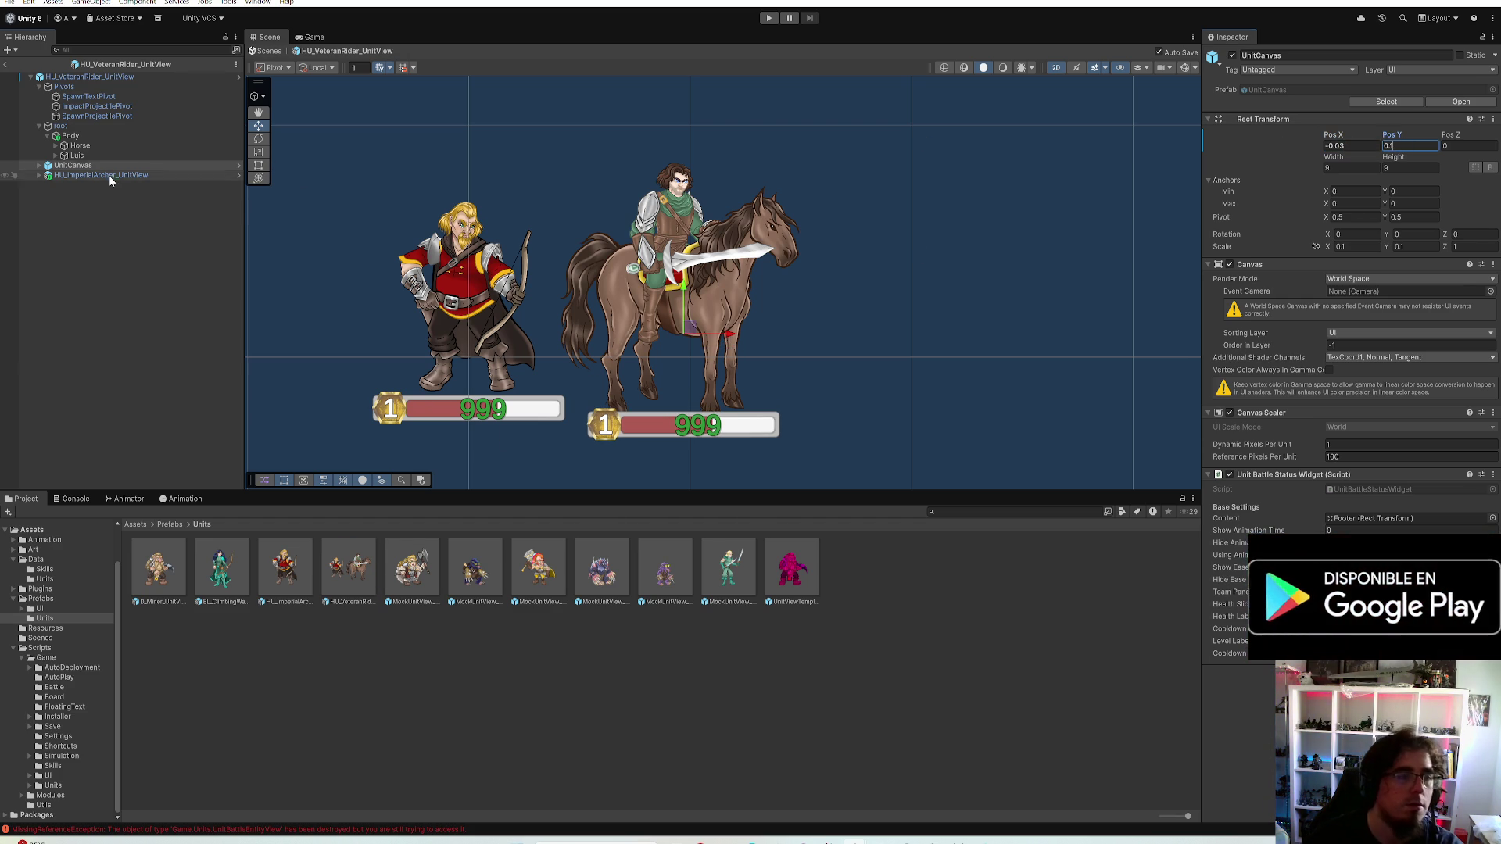
pyautogui.press('Delete')
pyautogui.doubleClick(405, 574)
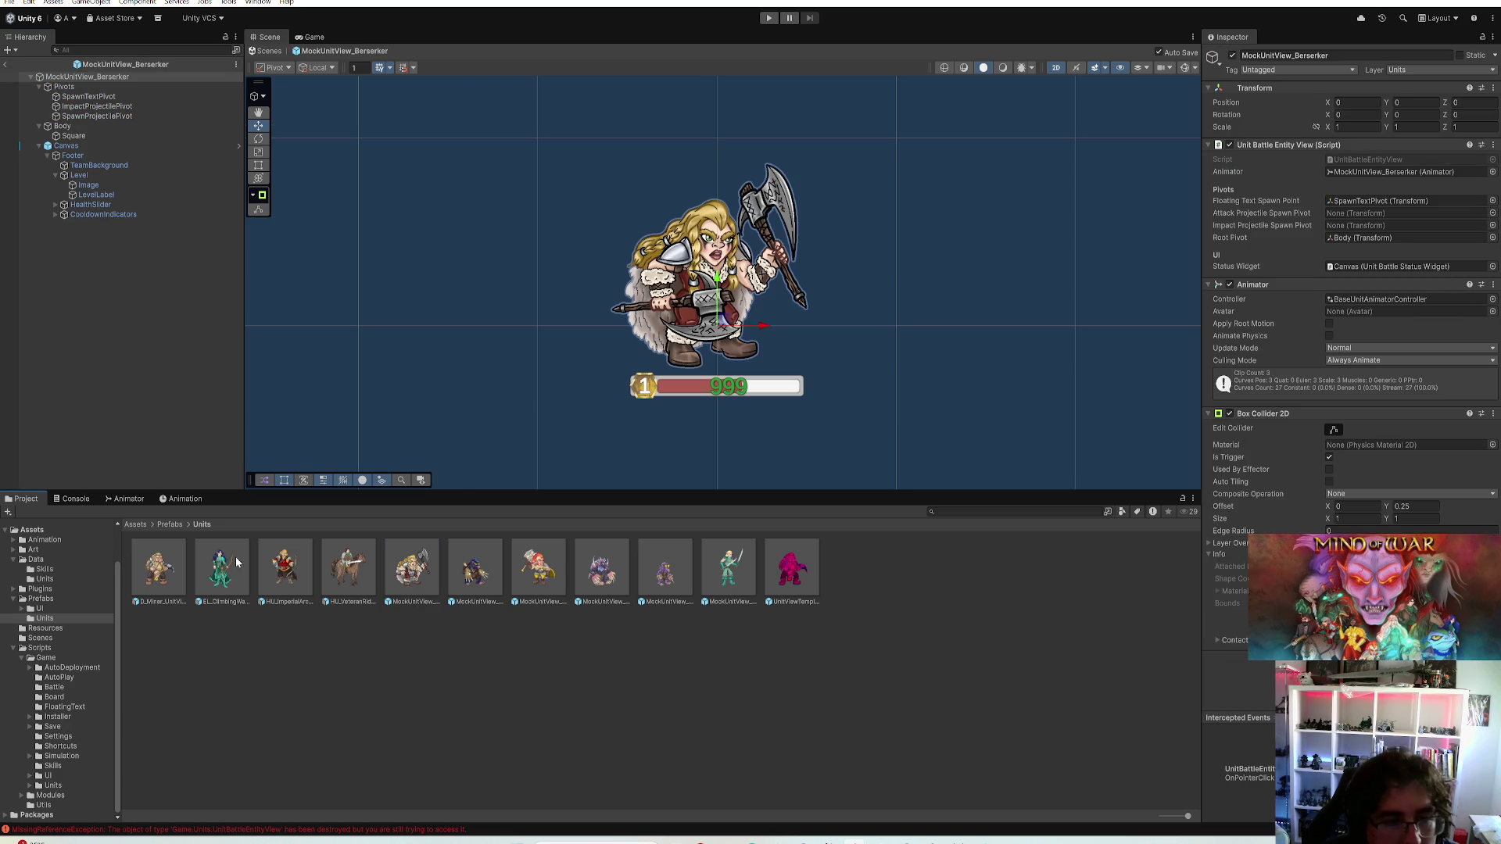
# Add a D_Miner_UnitView reference to the Berserker prefab at X -1, Y 0
pyautogui.moveTo(169, 577); pyautogui.dragTo(118, 223)
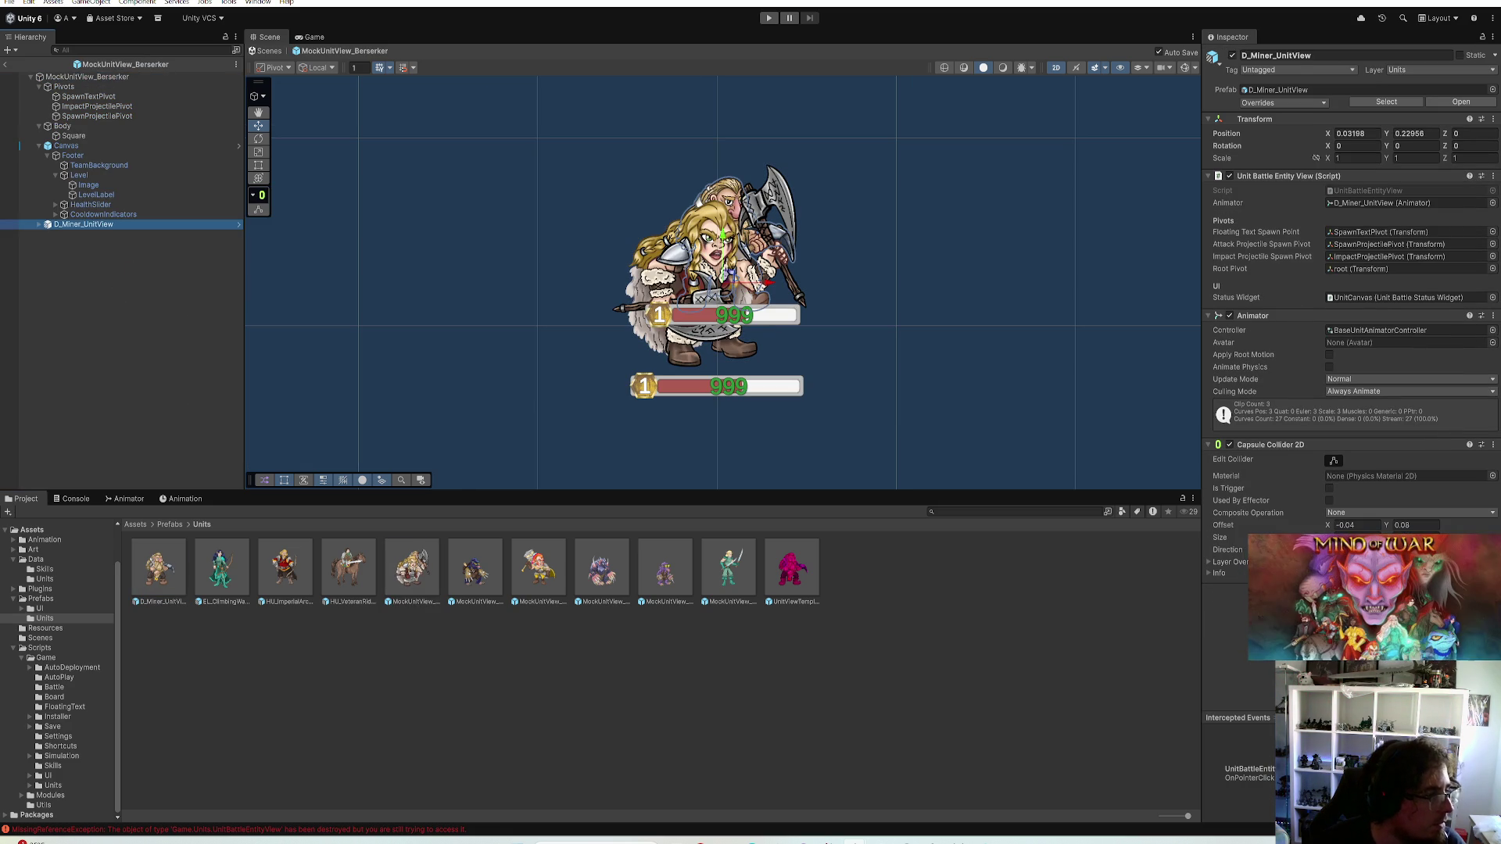
pyautogui.click(85, 222)
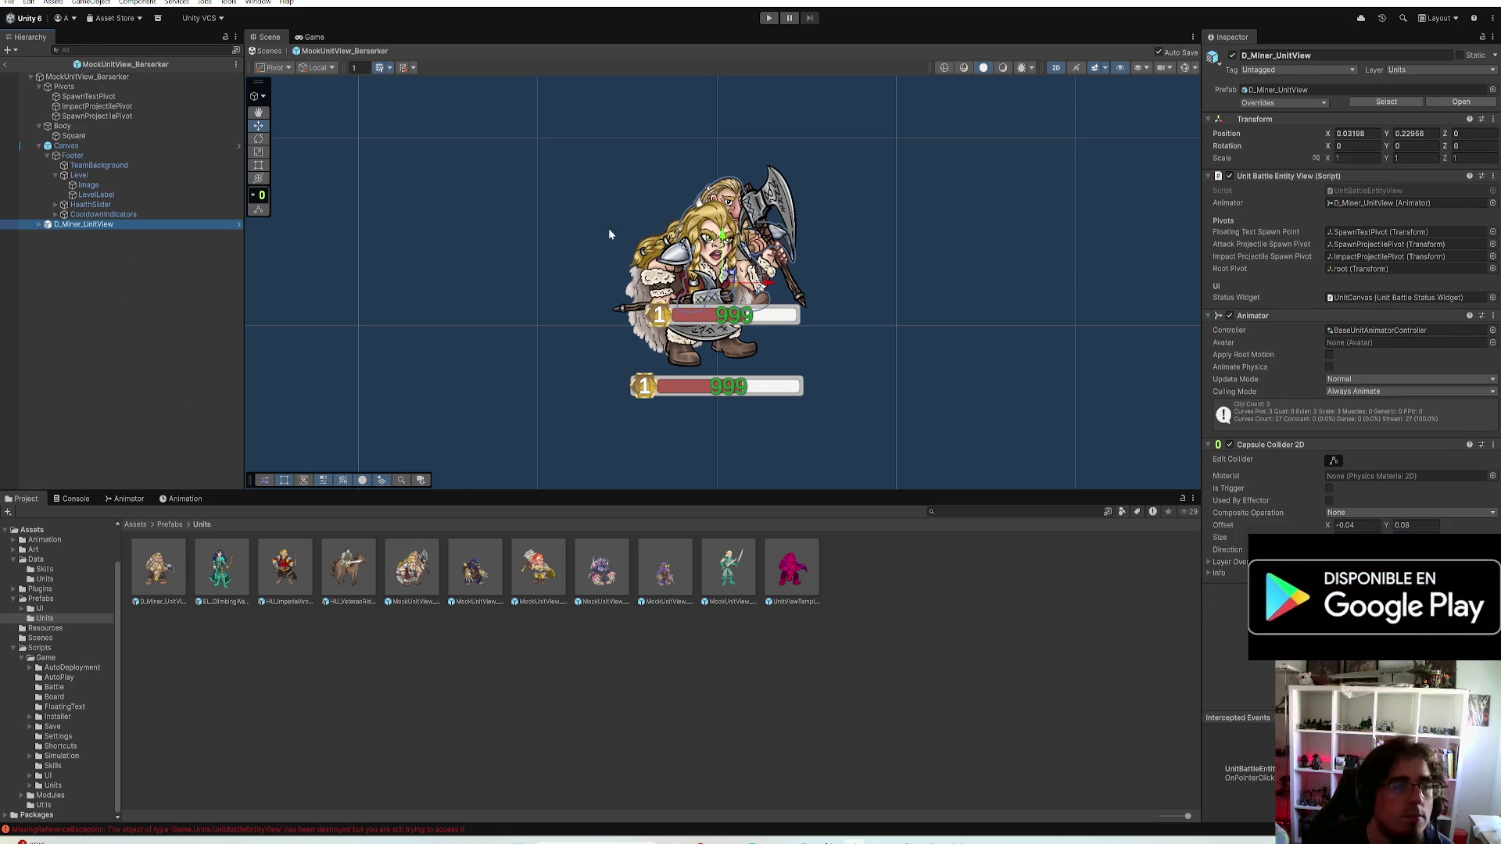
pyautogui.click(1413, 133)
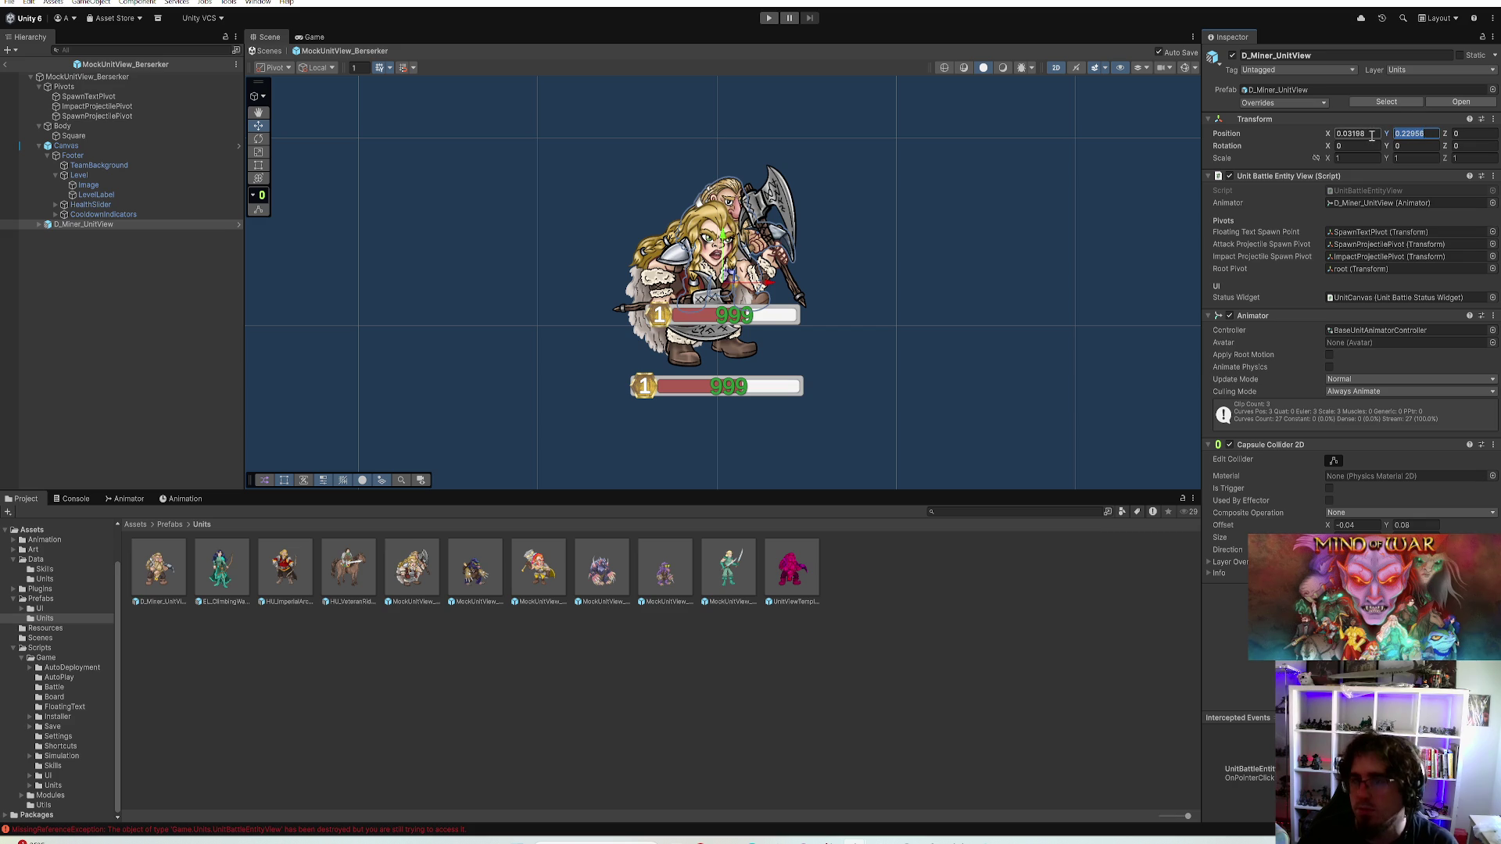
pyautogui.write('-0.5')
pyautogui.press('Tab')
pyautogui.write('0')
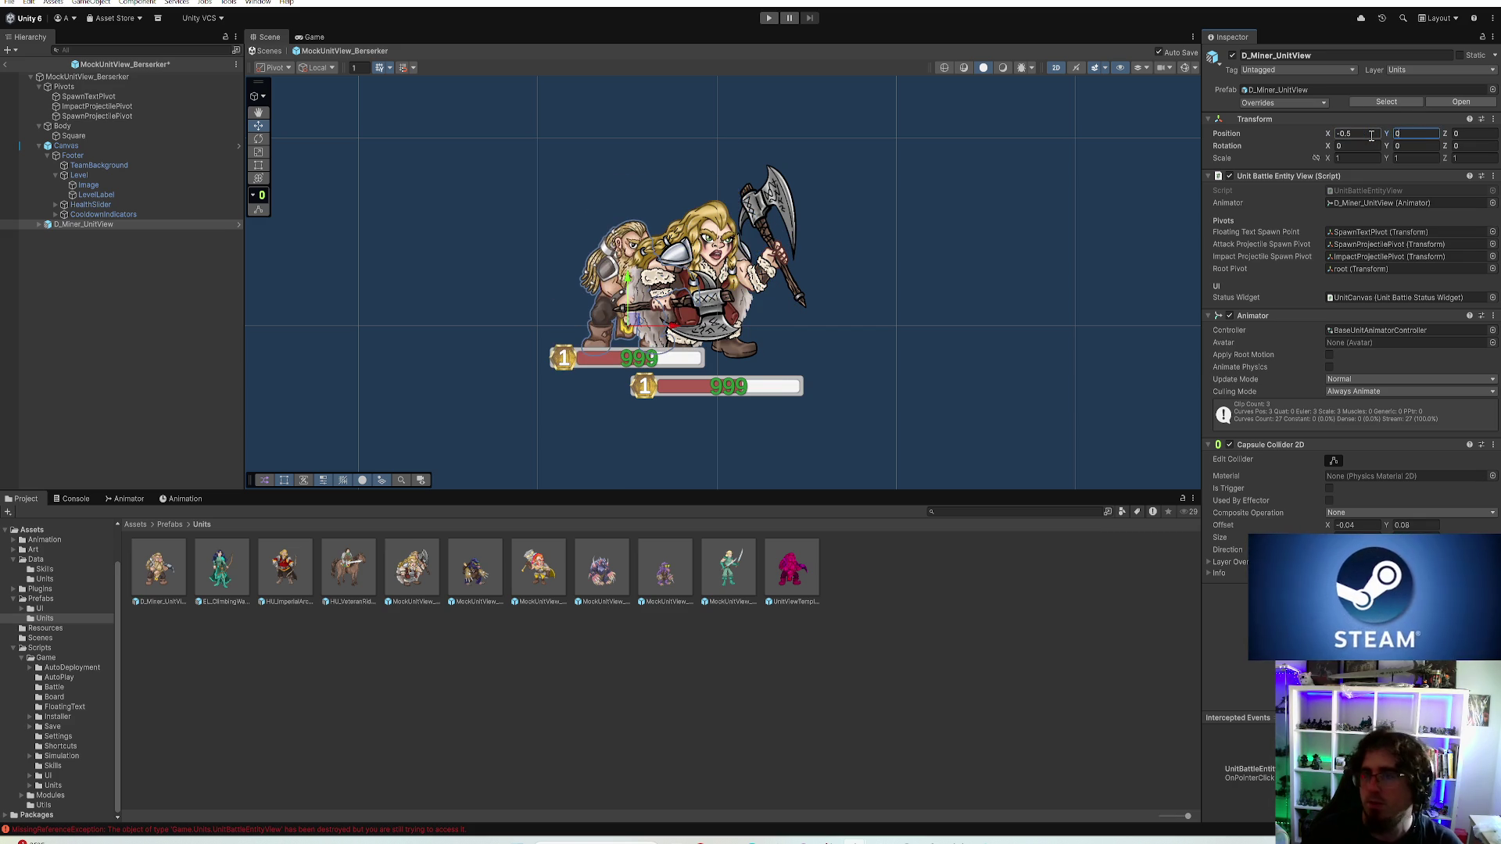
pyautogui.click(1354, 135)
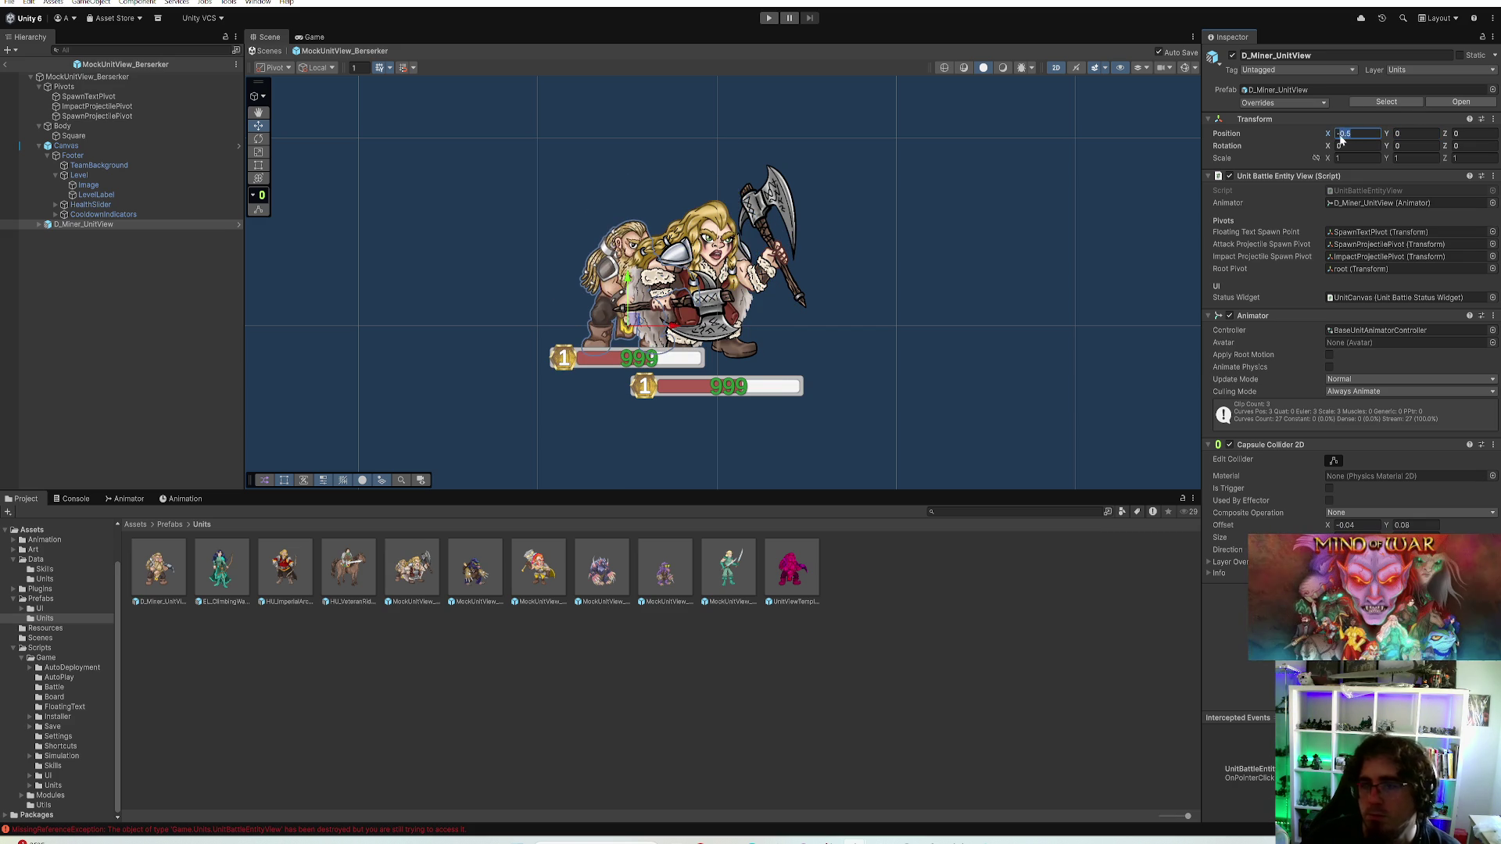
pyautogui.write('-1')
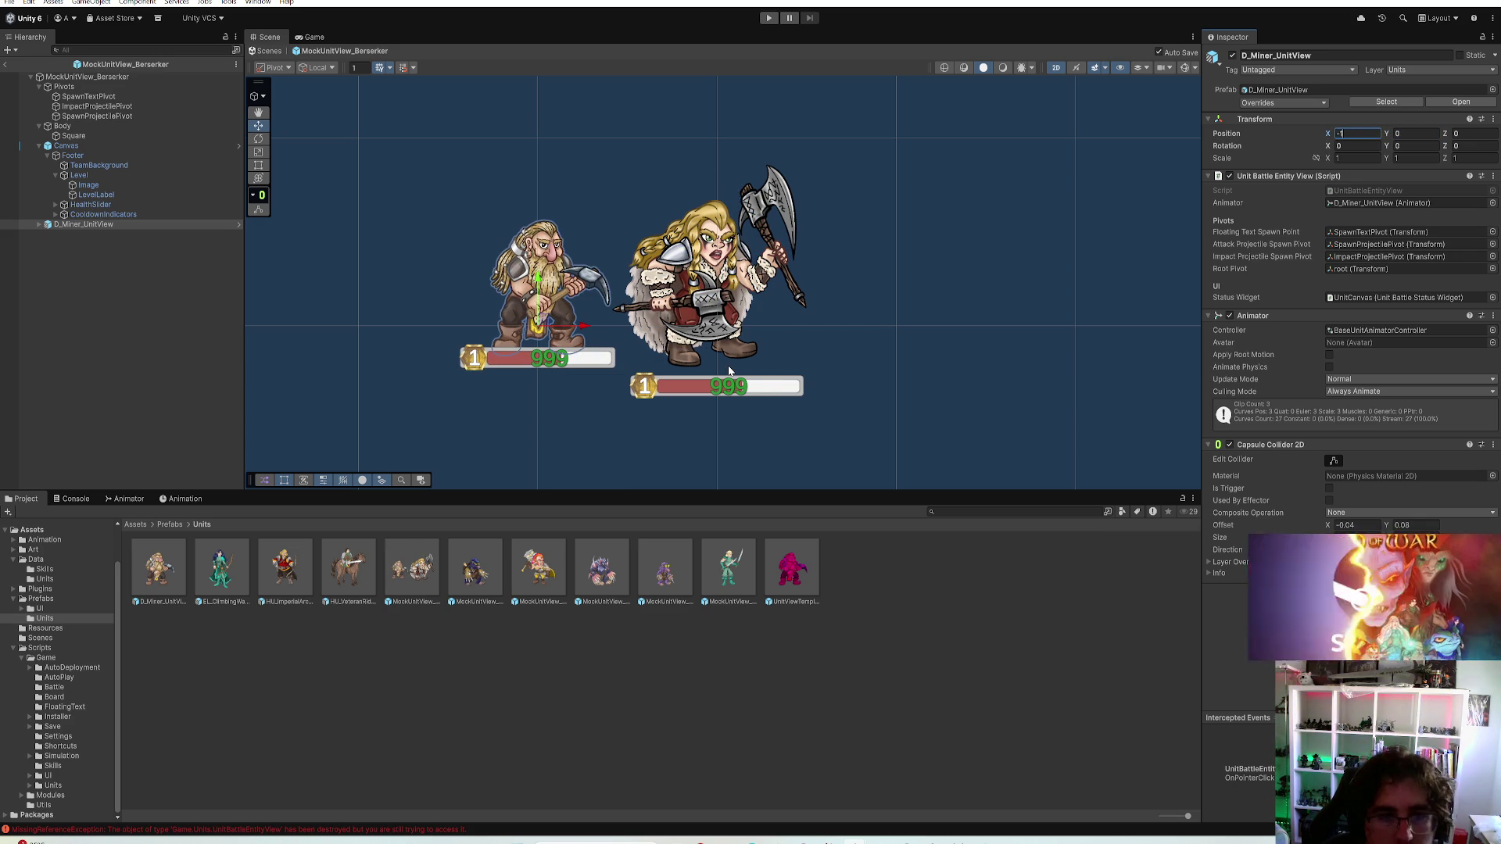
pyautogui.click(94, 136)
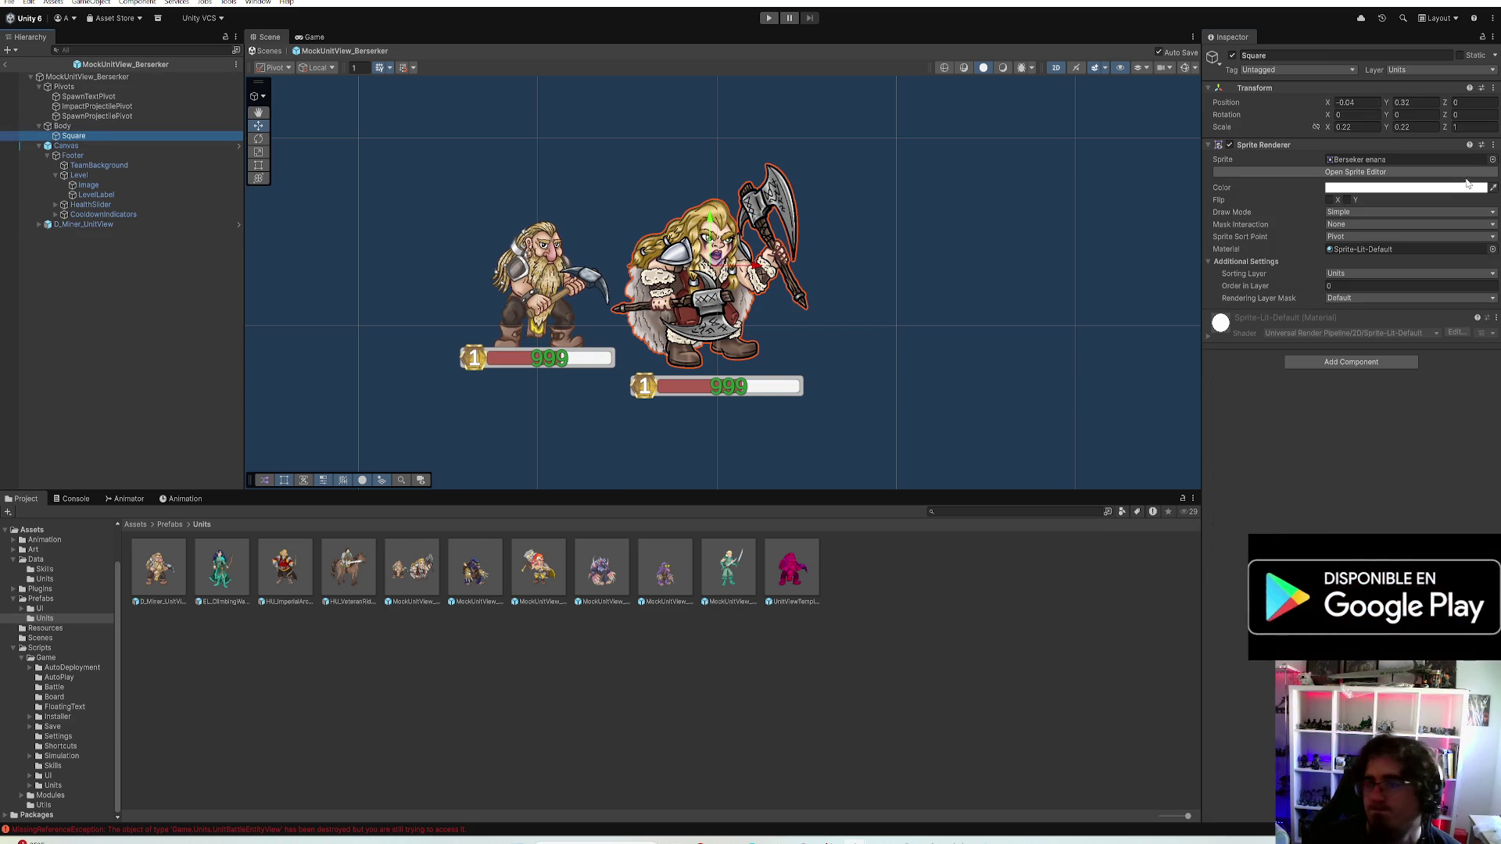
# Scale the Berserker's body sprite to 0.16 on X and Y and place it beside the Miner
pyautogui.click(1352, 126)
pyautogui.write('0.1')
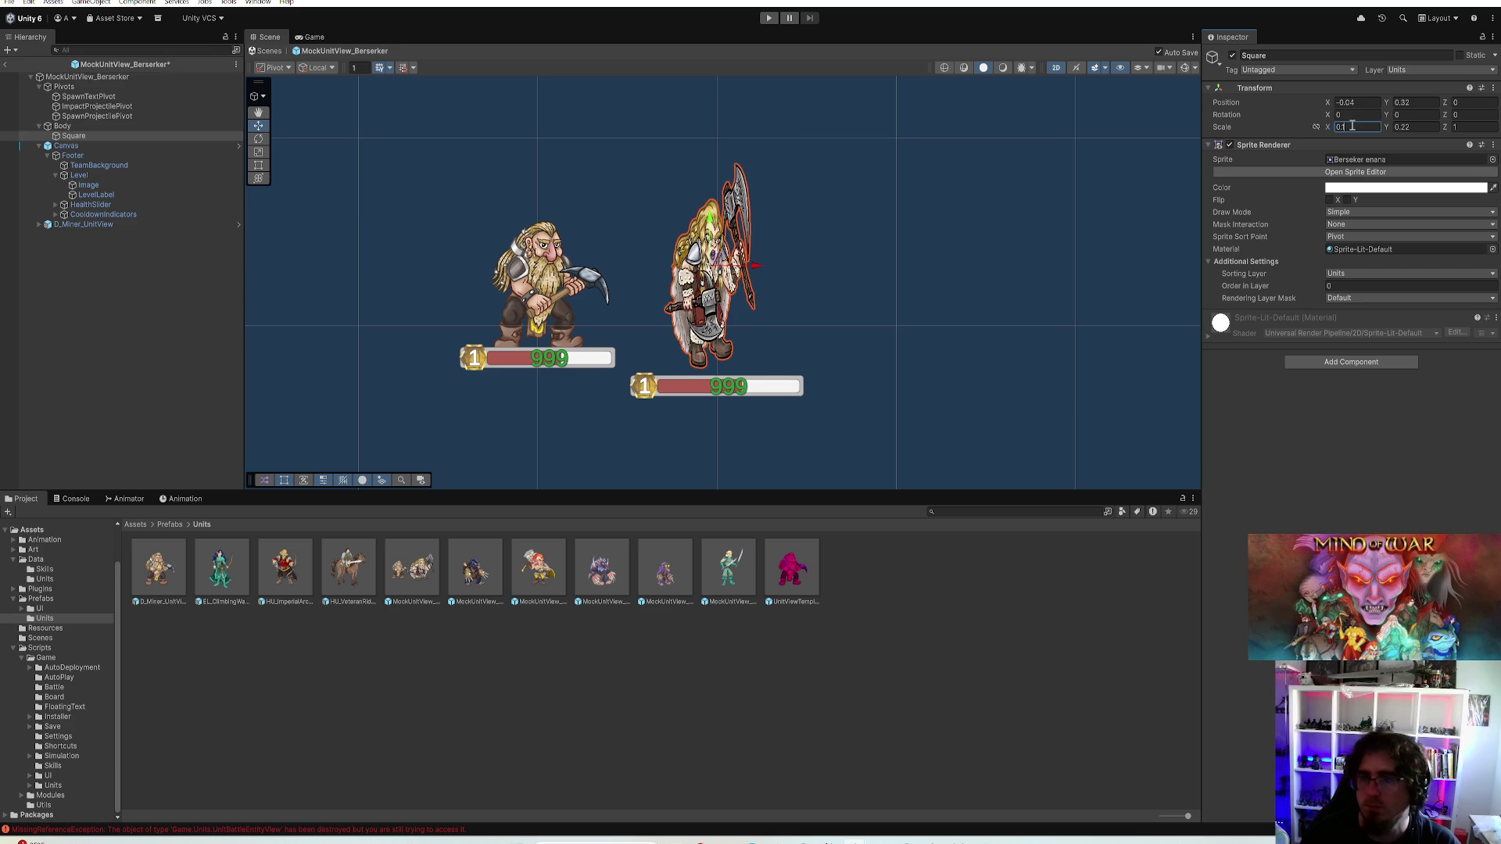
pyautogui.write('55')
pyautogui.press('BackSpace')
pyautogui.press('BackSpace')
pyautogui.write('17')
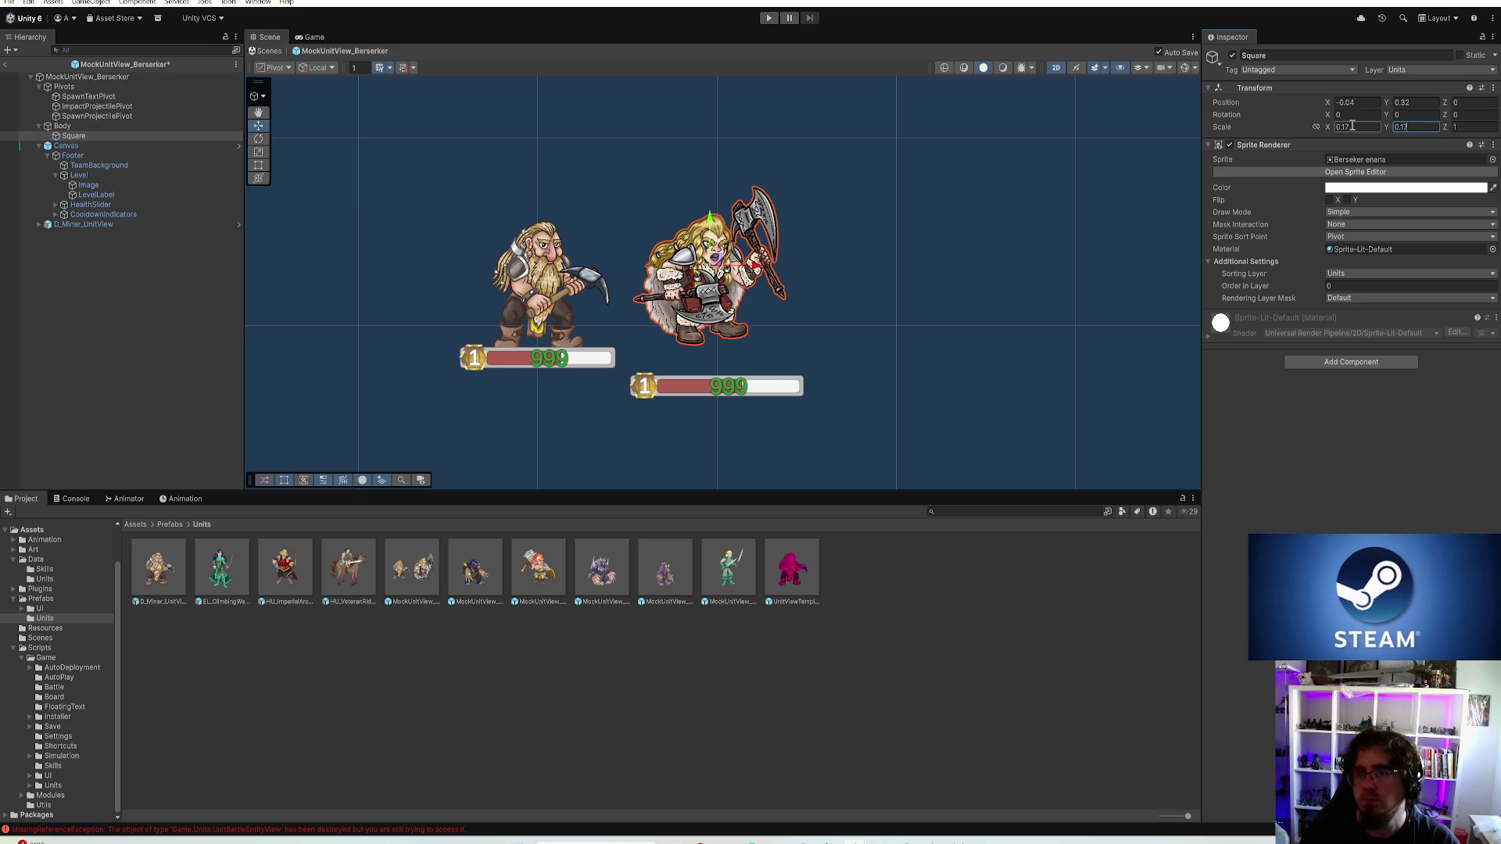
pyautogui.moveTo(713, 264); pyautogui.dragTo(545, 270)
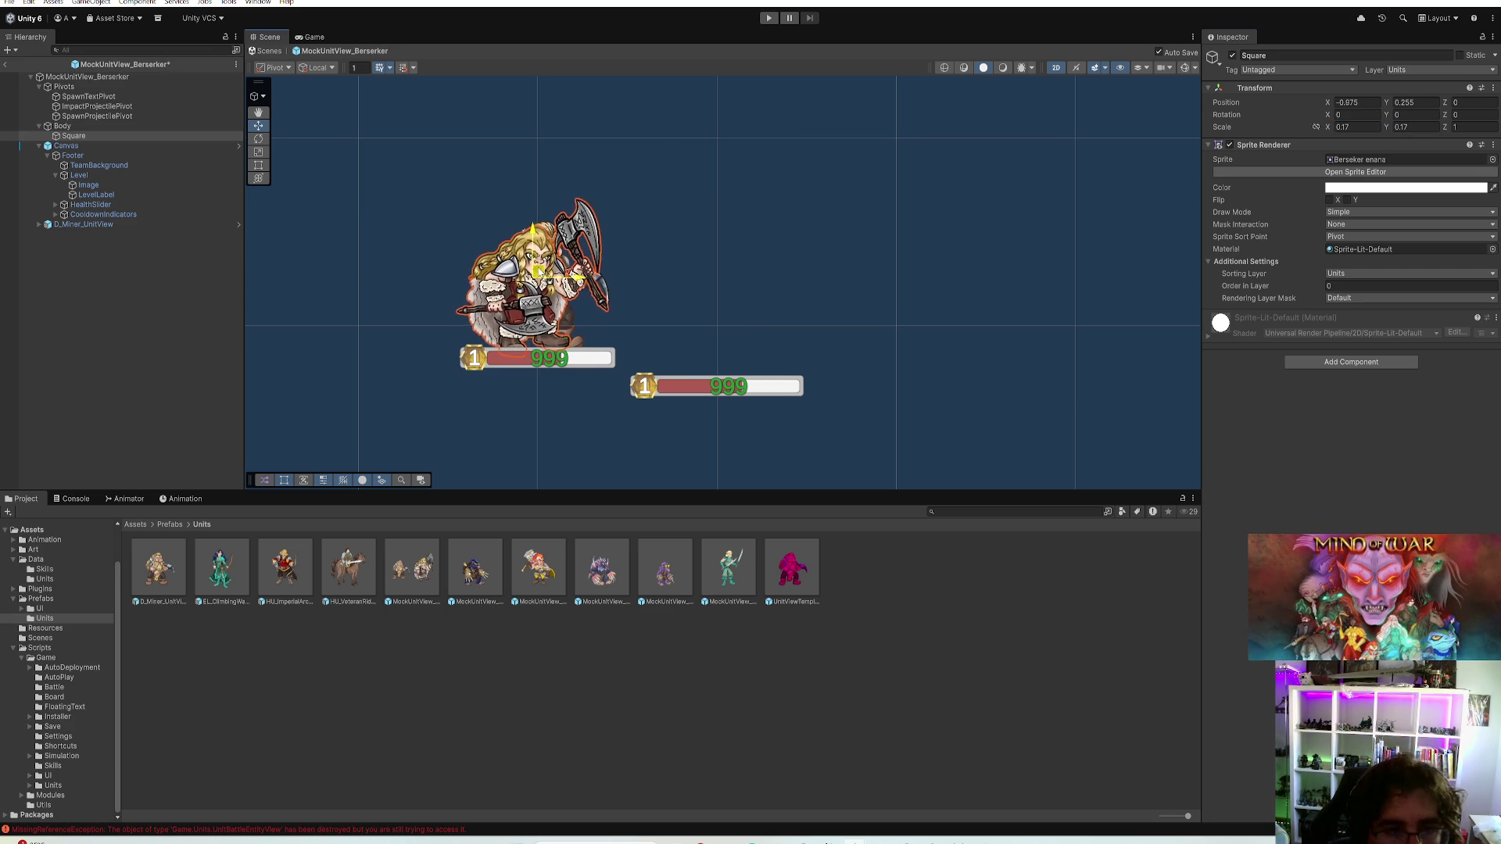
pyautogui.click(1350, 127)
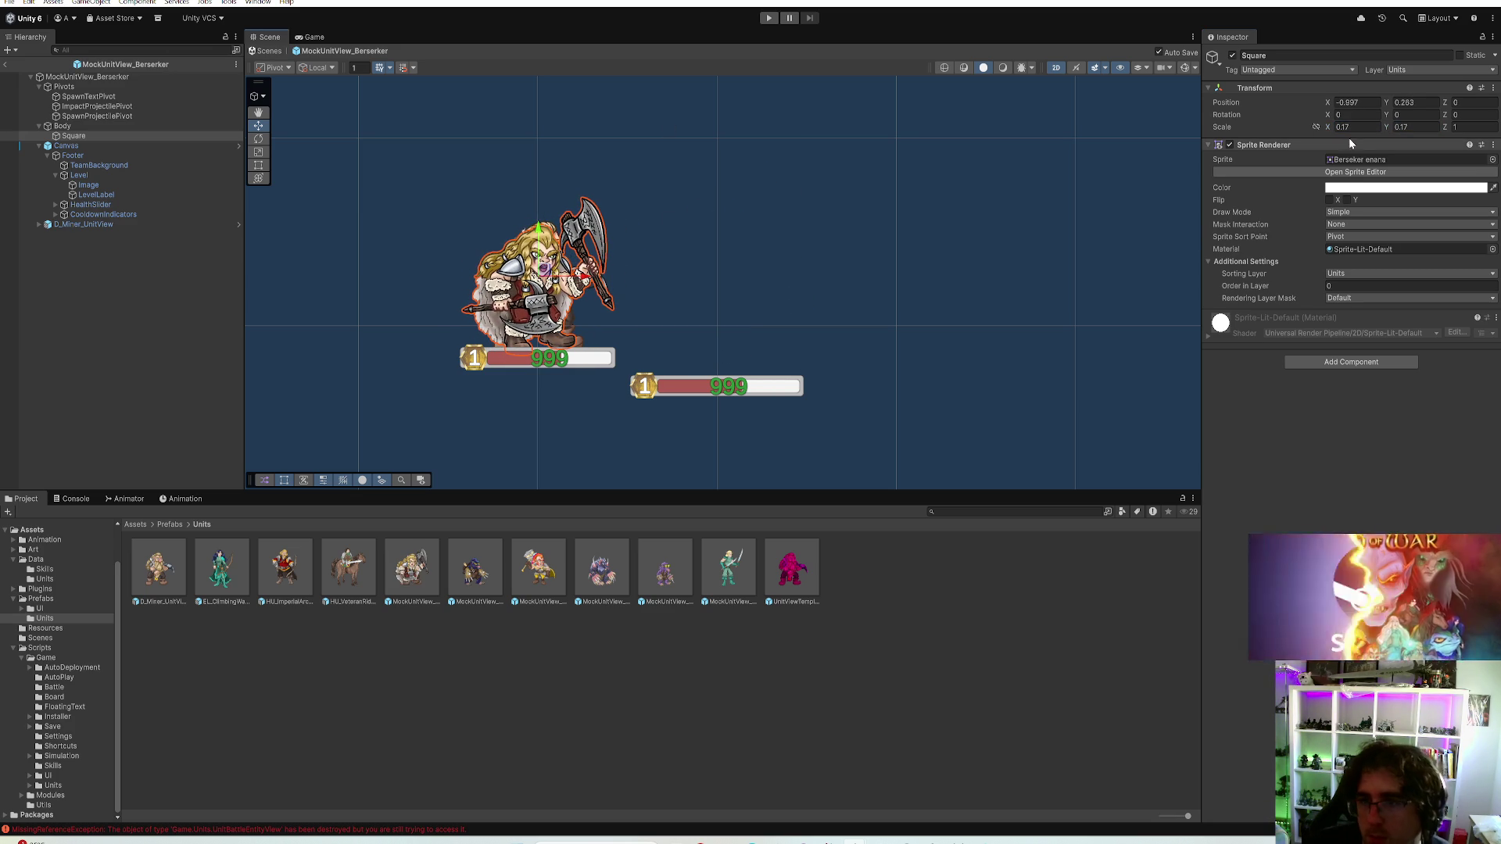
pyautogui.write('0.18')
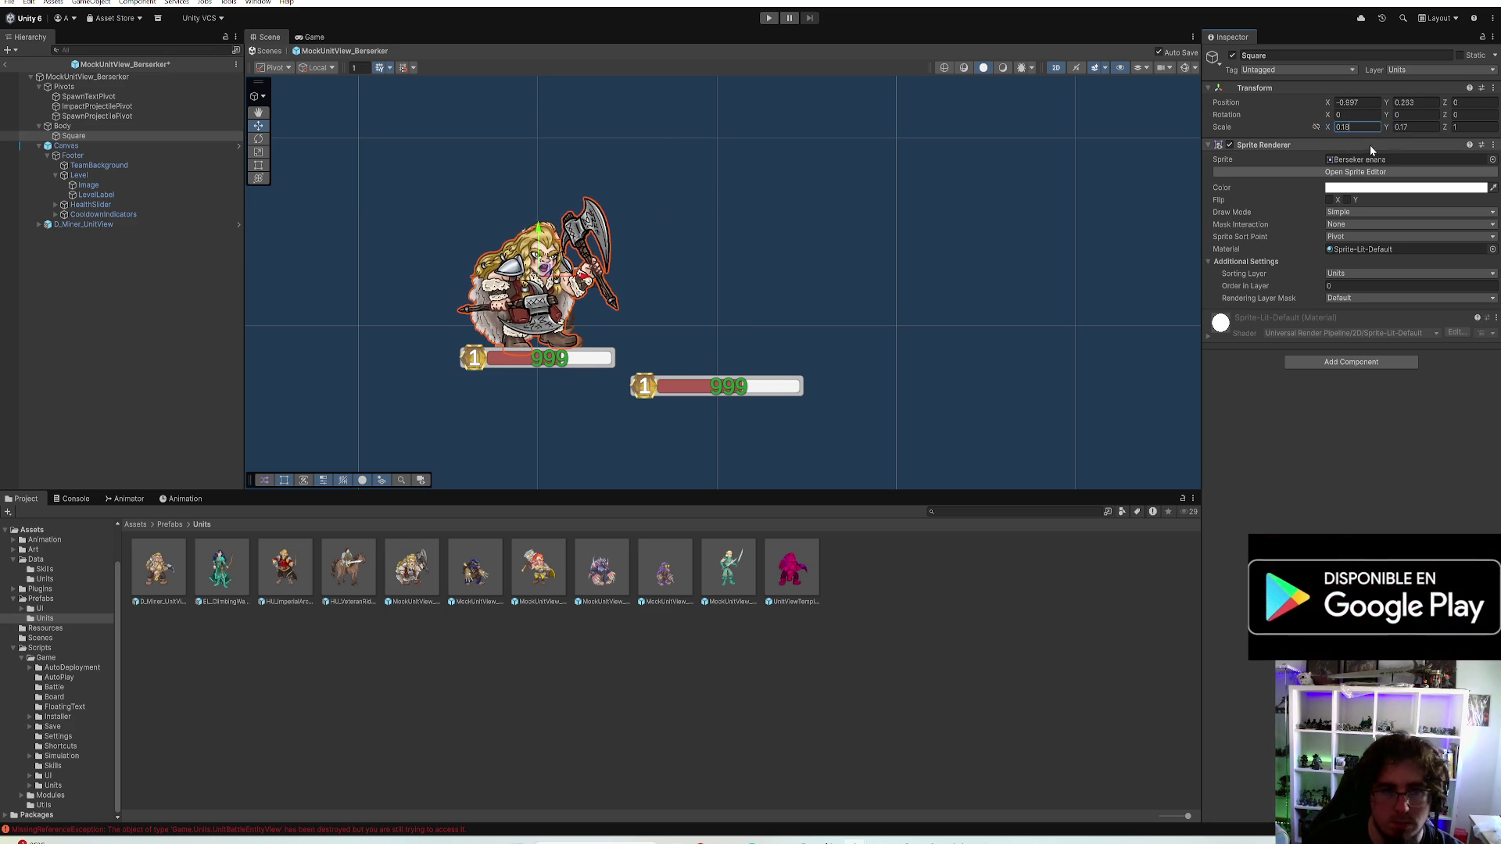
pyautogui.click(1403, 127)
pyautogui.write('0.18')
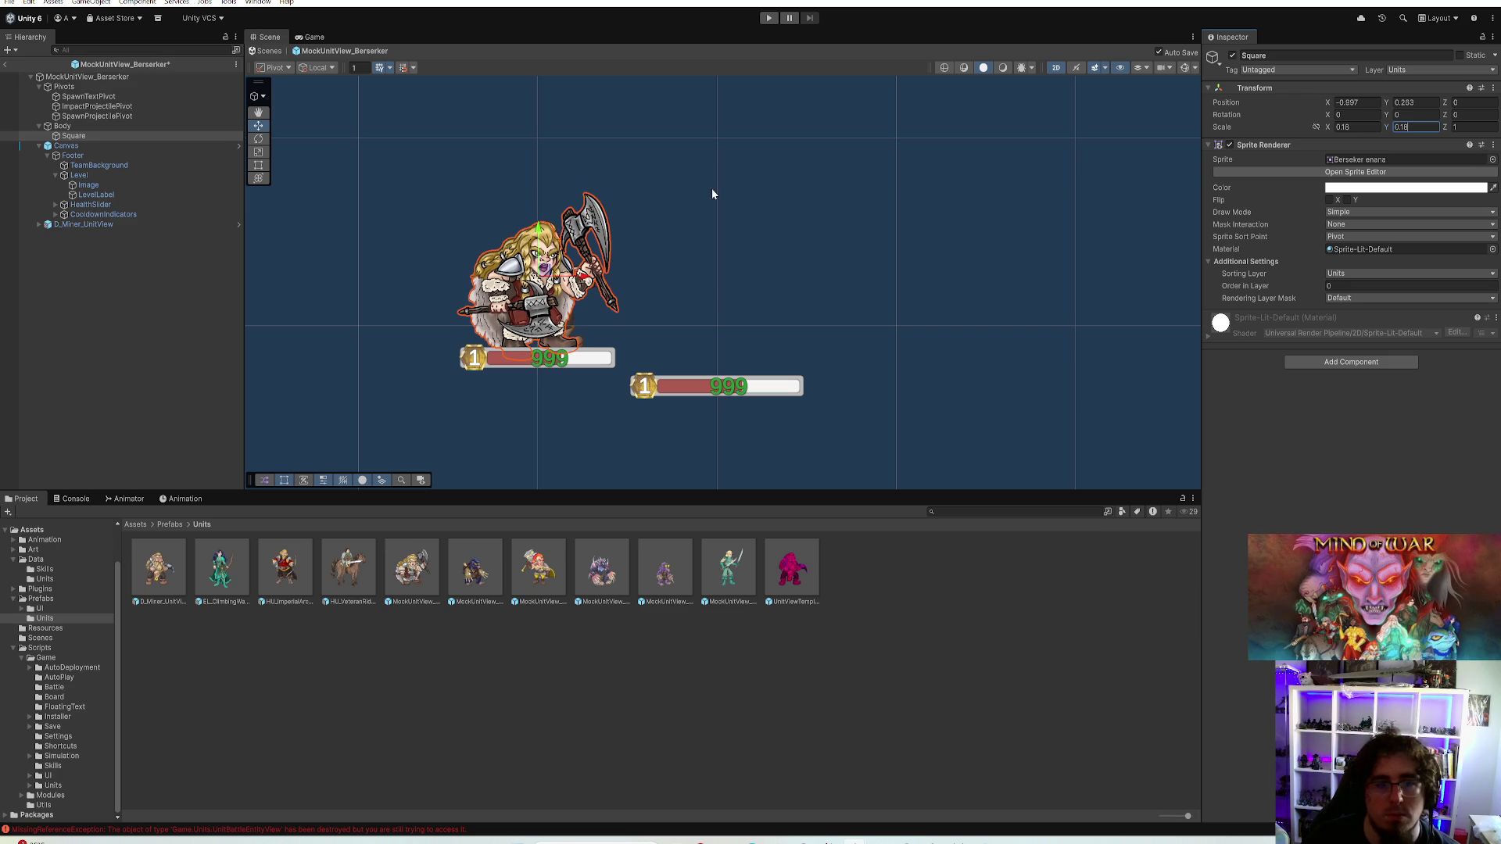
pyautogui.moveTo(542, 270); pyautogui.dragTo(639, 267)
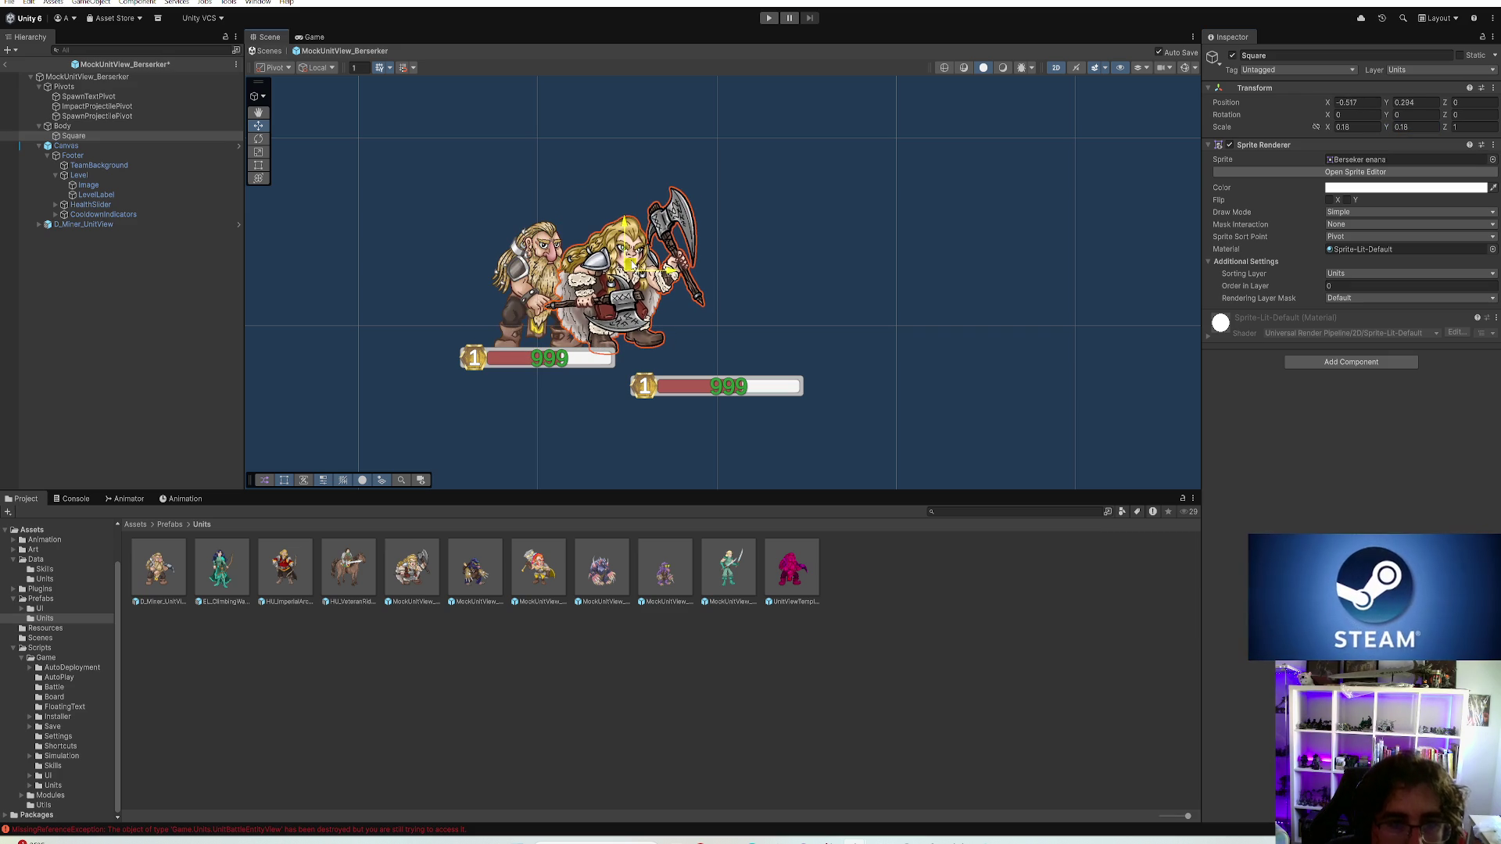
# Undo and redo the sprite move, then settle its position at 0.02, 0.28 next to the Miner
pyautogui.hotkey('ctrl', 'z')
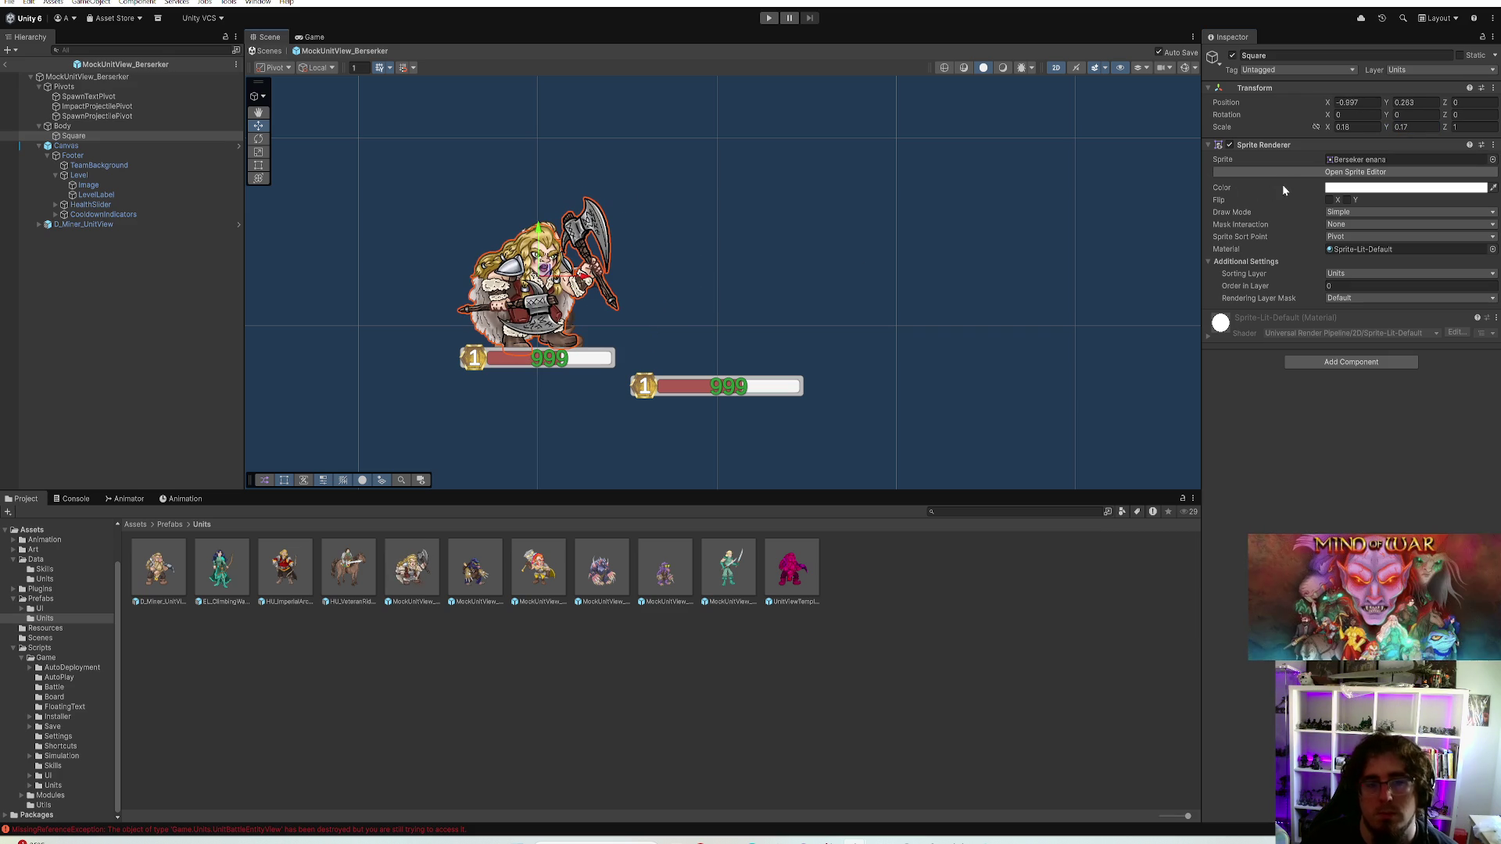
pyautogui.hotkey('ctrl', 'u')
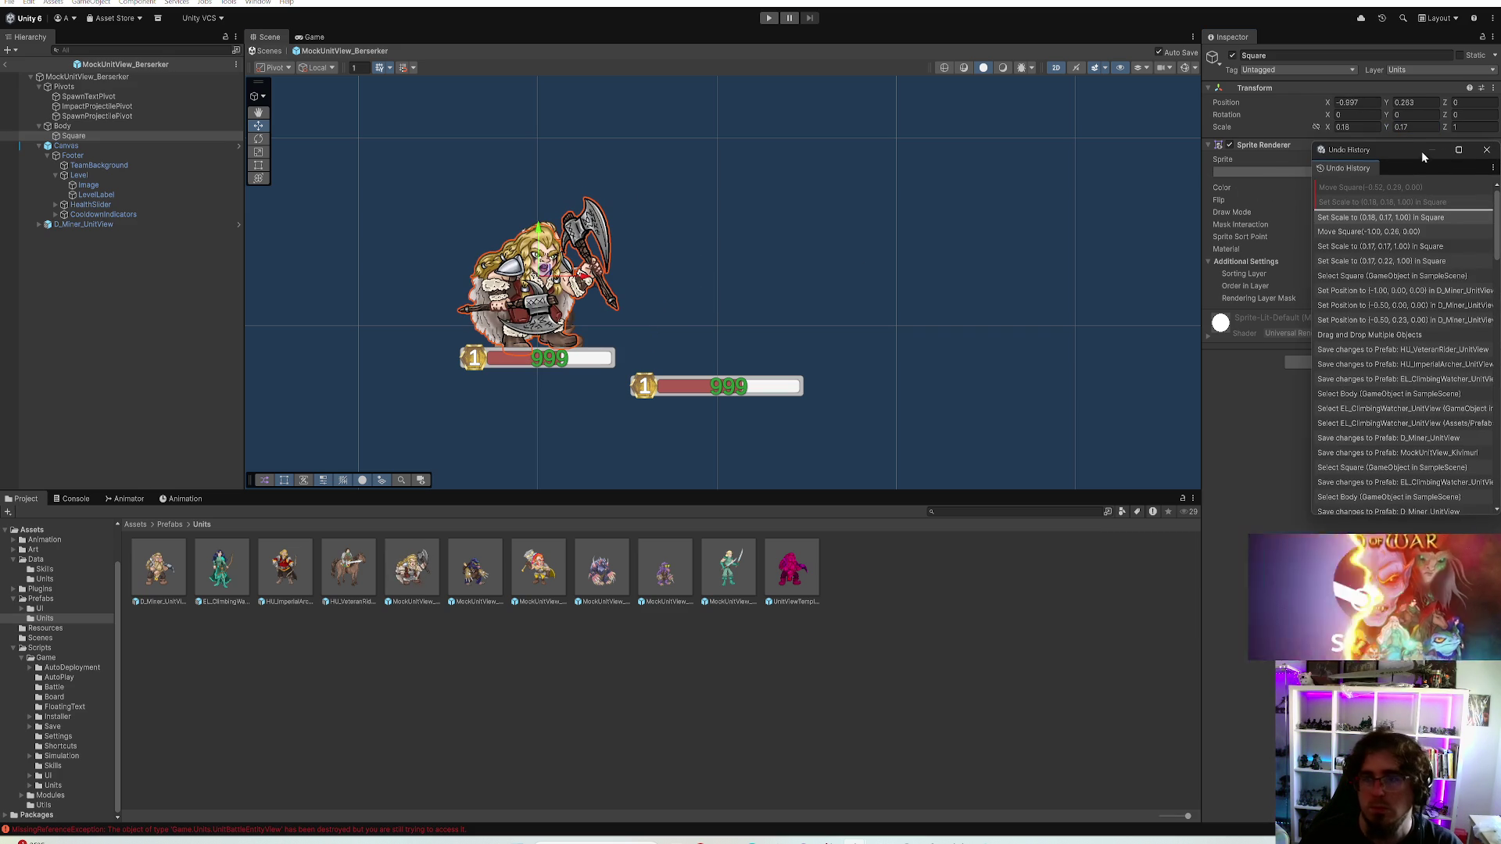
pyautogui.click(1487, 151)
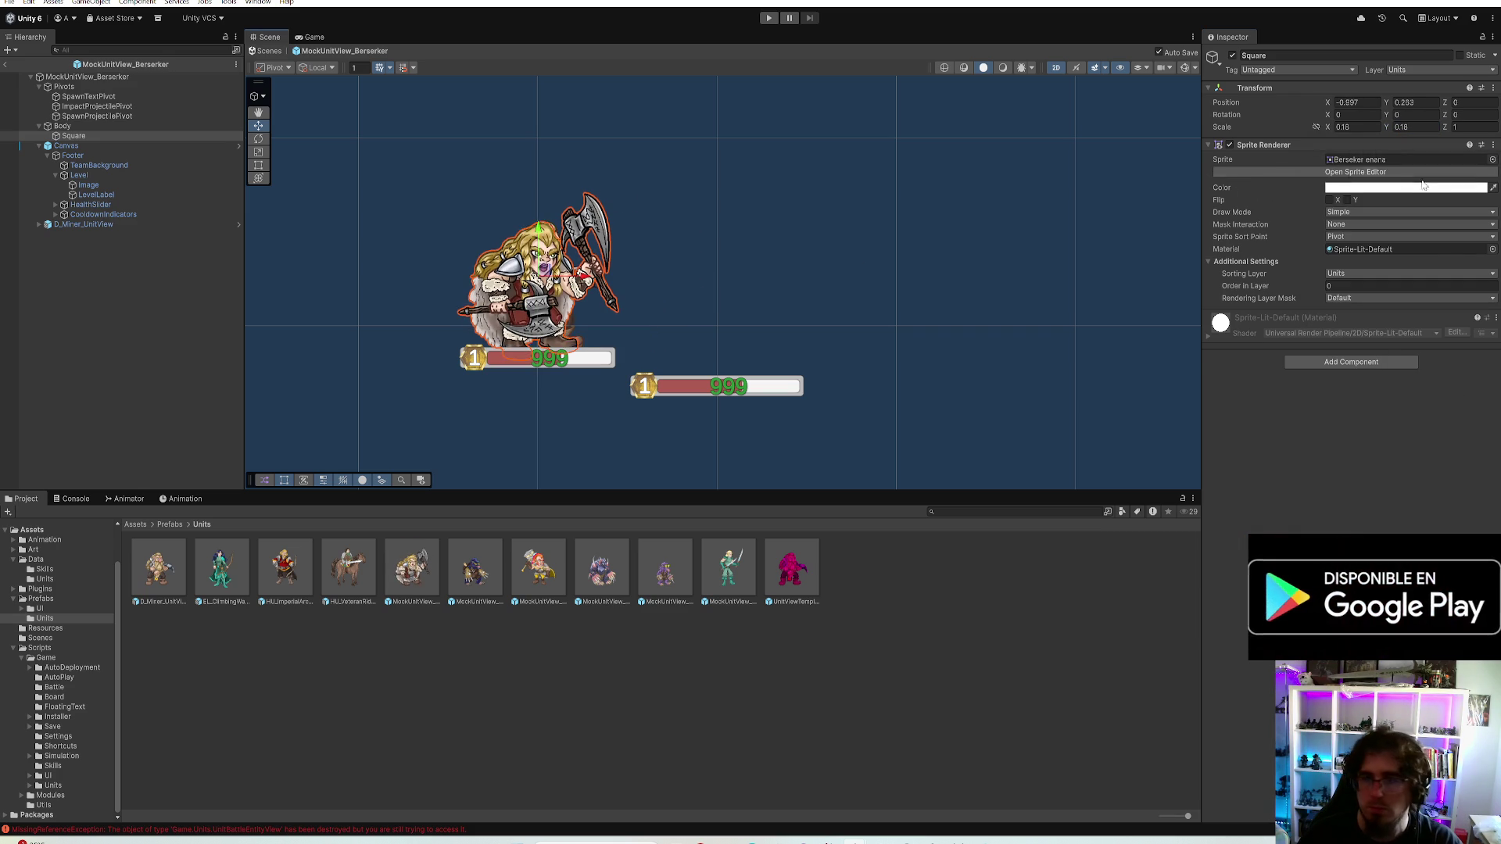
pyautogui.hotkey('ctrl', 'y')
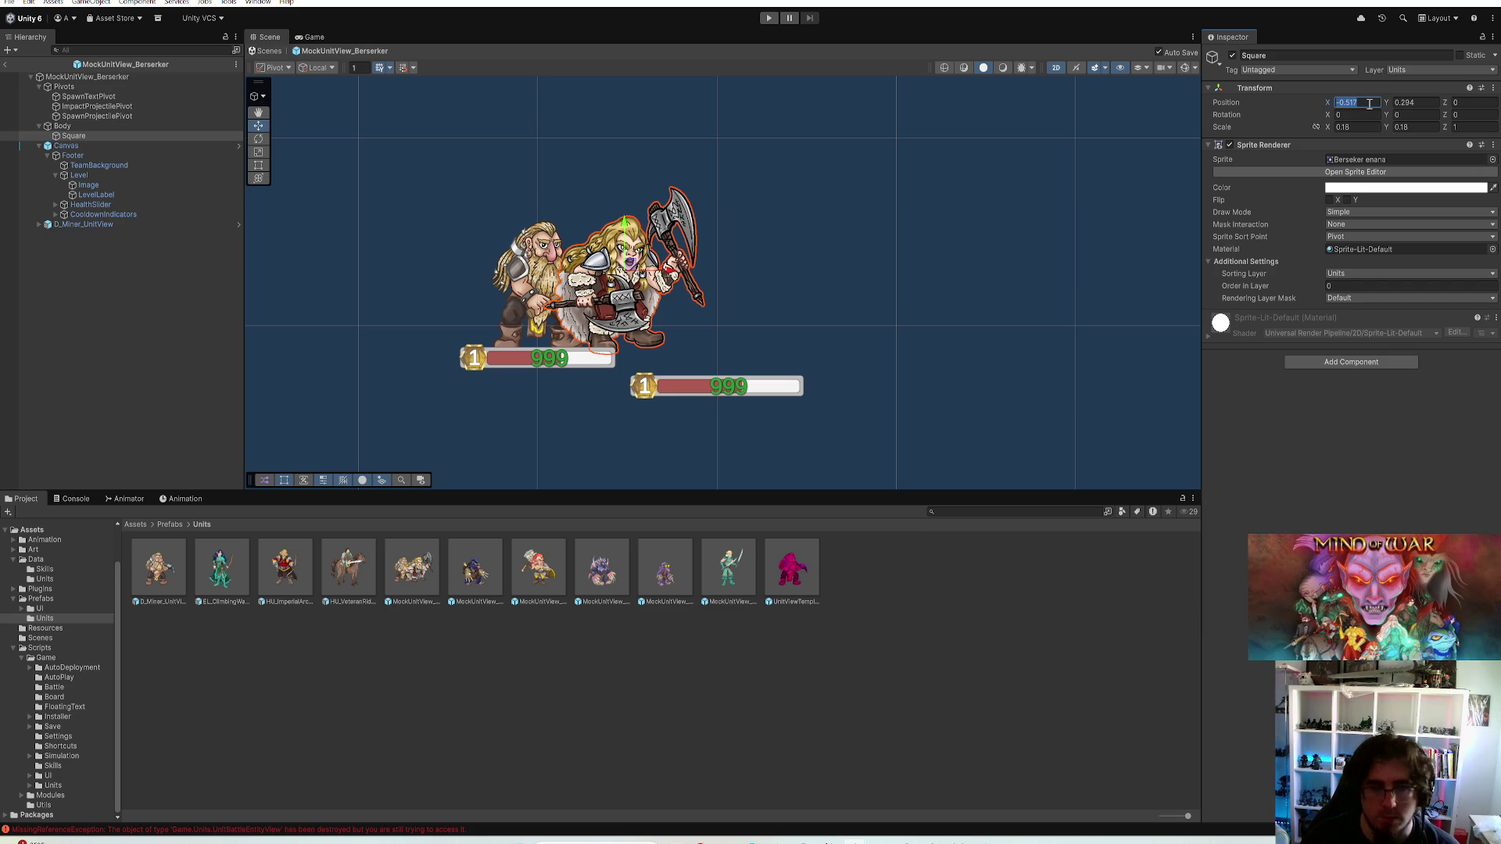
pyautogui.write('0.02')
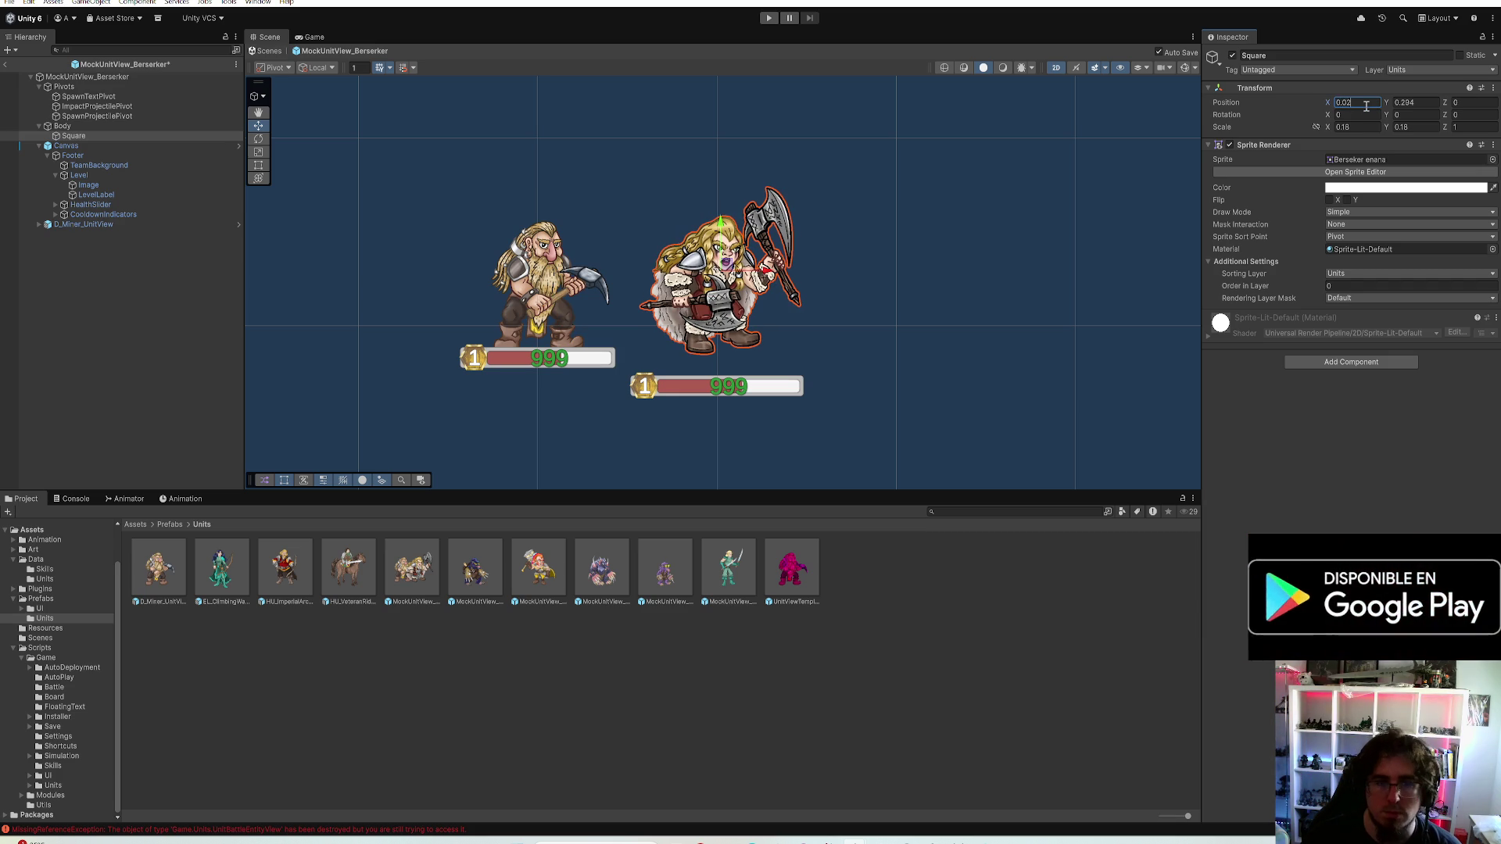
pyautogui.click(1407, 104)
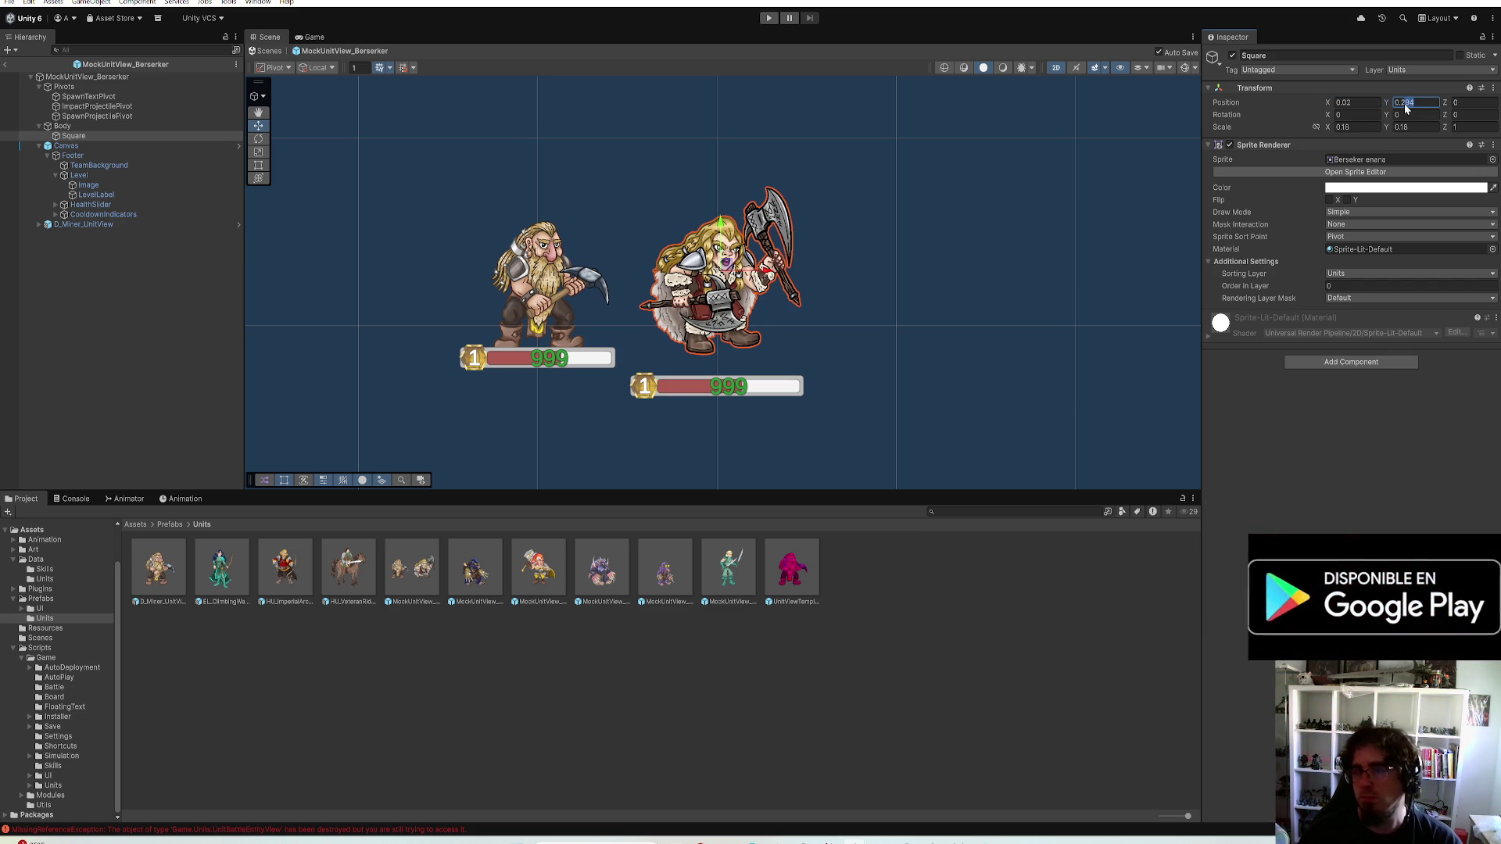
pyautogui.write('0.28')
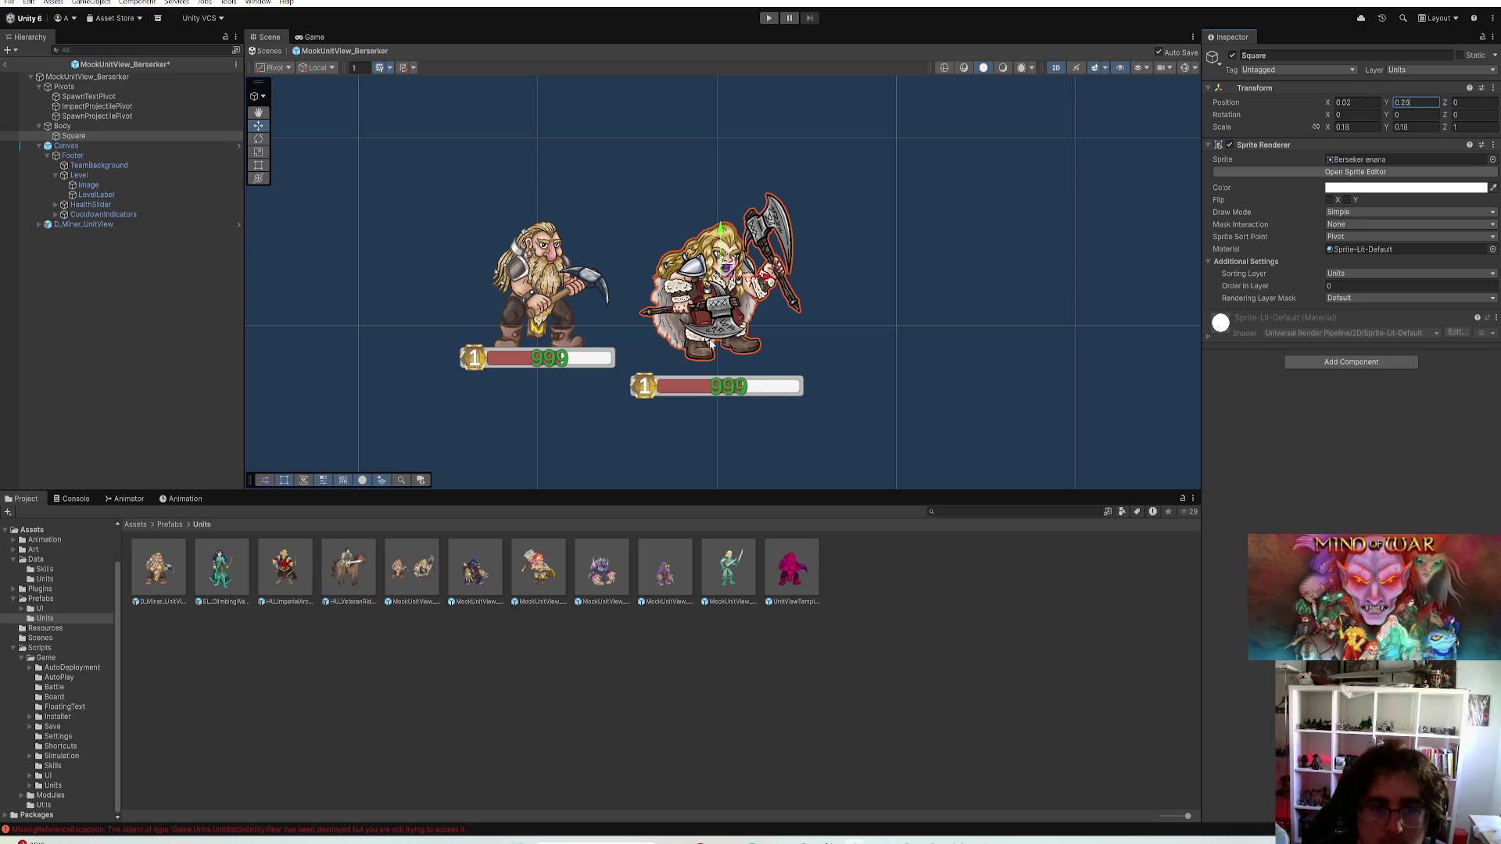
pyautogui.click(73, 146)
pyautogui.click(74, 136)
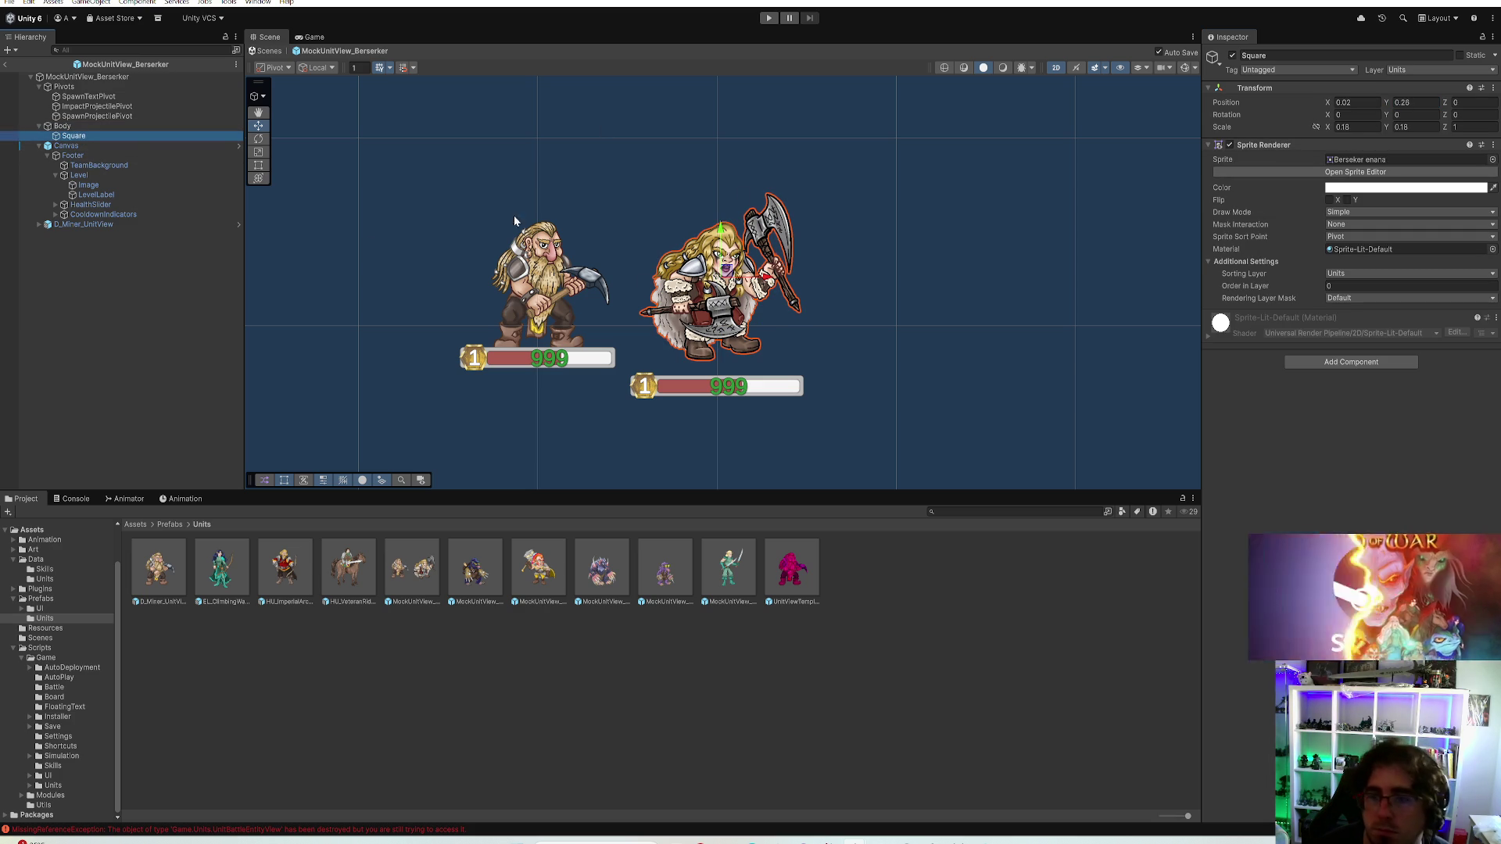
pyautogui.click(85, 223)
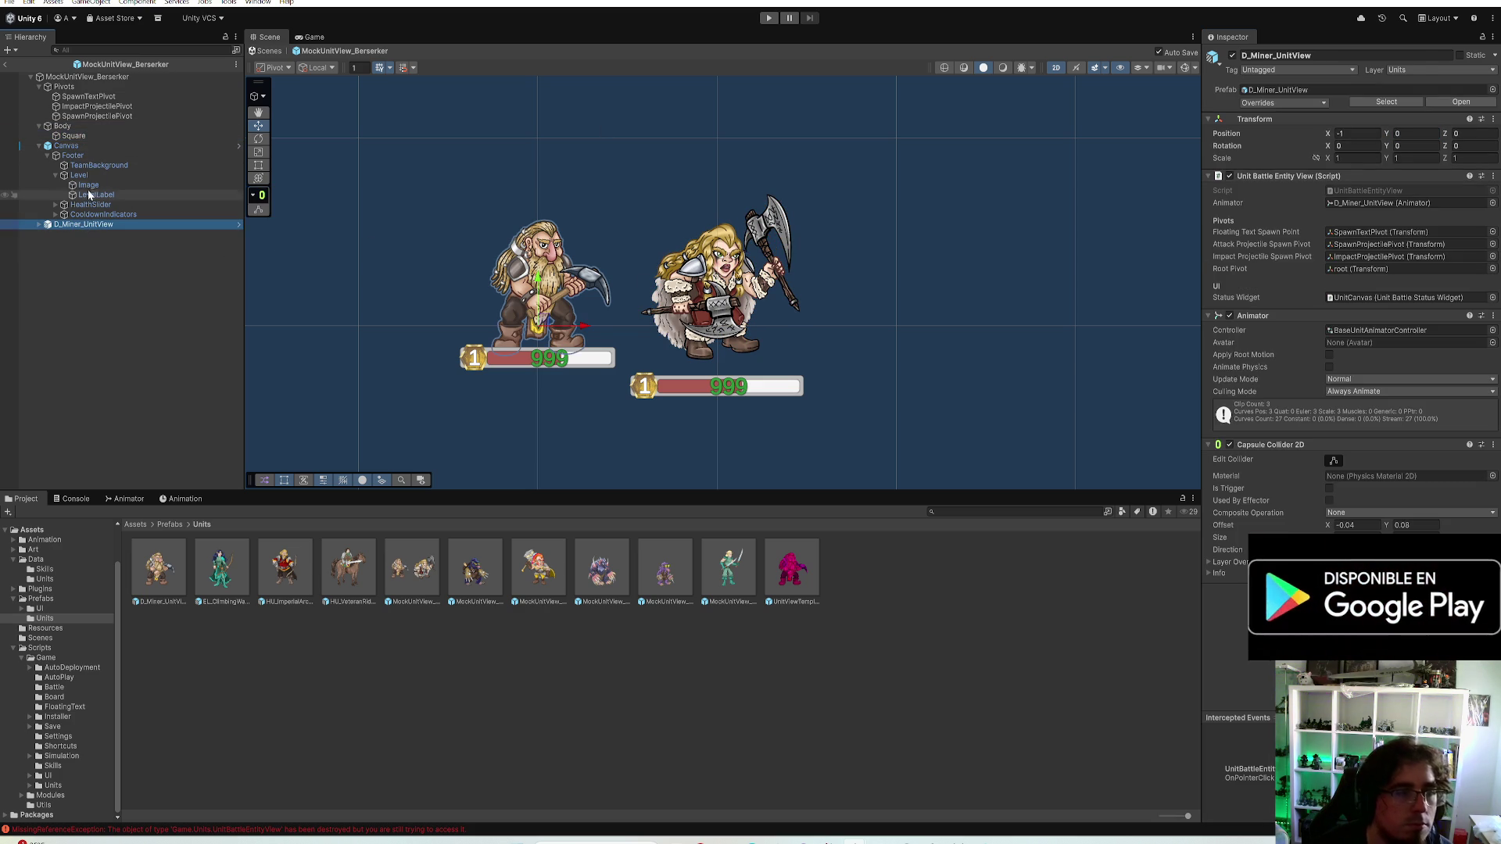
# Set the Berserker status canvas Pos Y to 0.25 so its health bar lines up with the Miner's
pyautogui.click(70, 146)
pyautogui.click(1406, 145)
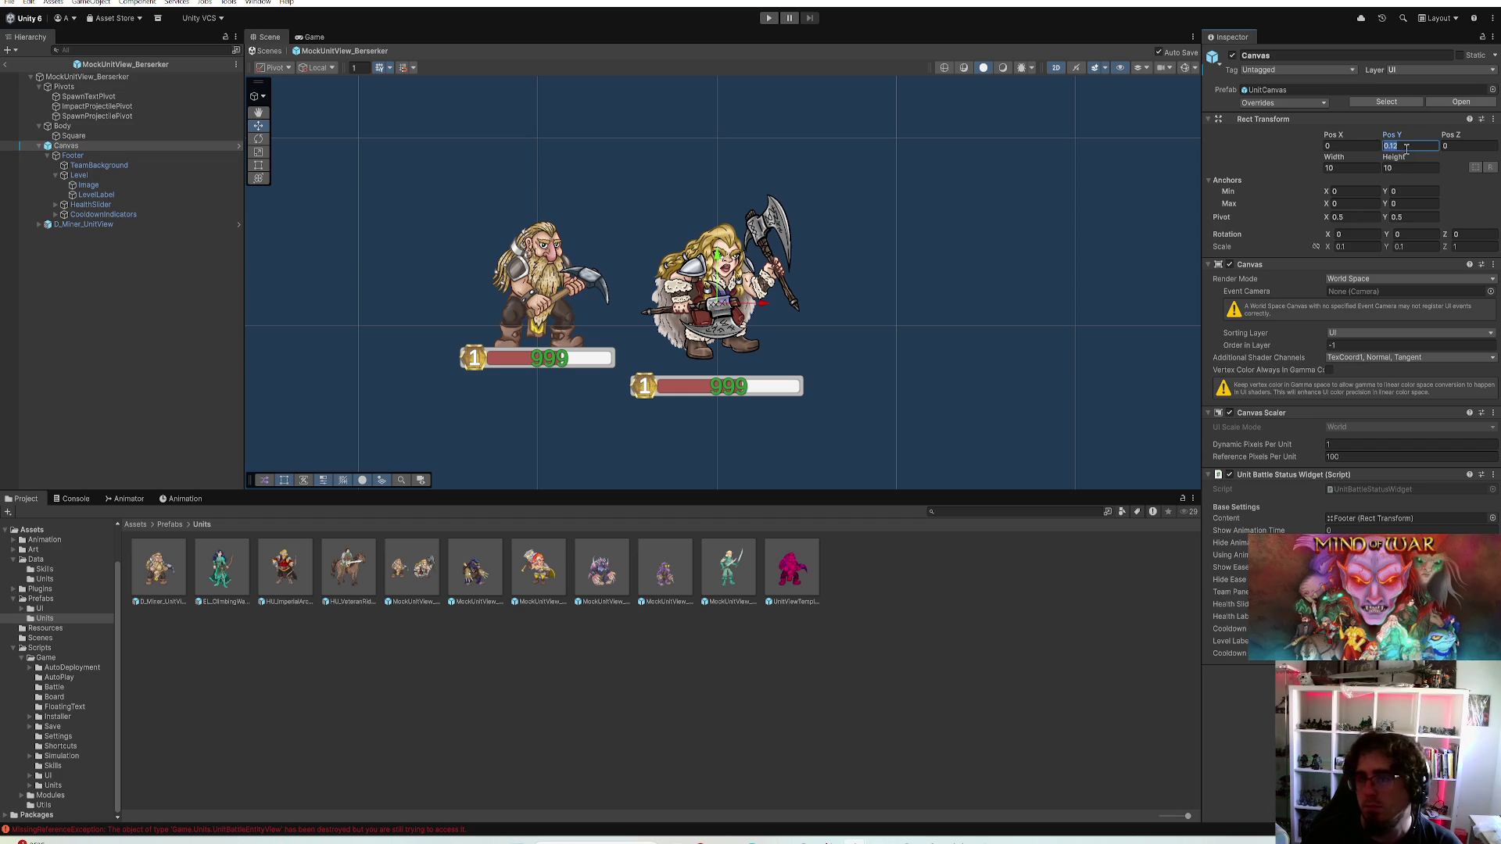
pyautogui.write('0.25')
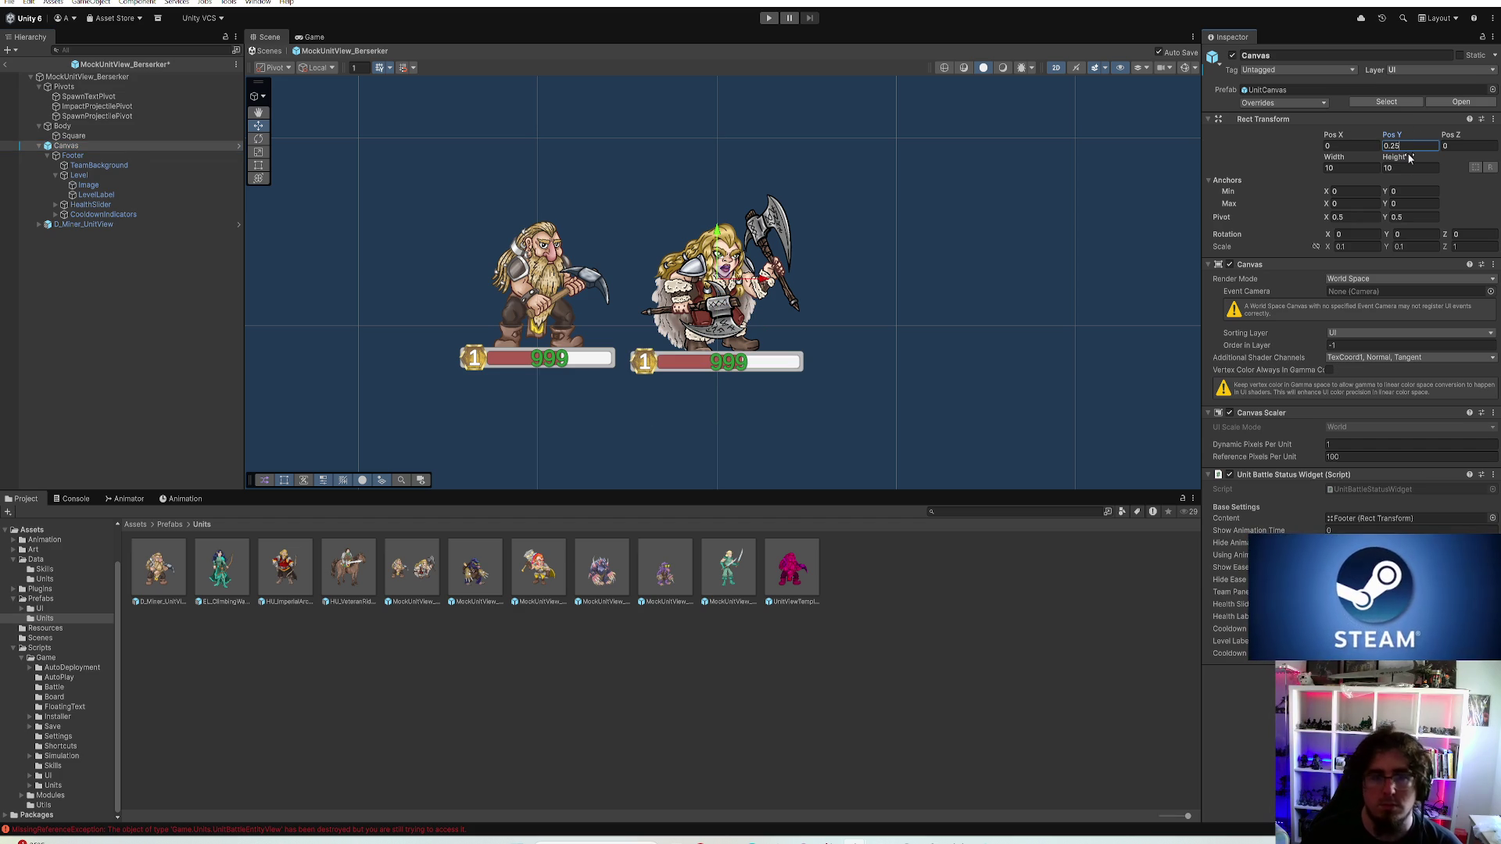
pyautogui.click(1343, 146)
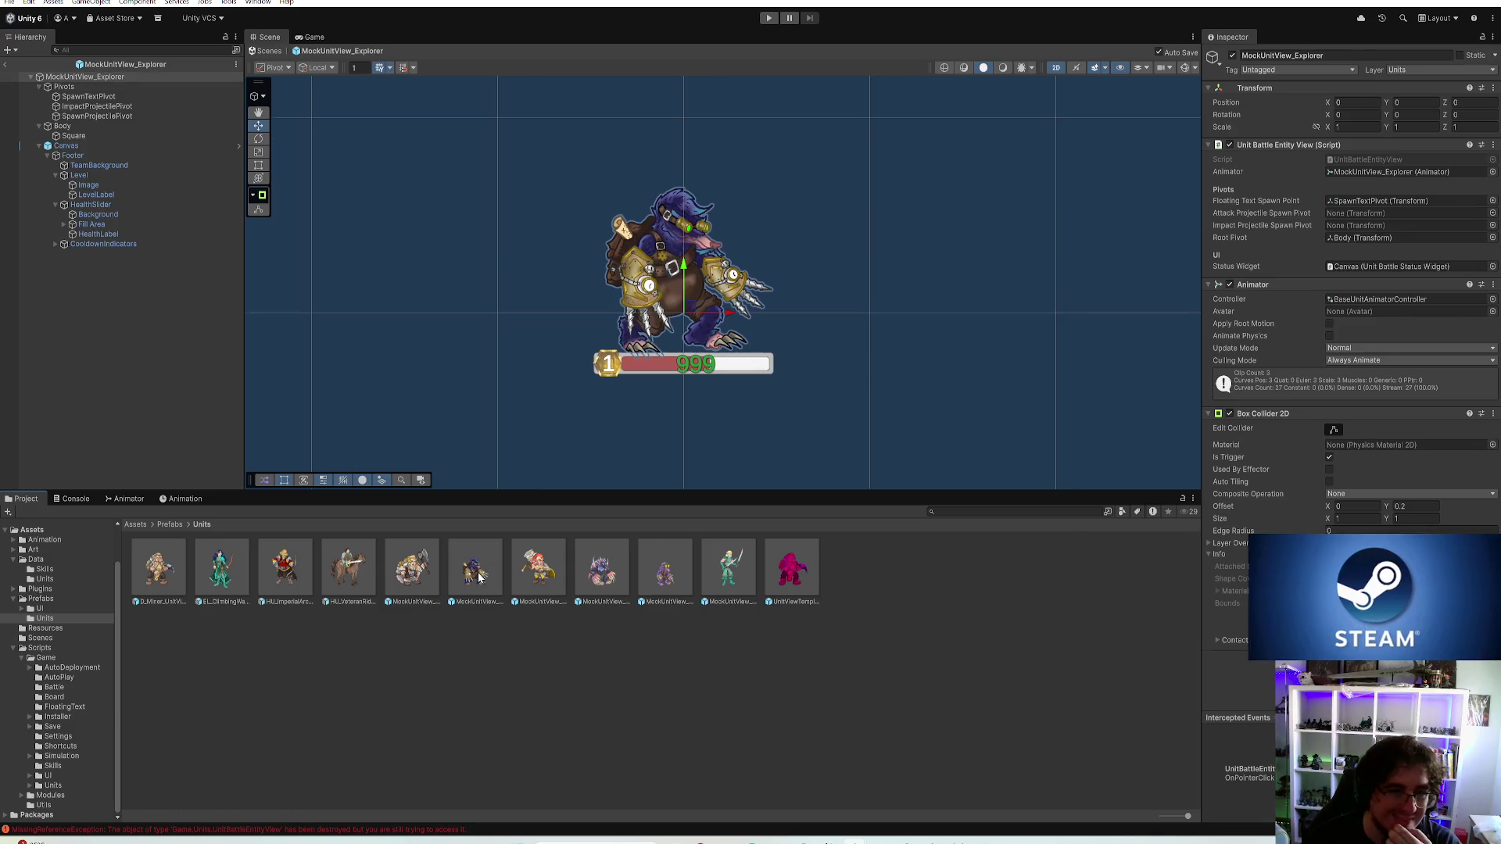
# Bring in the Berserker as a size reference and rough in the Explorer body sprite's scale and height
pyautogui.moveTo(426, 574); pyautogui.dragTo(119, 334)
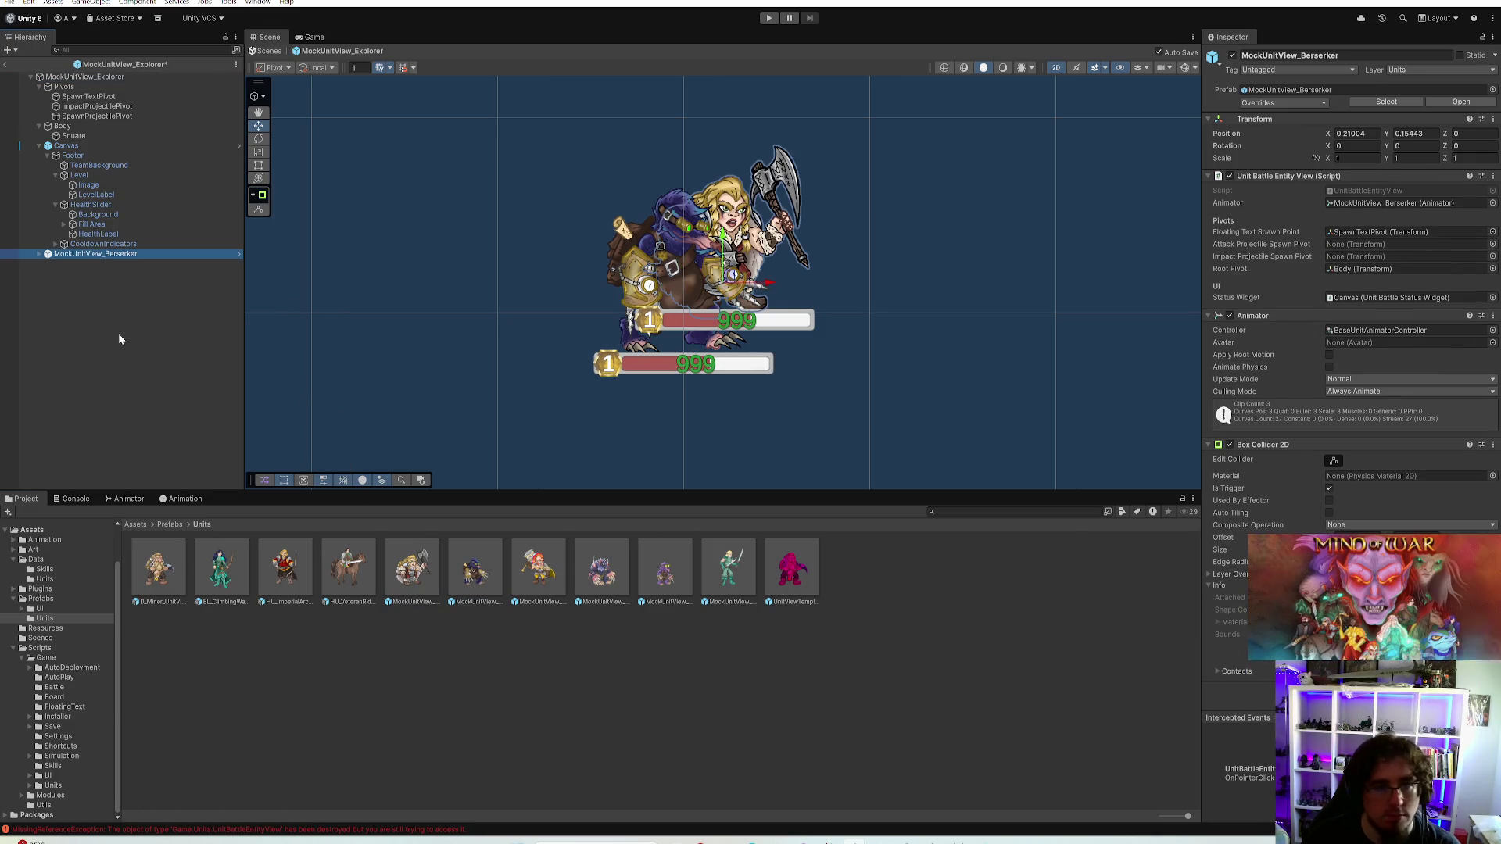
pyautogui.moveTo(732, 277); pyautogui.dragTo(660, 365)
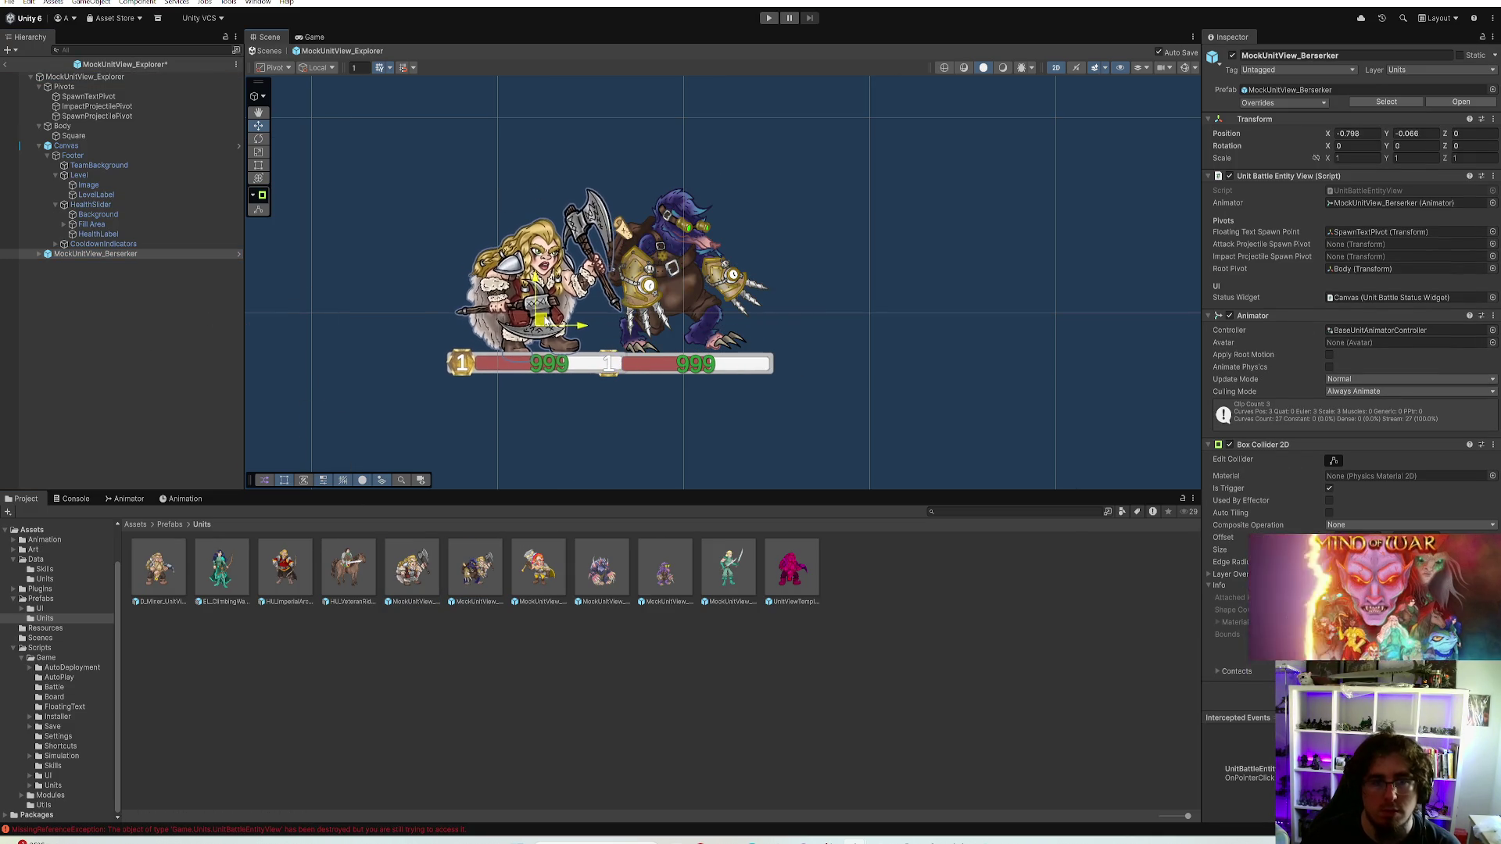
pyautogui.click(74, 135)
pyautogui.click(1349, 126)
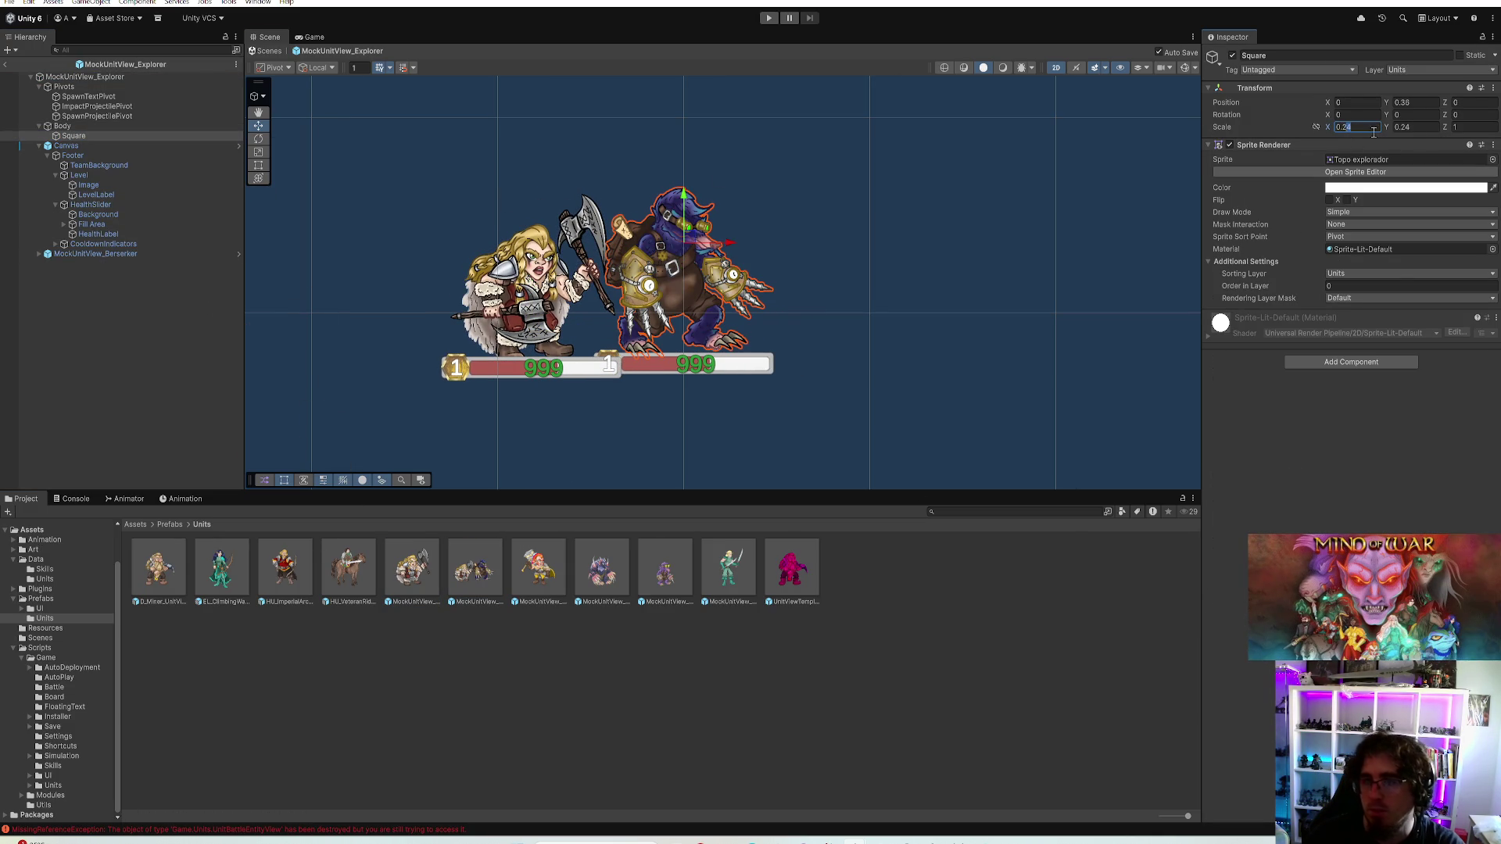
pyautogui.write('0.2')
pyautogui.press('Tab')
pyautogui.write('0.2')
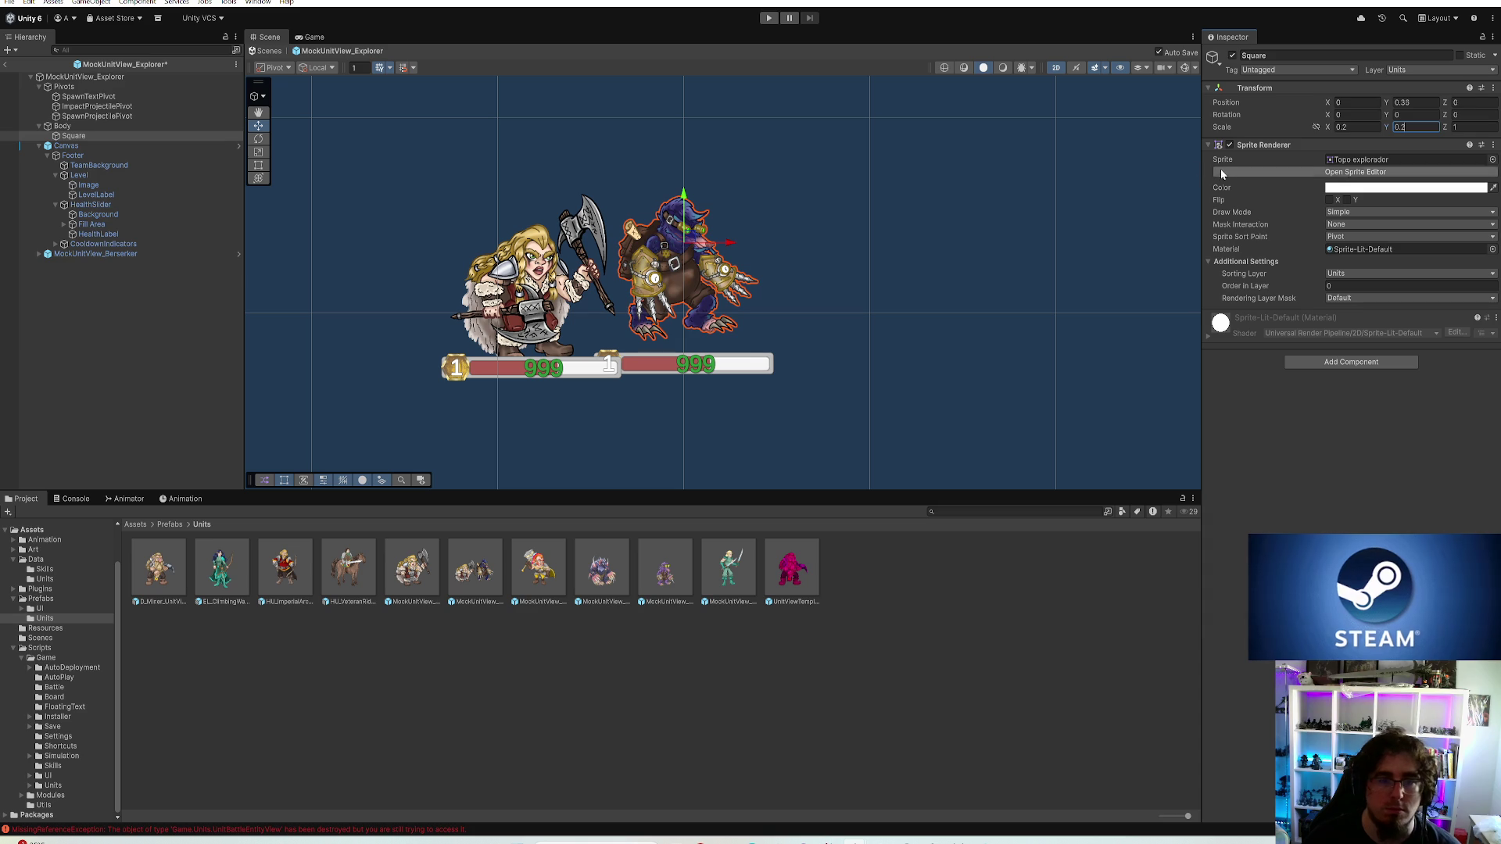
pyautogui.click(1407, 103)
pyautogui.write('0.3')
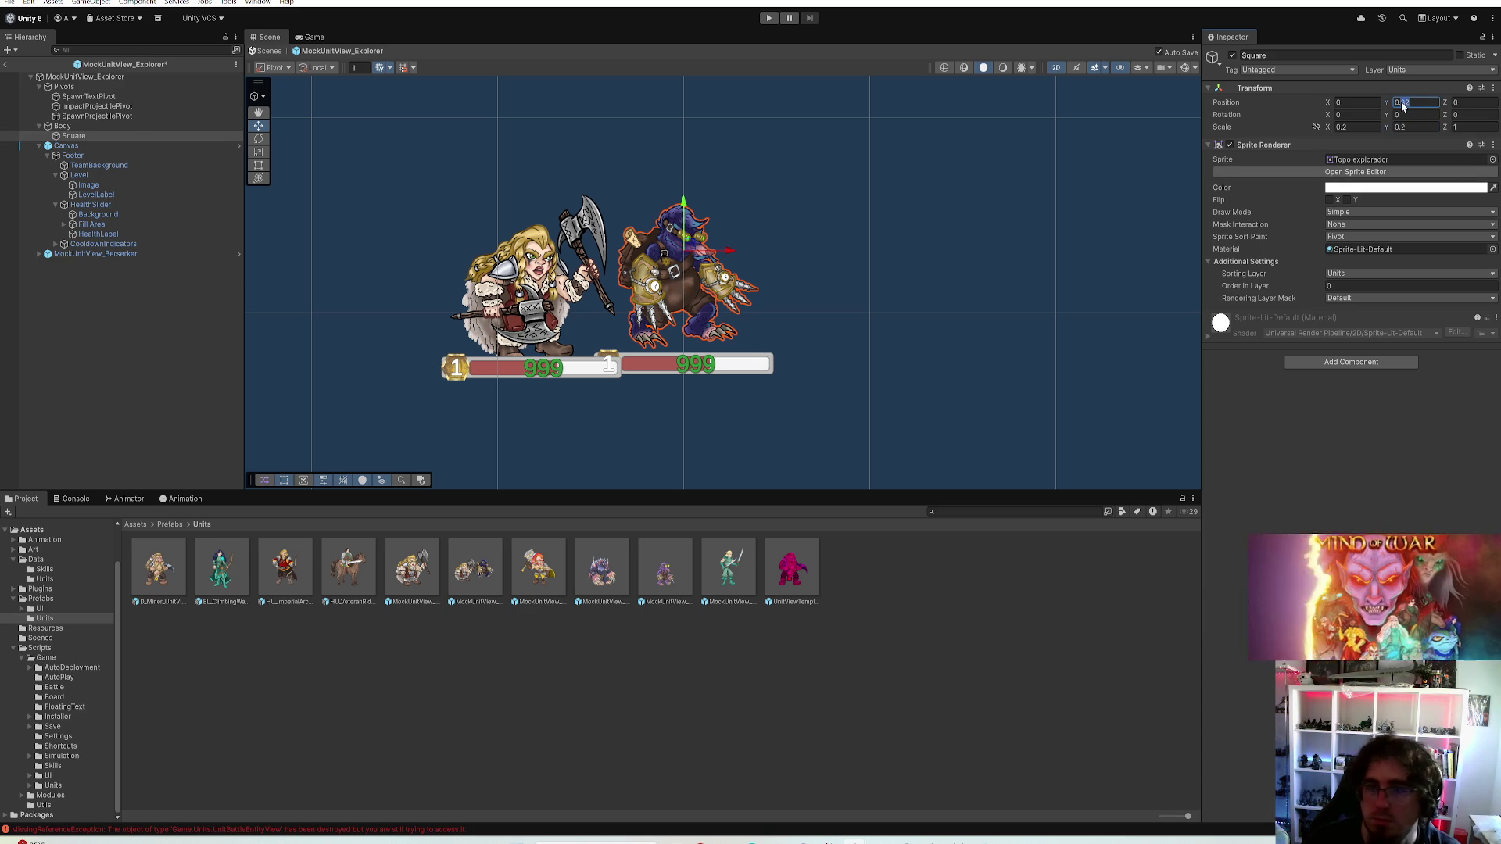
pyautogui.write('5')
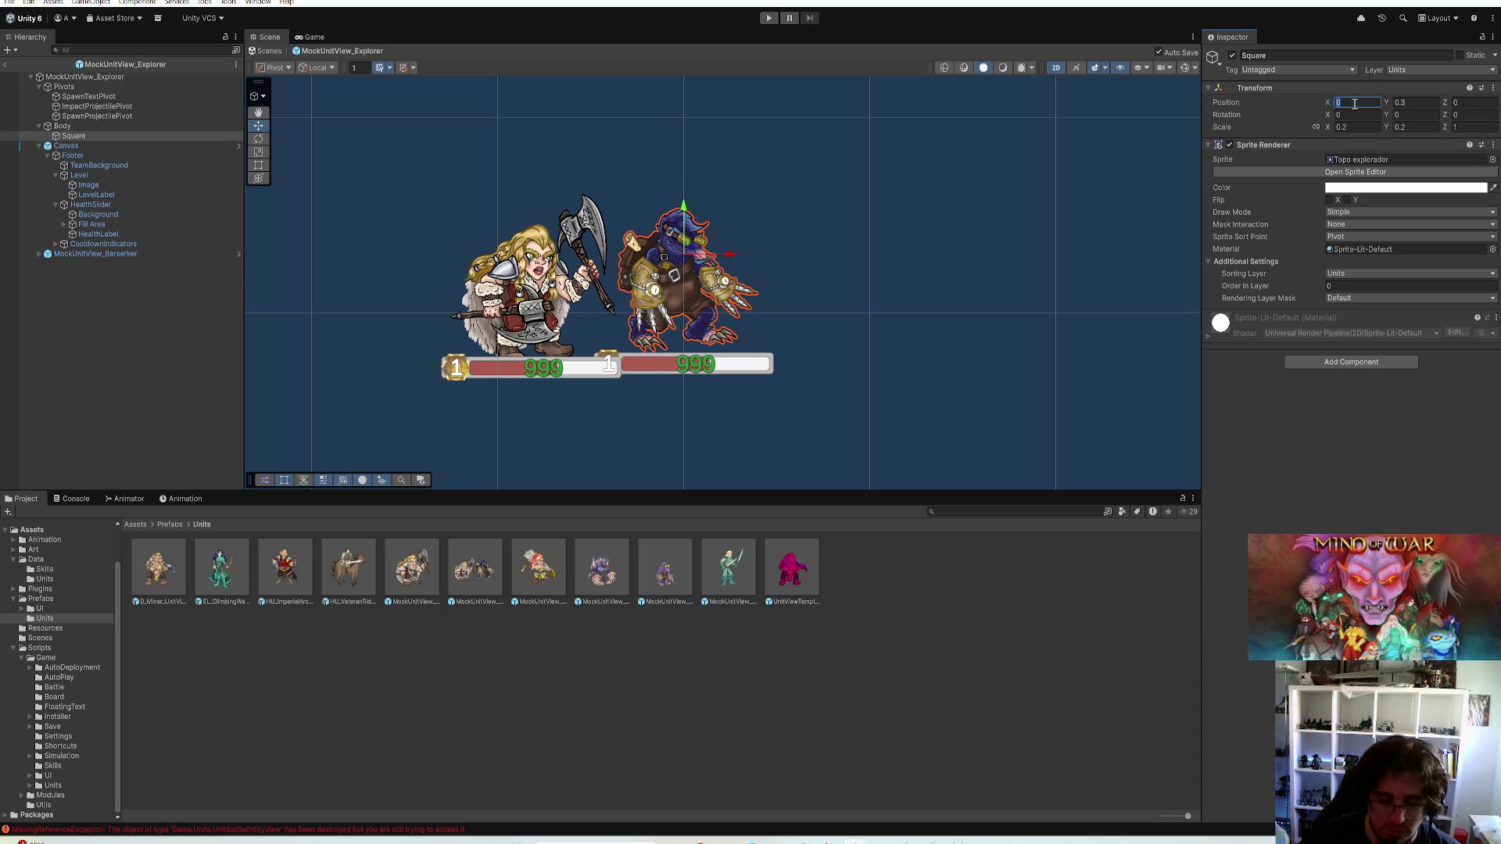
pyautogui.write('3')
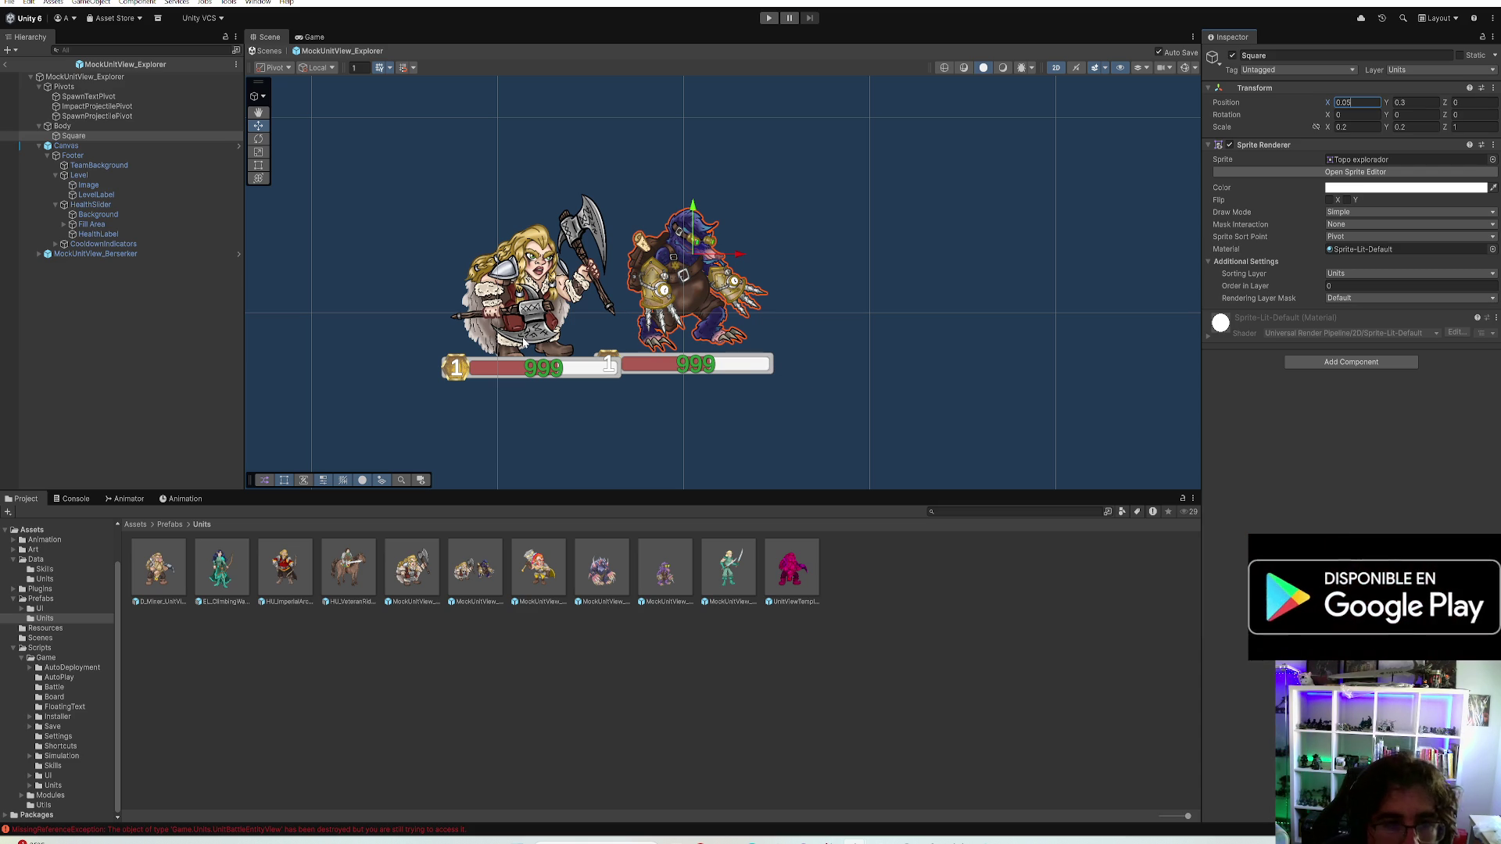
# Adjust the Berserker's height, then finalize the Explorer body at scale 0.215 and its position
pyautogui.click(116, 256)
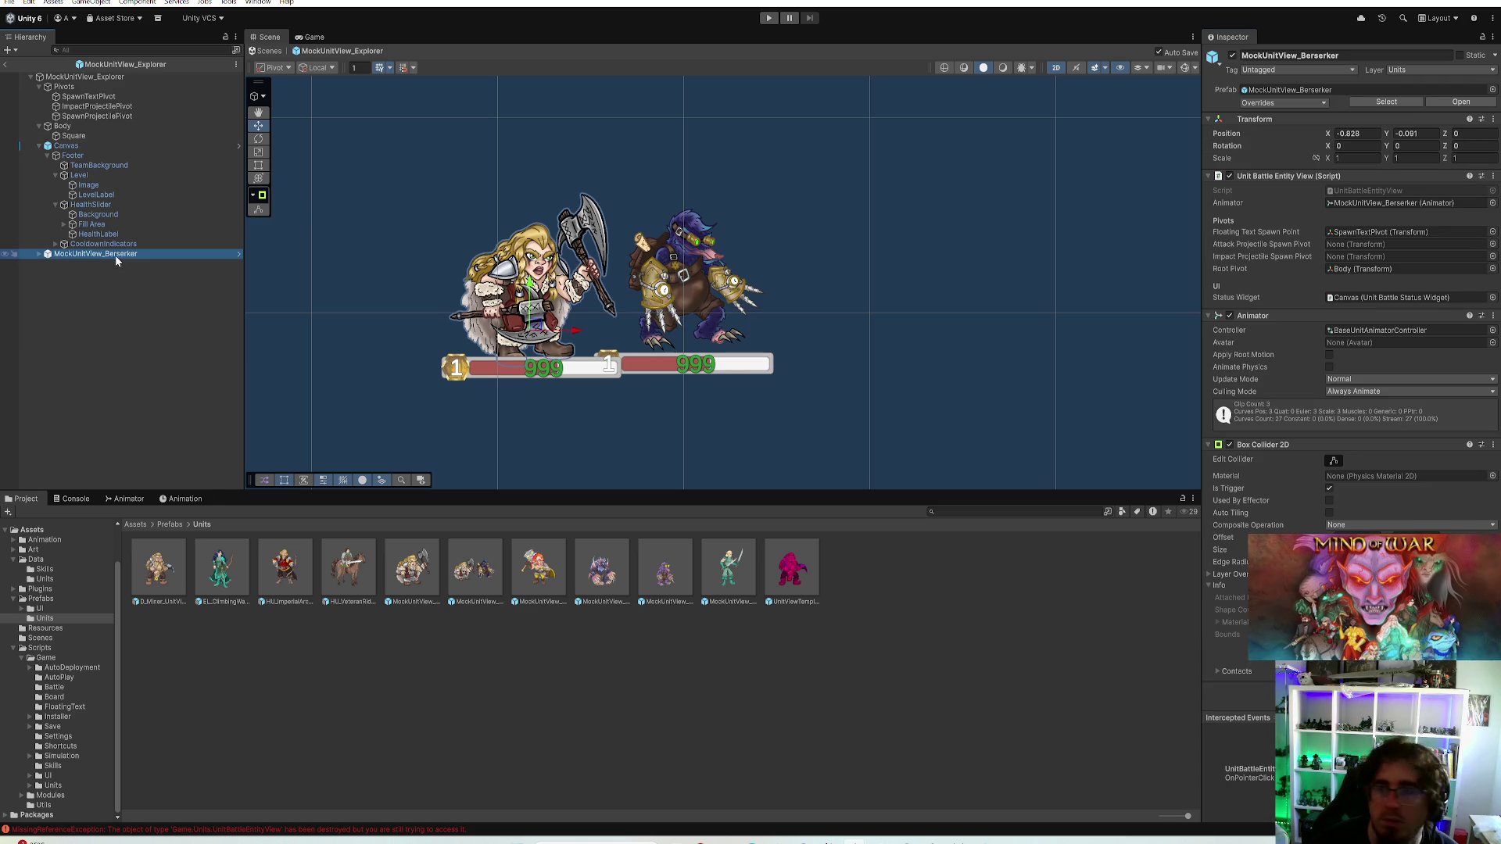
pyautogui.click(1413, 134)
pyautogui.write('0')
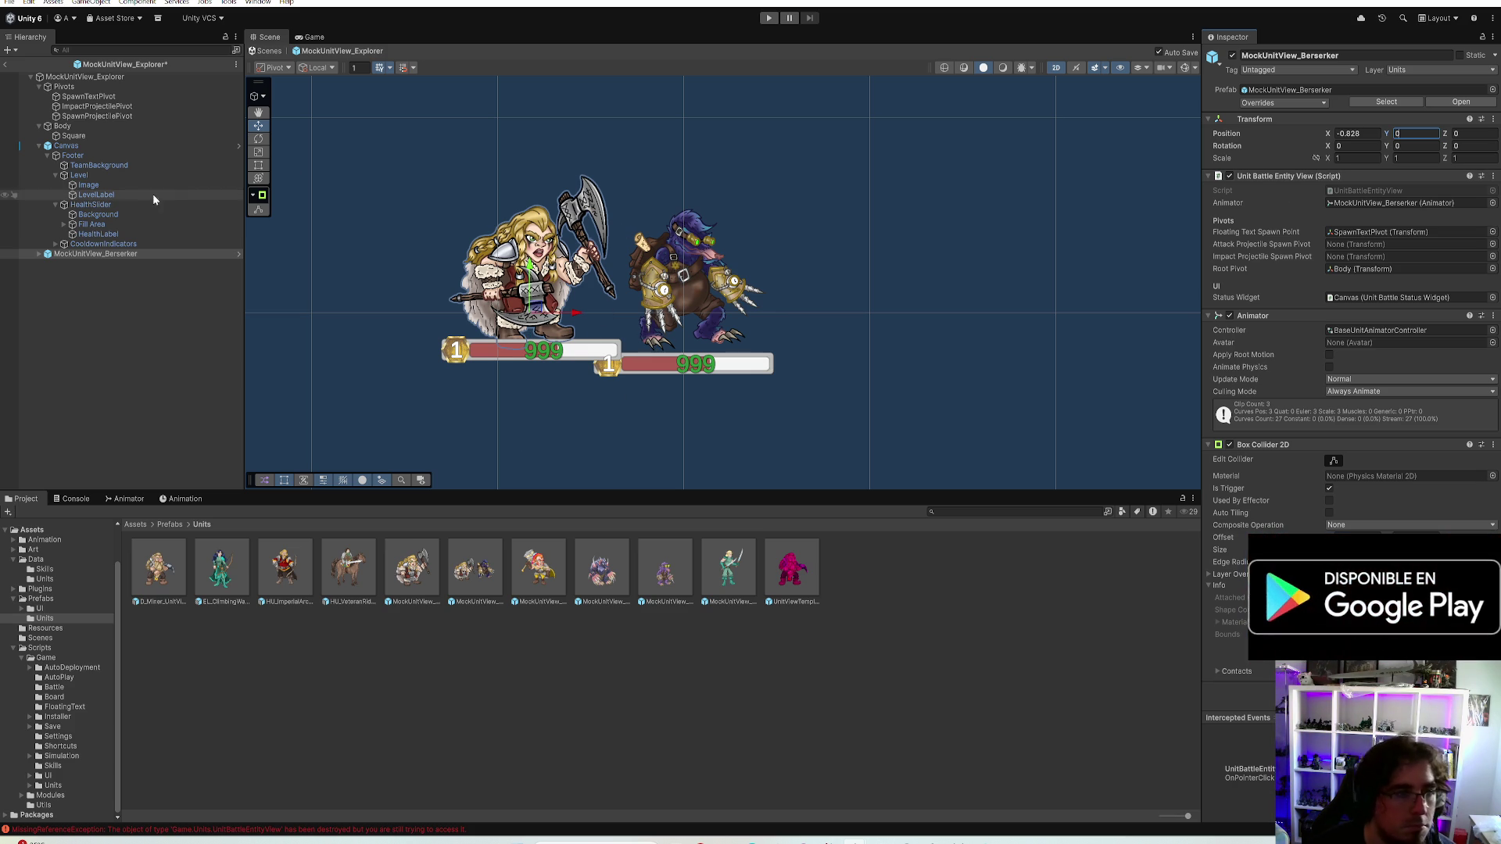
pyautogui.click(74, 135)
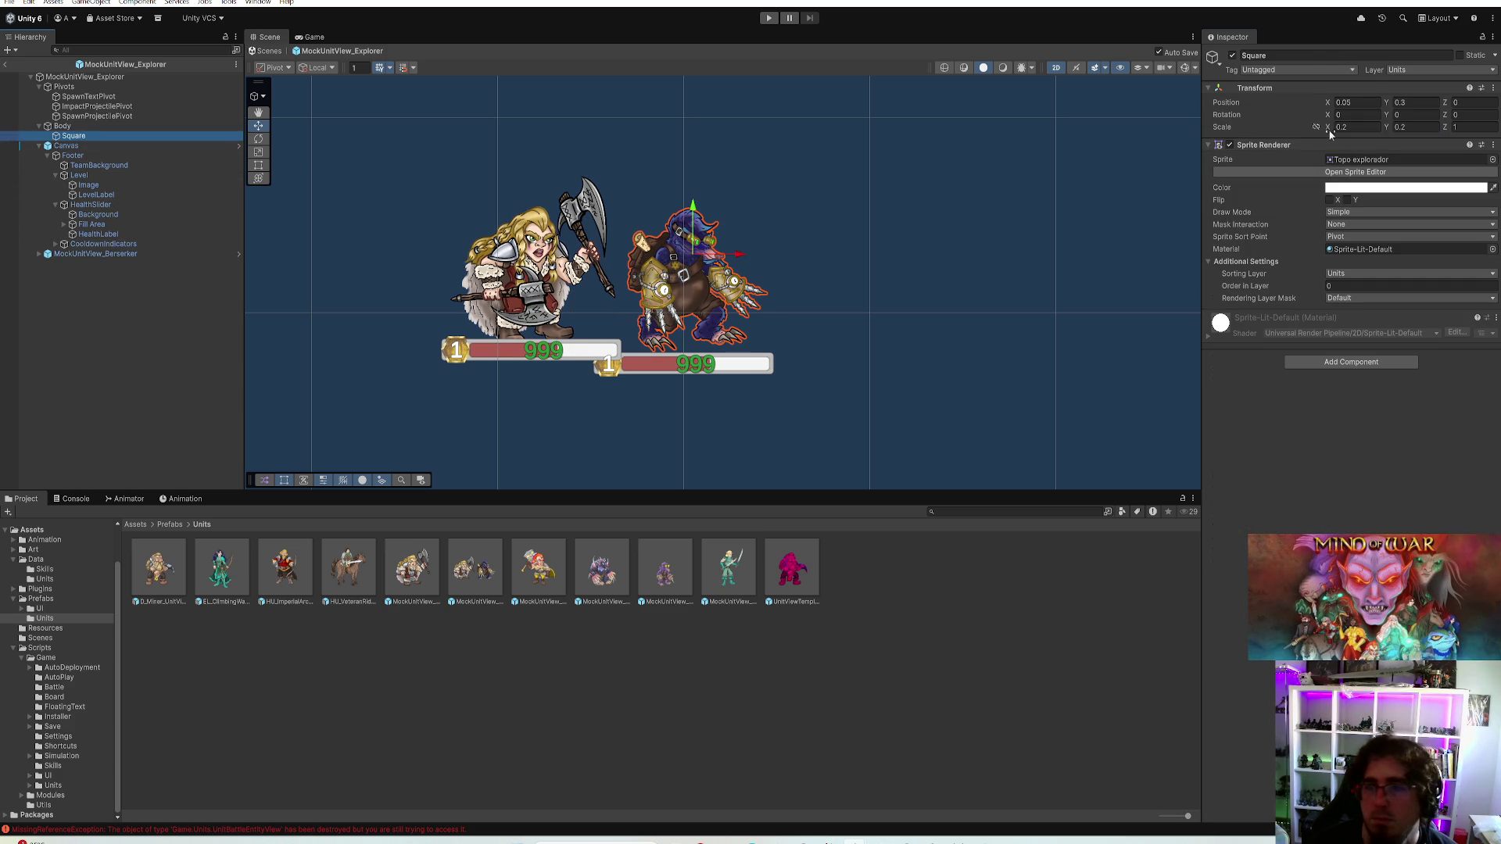
pyautogui.write('2')
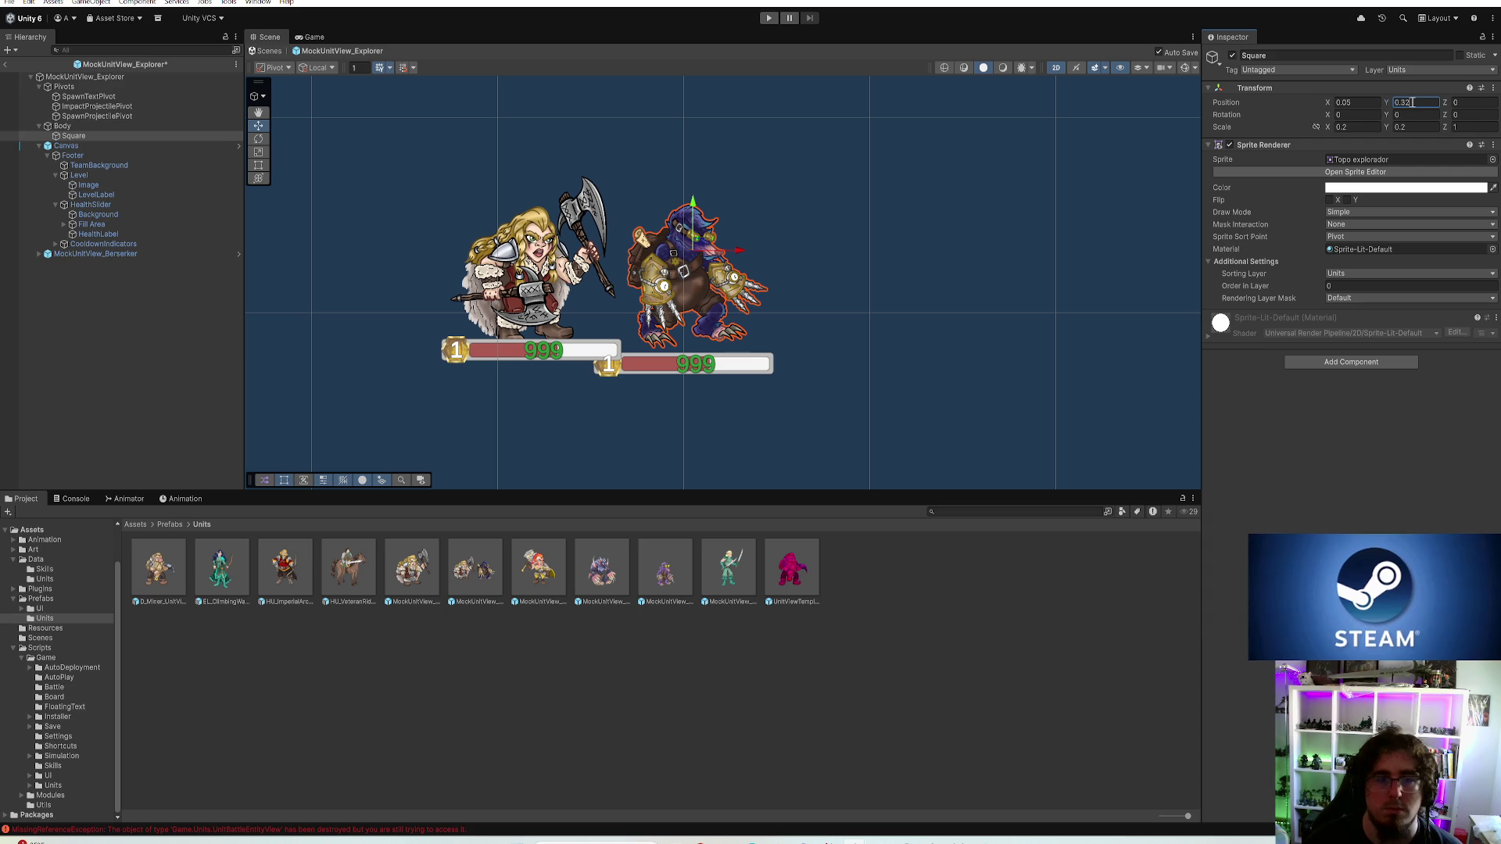
pyautogui.click(1348, 127)
pyautogui.write('0.23')
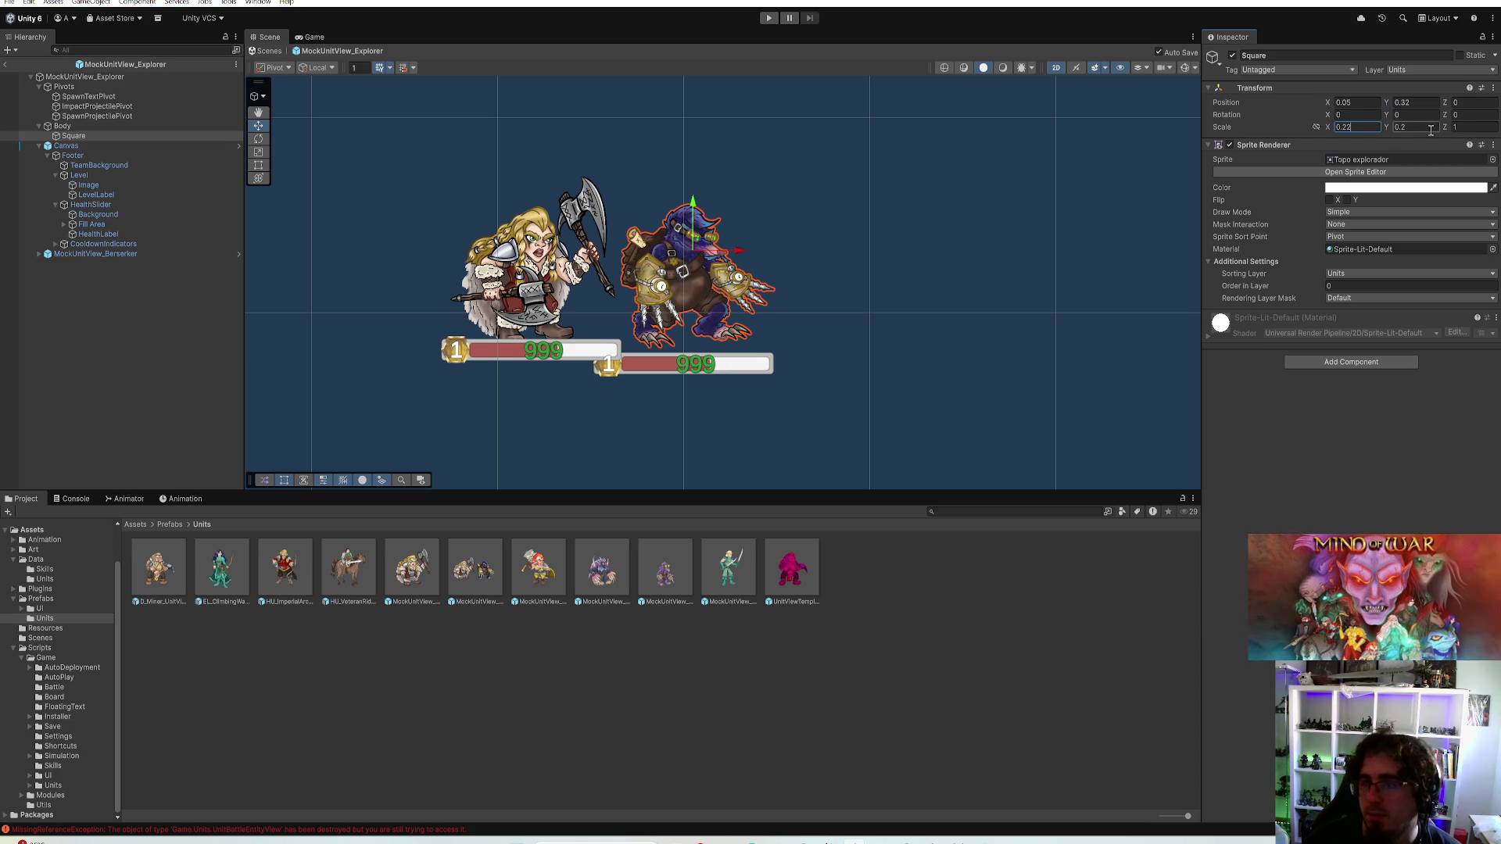
pyautogui.write('3')
pyautogui.click(1402, 102)
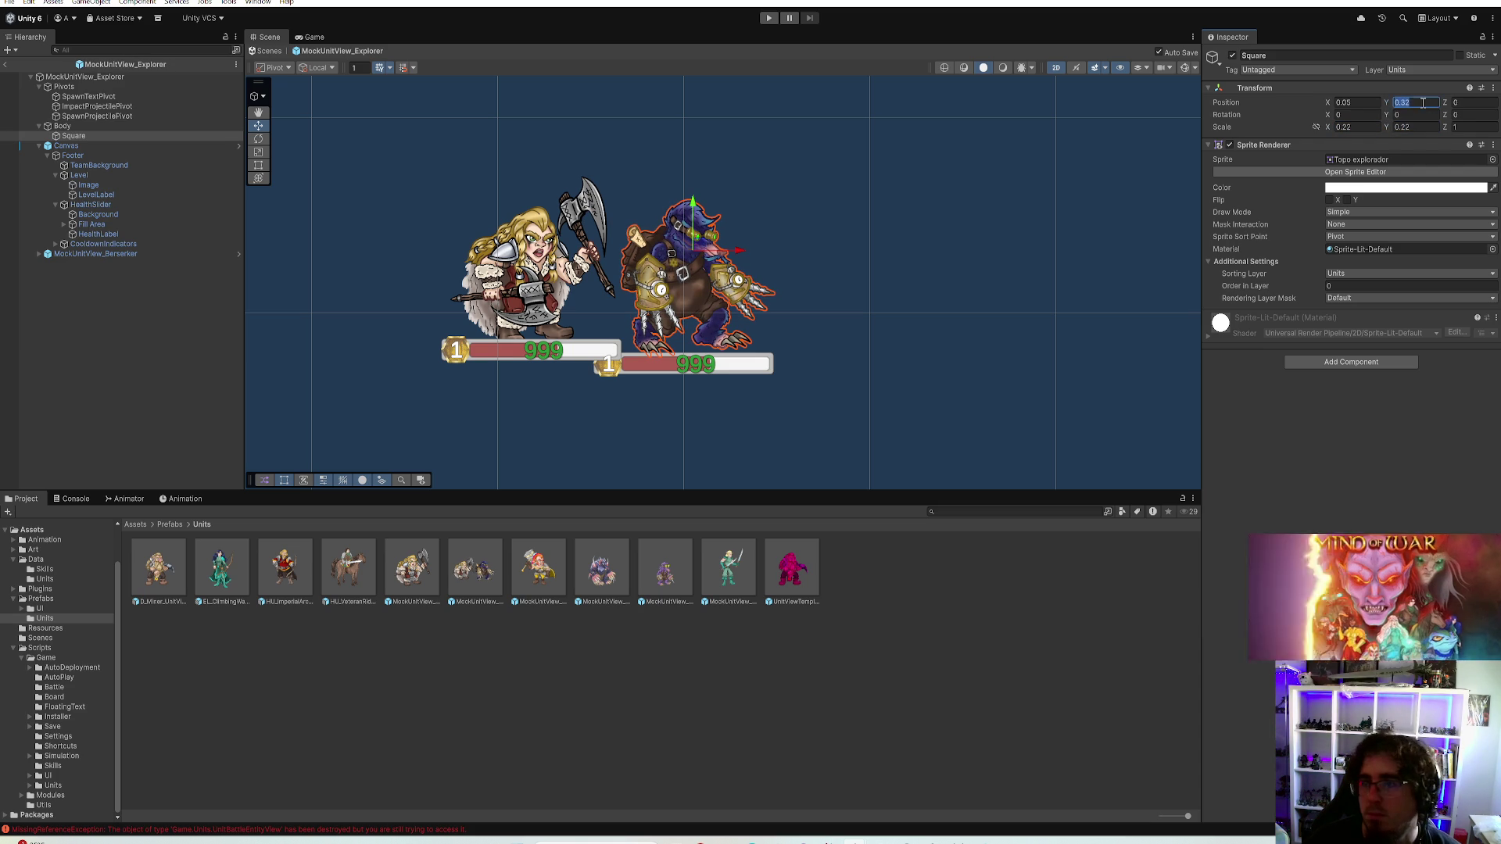
pyautogui.write('0.35')
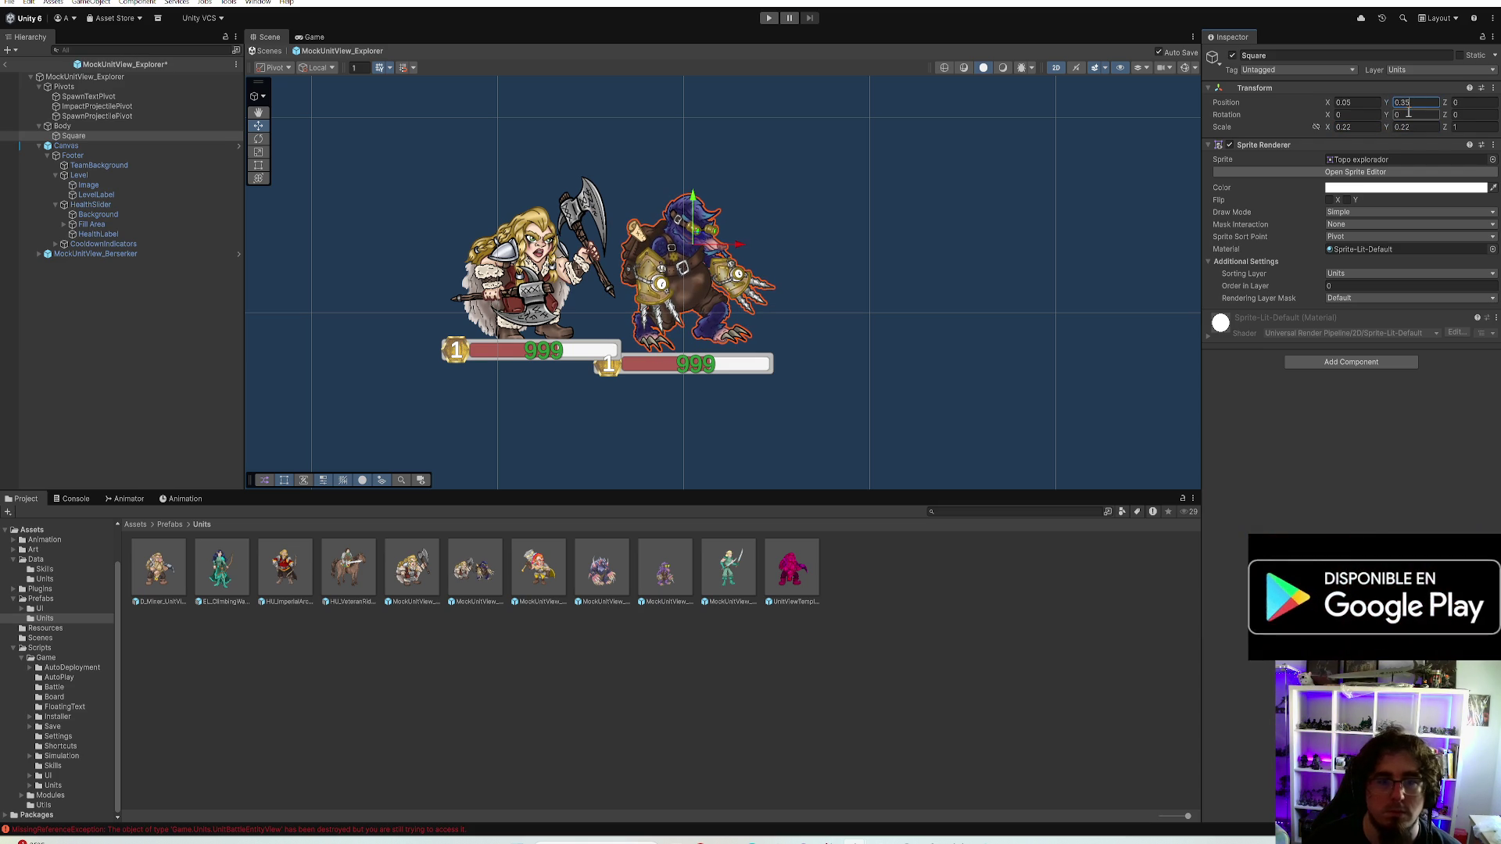
pyautogui.click(1360, 103)
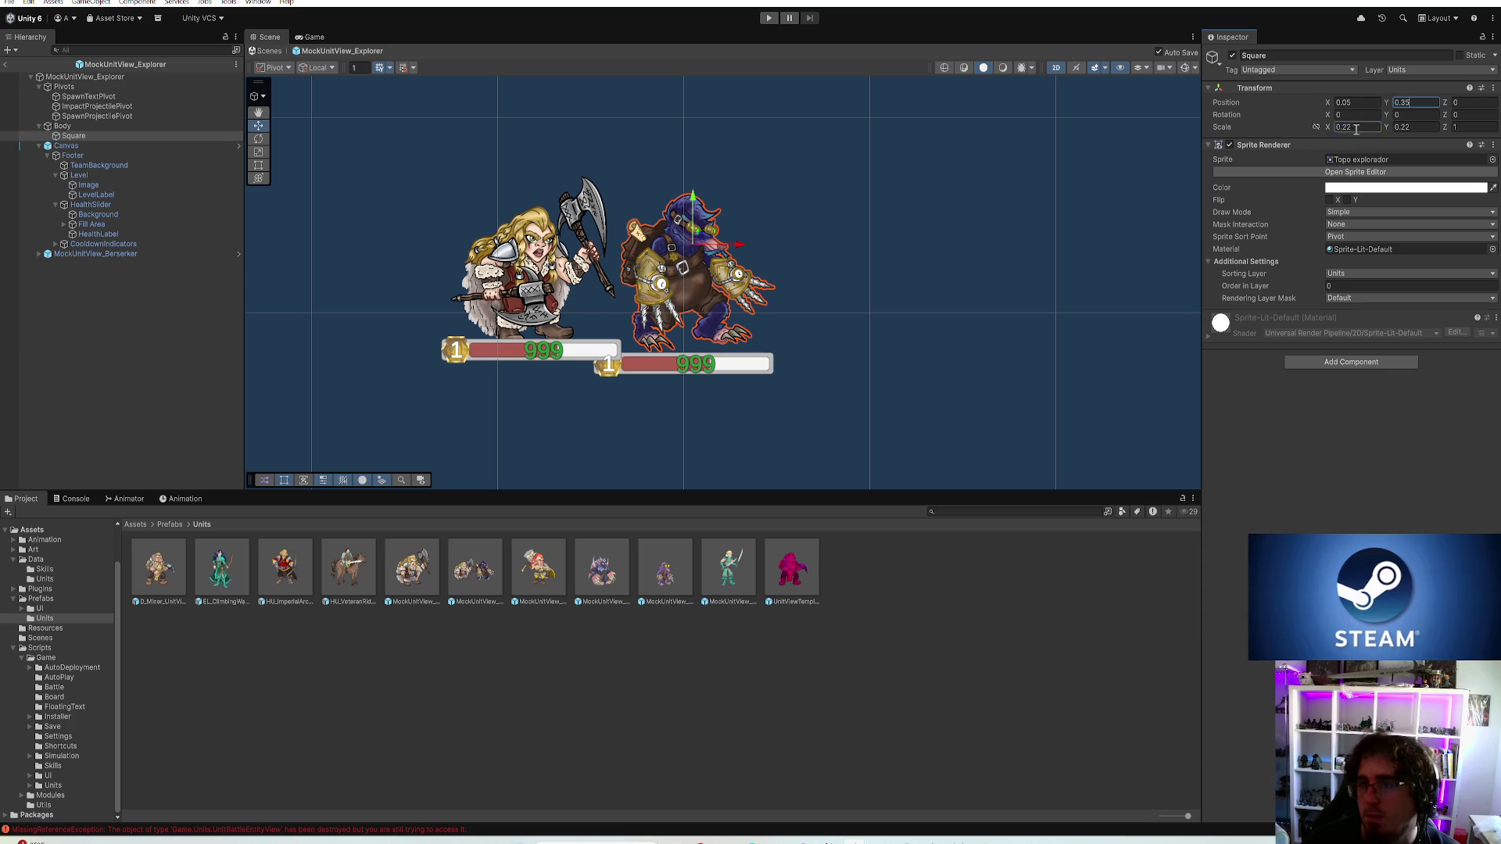
pyautogui.click(1408, 128)
pyautogui.write('0.236')
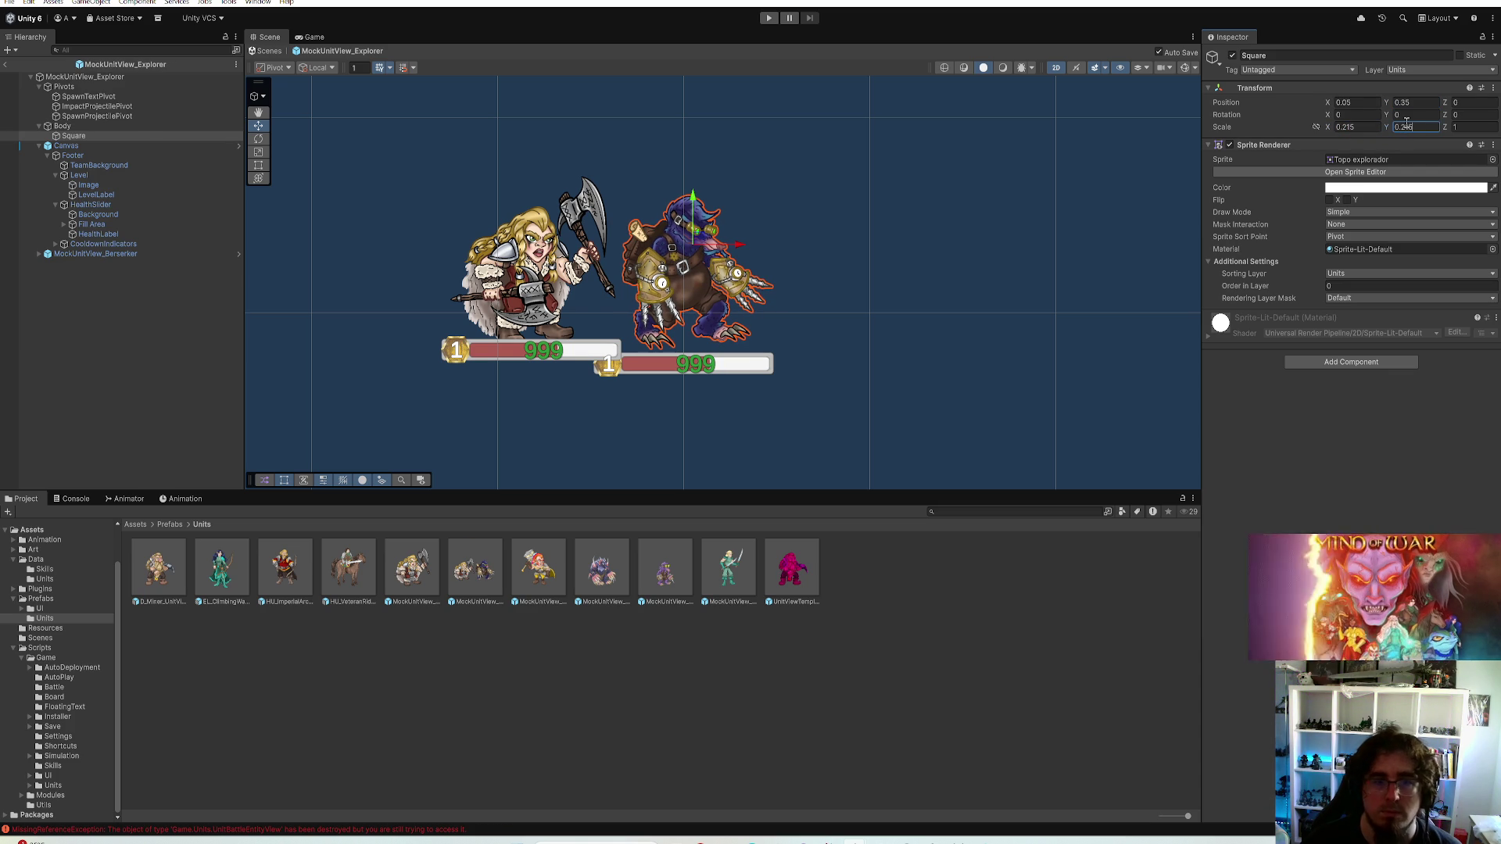
# Set the Explorer's status canvas Pos Y to 0.25 and delete the Berserker reference
pyautogui.click(97, 253)
pyautogui.click(70, 146)
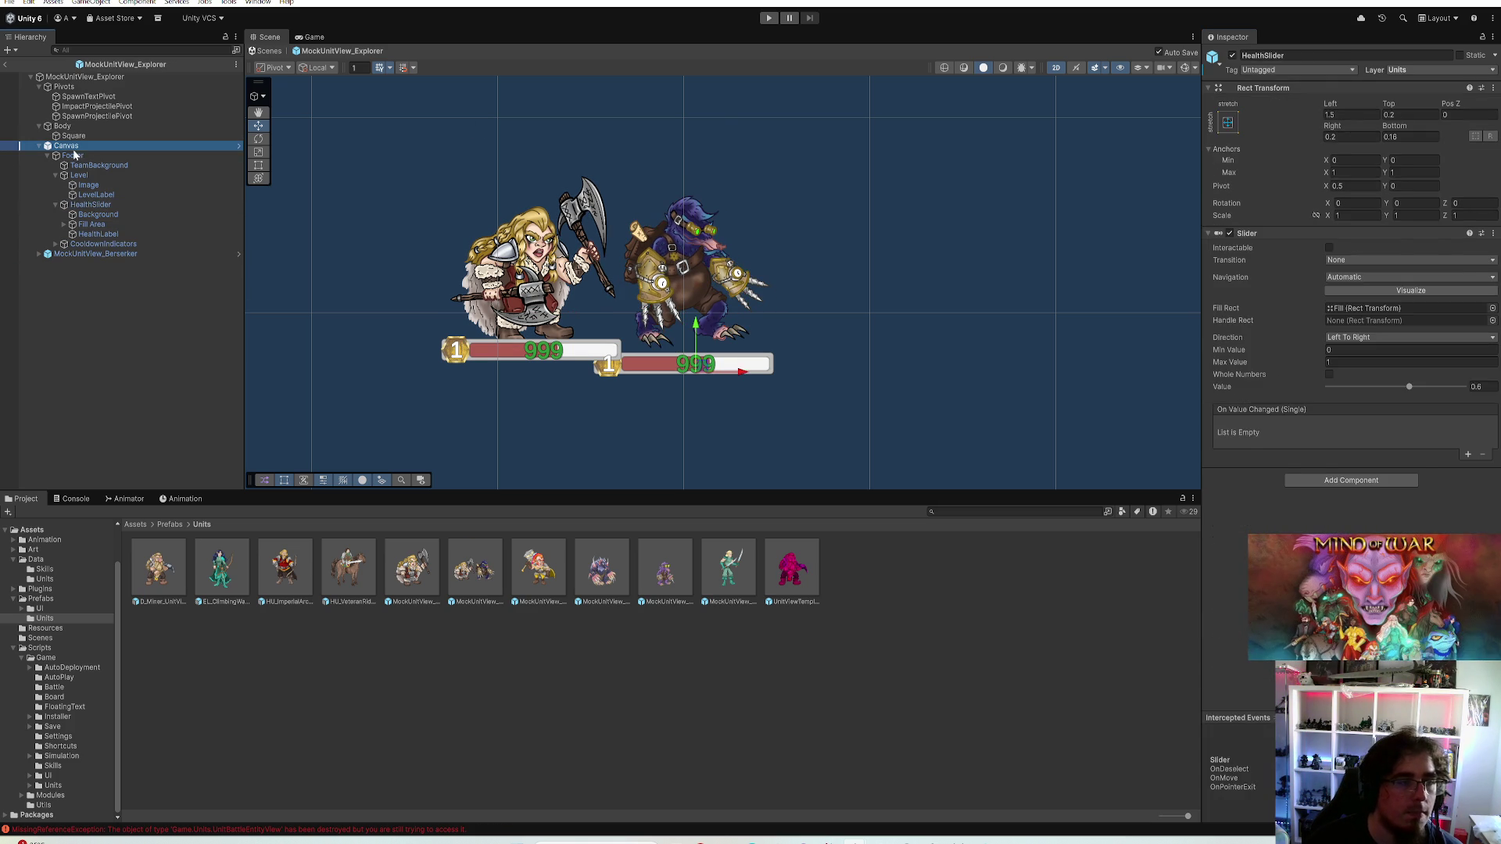
pyautogui.click(1401, 146)
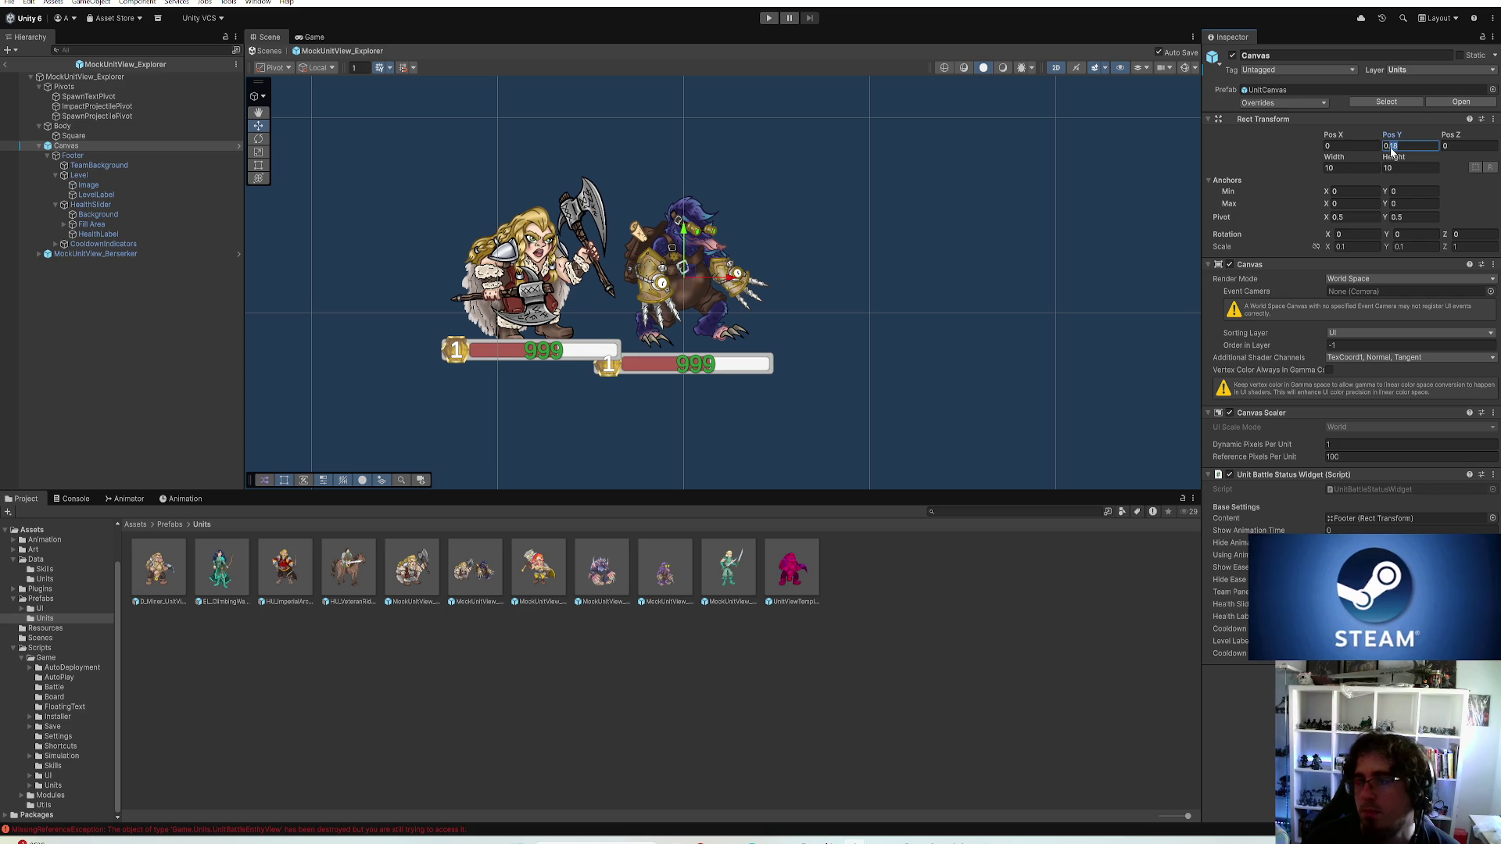
pyautogui.write('-0.25')
pyautogui.press('Return')
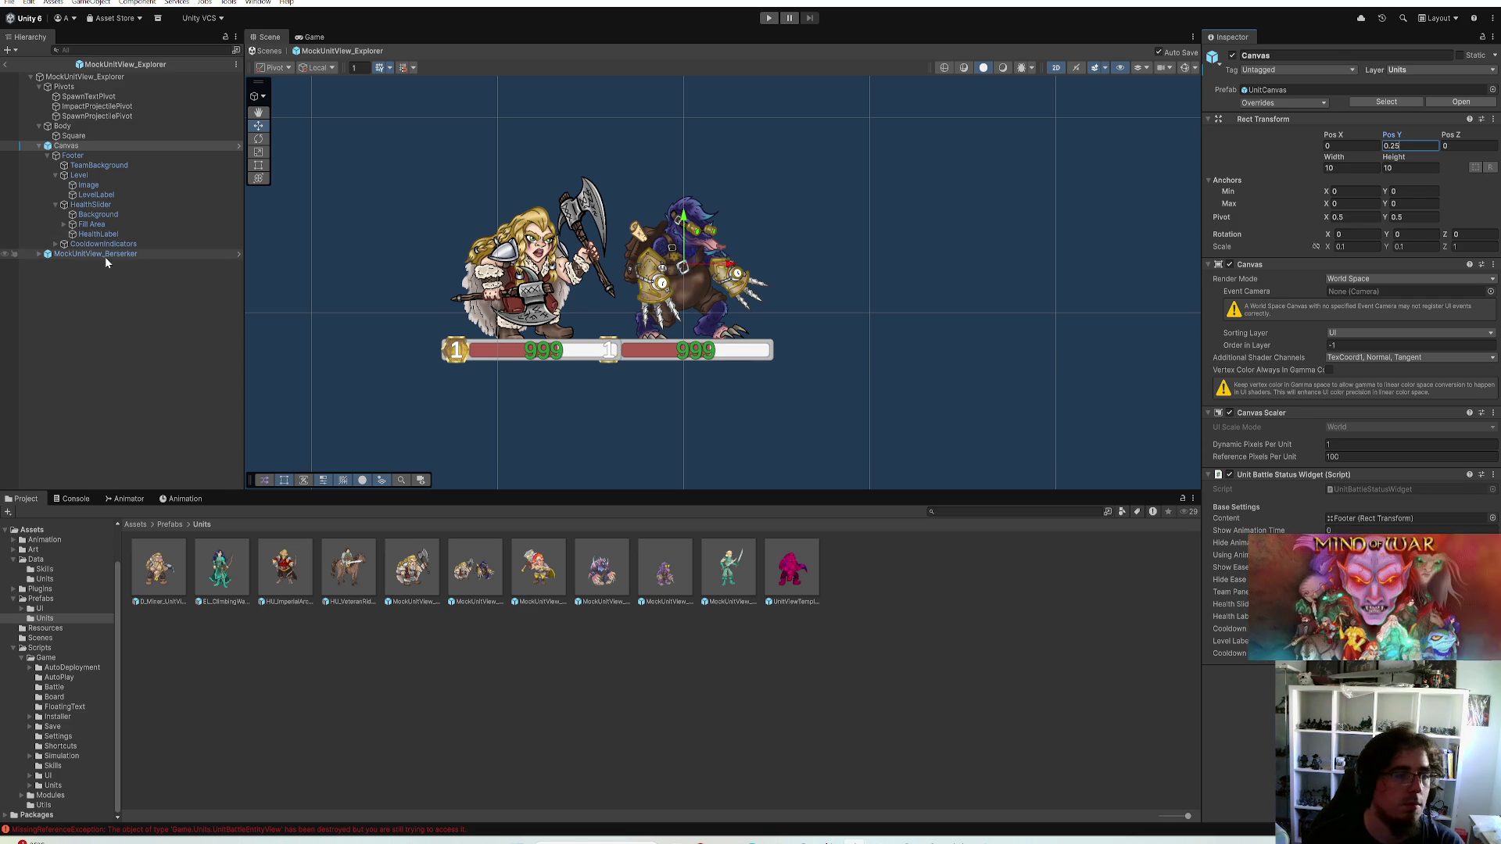
pyautogui.click(104, 255)
pyautogui.press('Delete')
pyautogui.click(536, 574)
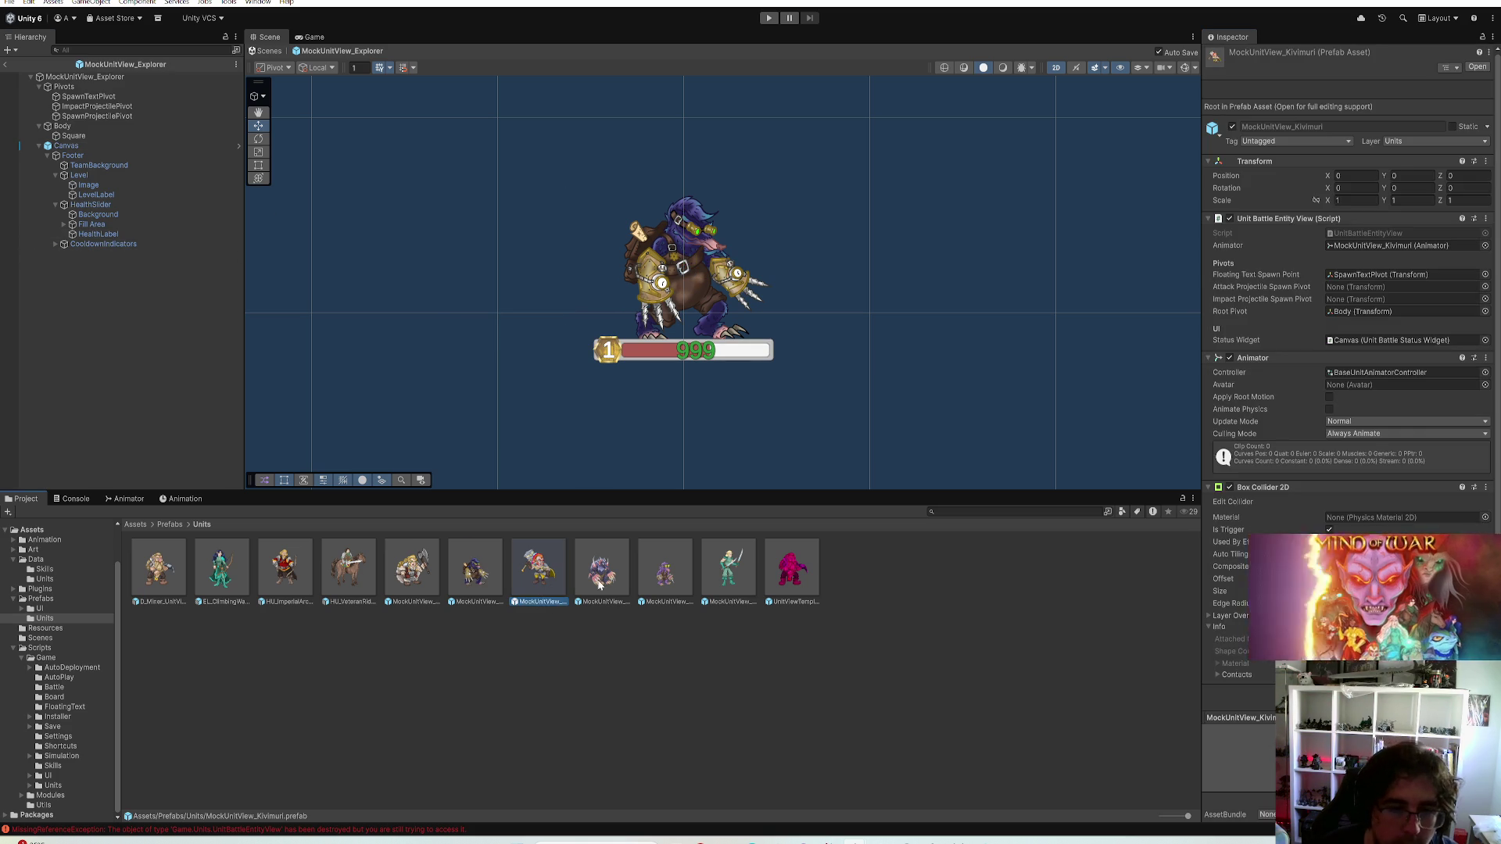
# Load the Ripper prefab with an Explorer reference positioned beside it
pyautogui.doubleClick(602, 572)
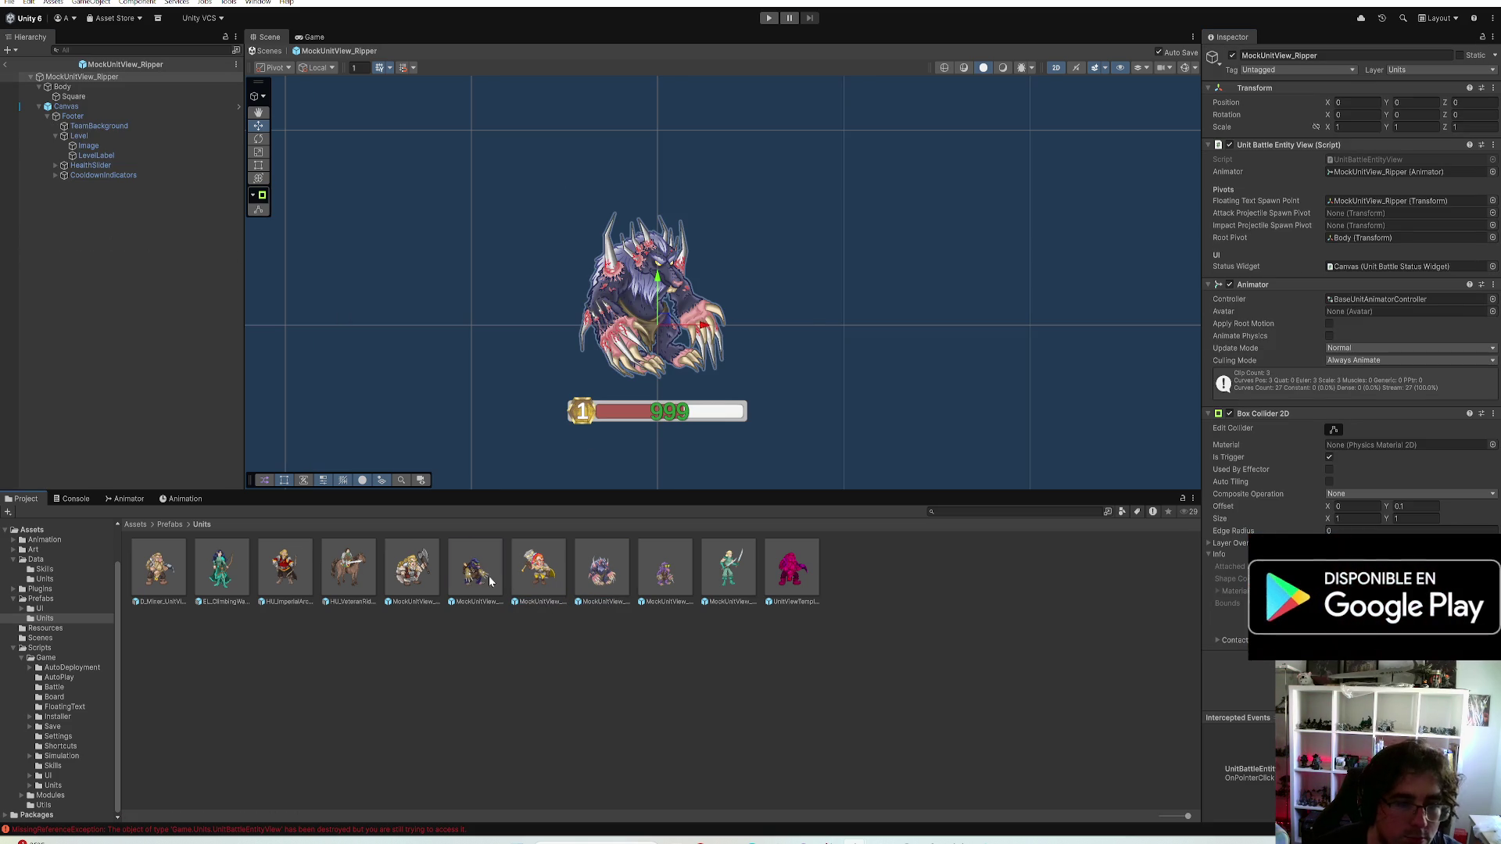
pyautogui.moveTo(489, 575); pyautogui.dragTo(709, 275)
pyautogui.click(1350, 135)
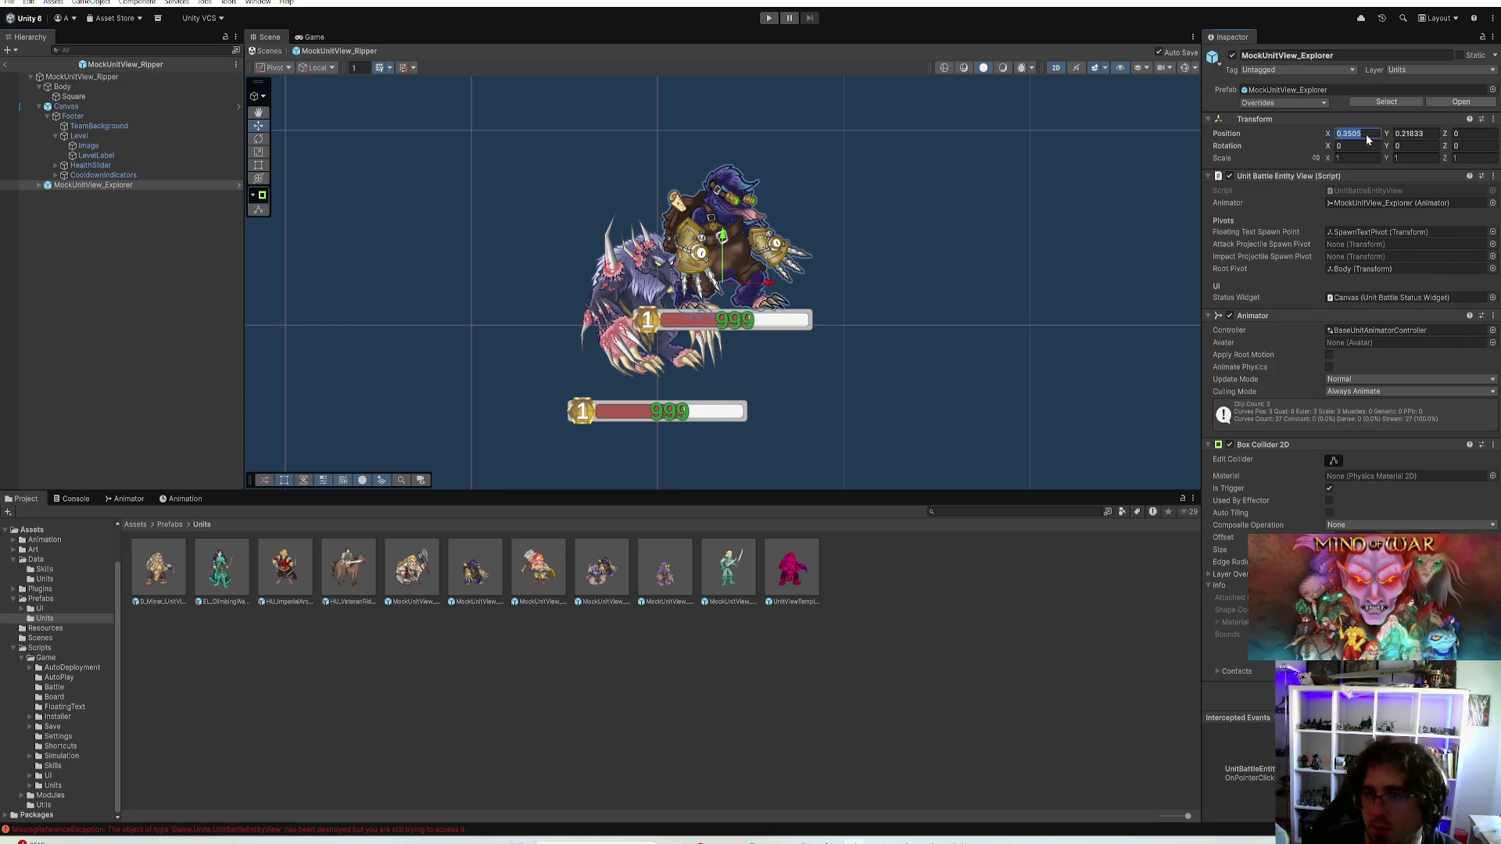
pyautogui.write('-1')
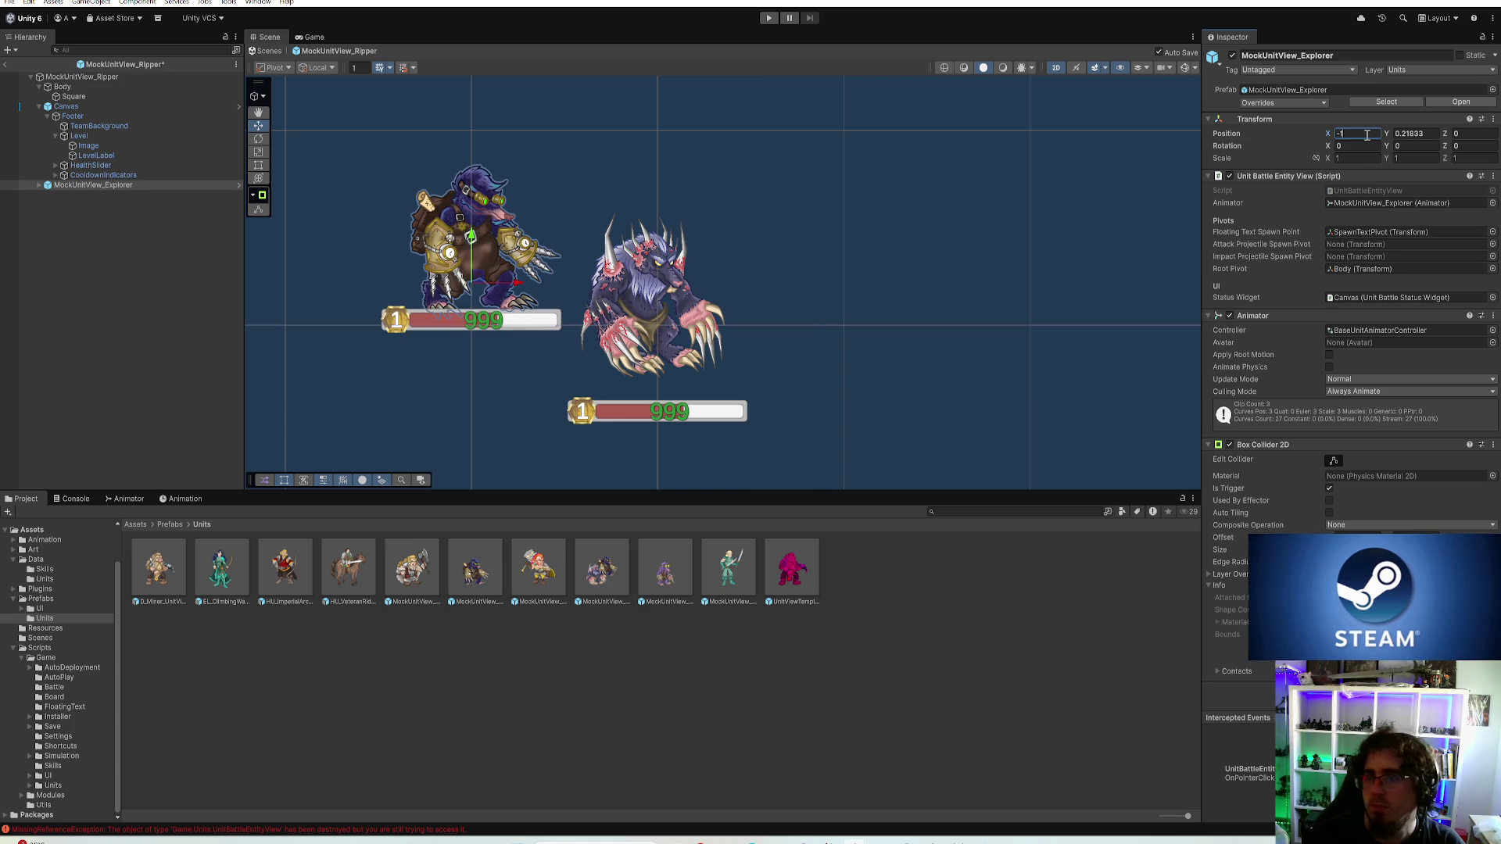
pyautogui.press('Tab')
pyautogui.write('0')
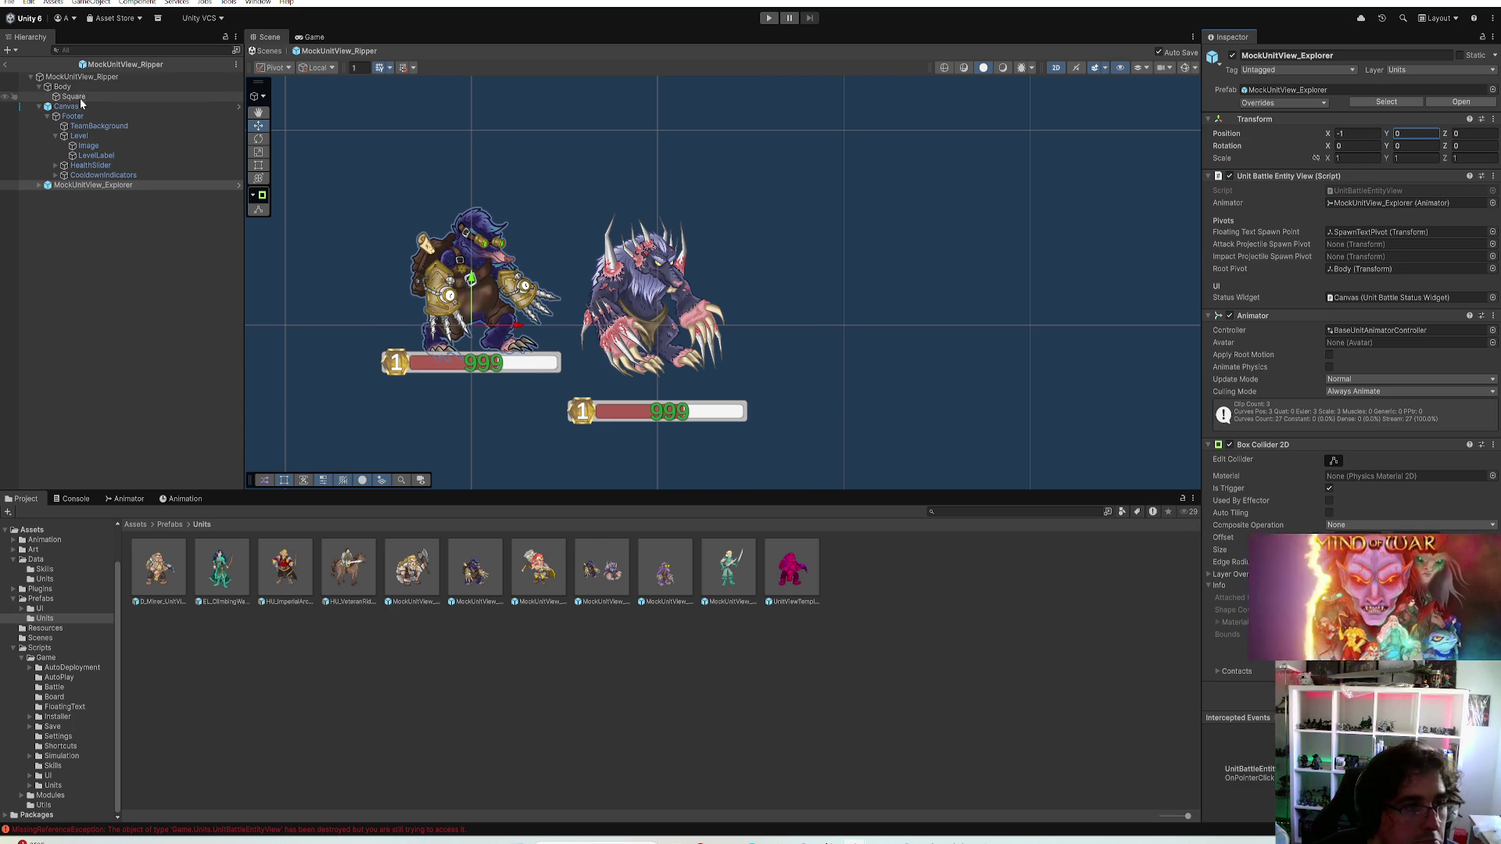
# Scale the Ripper body sprite to 0.215 at Y 0.3, comparing it against the Explorer
pyautogui.click(73, 96)
pyautogui.click(1406, 102)
pyautogui.write('0.3')
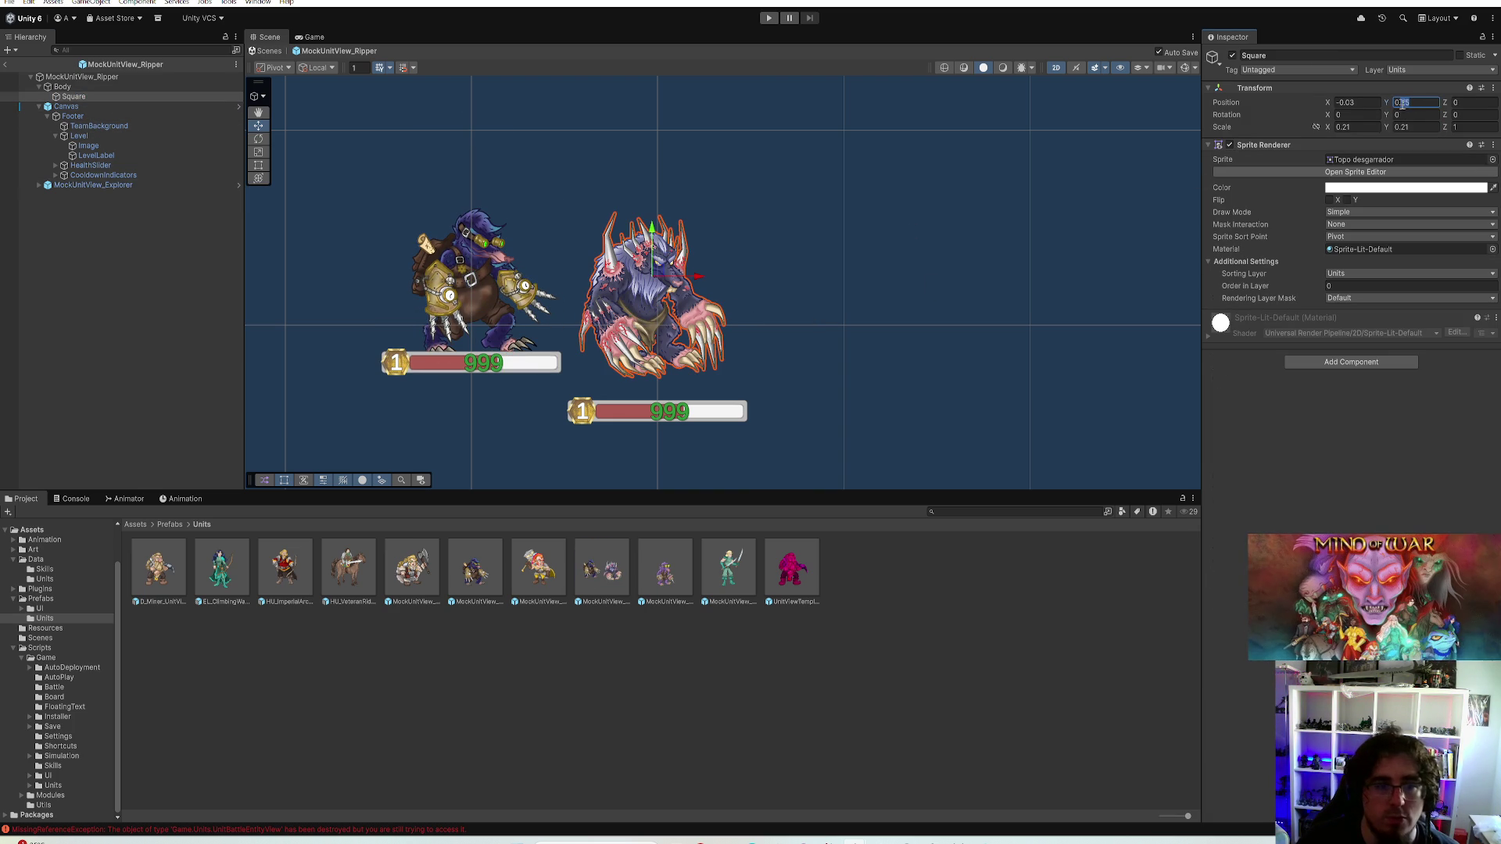
pyautogui.press('Return')
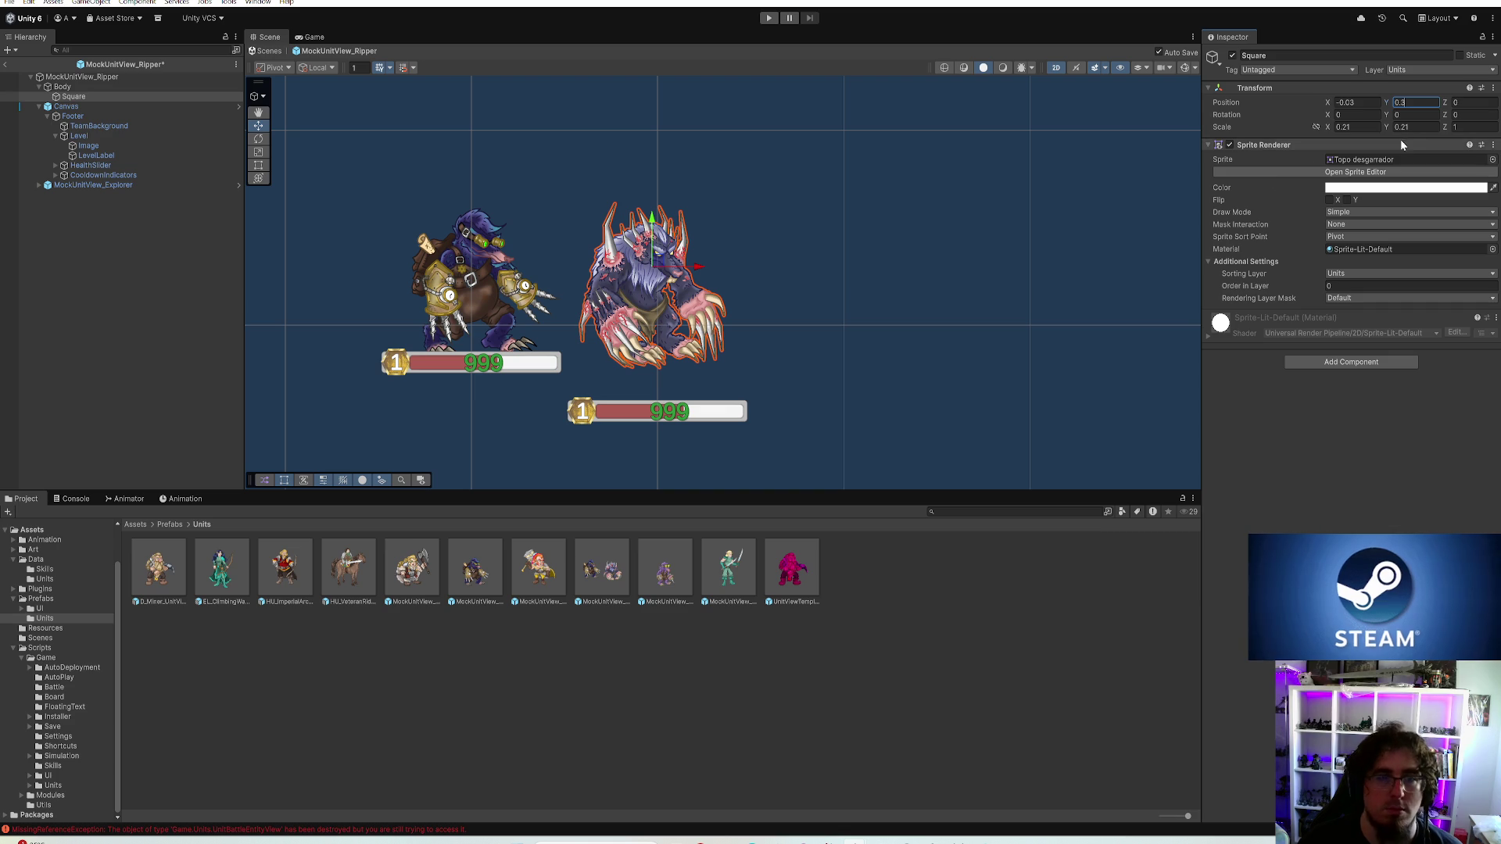
pyautogui.moveTo(658, 263); pyautogui.dragTo(487, 276)
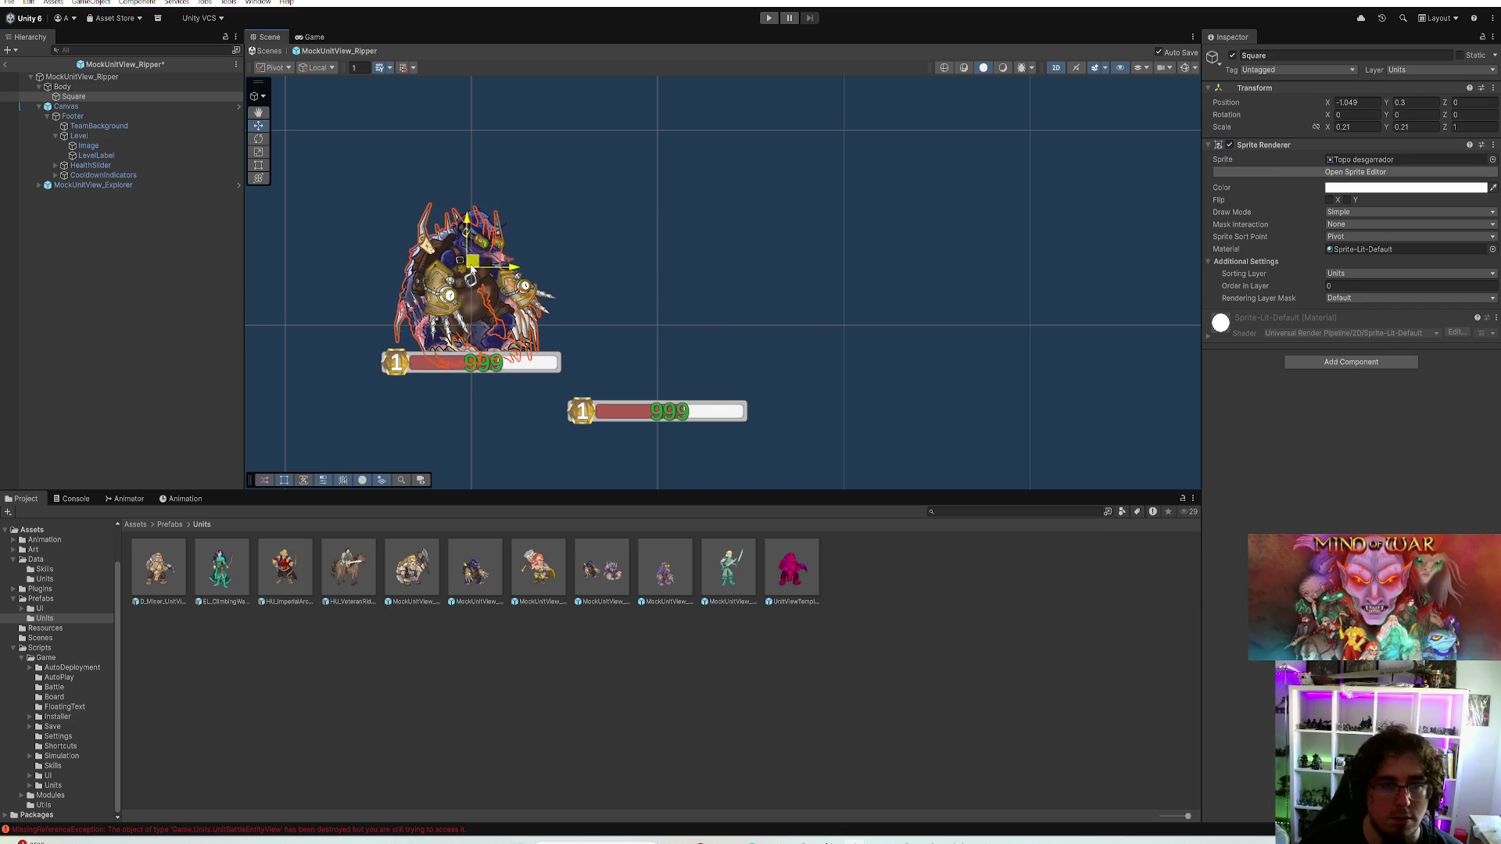
pyautogui.hotkey('ctrl', 'z')
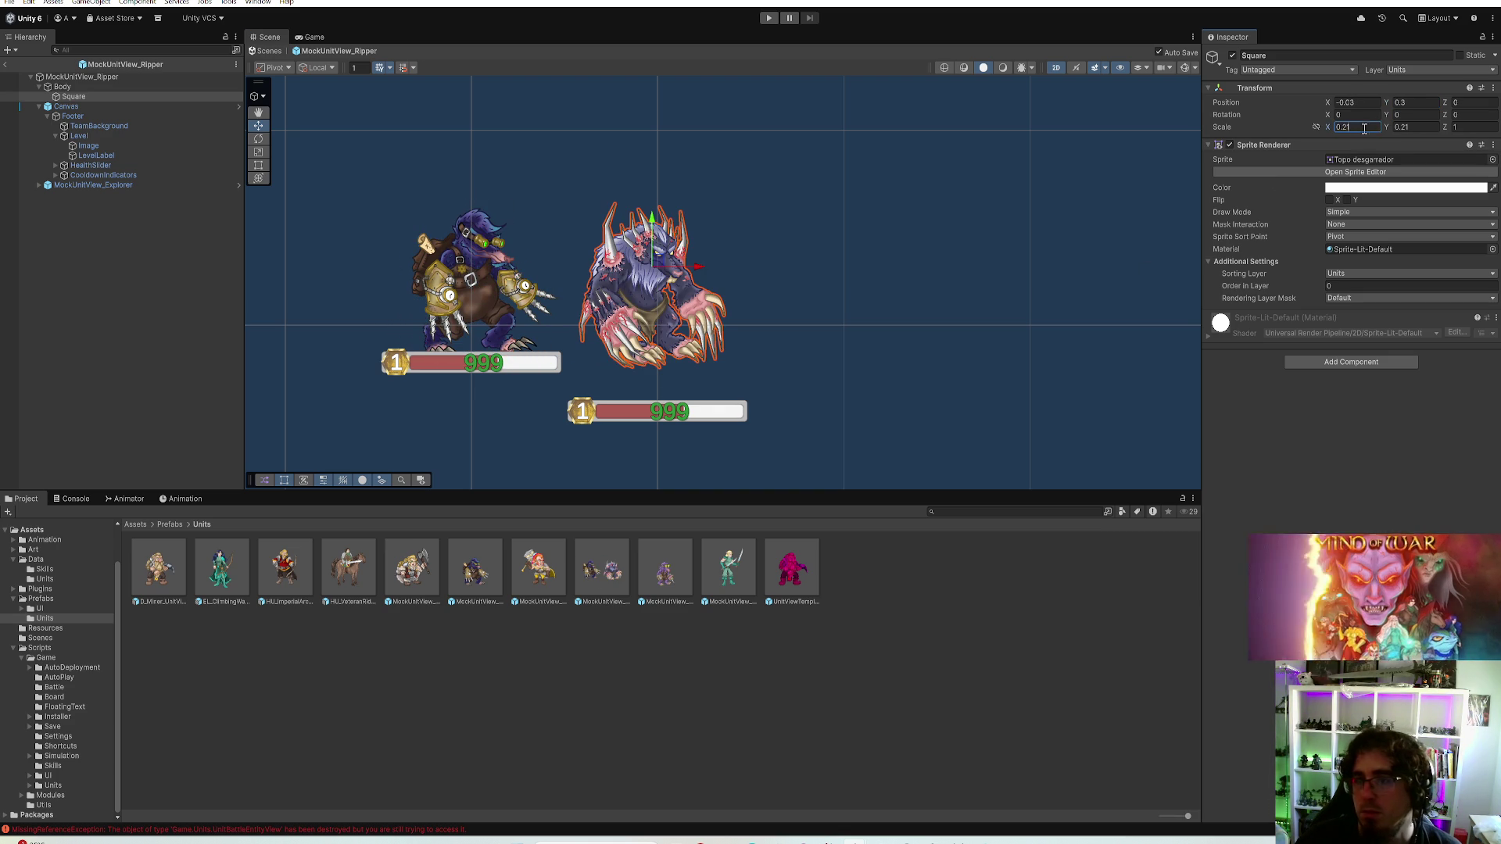
pyautogui.write('0.215')
pyautogui.click(1401, 126)
pyautogui.click(1402, 104)
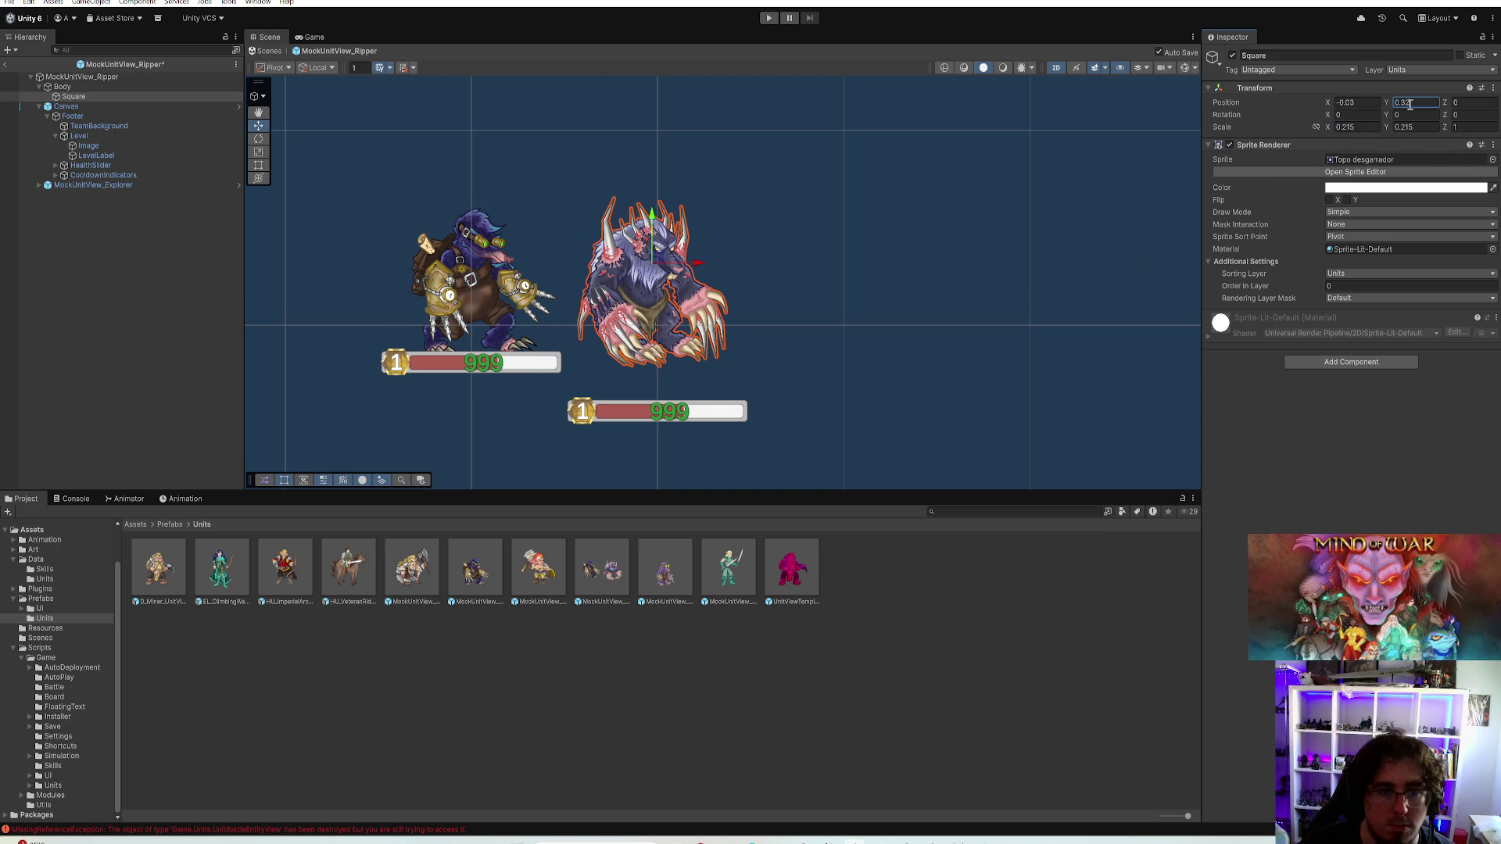
pyautogui.write('0.3')
# Set the Ripper canvas to Pos X 0.01, Pos Y 0.2, adjust the body's X, and delete the Explorer reference
pyautogui.click(154, 184)
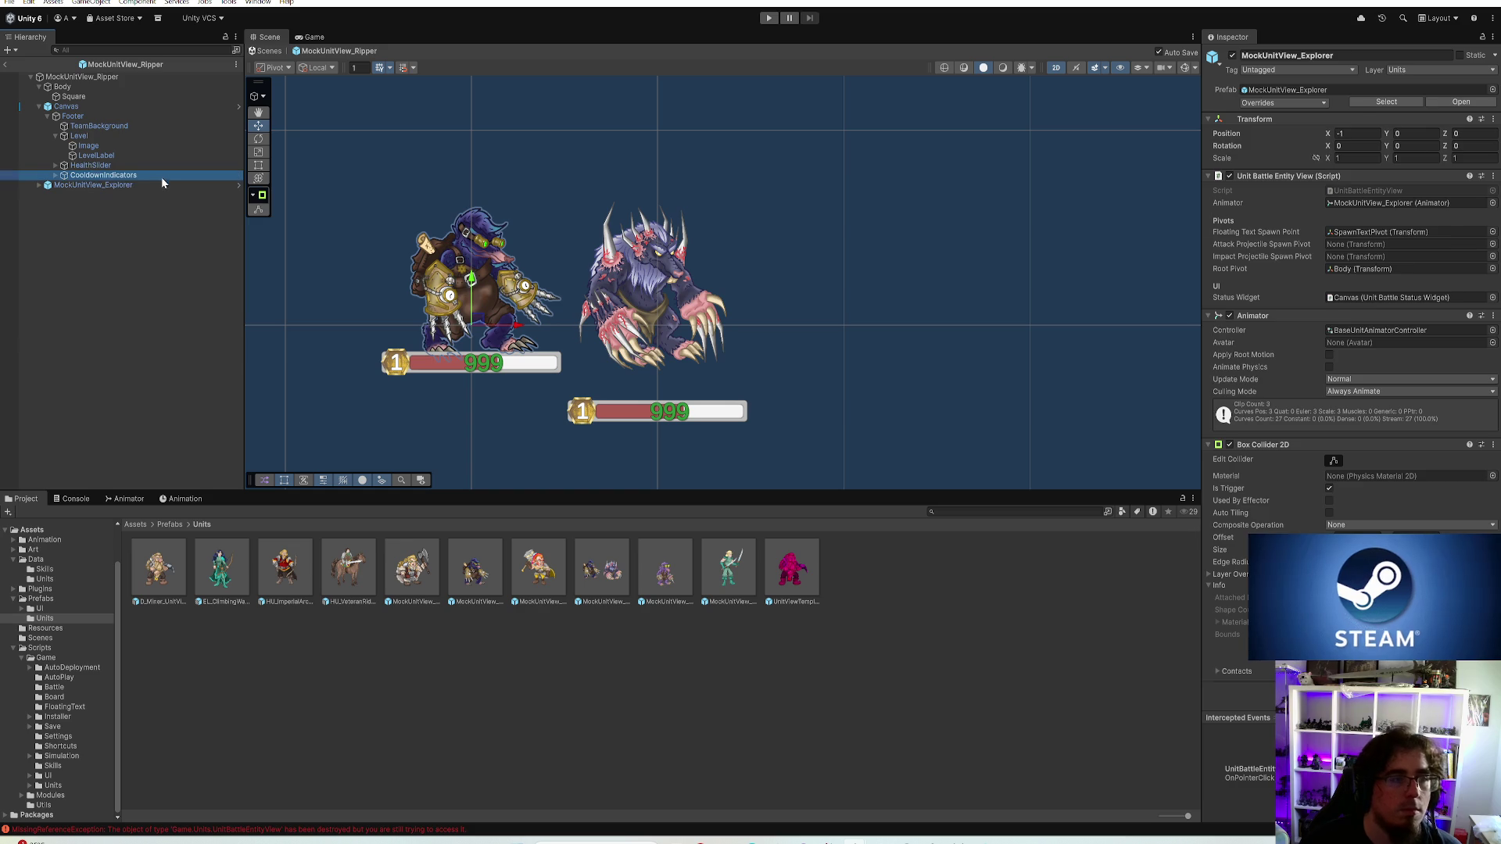
pyautogui.click(161, 175)
pyautogui.click(118, 106)
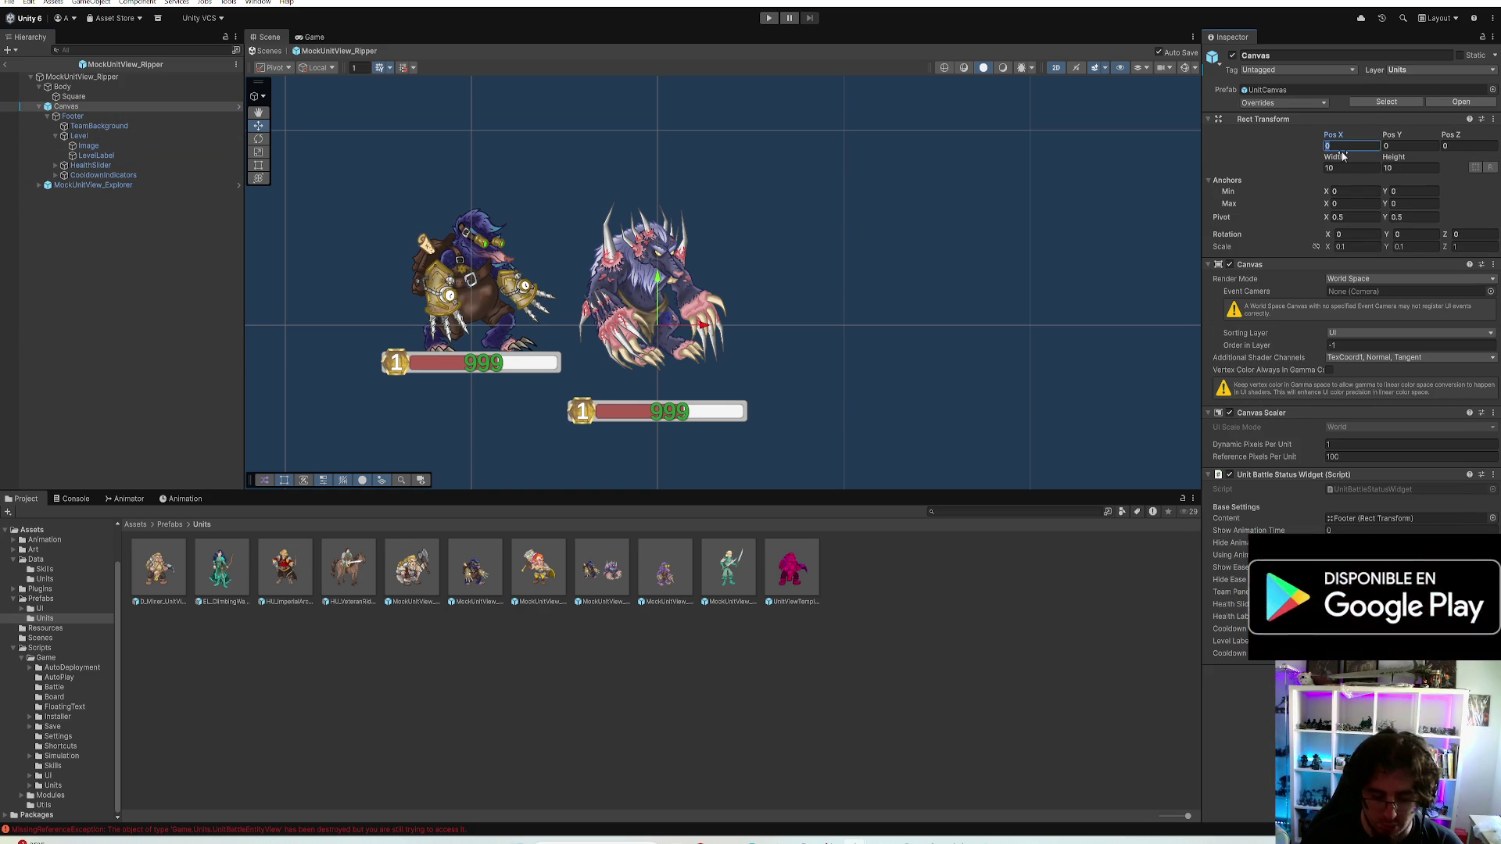
pyautogui.write('0.01')
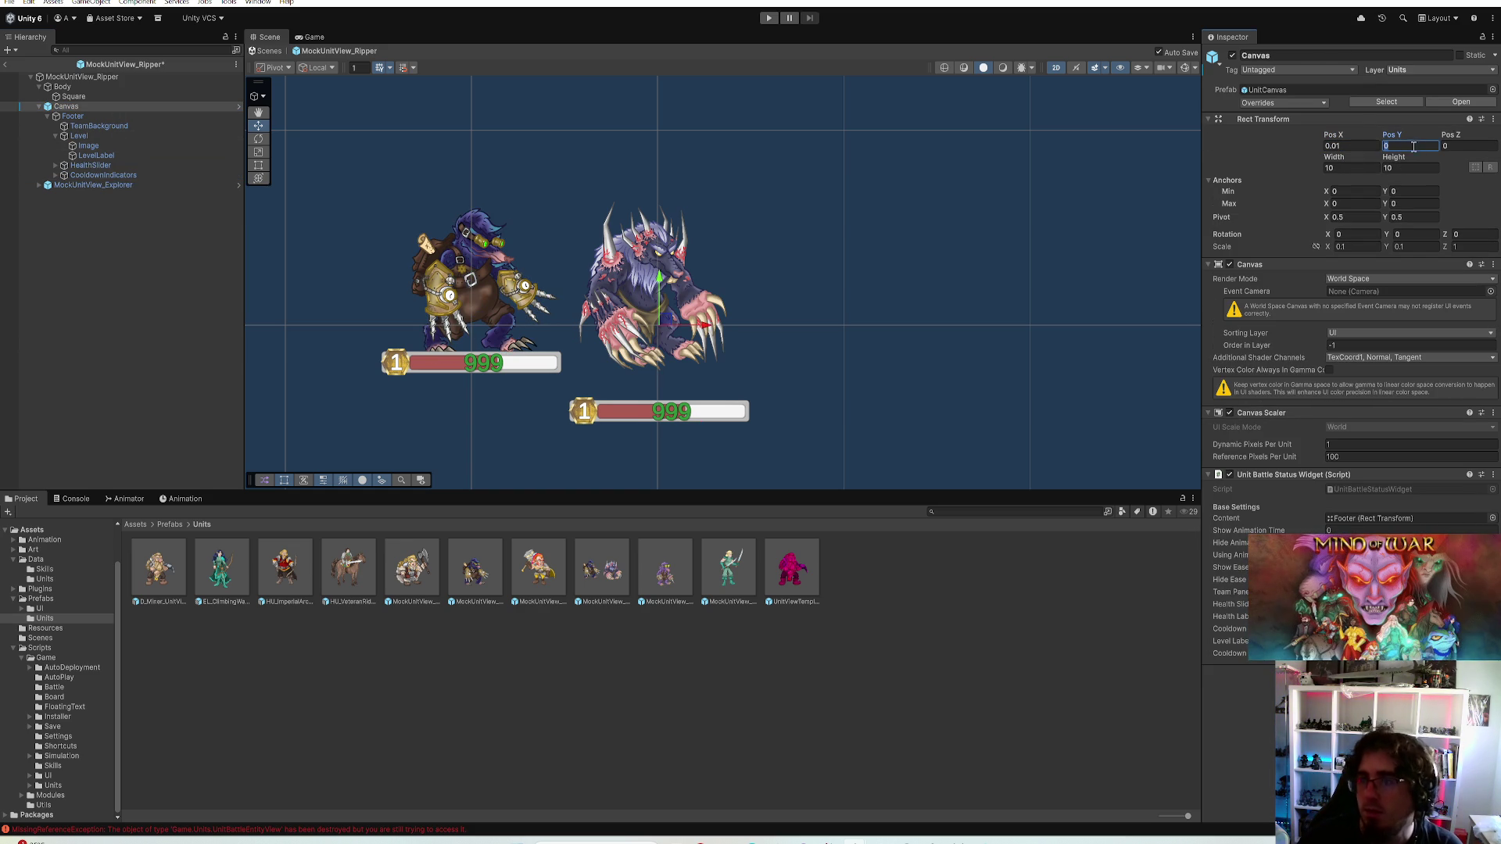
pyautogui.write('0.15')
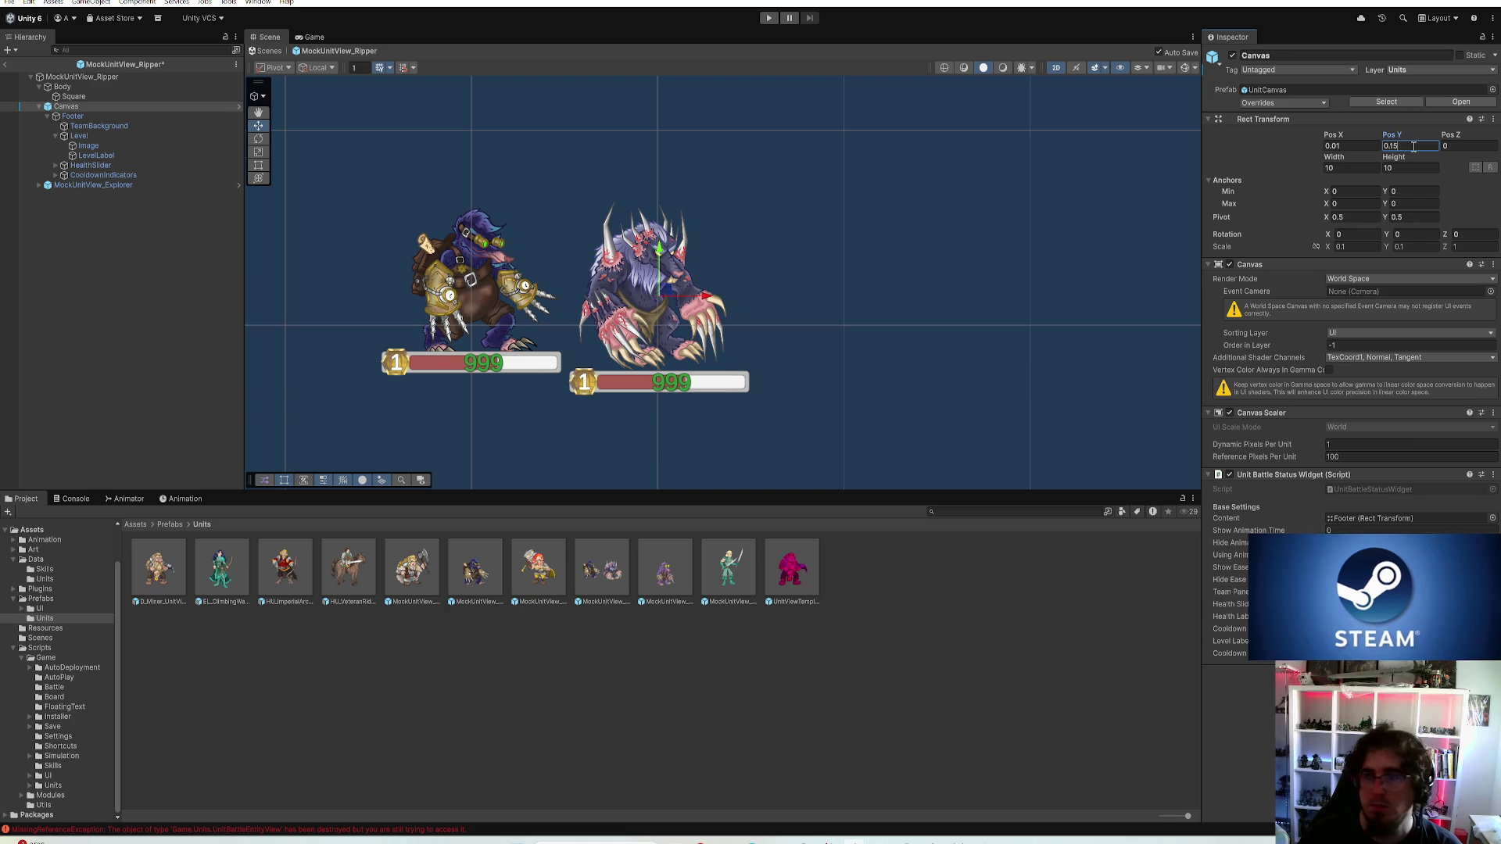
pyautogui.write('0.2')
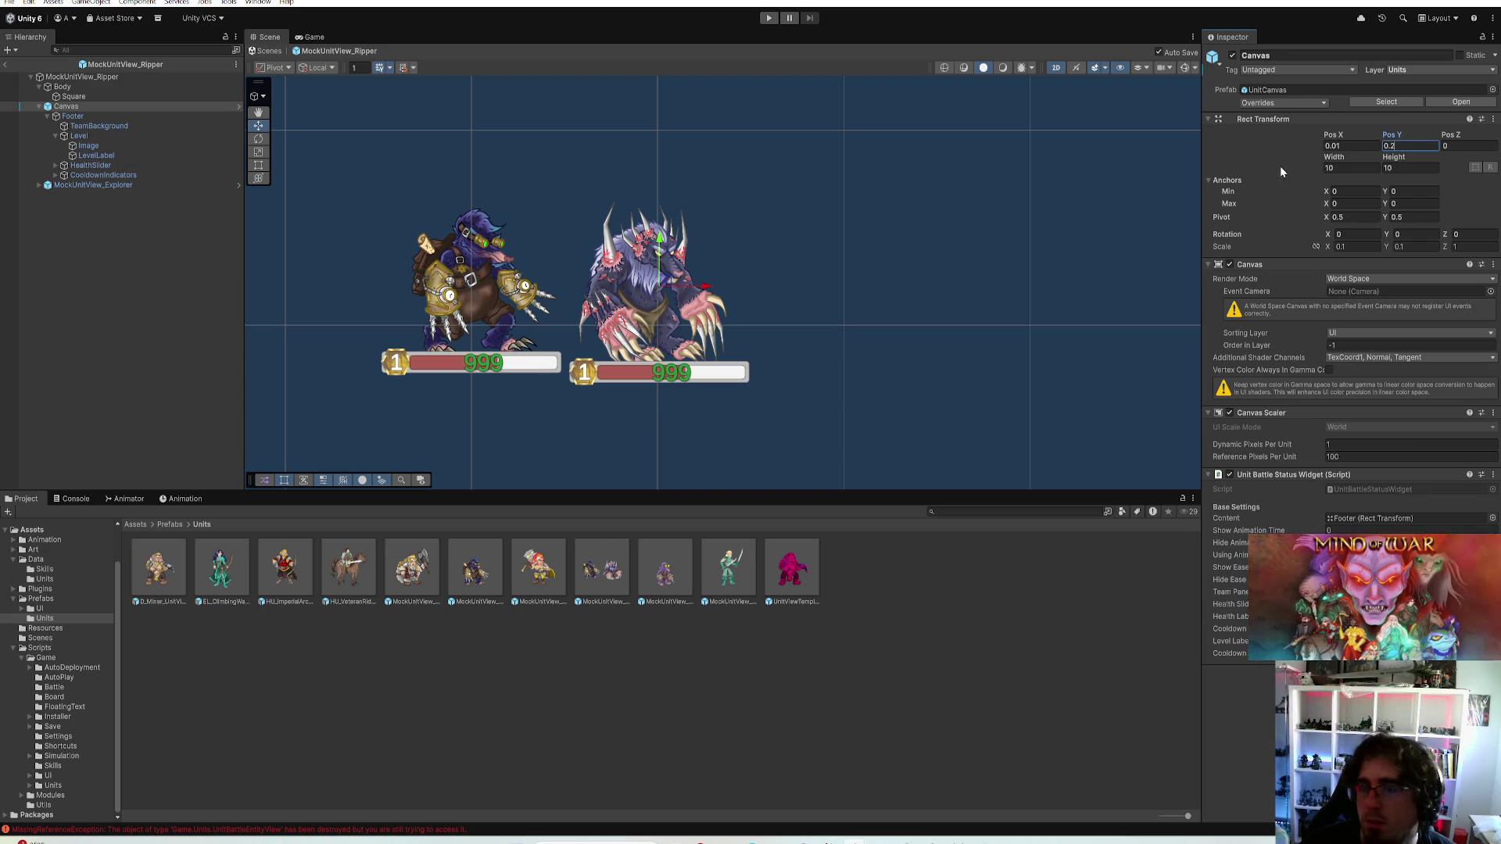
pyautogui.click(82, 95)
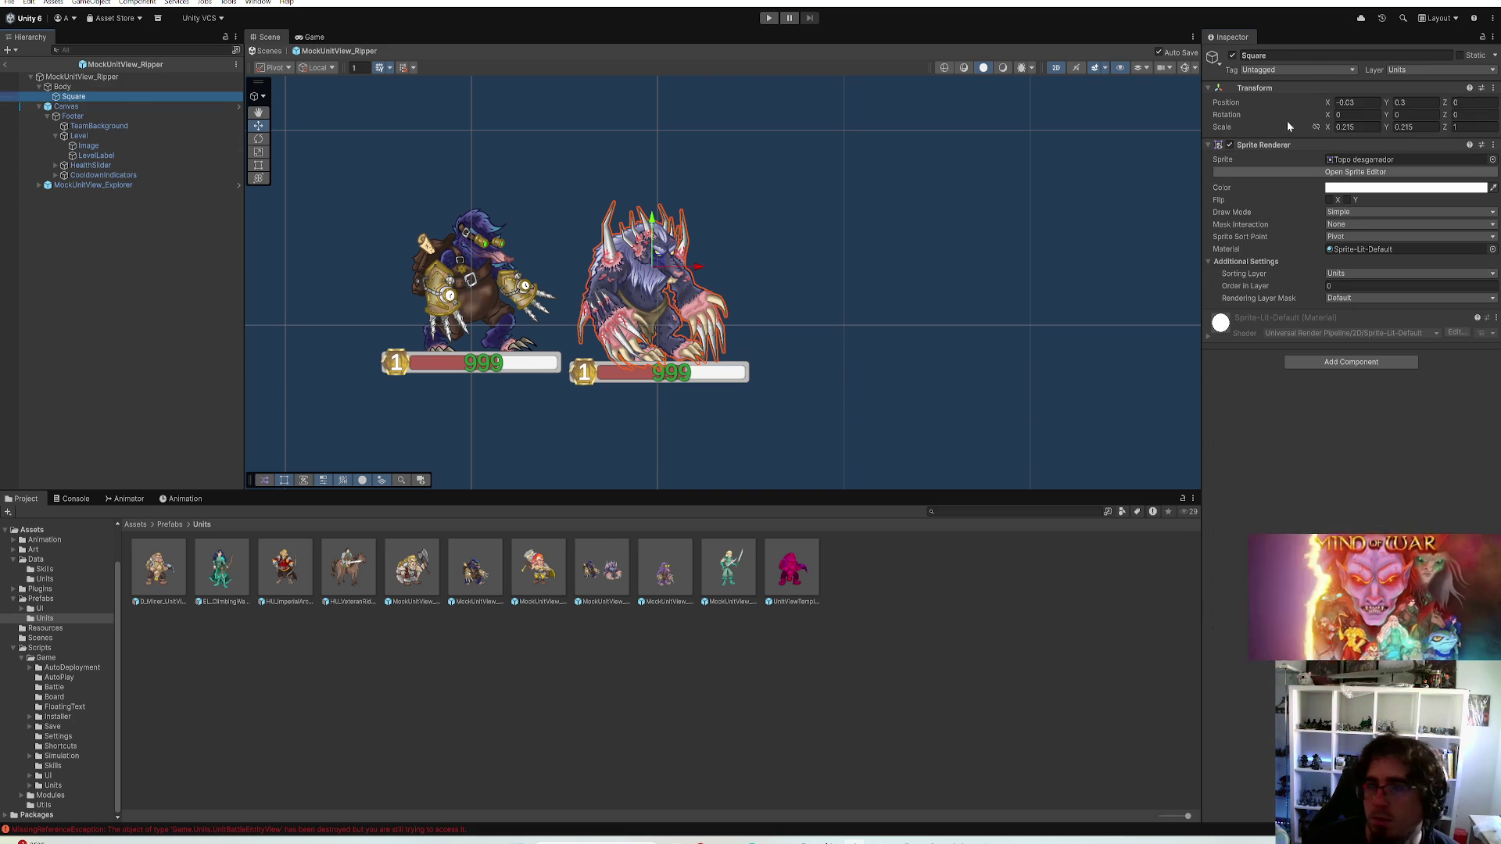
pyautogui.click(1353, 102)
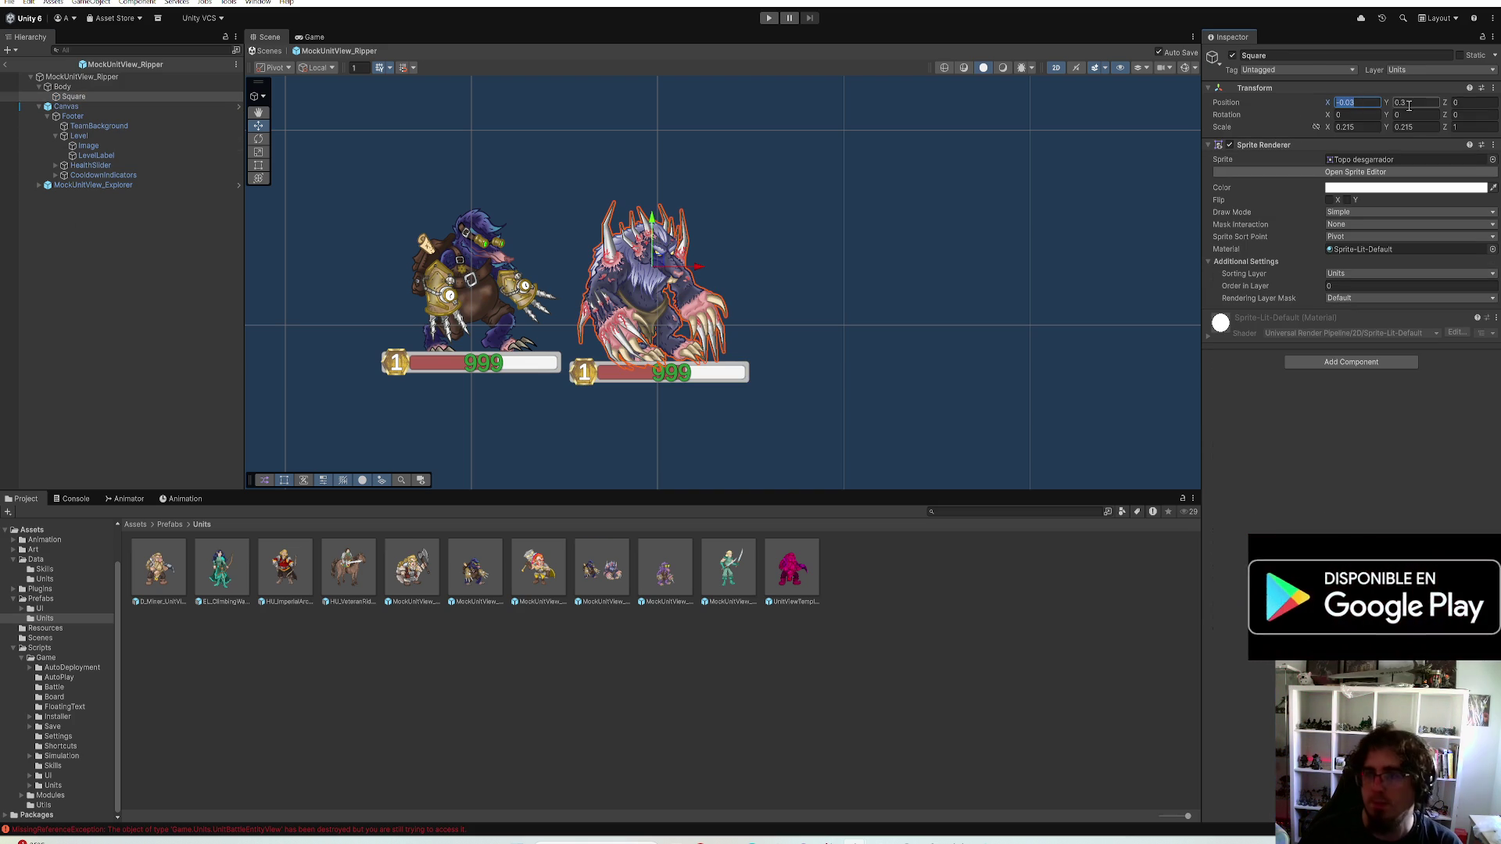
pyautogui.write('0')
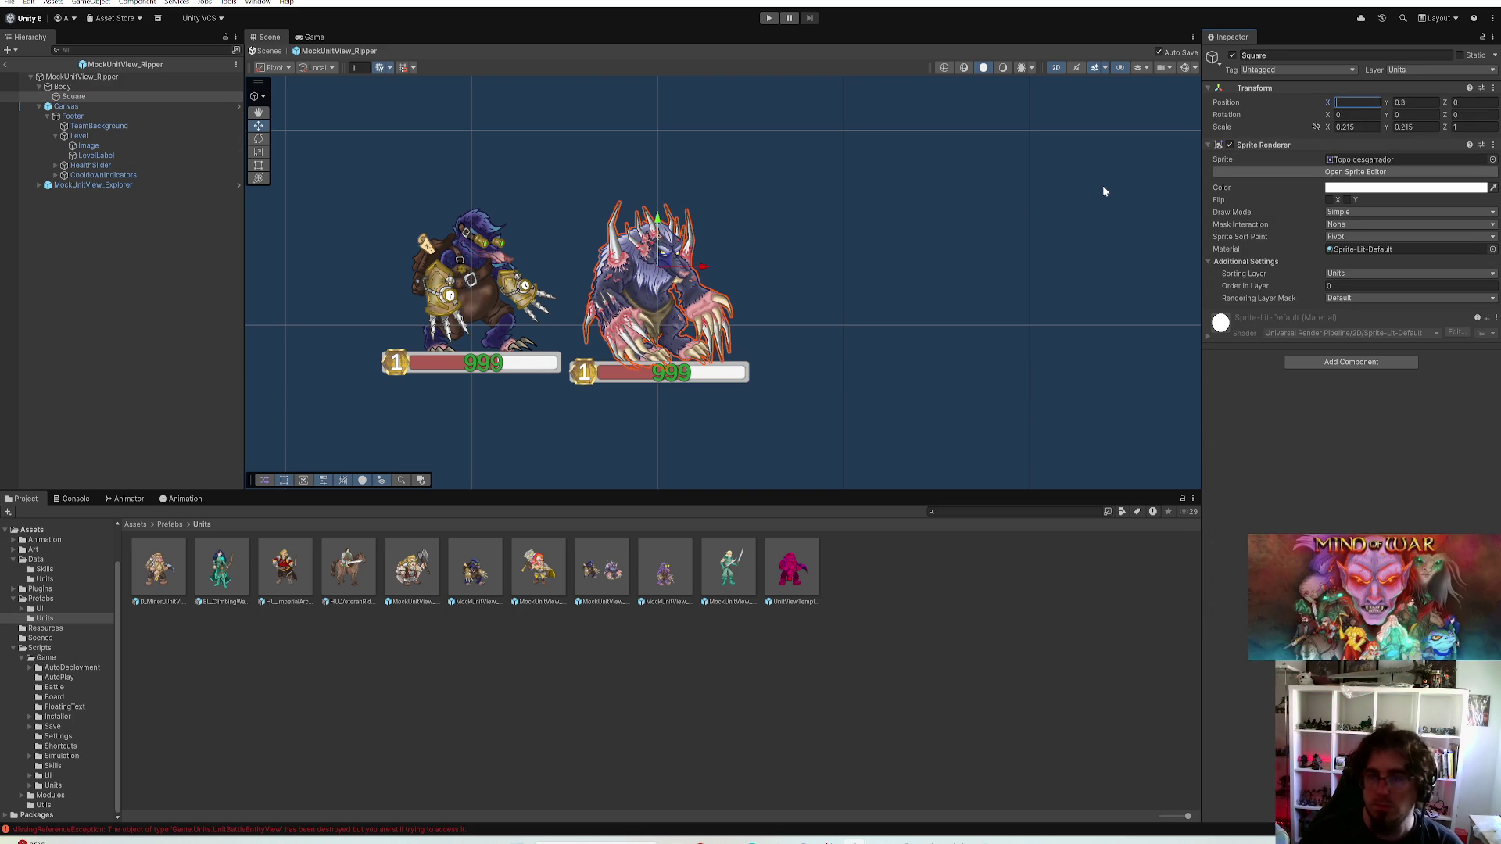
pyautogui.click(130, 188)
pyautogui.press('Delete')
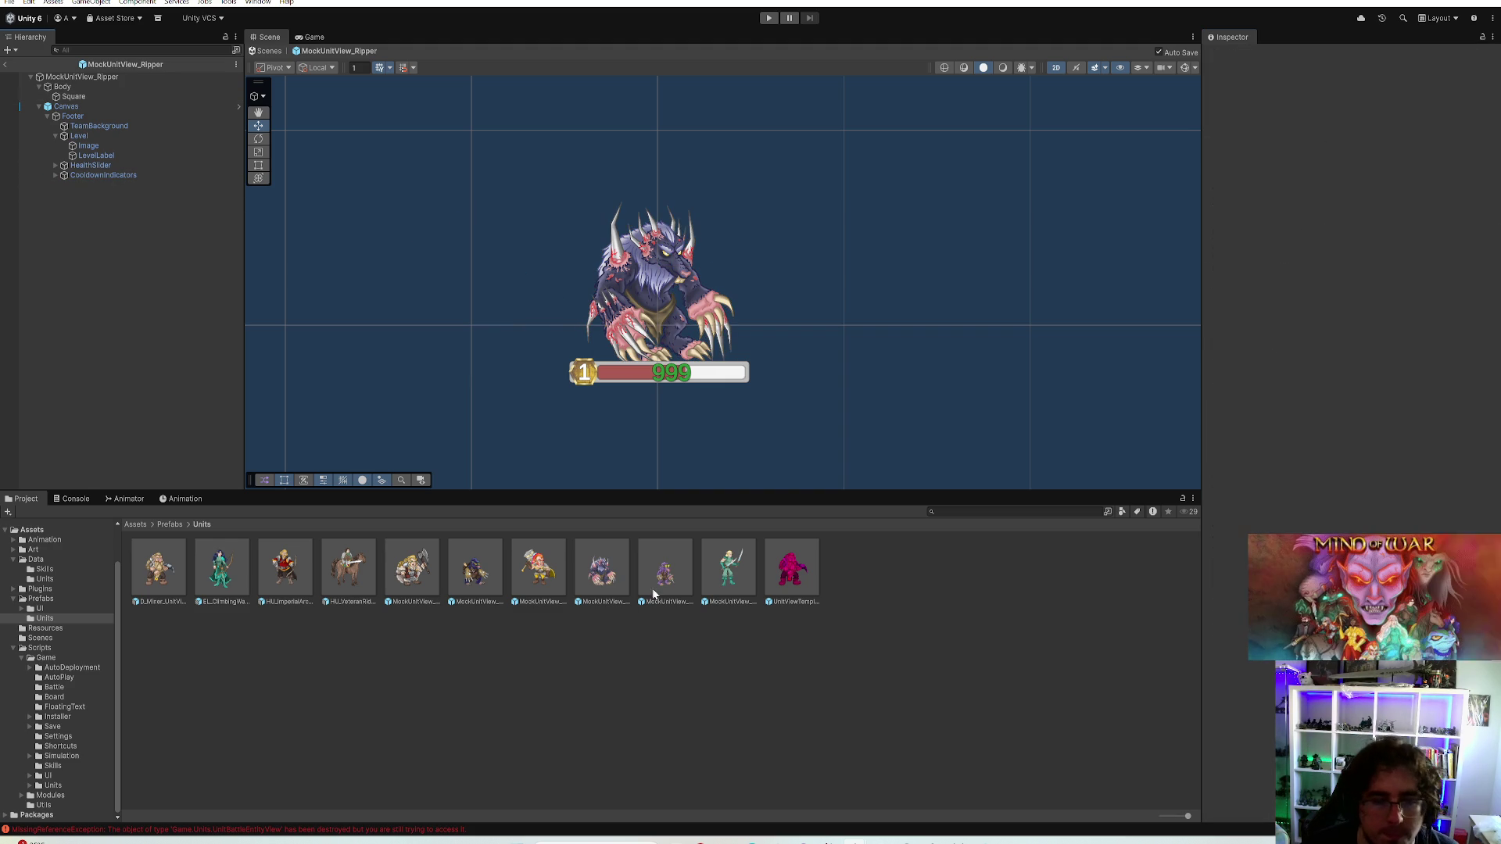
pyautogui.doubleClick(661, 576)
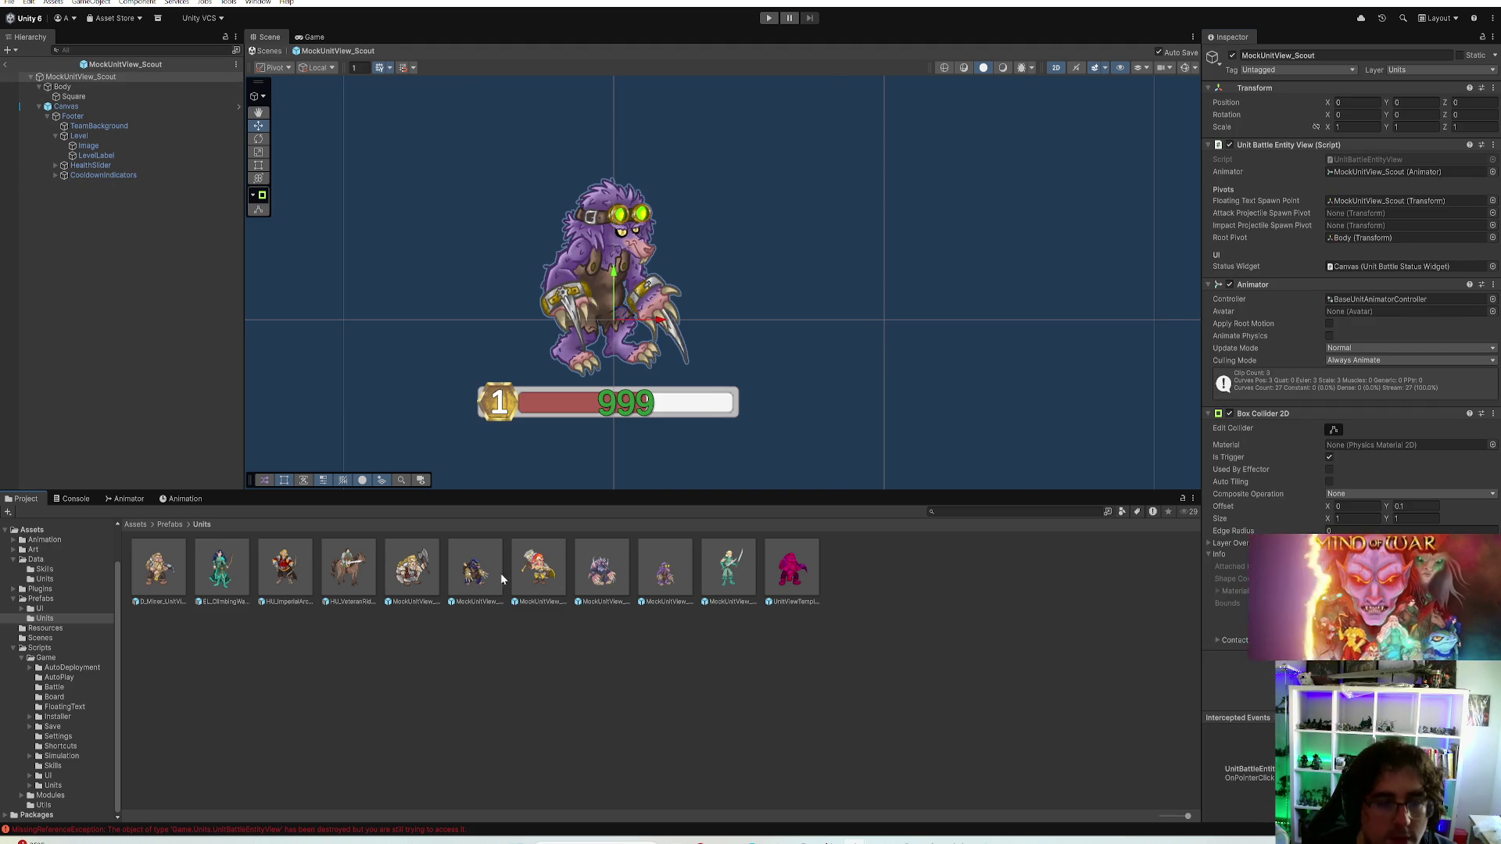
# Add an Explorer reference and scale the Scout body sprite to 0.215 at Y 0.32
pyautogui.moveTo(474, 570)
pyautogui.mouseDown()
pyautogui.moveTo(657, 235)
pyautogui.moveTo(493, 235)
pyautogui.moveTo(521, 259)
pyautogui.mouseUp()
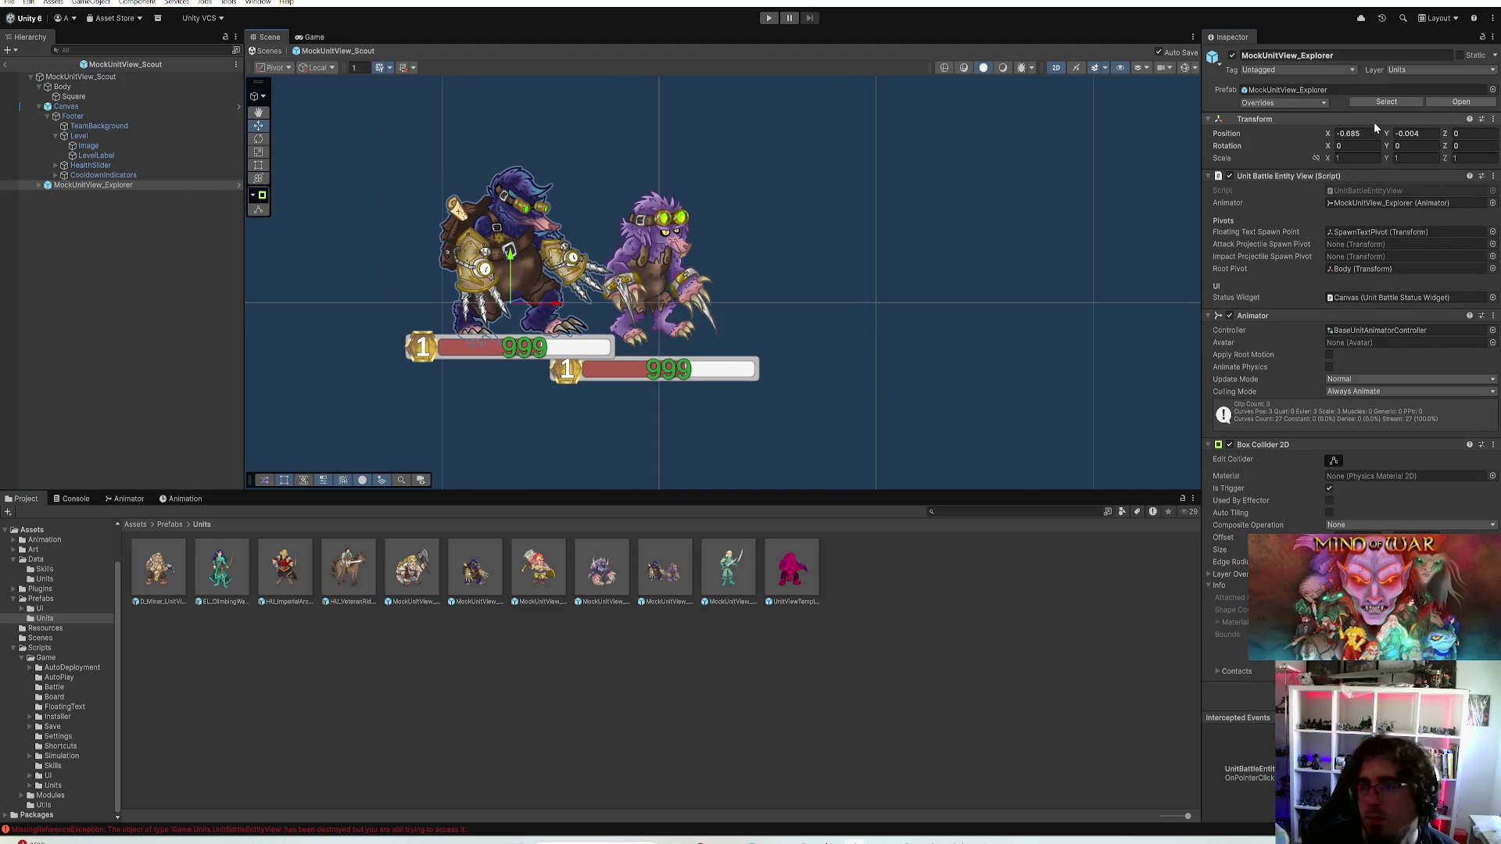
pyautogui.write('0')
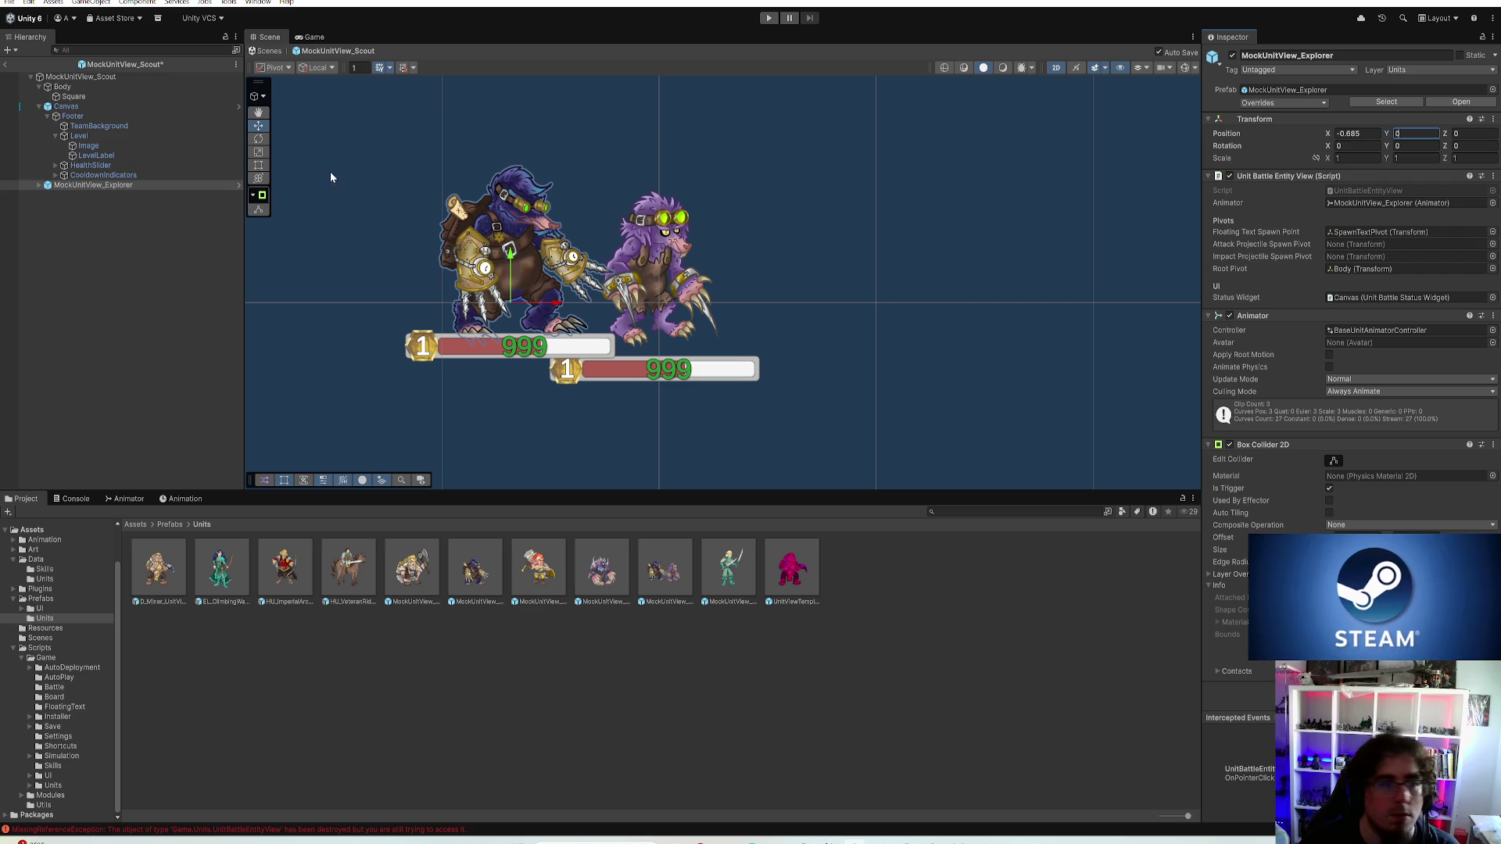
pyautogui.click(82, 96)
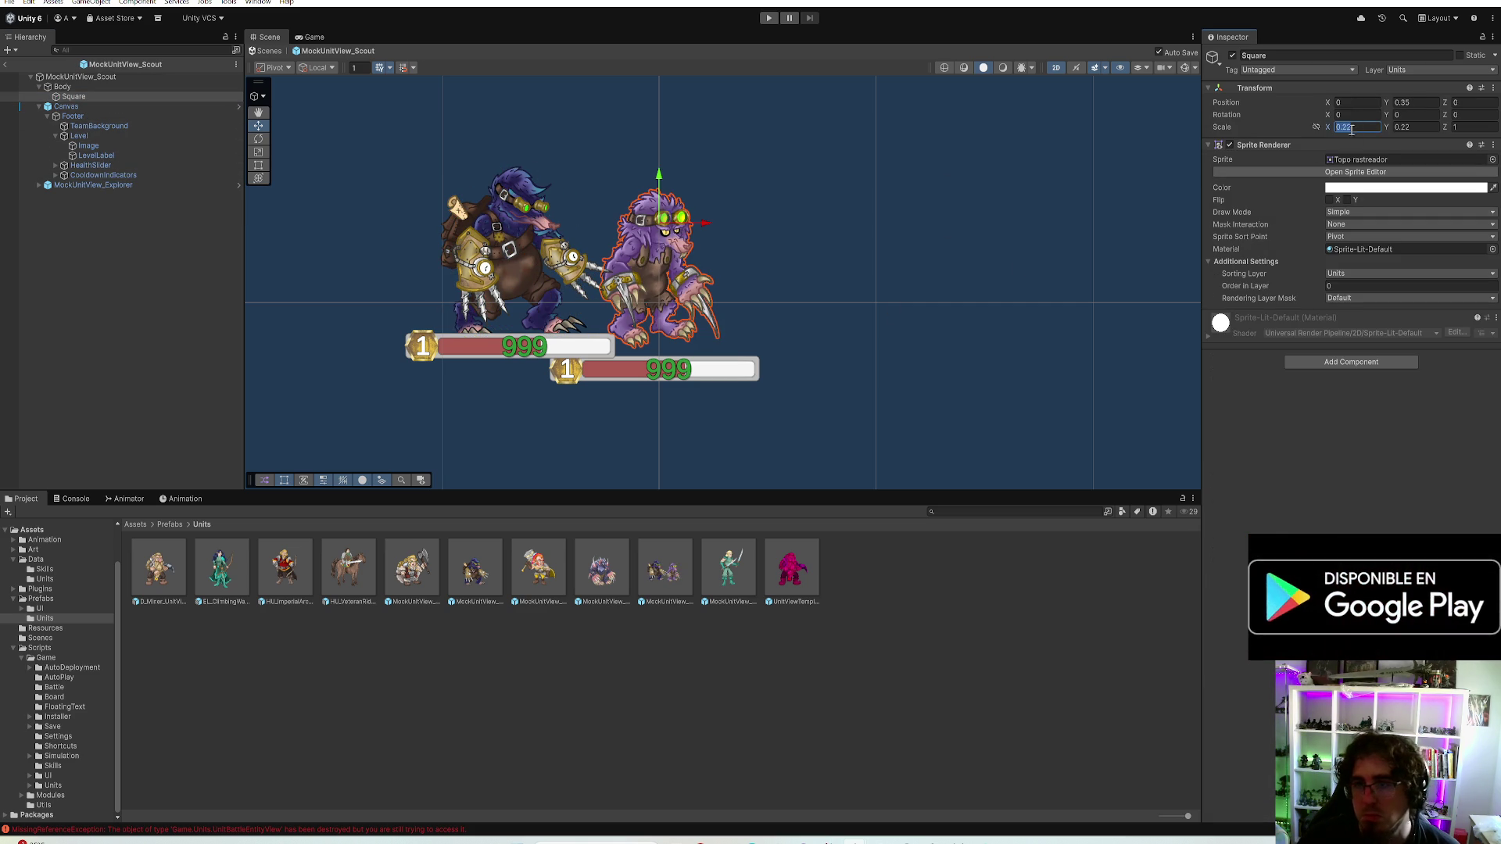
pyautogui.click(1402, 127)
pyautogui.write('5')
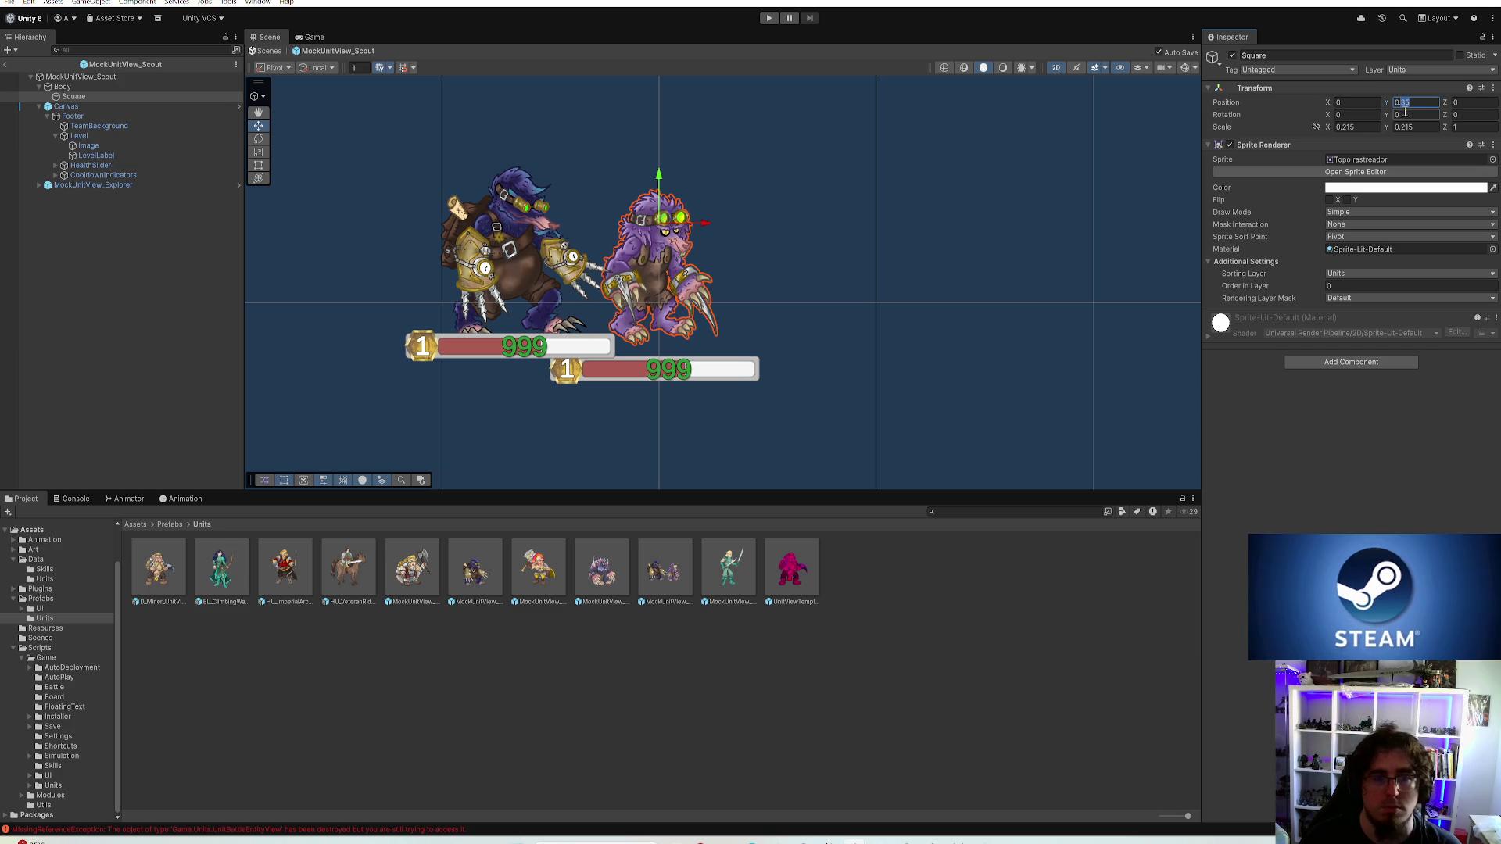
pyautogui.write('4')
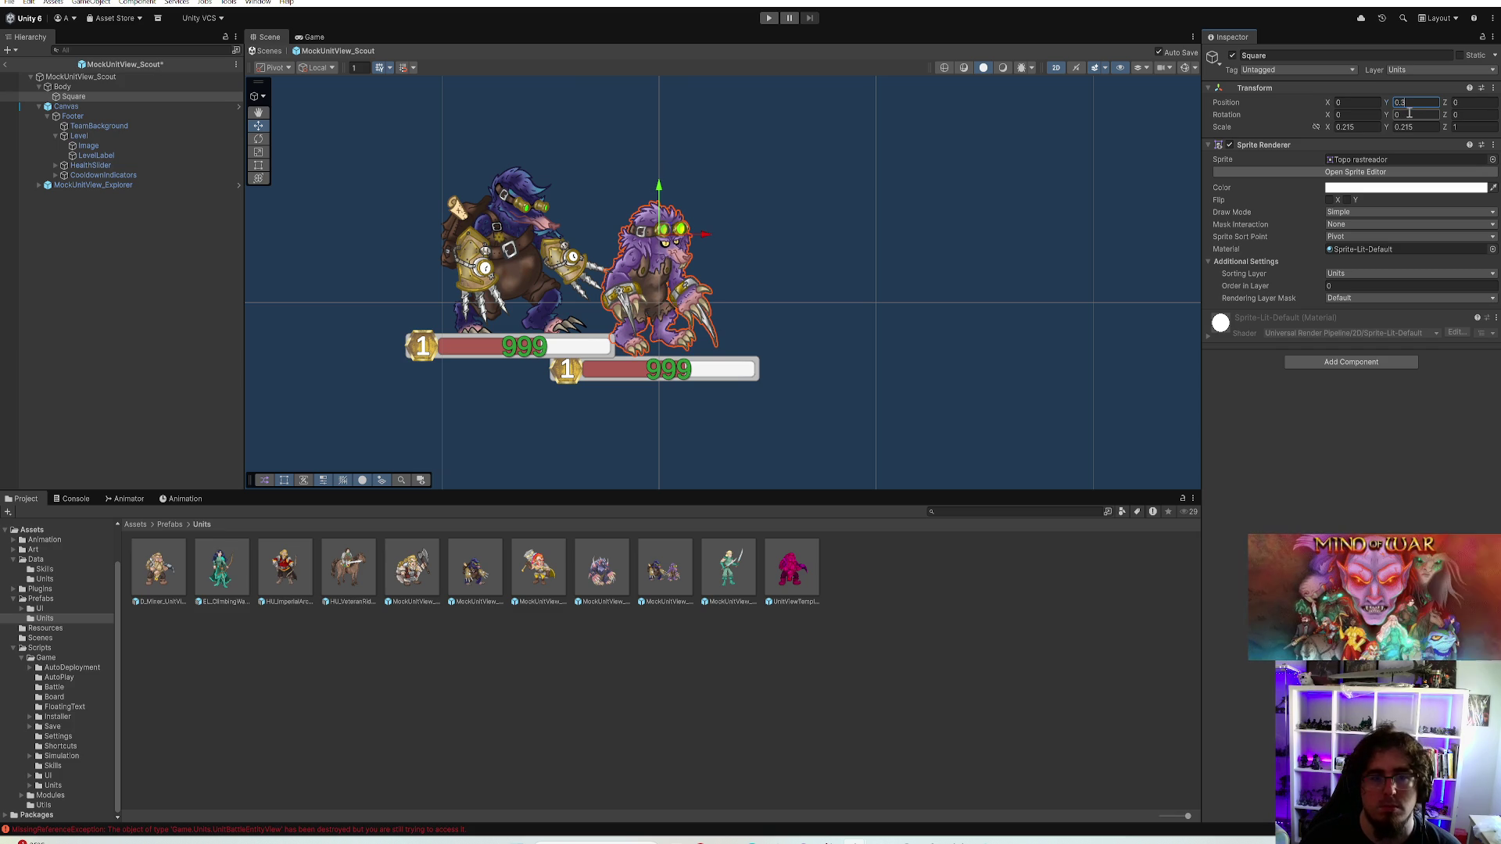
pyautogui.write('2')
pyautogui.click(1361, 102)
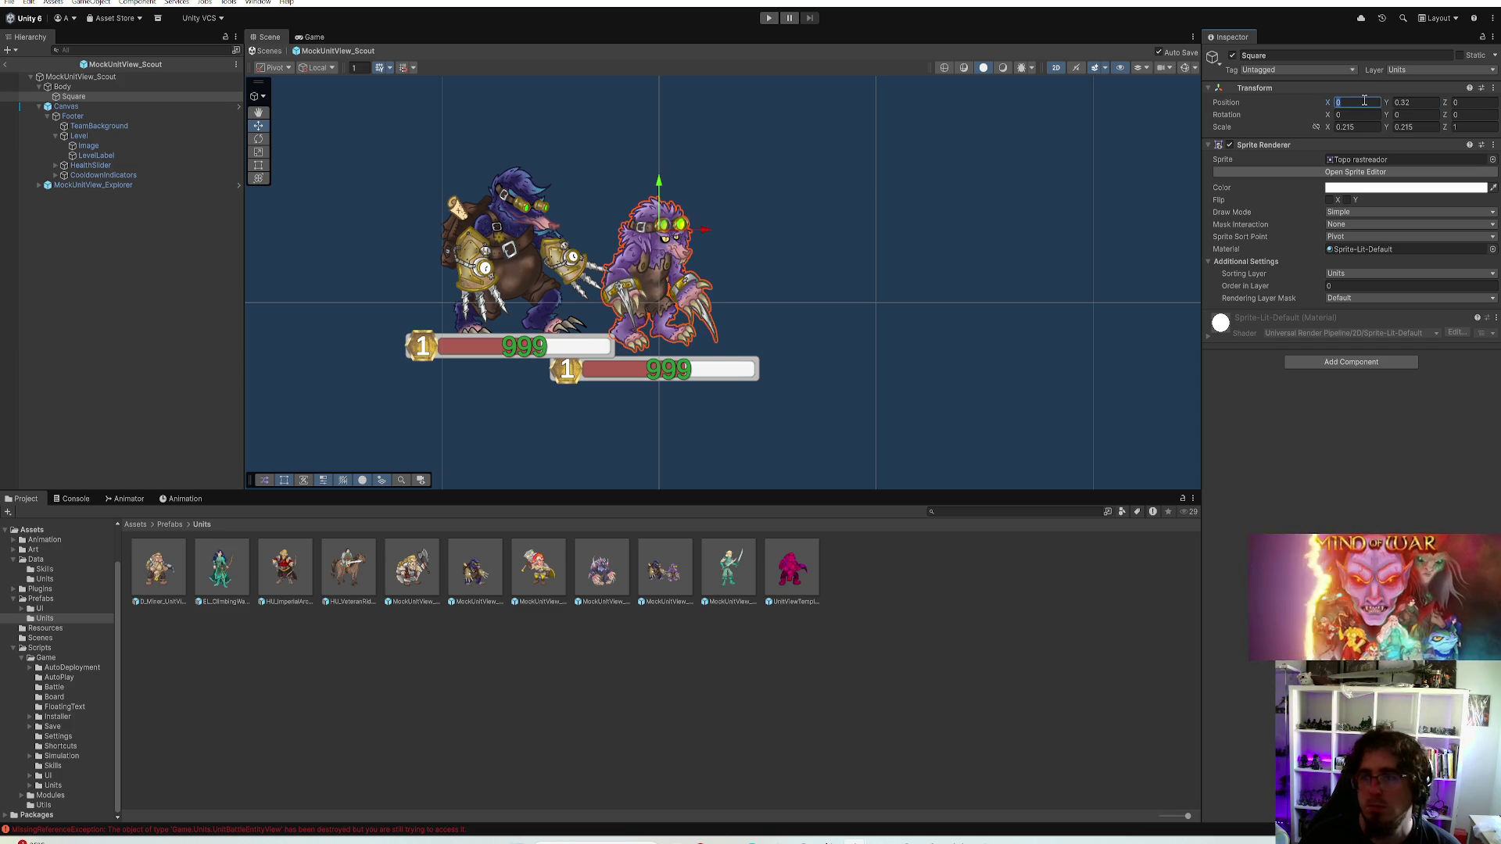
pyautogui.write('.02')
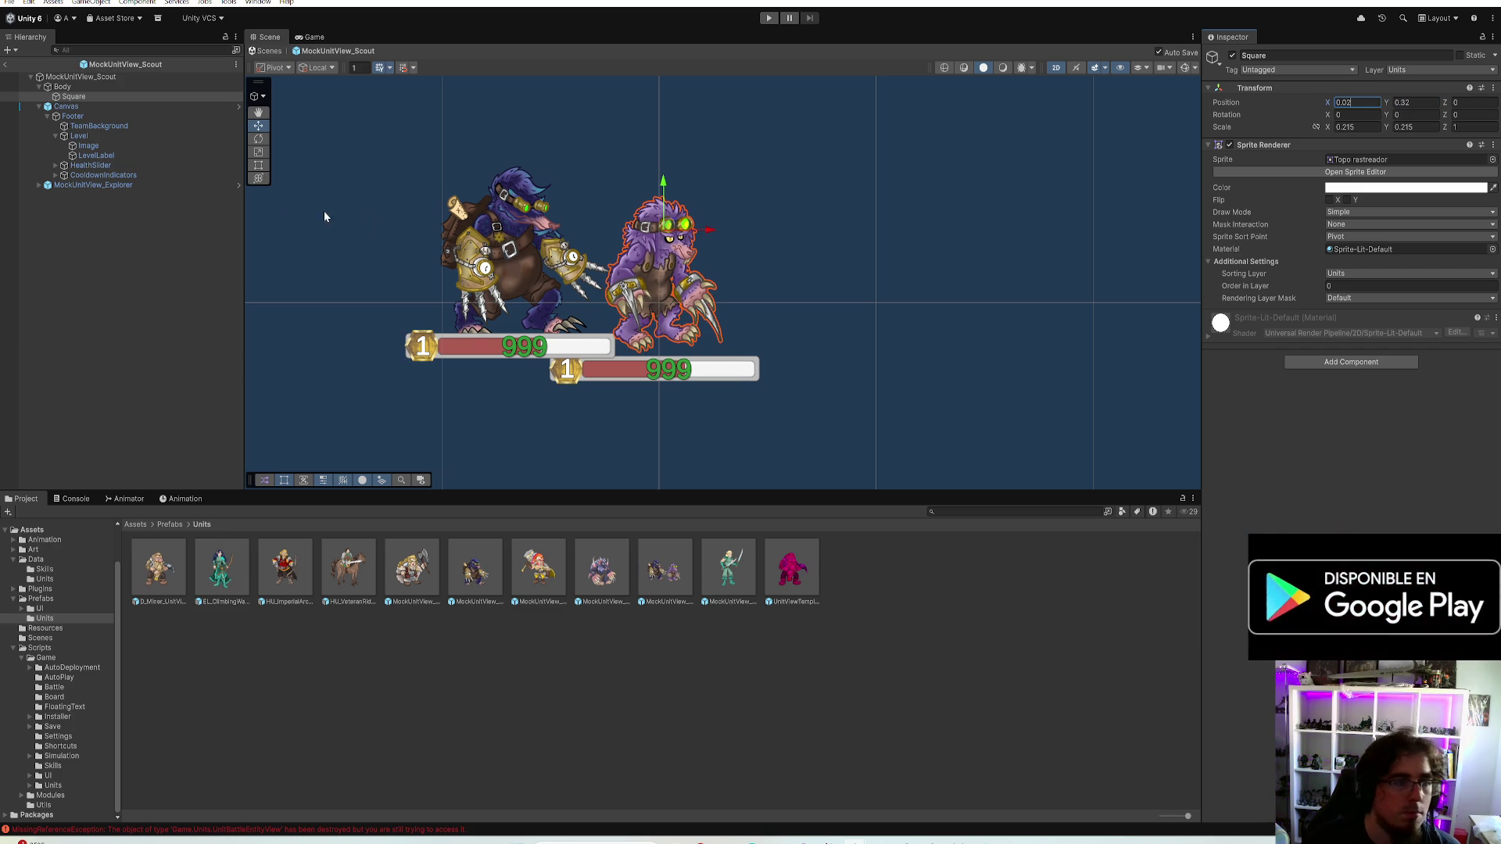
# Set the Scout status canvas to Pos X 0 and Pos Y 0.25
pyautogui.click(113, 182)
pyautogui.click(95, 106)
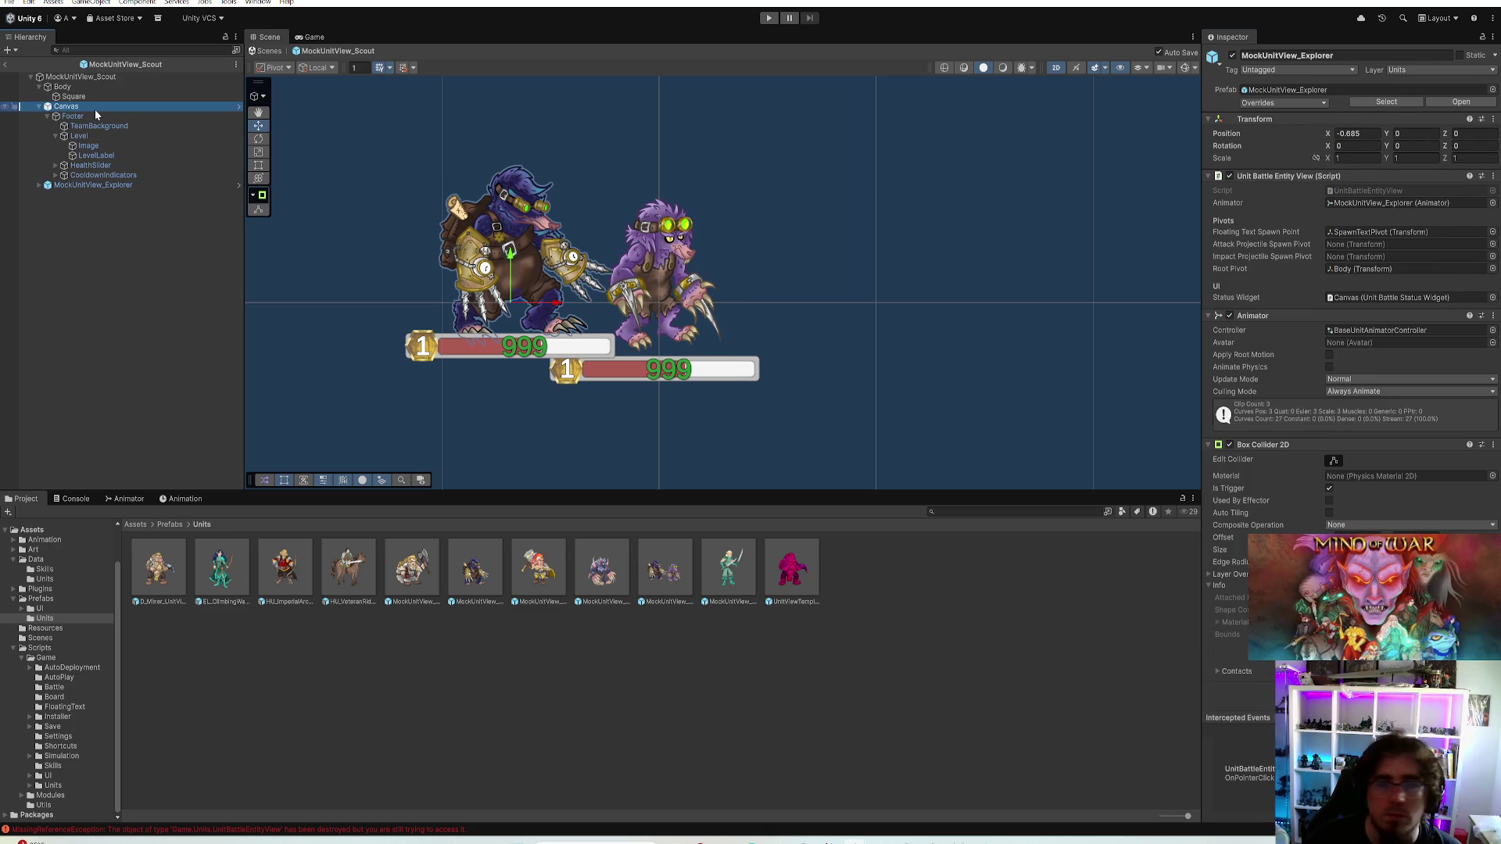
pyautogui.click(1345, 144)
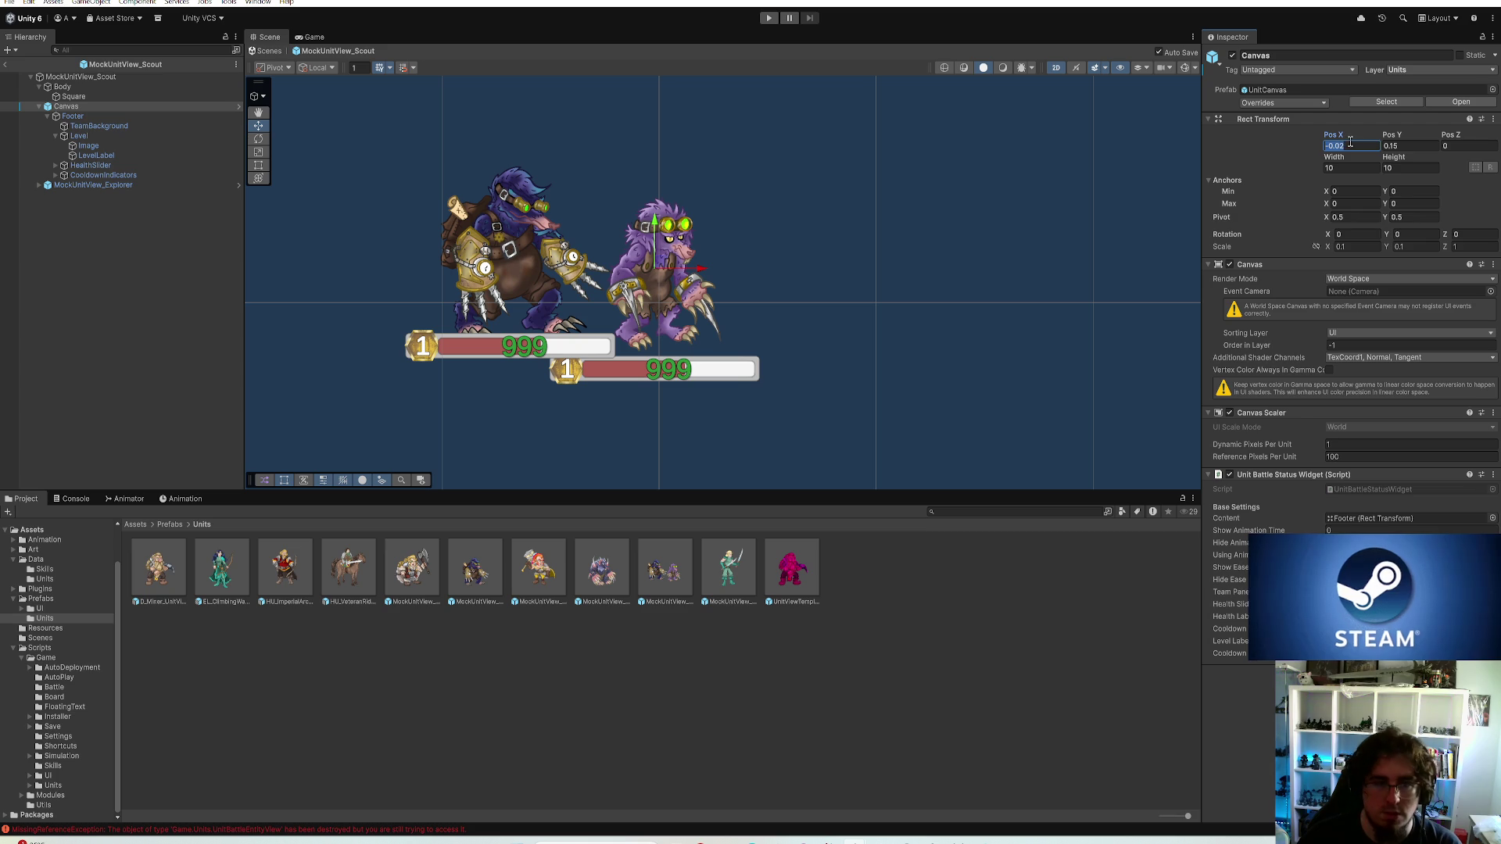
pyautogui.write('0')
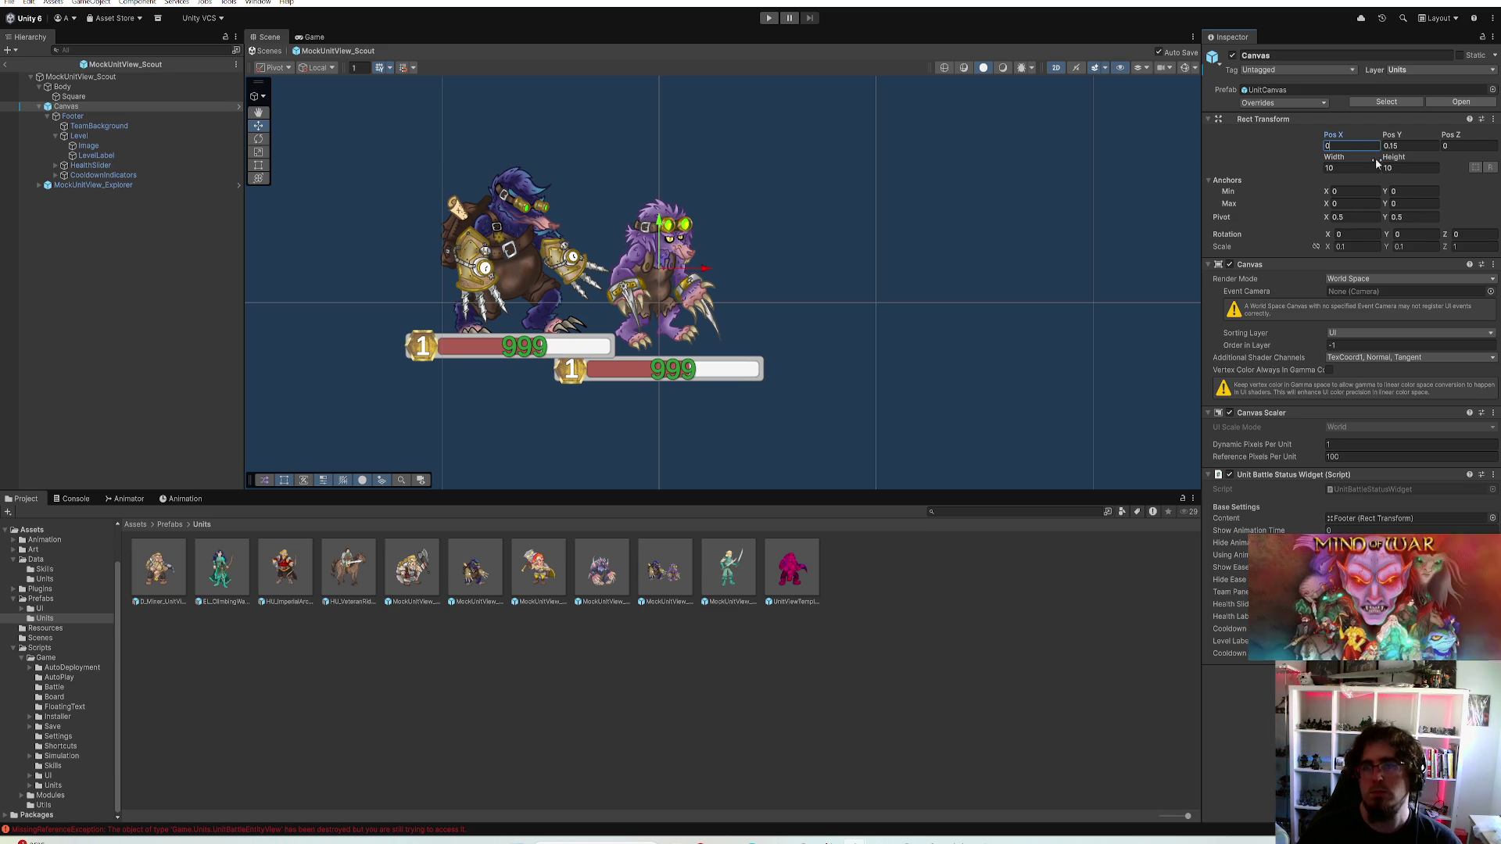
pyautogui.write('0.75')
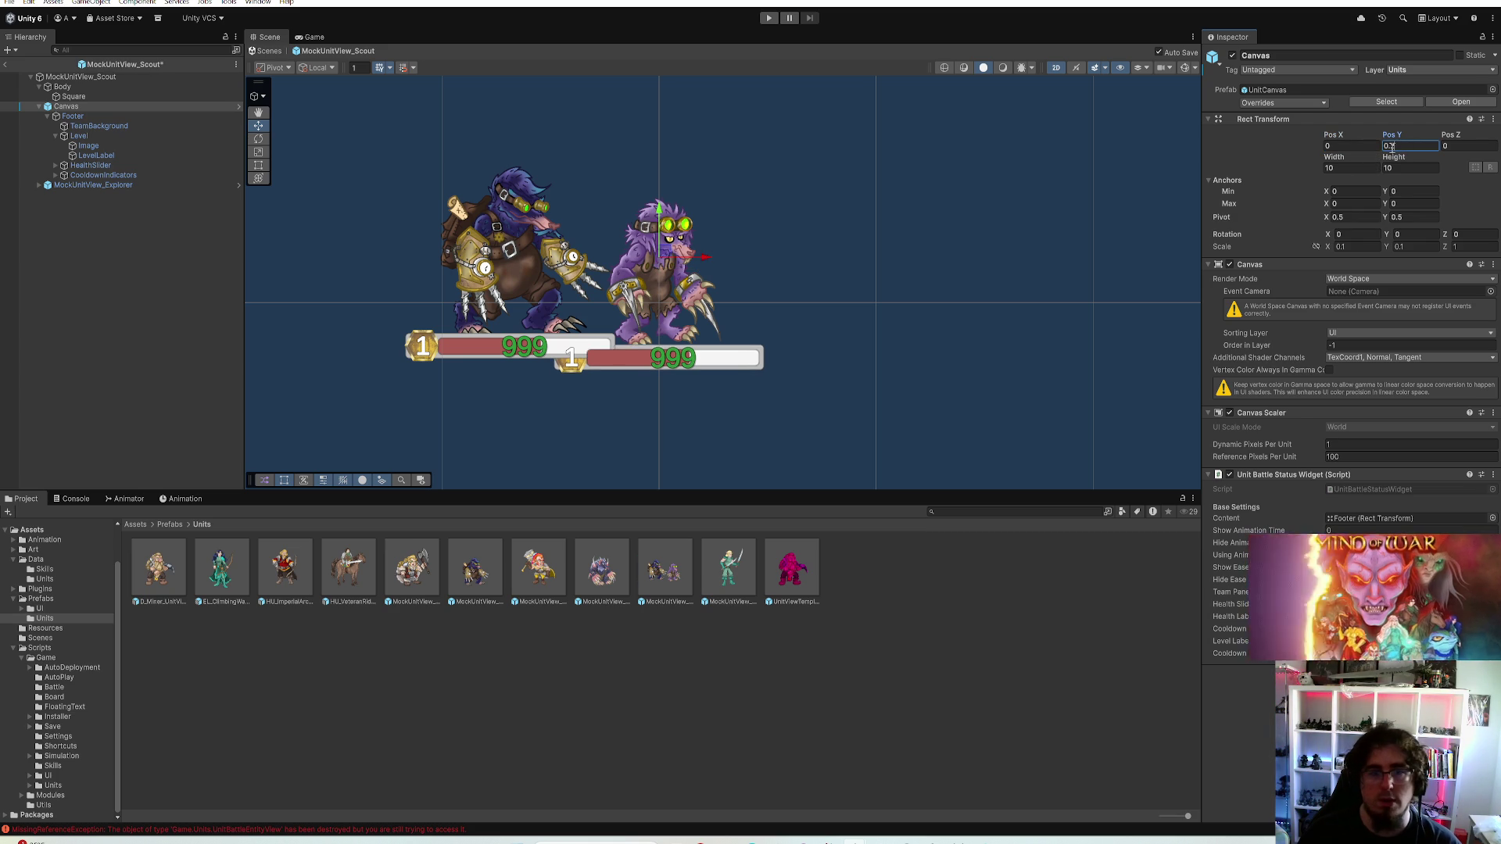
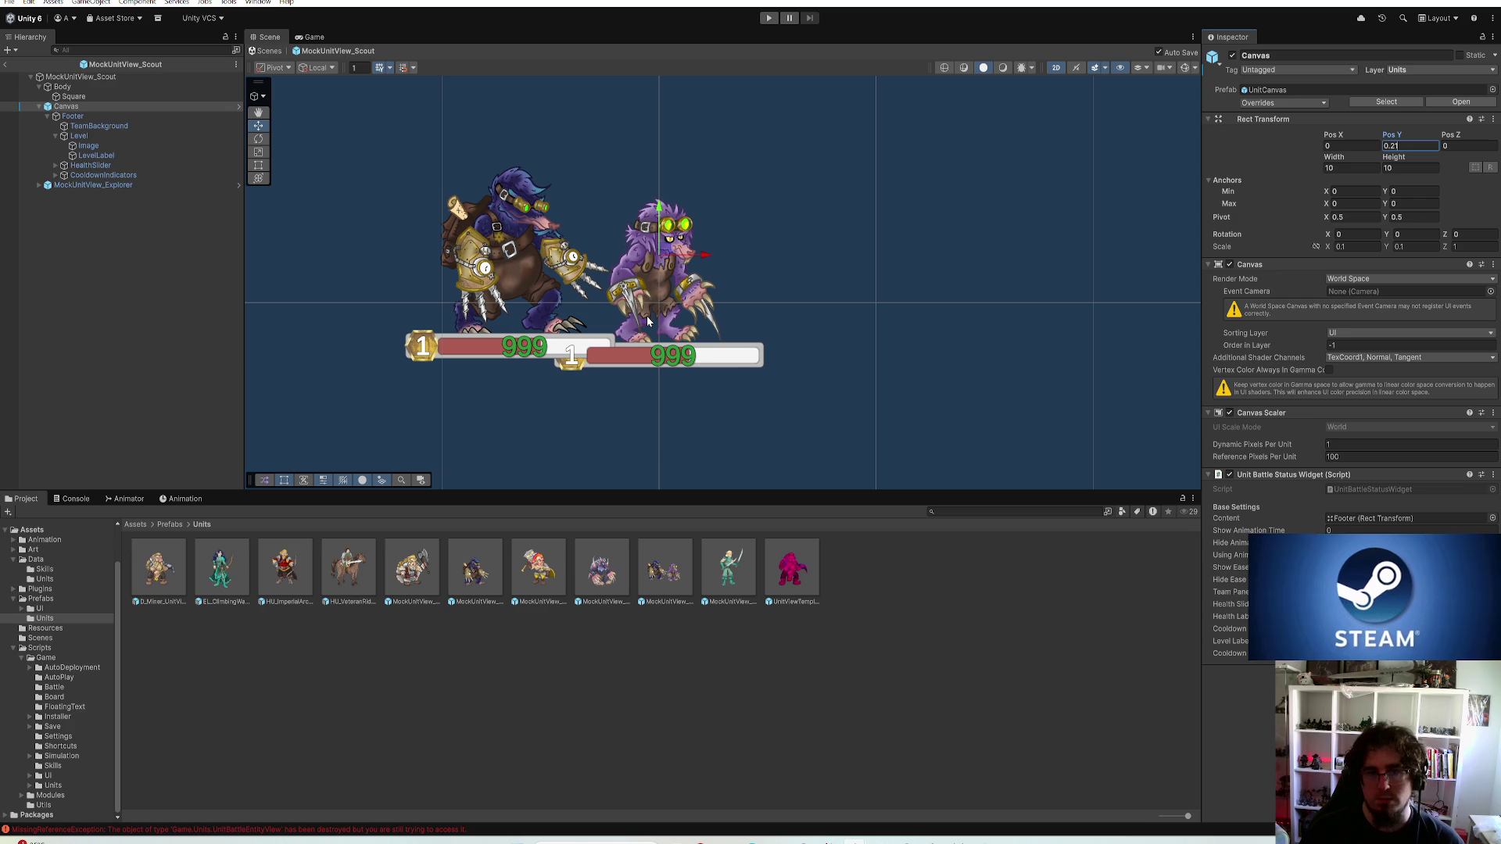
# Set the Scout's health bar canvas vertical offset to 0.2 after checking its body sprite
pyautogui.click(102, 96)
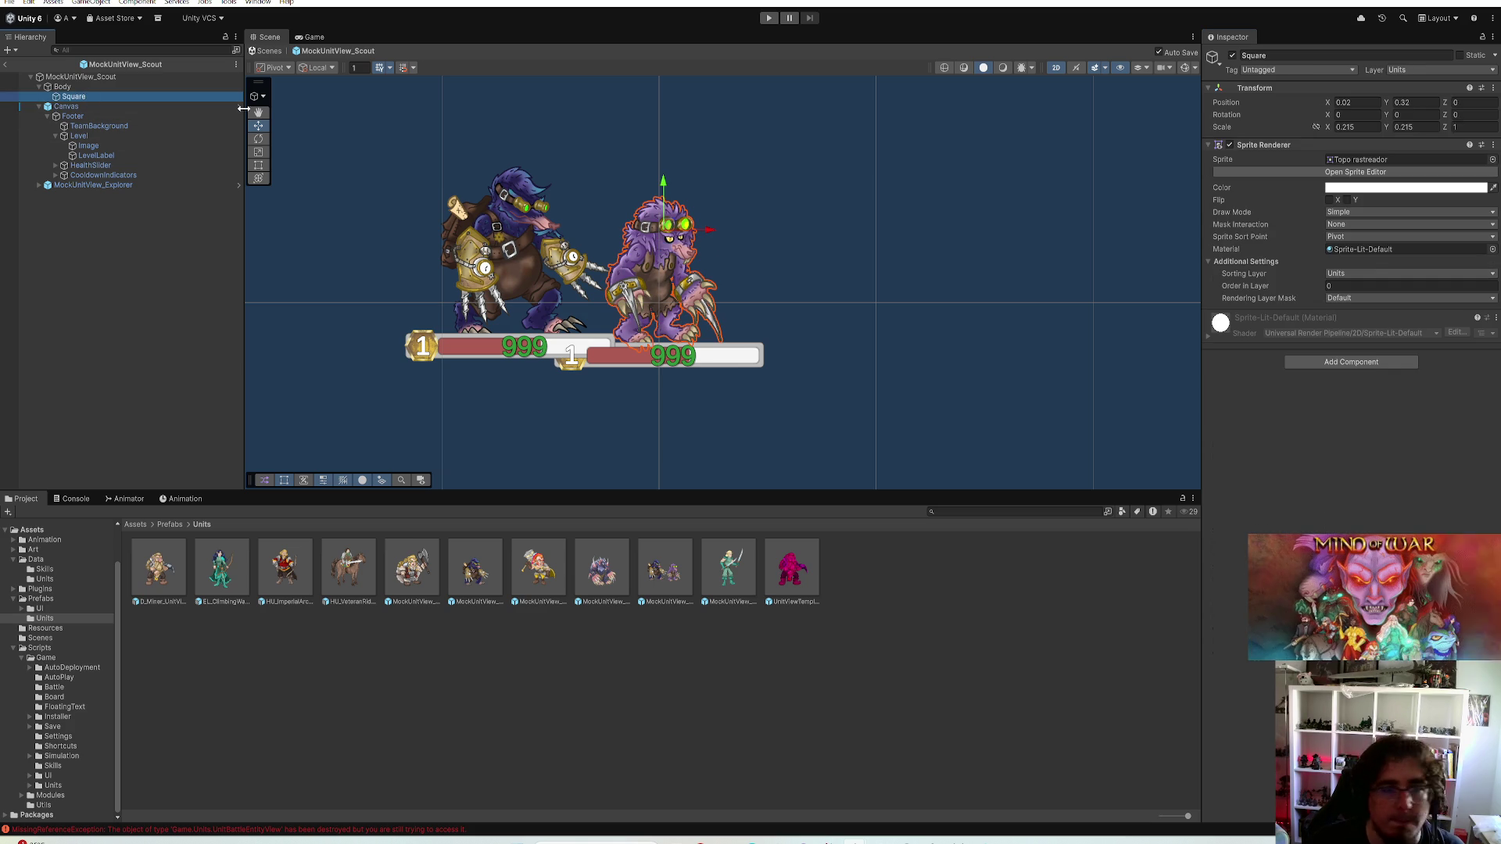
pyautogui.click(1405, 102)
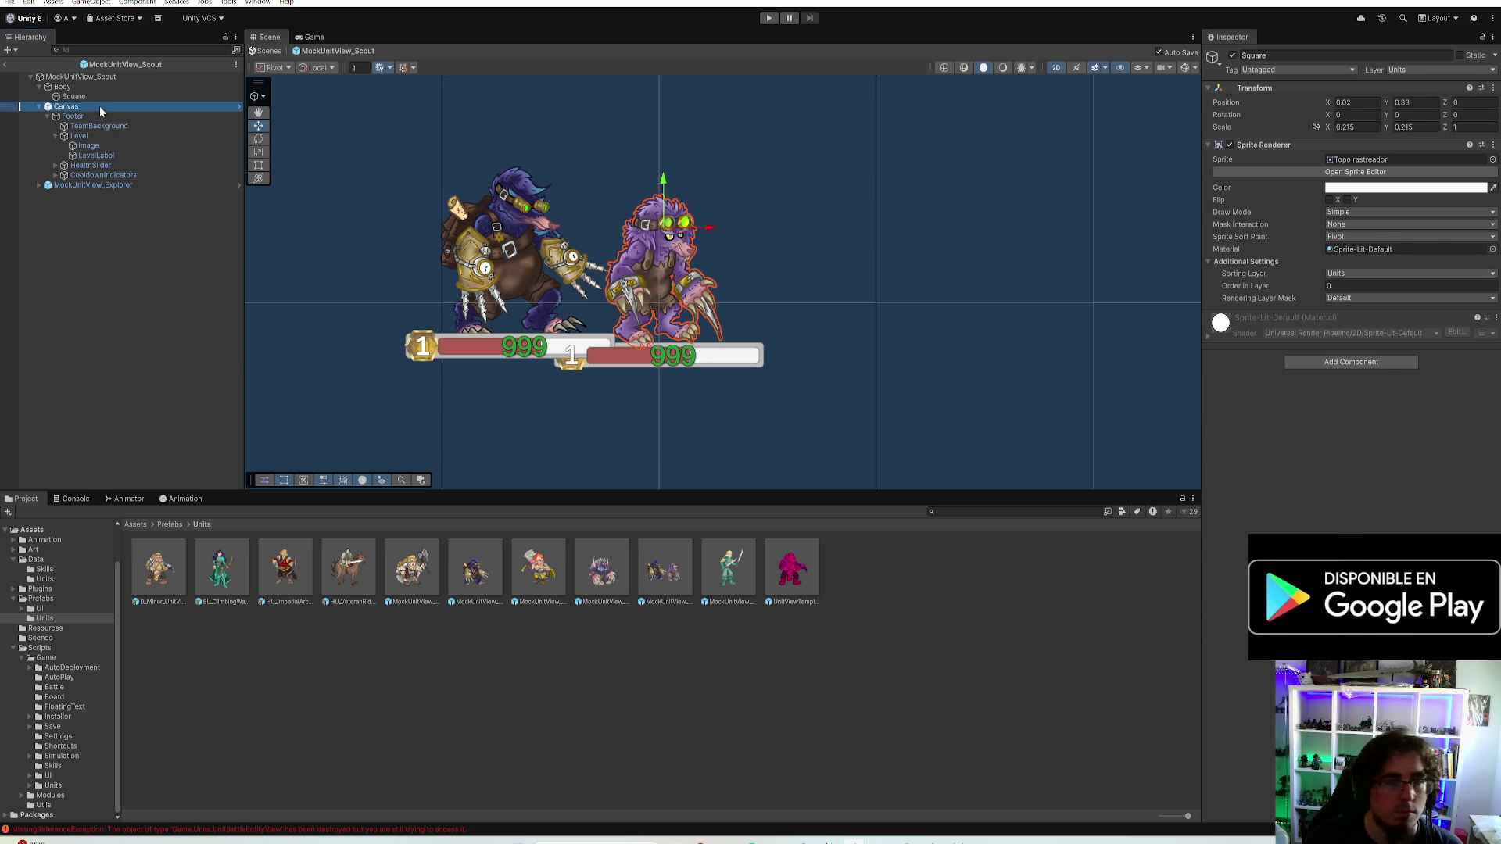
pyautogui.click(68, 105)
pyautogui.write('2')
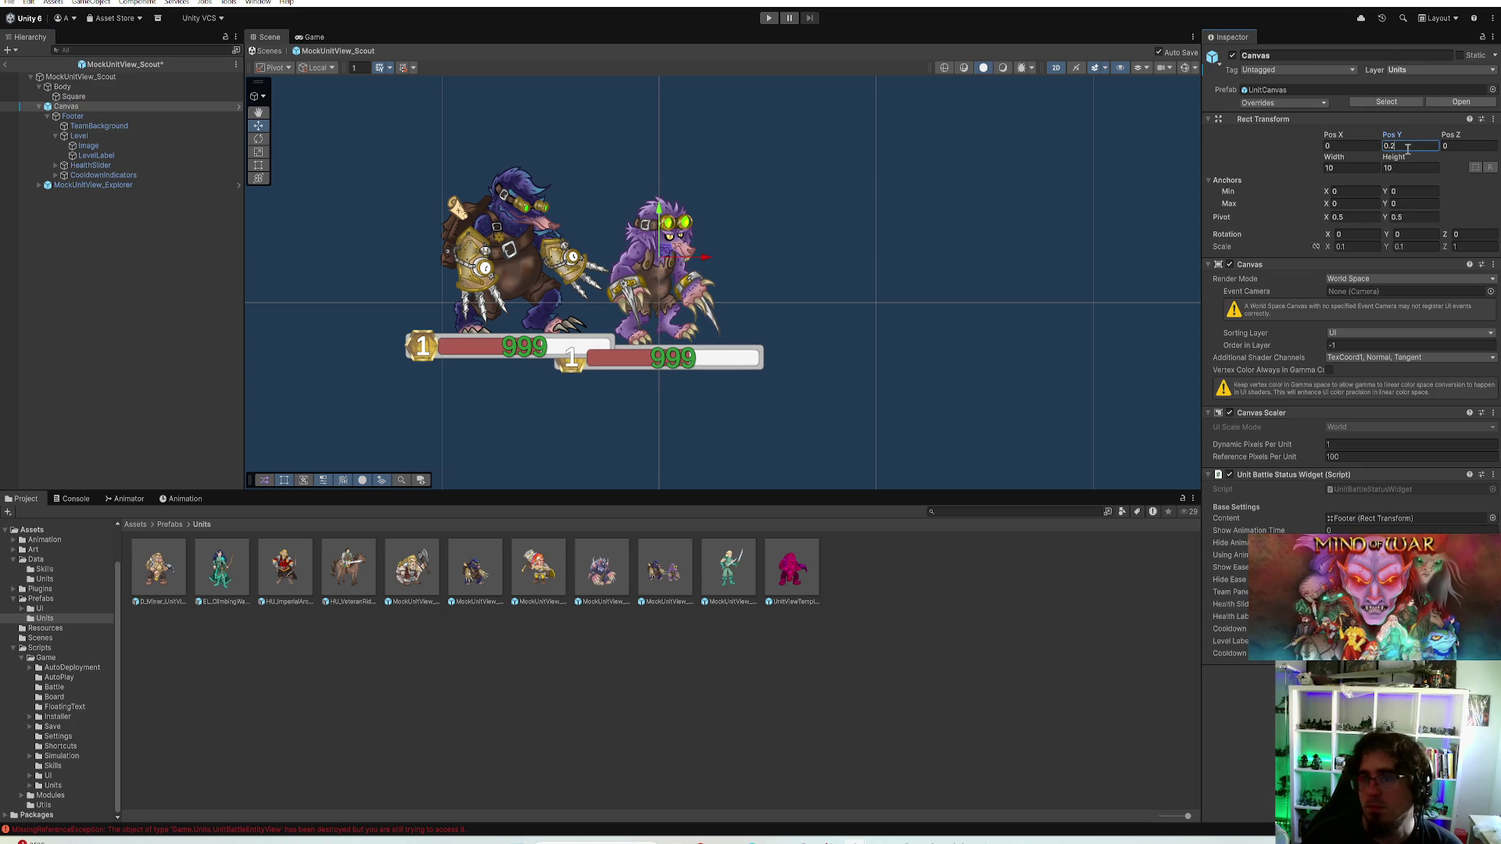
# Delete the MockUnitView_Explorer preview and load the Swordman unit prefab
pyautogui.click(107, 185)
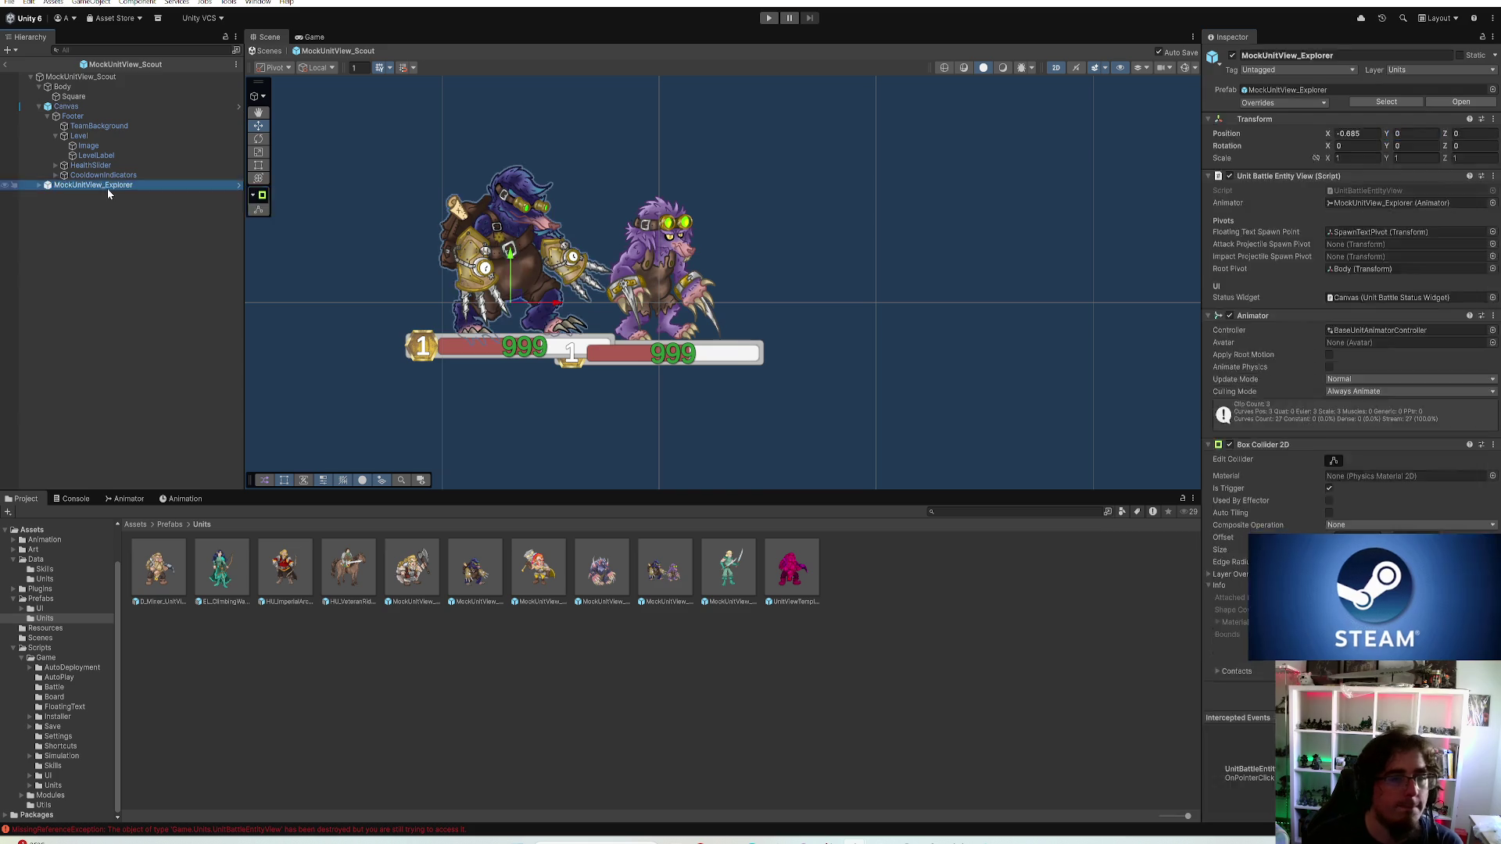
pyautogui.press('Delete')
pyautogui.doubleClick(729, 568)
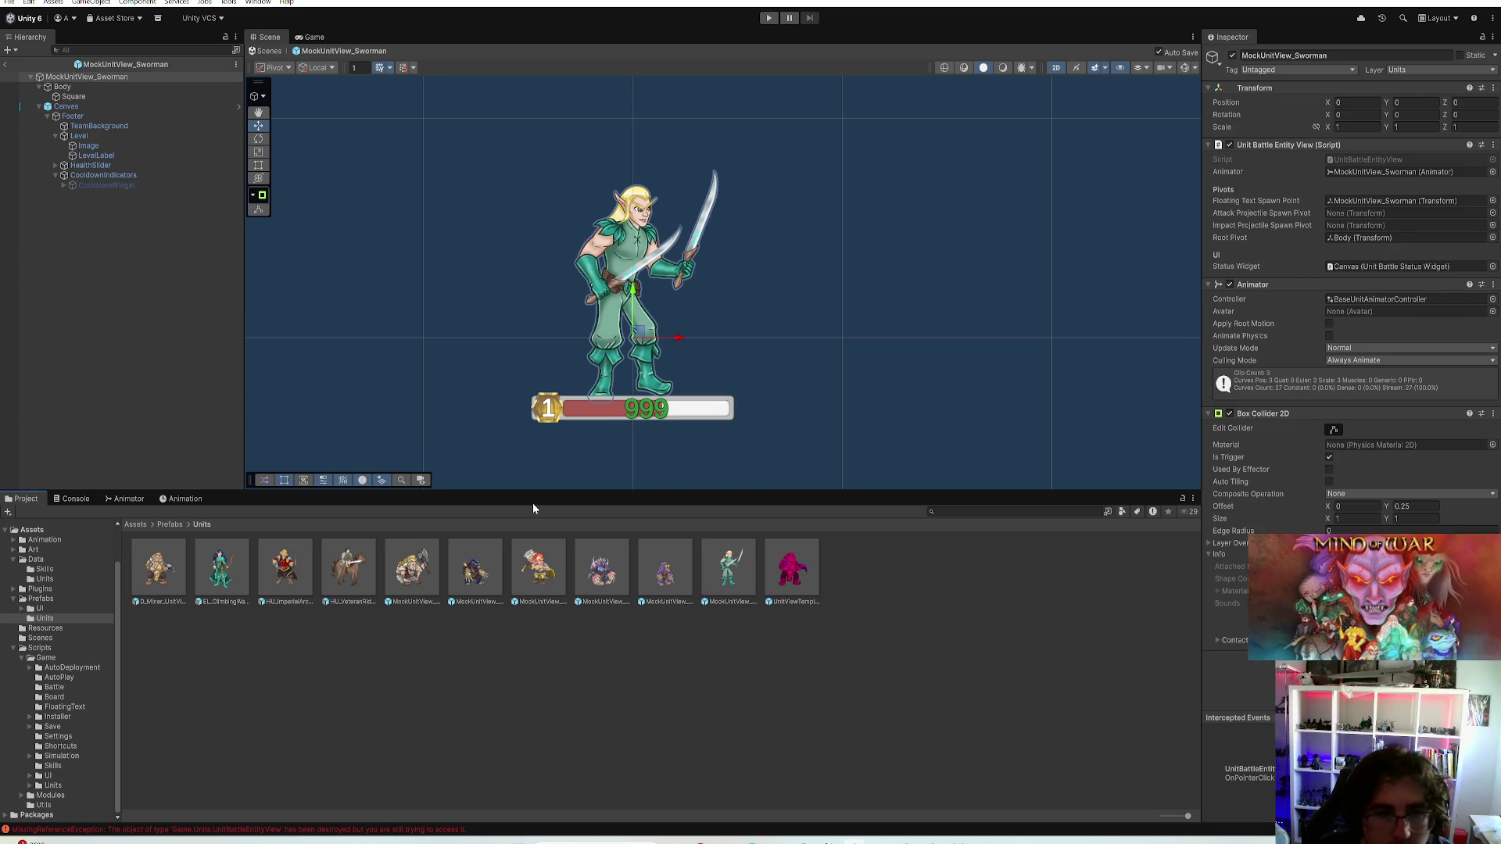
# Place the archer prefab beside the swordsman as a size reference and raise the swordsman sprite
pyautogui.moveTo(235, 577); pyautogui.dragTo(758, 255)
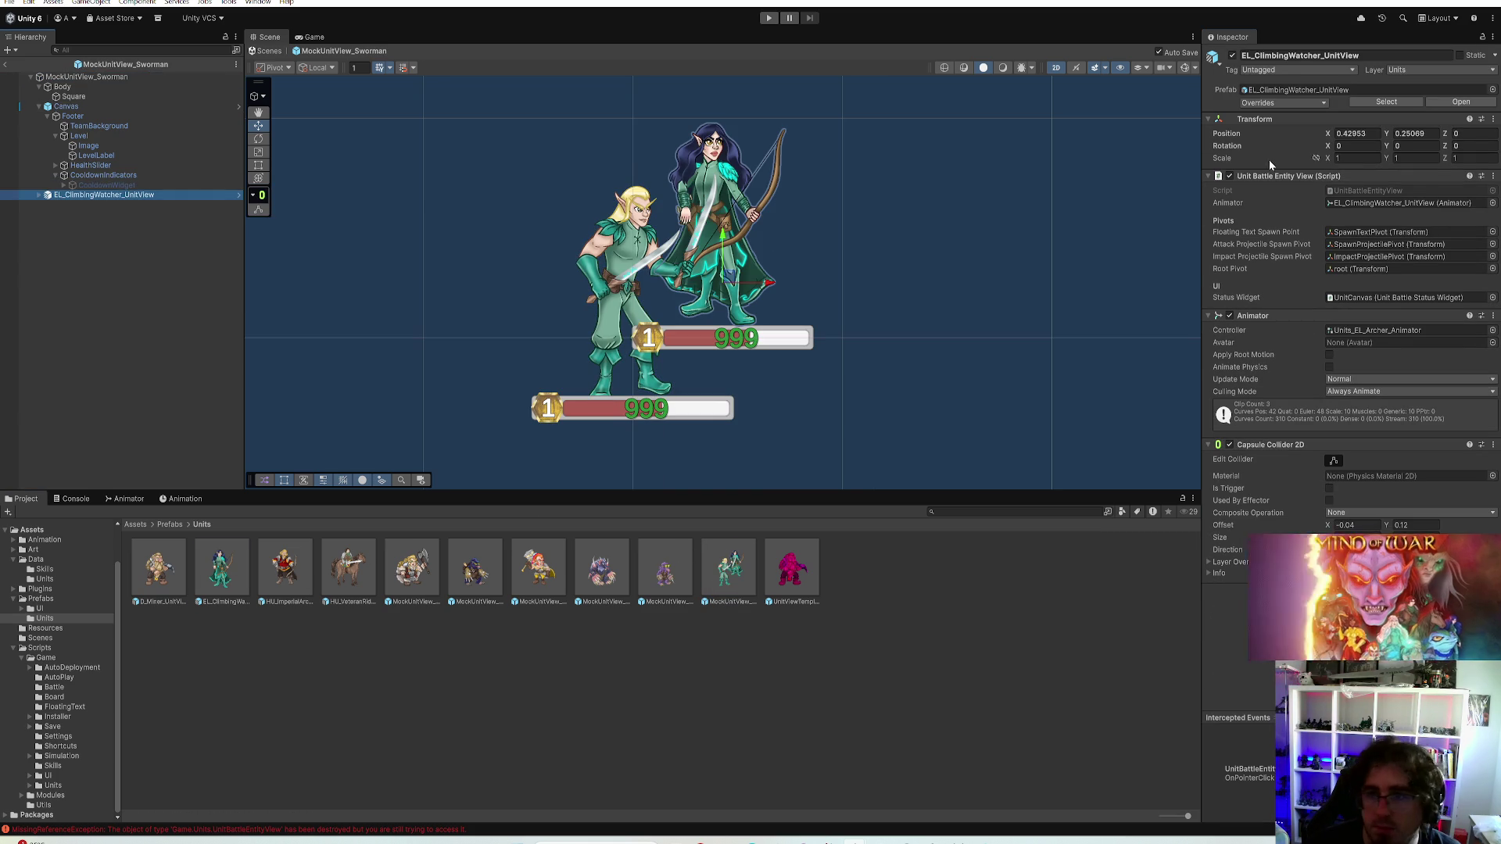
pyautogui.click(1350, 132)
pyautogui.write('-0.8')
pyautogui.press('Tab')
pyautogui.write('0')
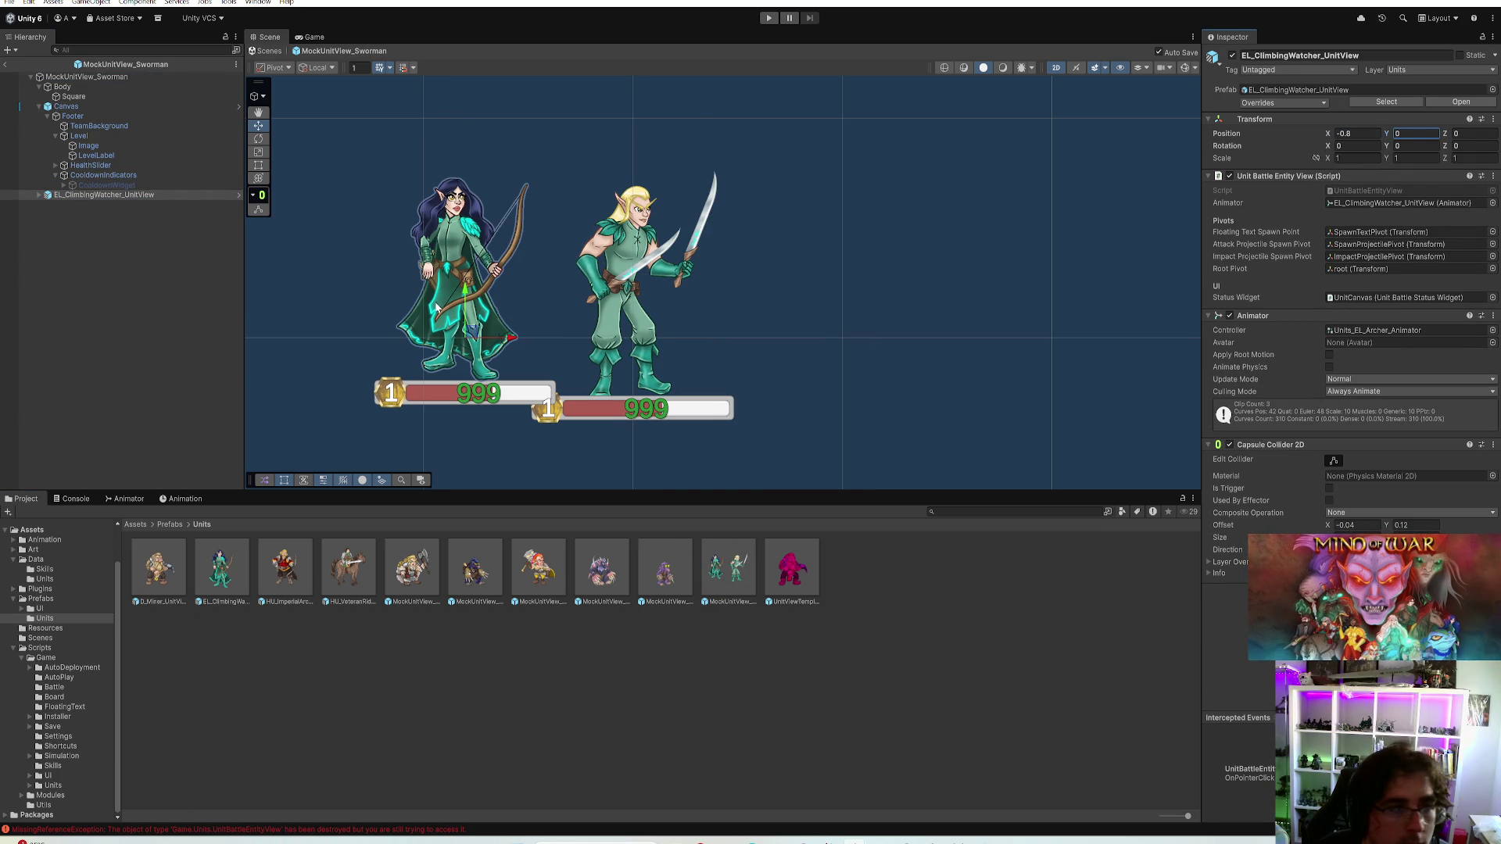
pyautogui.click(72, 96)
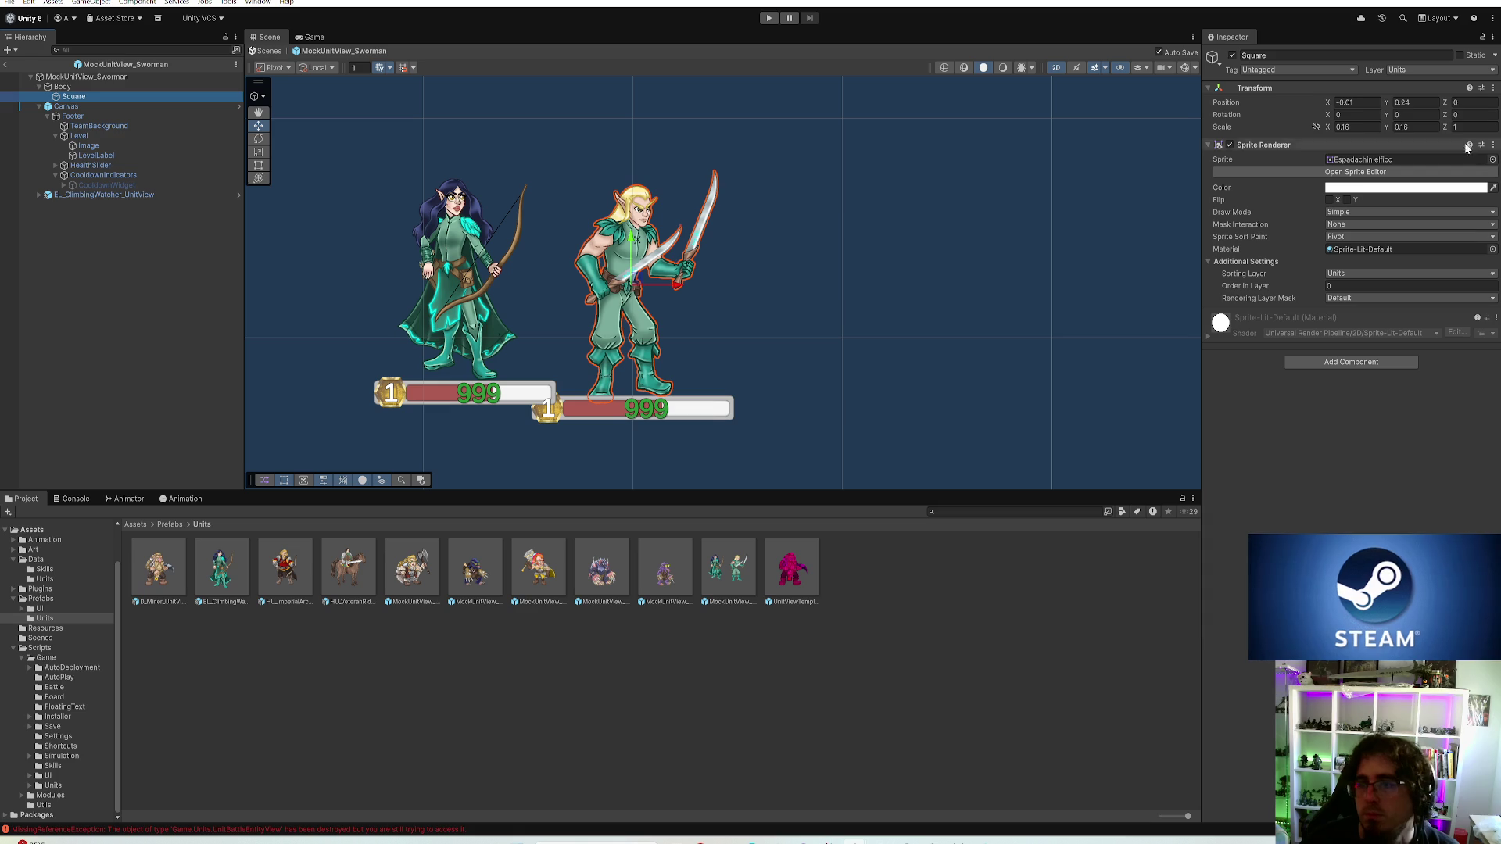
pyautogui.moveTo(1388, 104)
pyautogui.mouseDown()
pyautogui.moveTo(1357, 125)
pyautogui.moveTo(1314, 107)
pyautogui.mouseUp()
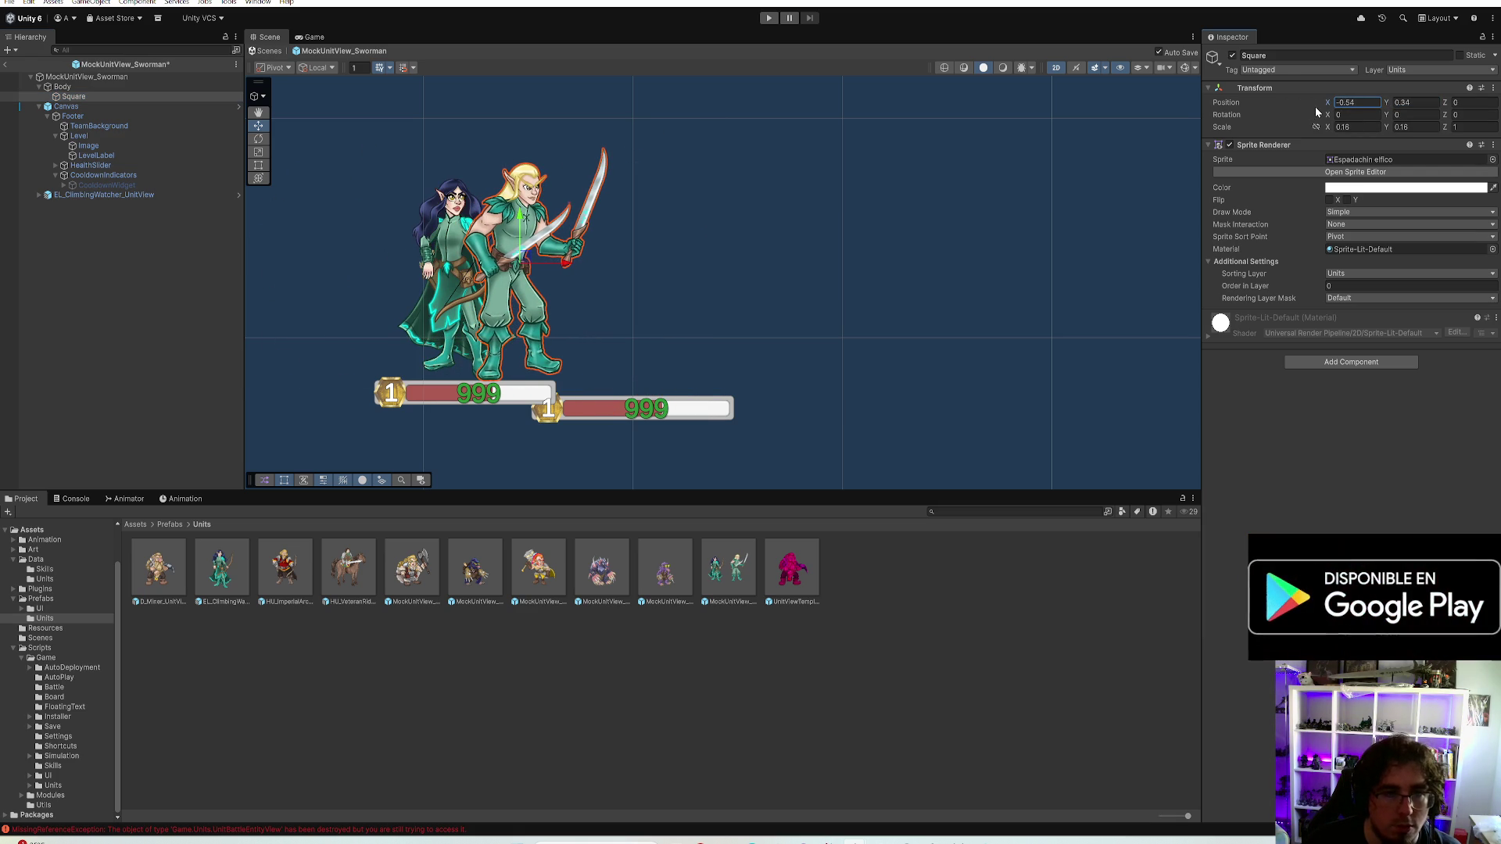
# Scale the swordsman's Square sprite to 0.14, then settle on a uniform 0.15
pyautogui.click(1356, 127)
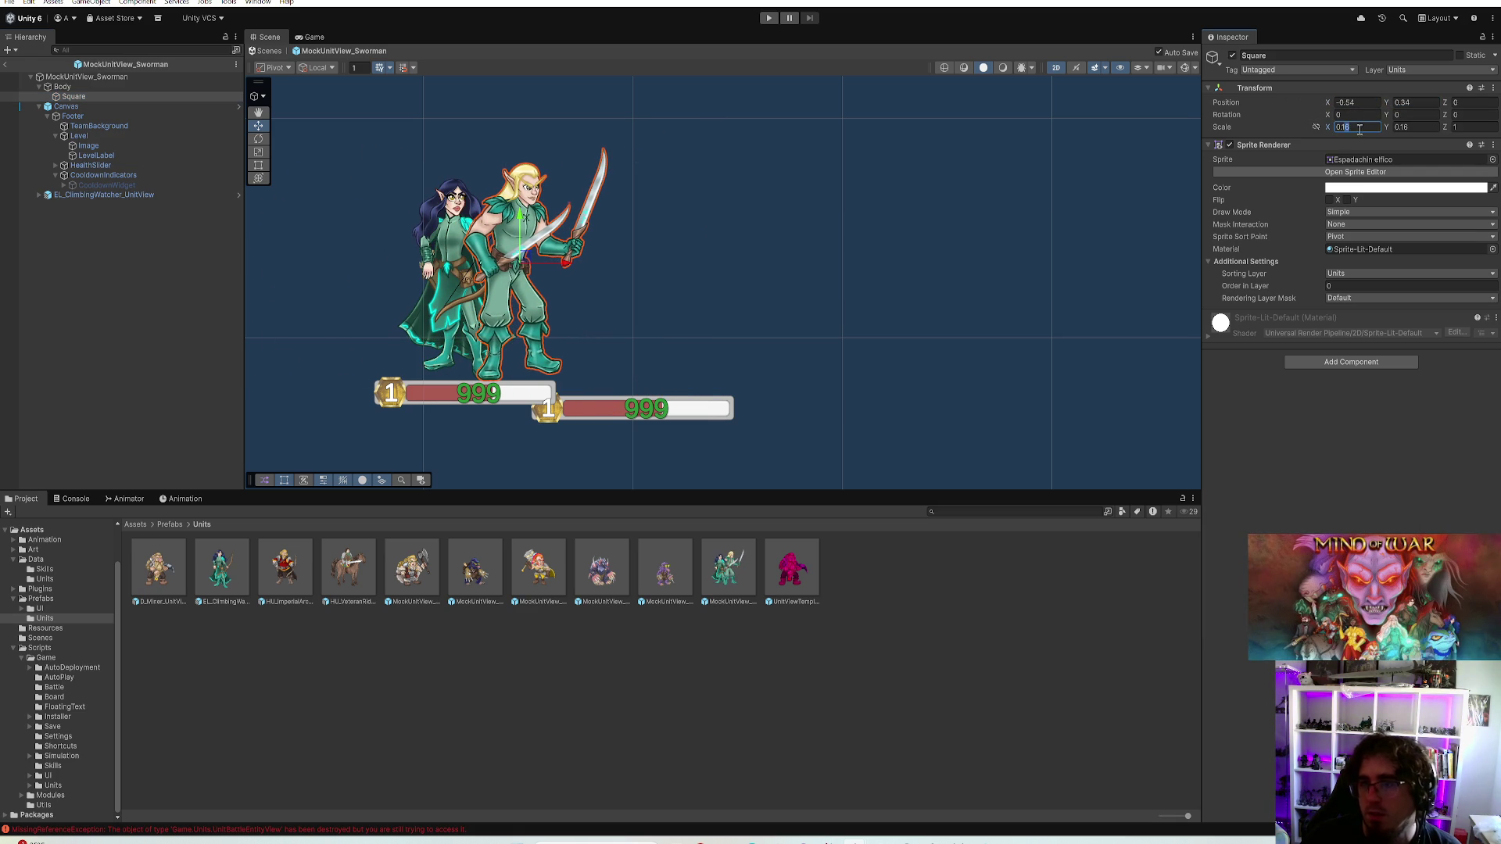
pyautogui.write('0.13')
pyautogui.press('Tab')
pyautogui.write('0.13')
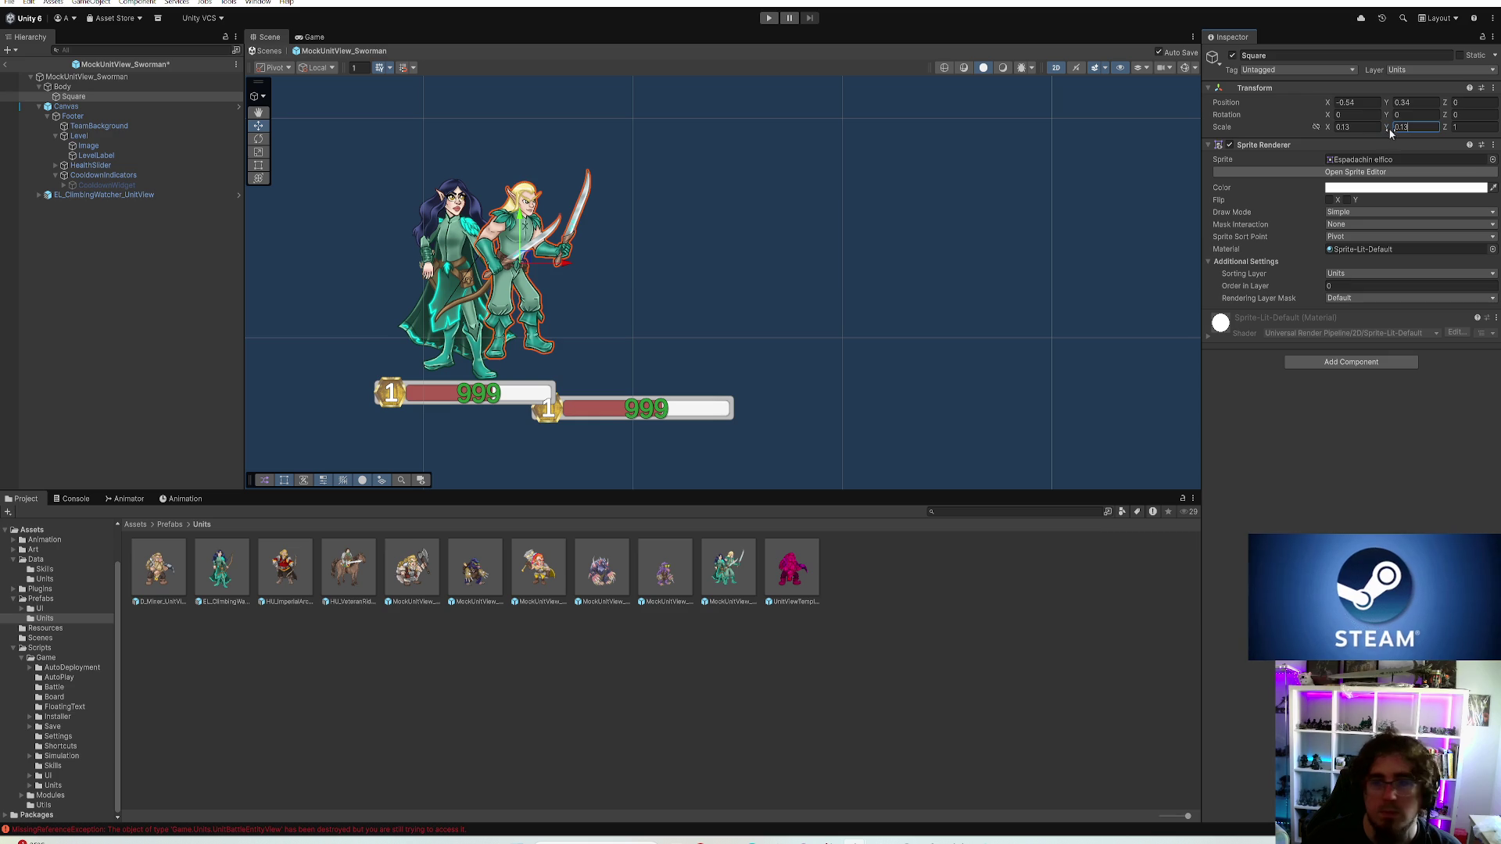
pyautogui.press('BackSpace')
pyautogui.write('8')
pyautogui.click(1346, 127)
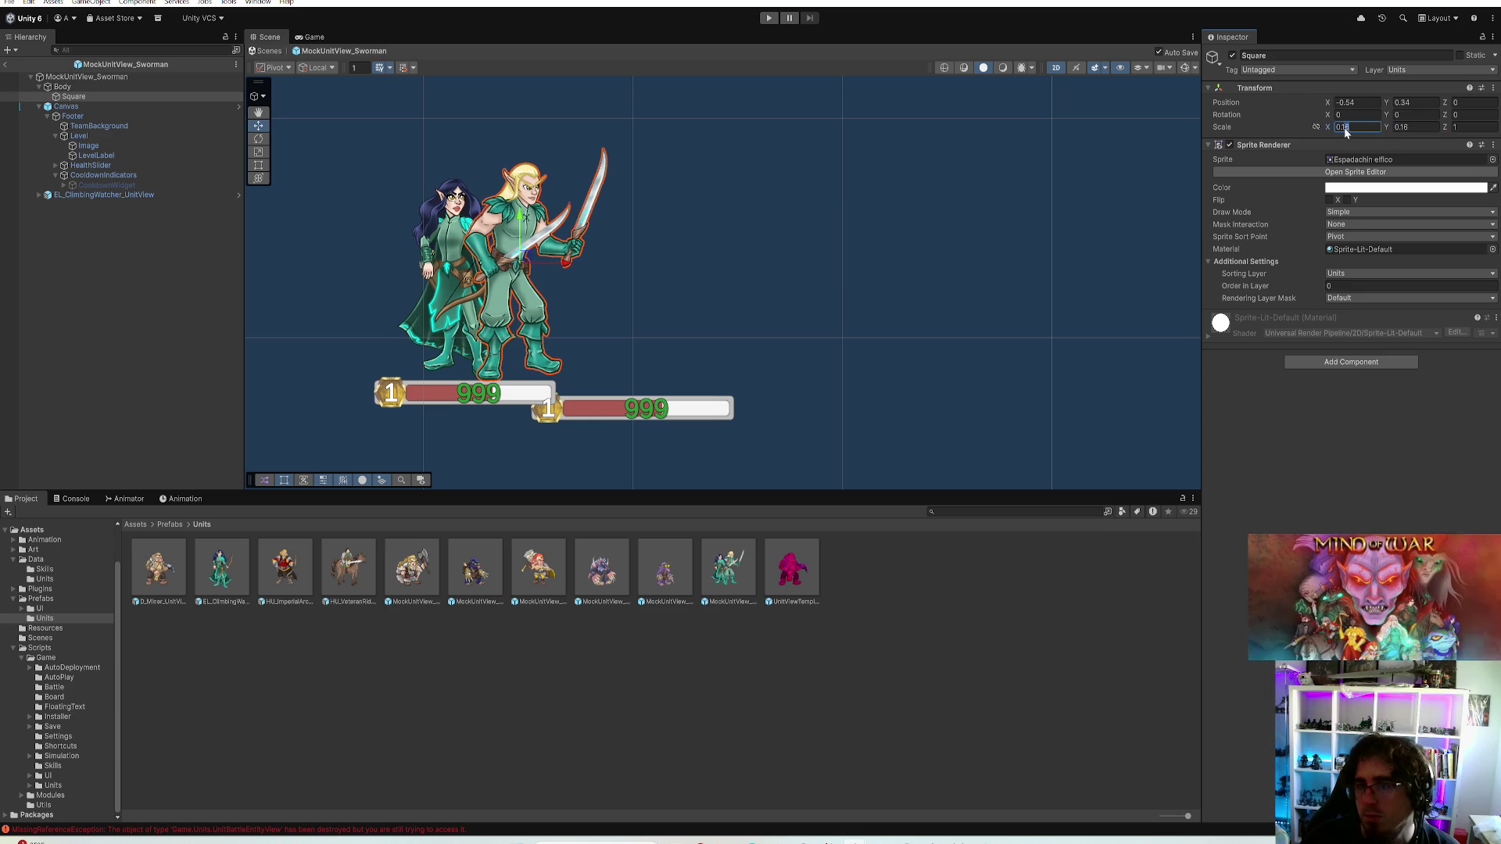
pyautogui.write('4')
pyautogui.click(1415, 127)
pyautogui.write('4')
pyautogui.press('Return')
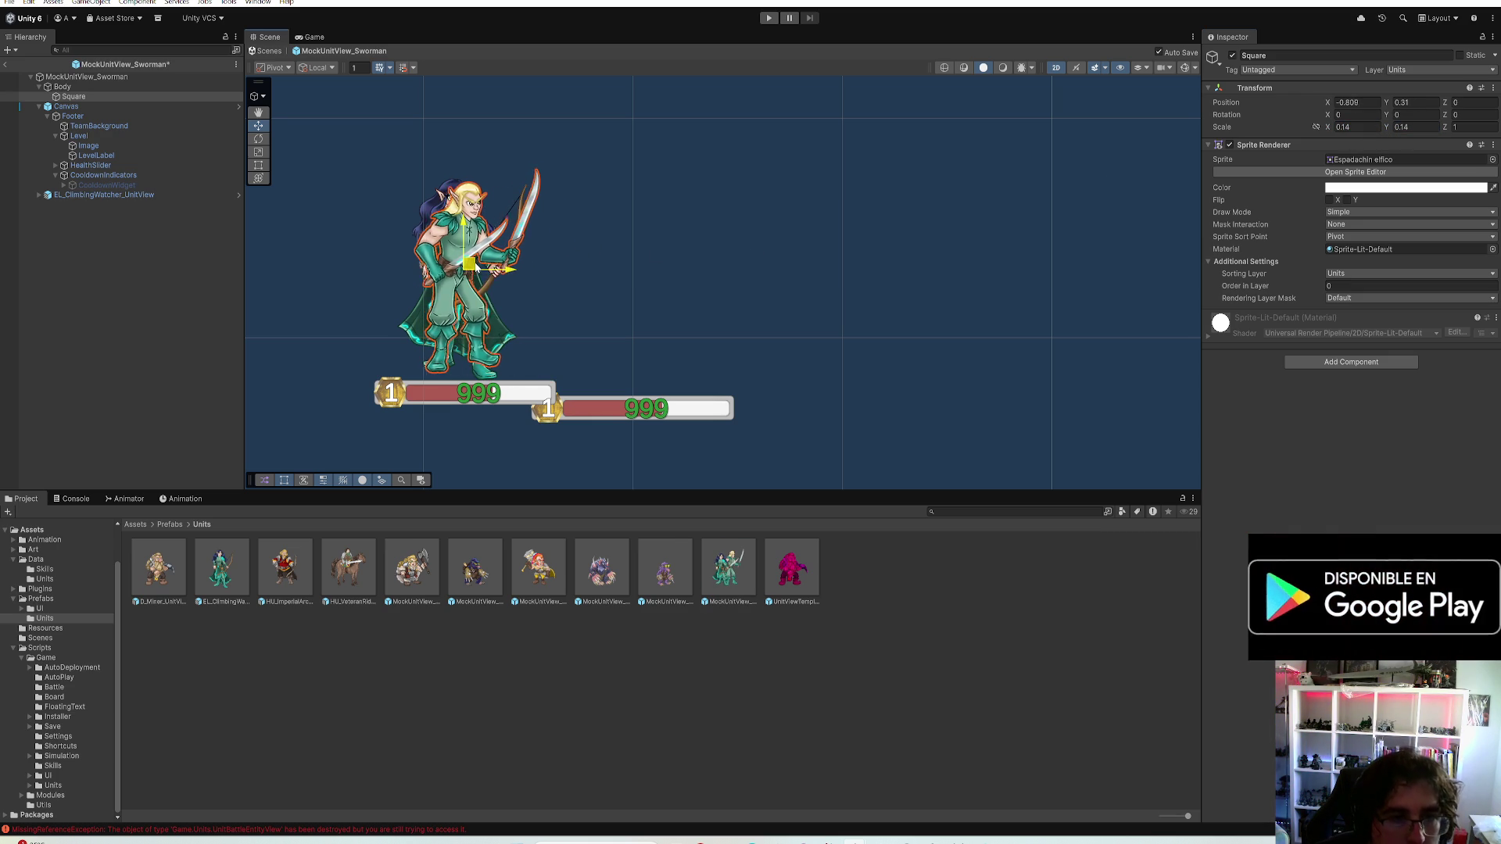
pyautogui.moveTo(469, 276); pyautogui.dragTo(656, 276)
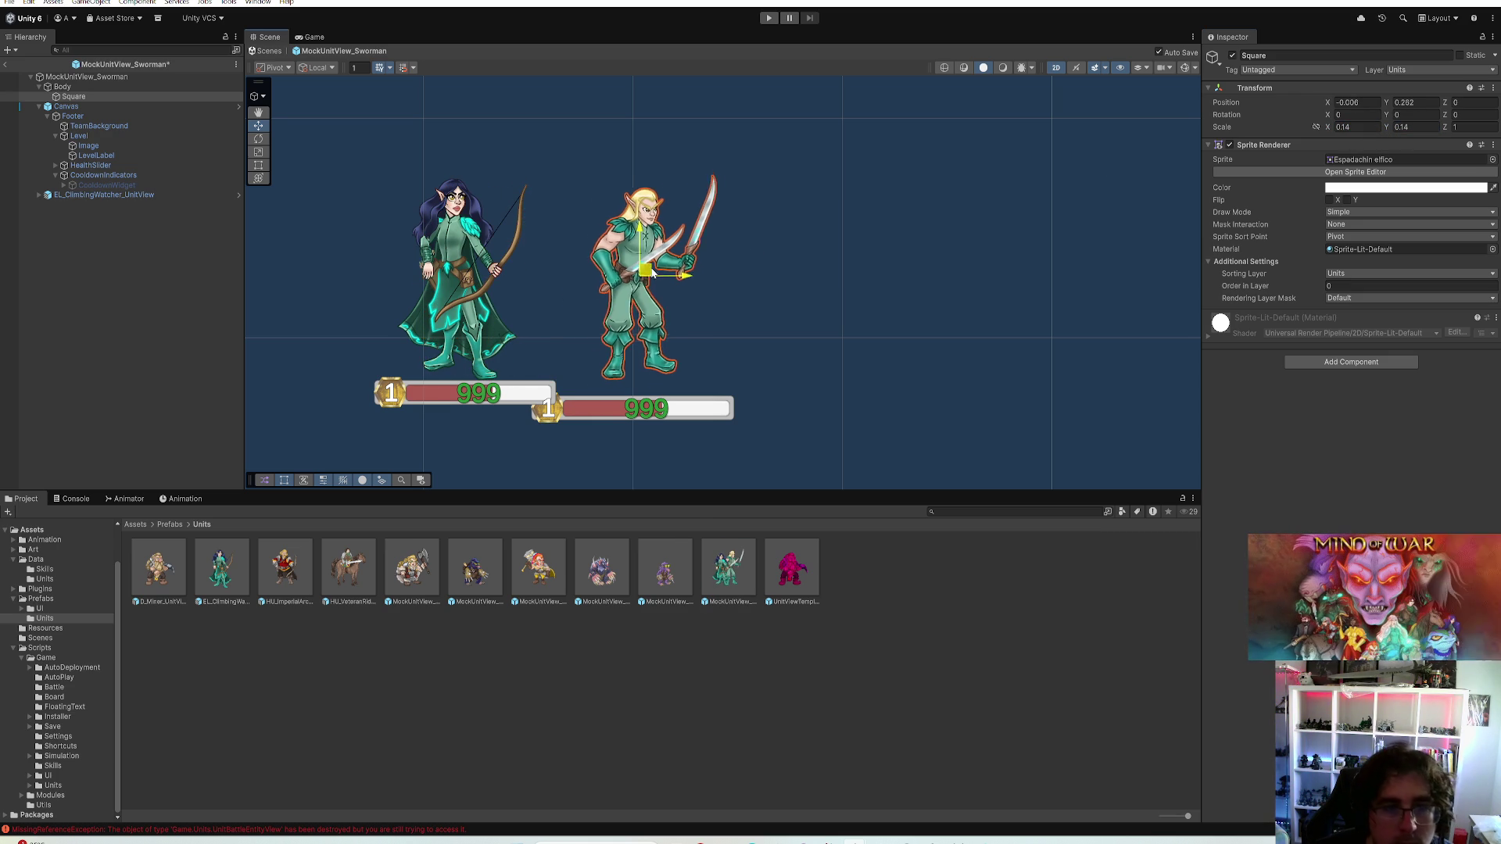
pyautogui.click(1348, 127)
pyautogui.write('0.15')
pyautogui.click(1407, 128)
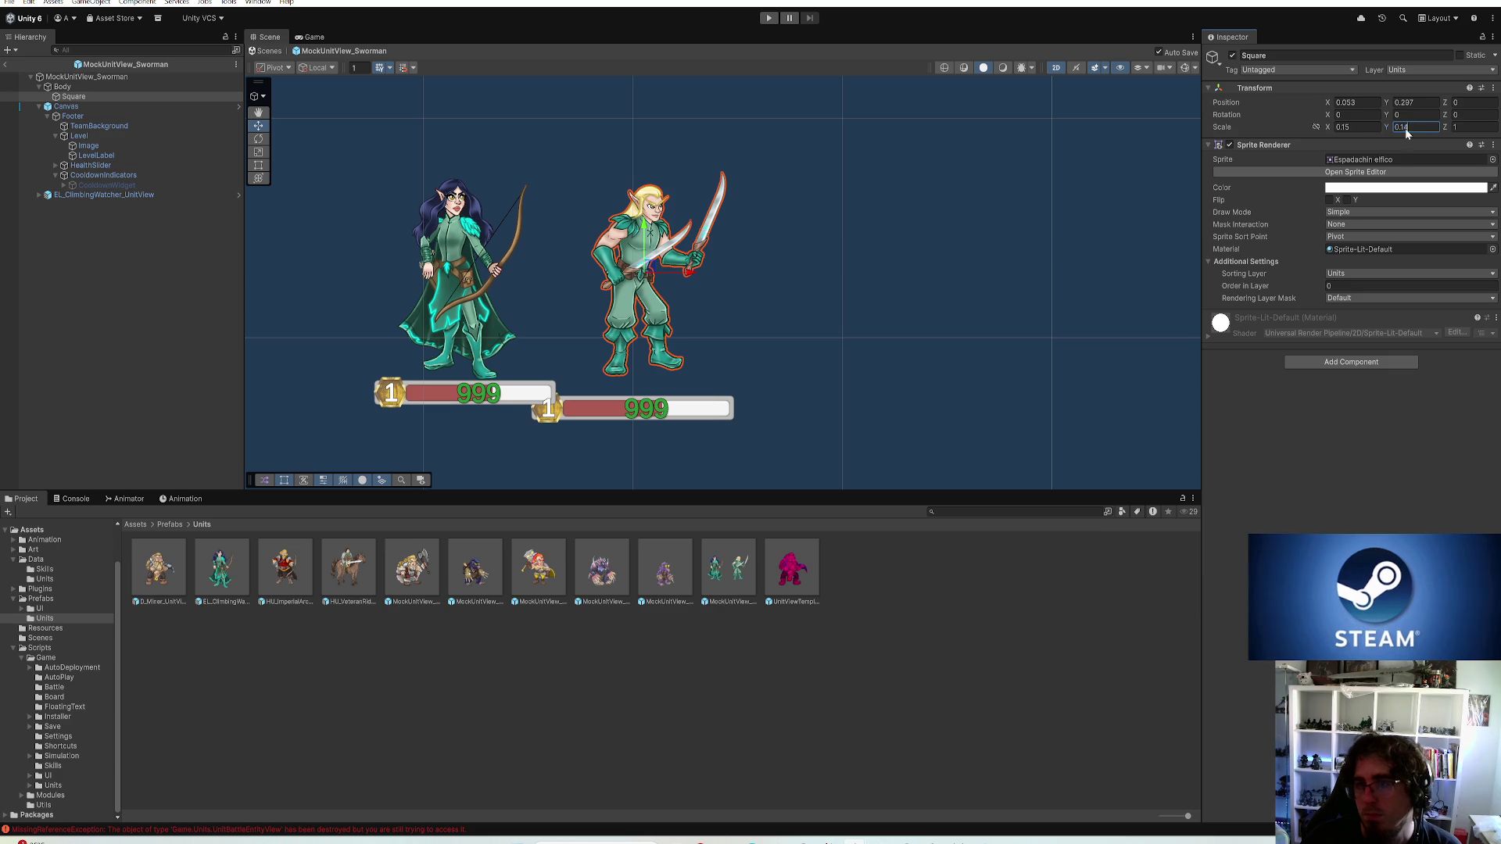
pyautogui.write('0.15')
pyautogui.press('Return')
# Reposition the swordsman, set its canvas Pos Y to 0.2, and delete the archer reference
pyautogui.moveTo(651, 275); pyautogui.dragTo(475, 271)
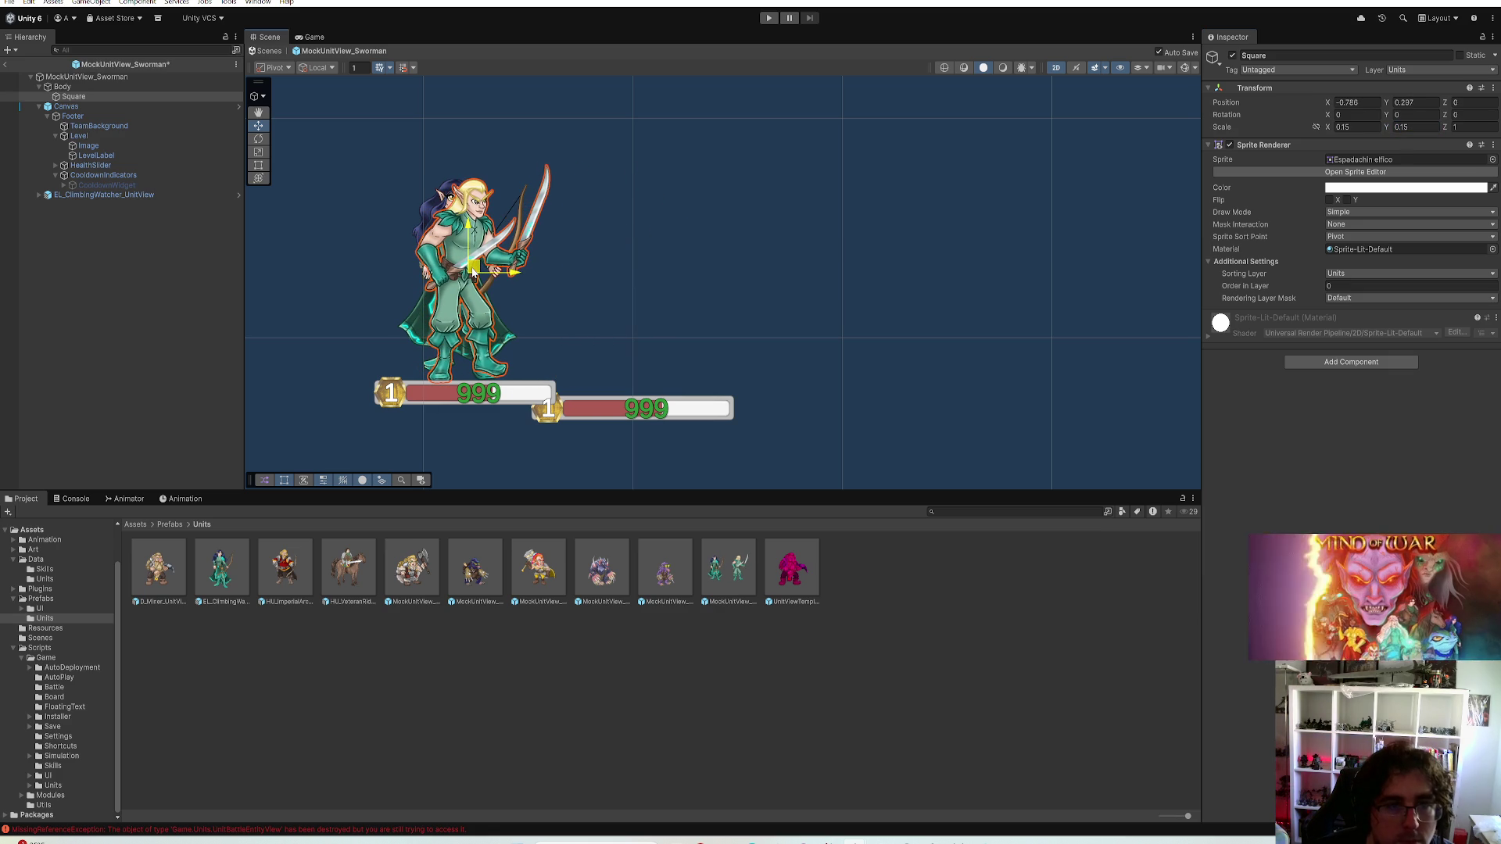
pyautogui.write('0.3')
pyautogui.click(1348, 104)
pyautogui.write('0')
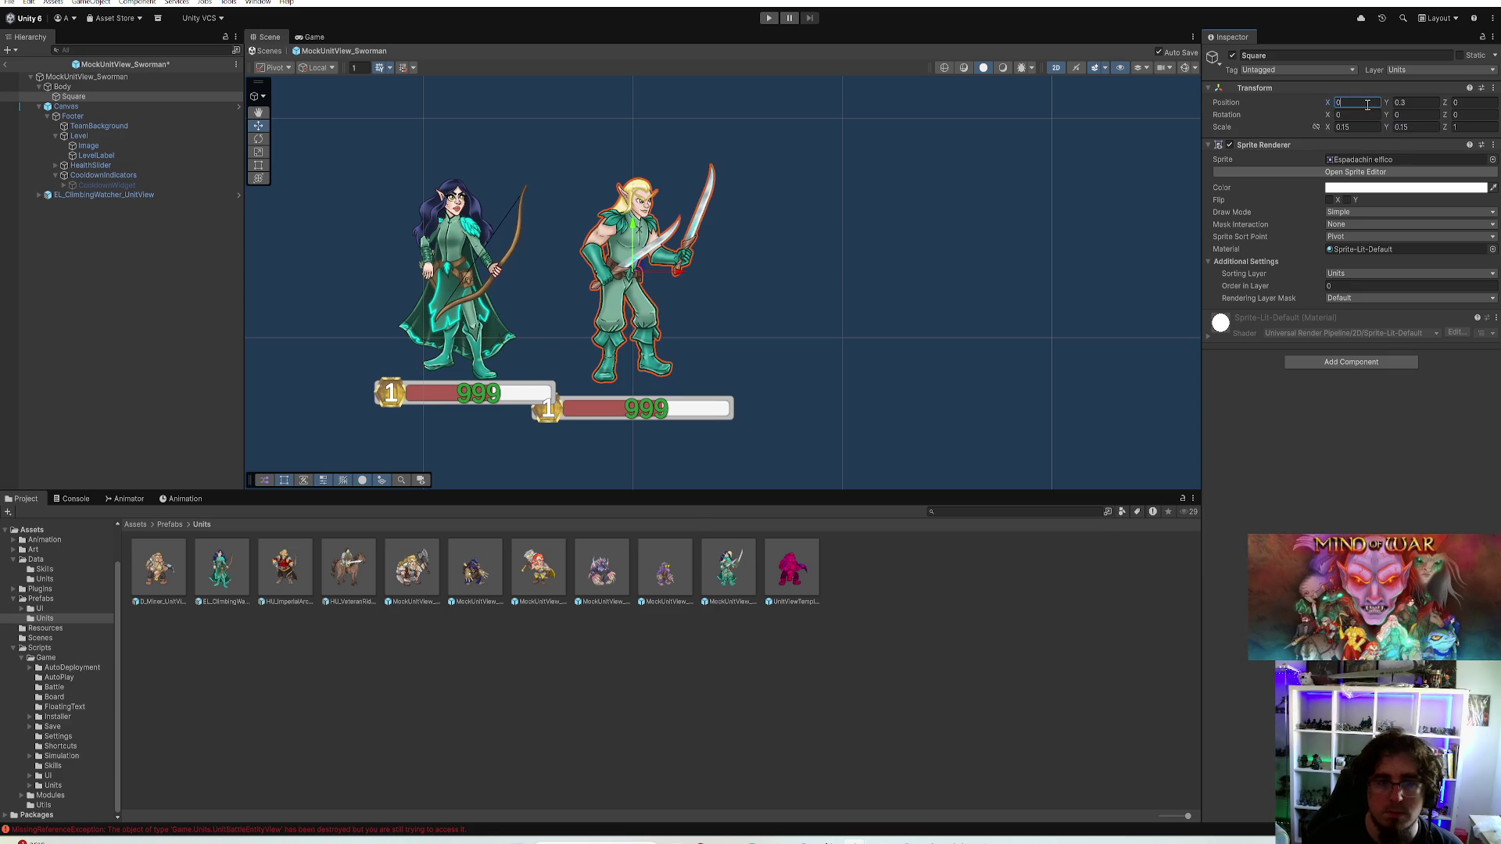
pyautogui.write('.01')
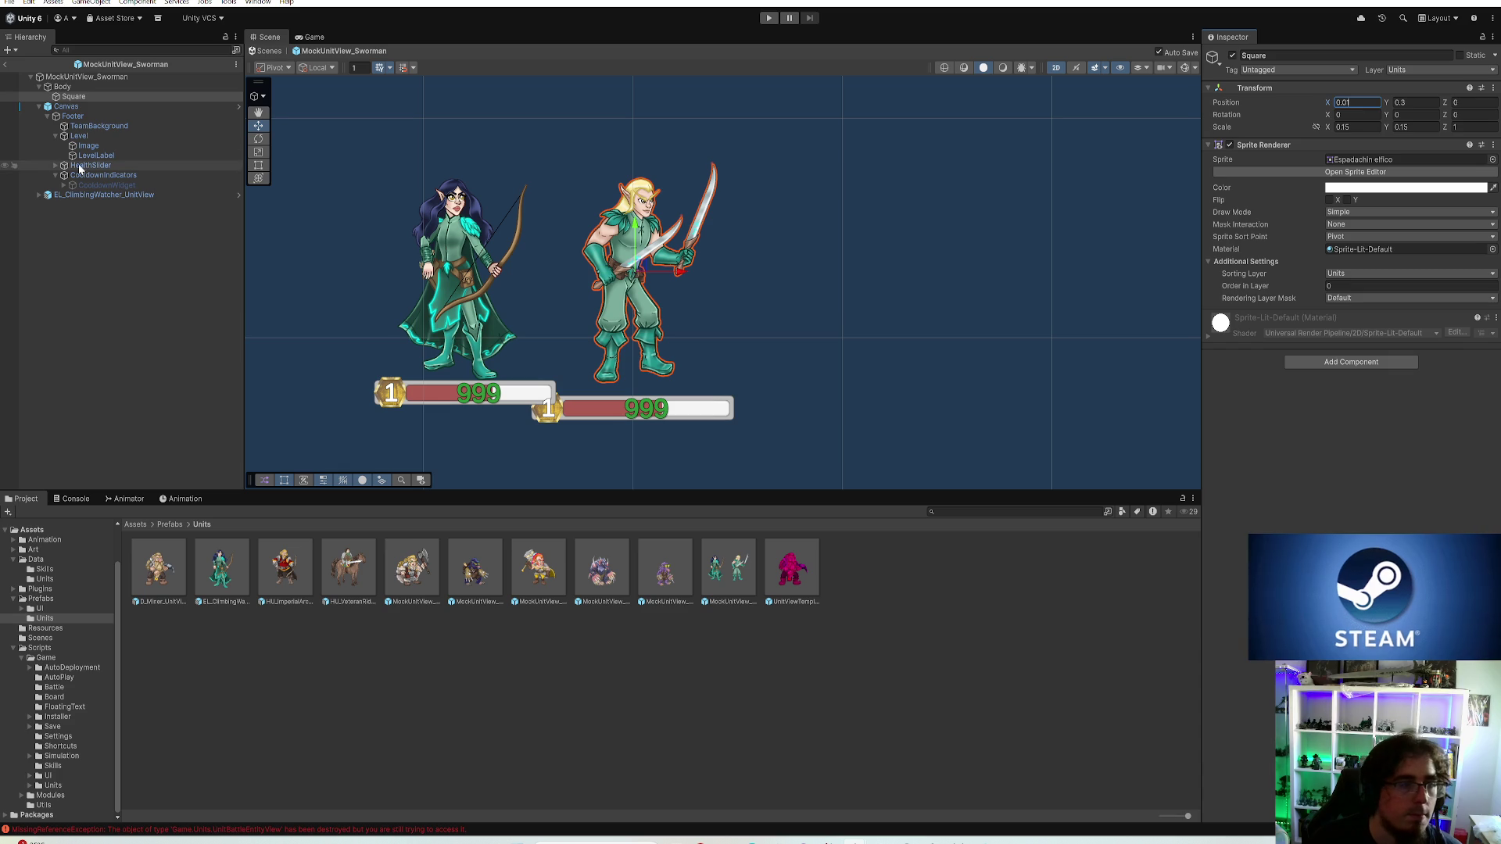
pyautogui.click(66, 106)
pyautogui.click(1419, 146)
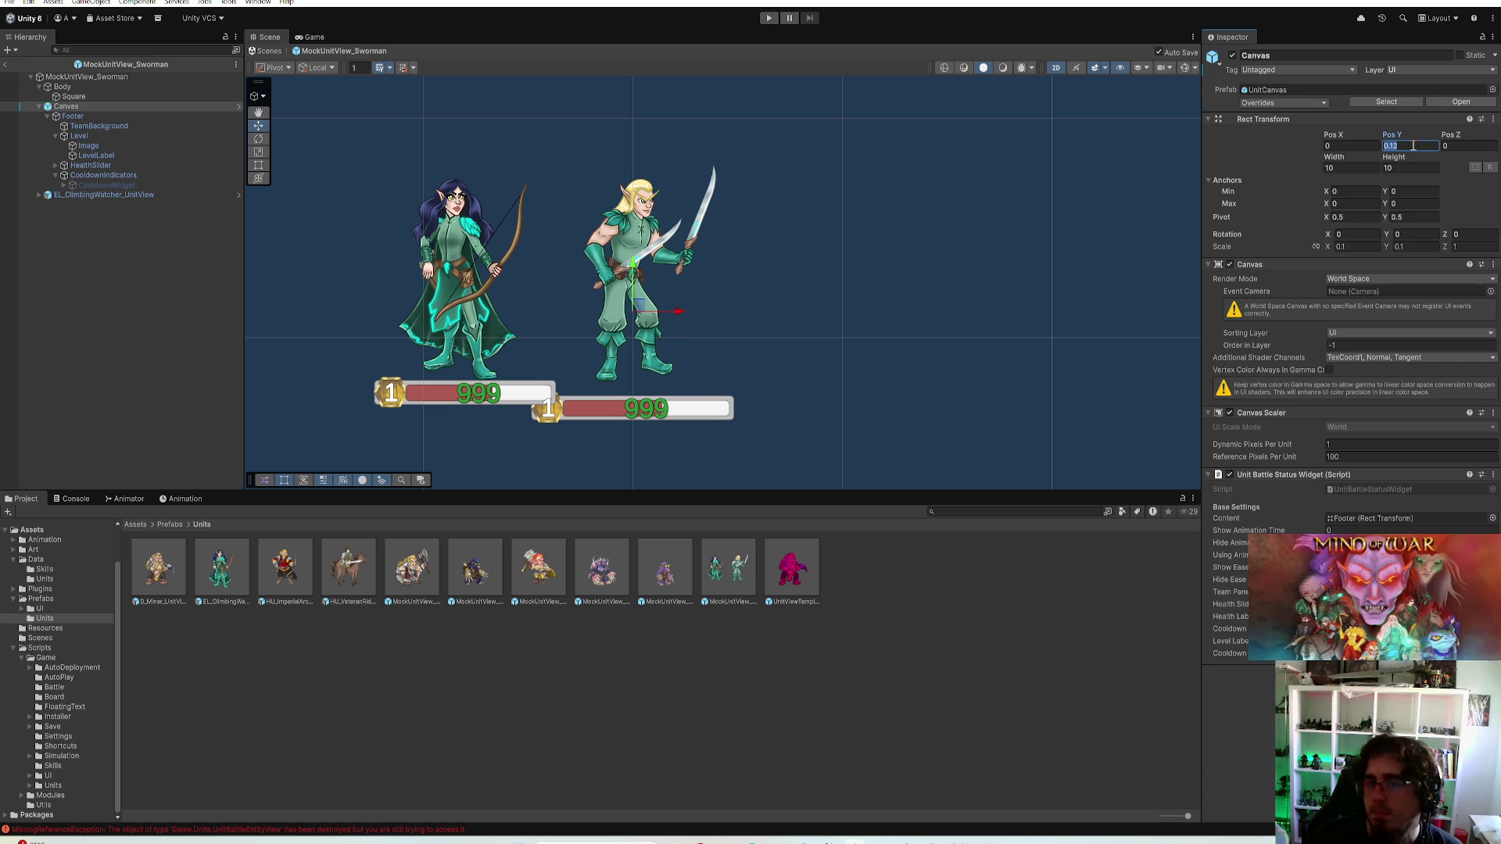
pyautogui.write('0.2')
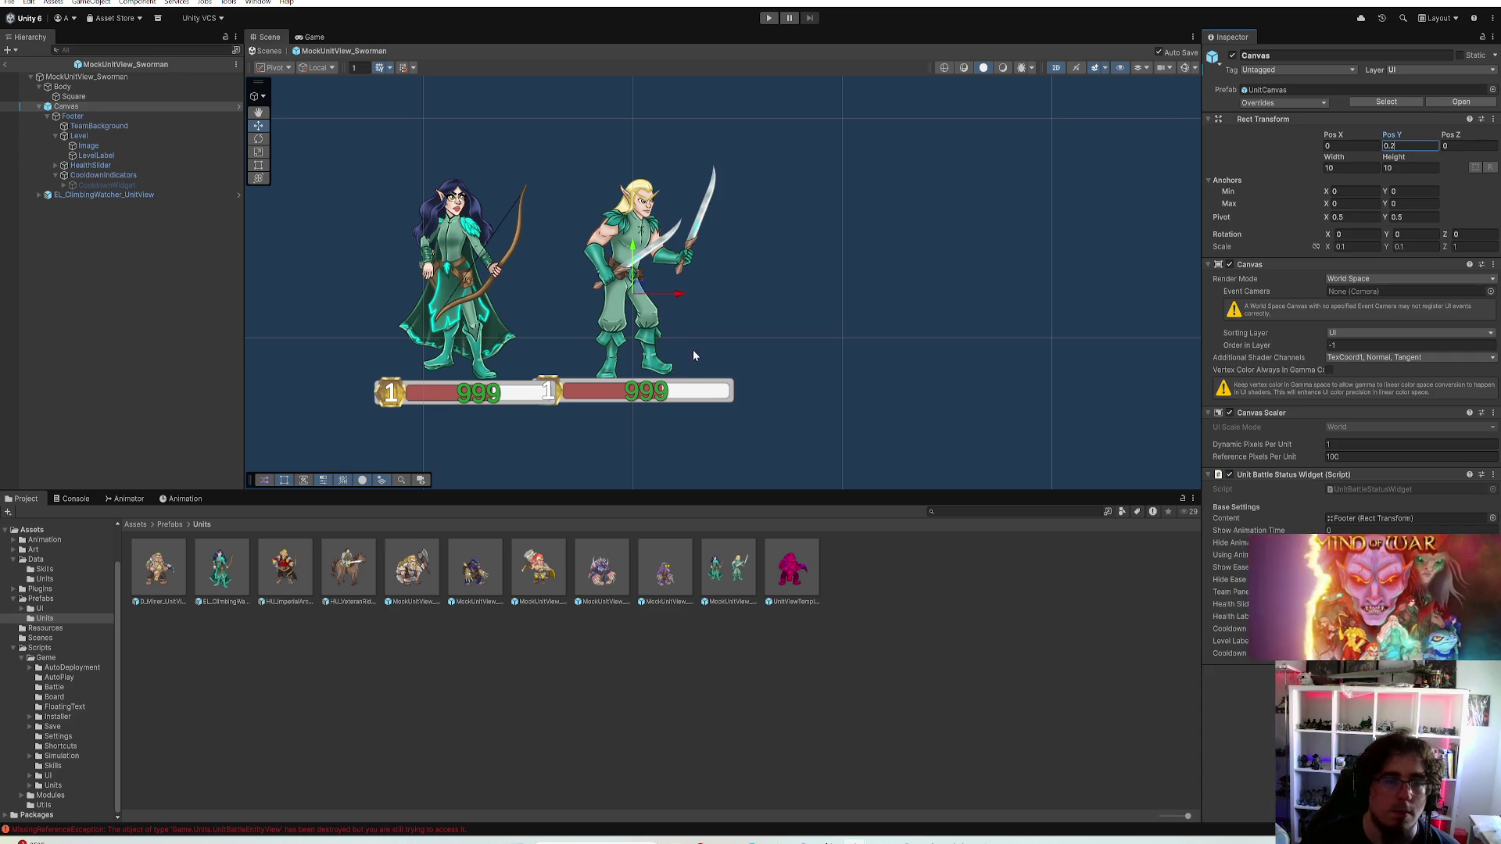
pyautogui.click(106, 194)
pyautogui.press('Delete')
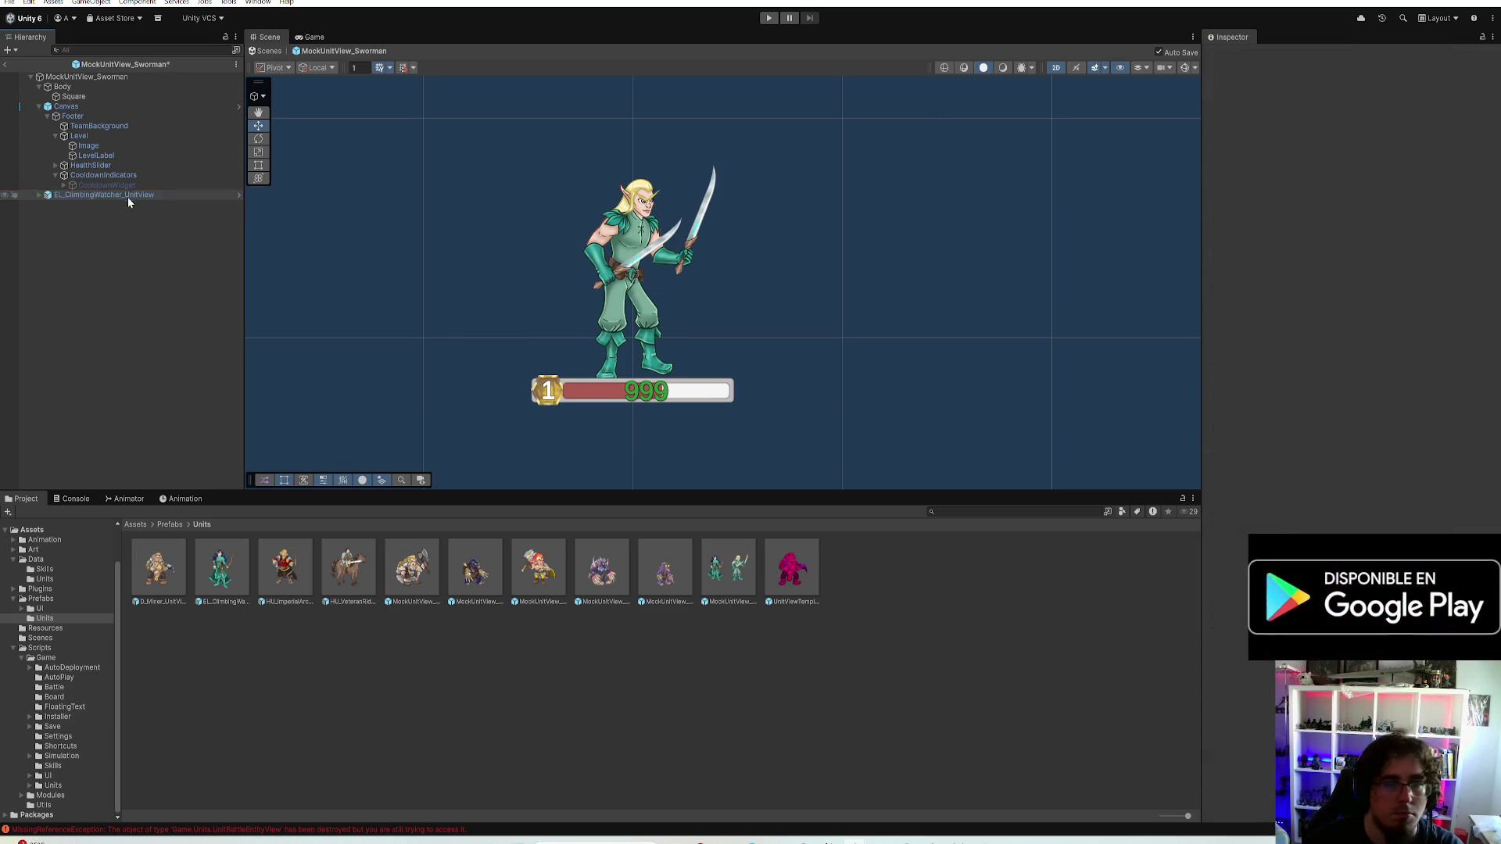
# Open the default unit view template, dismissing a cyclic nesting warning, and inspect its body sprite
pyautogui.doubleClick(791, 569)
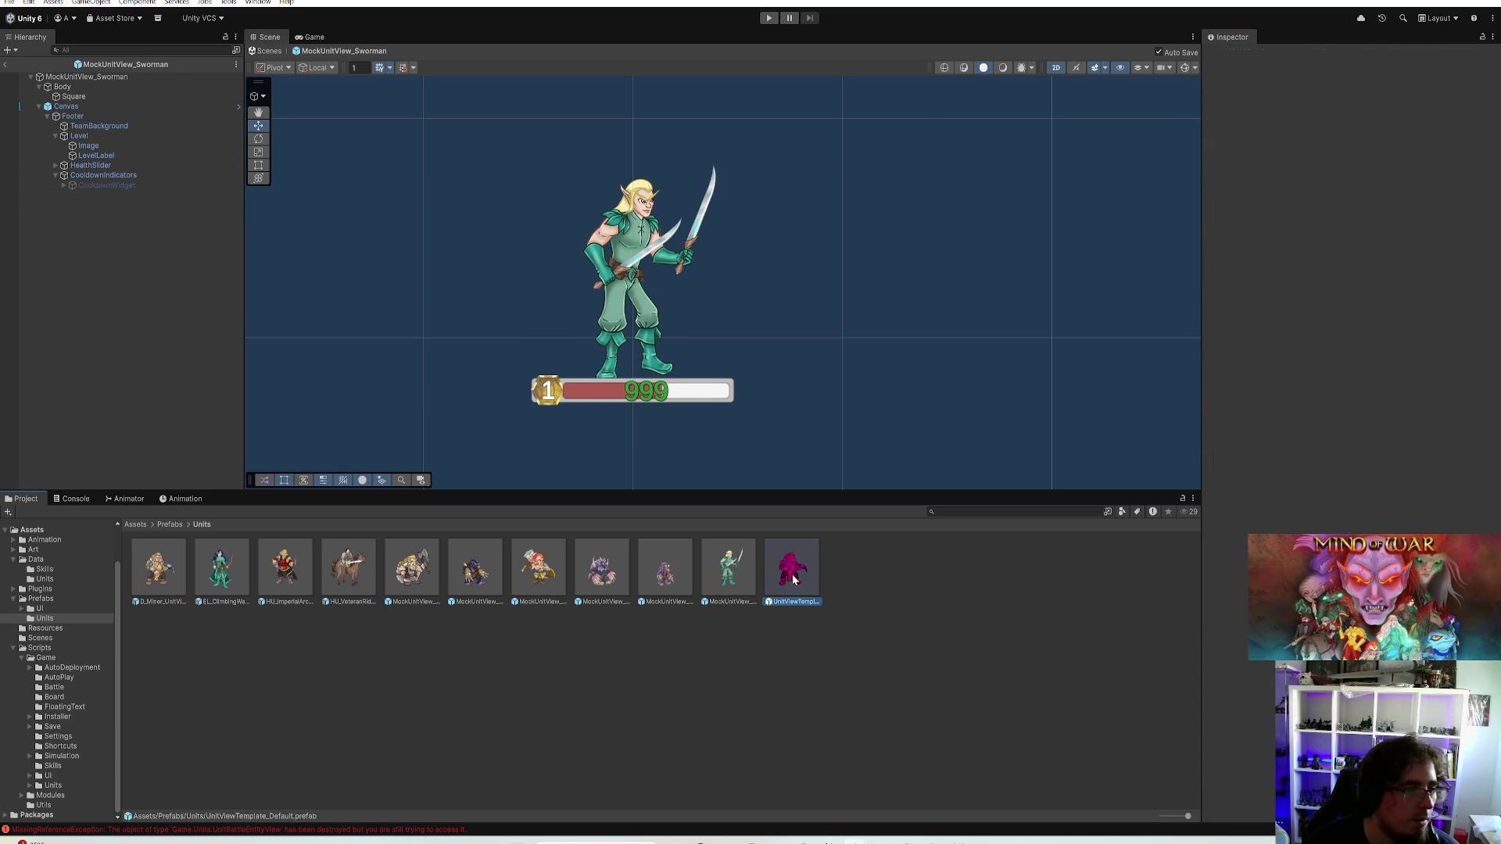
pyautogui.moveTo(159, 569); pyautogui.dragTo(95, 224)
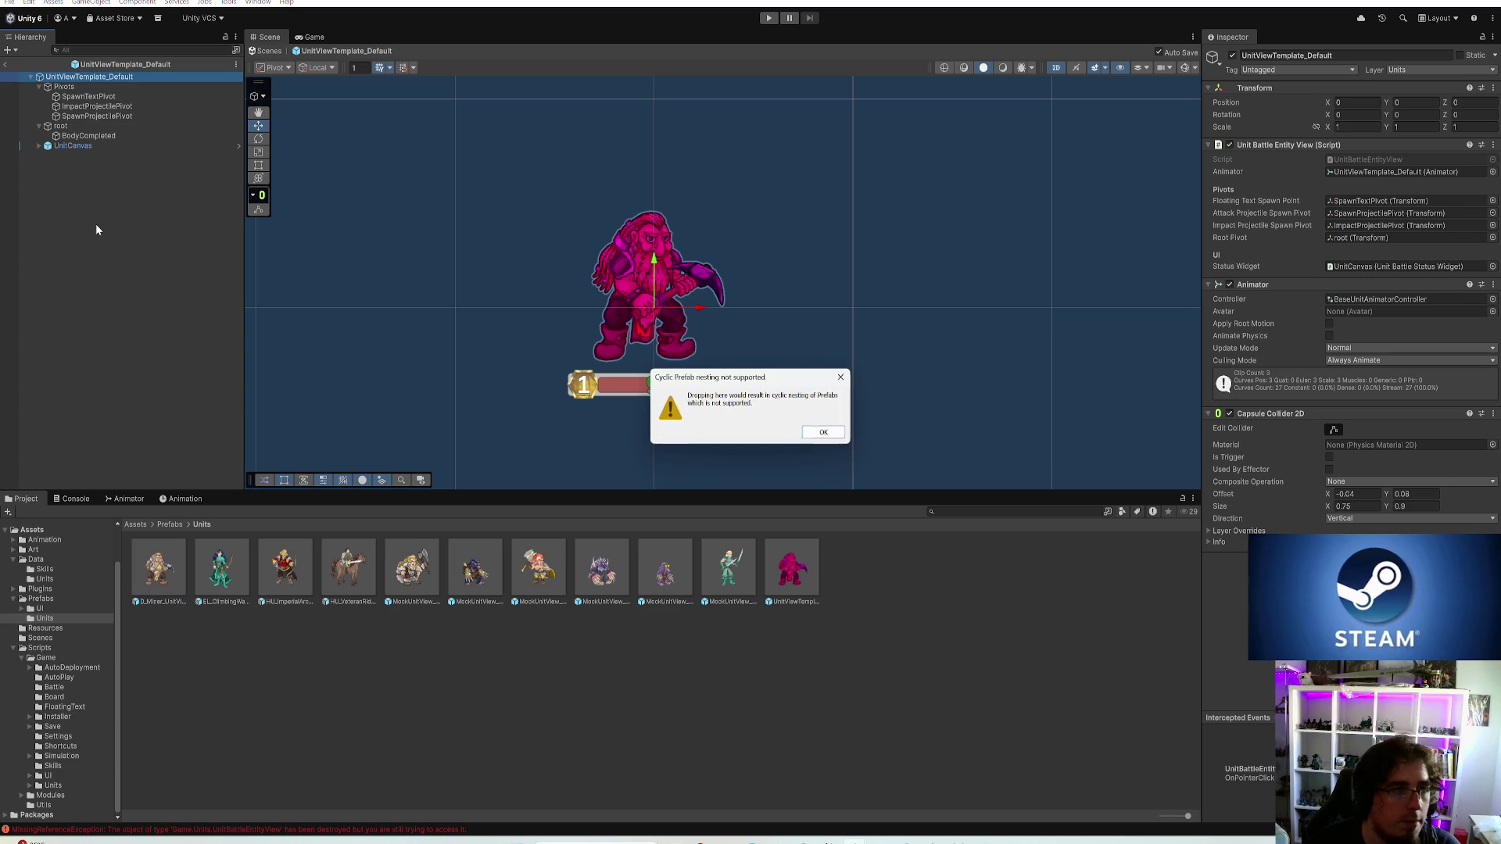
pyautogui.click(826, 433)
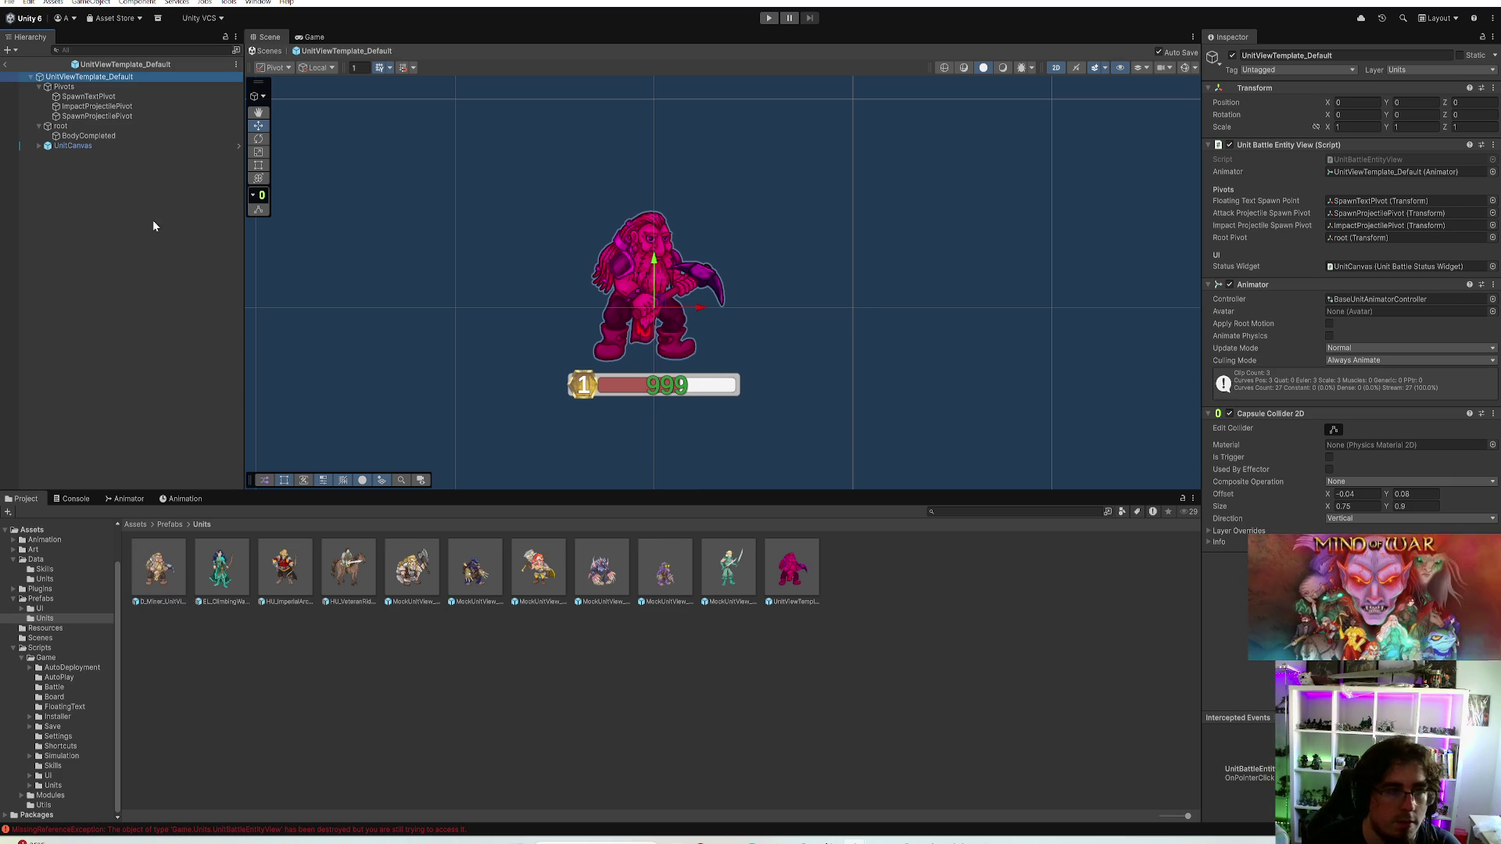
pyautogui.click(72, 146)
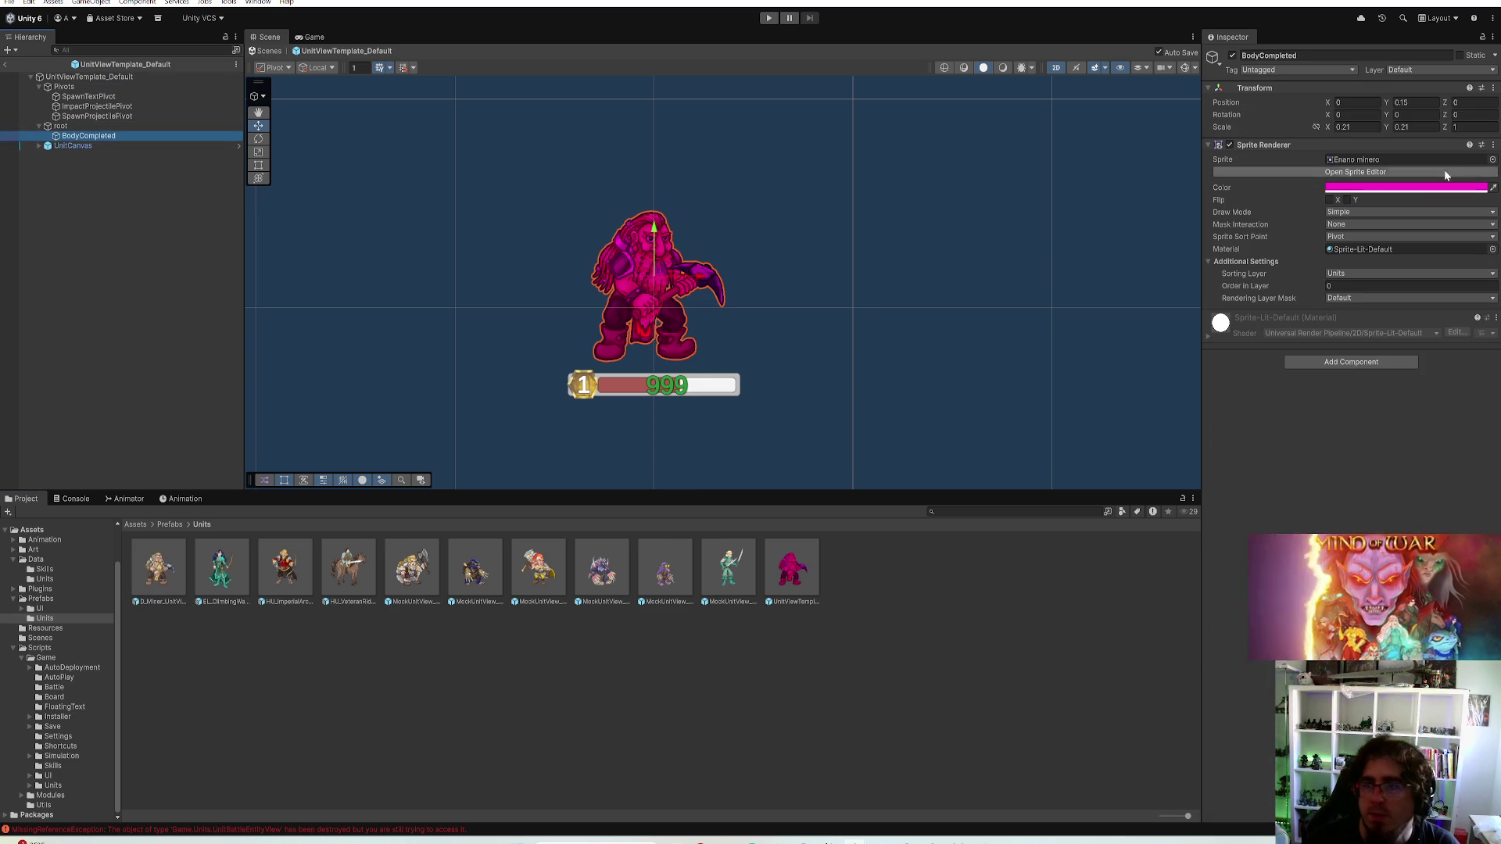
# Compare the Miner prefab's body sprite settings against the template's
pyautogui.doubleClick(158, 569)
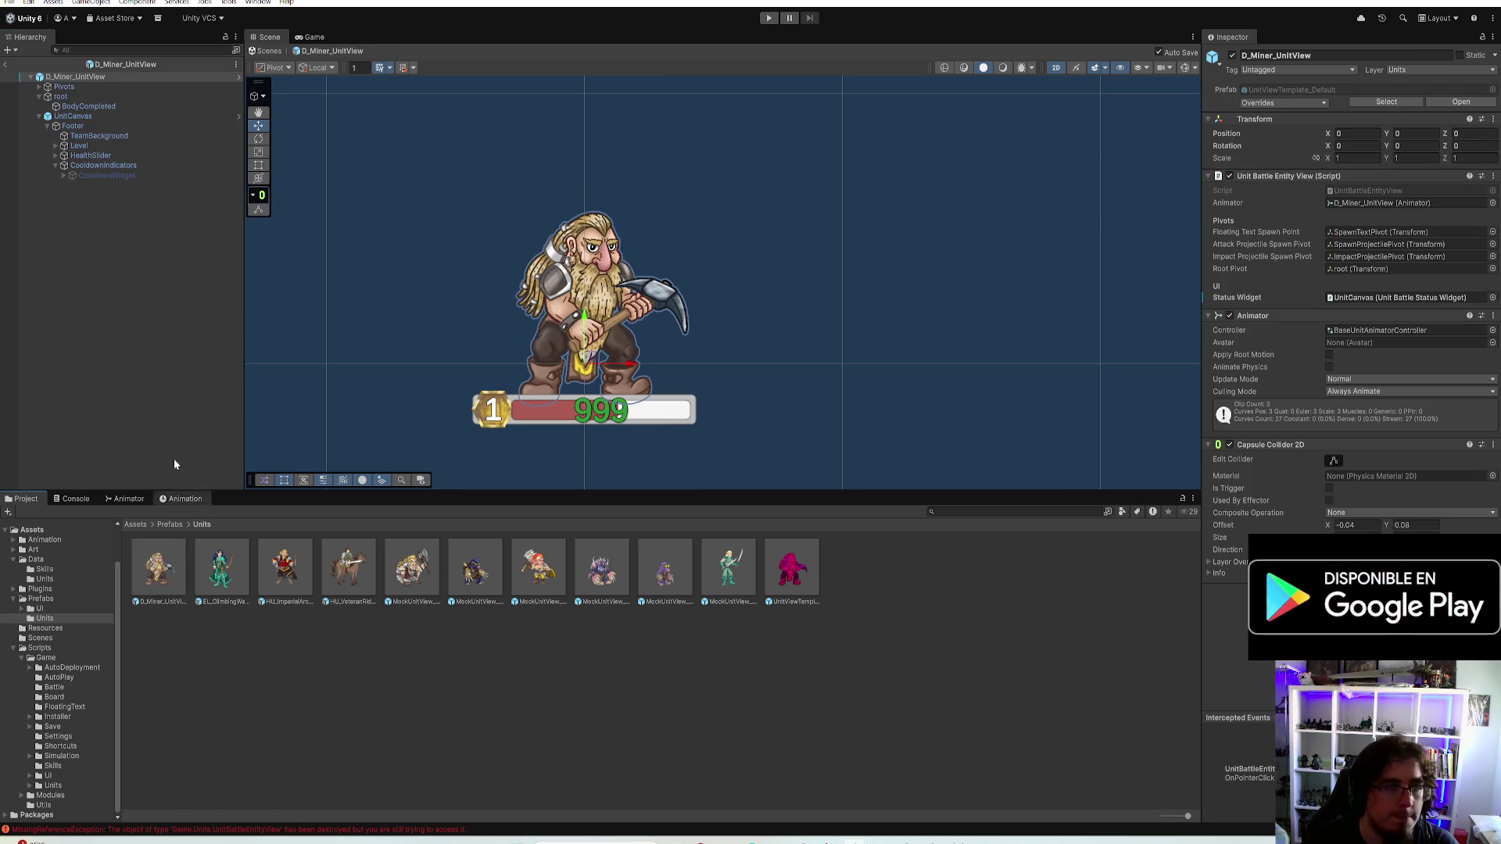
pyautogui.click(86, 106)
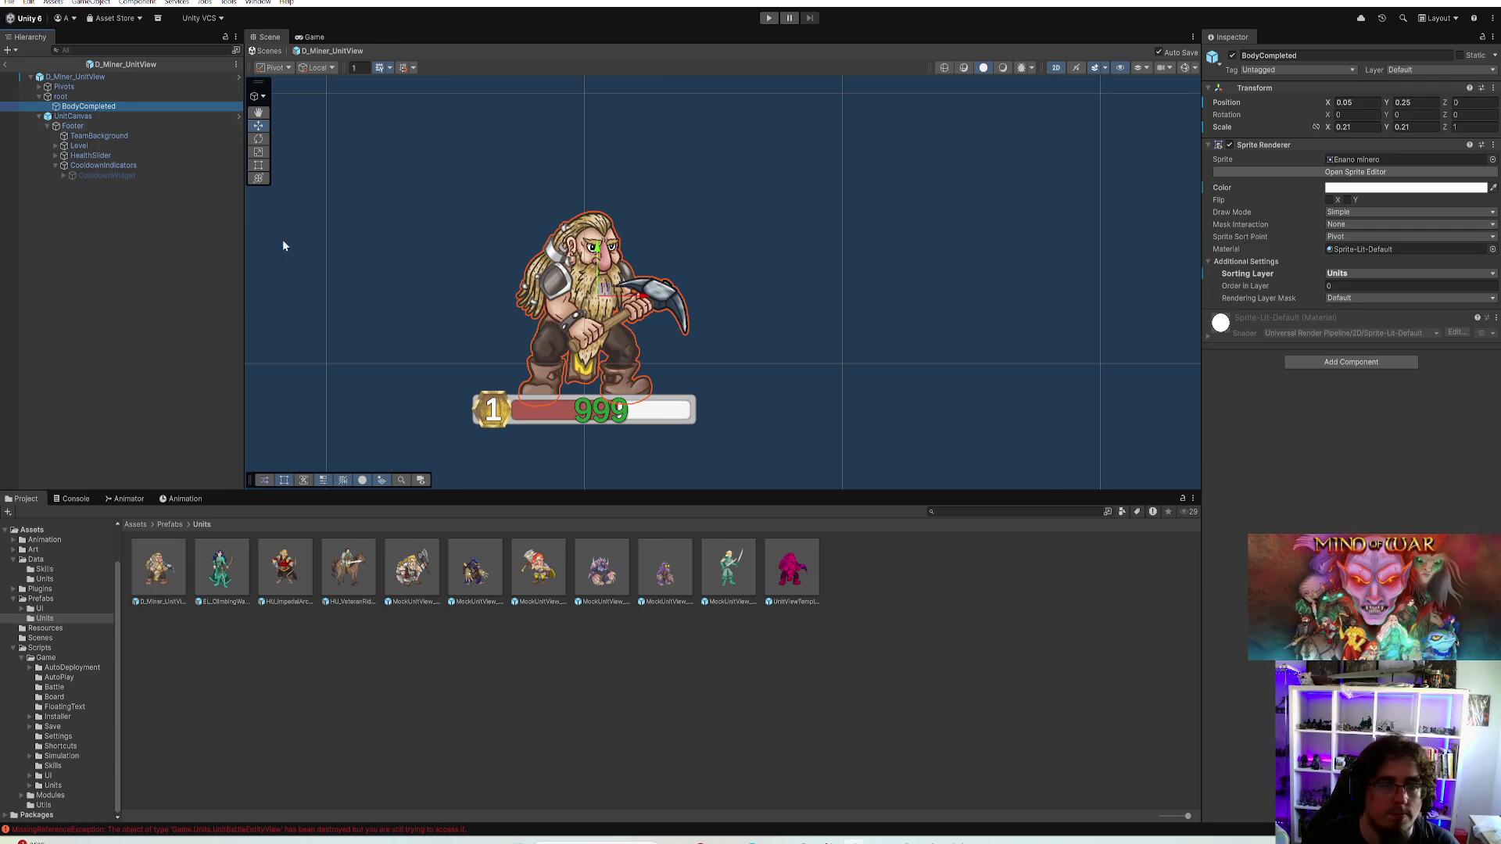
pyautogui.doubleClick(797, 569)
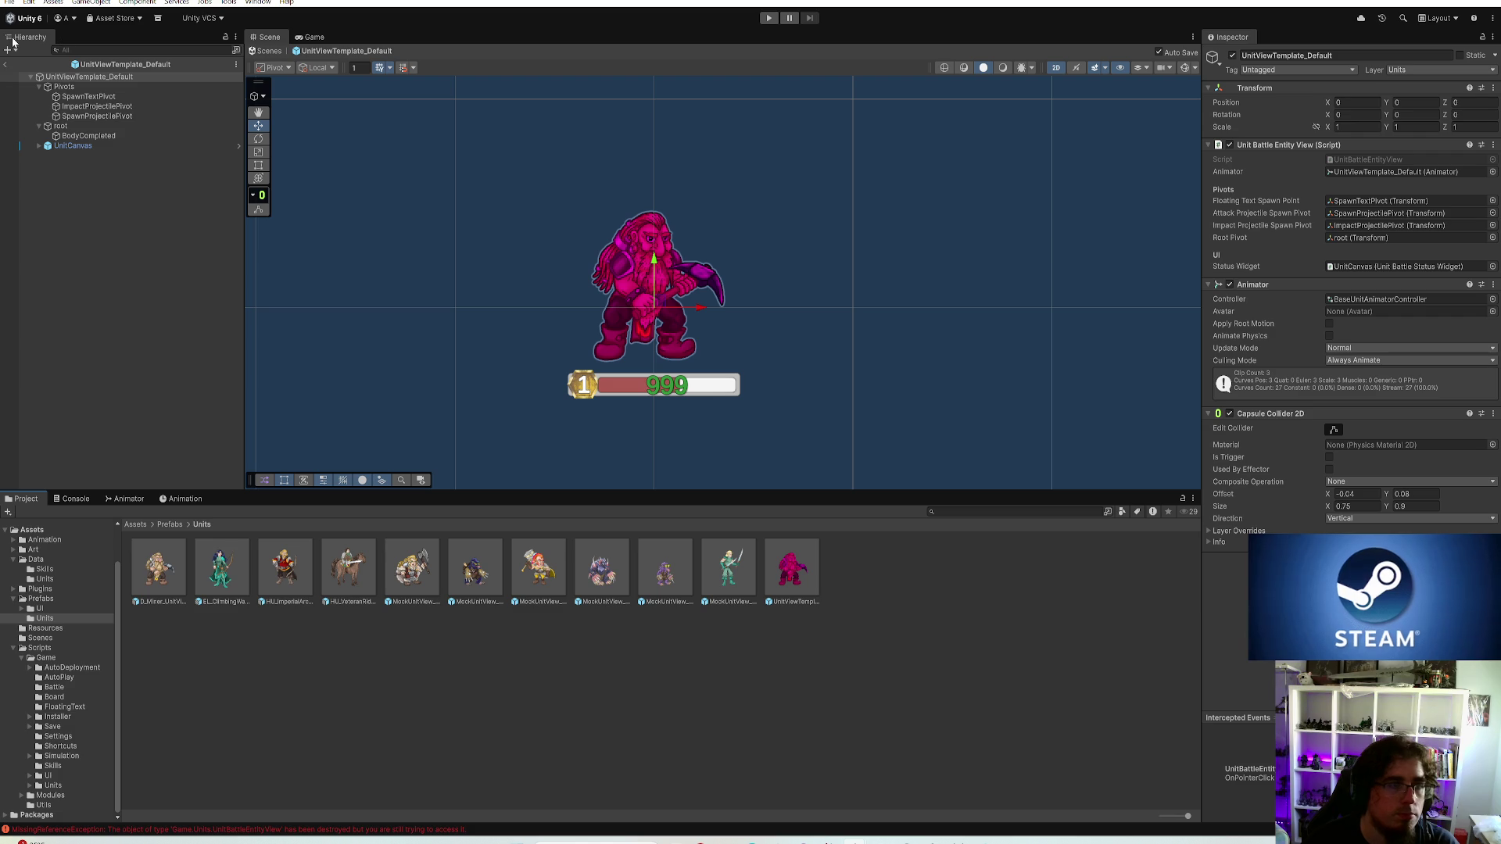
pyautogui.click(87, 134)
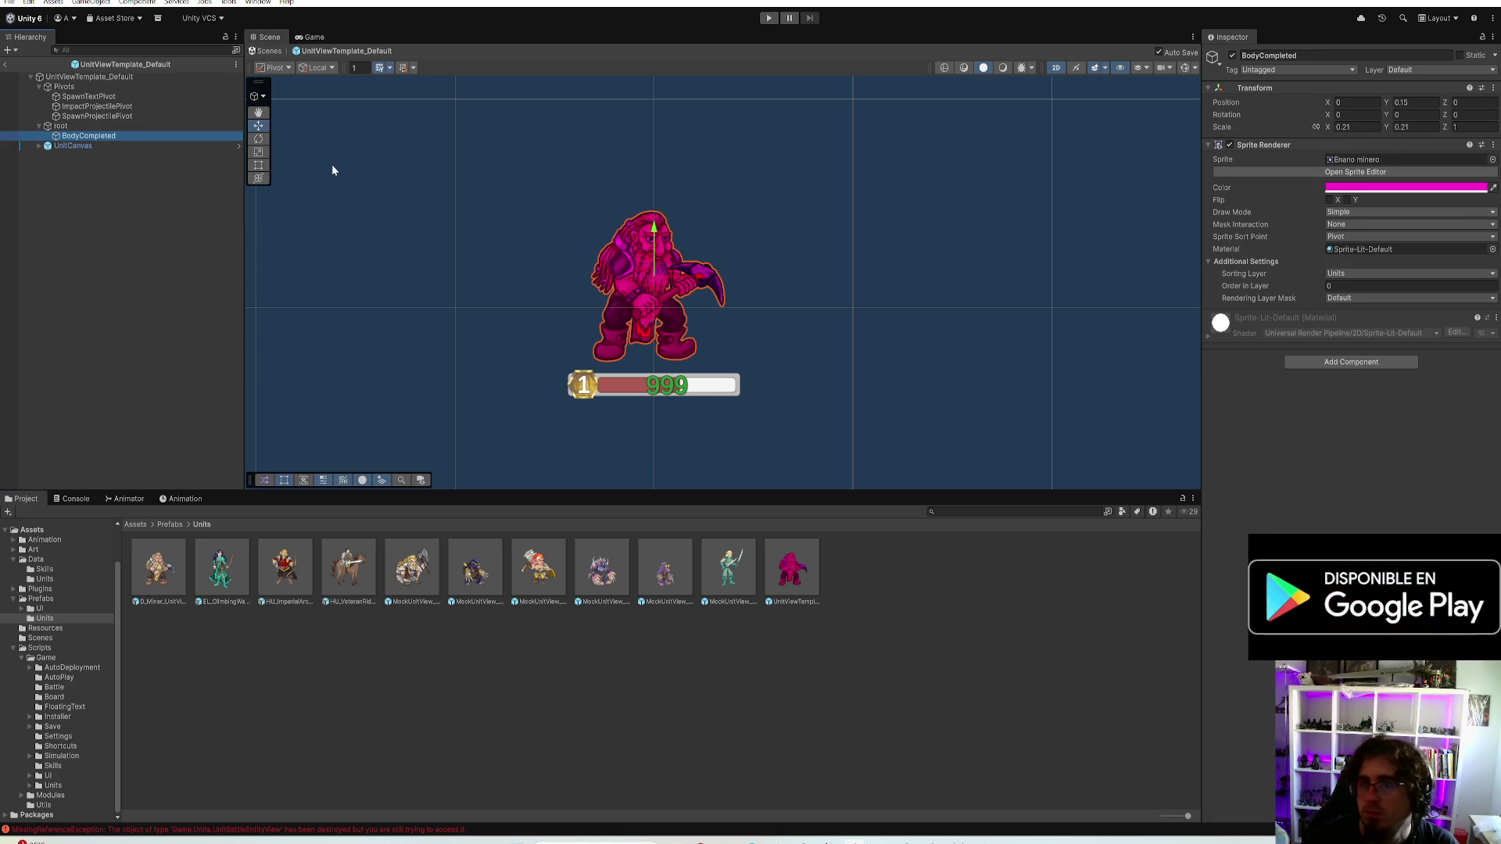
# Select D_Miner_UnitView's BodyCompleted sprite and bring up its Transform options
pyautogui.doubleClick(413, 569)
pyautogui.click(85, 106)
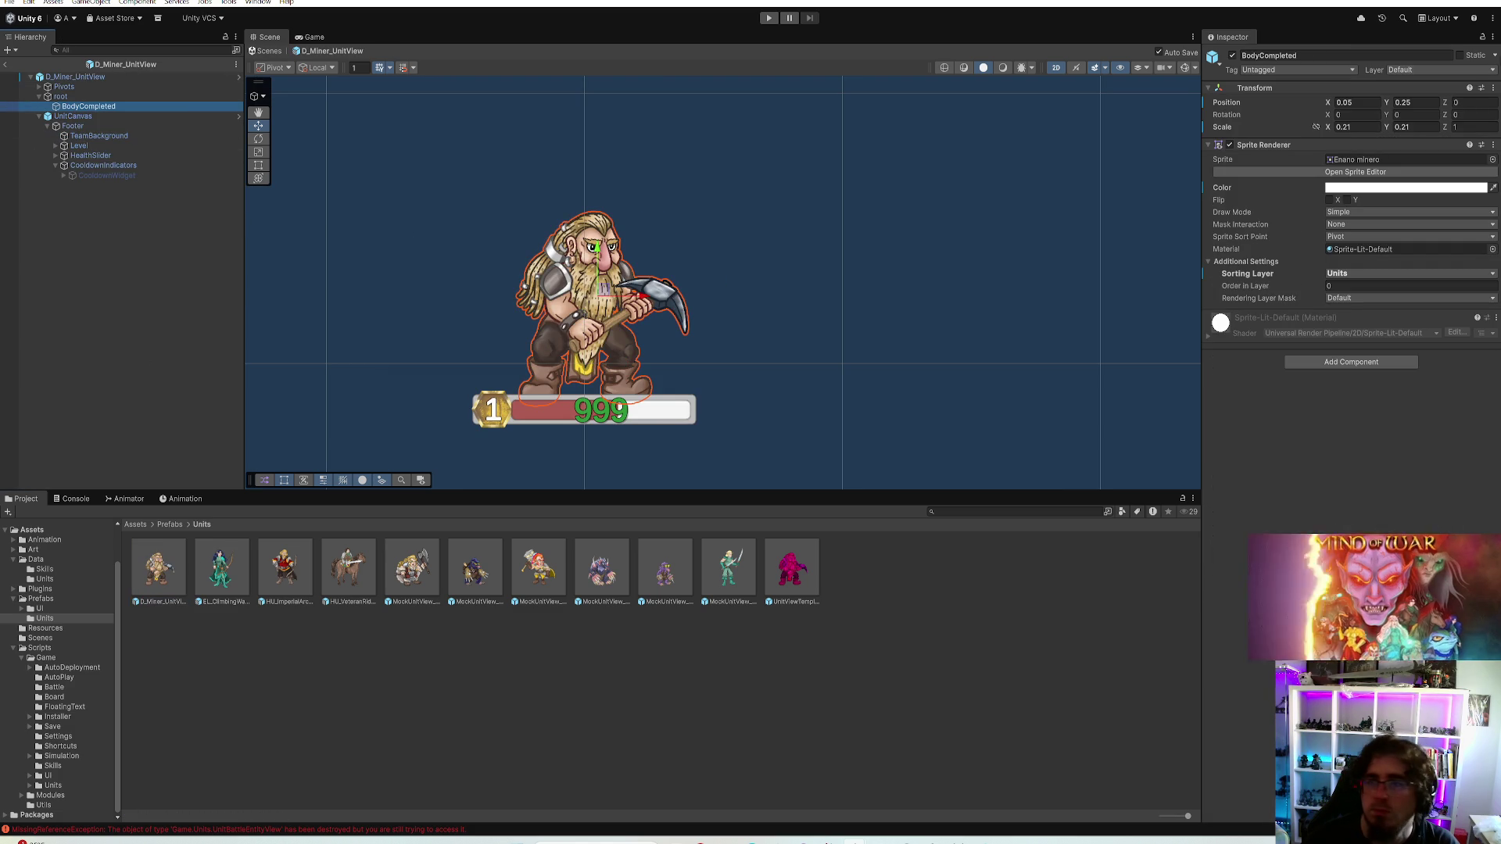
pyautogui.rightClick(1485, 89)
pyautogui.moveTo(1407, 205)
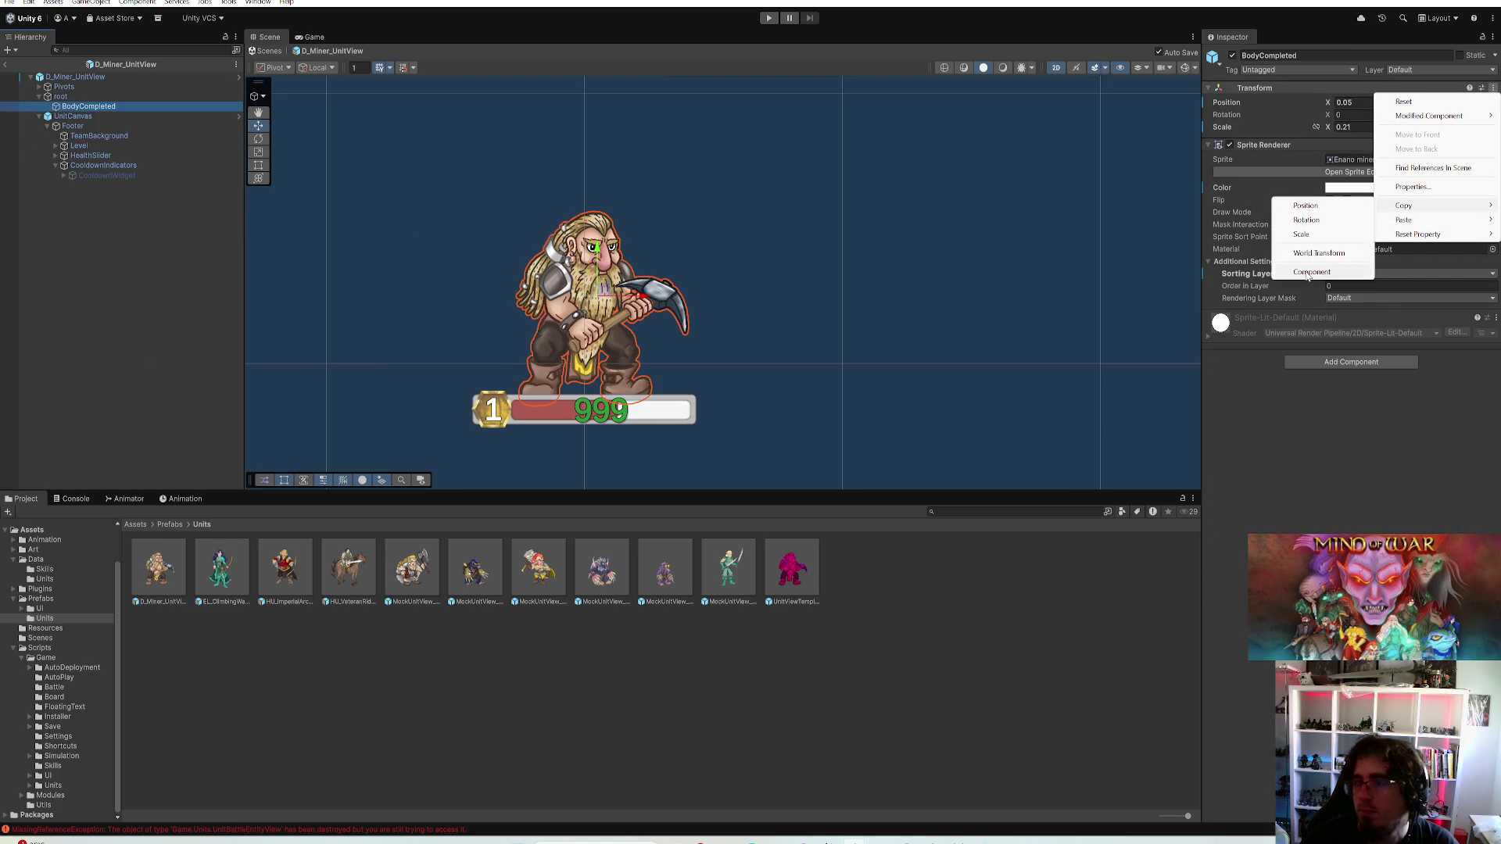
# Copy the miner body Transform and paste its values (0.05, 0.25, scale 0.21) onto the template's BodyCompleted
pyautogui.click(1318, 253)
pyautogui.doubleClick(792, 569)
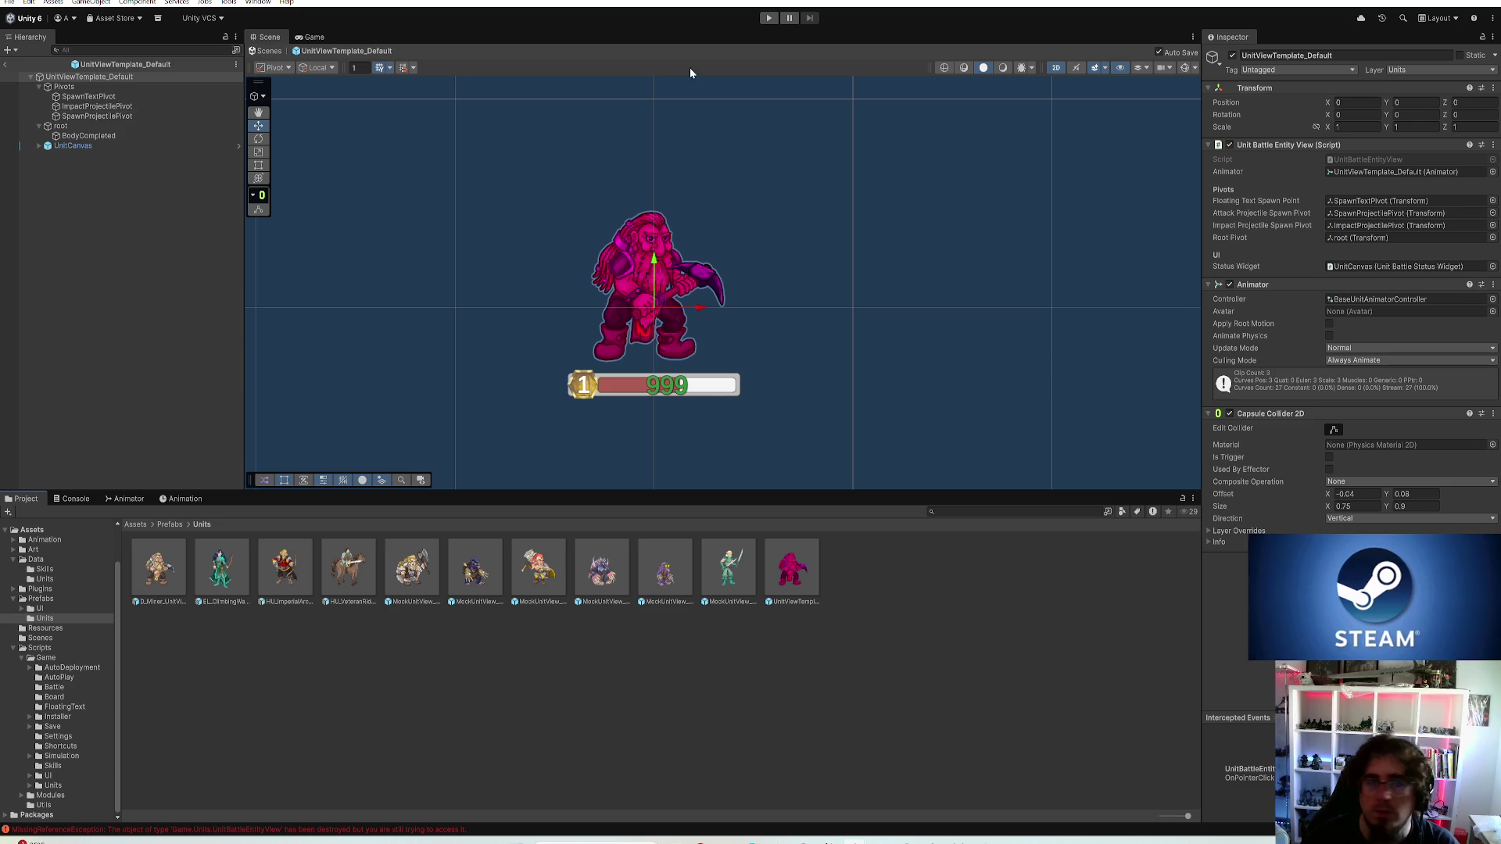
pyautogui.click(88, 136)
pyautogui.rightClick(1495, 91)
pyautogui.moveTo(1405, 205)
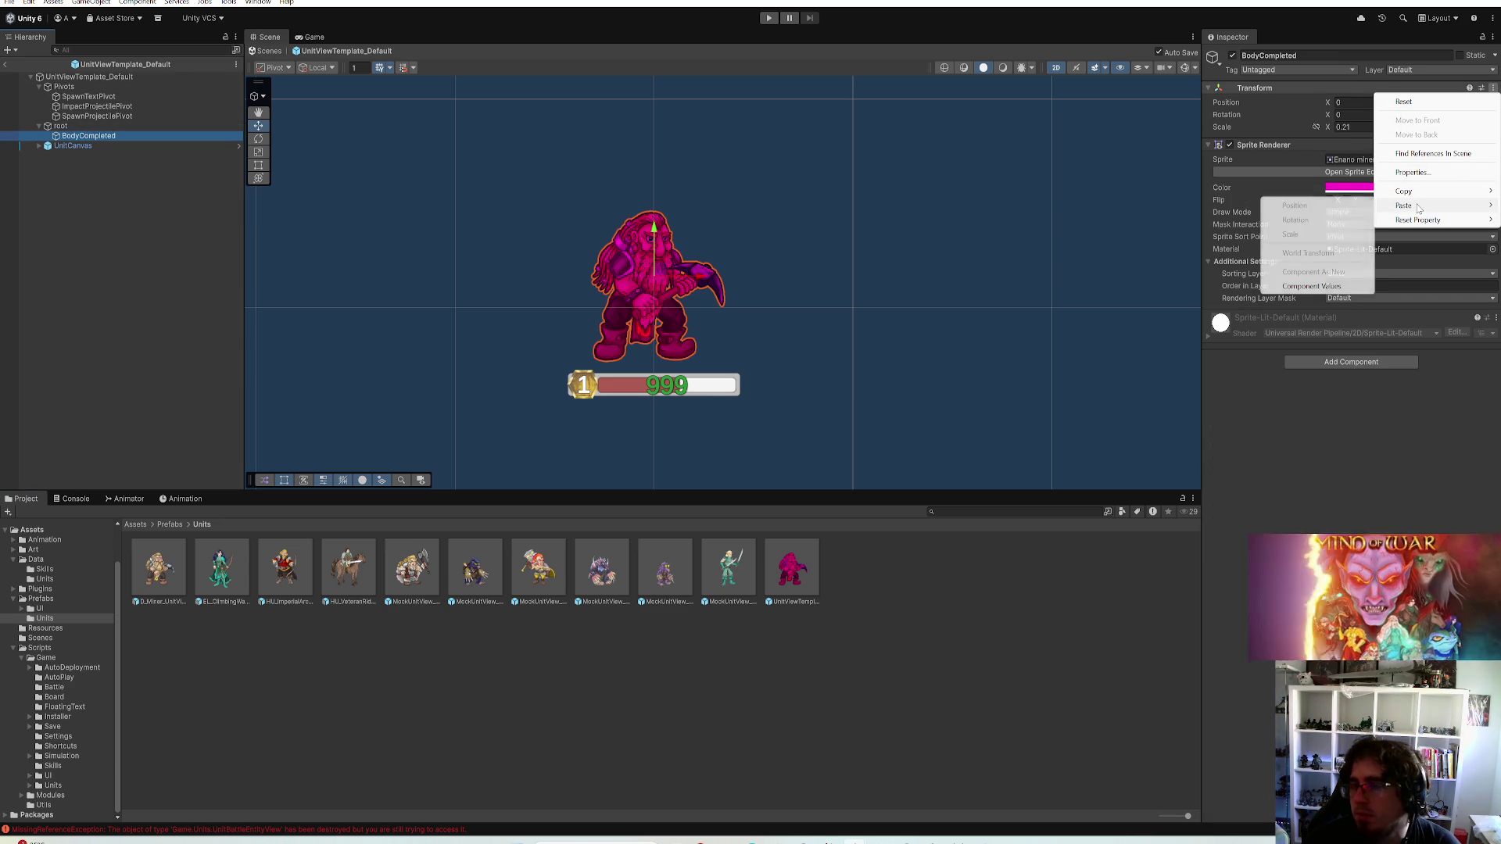
pyautogui.click(1311, 285)
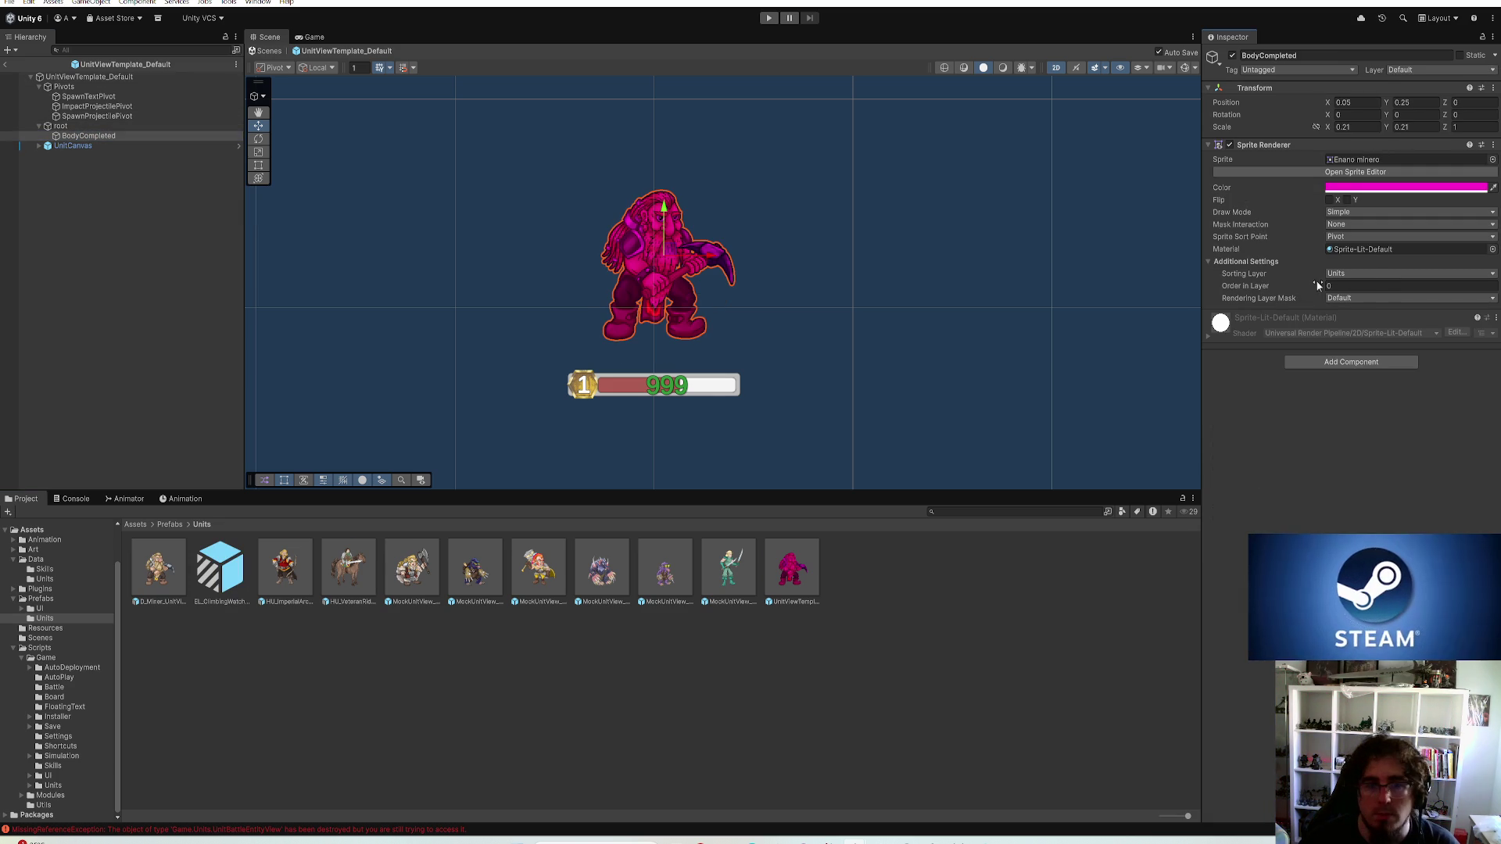
# Match the template's UnitCanvas vertical offset to the miner's after checking it
pyautogui.click(114, 147)
pyautogui.doubleClick(222, 573)
pyautogui.click(71, 117)
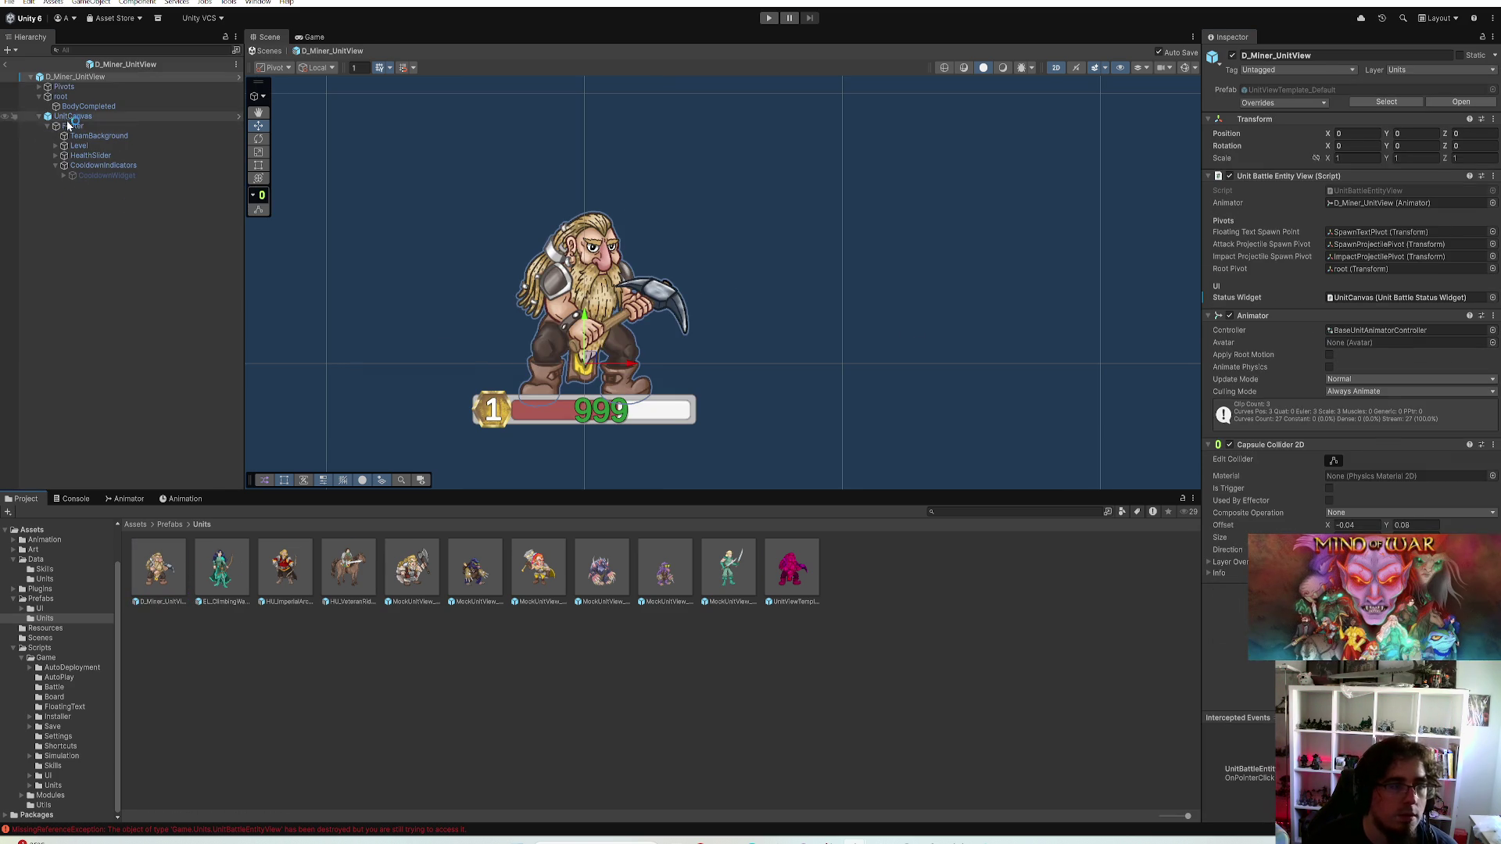
pyautogui.doubleClick(791, 572)
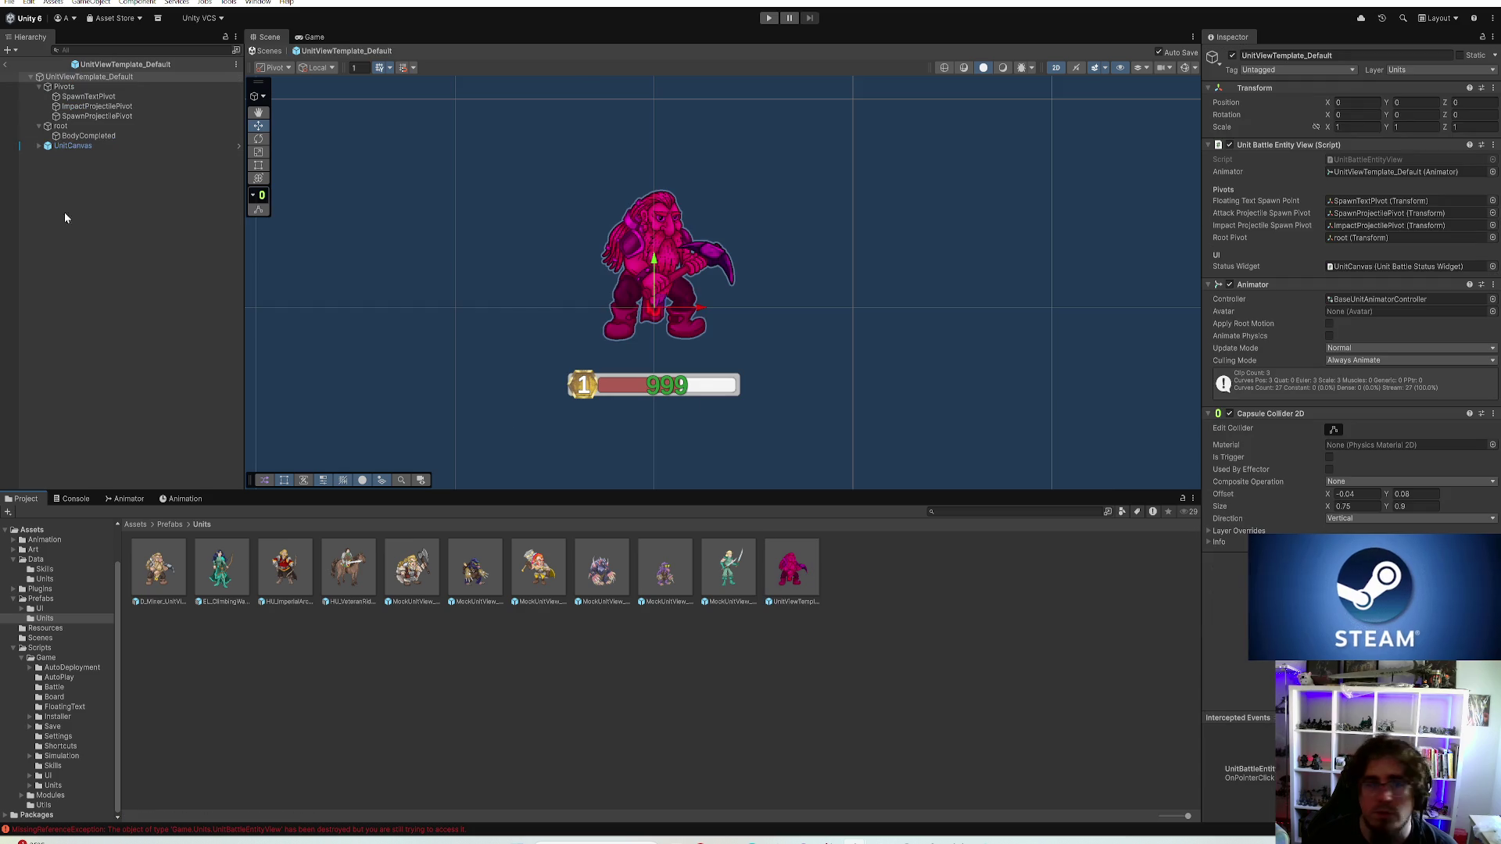
pyautogui.click(110, 146)
pyautogui.click(1405, 146)
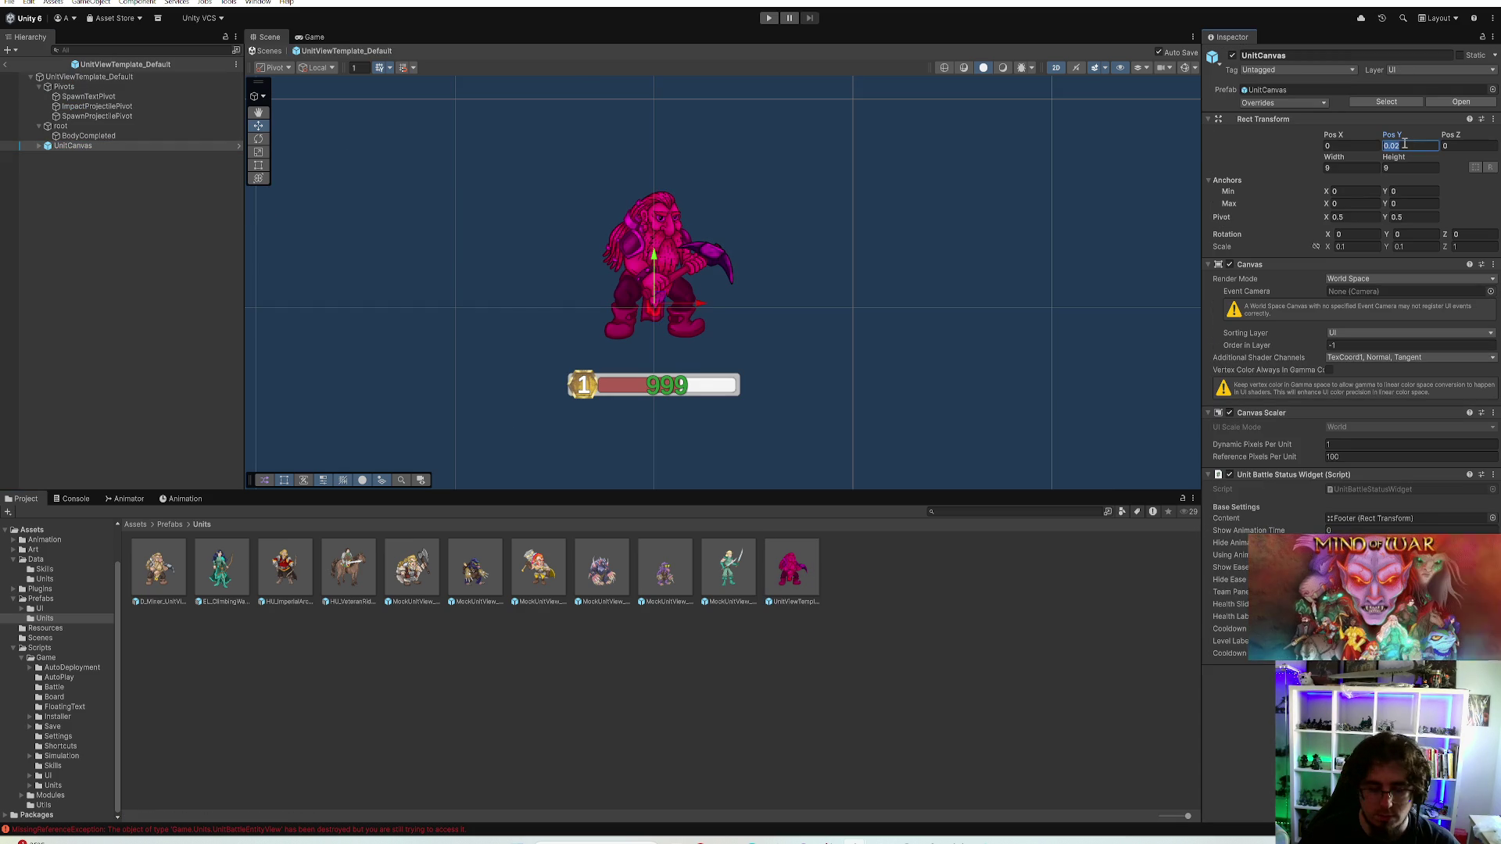
pyautogui.write('0')
pyautogui.press('Return')
pyautogui.click(119, 234)
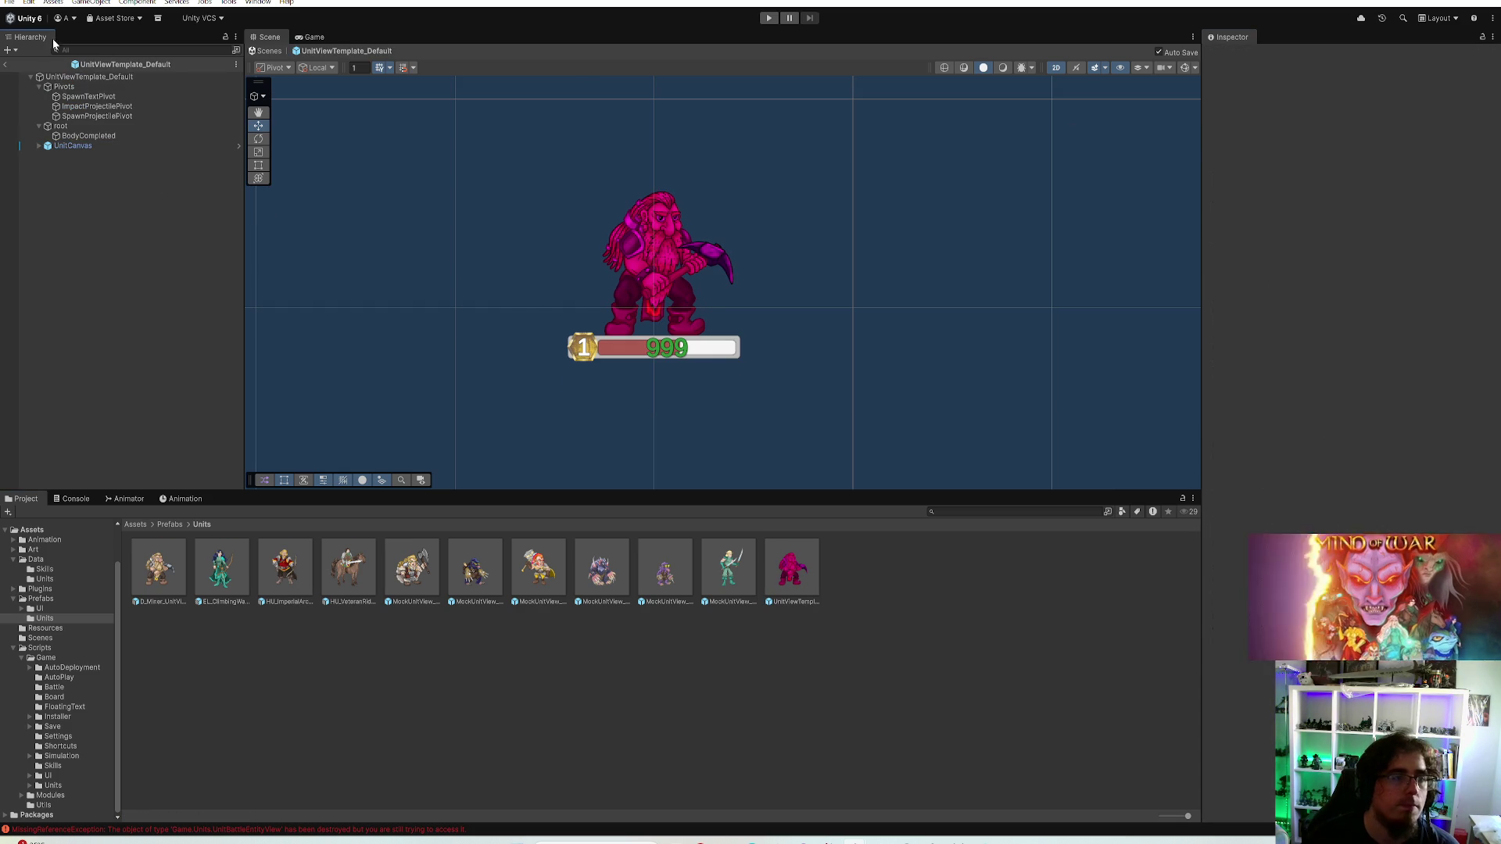
# Exit prefab mode, enter Play mode, start a match and buy units including the andromole scout
pyautogui.click(7, 64)
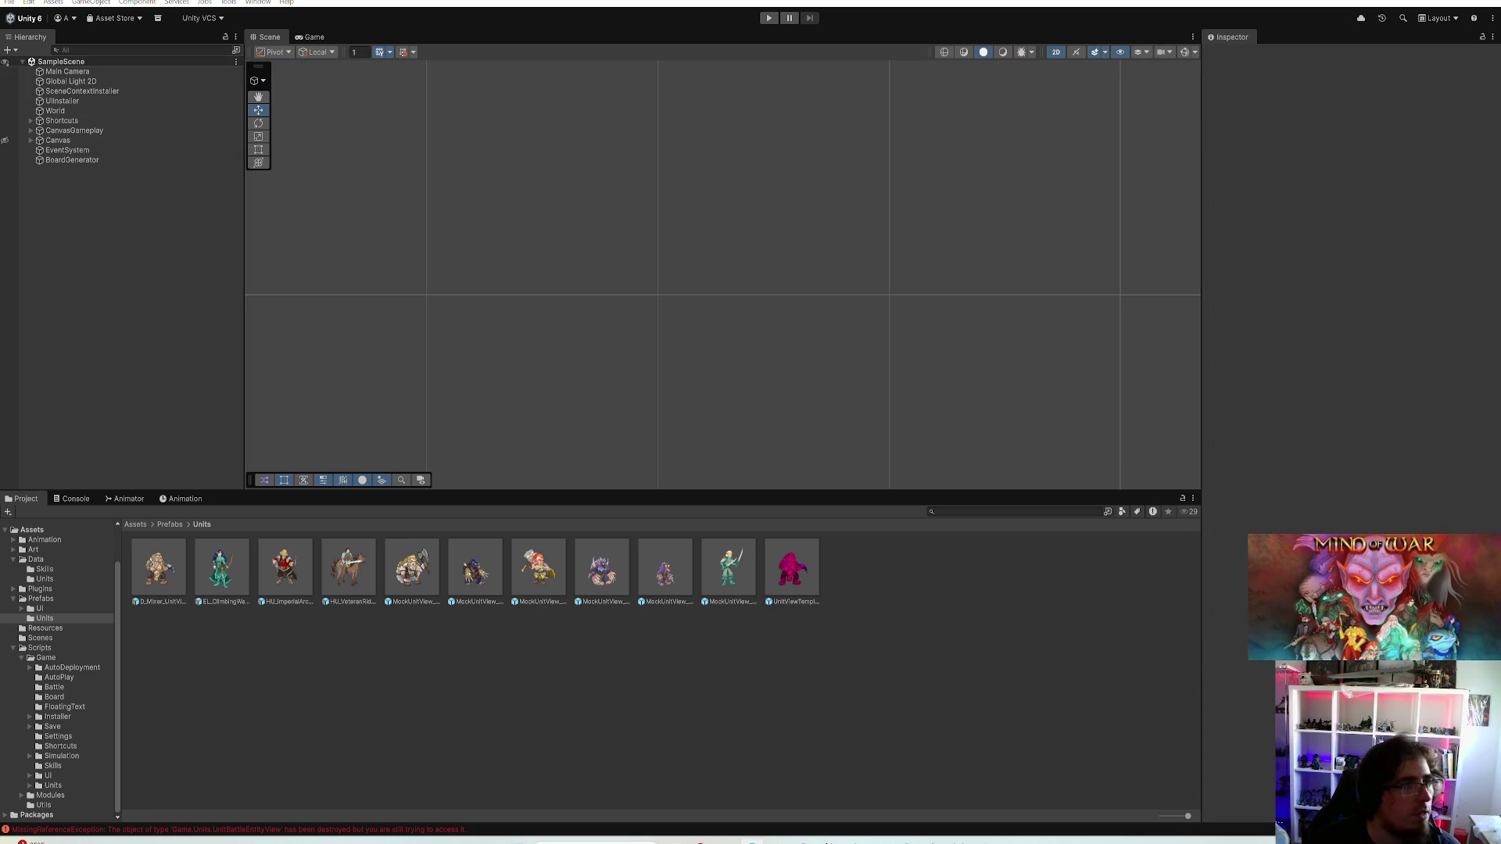
pyautogui.click(768, 17)
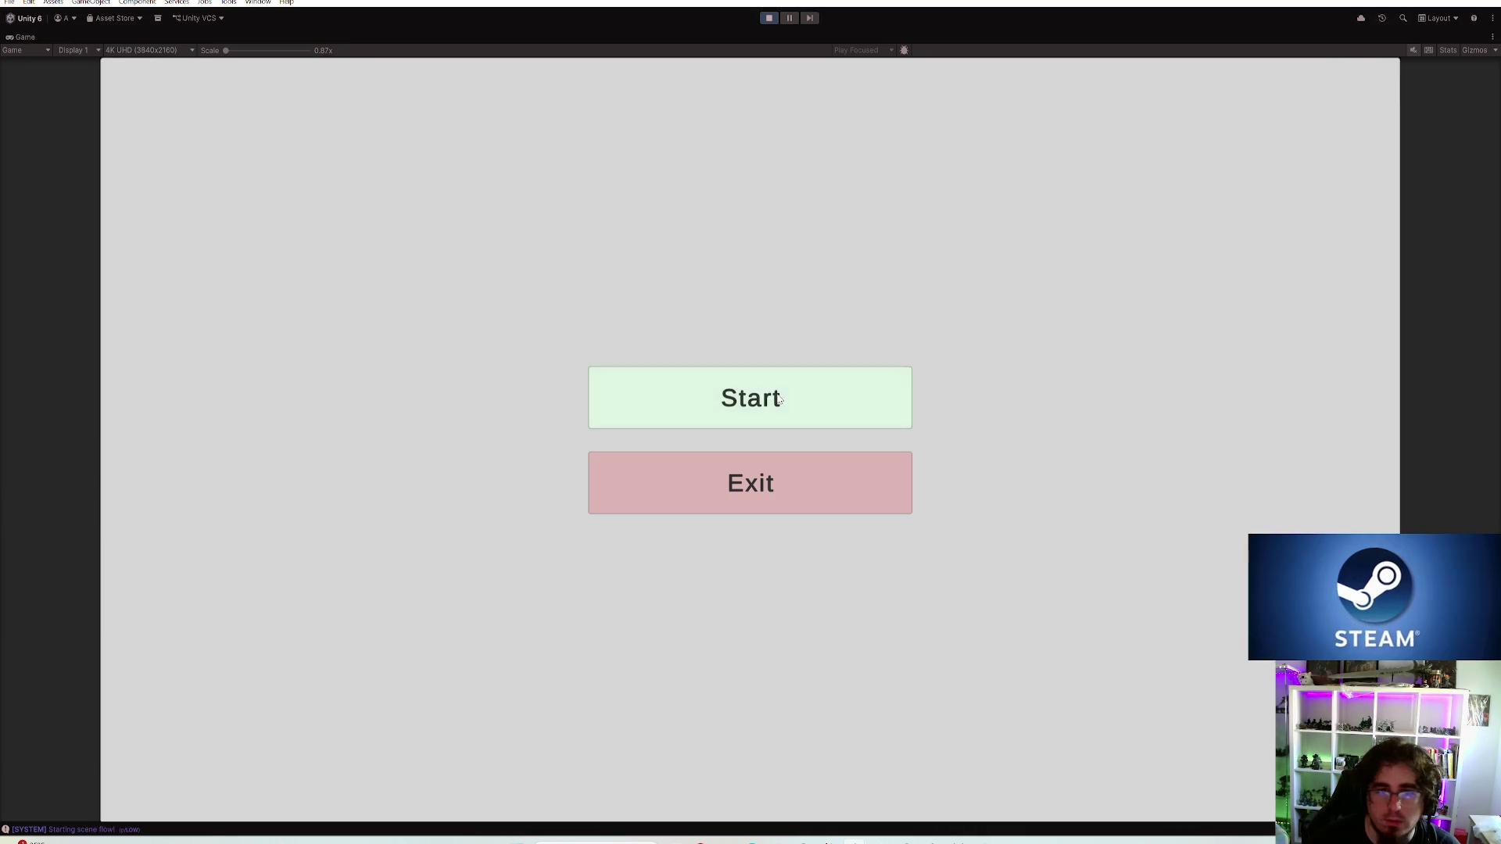
pyautogui.click(782, 399)
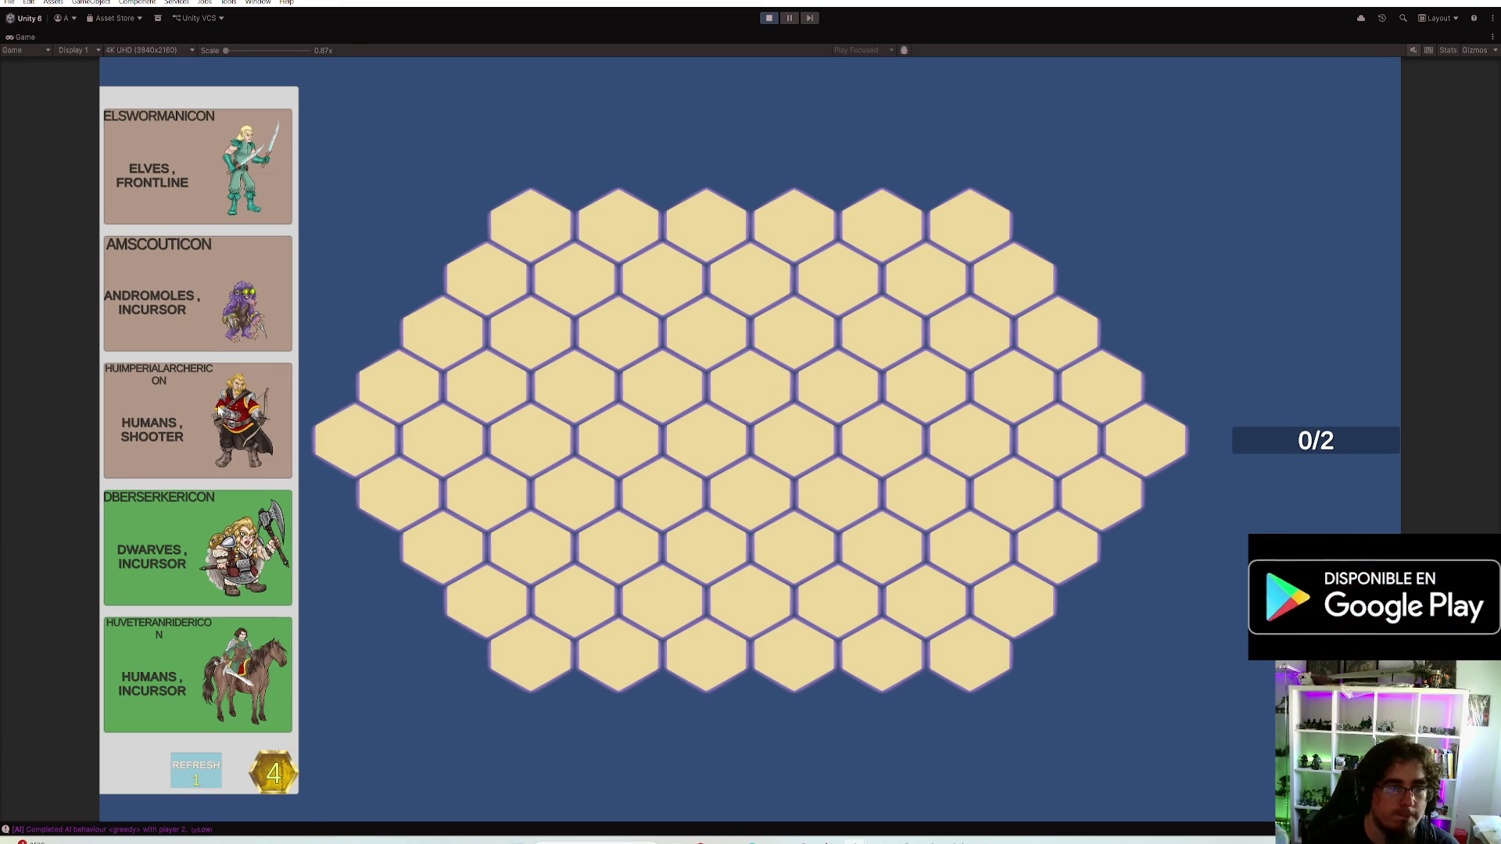
pyautogui.click(197, 167)
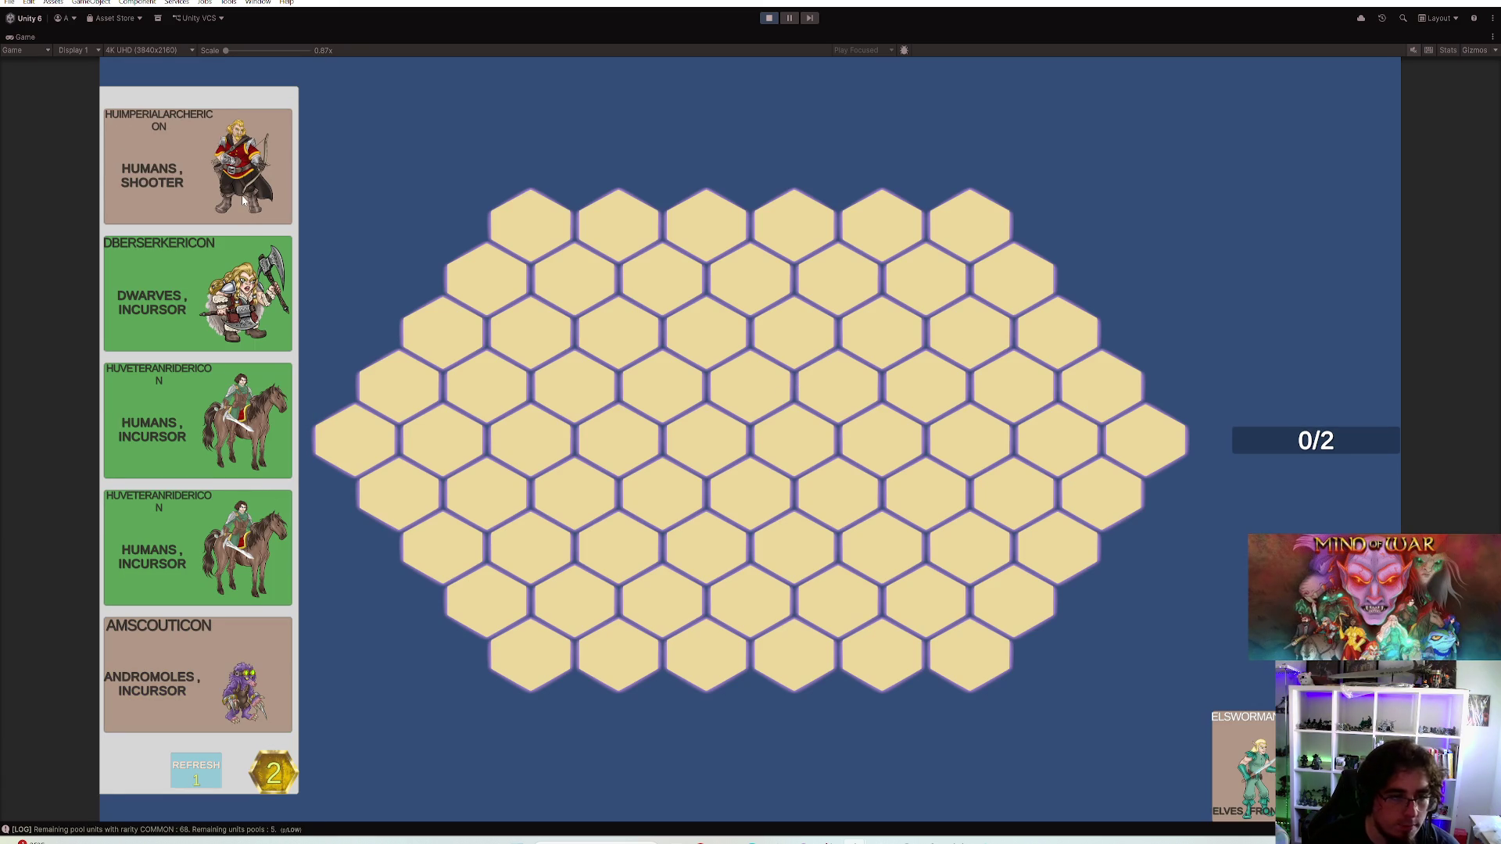
pyautogui.click(197, 545)
# Place an elf and a human rider side by side on the hexes, removing the andromole, then stop play and select Main Camera
pyautogui.click(444, 546)
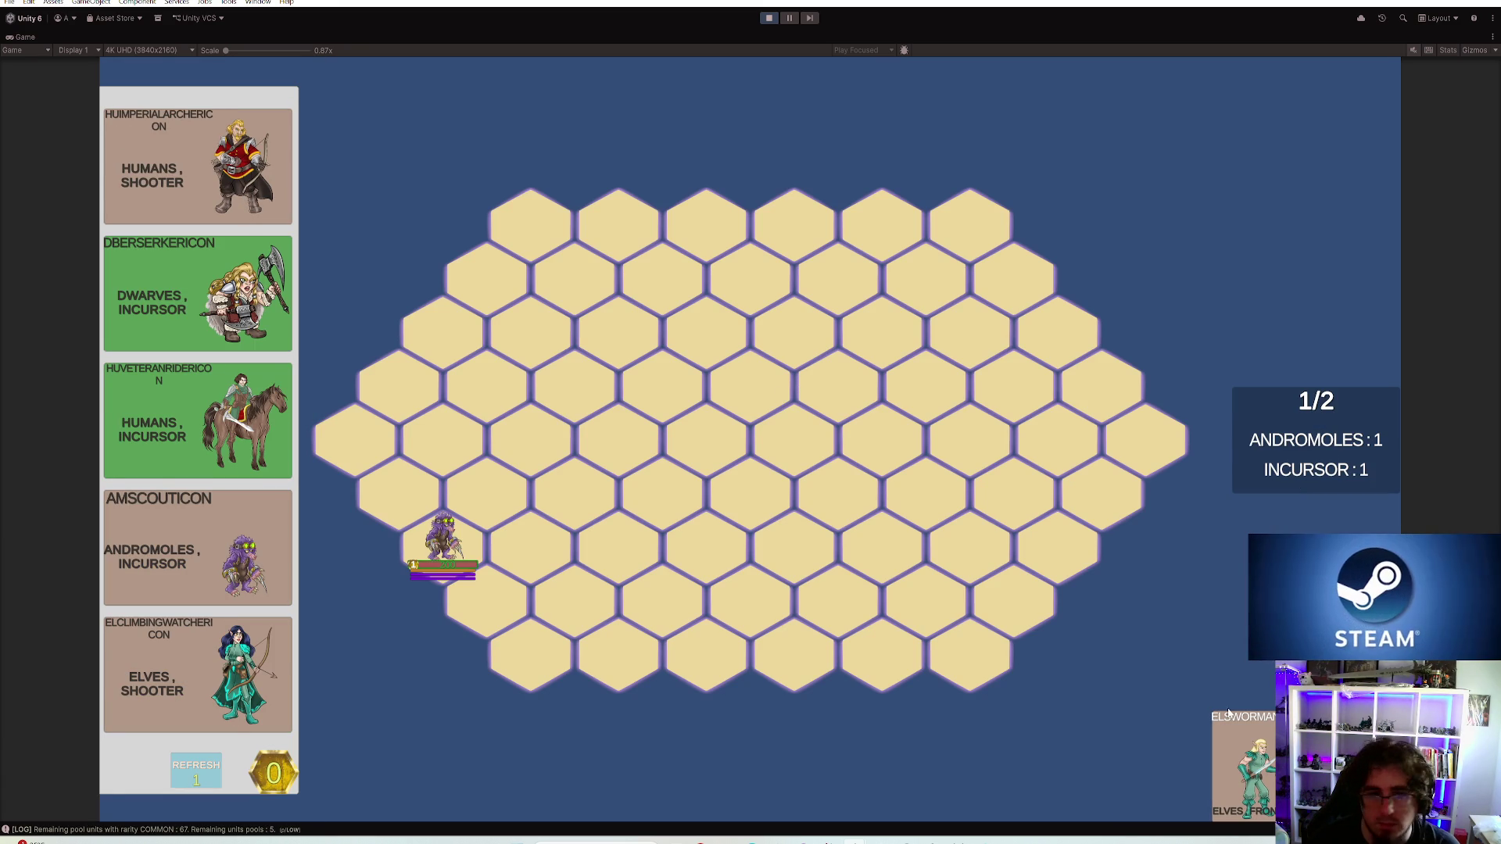
pyautogui.click(531, 440)
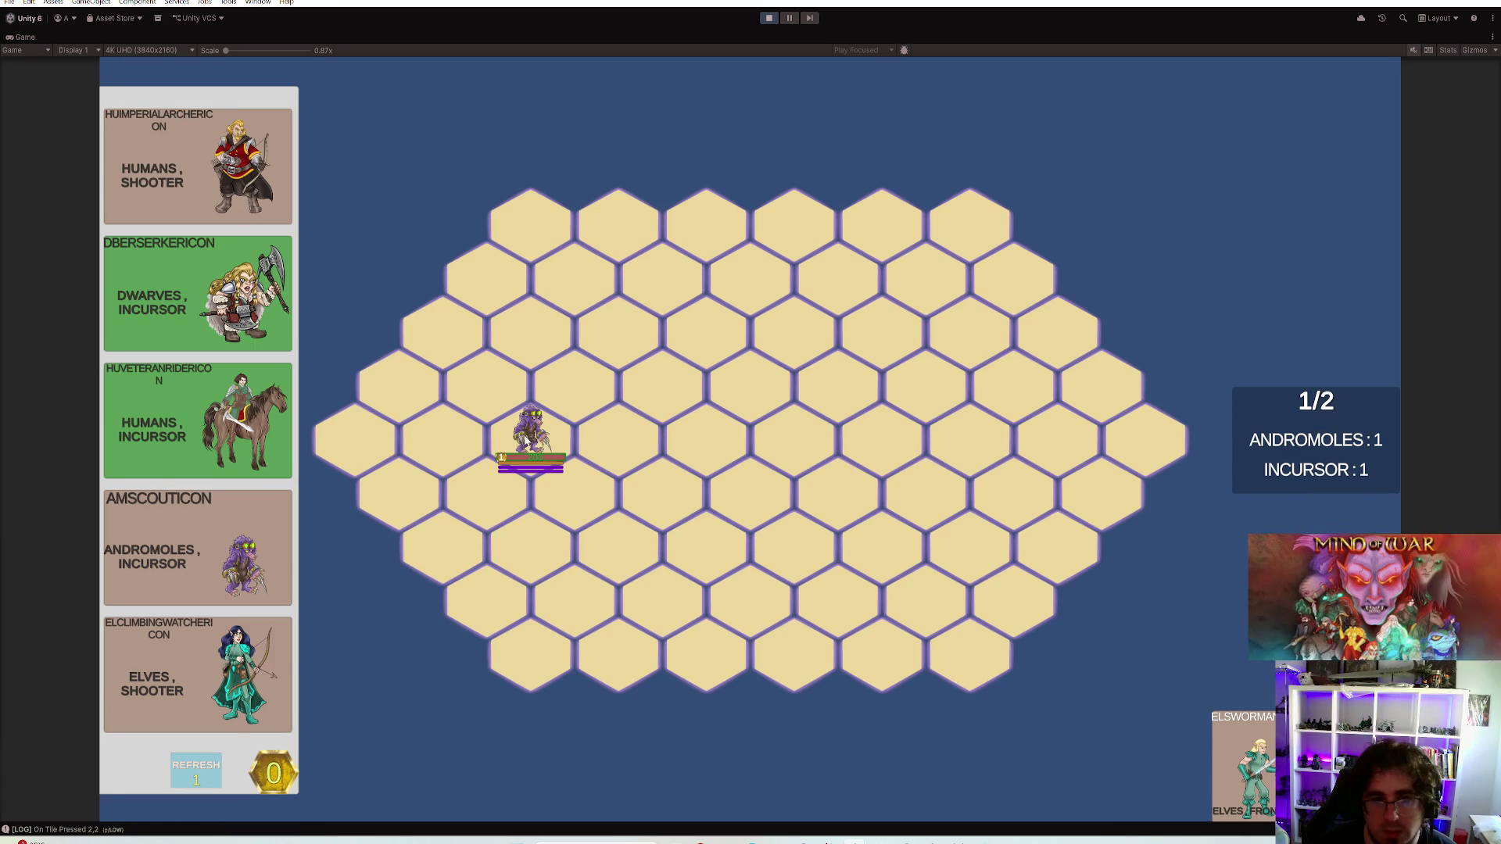
pyautogui.click(1219, 766)
pyautogui.click(488, 486)
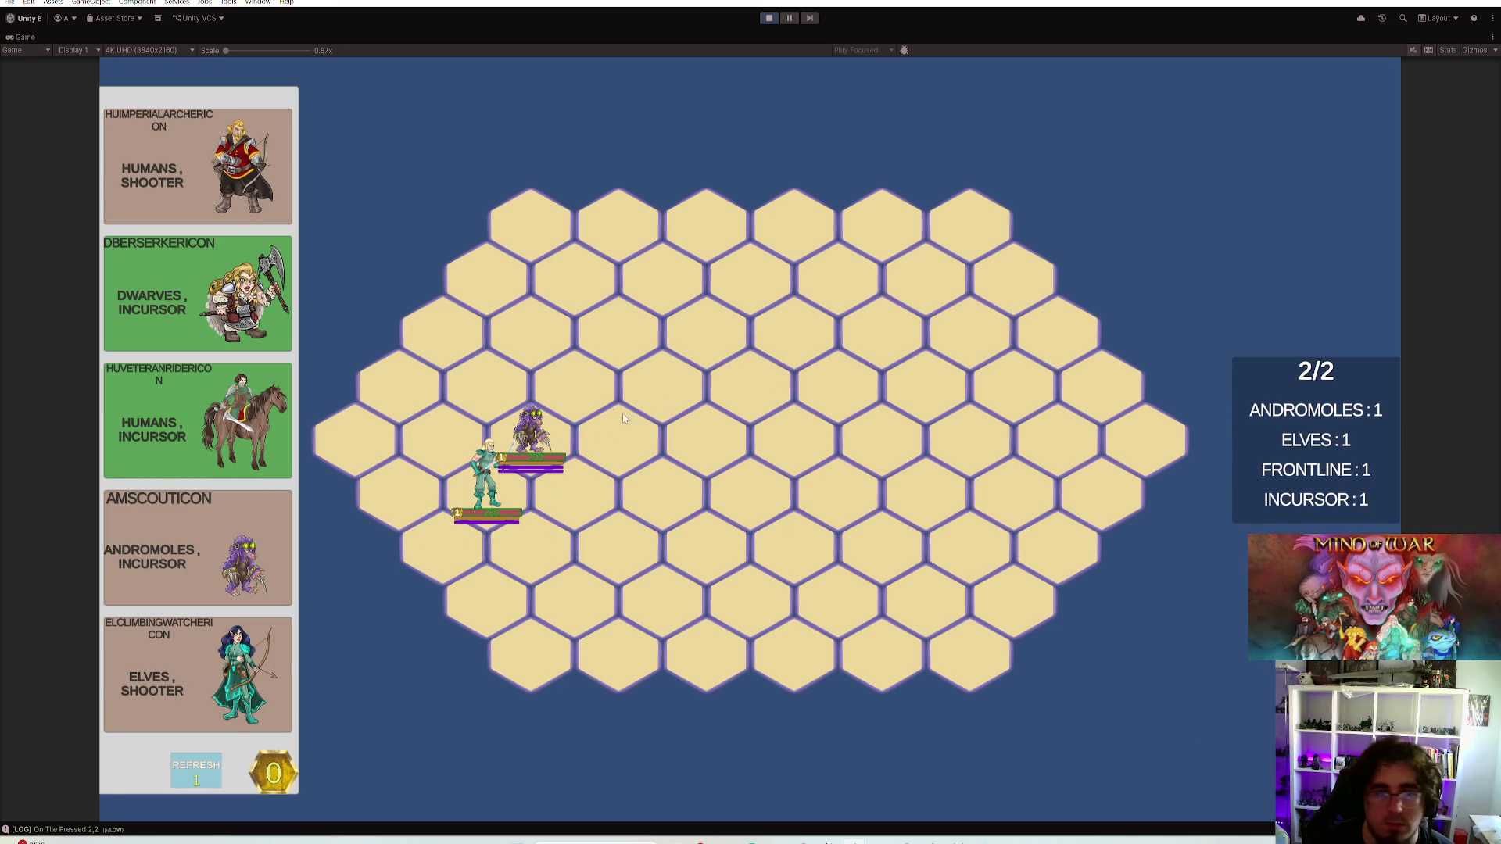
pyautogui.click(445, 443)
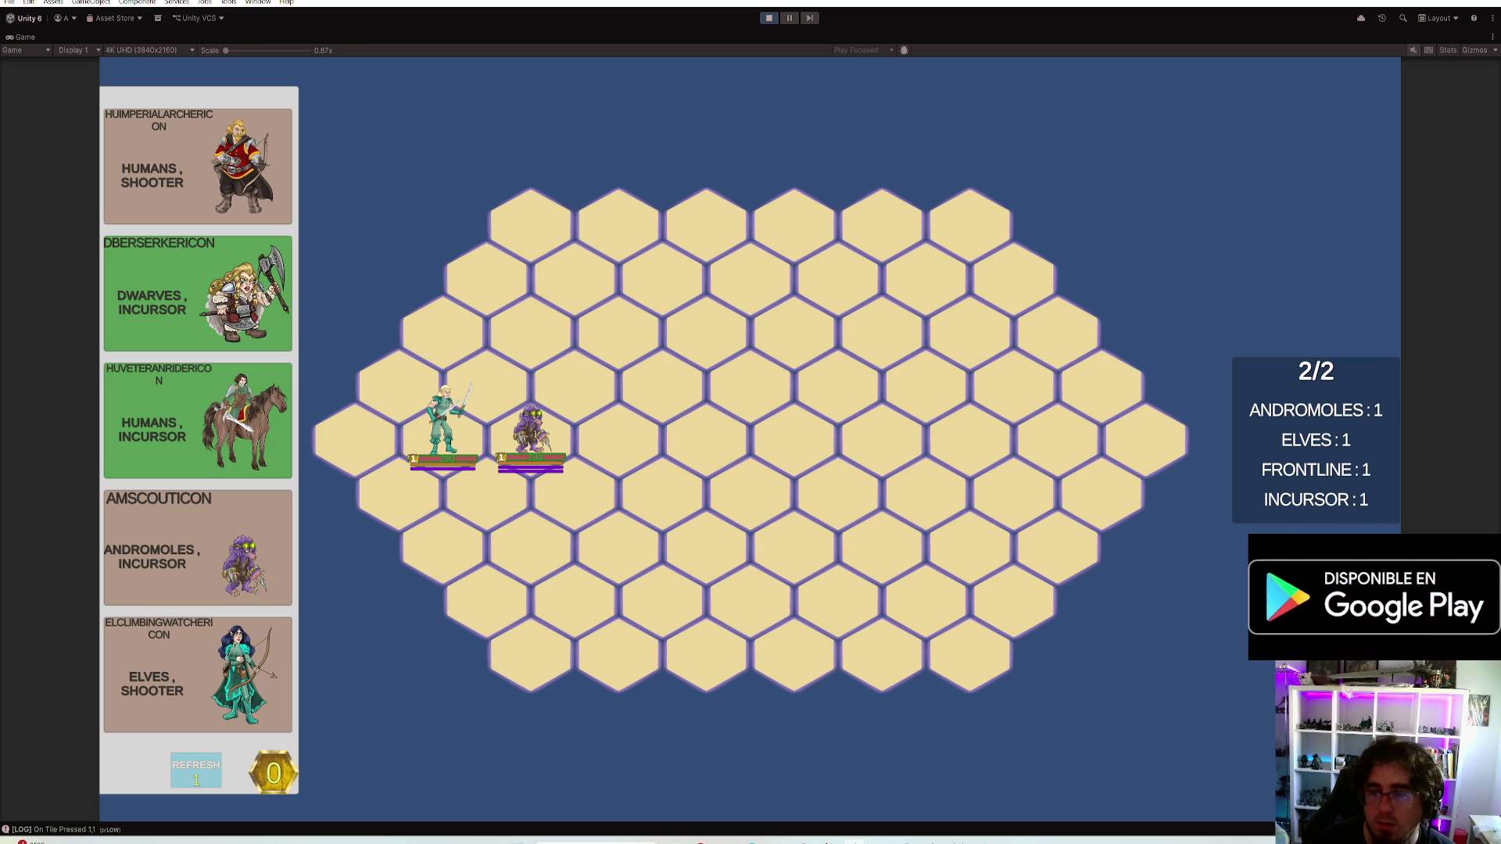
pyautogui.rightClick(533, 433)
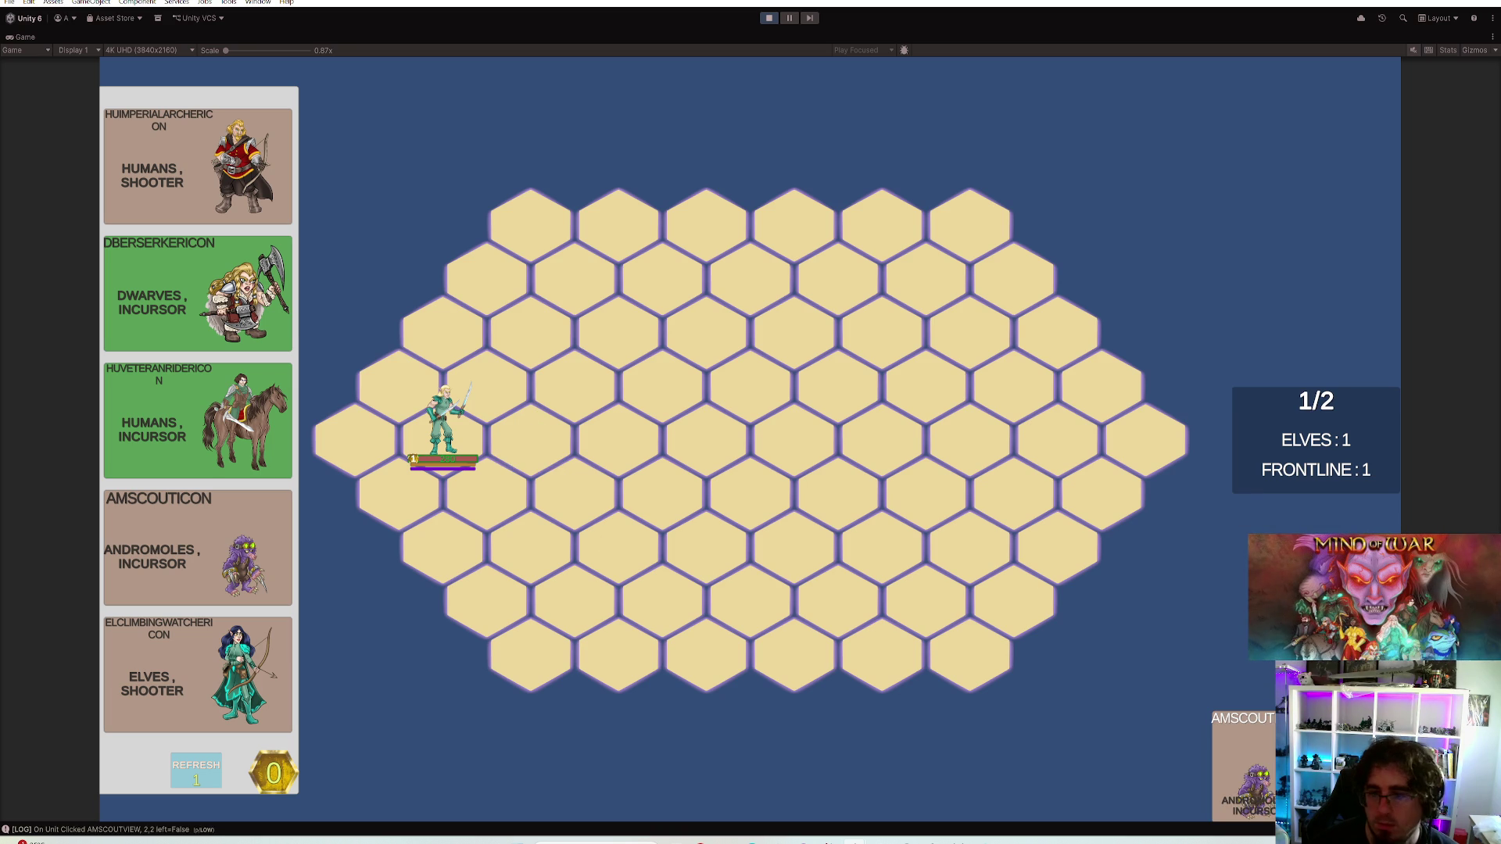
pyautogui.click(534, 440)
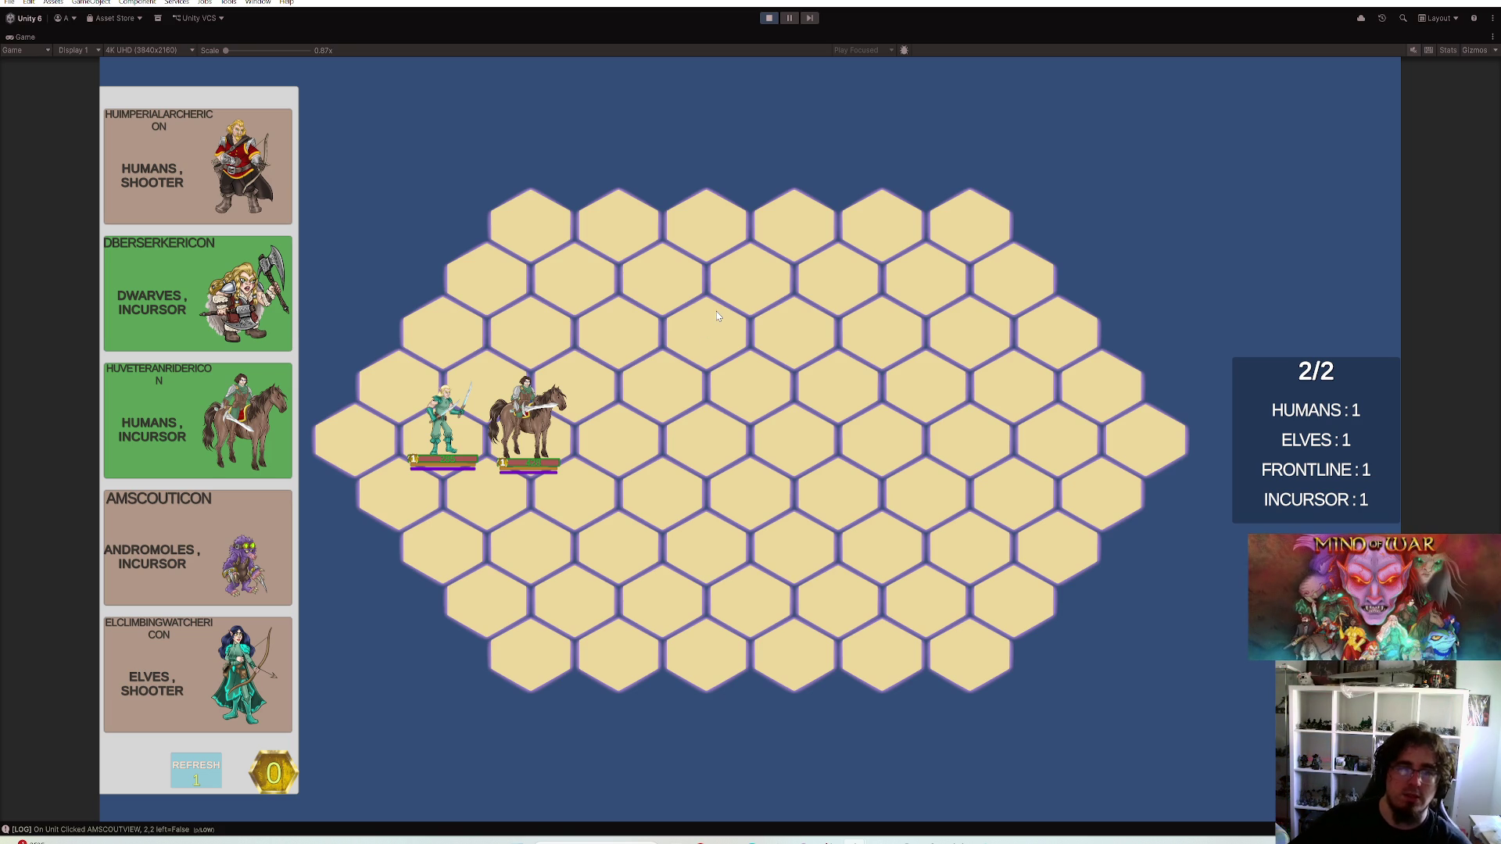
pyautogui.click(768, 18)
pyautogui.click(83, 83)
# Set Main Camera size to 4.7 and zero HU_VeteranRider_UnitView's Body position X
pyautogui.click(1355, 200)
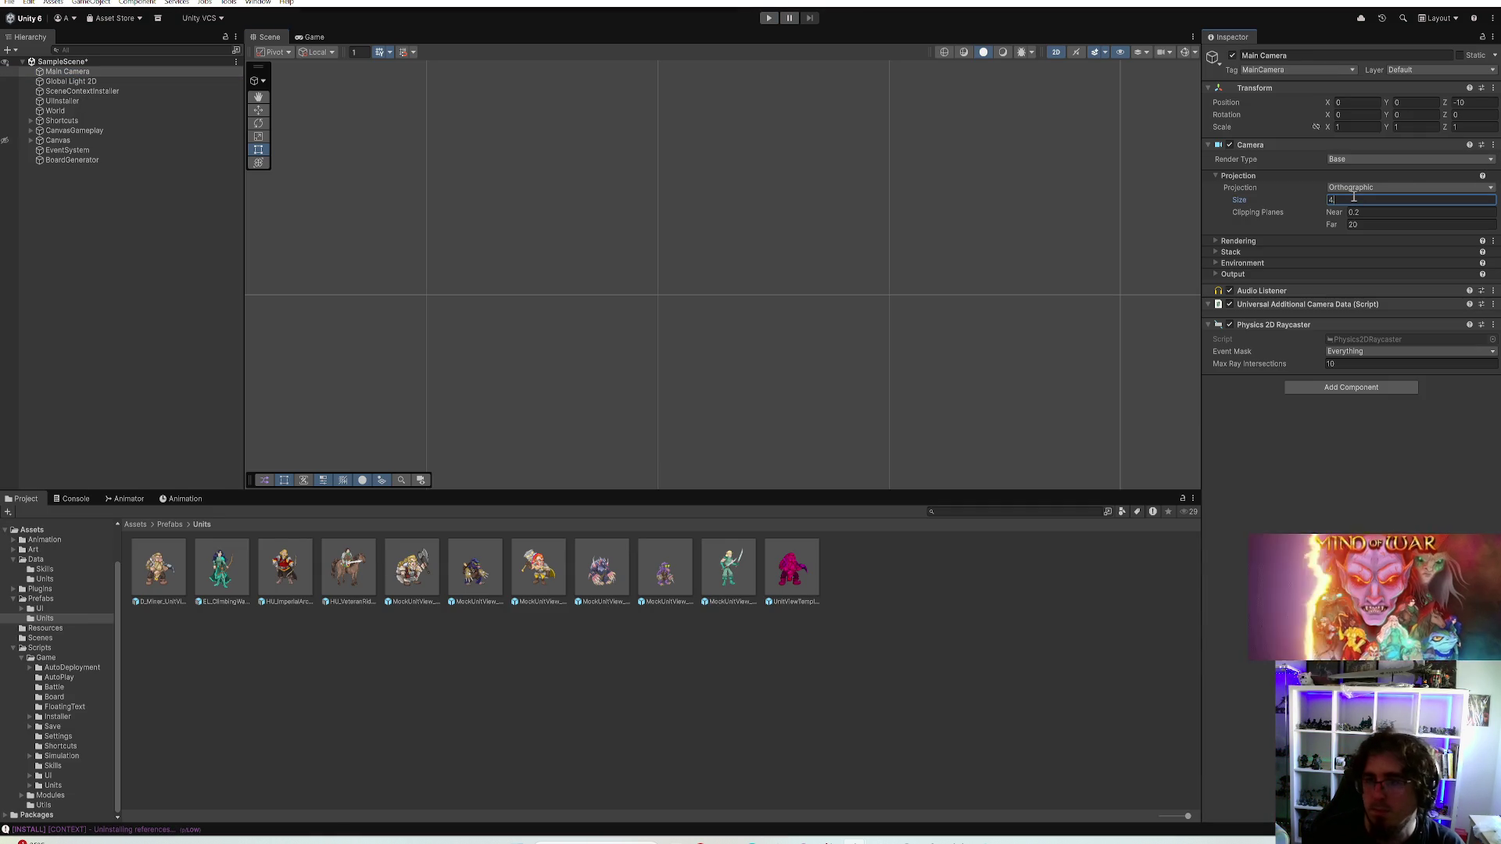
pyautogui.write('.7')
pyautogui.press('Return')
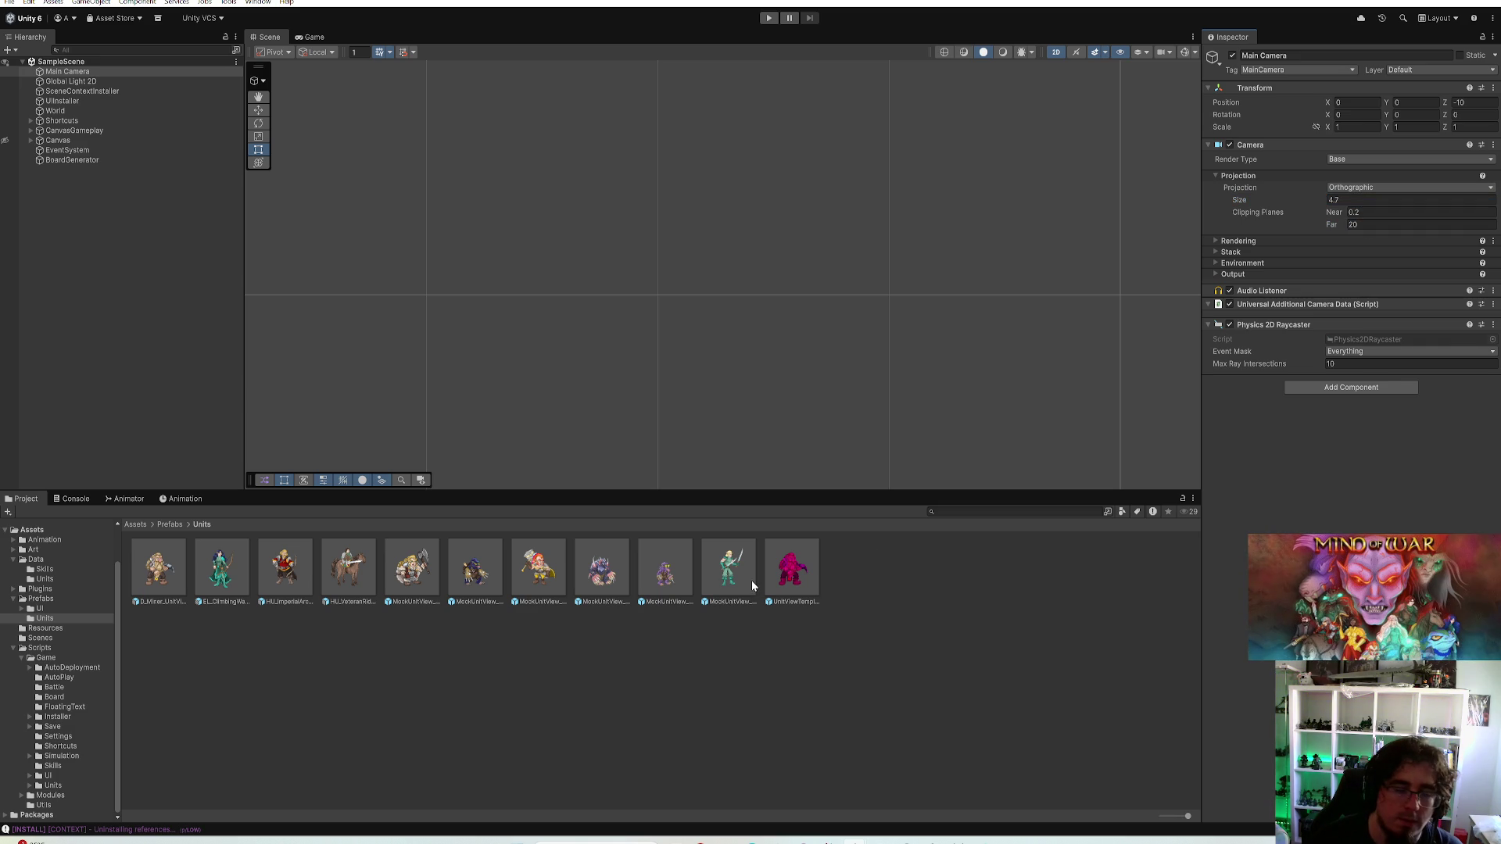
pyautogui.doubleClick(349, 569)
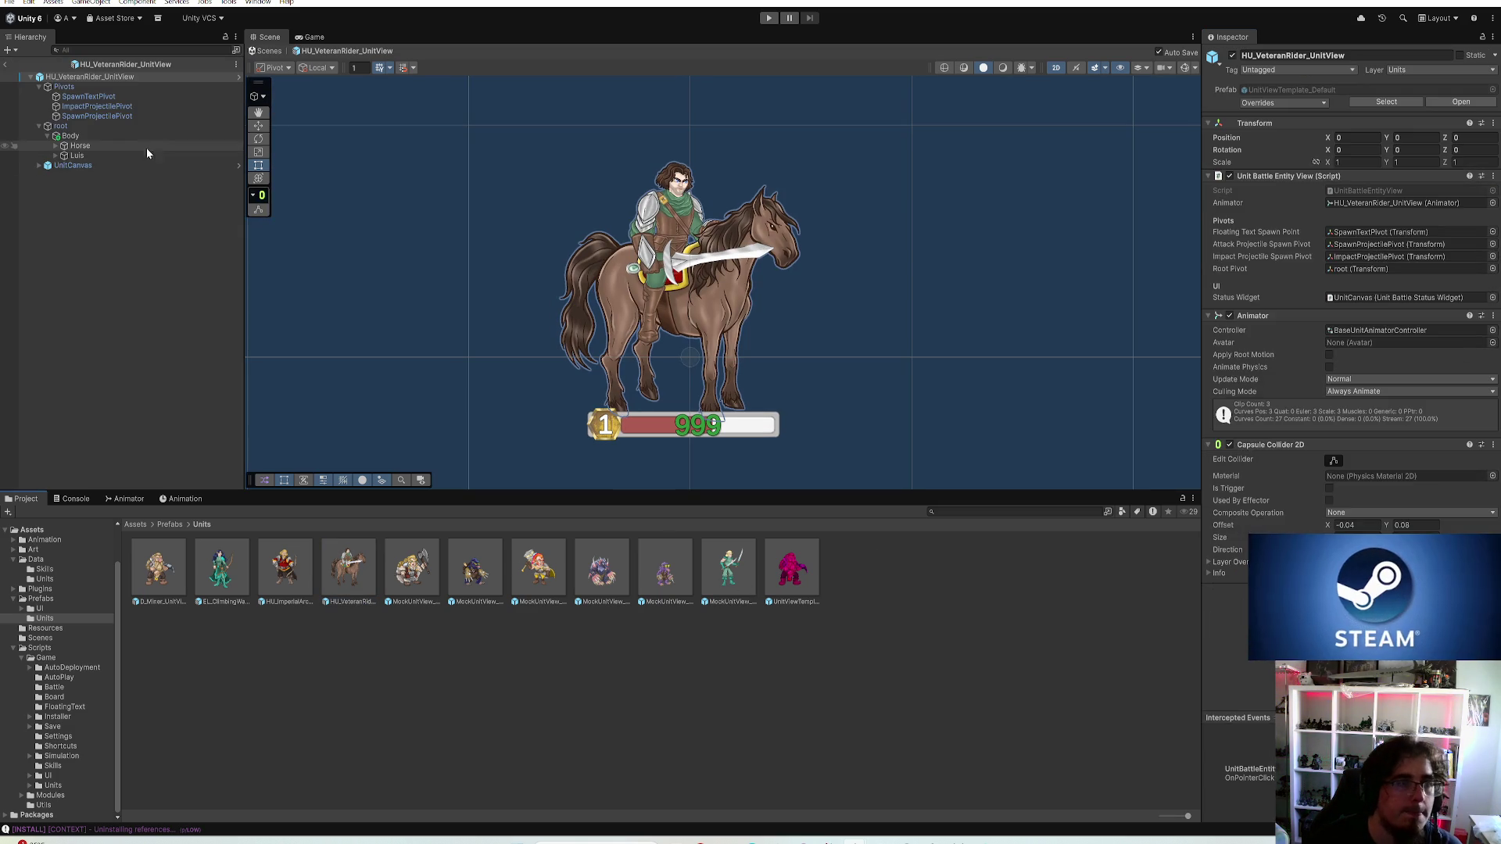
pyautogui.click(113, 127)
pyautogui.click(1350, 103)
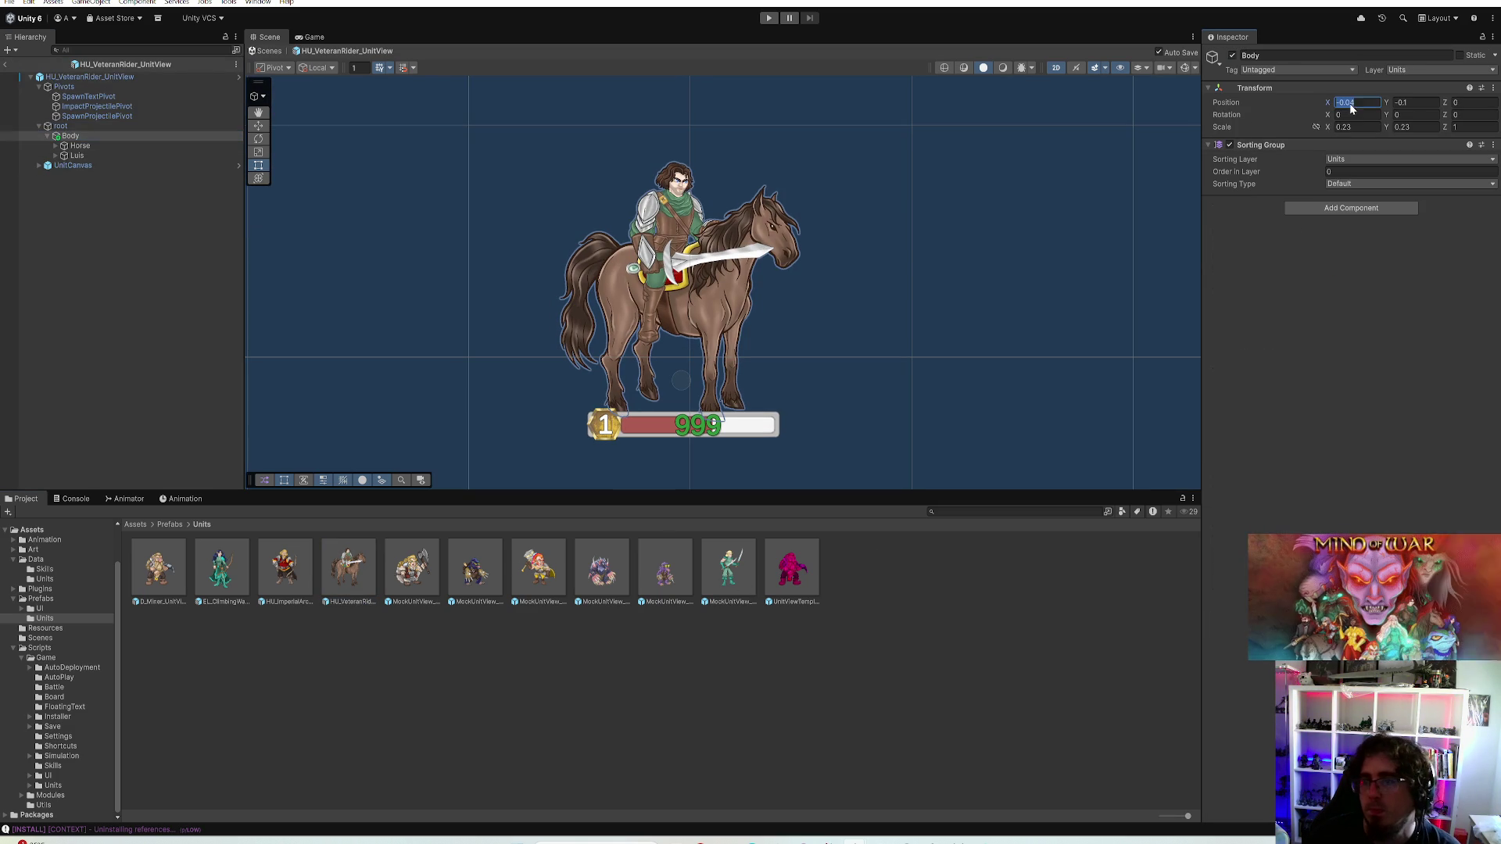
pyautogui.write('0')
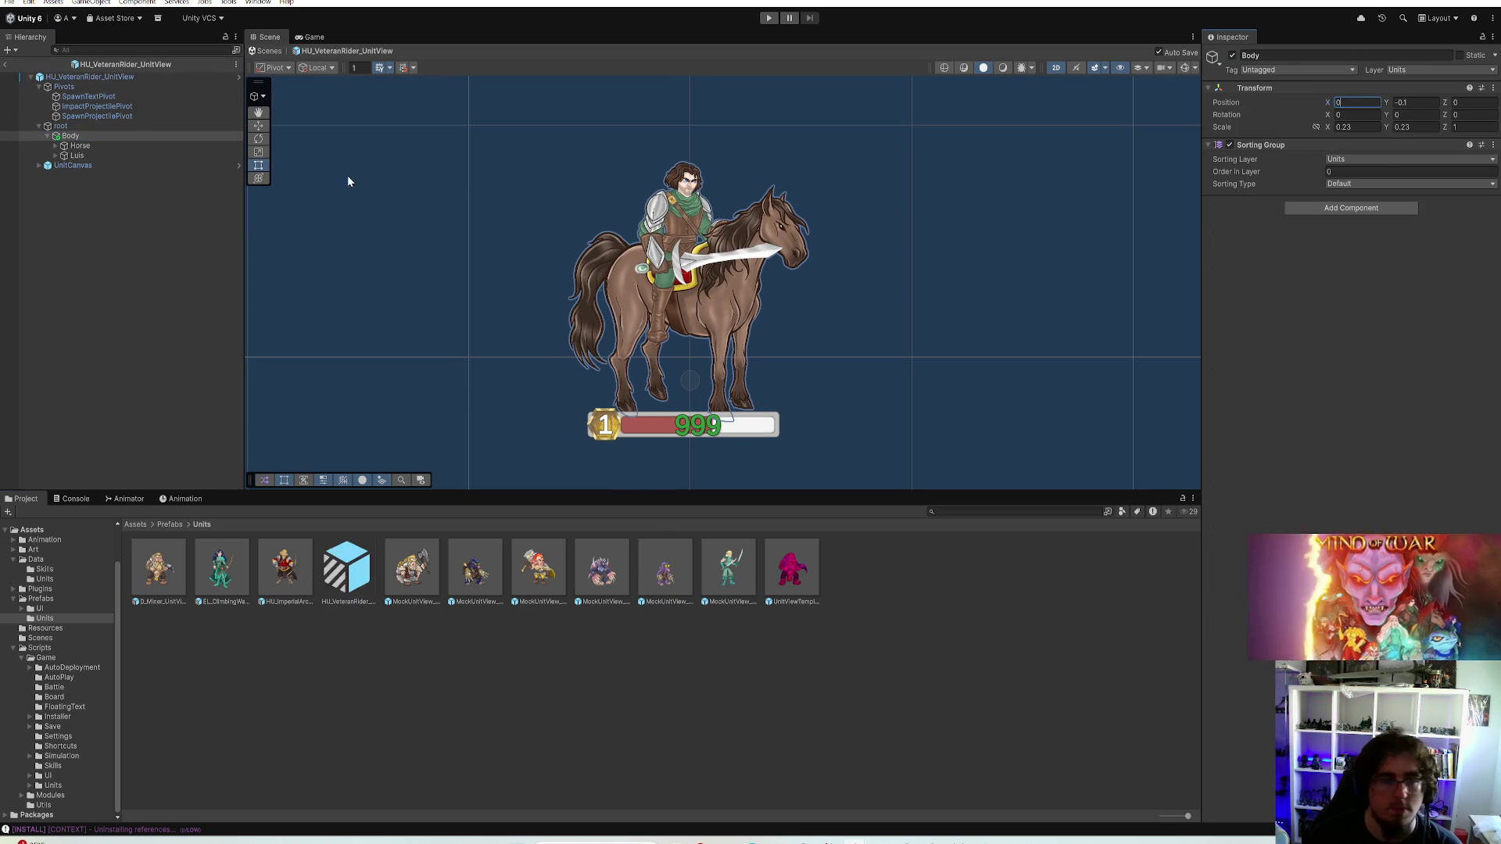
# Set the rider's UnitCanvas Pos X to -0.02 and return to the scene
pyautogui.click(94, 165)
pyautogui.click(1349, 146)
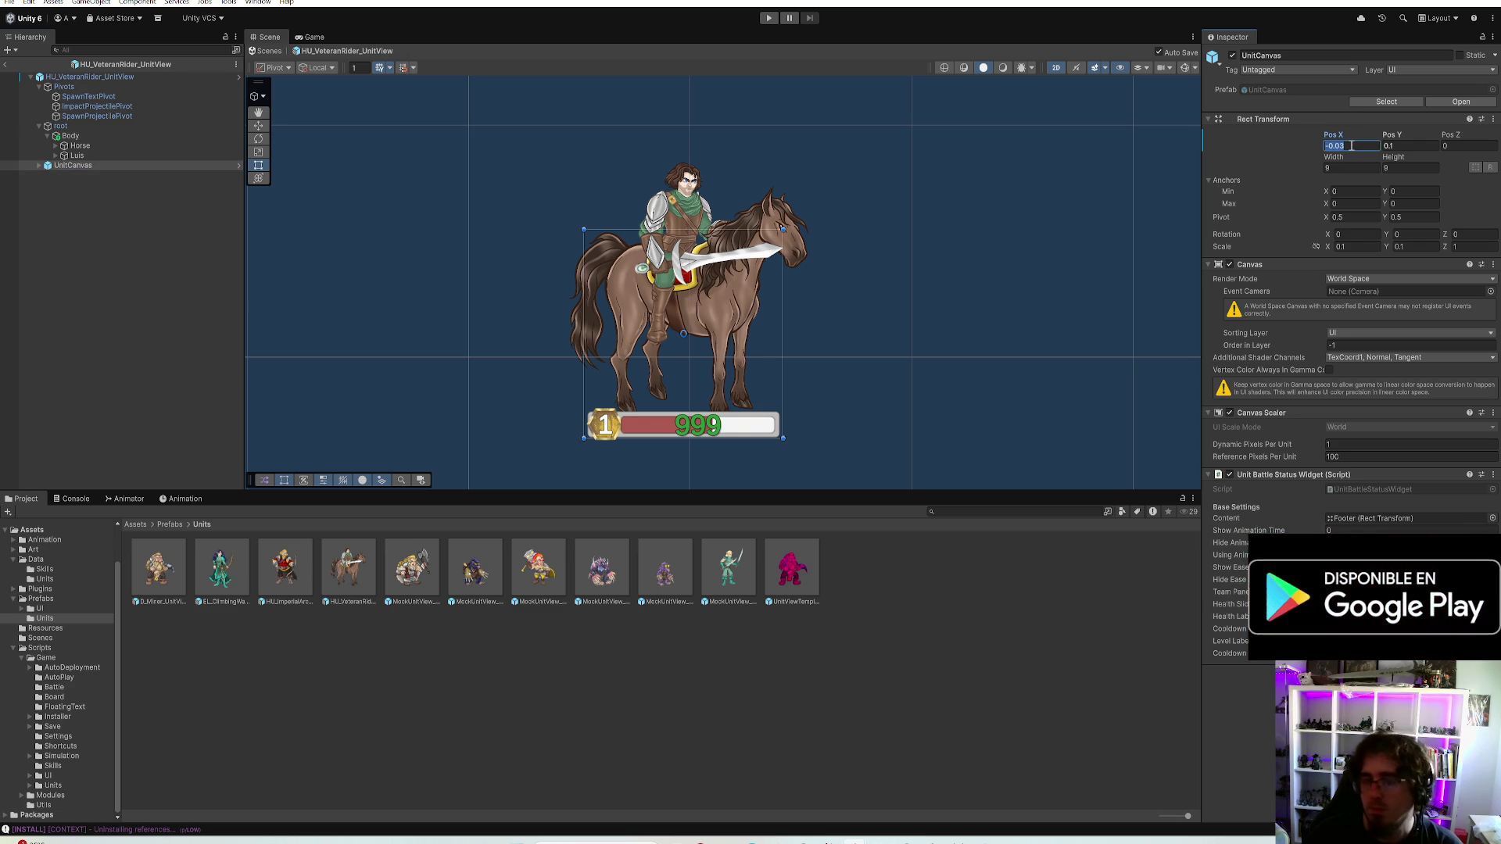
pyautogui.write('0')
pyautogui.press('Return')
pyautogui.hotkey('ctrl', 'z')
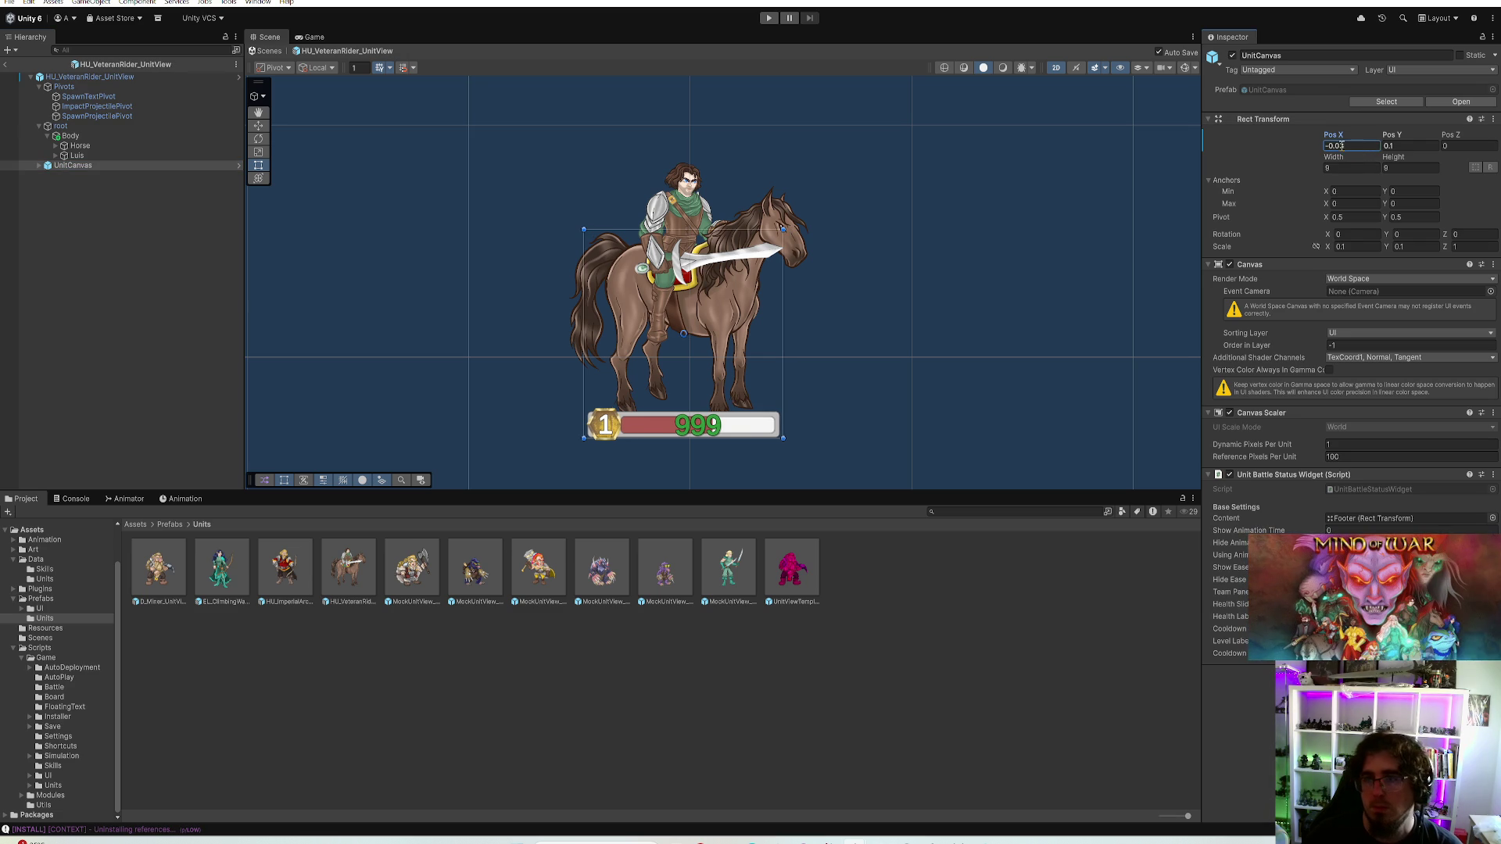
pyautogui.write('-0.02')
pyautogui.press('Return')
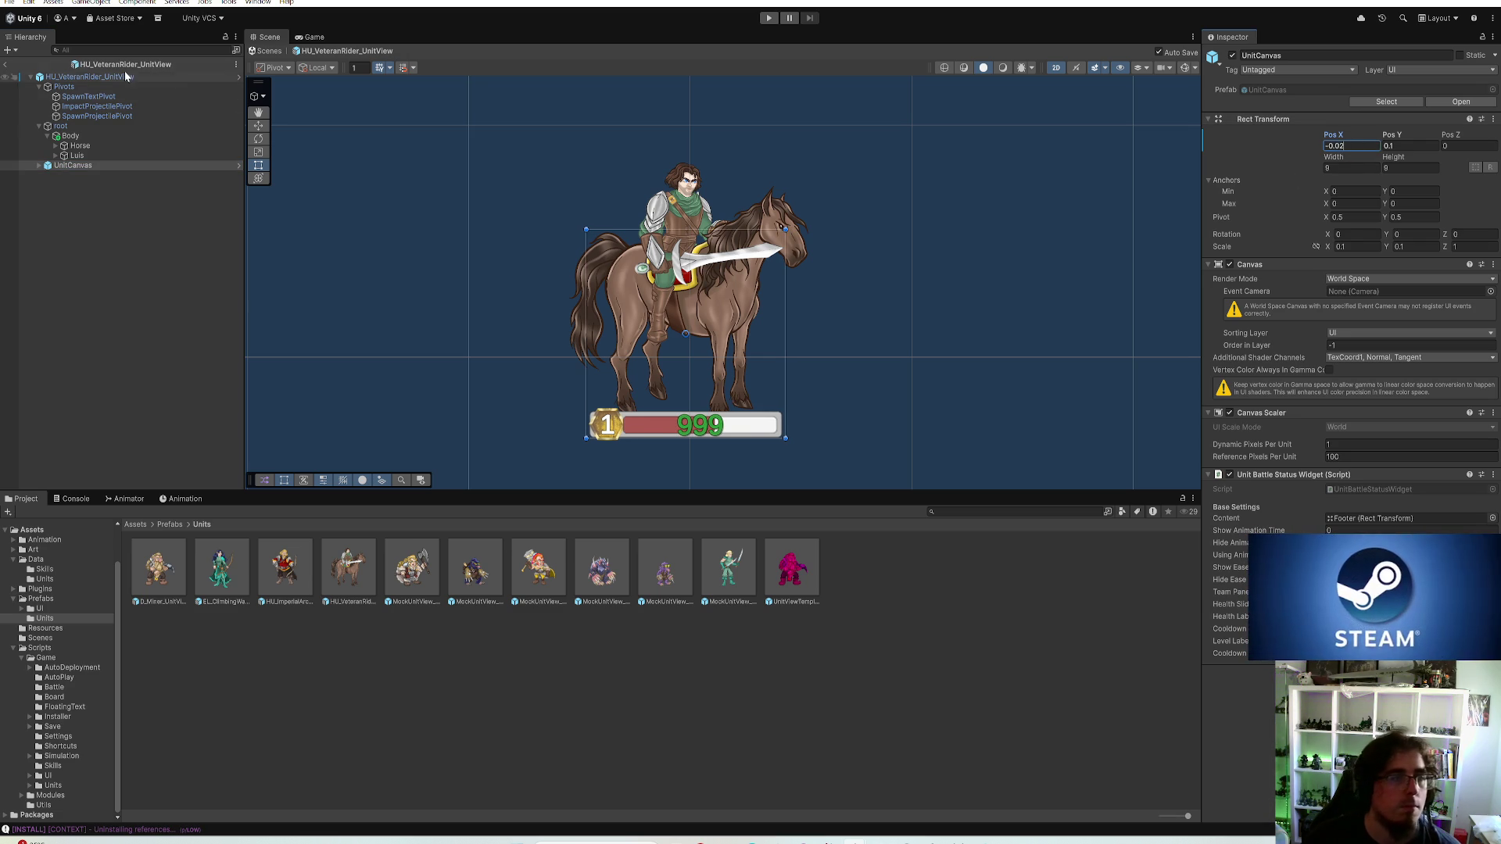
pyautogui.click(5, 71)
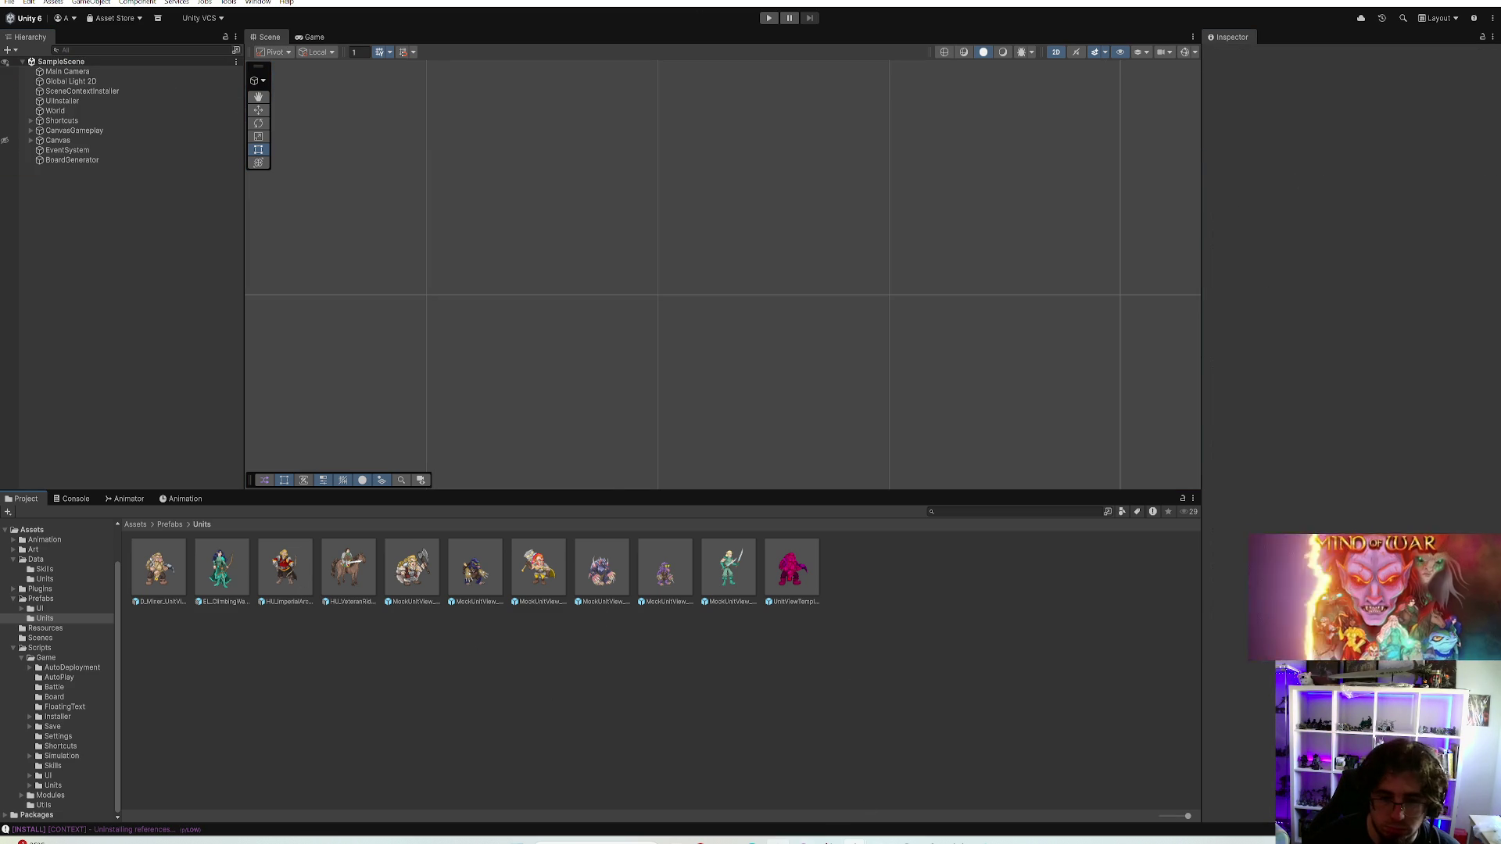
# Commit 66 files to main as "Refactored unit attribute access adding keyword bonus and state interfaces" and push to origin
pyautogui.hotkey('alt', 'Tab')
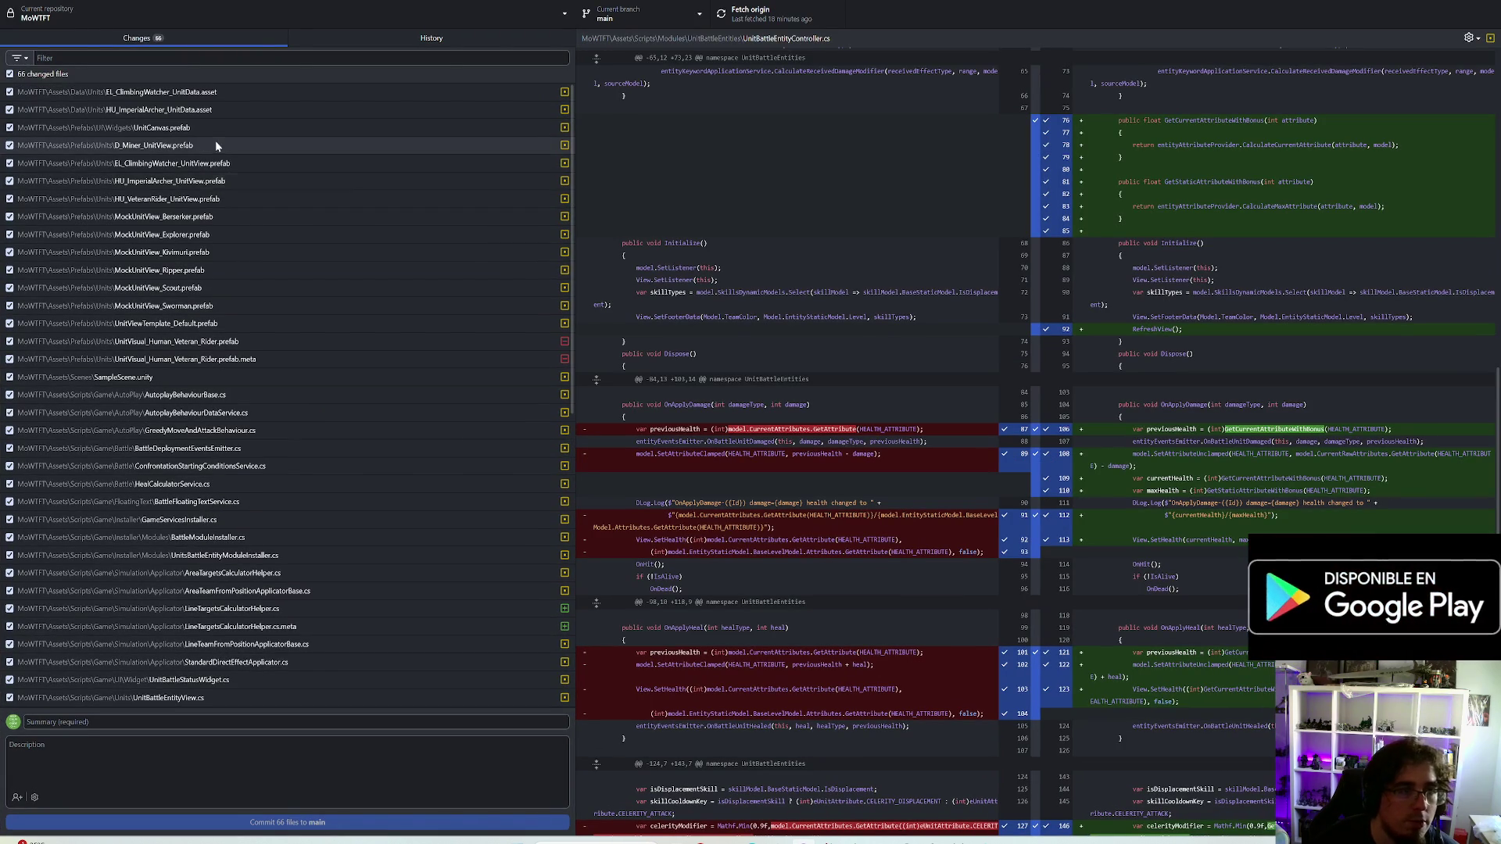
pyautogui.scroll(-10, 320, 140)
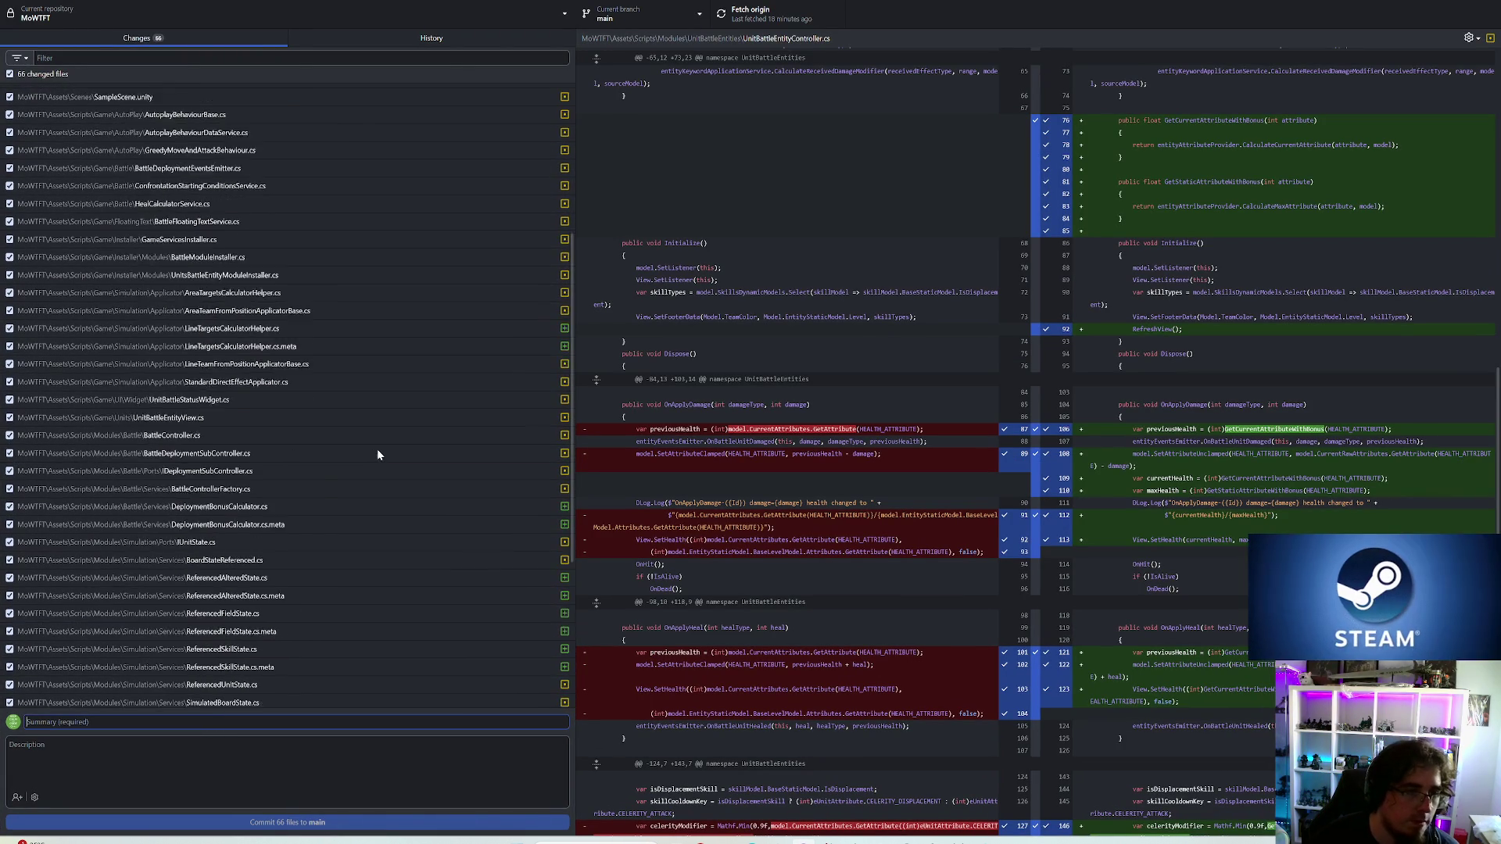
pyautogui.write('Refac')
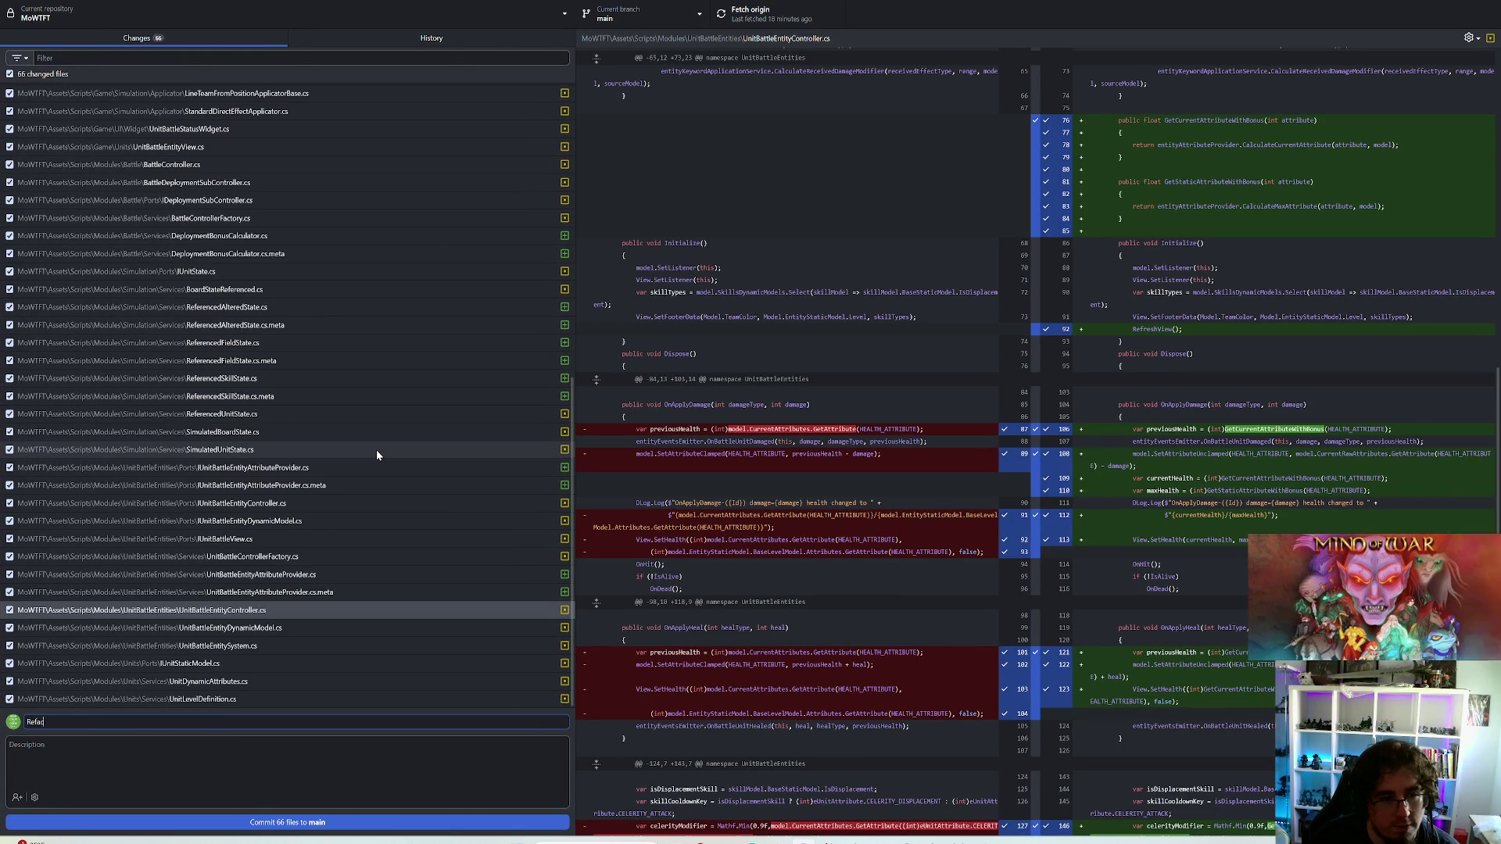
pyautogui.write('tored u')
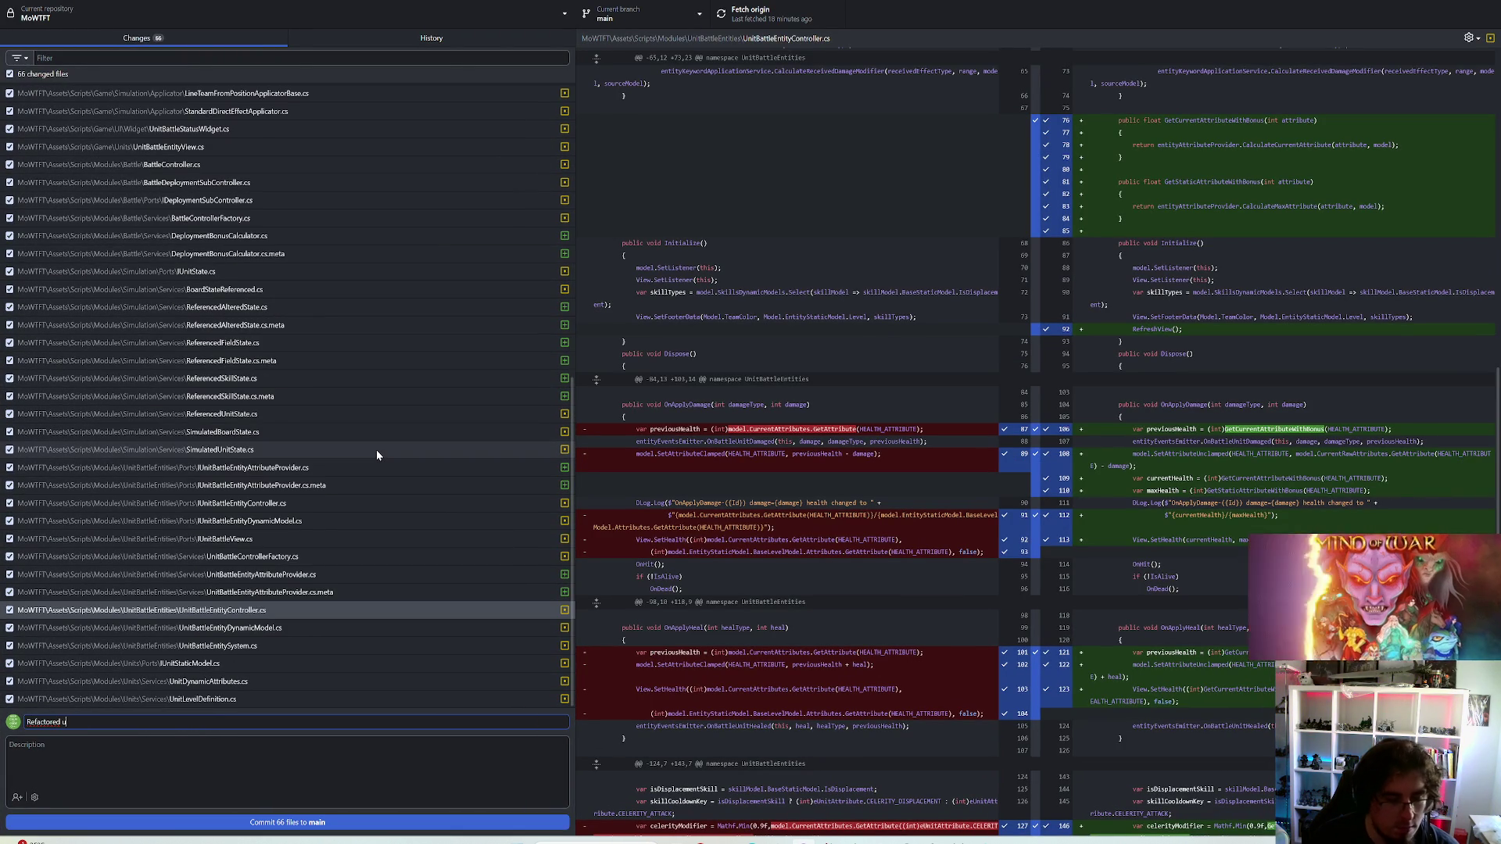
pyautogui.write('nit attribute p')
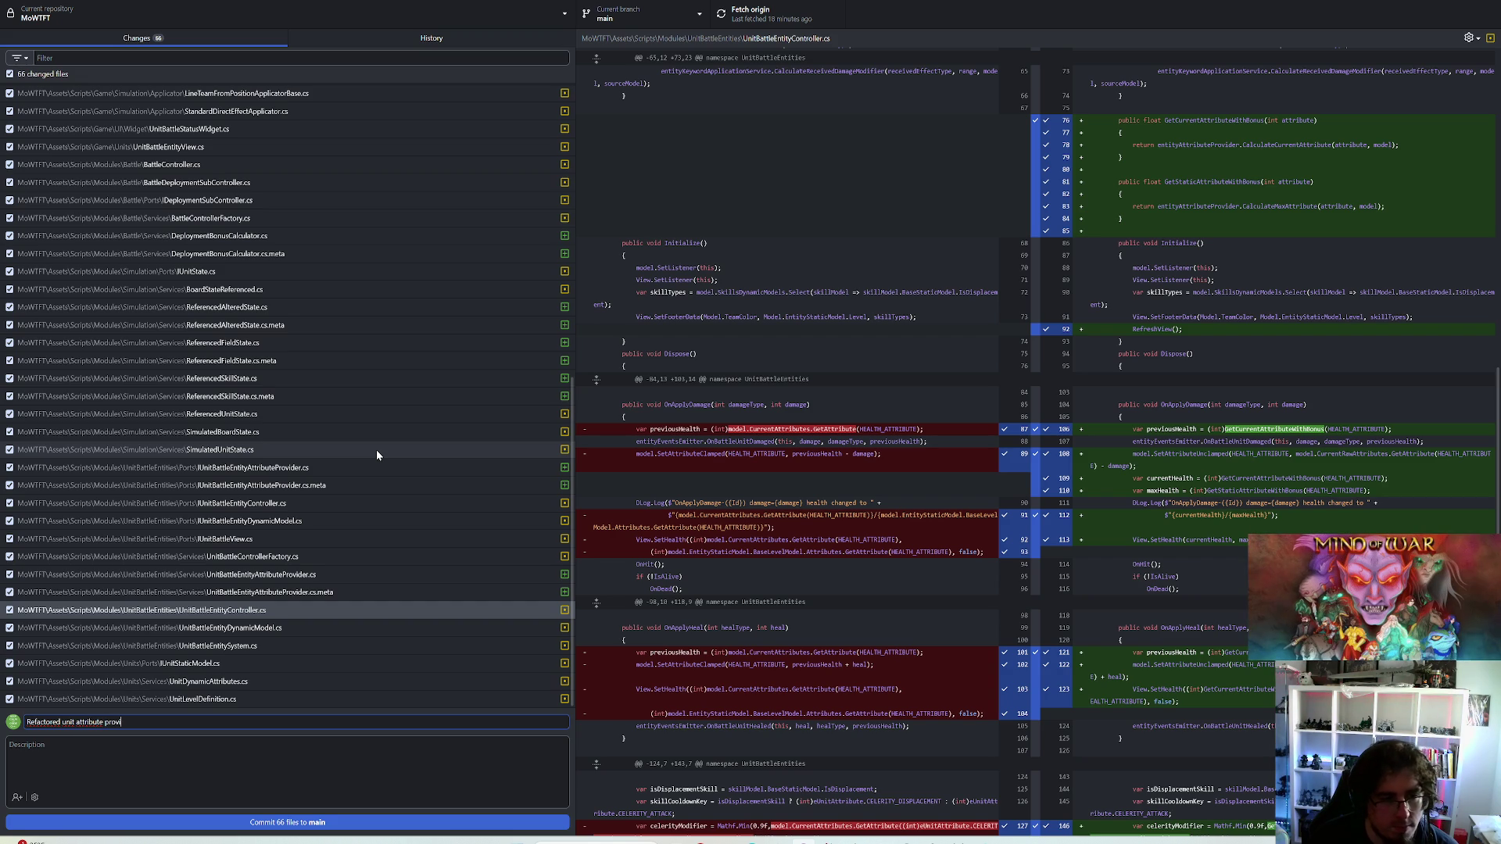
pyautogui.press('BackSpace')
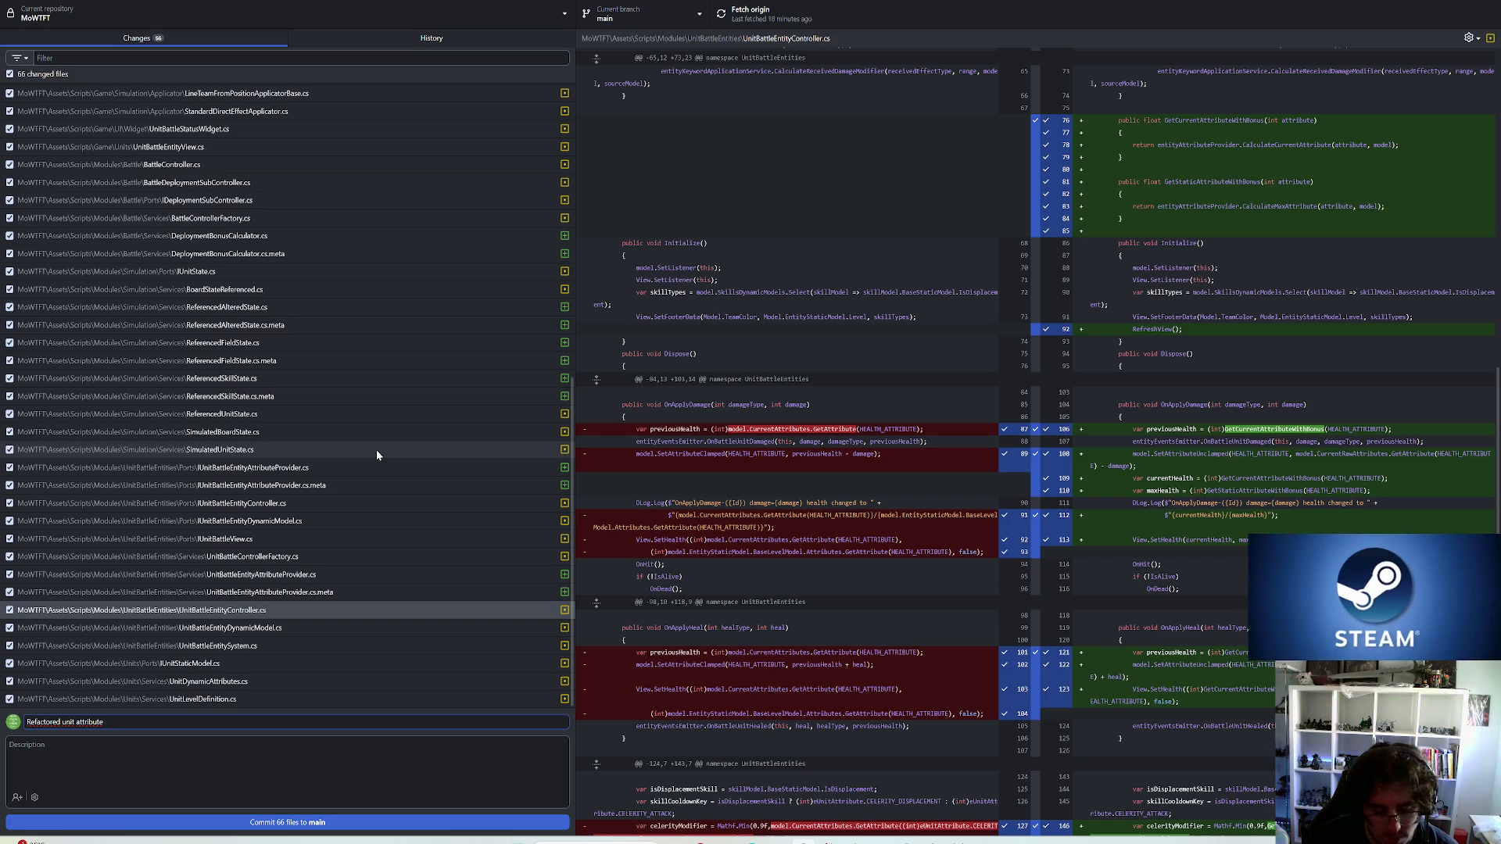
pyautogui.write(' access wi')
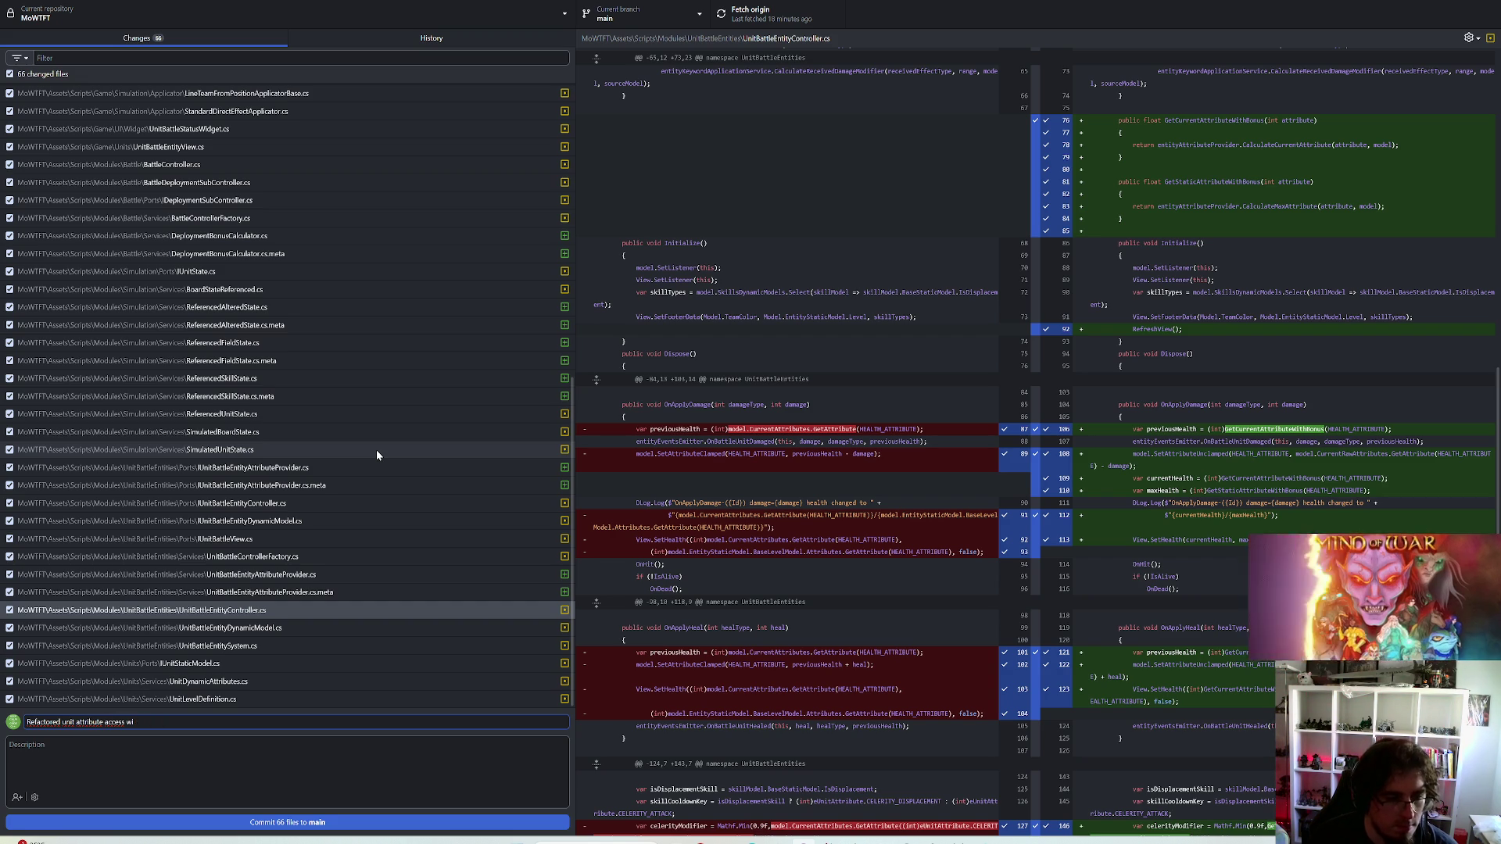
pyautogui.write('ngbun')
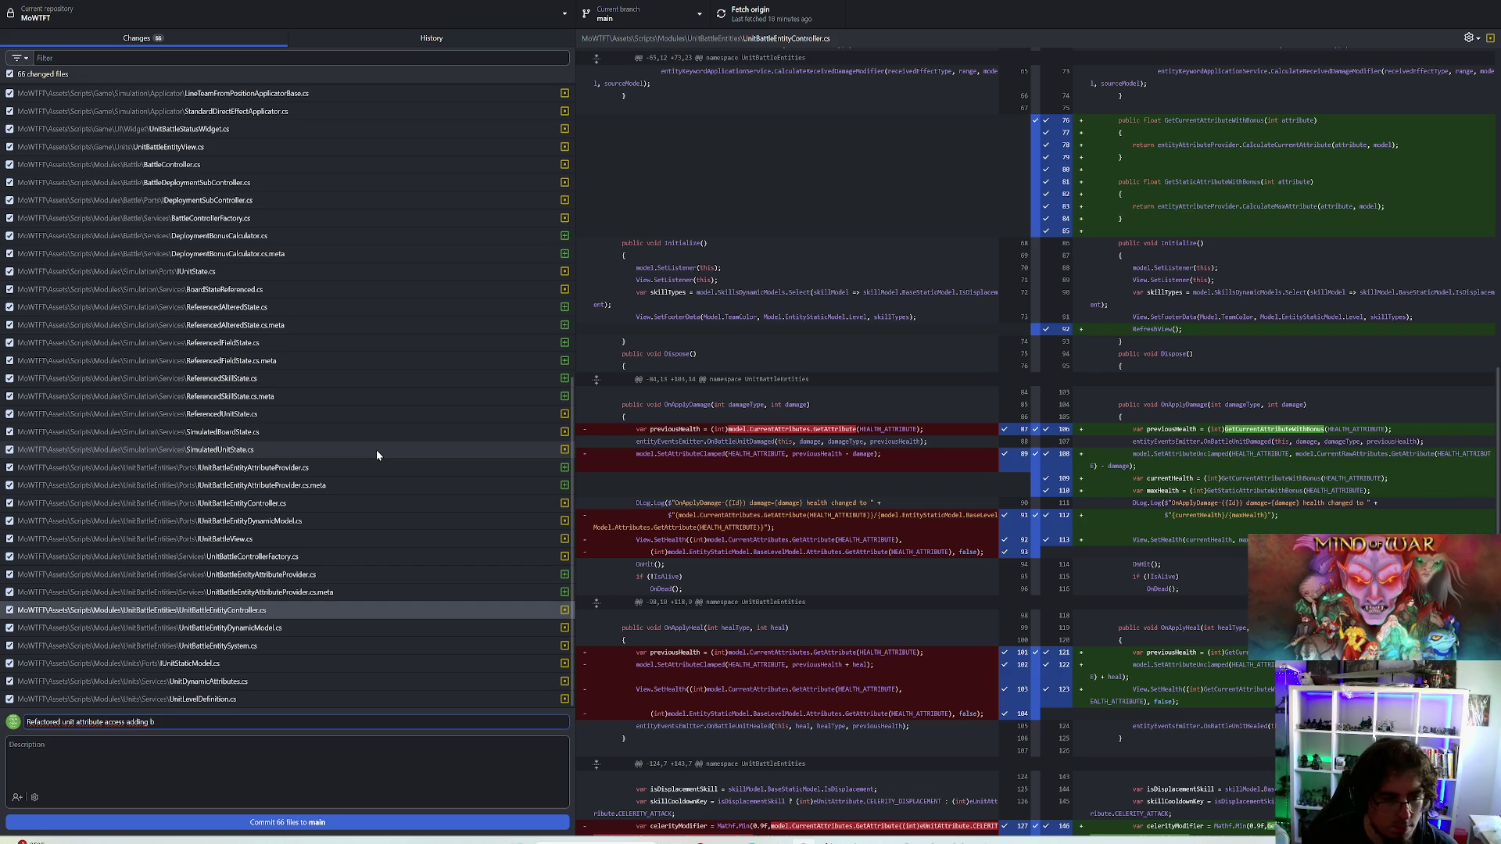
pyautogui.write('g')
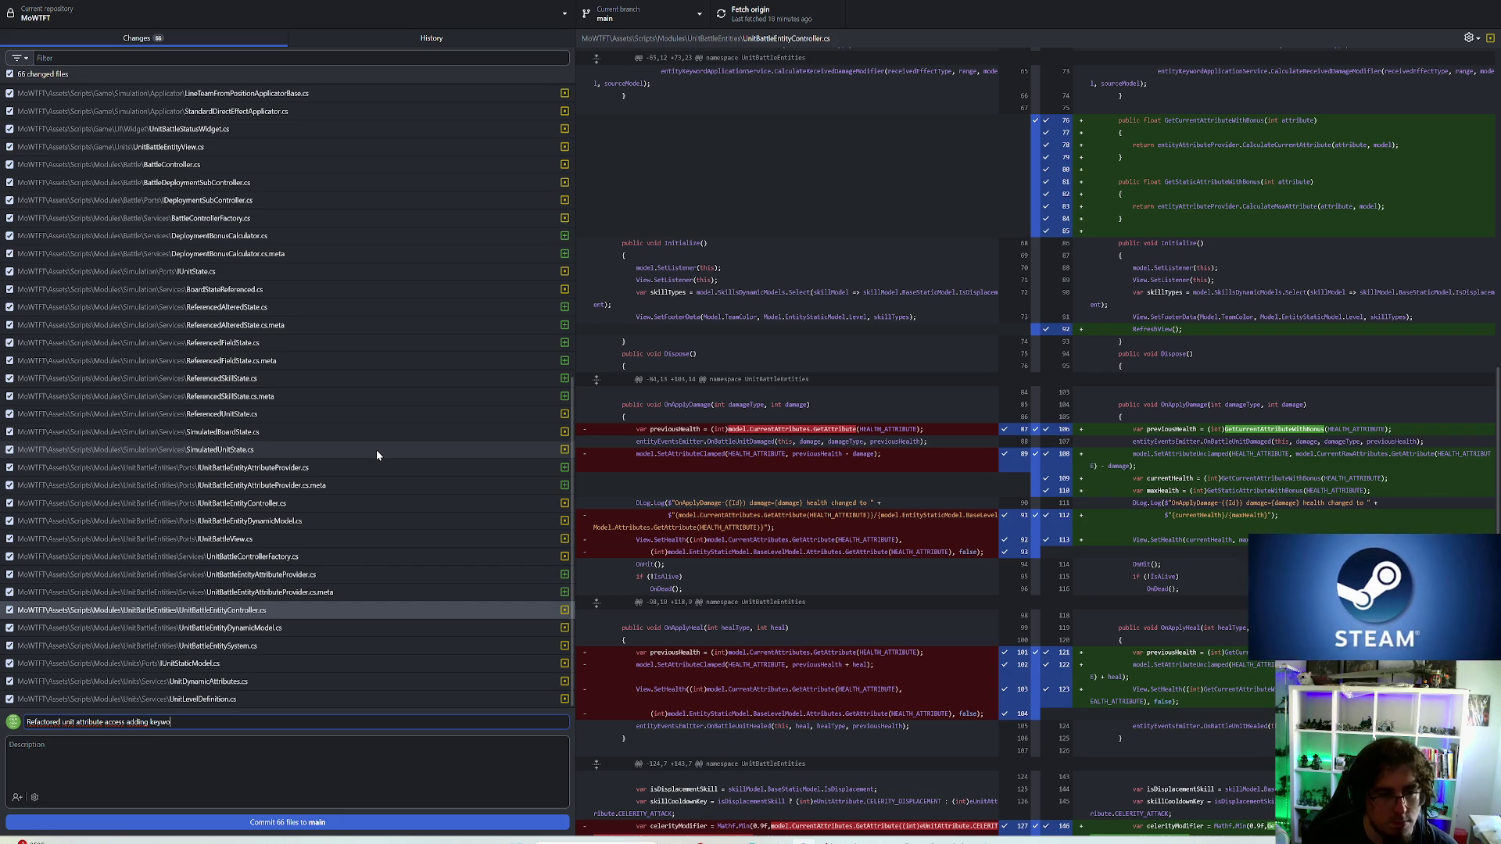
pyautogui.write('rd bonus and state inter')
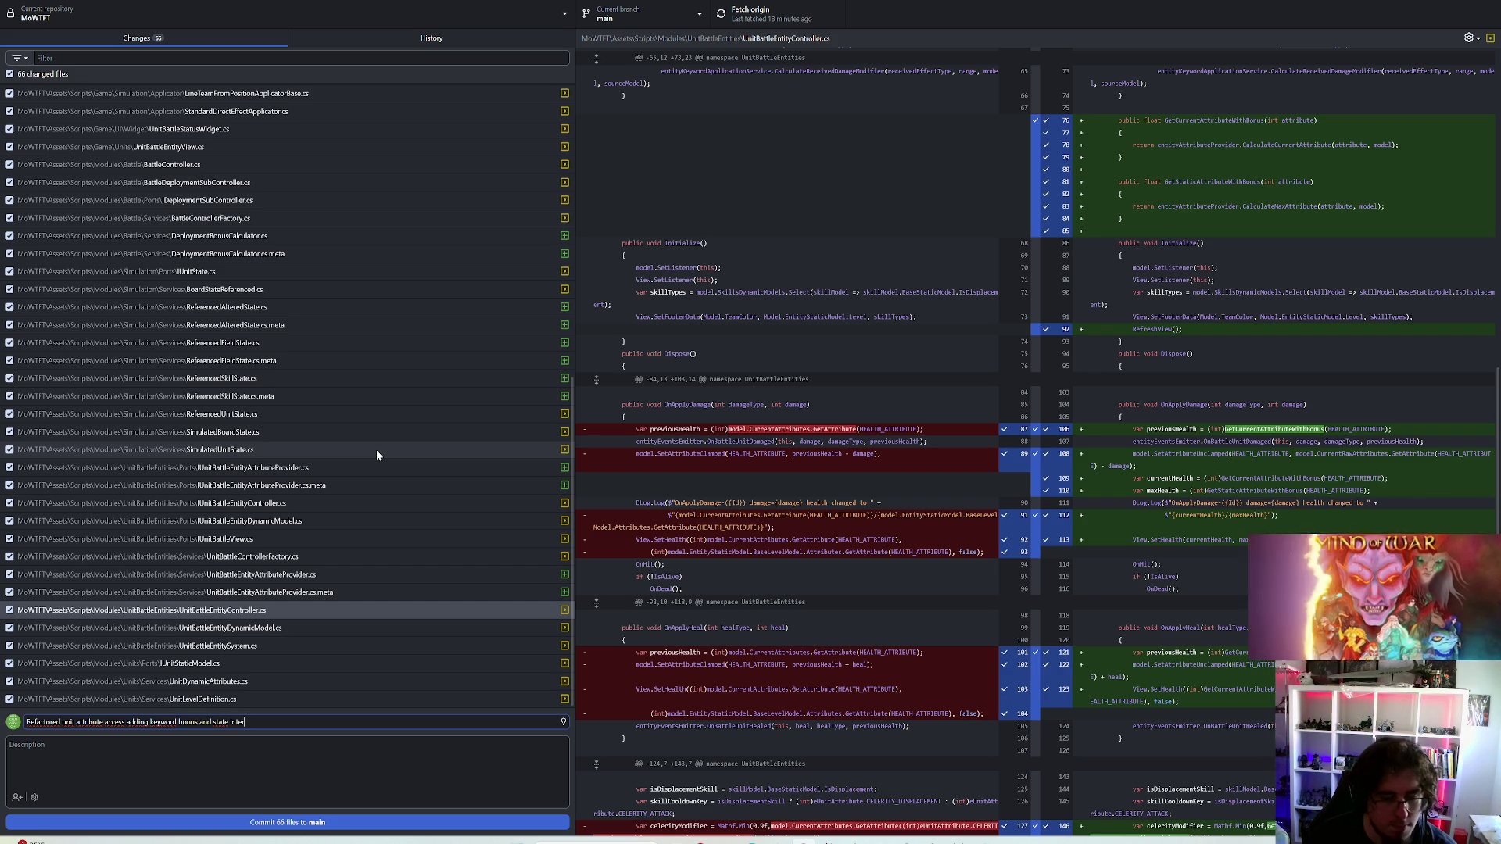
pyautogui.write('faces')
pyautogui.click(287, 822)
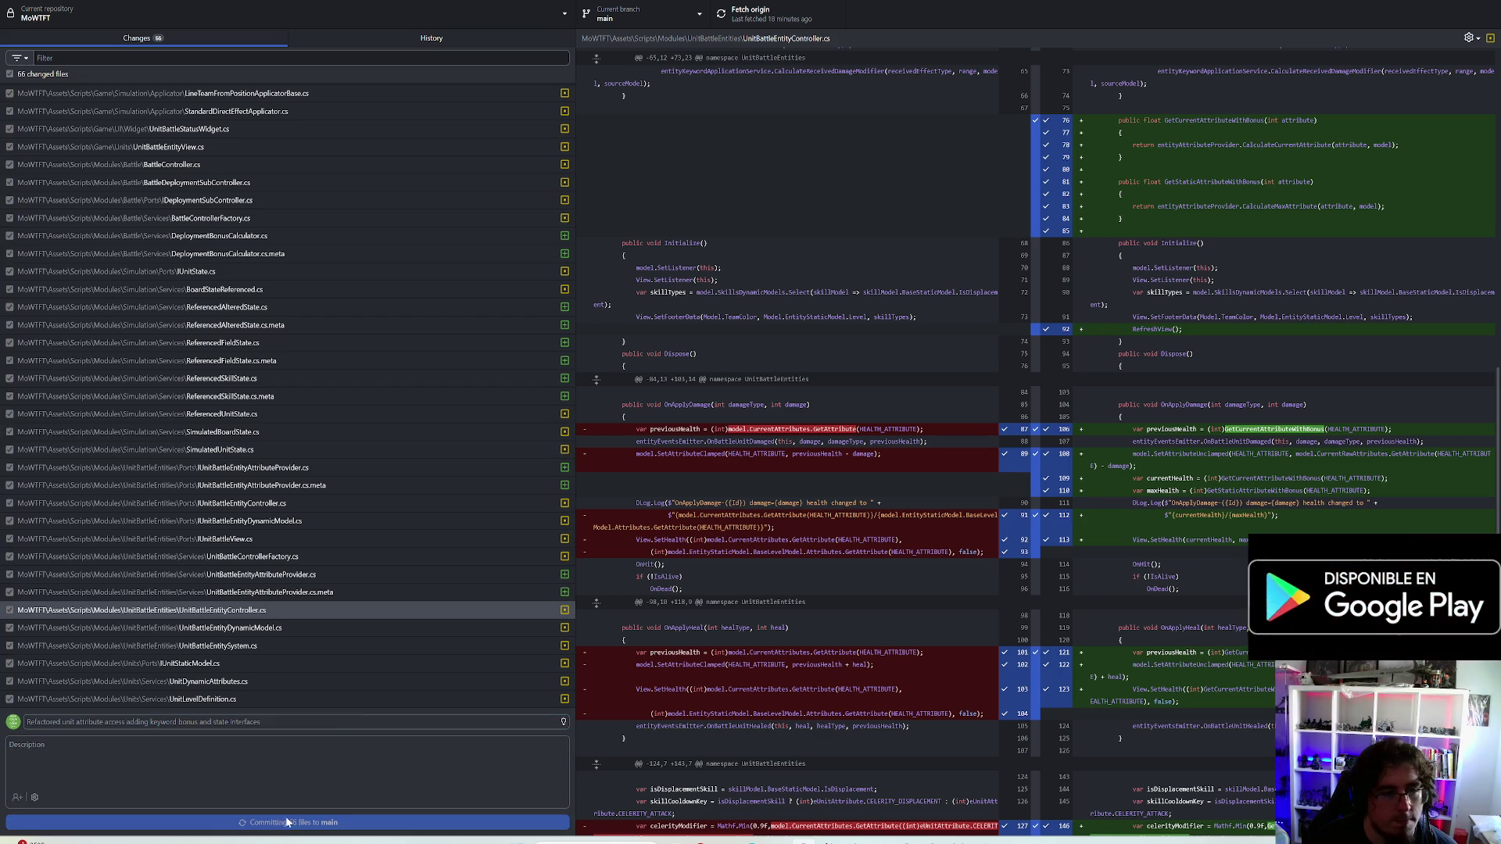
pyautogui.click(750, 18)
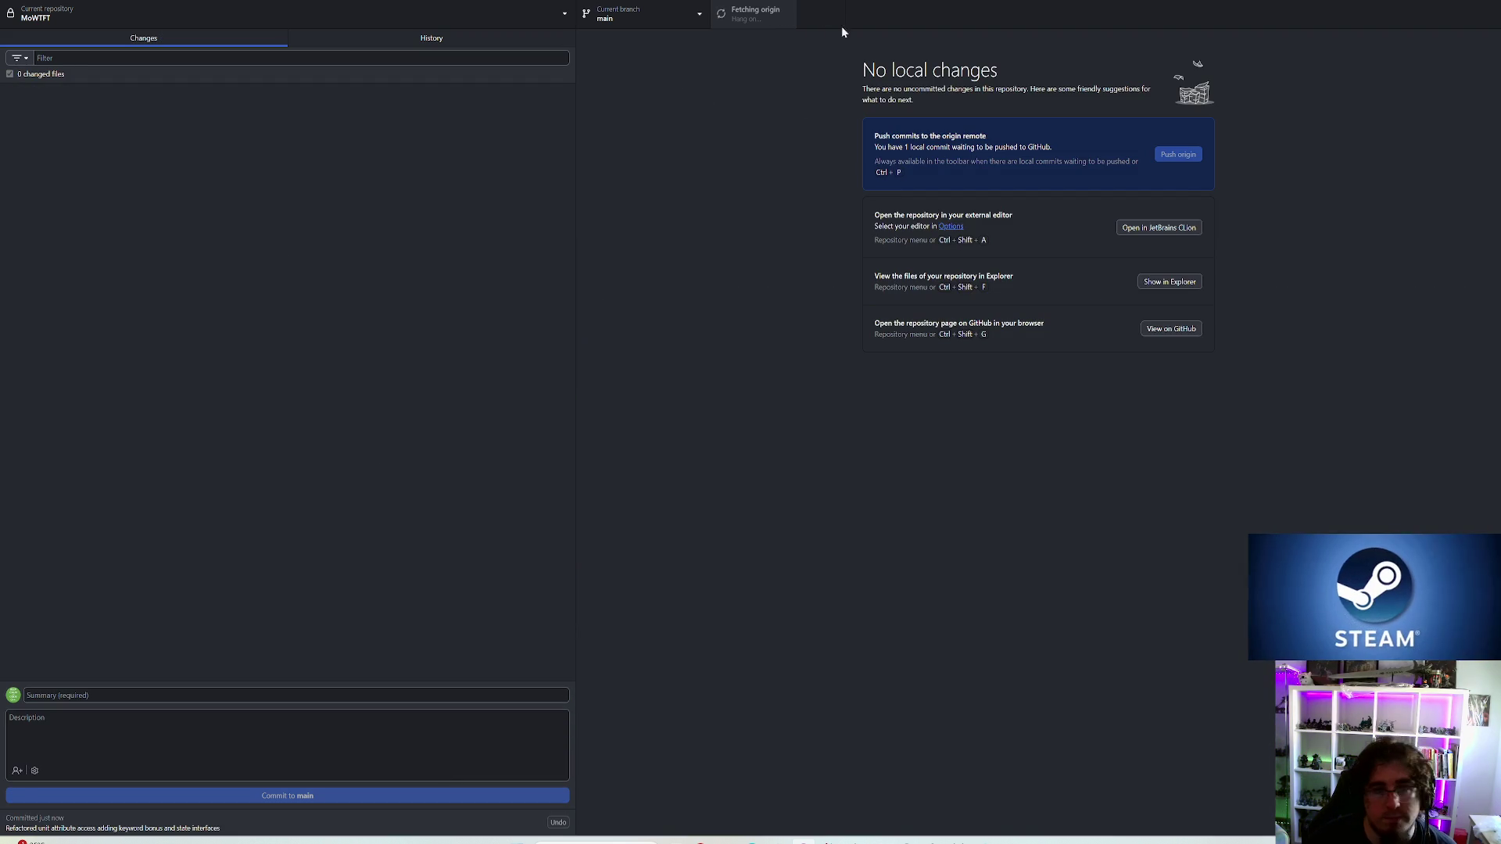
# In Rider, run Find in Files for 'Flat' and jump to the first match
pyautogui.hotkey('alt', 'Tab')
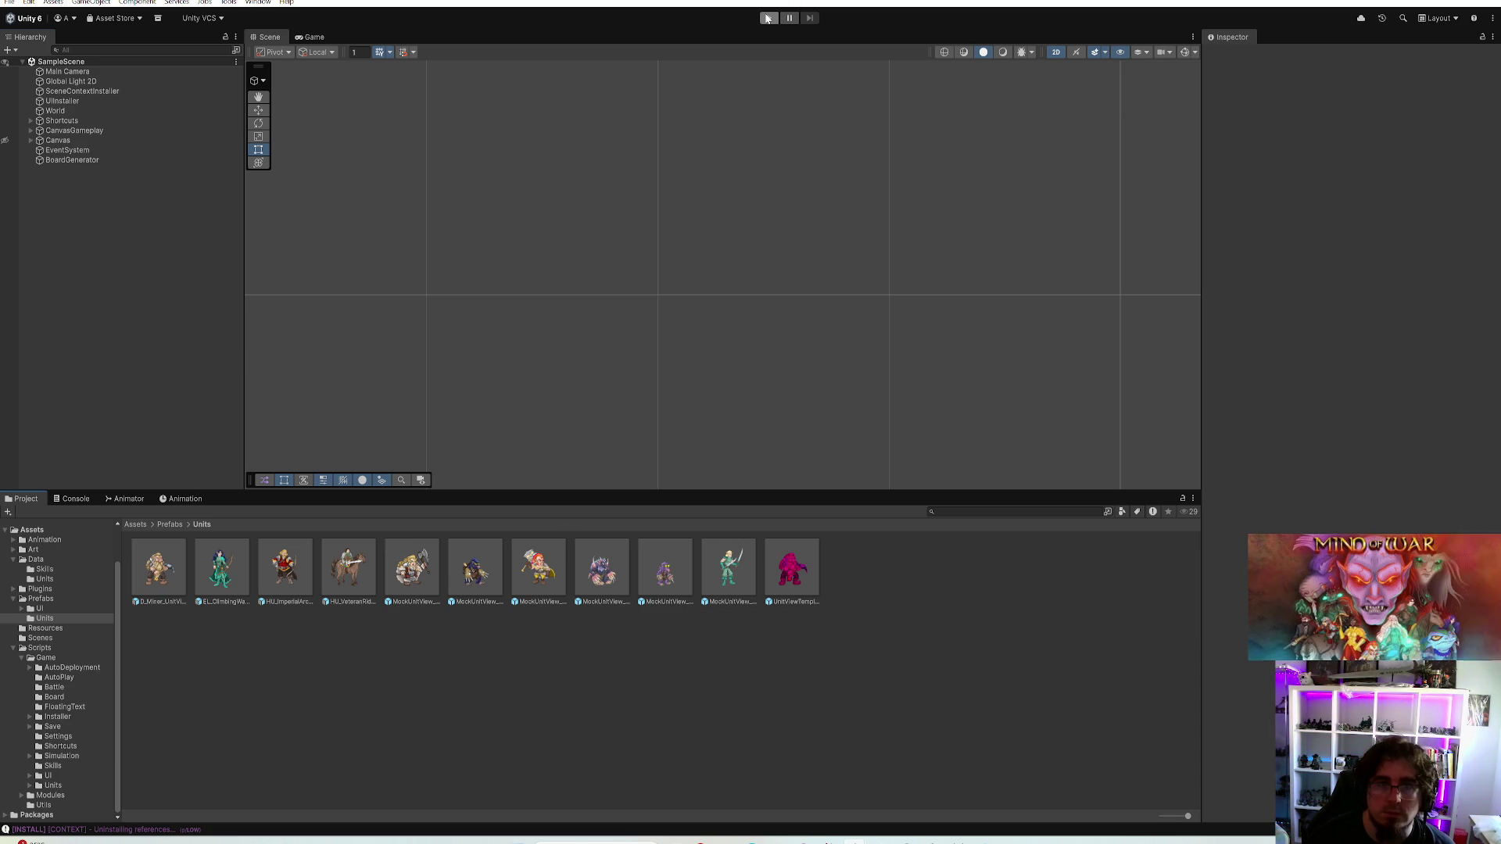
pyautogui.moveTo(828, 839)
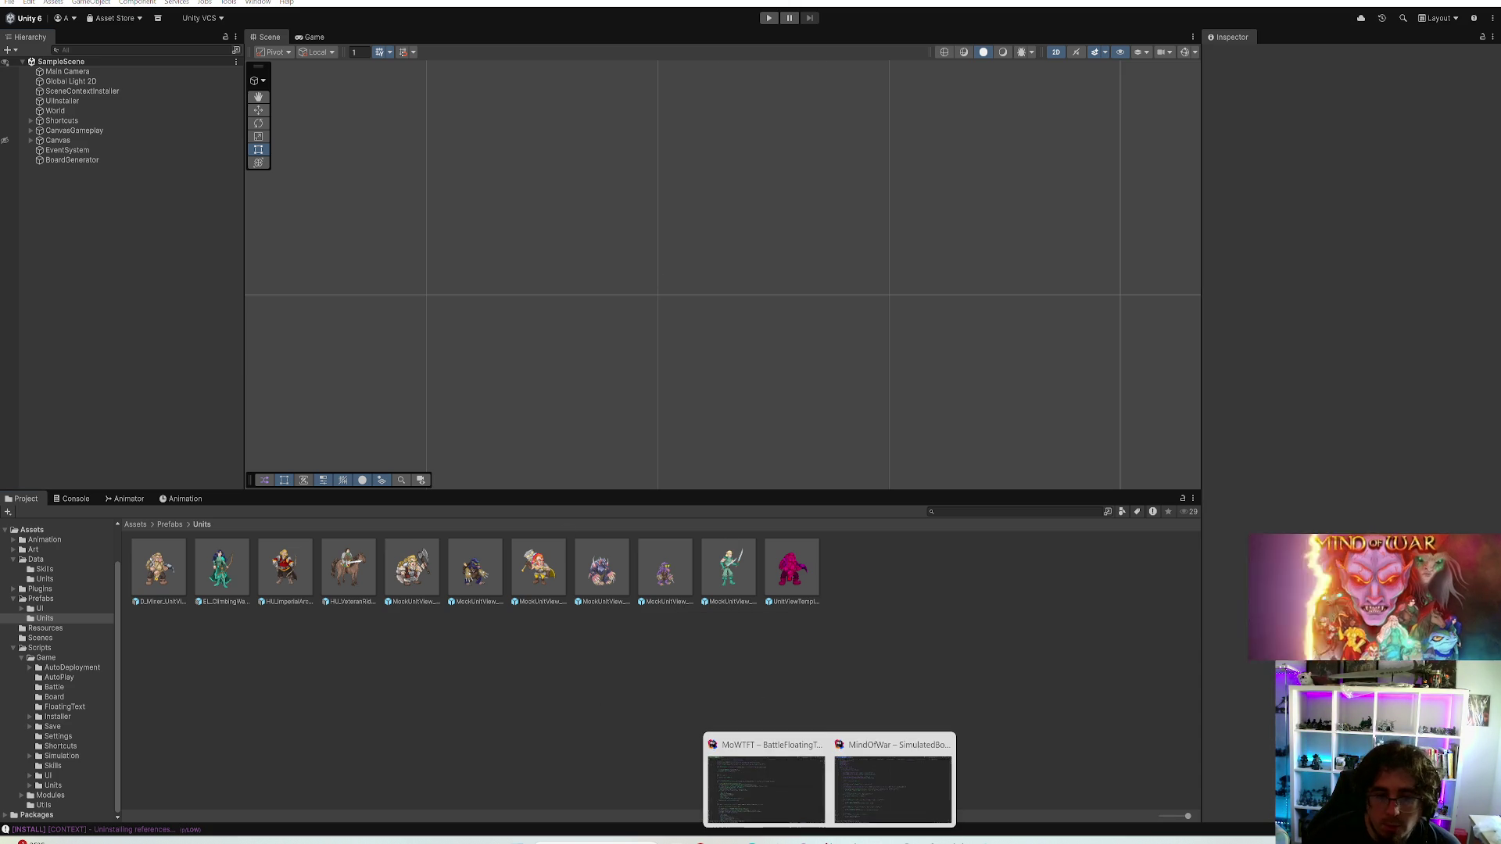
pyautogui.click(762, 774)
pyautogui.scroll(5, 599, 229)
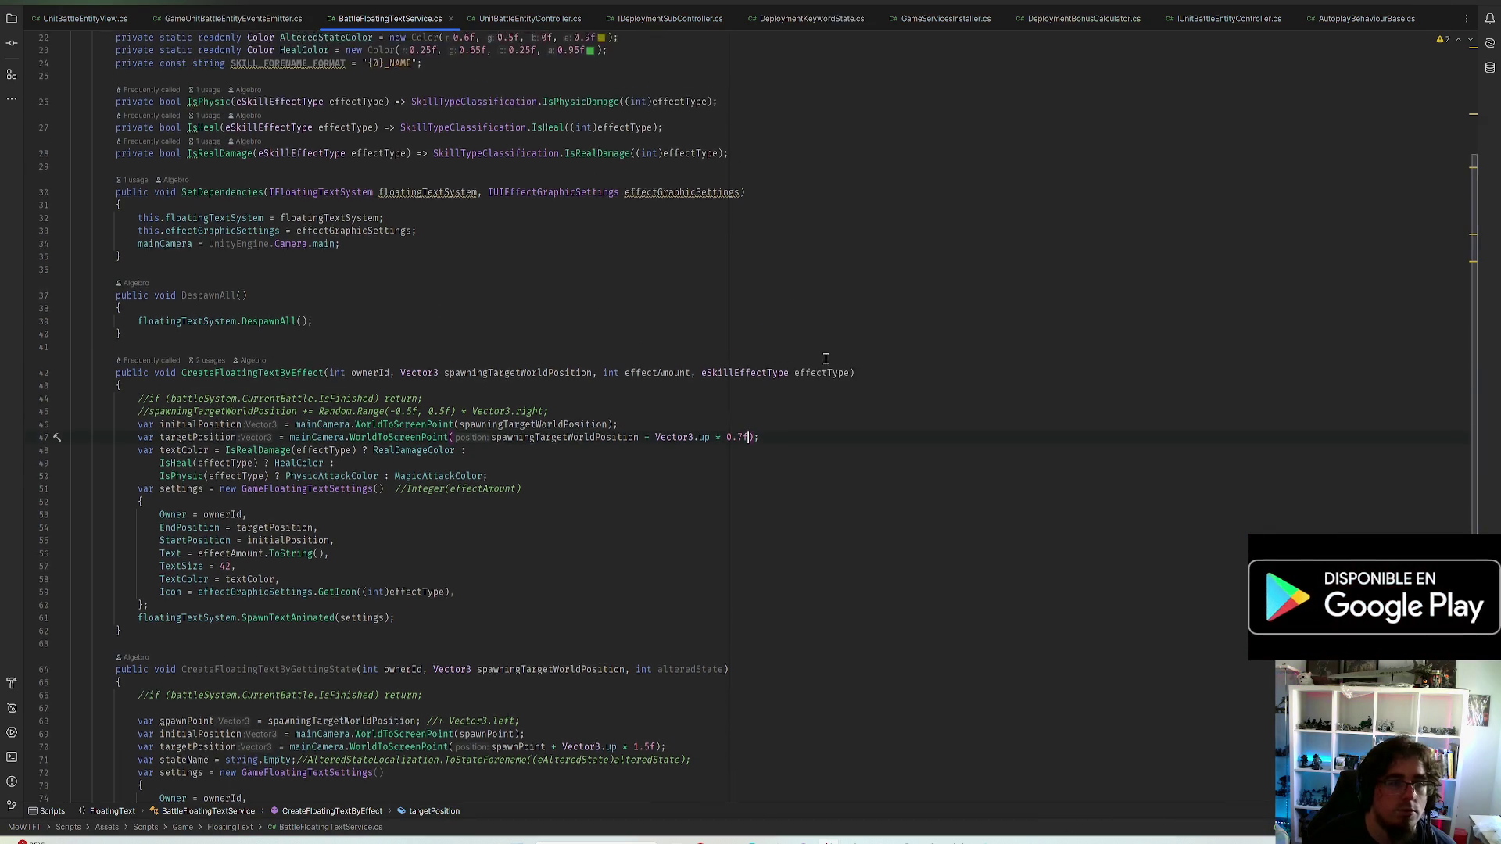
pyautogui.scroll(5, 598, 229)
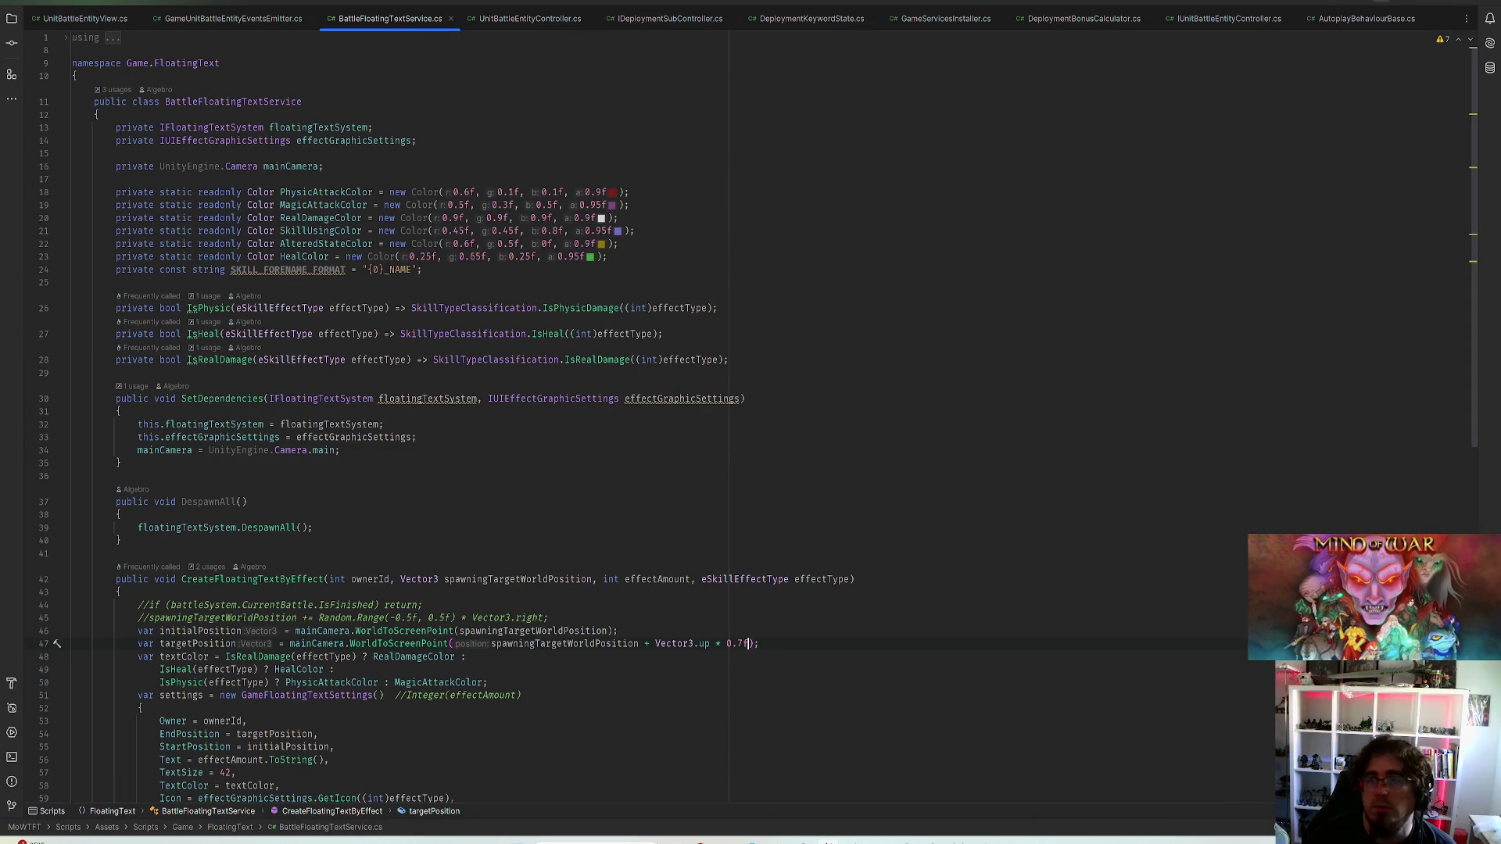
pyautogui.hotkey('alt', 'Tab')
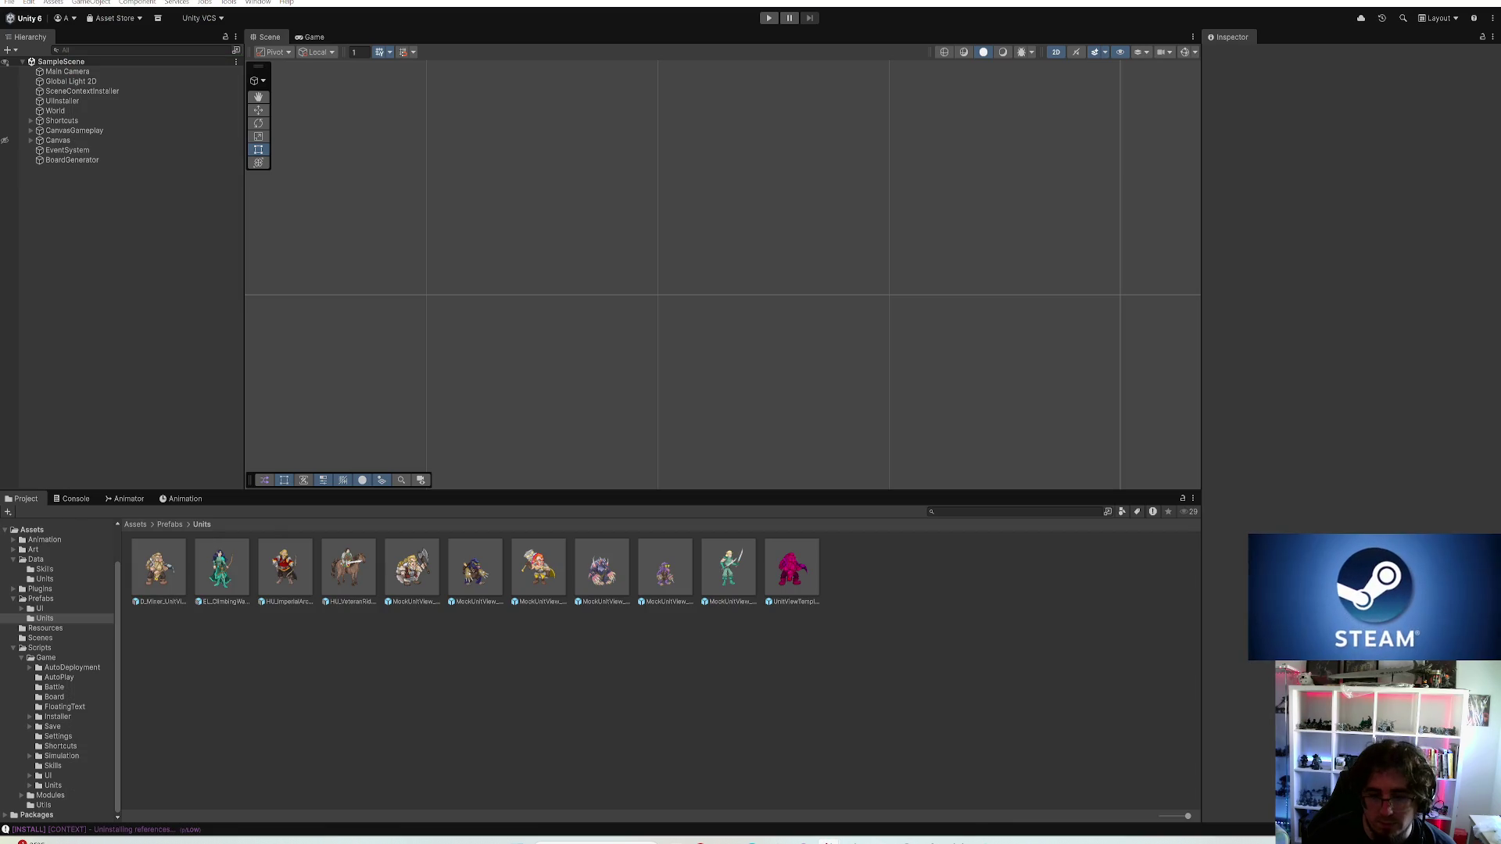
pyautogui.click(757, 791)
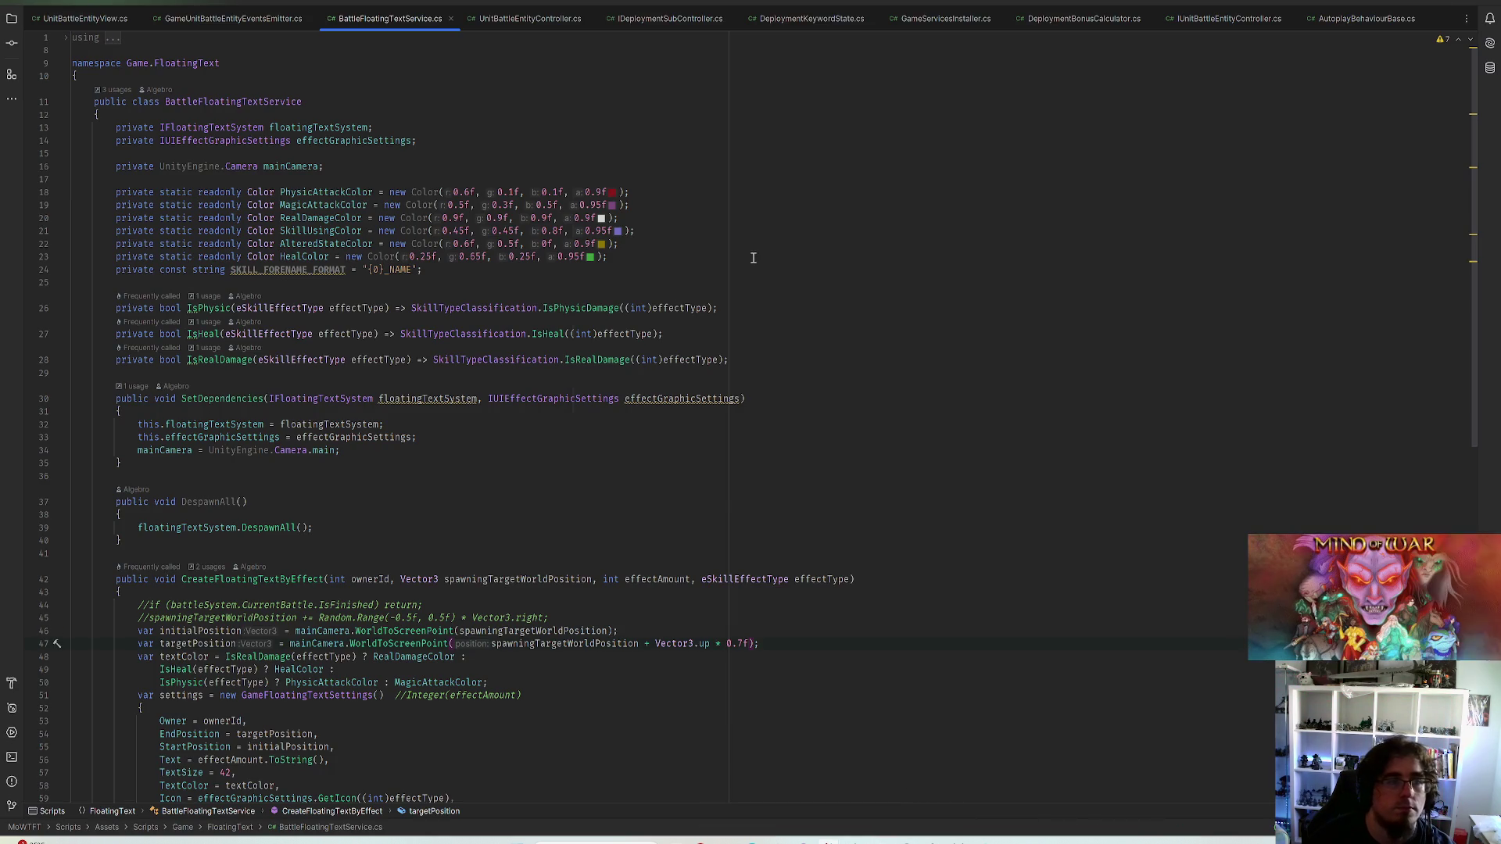
pyautogui.hotkey('ctrl', 'shift', 'f')
pyautogui.write('Key')
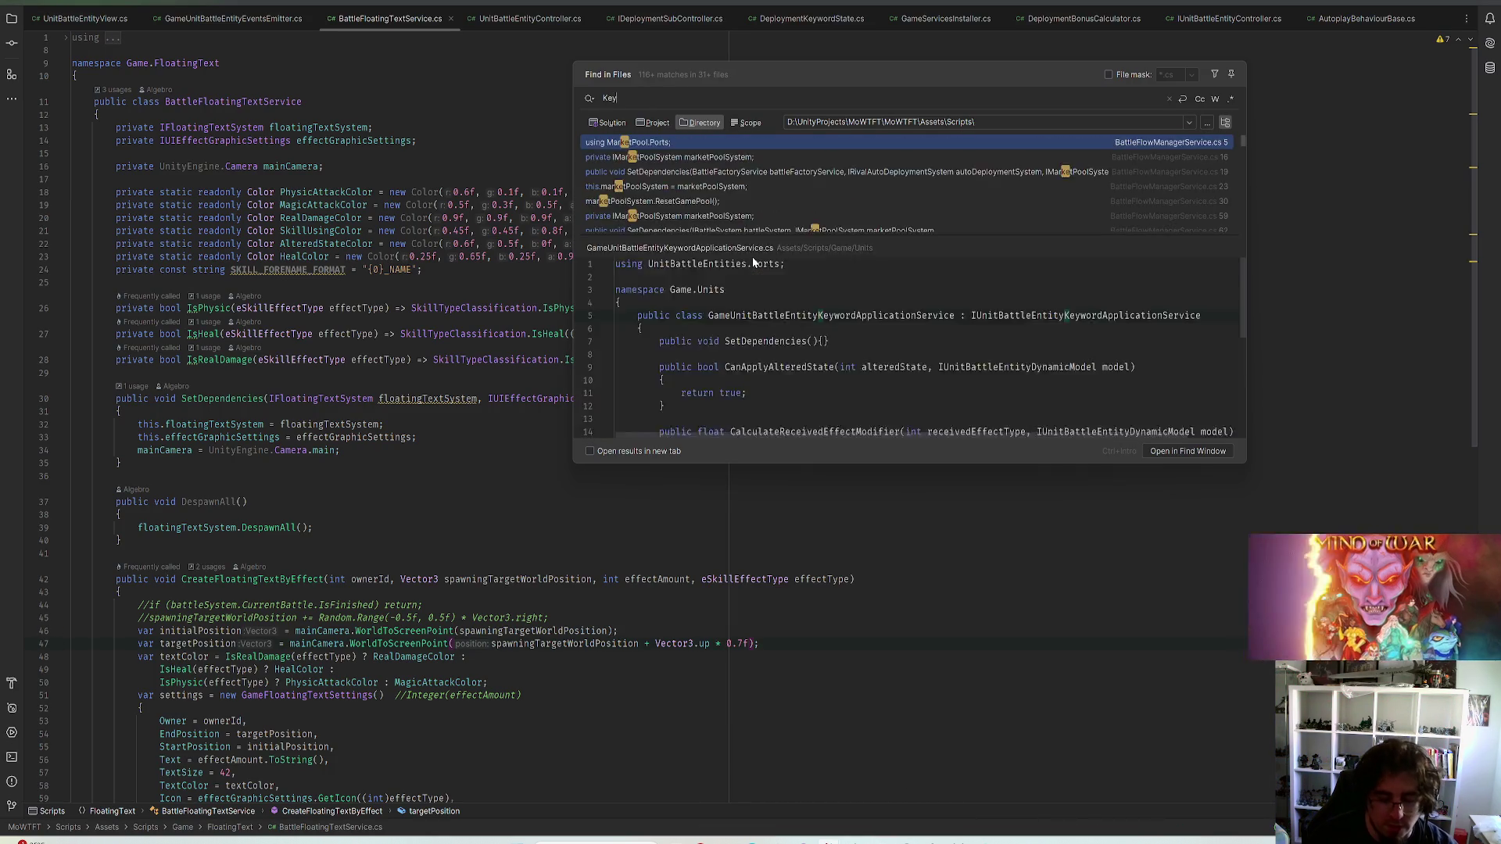
pyautogui.write('word')
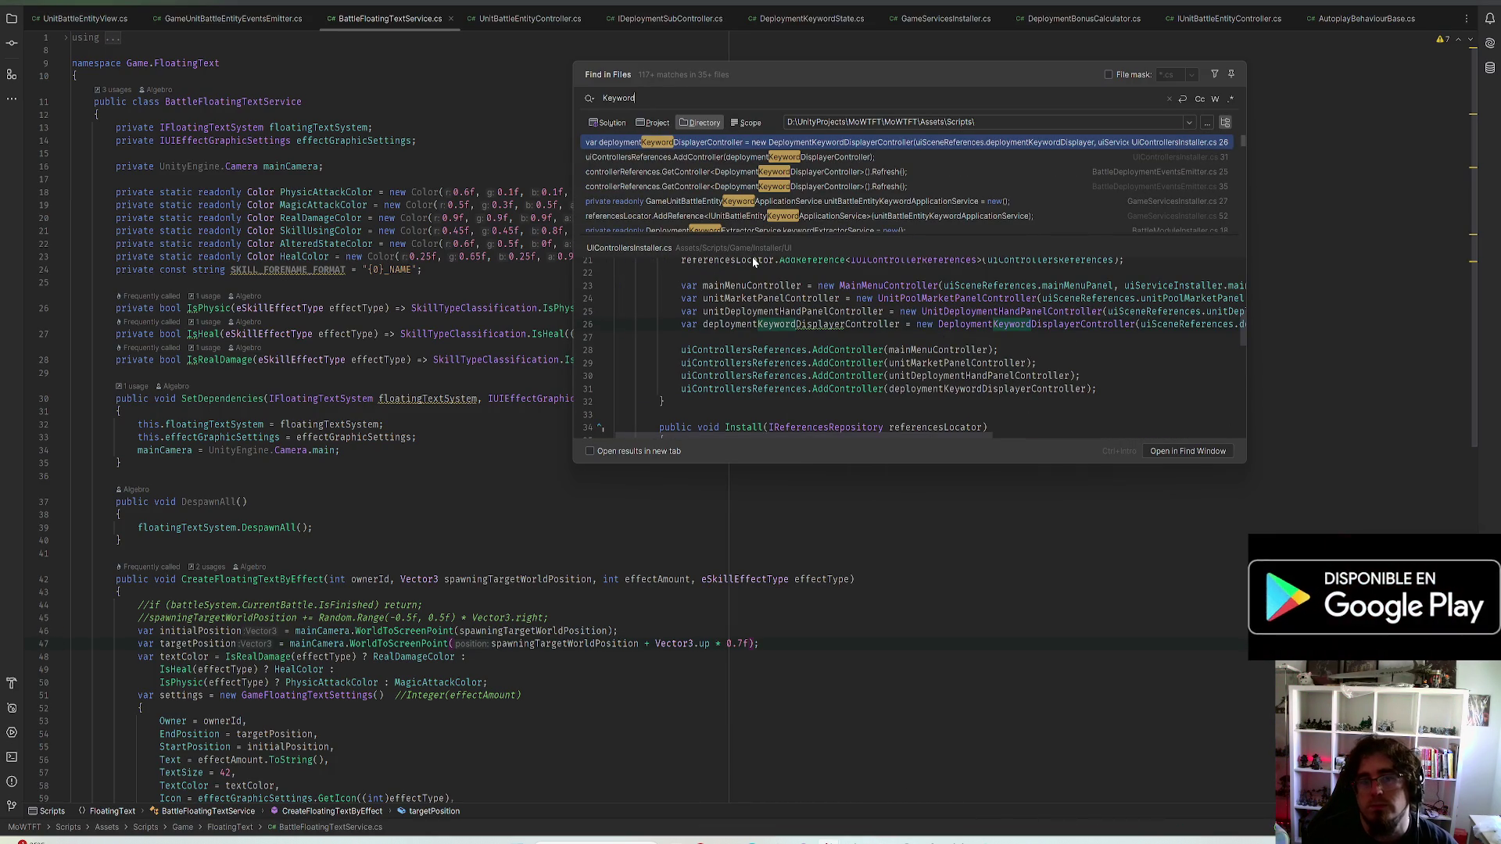
pyautogui.press('BackSpace')
pyautogui.press('BackSpace')
pyautogui.press('BackSpace')
pyautogui.press('BackSpace')
pyautogui.press('BackSpace')
pyautogui.press('BackSpace')
pyautogui.write('Flat')
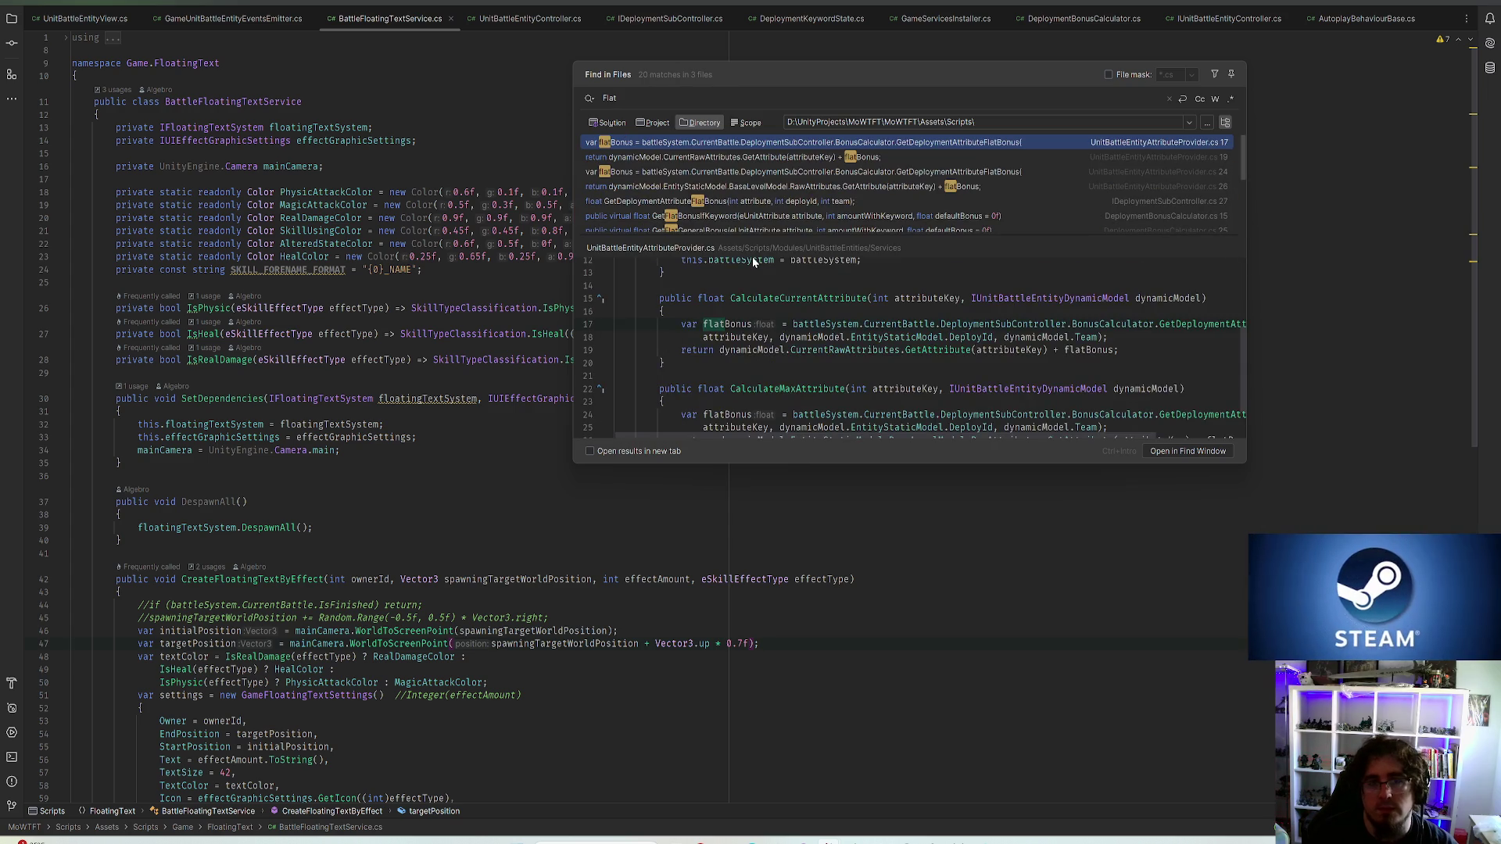
pyautogui.press('Return')
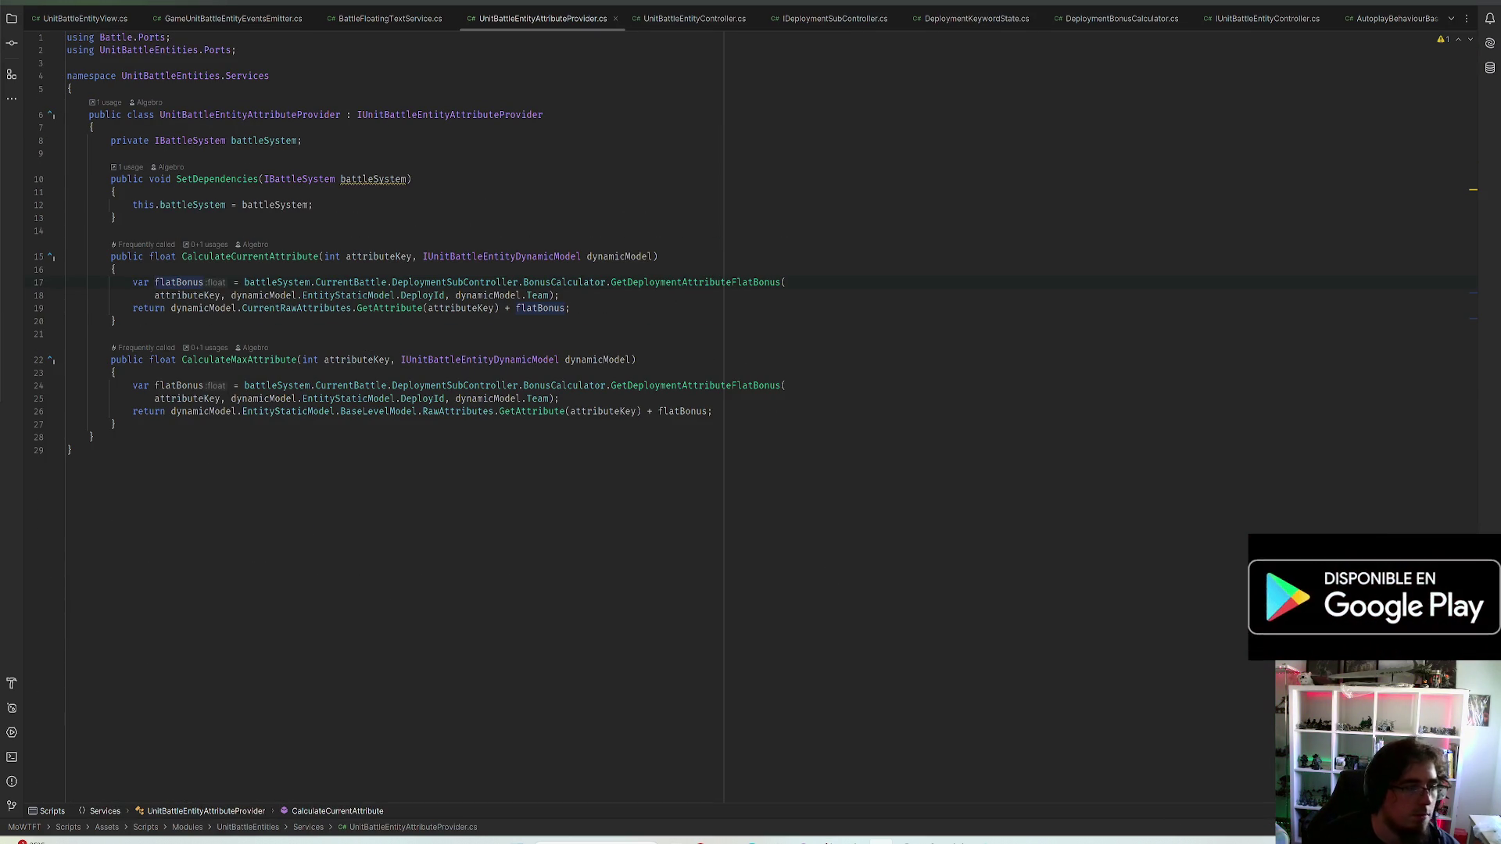
# Follow GetDeploymentAttributeFlatBonus and GetFlatBonusIfKeyword to HumanKeywordBonusApplicator and move it to its own file
pyautogui.click(541, 283)
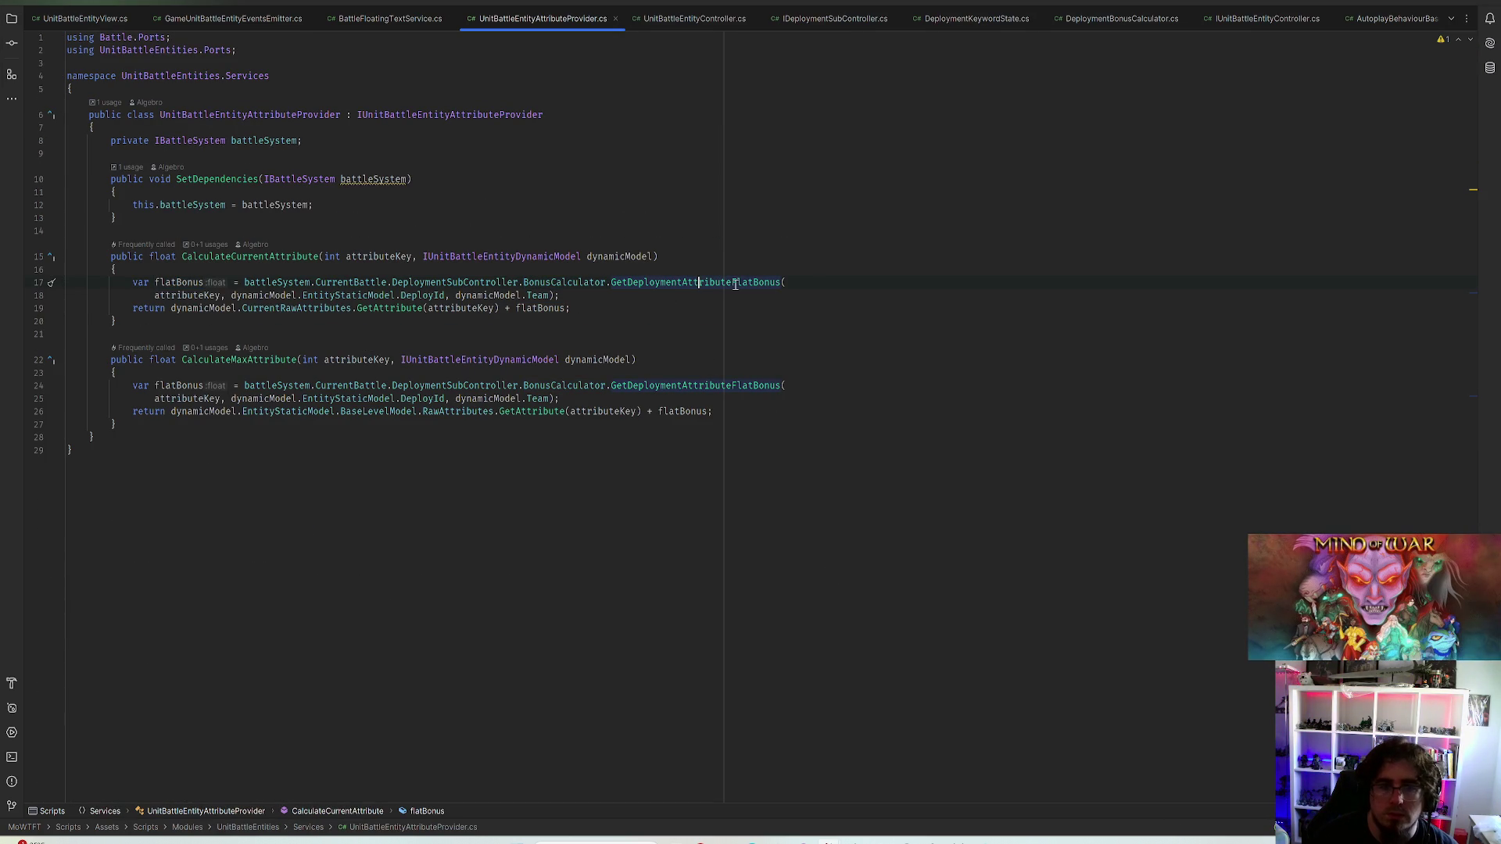
pyautogui.keyDown('ctrl'); pyautogui.click(692, 283); pyautogui.keyUp('ctrl')
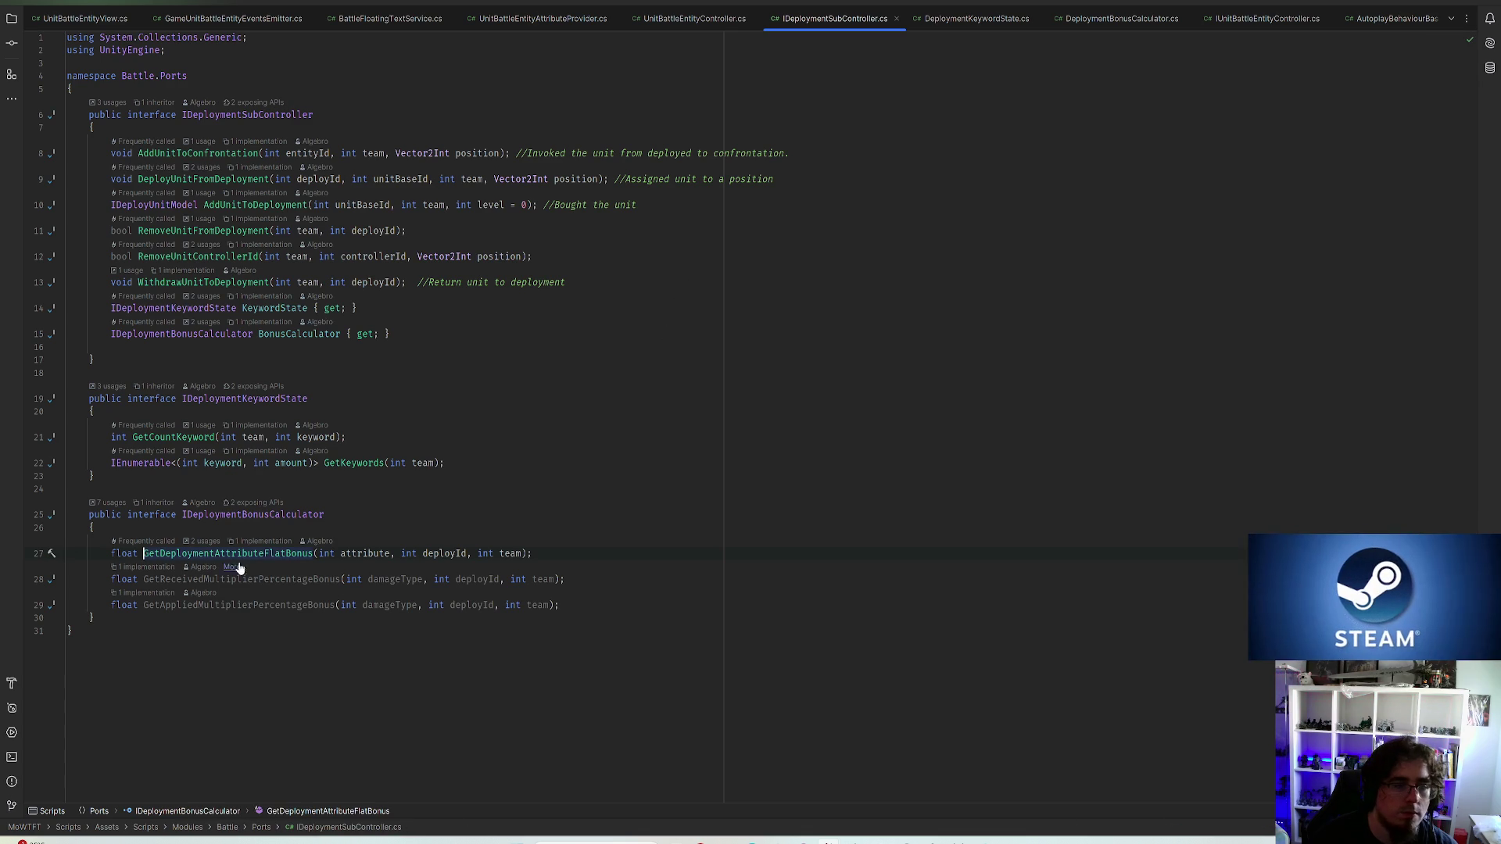
pyautogui.keyDown('ctrl'); pyautogui.click(229, 554); pyautogui.keyUp('ctrl')
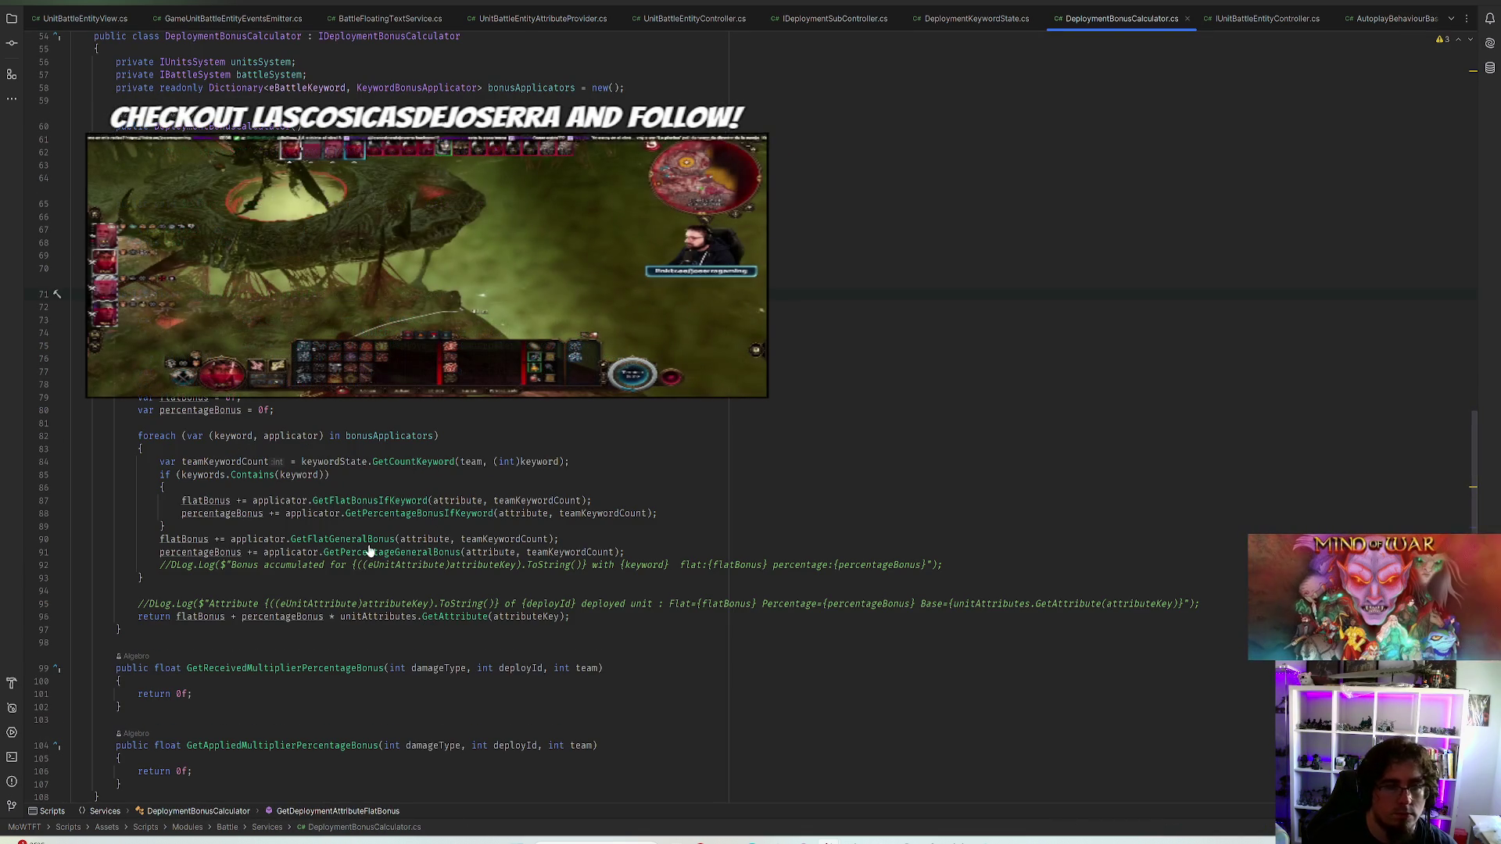
pyautogui.scroll(-3, 370, 551)
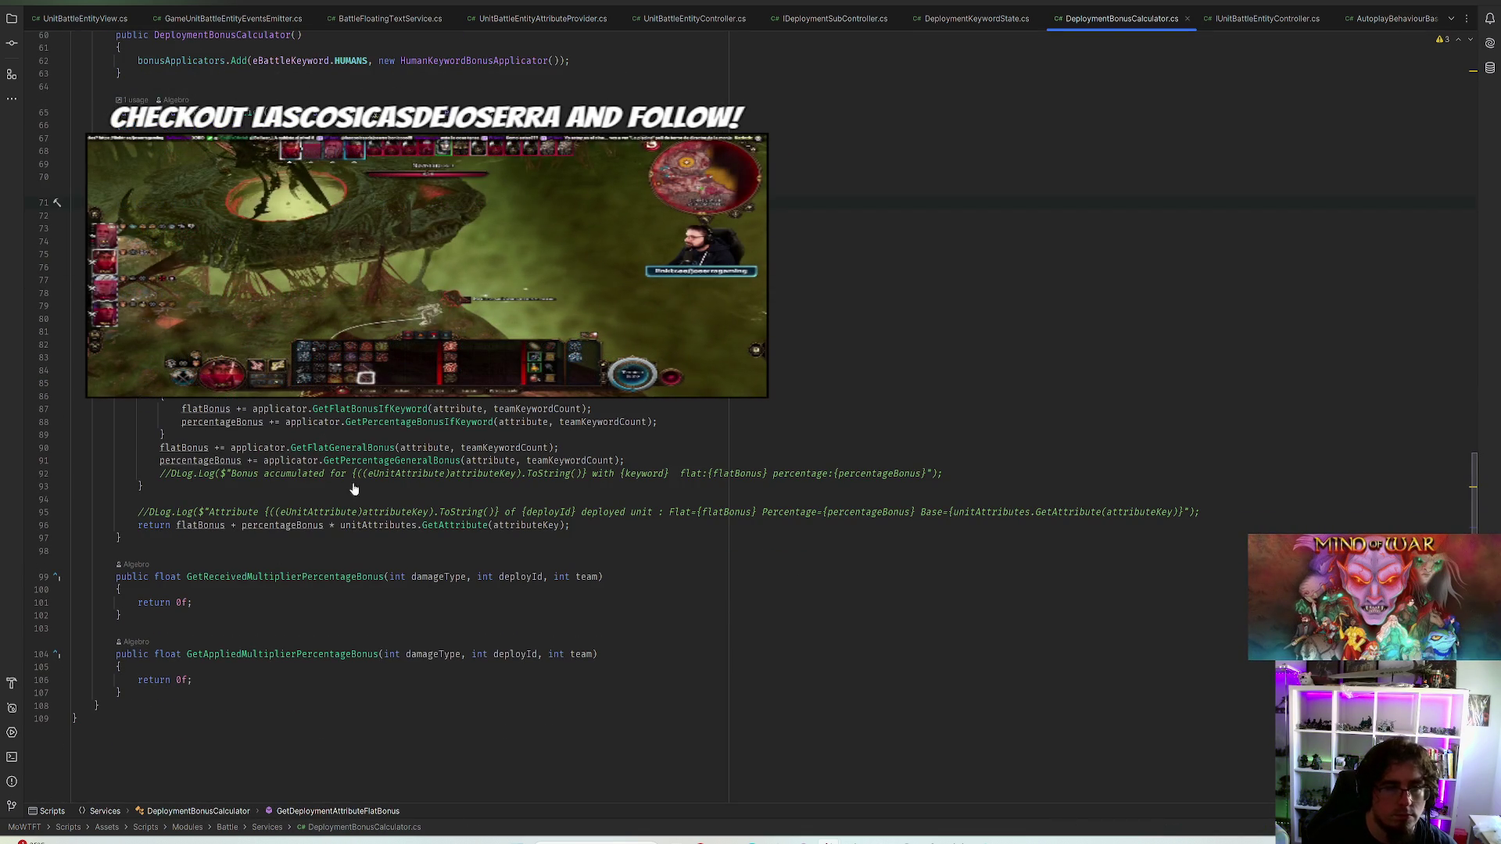
pyautogui.keyDown('ctrl'); pyautogui.click(365, 411); pyautogui.keyUp('ctrl')
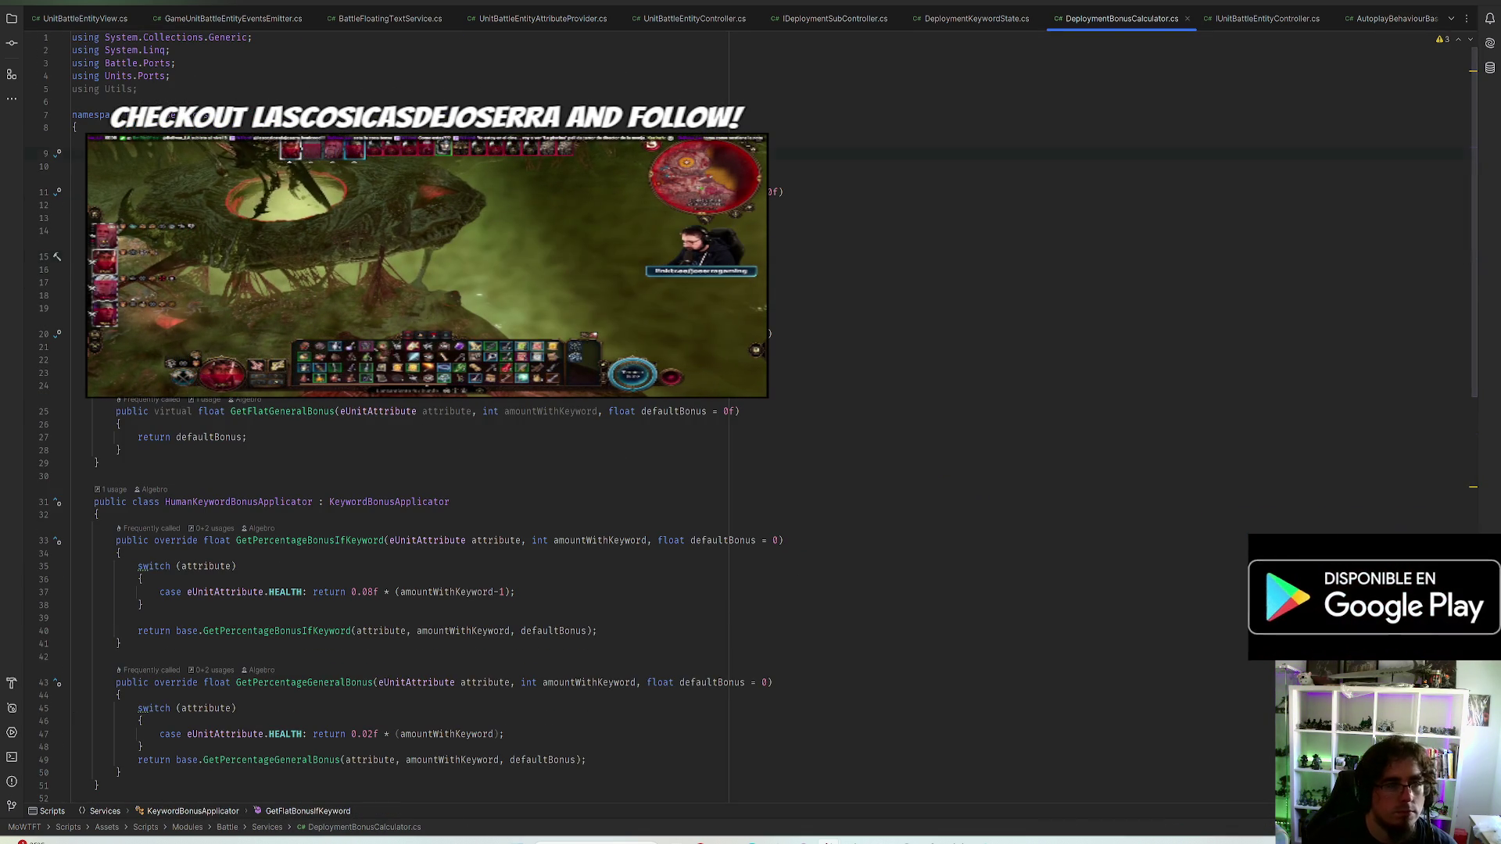
pyautogui.scroll(3, 235, 469)
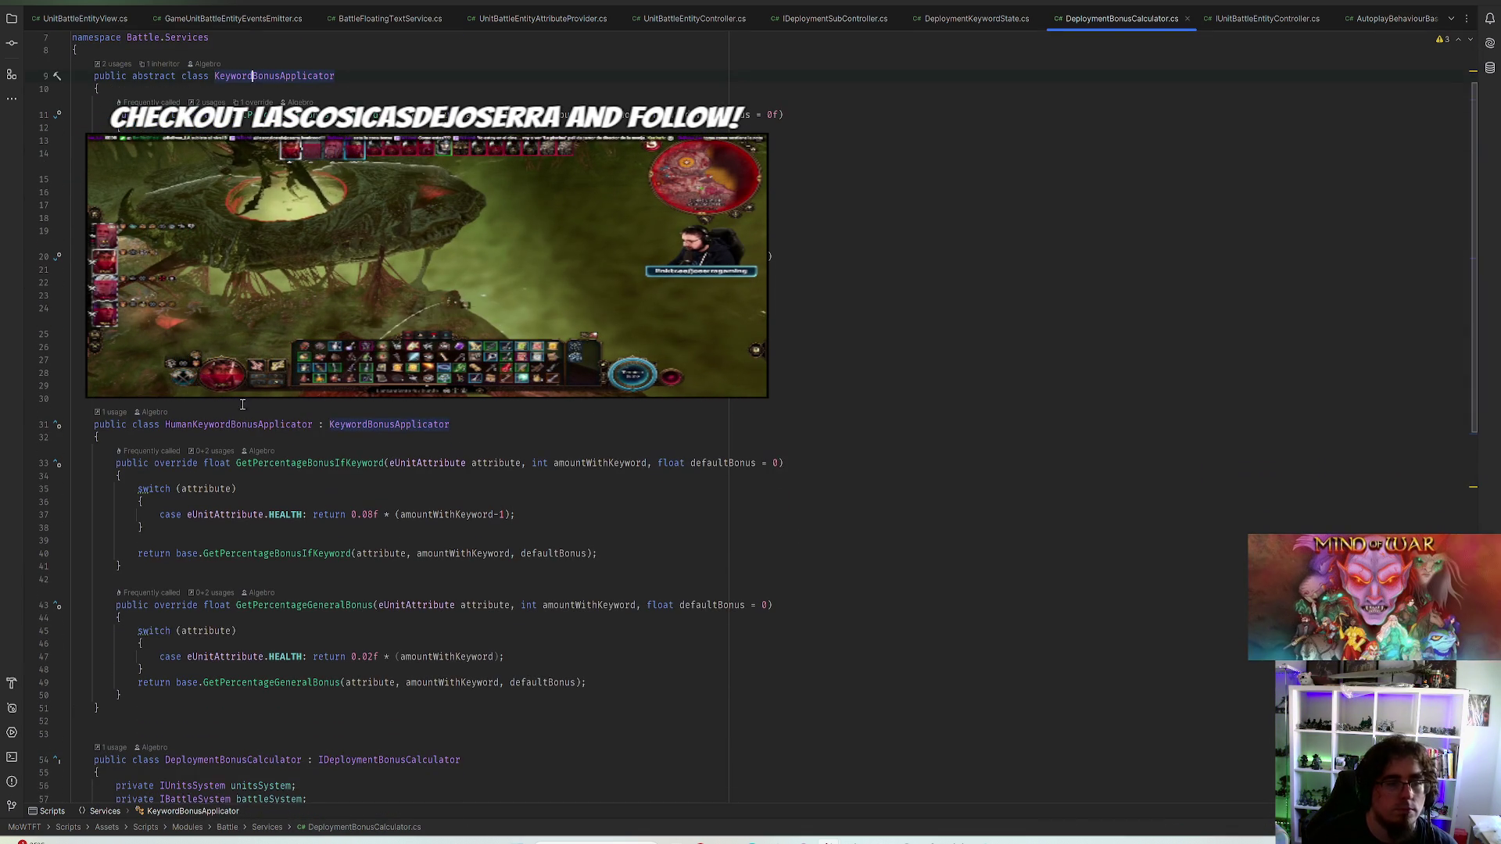
pyautogui.click(57, 429)
pyautogui.click(105, 457)
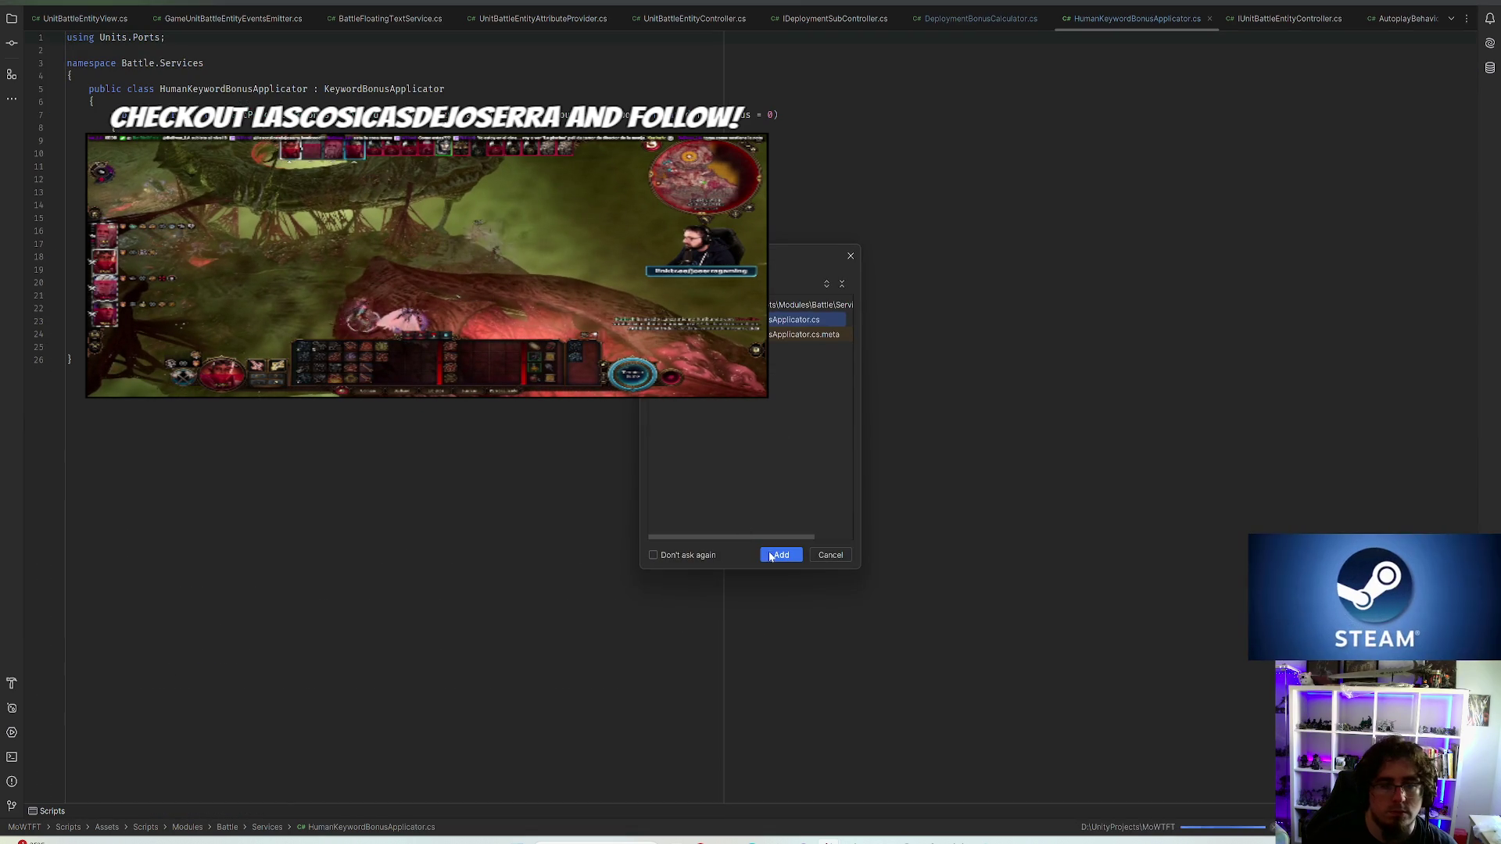
# Move HumanKeywordBonusApplicator.cs into a new Keyword folder, add it to Git, and reopen DeploymentBonusCalculator.cs
pyautogui.click(780, 555)
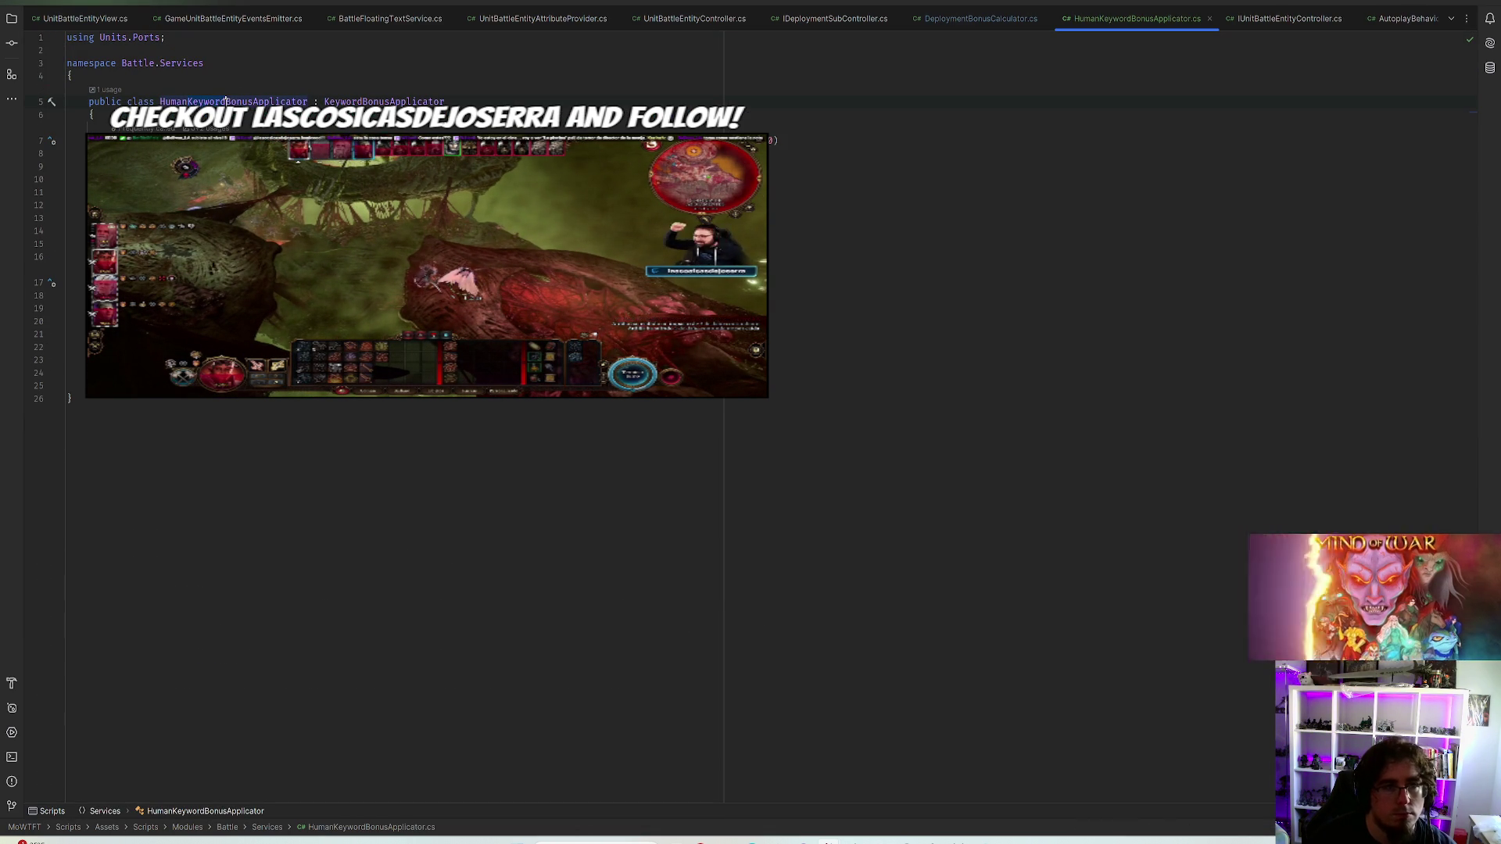
pyautogui.click(221, 62)
pyautogui.write('.Keyword')
pyautogui.hotkey('alt', 'Return')
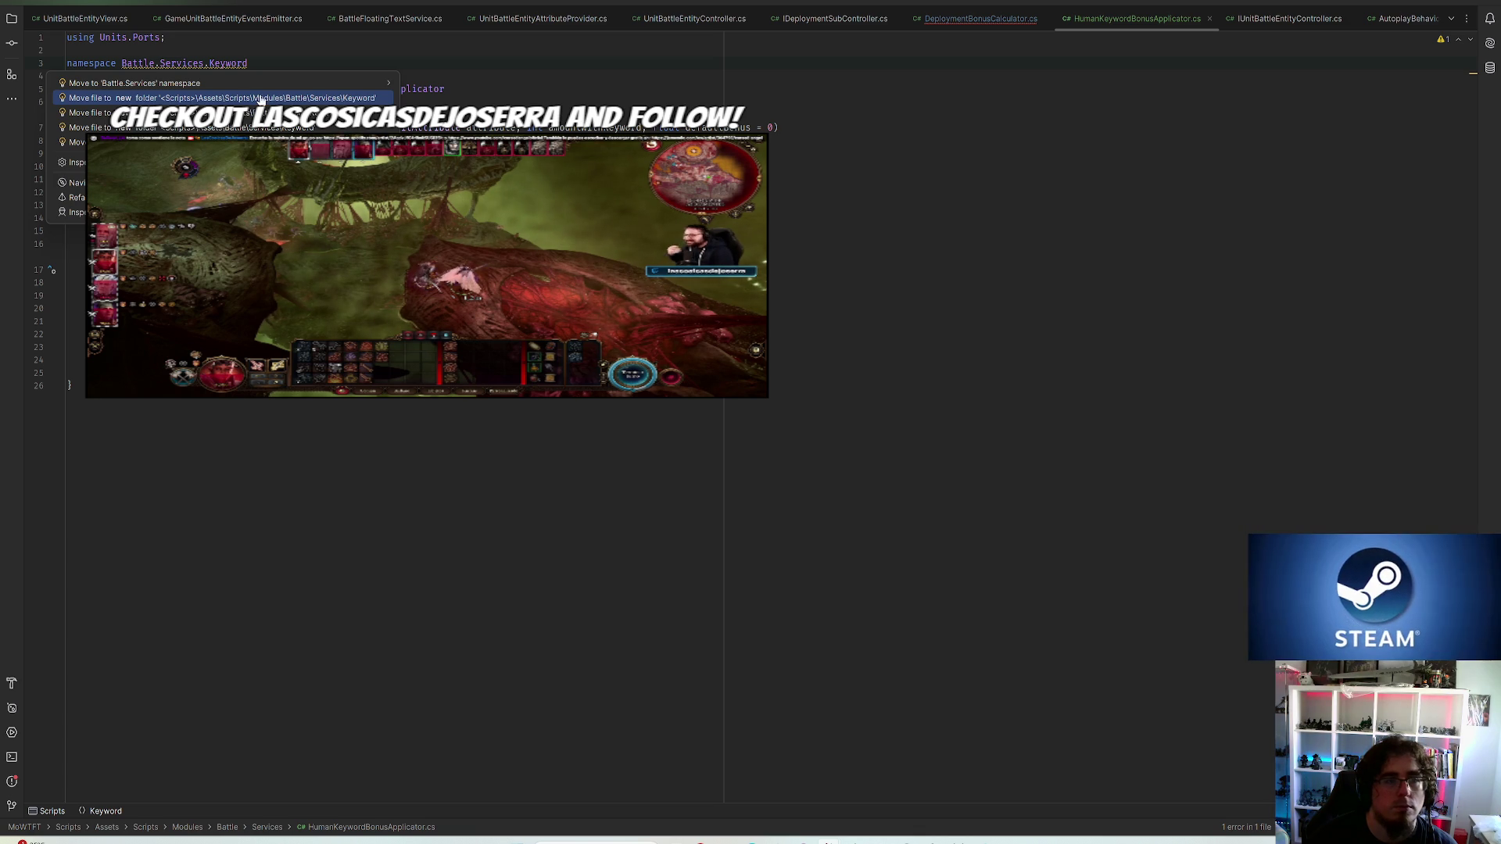
pyautogui.click(260, 97)
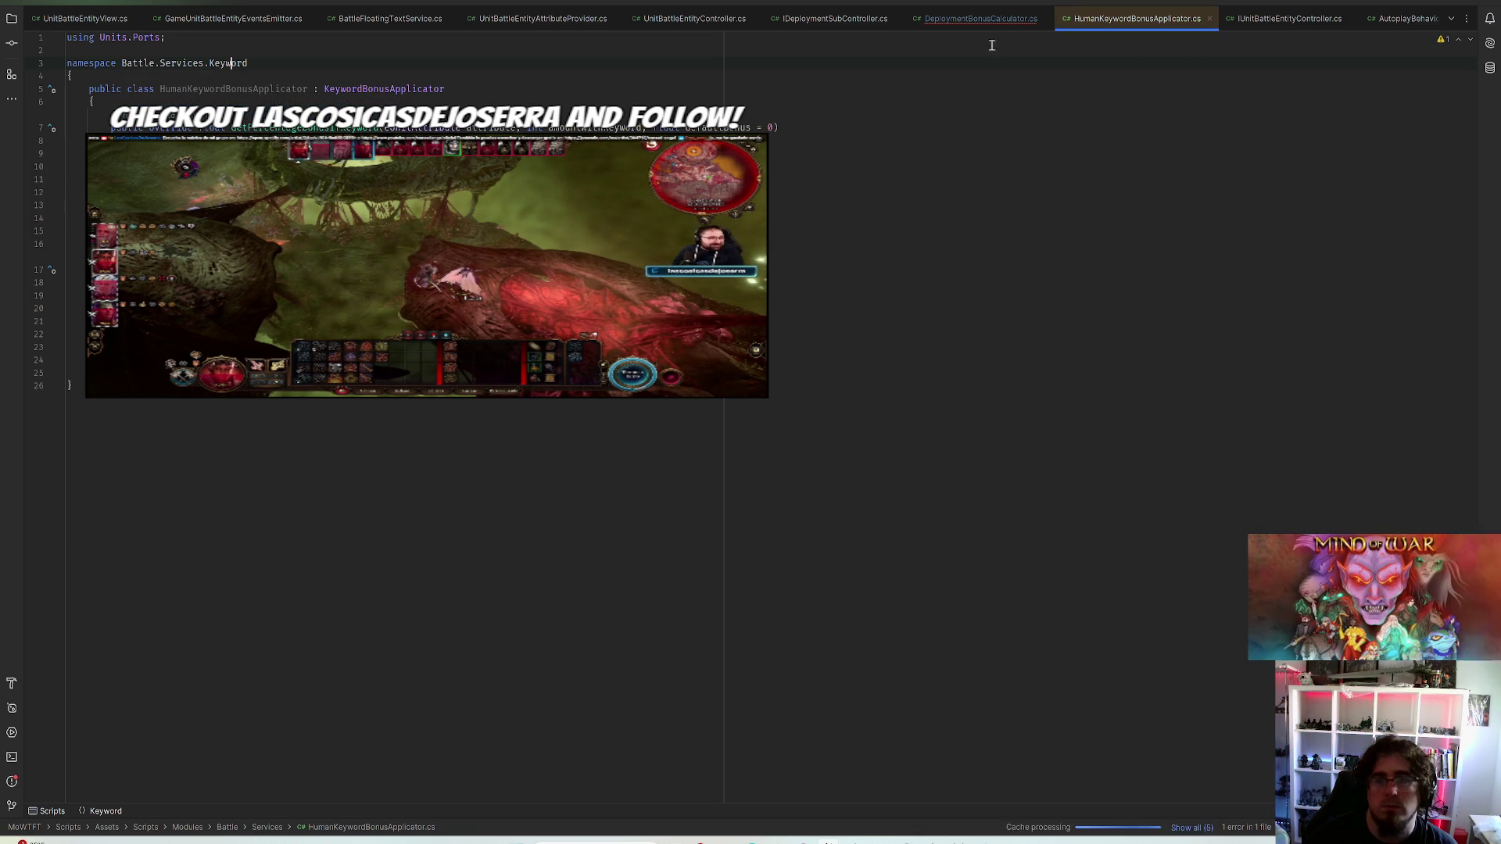
pyautogui.click(784, 555)
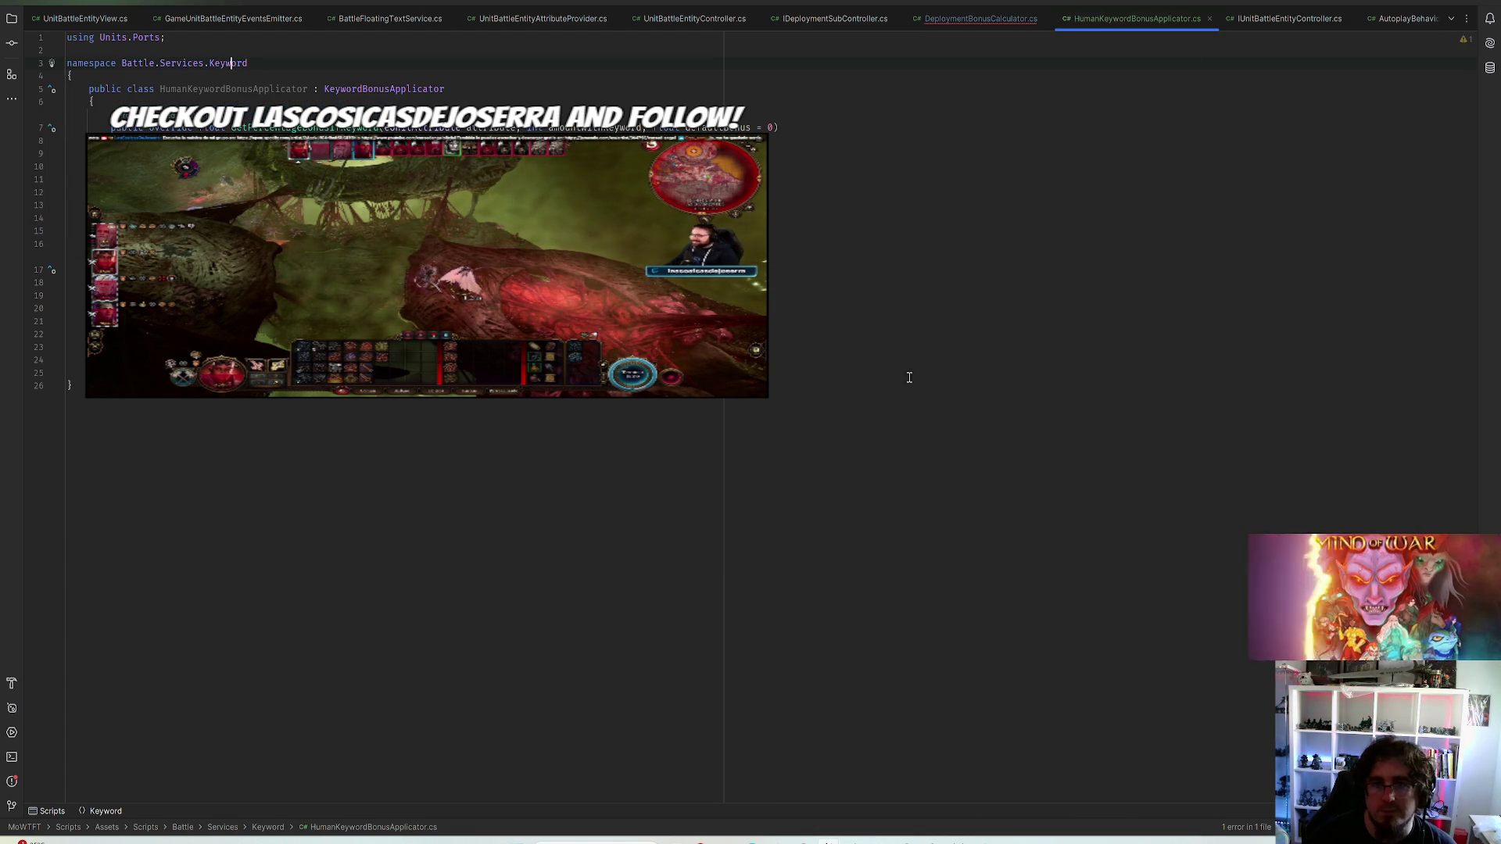
pyautogui.click(981, 18)
pyautogui.click(204, 37)
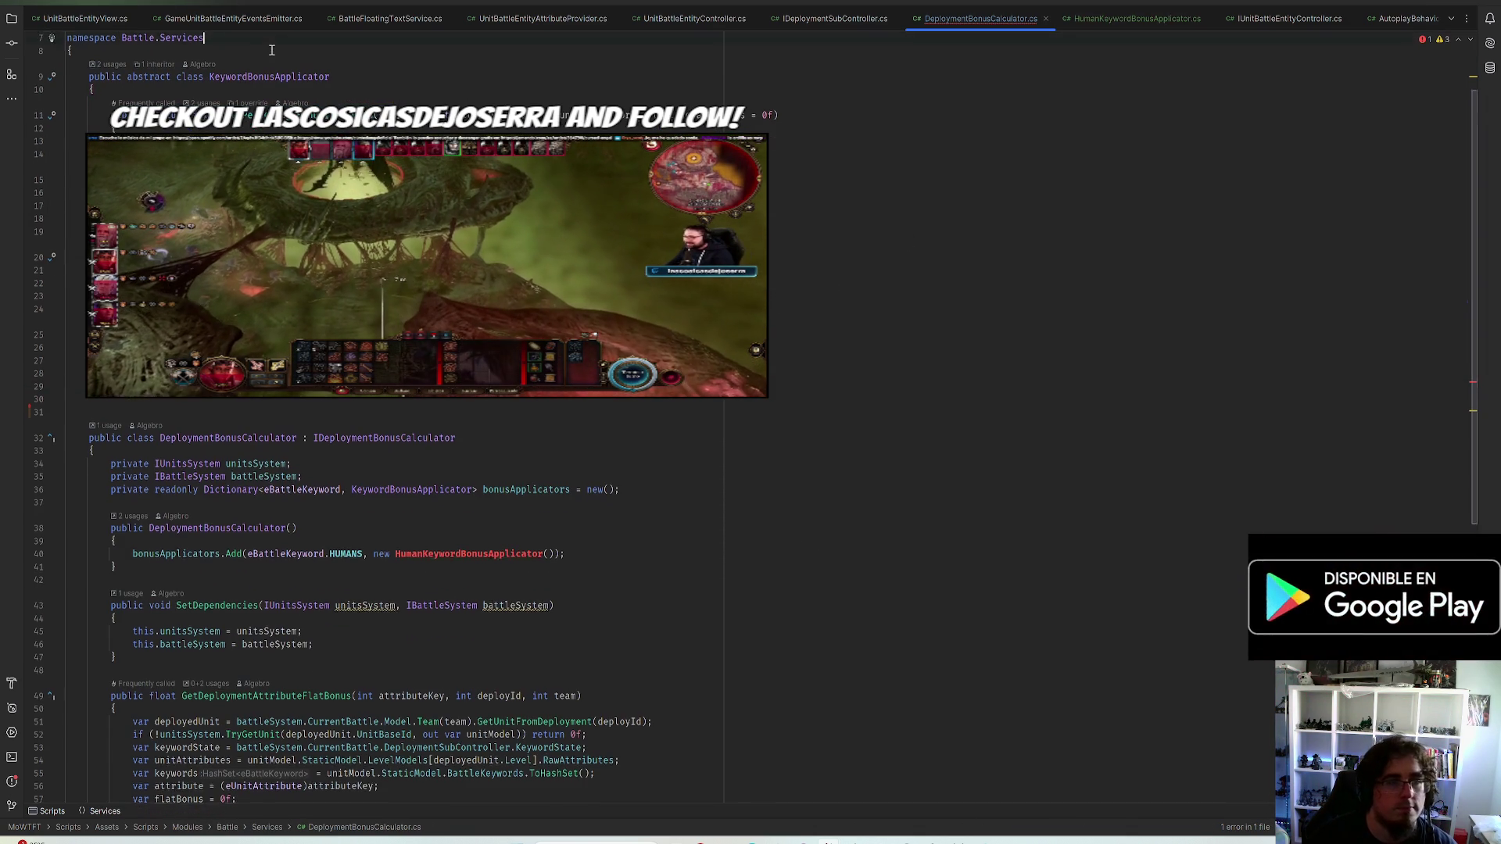
pyautogui.write('.Keyword')
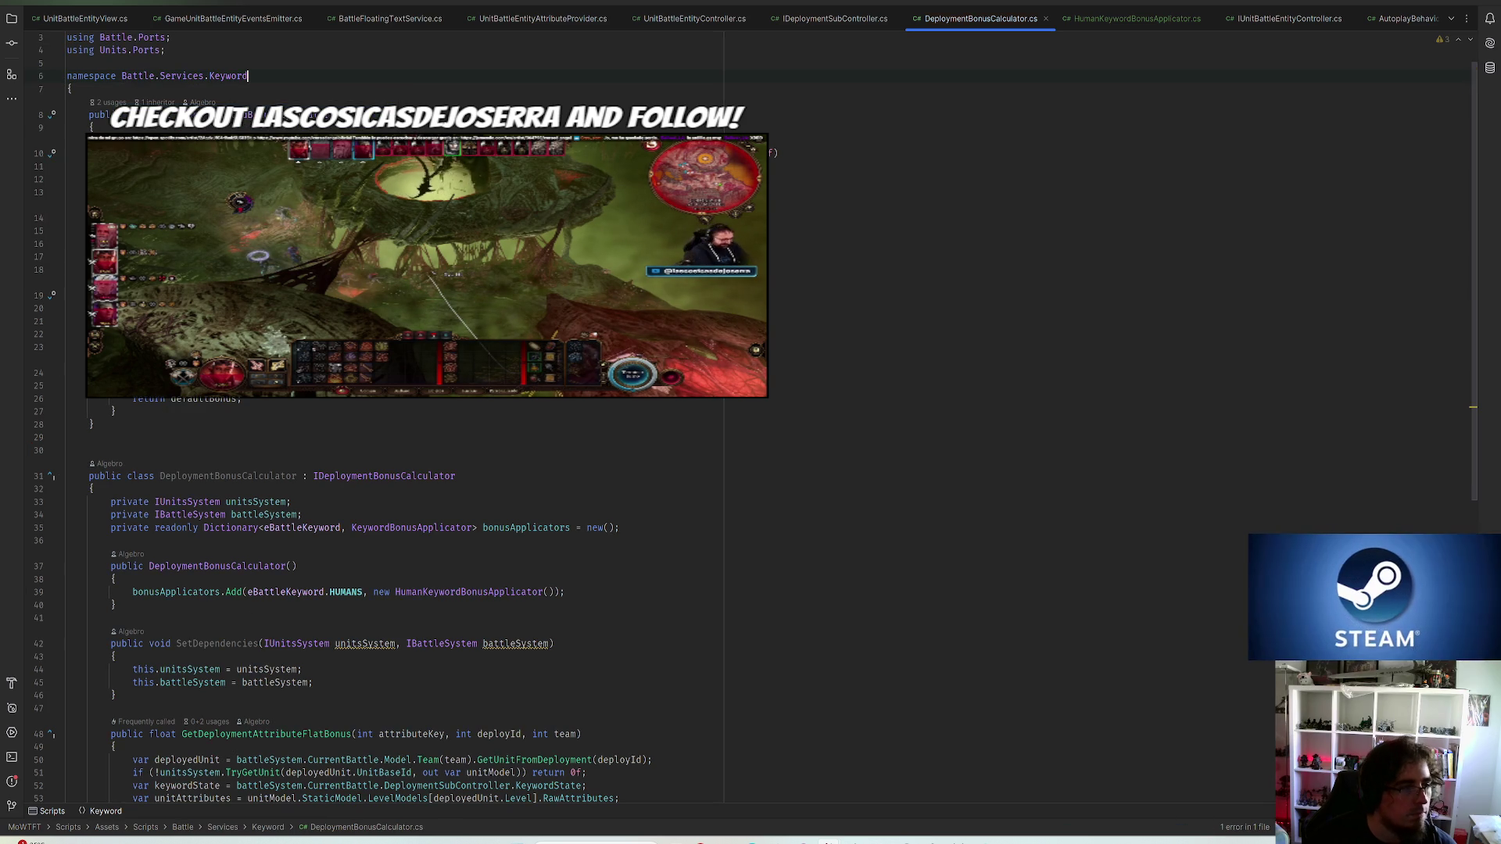
# Move the abstract KeywordBonusApplicator class into its own file and add it to Git
pyautogui.hotkey('ctrl', 's')
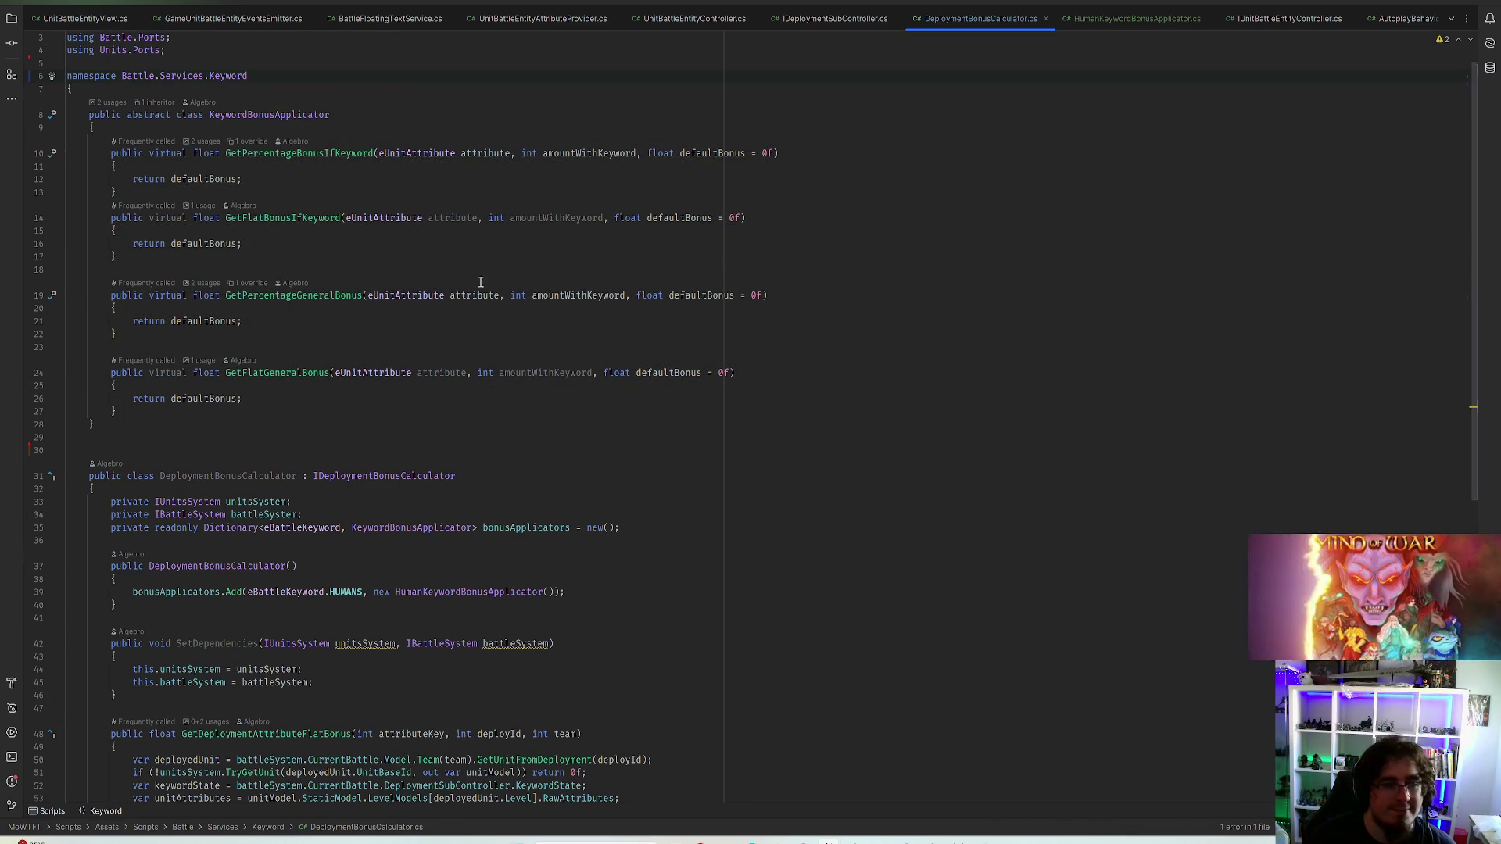
pyautogui.scroll(-5, 477, 182)
pyautogui.click(250, 281)
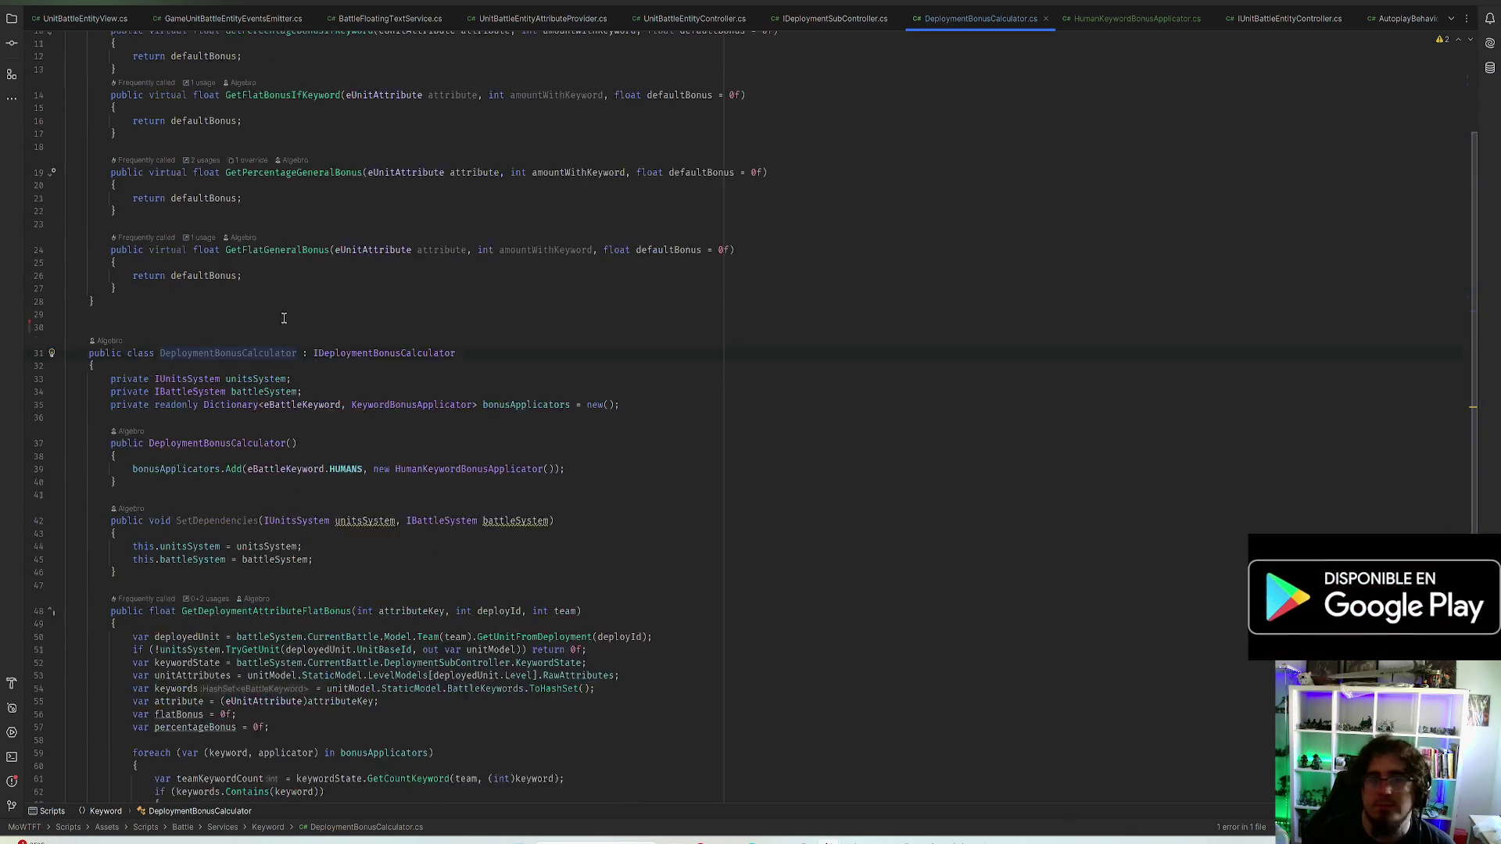
pyautogui.scroll(5, 293, 286)
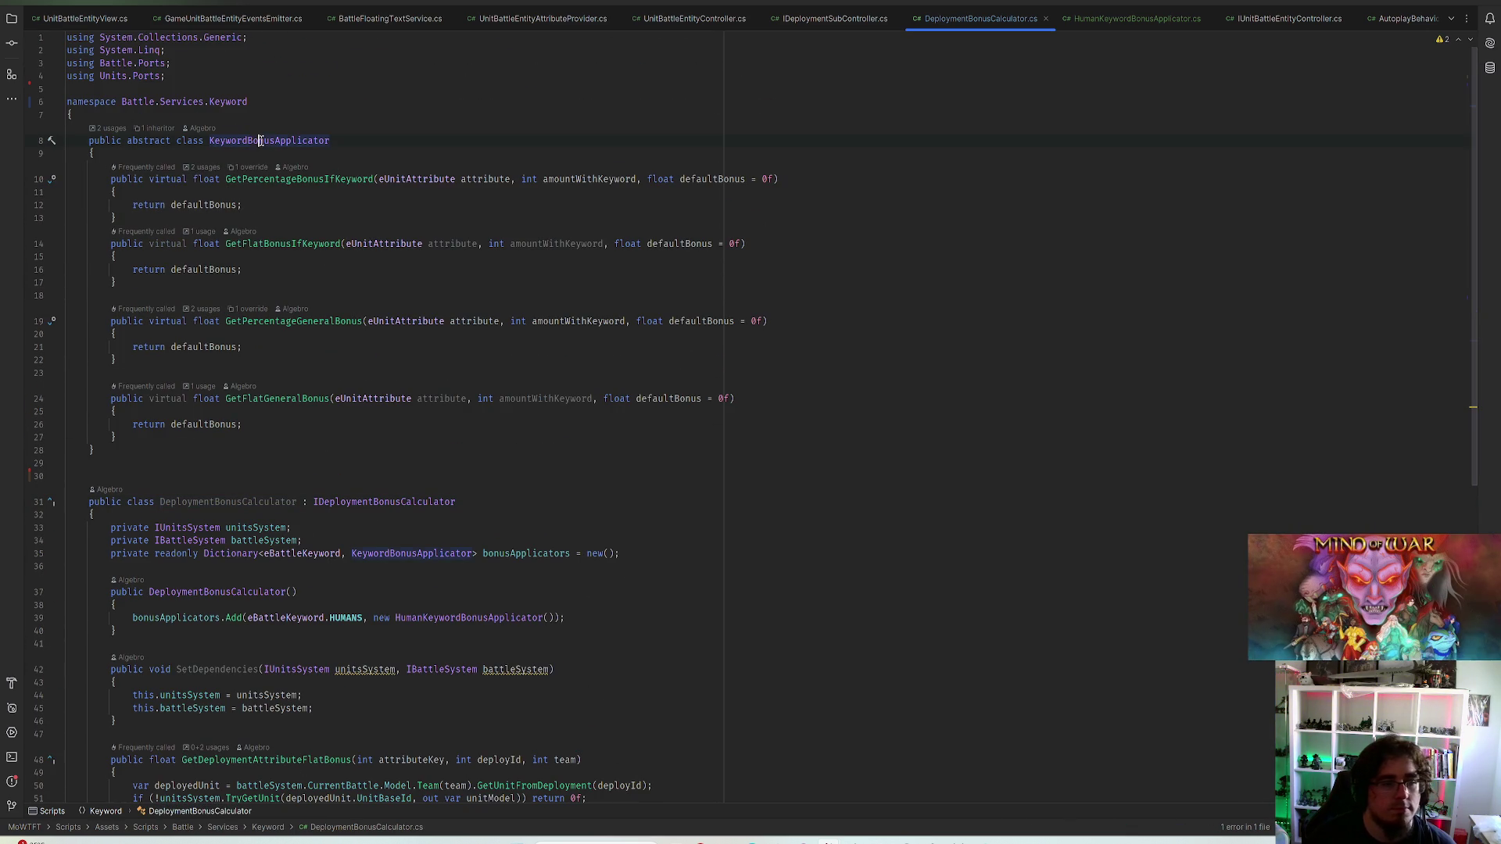
pyautogui.click(297, 502)
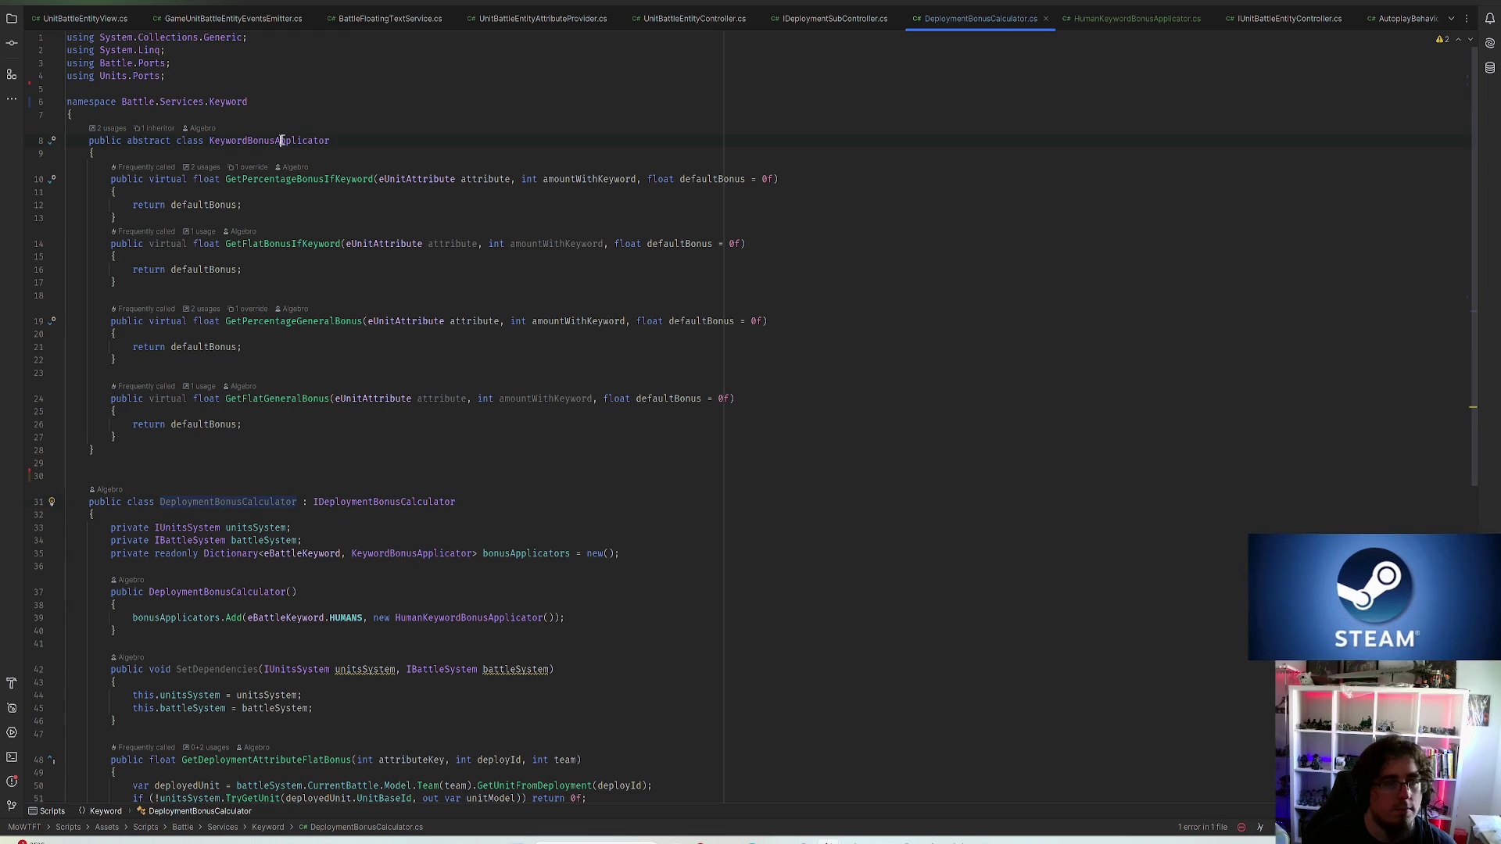
pyautogui.click(53, 141)
pyautogui.click(88, 158)
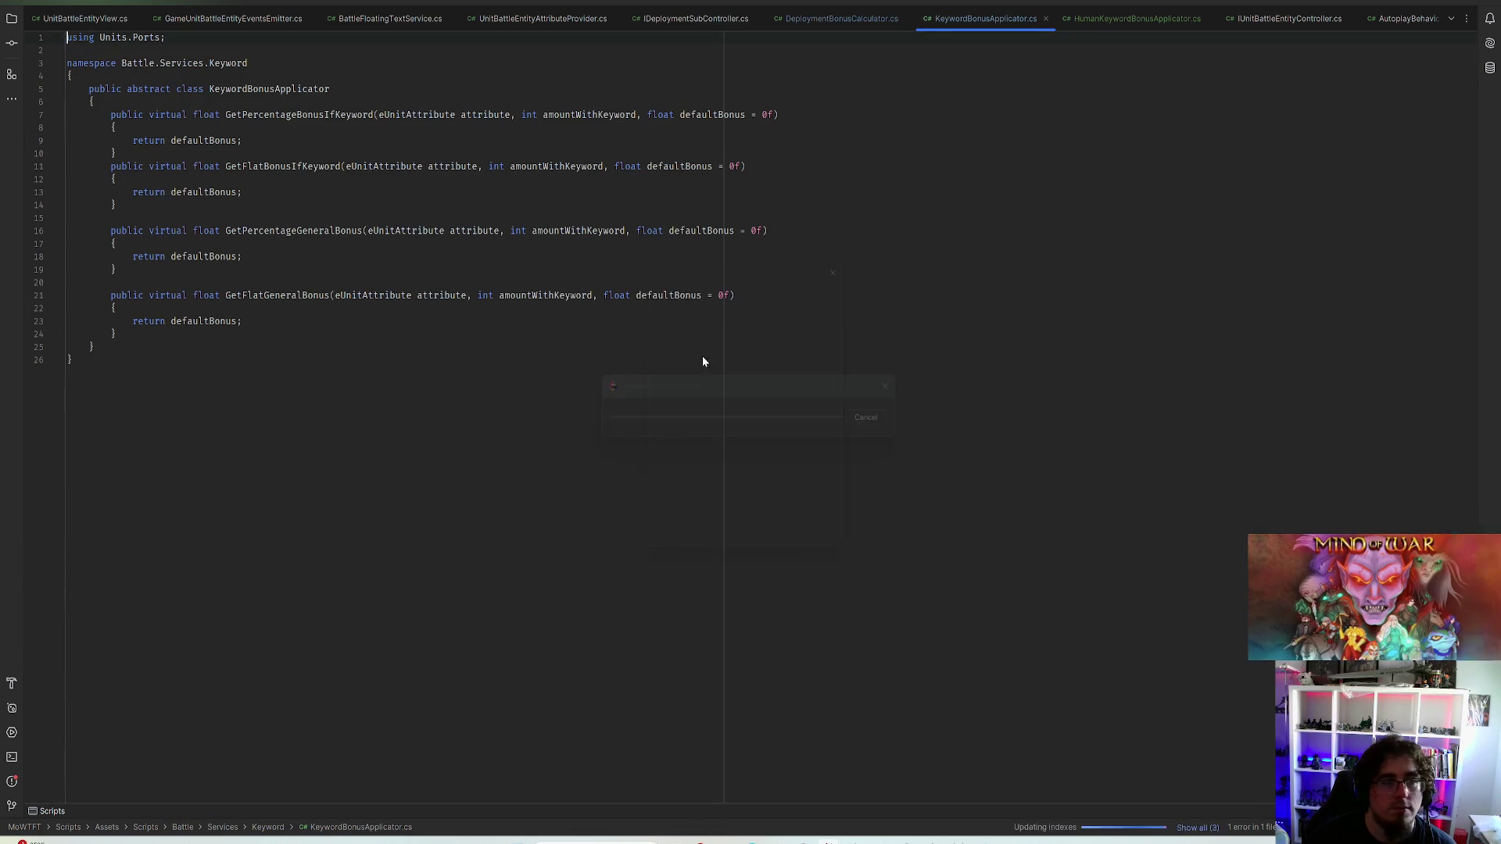
pyautogui.click(778, 559)
# Restore DeploymentBonusCalculator.cs to the Battle.Services namespace and Services folder
pyautogui.click(831, 18)
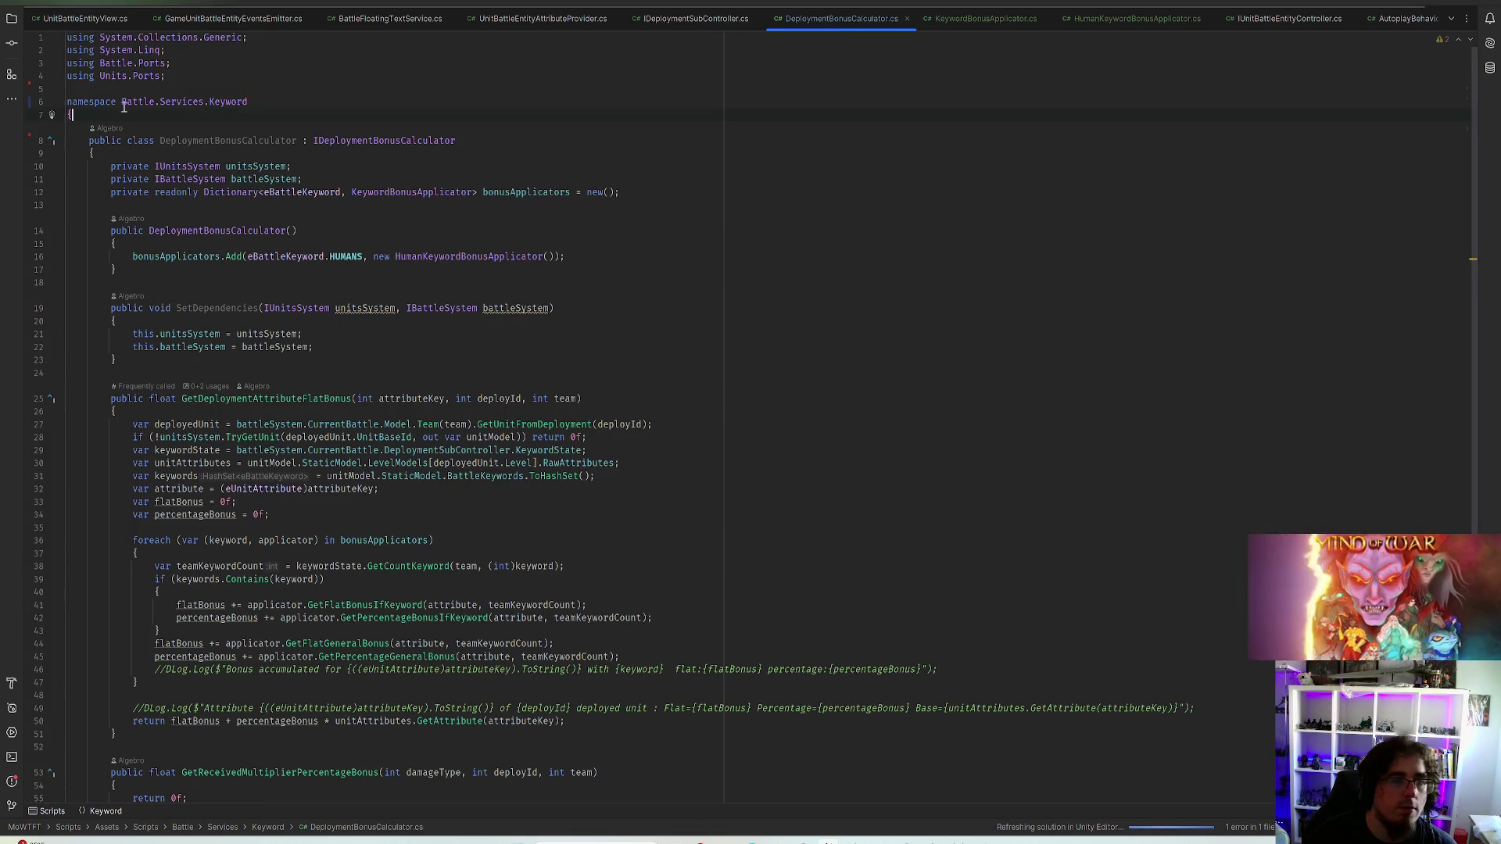
pyautogui.click(223, 140)
pyautogui.click(176, 101)
pyautogui.click(141, 100)
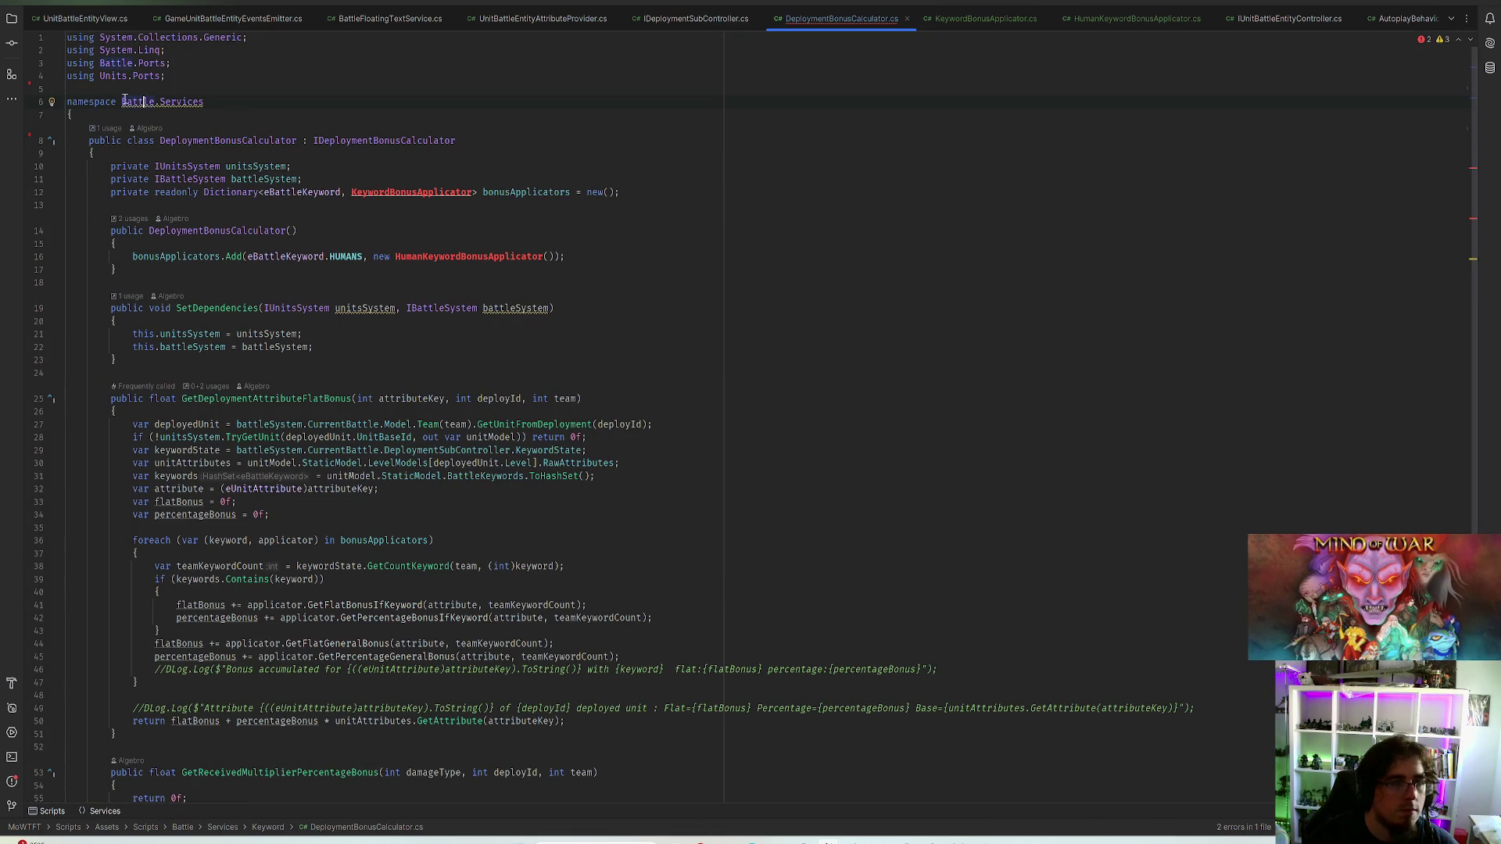
pyautogui.click(50, 104)
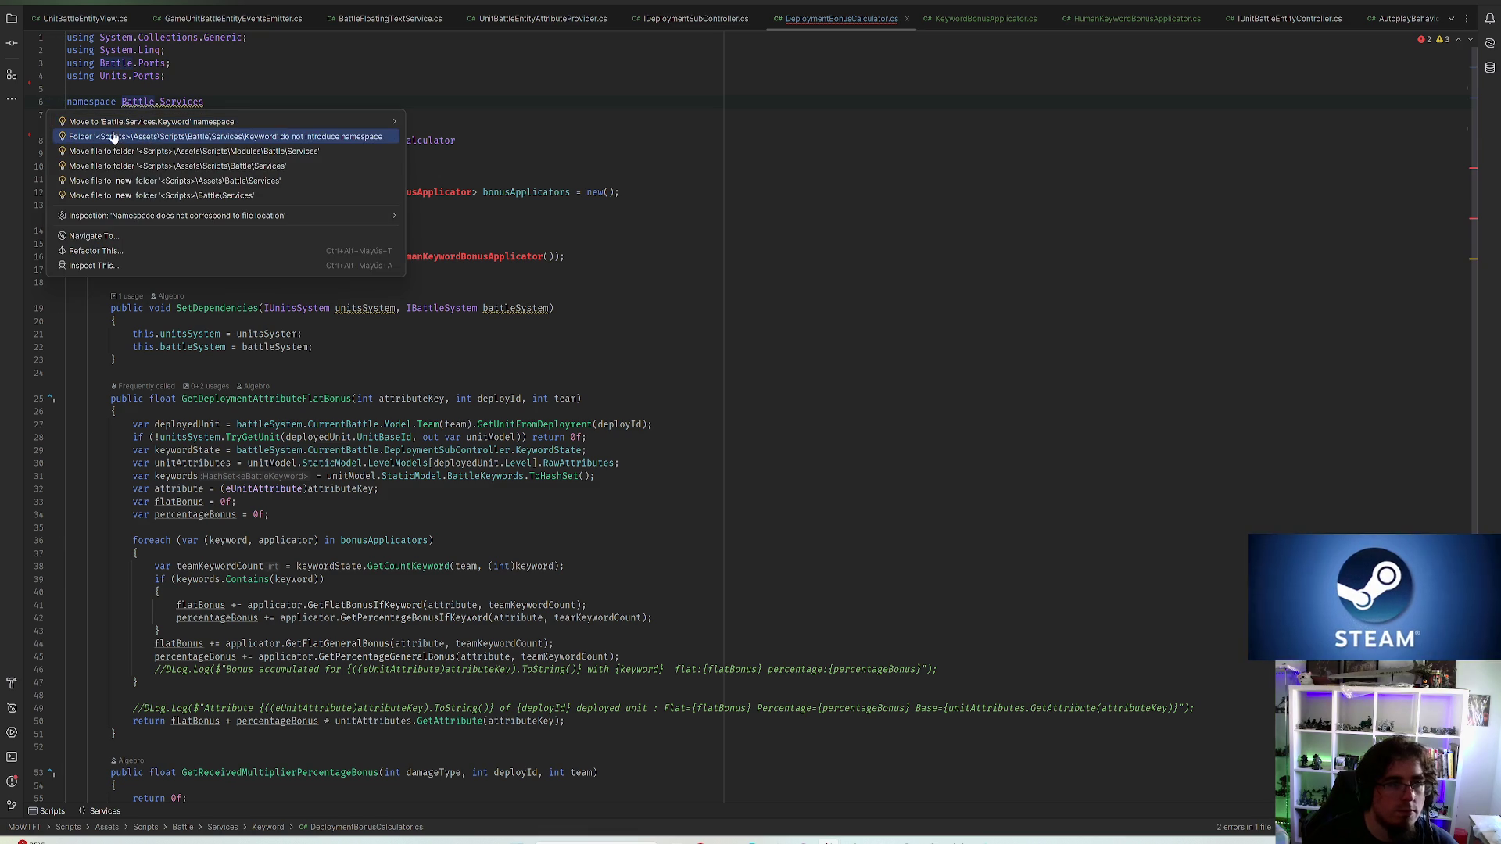
pyautogui.moveTo(193, 152)
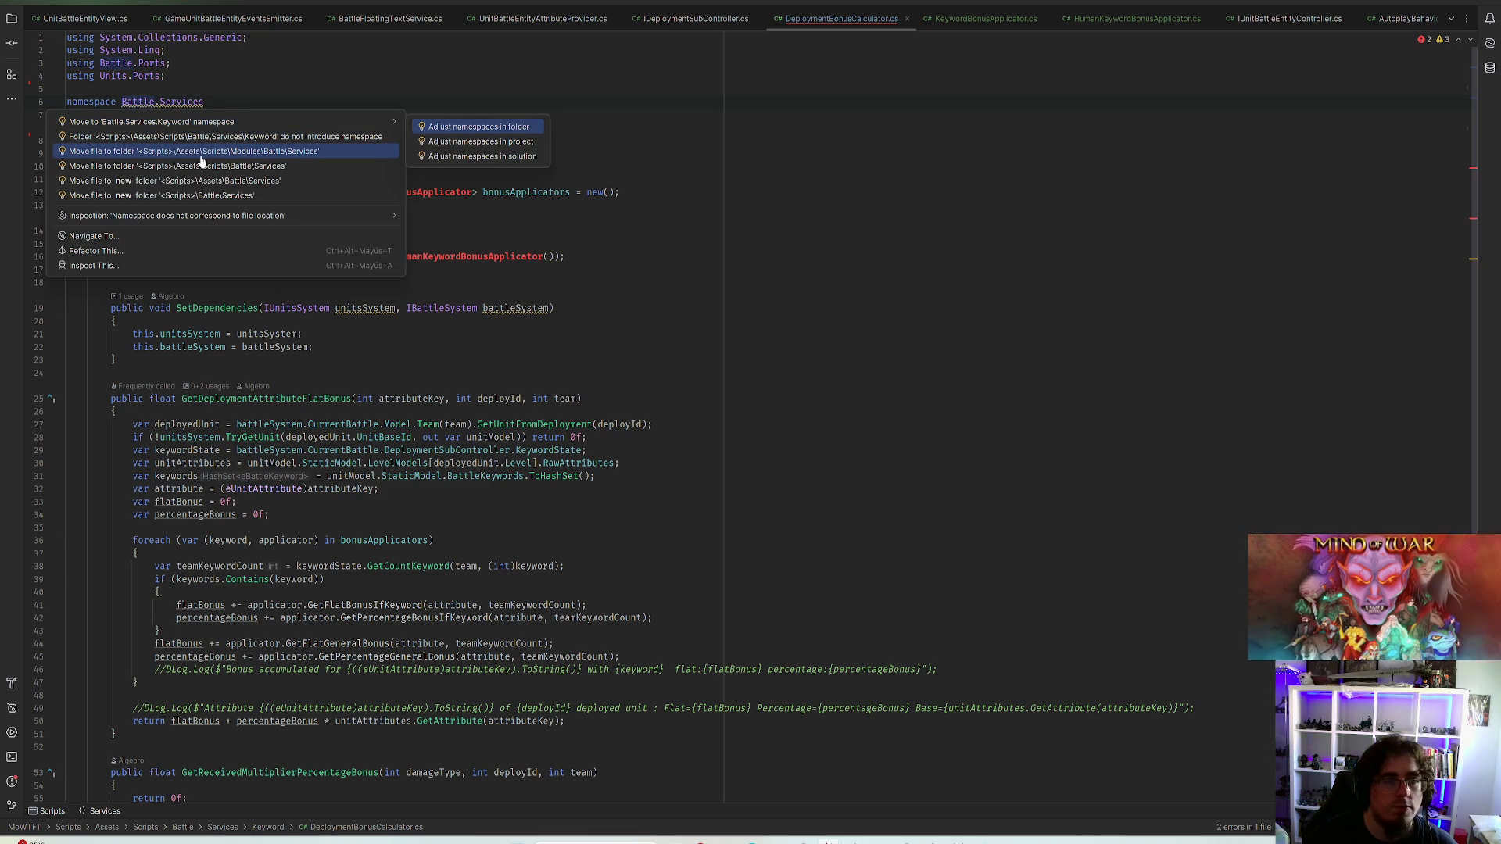
pyautogui.click(227, 165)
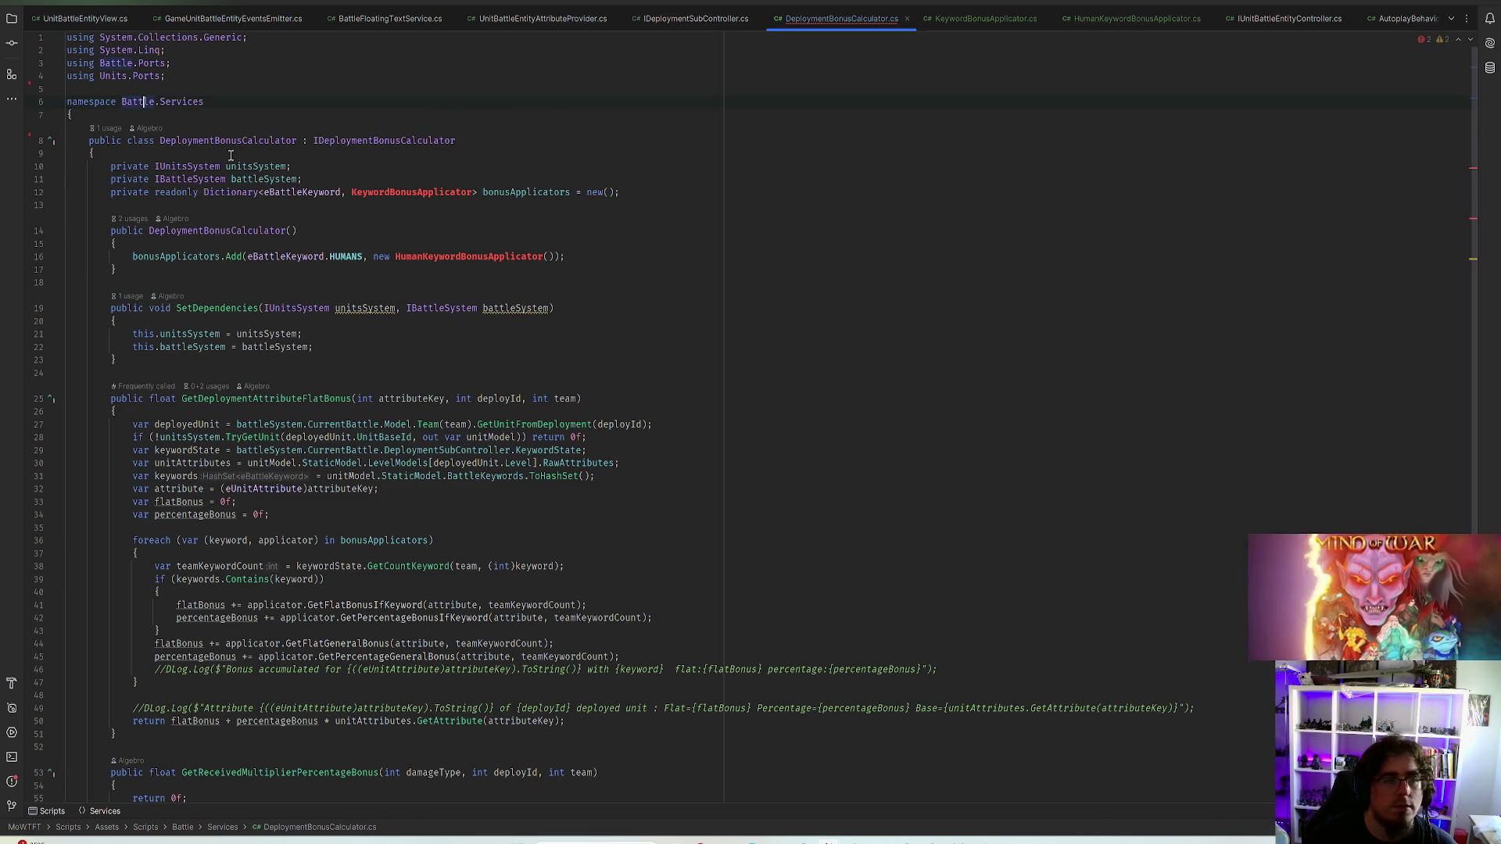
# Import Battle.Services.Keyword into the calculator, clean its usings, and view KeywordBonusApplicator.cs
pyautogui.click(396, 190)
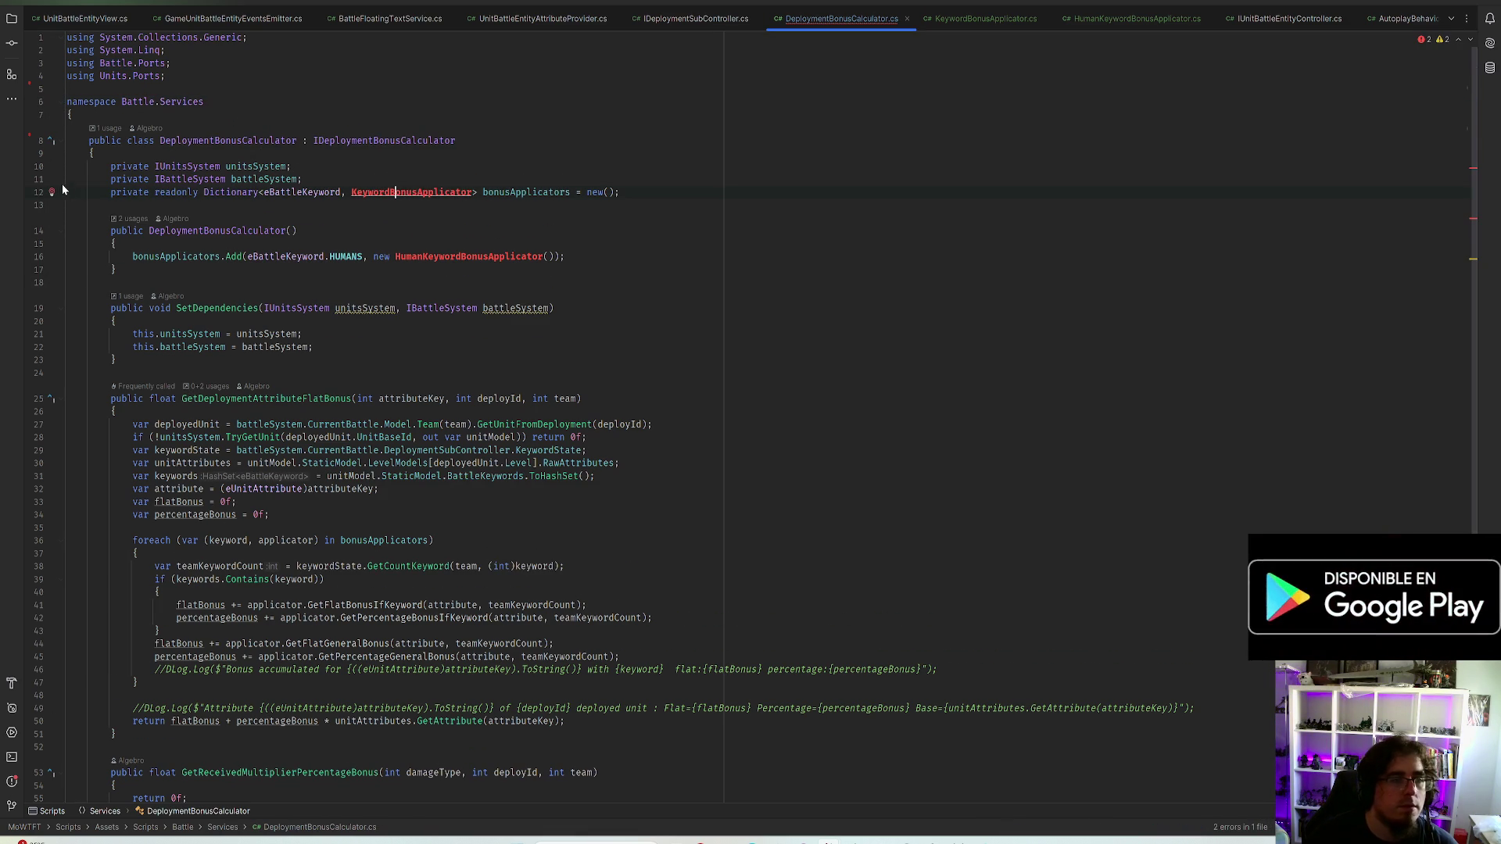
pyautogui.click(55, 191)
pyautogui.click(201, 218)
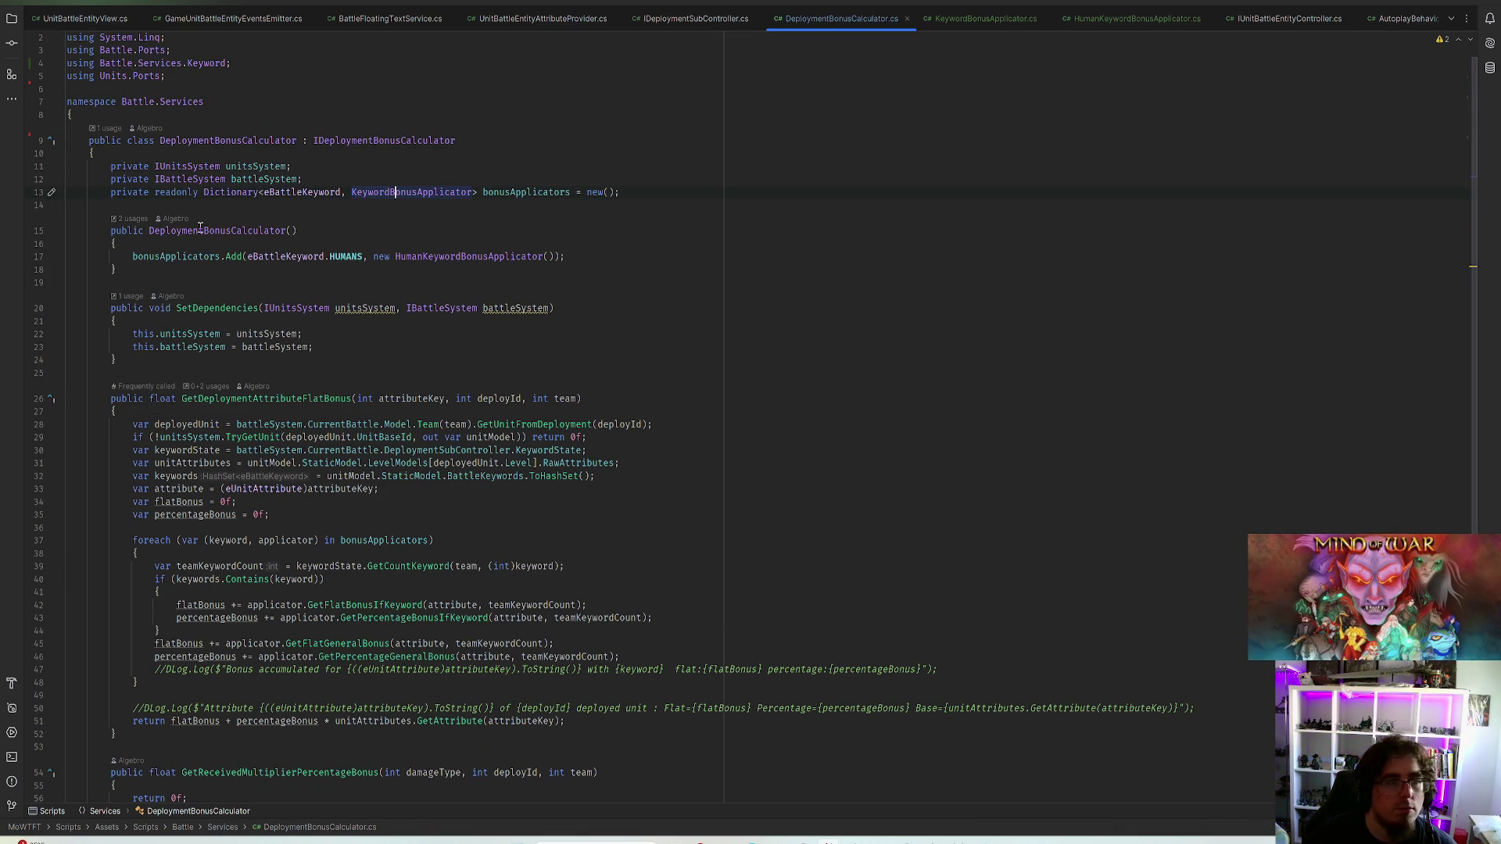
pyautogui.hotkey('alt', 'Return')
pyautogui.press('Return')
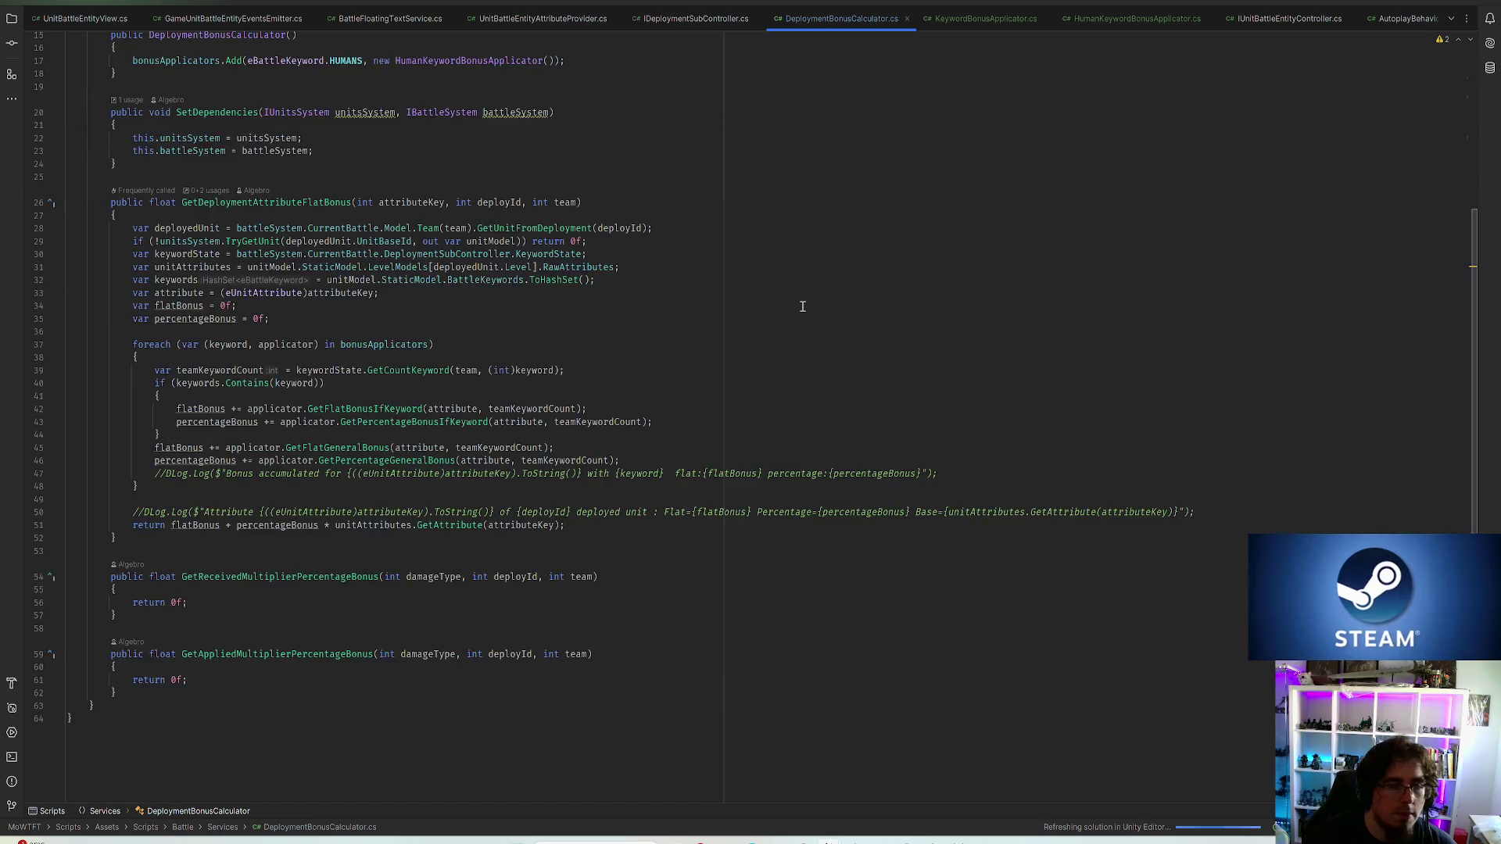
pyautogui.click(1008, 20)
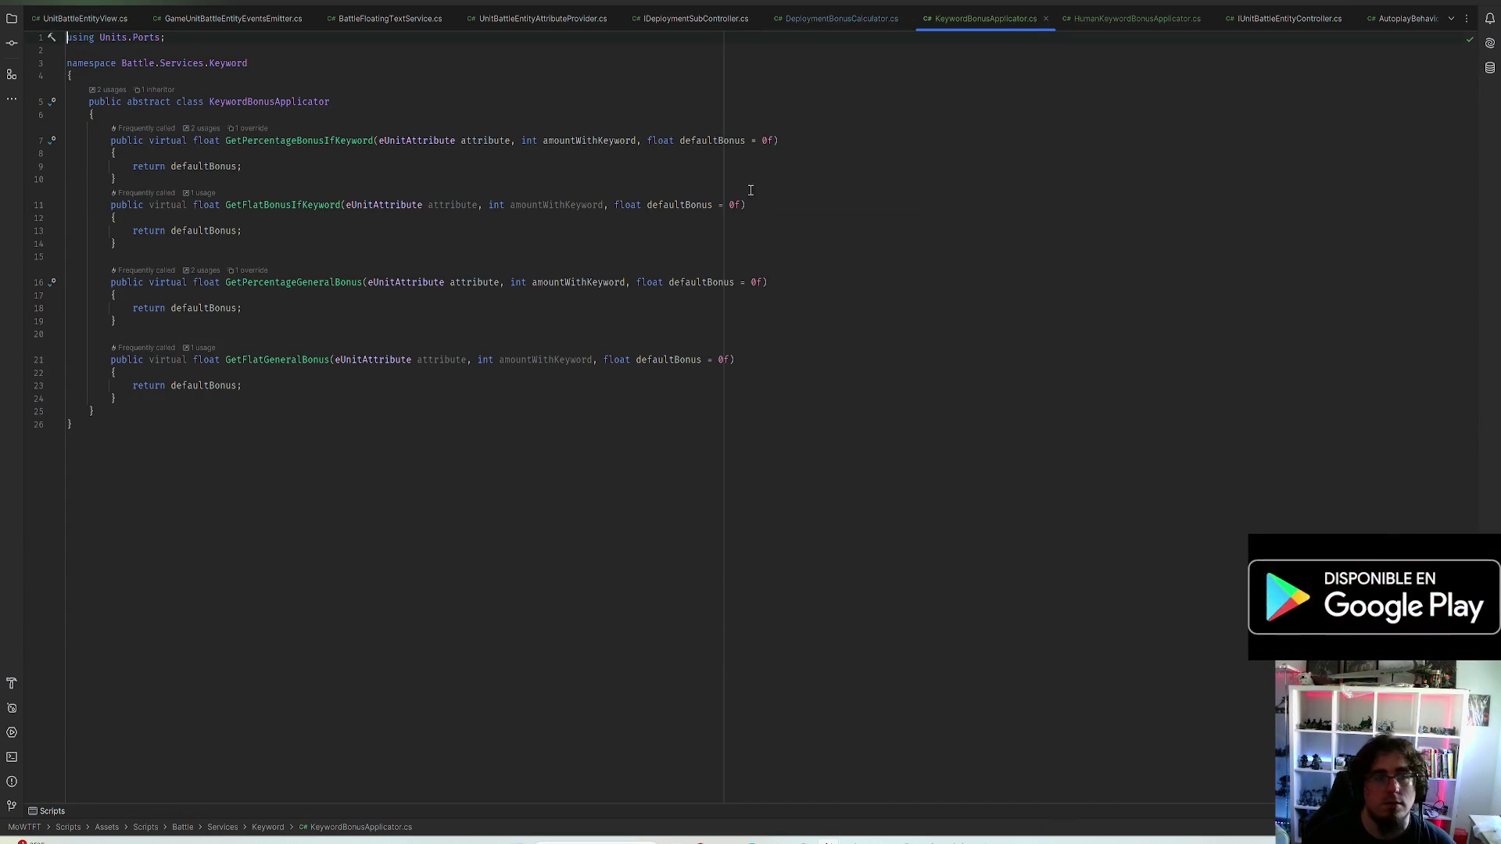
# Paste a copy of the HumanKeywordBonusApplicator class below it and rename its prefix to Dwarf
pyautogui.click(1127, 17)
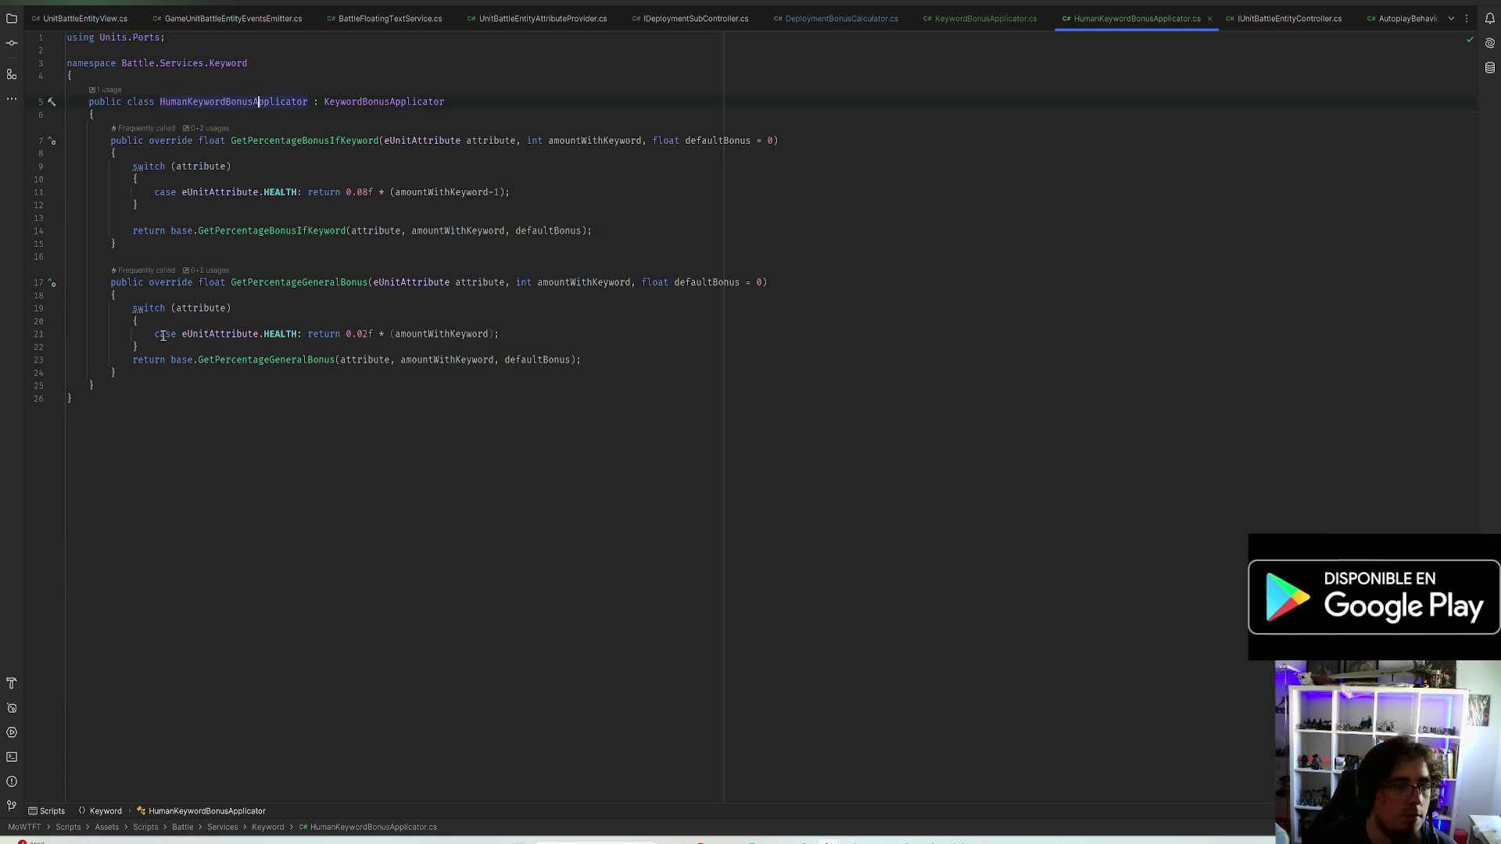
pyautogui.moveTo(93, 386)
pyautogui.mouseDown()
pyautogui.moveTo(89, 164)
pyautogui.moveTo(26, 101)
pyautogui.mouseUp()
pyautogui.hotkey('ctrl', 'c')
pyautogui.click(117, 387)
pyautogui.hotkey('ctrl', 'v')
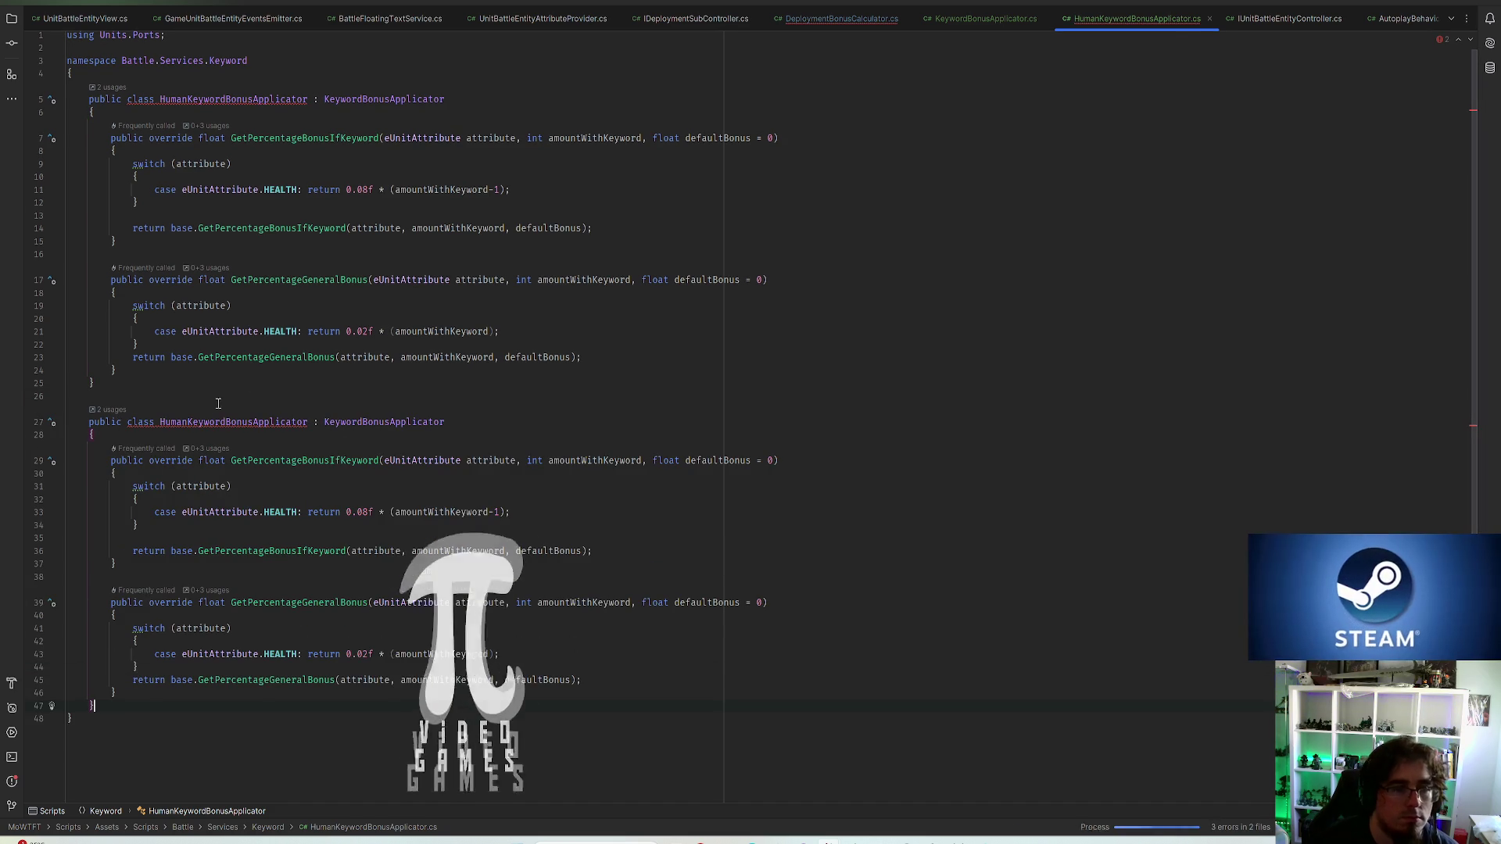
pyautogui.click(192, 422)
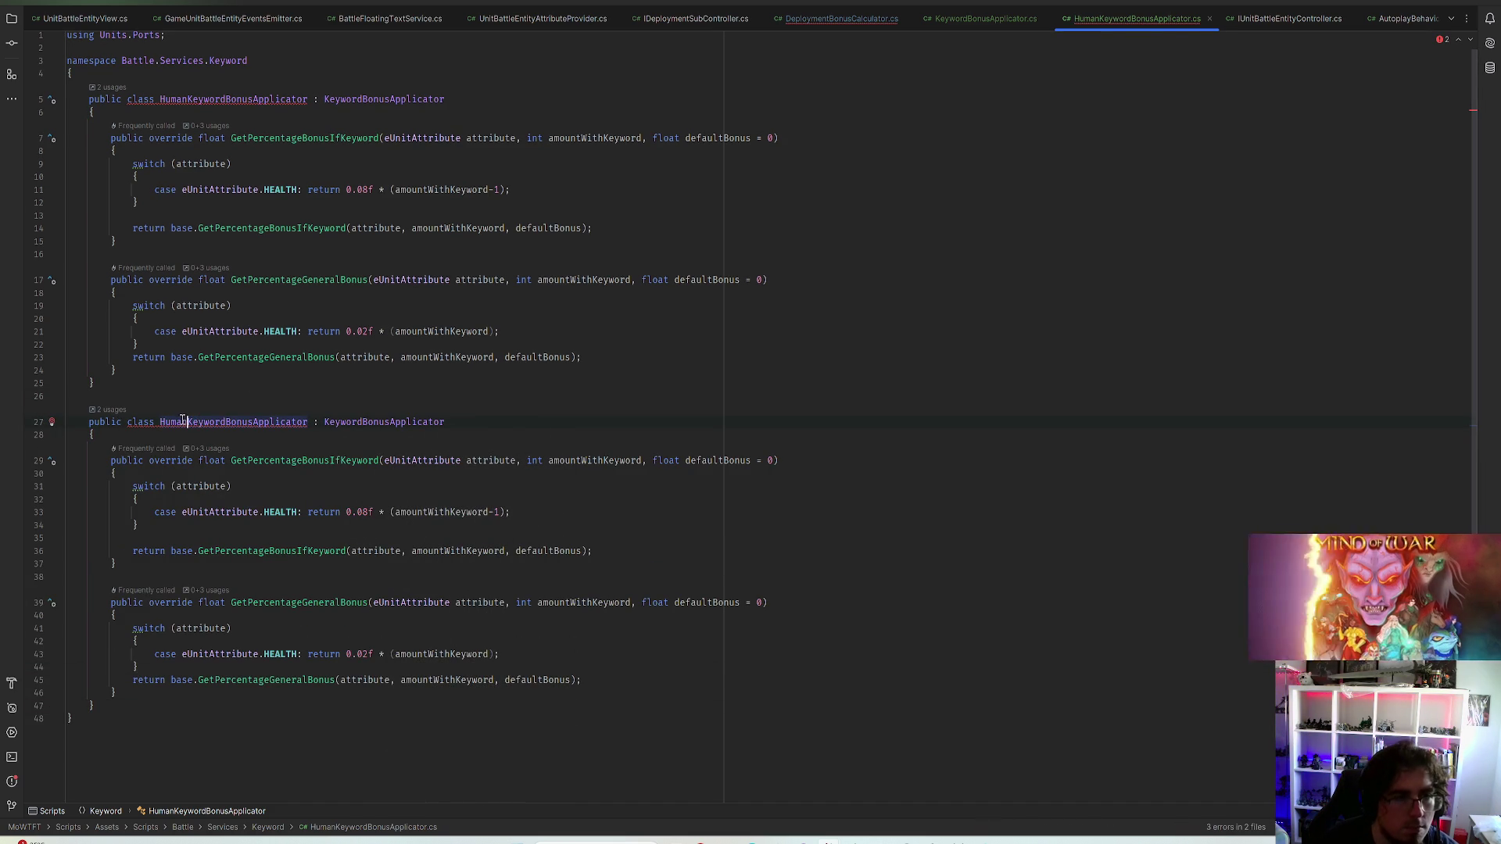
pyautogui.doubleClick(173, 421)
pyautogui.write('Dwarf')
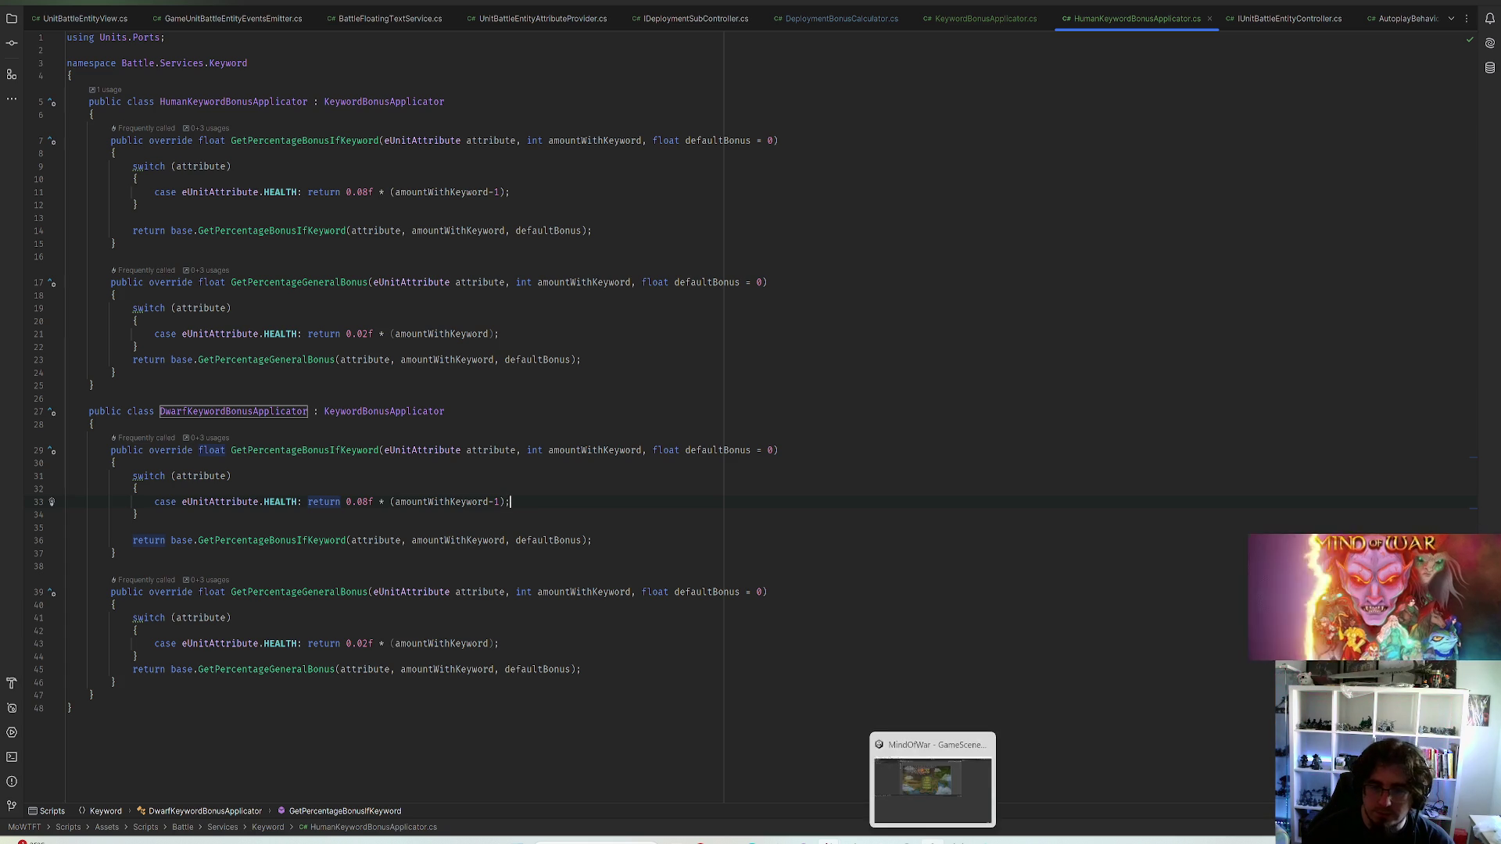
# Run the game and enter the Fog on the mountains region's Interception battle deployment
pyautogui.click(933, 835)
pyautogui.click(729, 16)
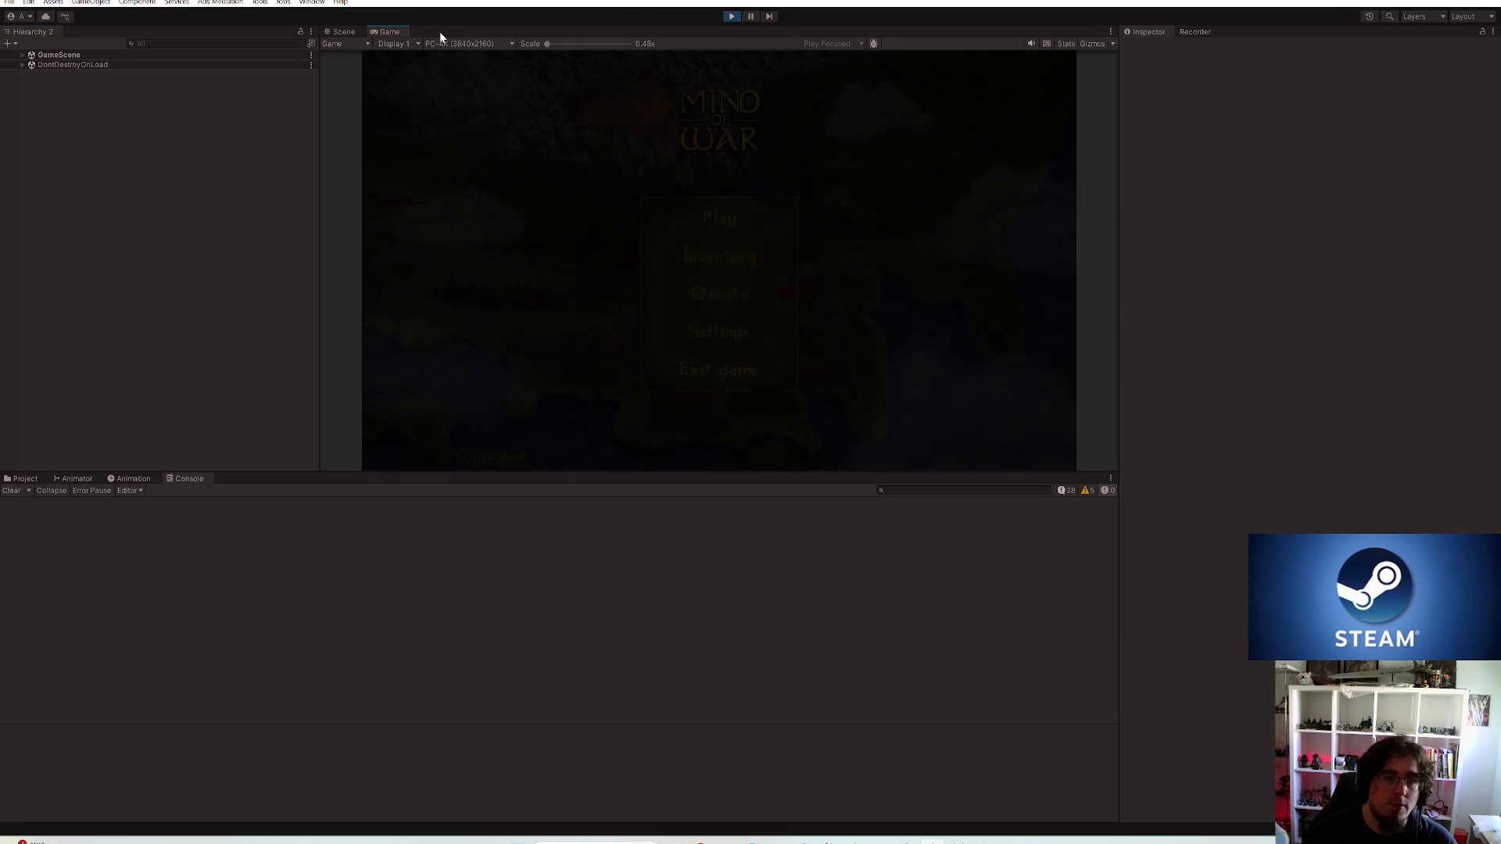
pyautogui.doubleClick(439, 32)
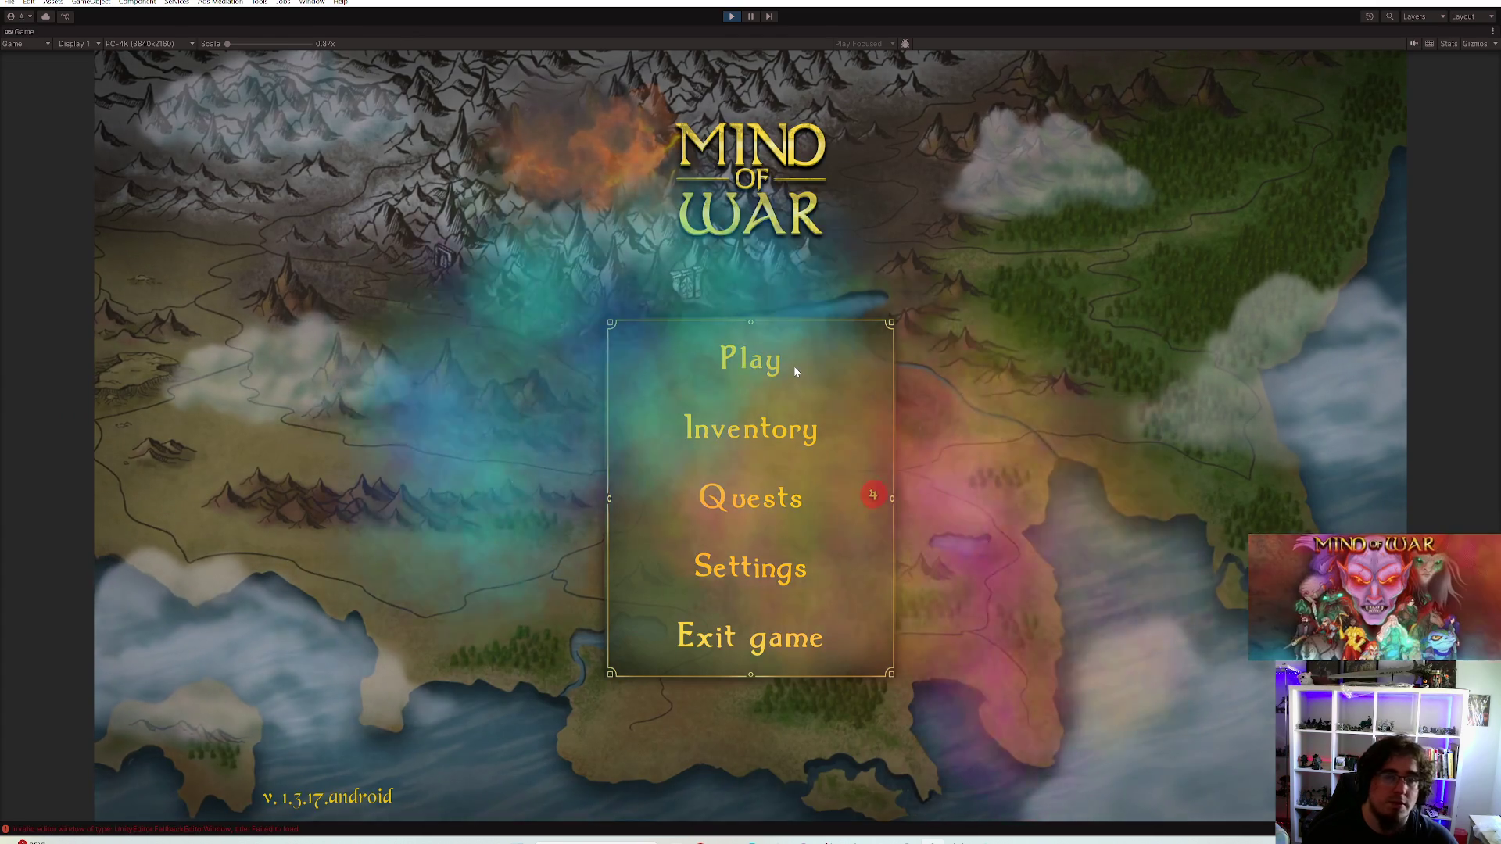
pyautogui.click(794, 366)
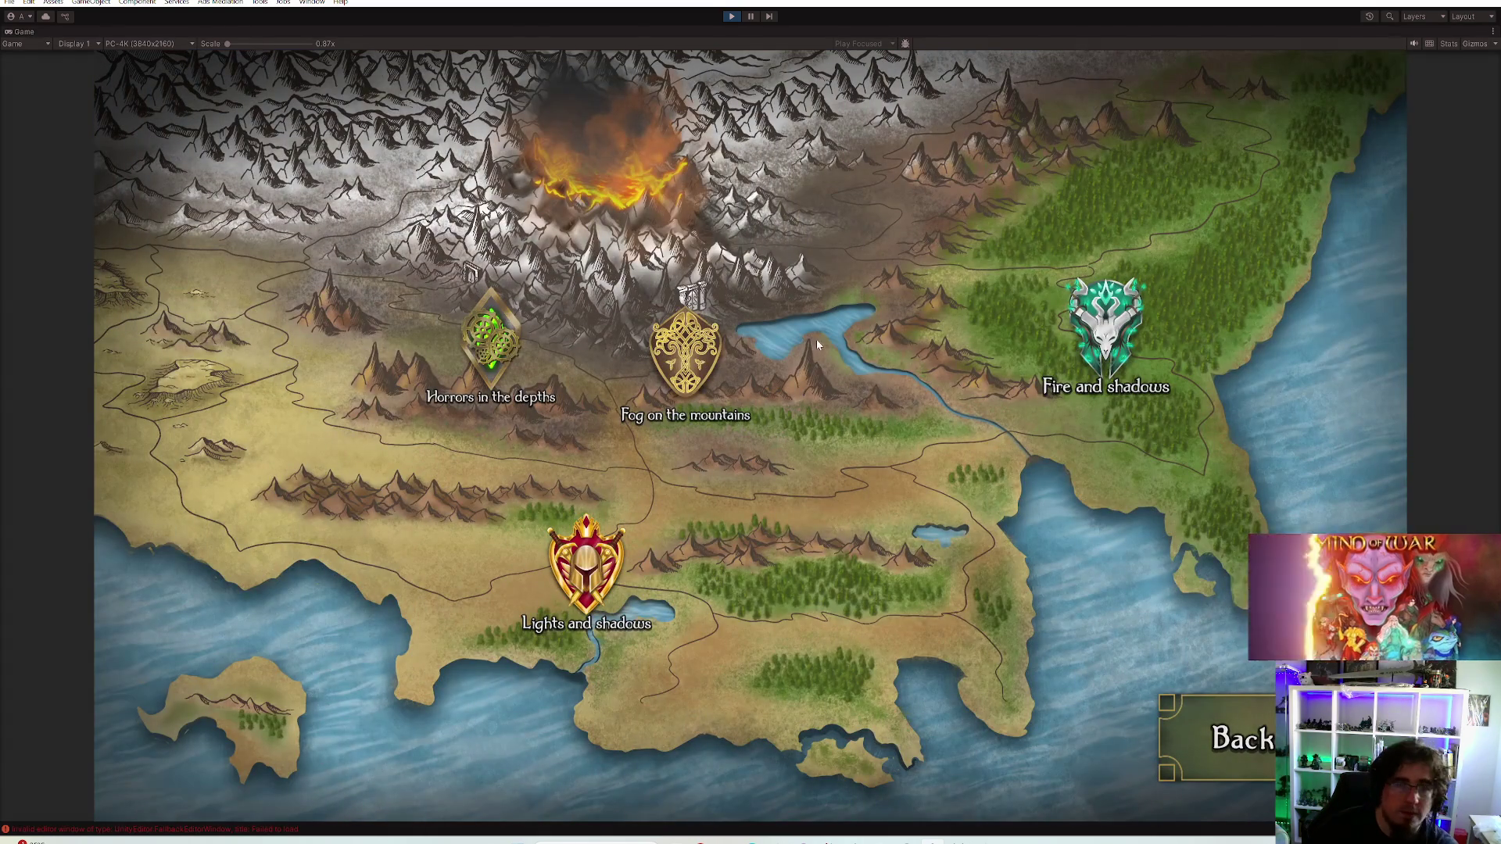
pyautogui.click(686, 353)
pyautogui.click(891, 621)
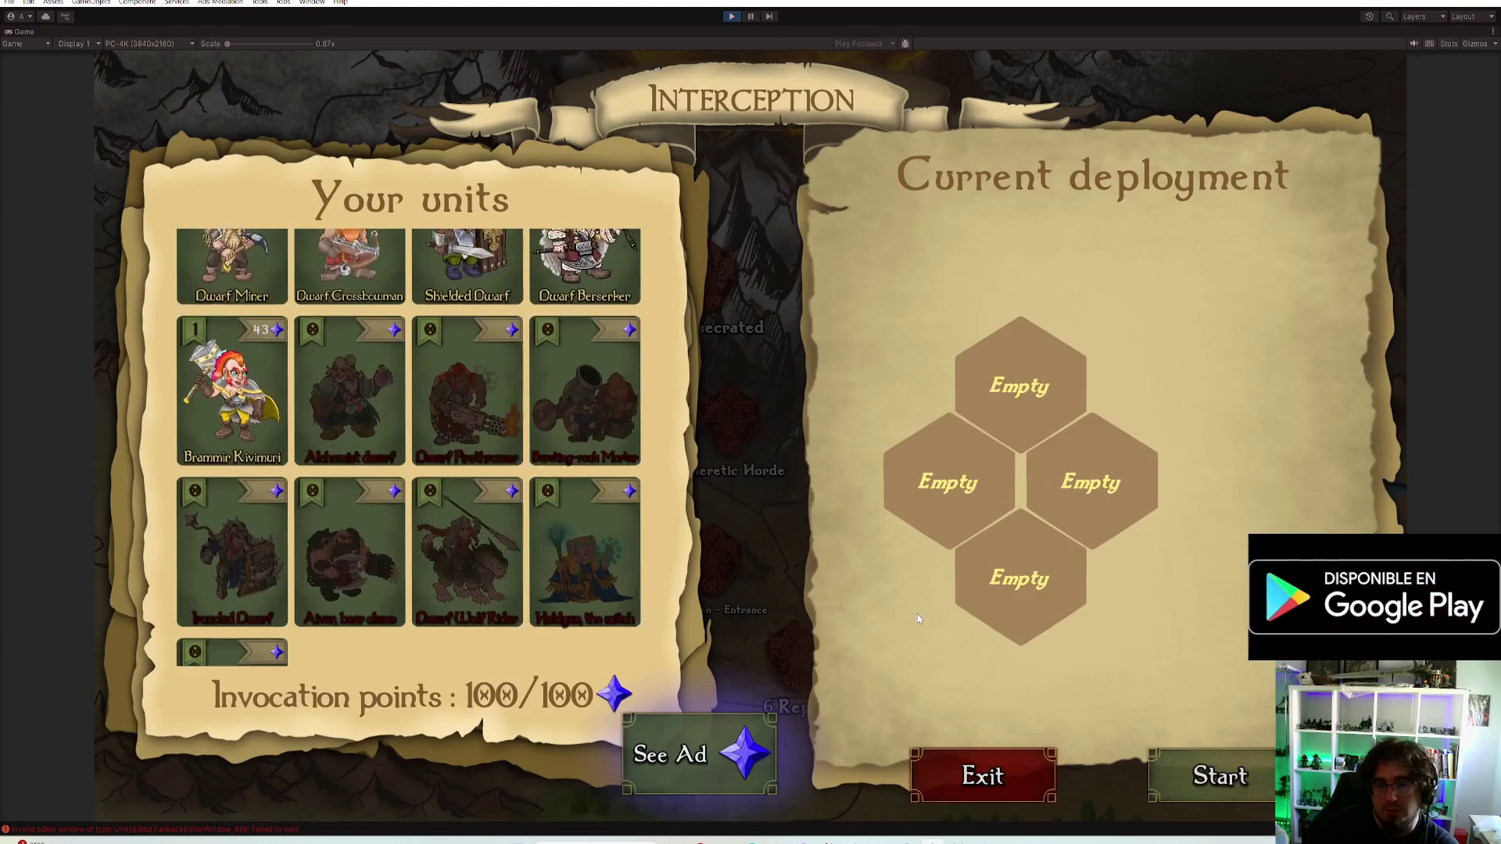
pyautogui.scroll(3, 410, 469)
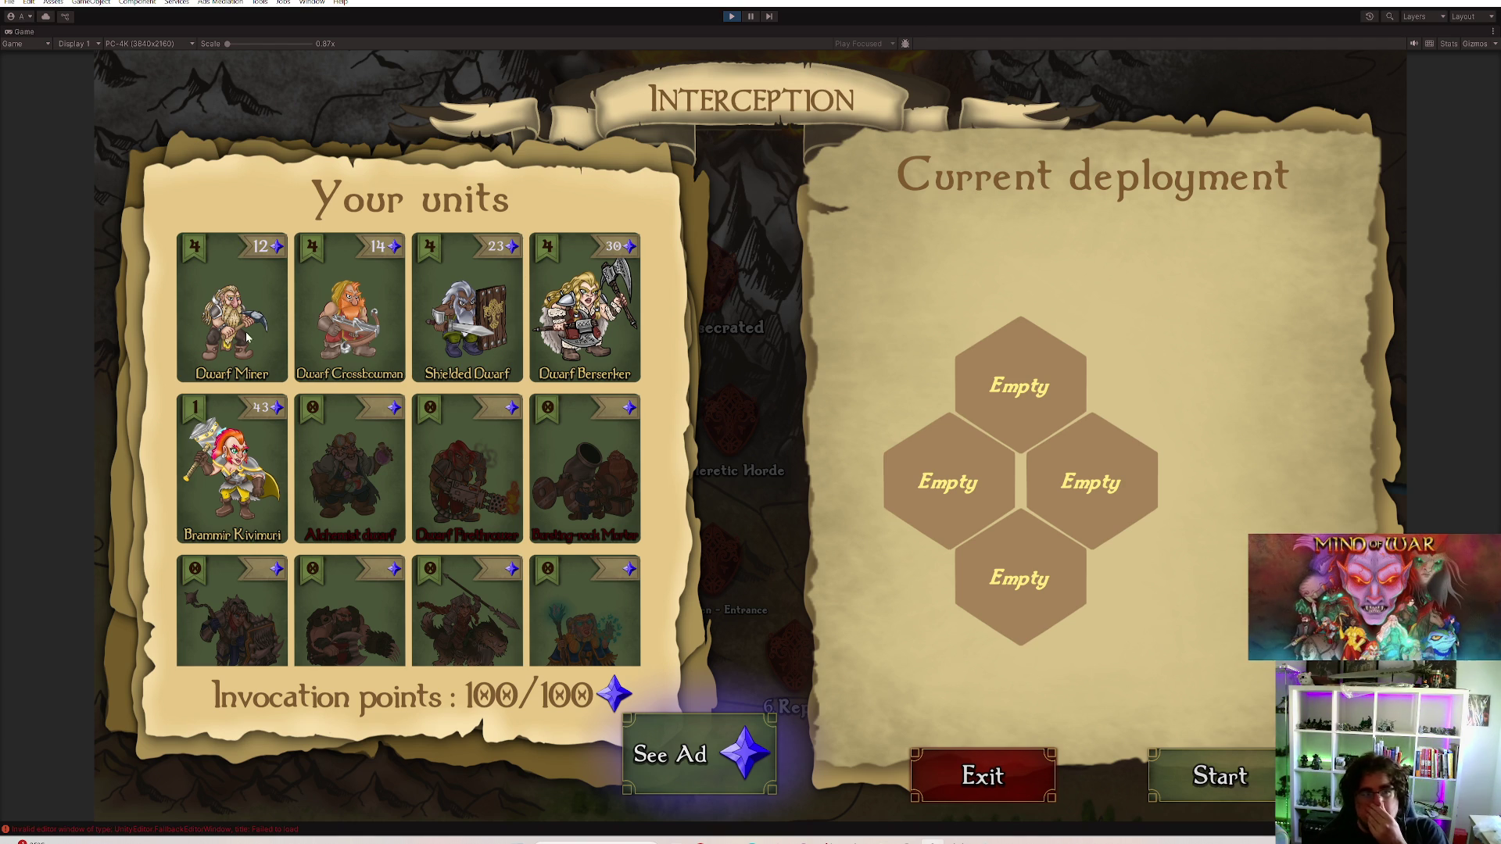
# Deploy the Dwarf Miner, read his On foot and Rock climbing stride skills, then remove him
pyautogui.click(232, 307)
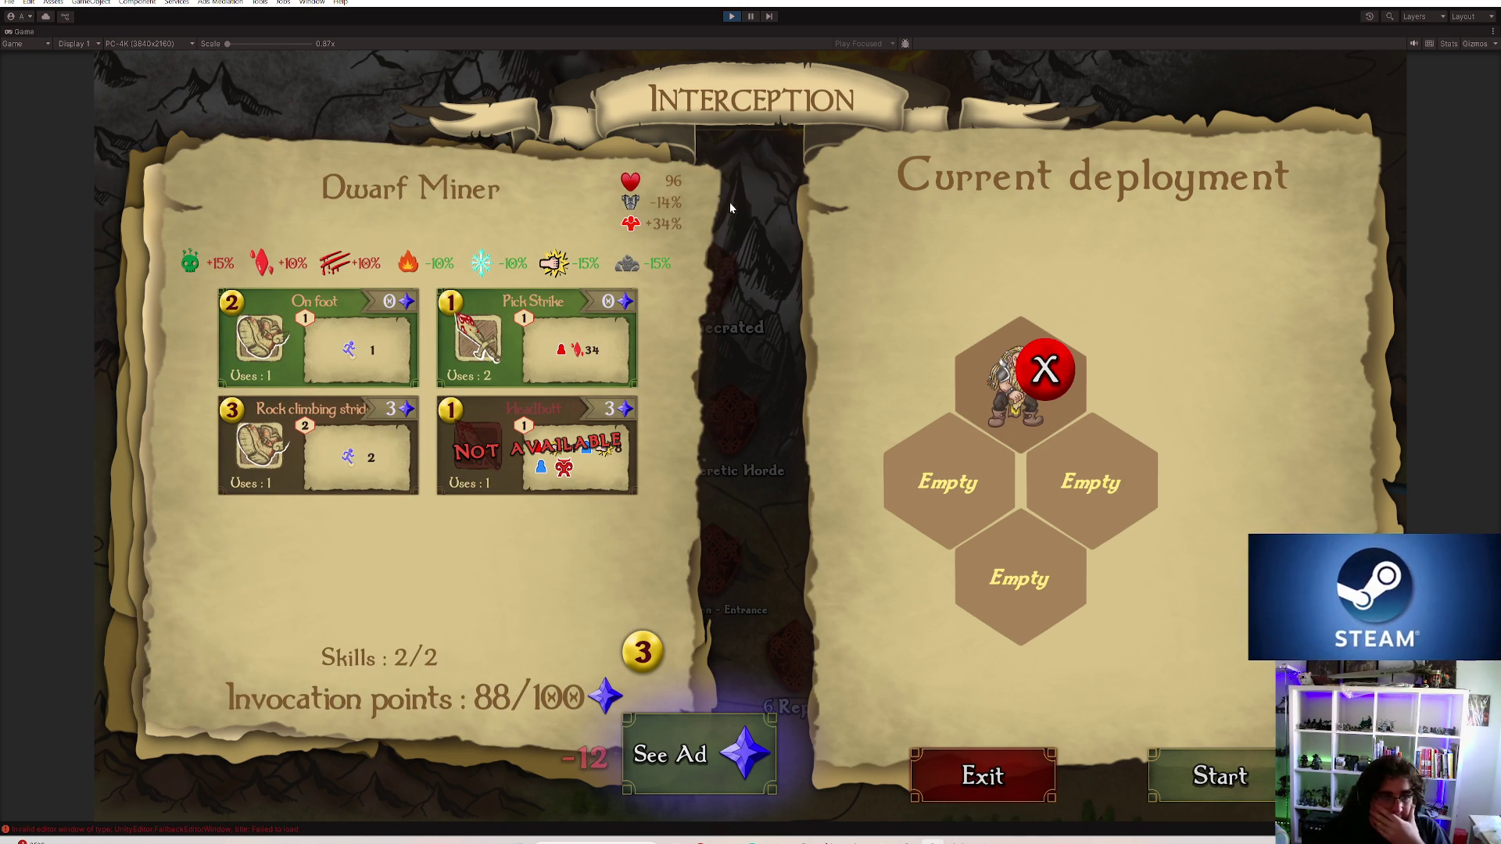
pyautogui.click(315, 340)
pyautogui.click(202, 347)
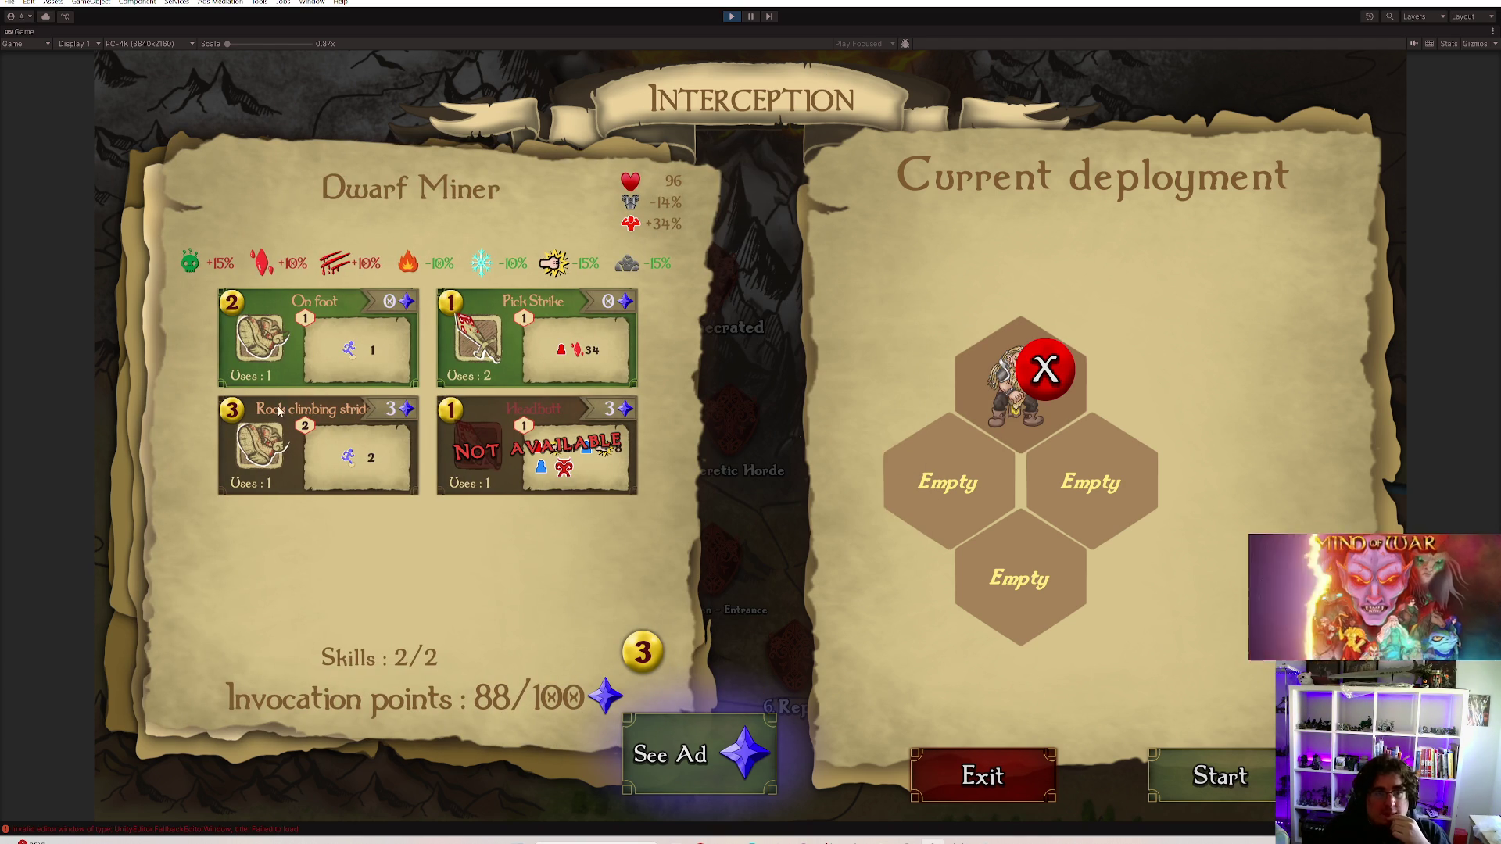
pyautogui.click(316, 449)
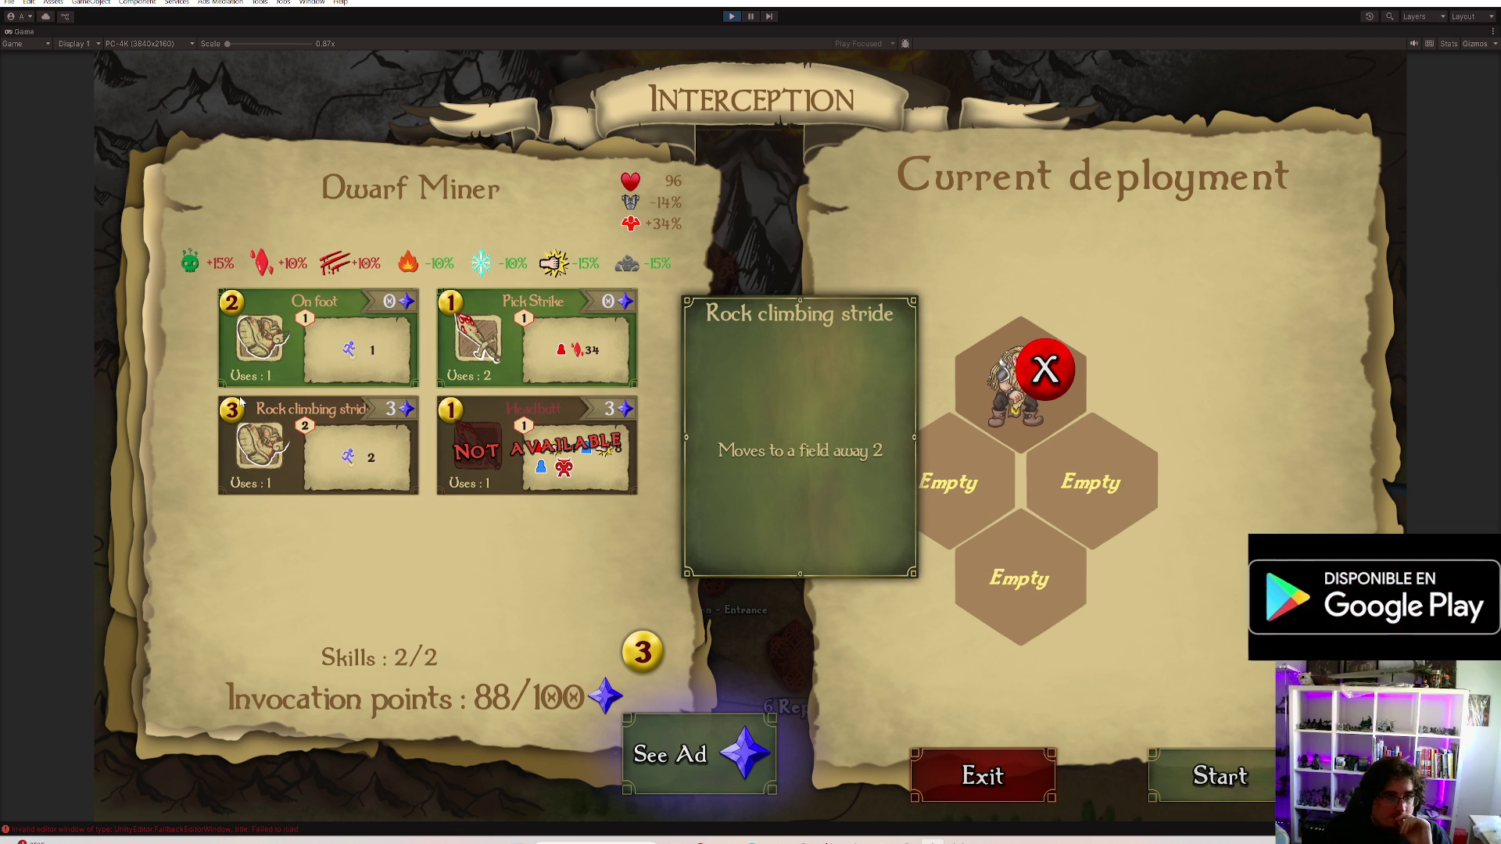
pyautogui.click(393, 465)
pyautogui.press('Escape')
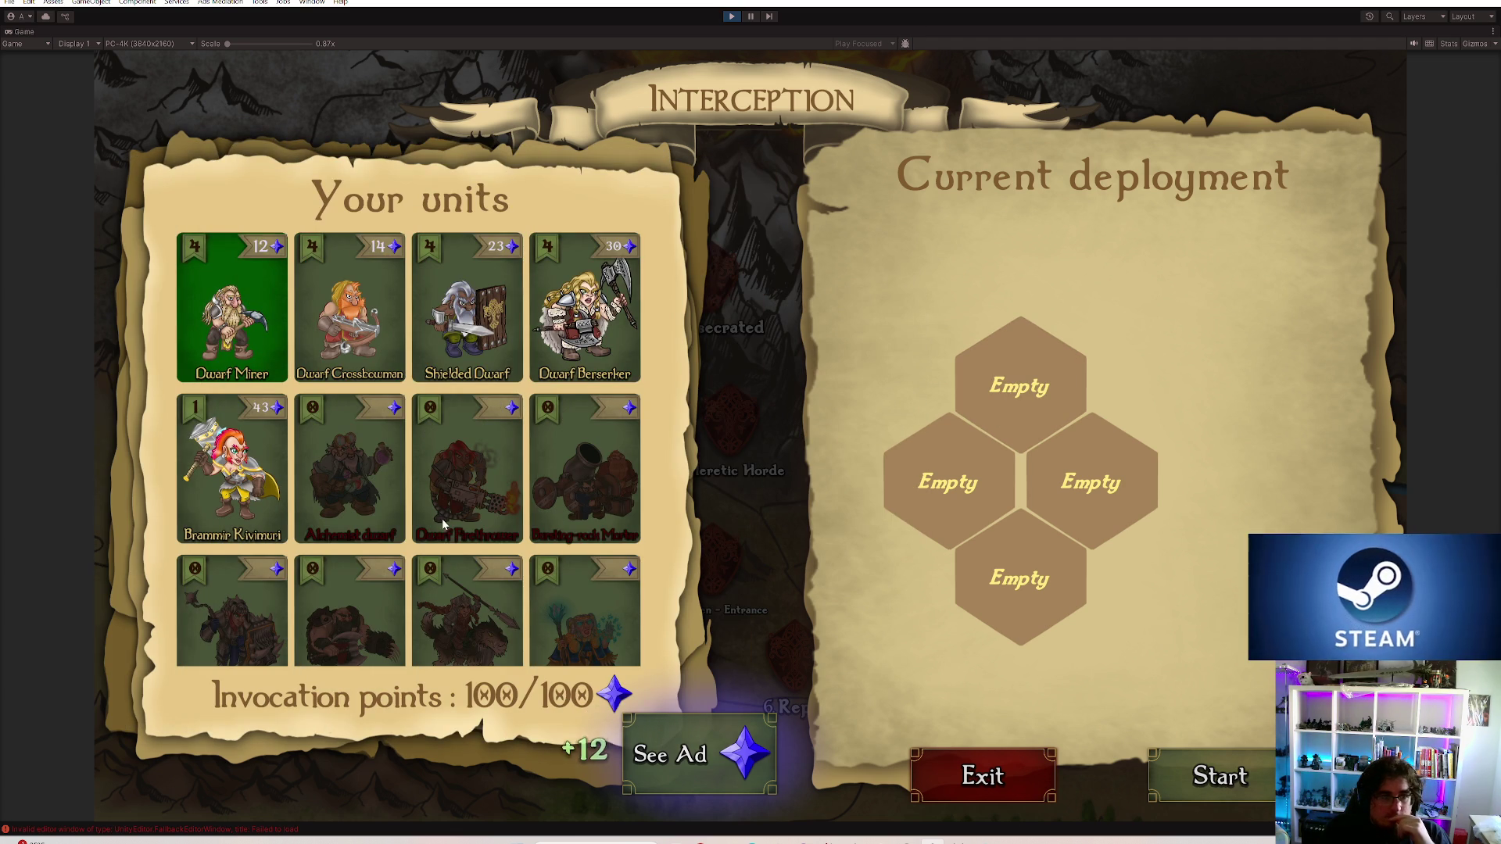
# Deploy Brammir Kivimuri to a hex, inspect his Rock climbing stride skill, then stop the test
pyautogui.click(233, 467)
pyautogui.click(1090, 482)
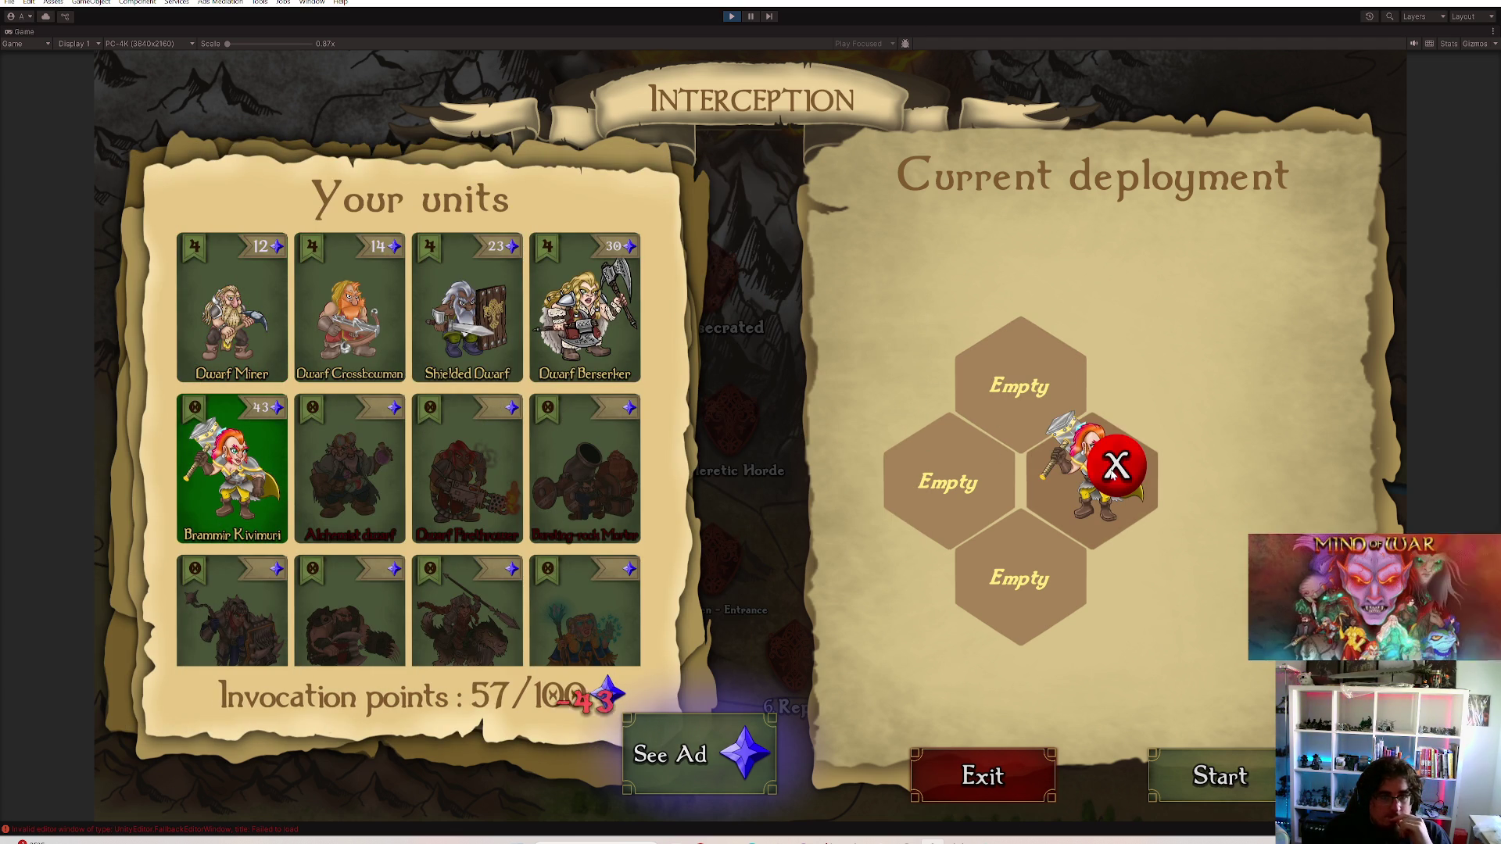
pyautogui.click(232, 466)
pyautogui.moveTo(231, 470)
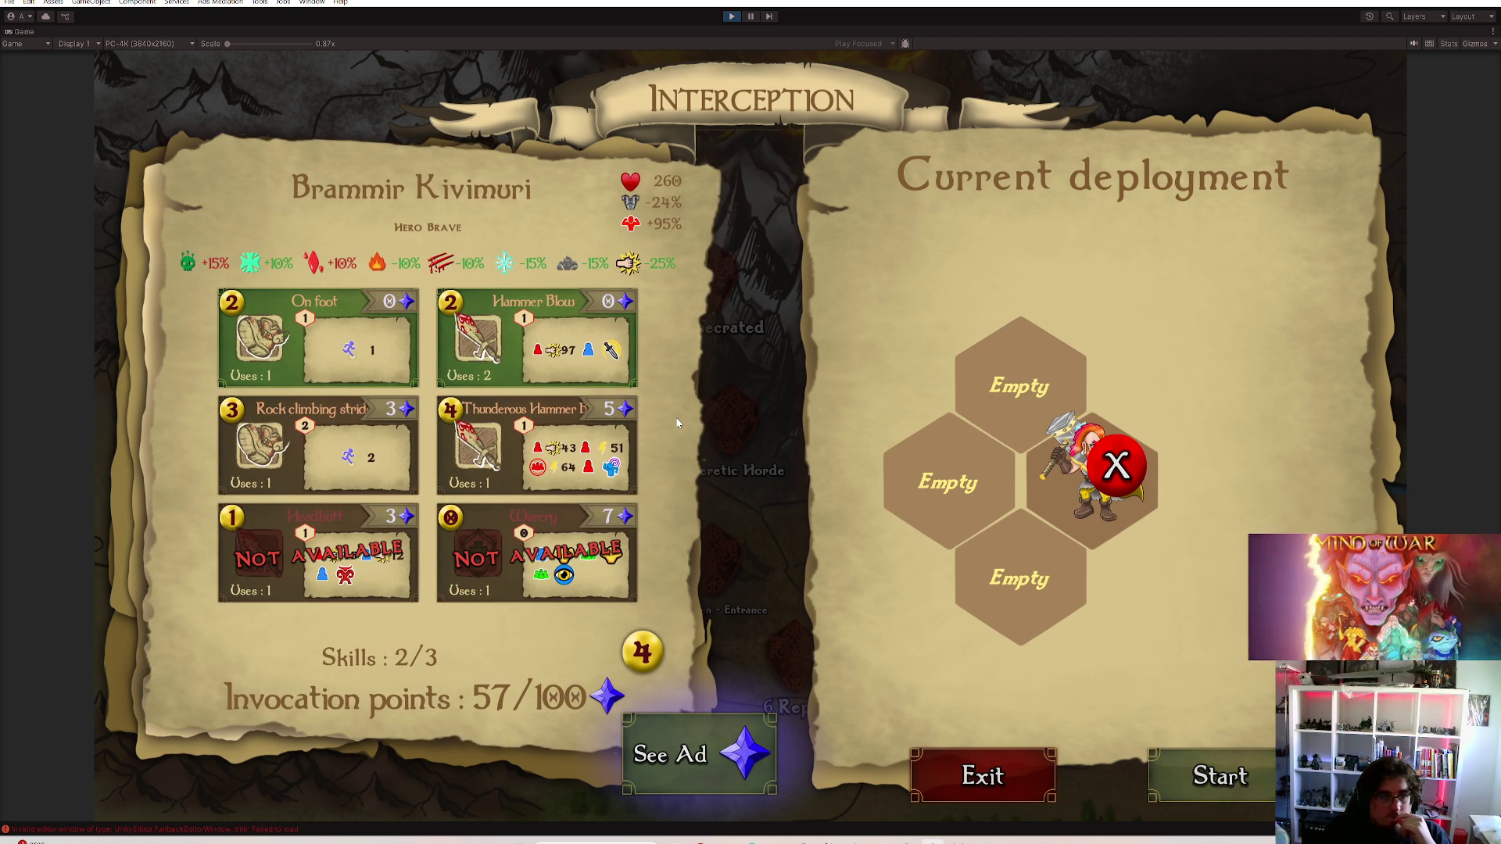
pyautogui.click(346, 415)
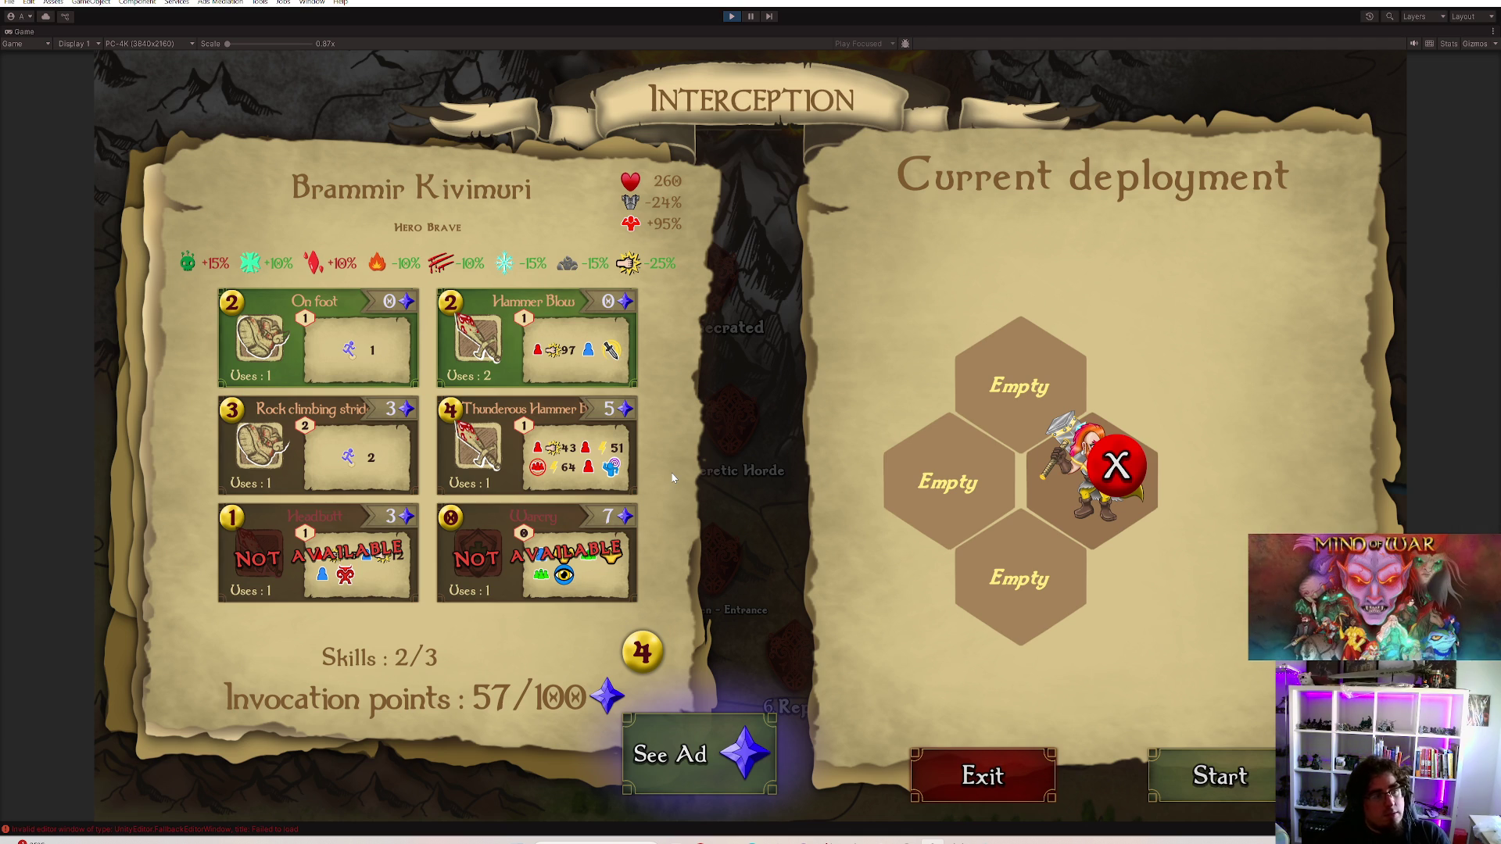
pyautogui.click(731, 15)
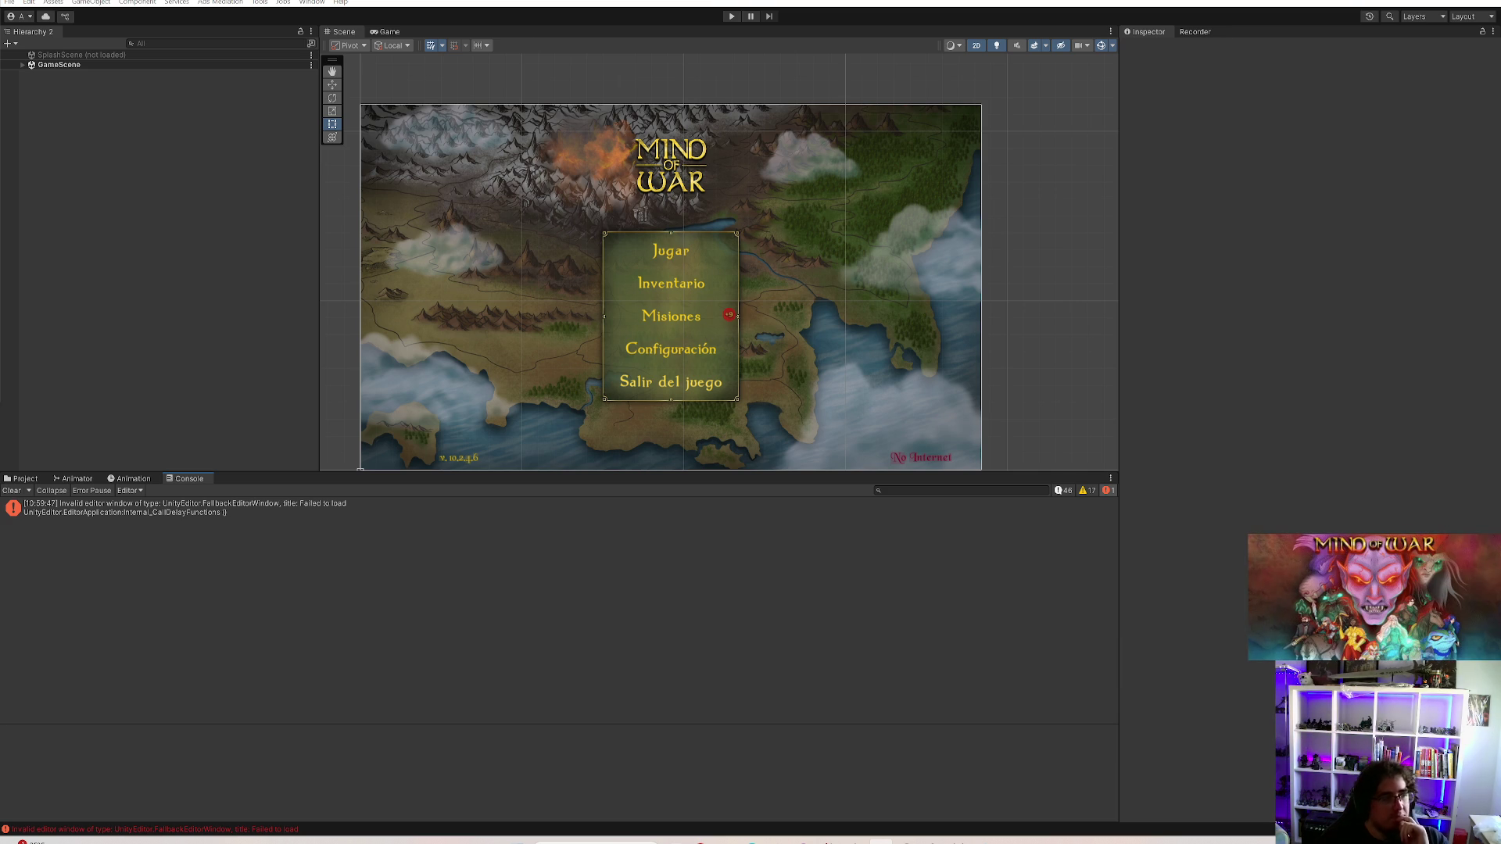
# Start the game in play mode again
pyautogui.click(732, 17)
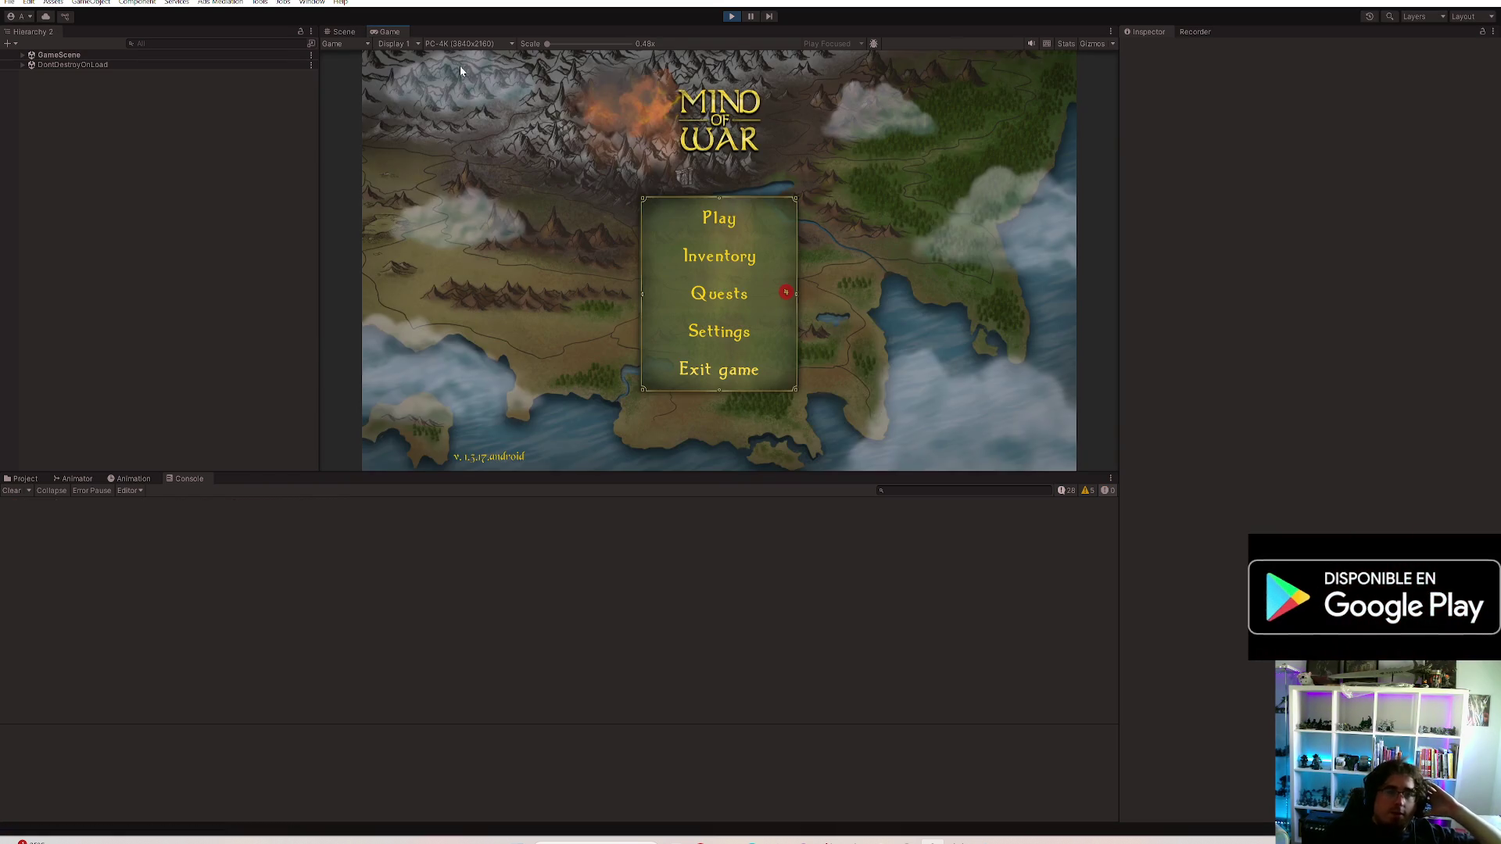
# Maximize the game view, open the inventory and claim a rewarded ad's card pack
pyautogui.hotkey('shift', 'space')
pyautogui.click(778, 423)
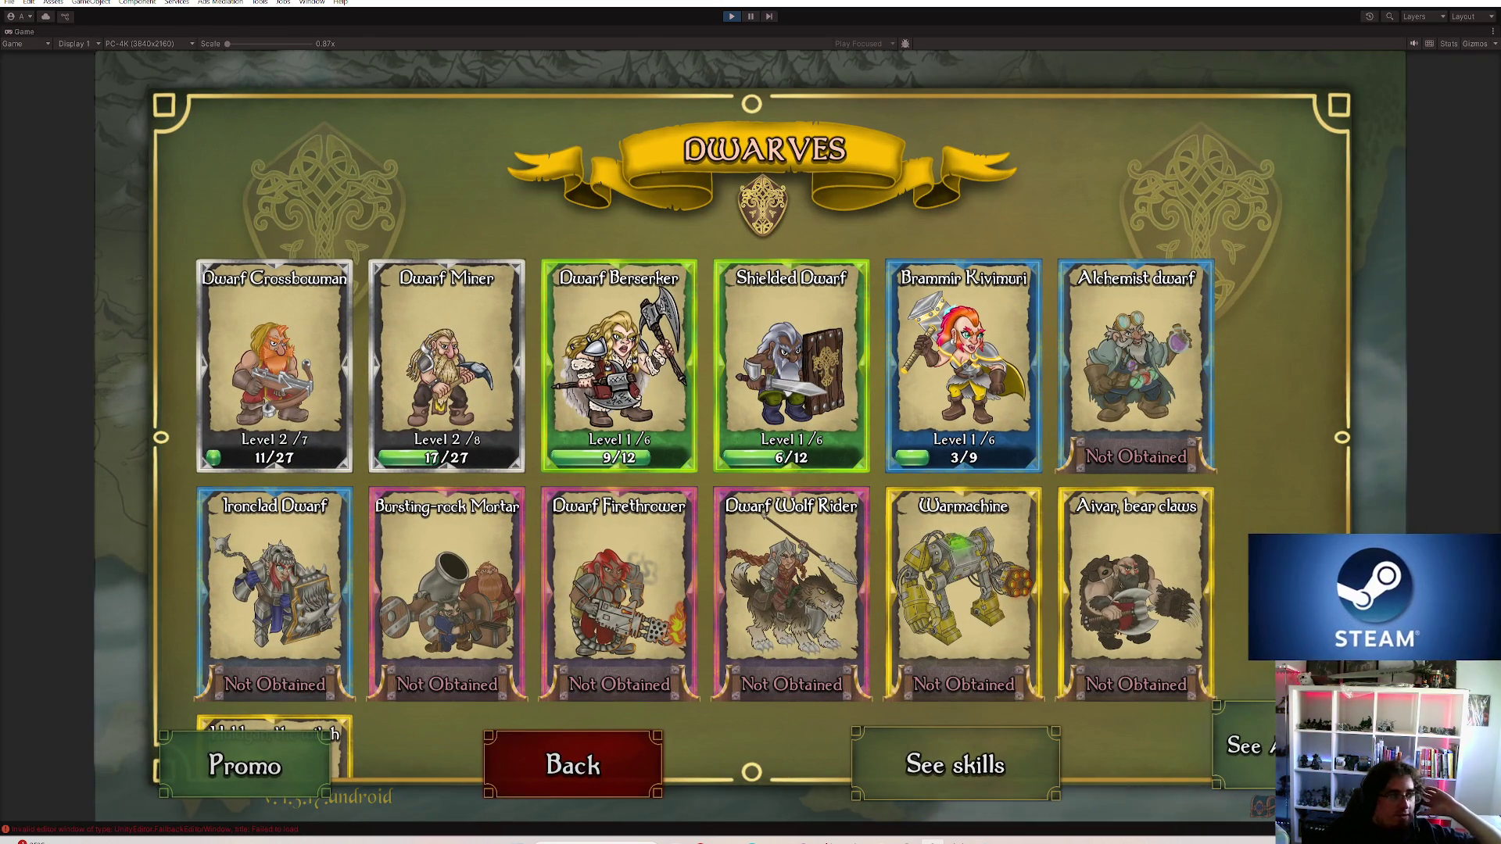
pyautogui.click(1246, 746)
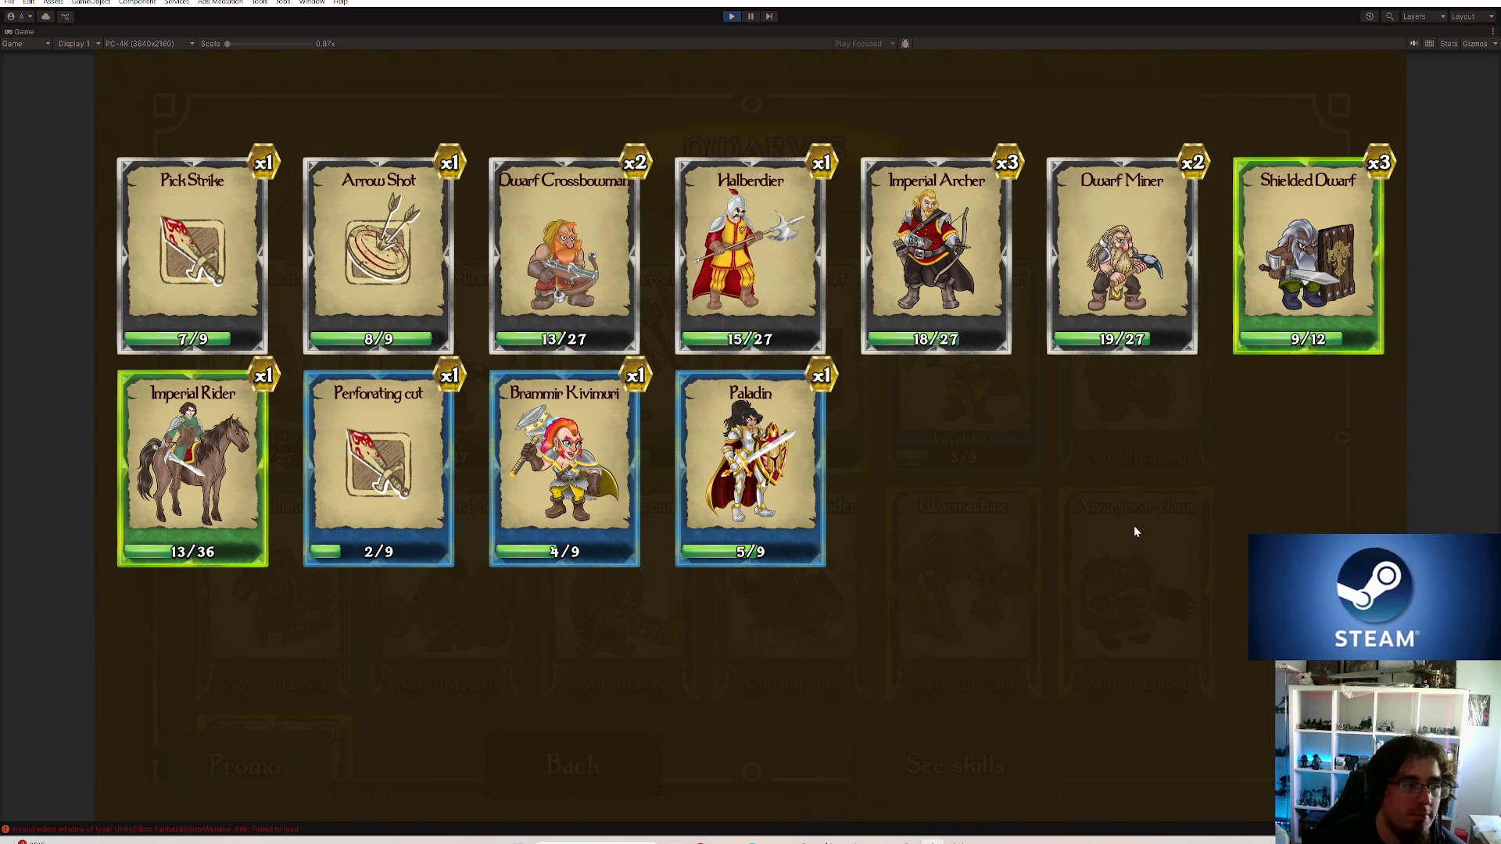
pyautogui.click(1141, 544)
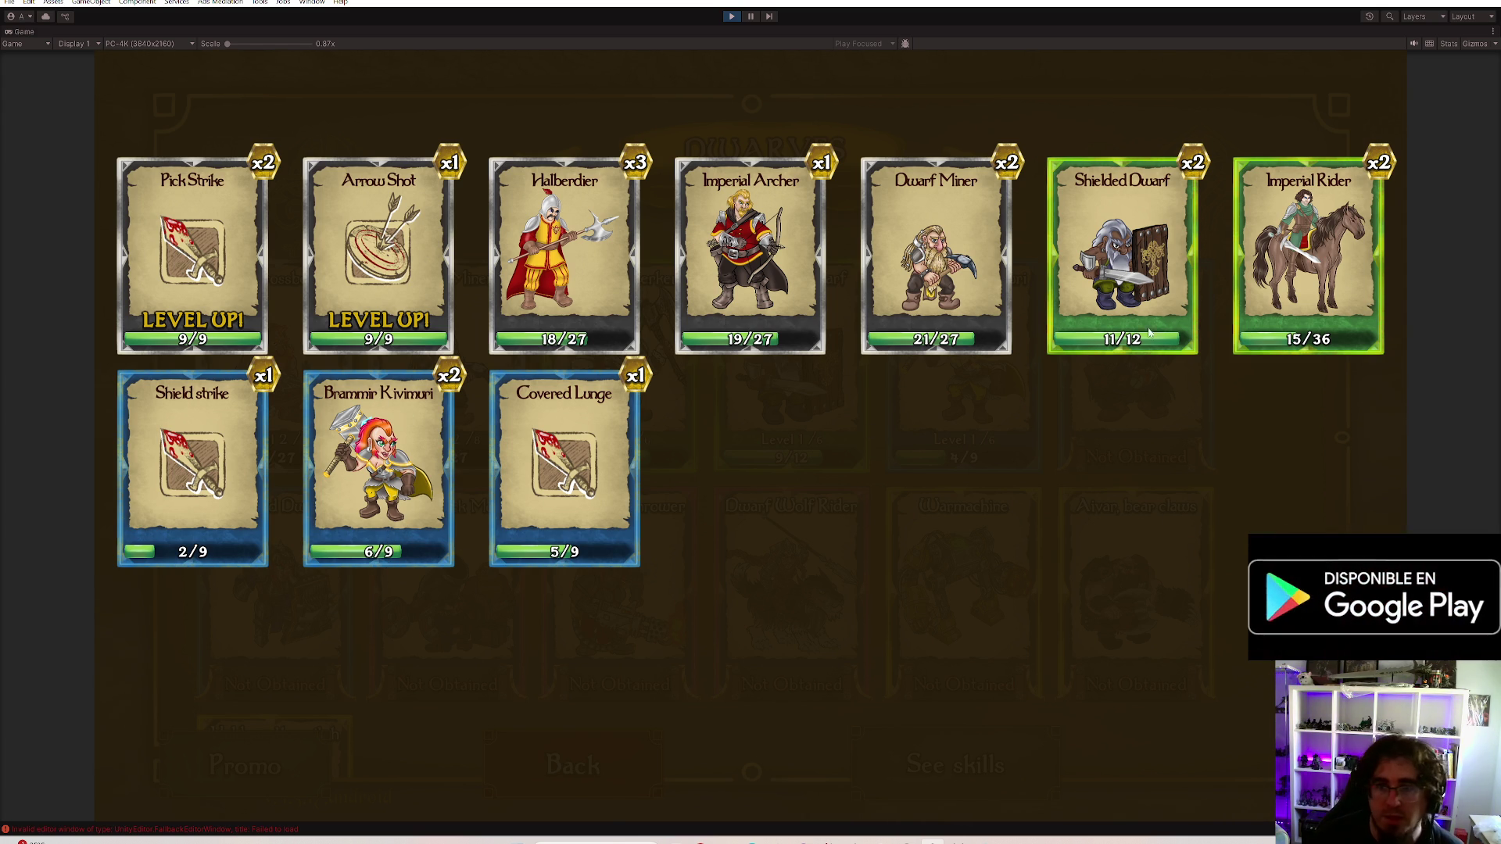
# Close the reward overlay and watch another rewarded ad for more cards
pyautogui.click(1043, 433)
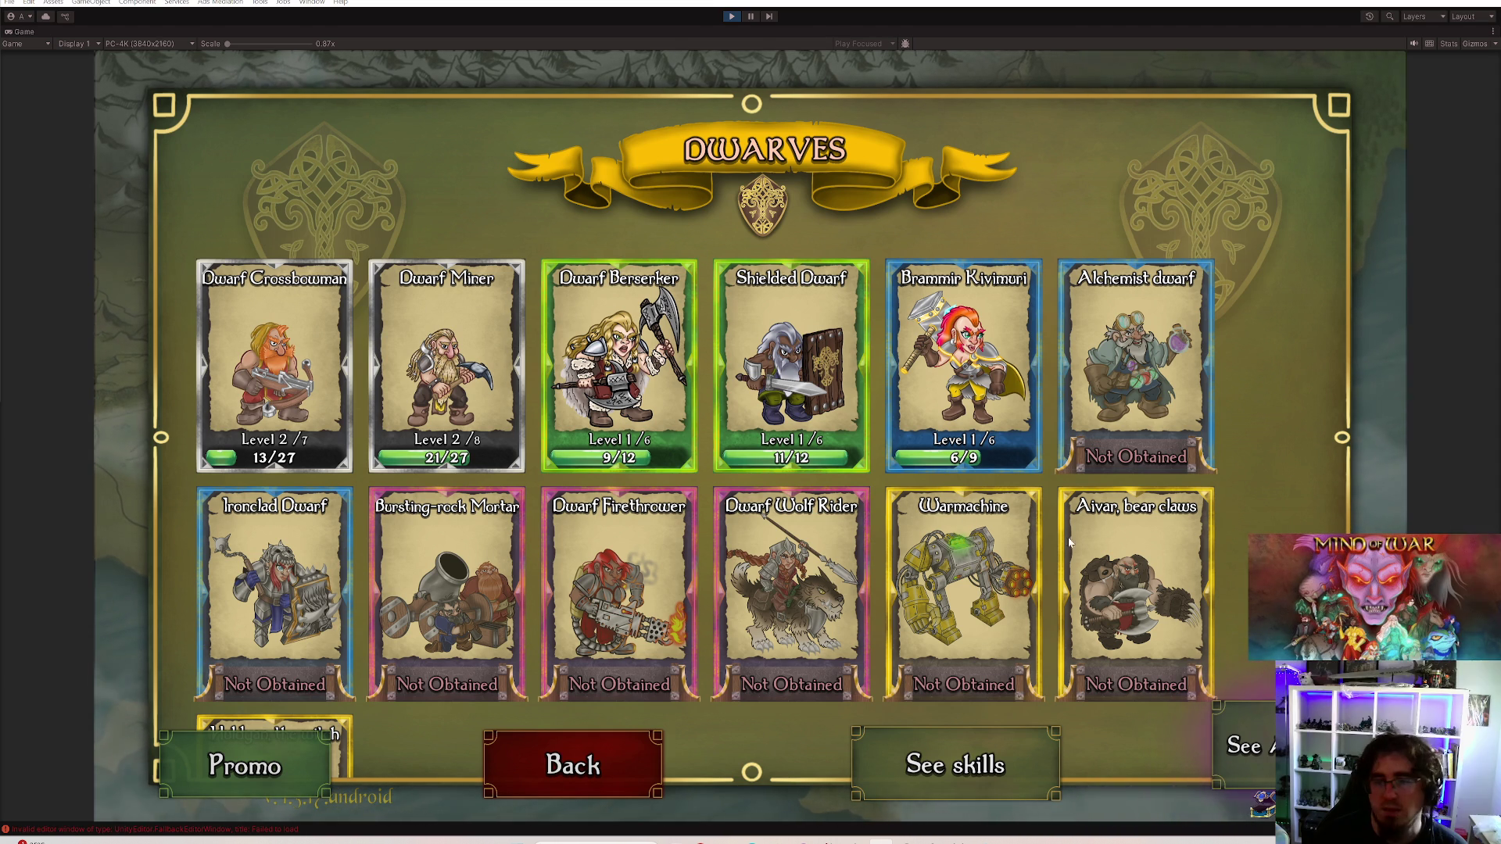
pyautogui.click(1246, 740)
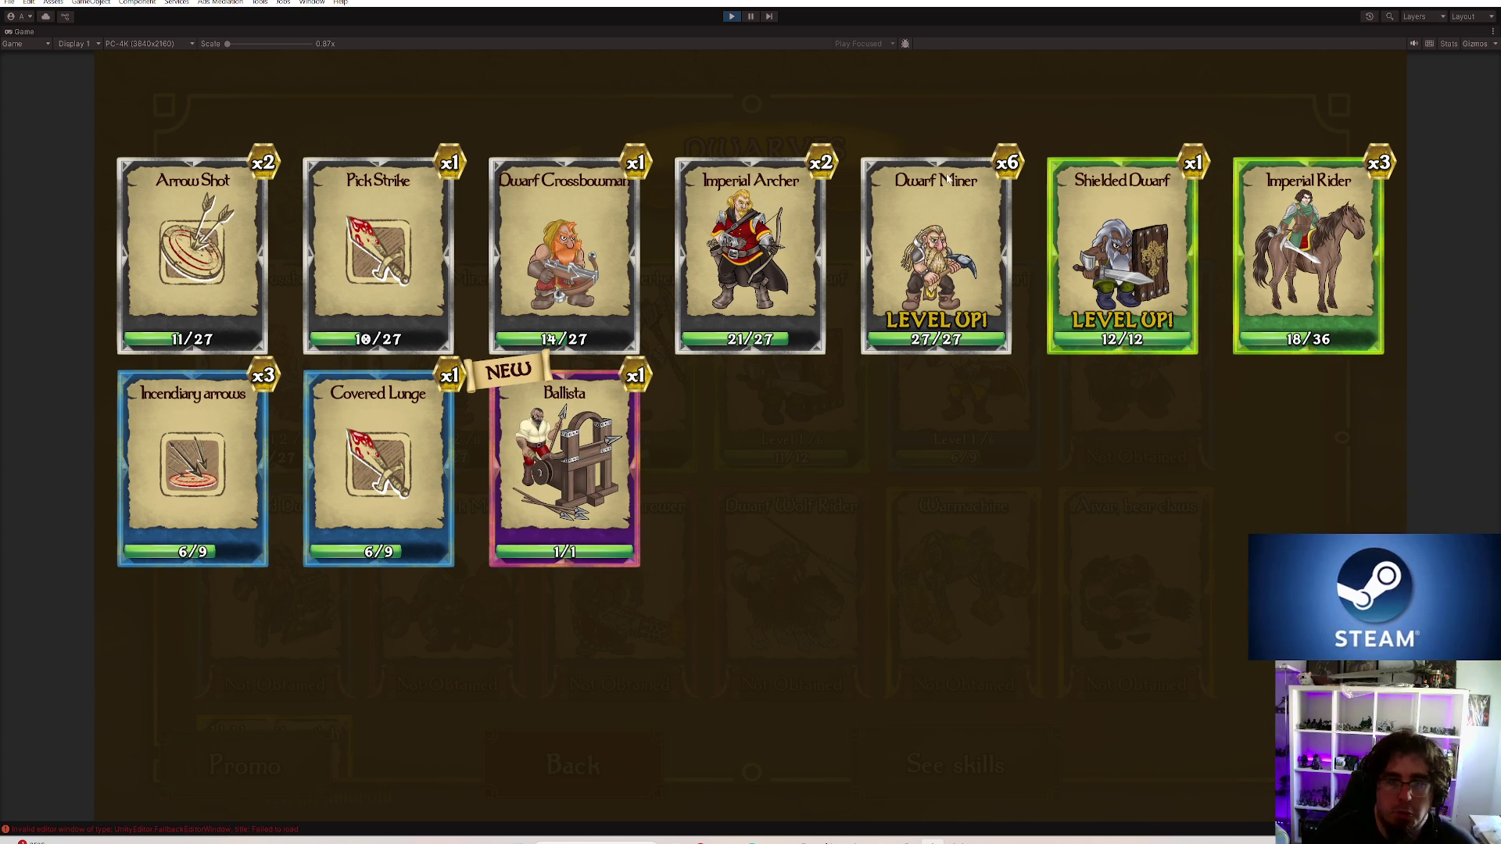
# Dismiss the rewards, return to the main menu, stop the game test and switch to Rider
pyautogui.click(812, 555)
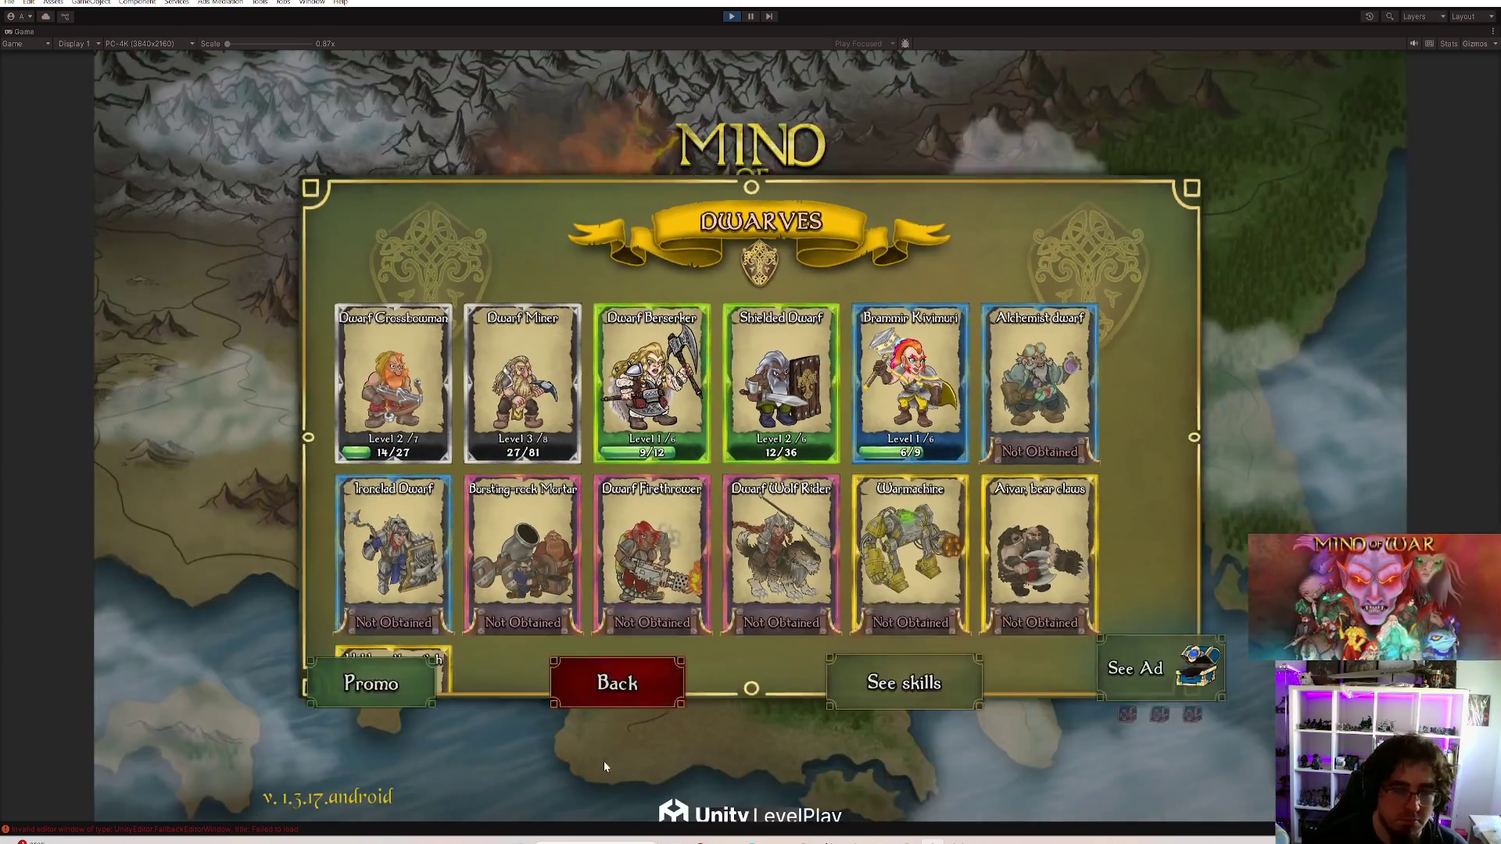
pyautogui.press('Escape')
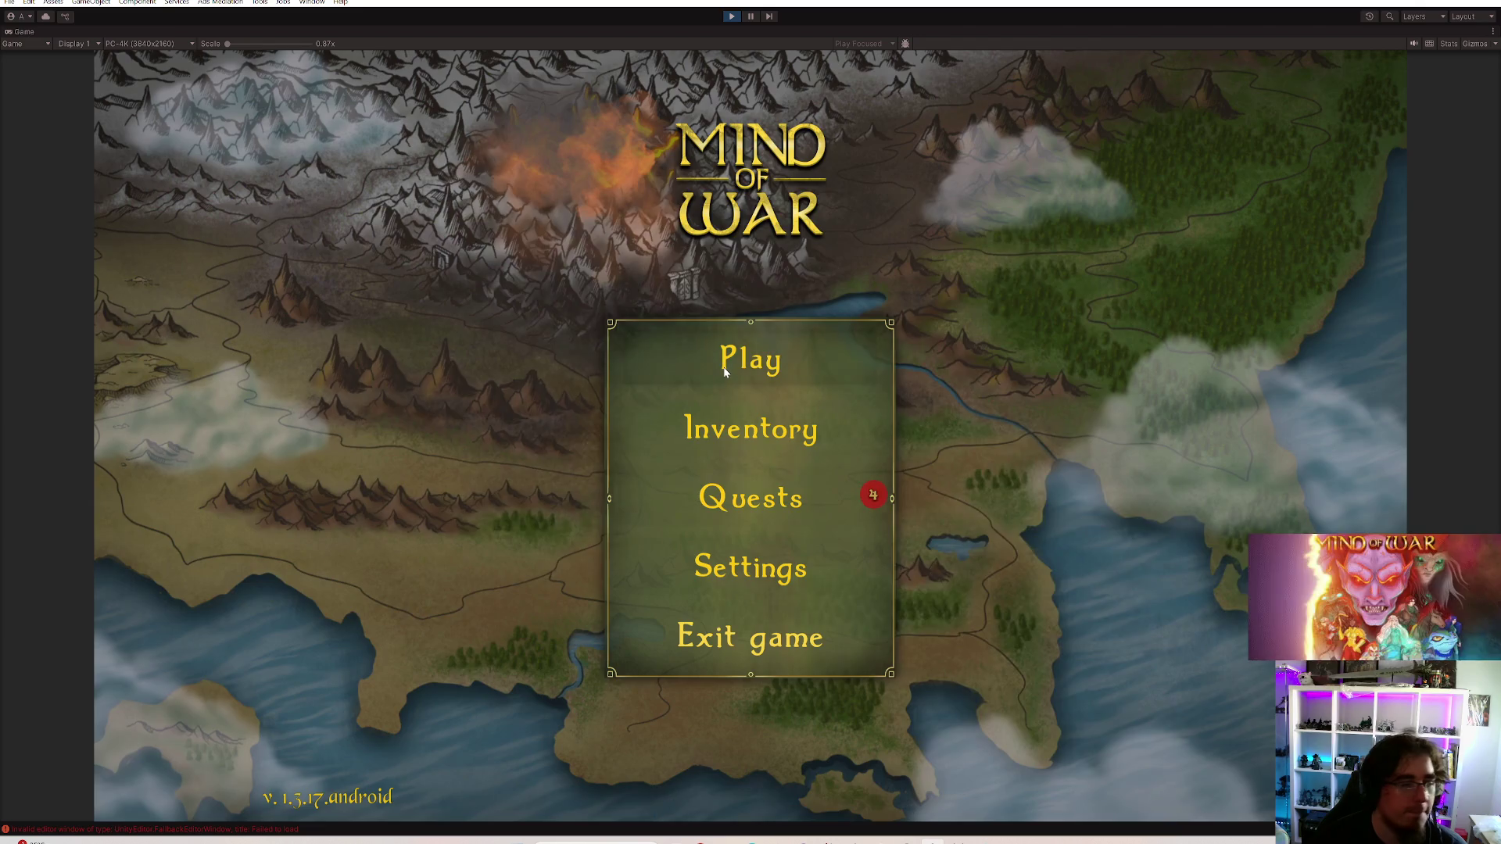
pyautogui.click(724, 368)
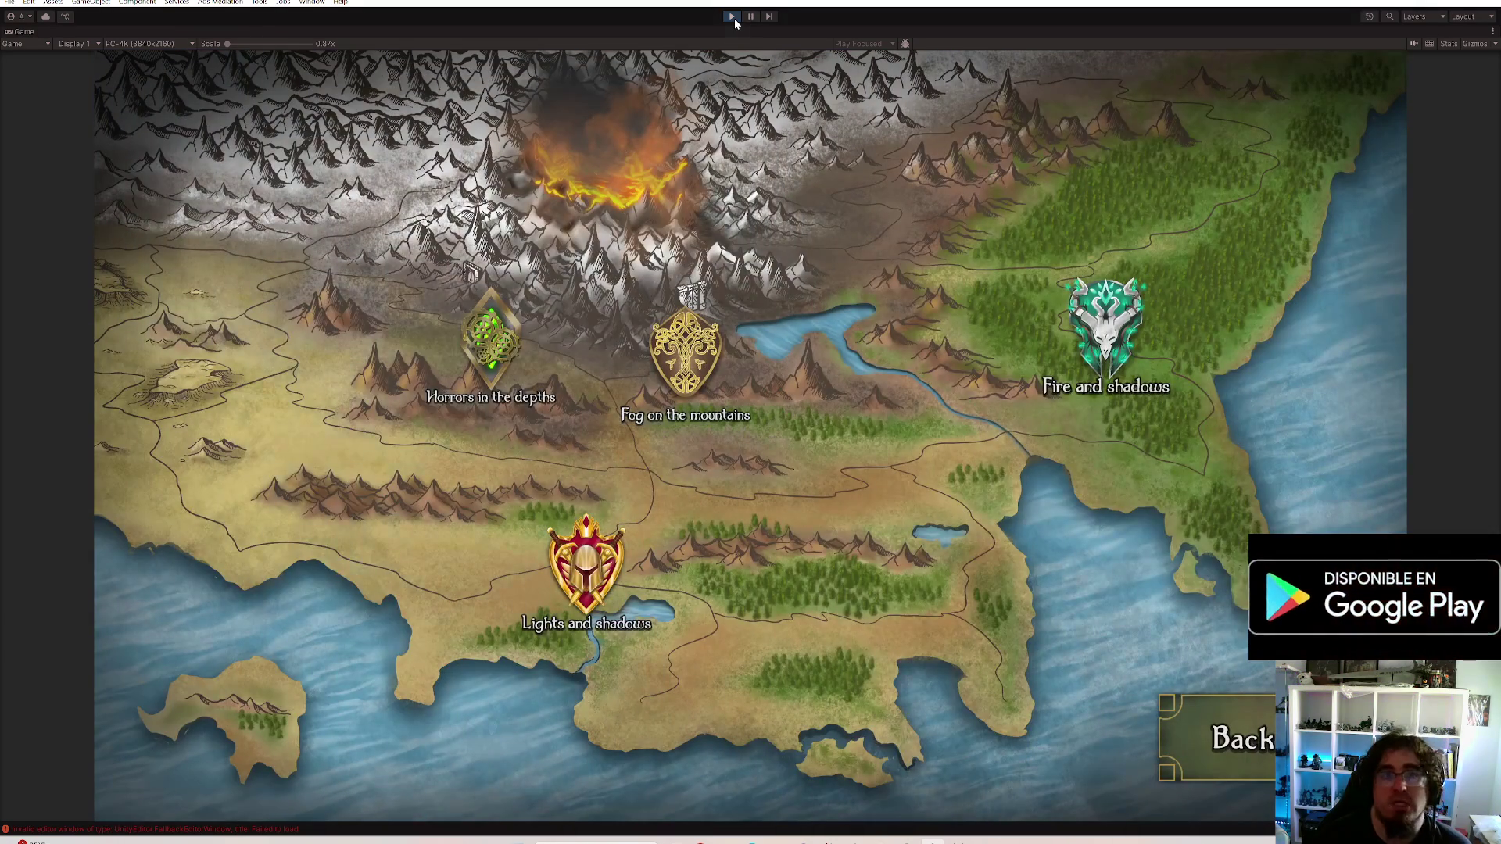
pyautogui.click(734, 18)
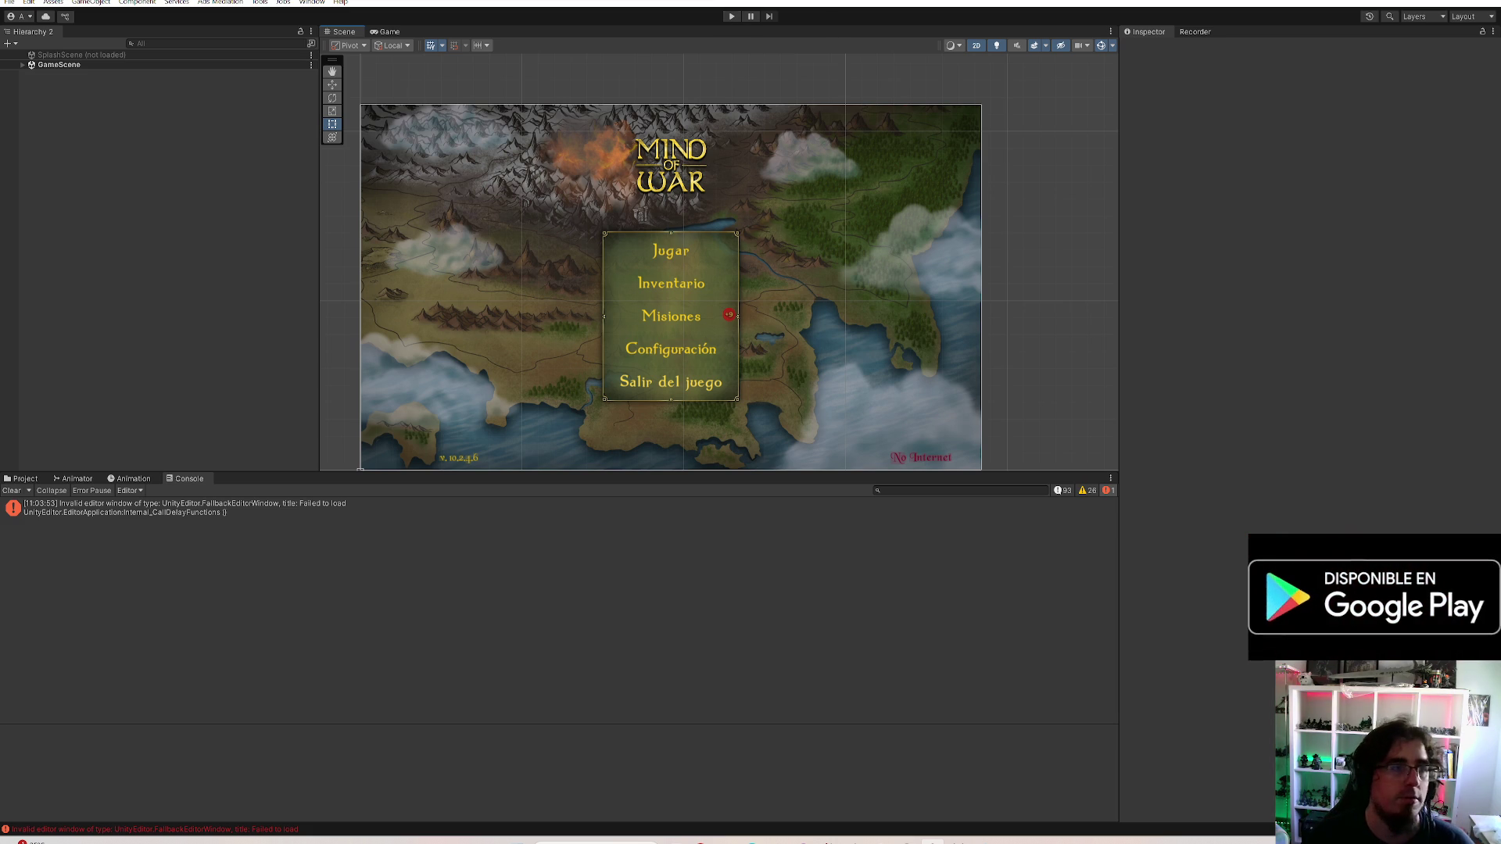
pyautogui.hotkey('alt', 'Tab')
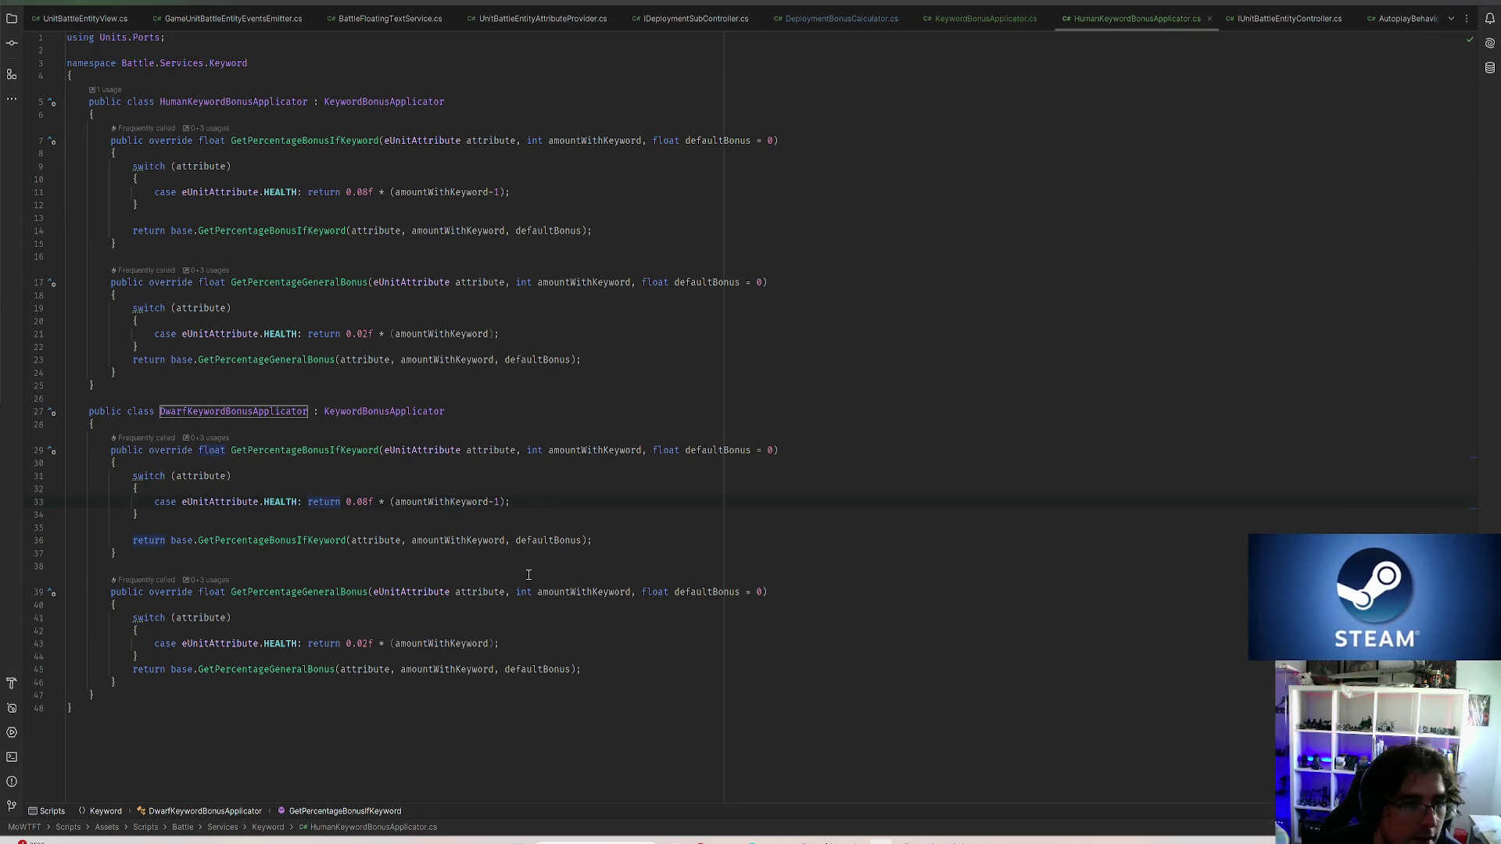
# Save the whole Unity project via File > Save Project, then return to Rider
pyautogui.click(505, 407)
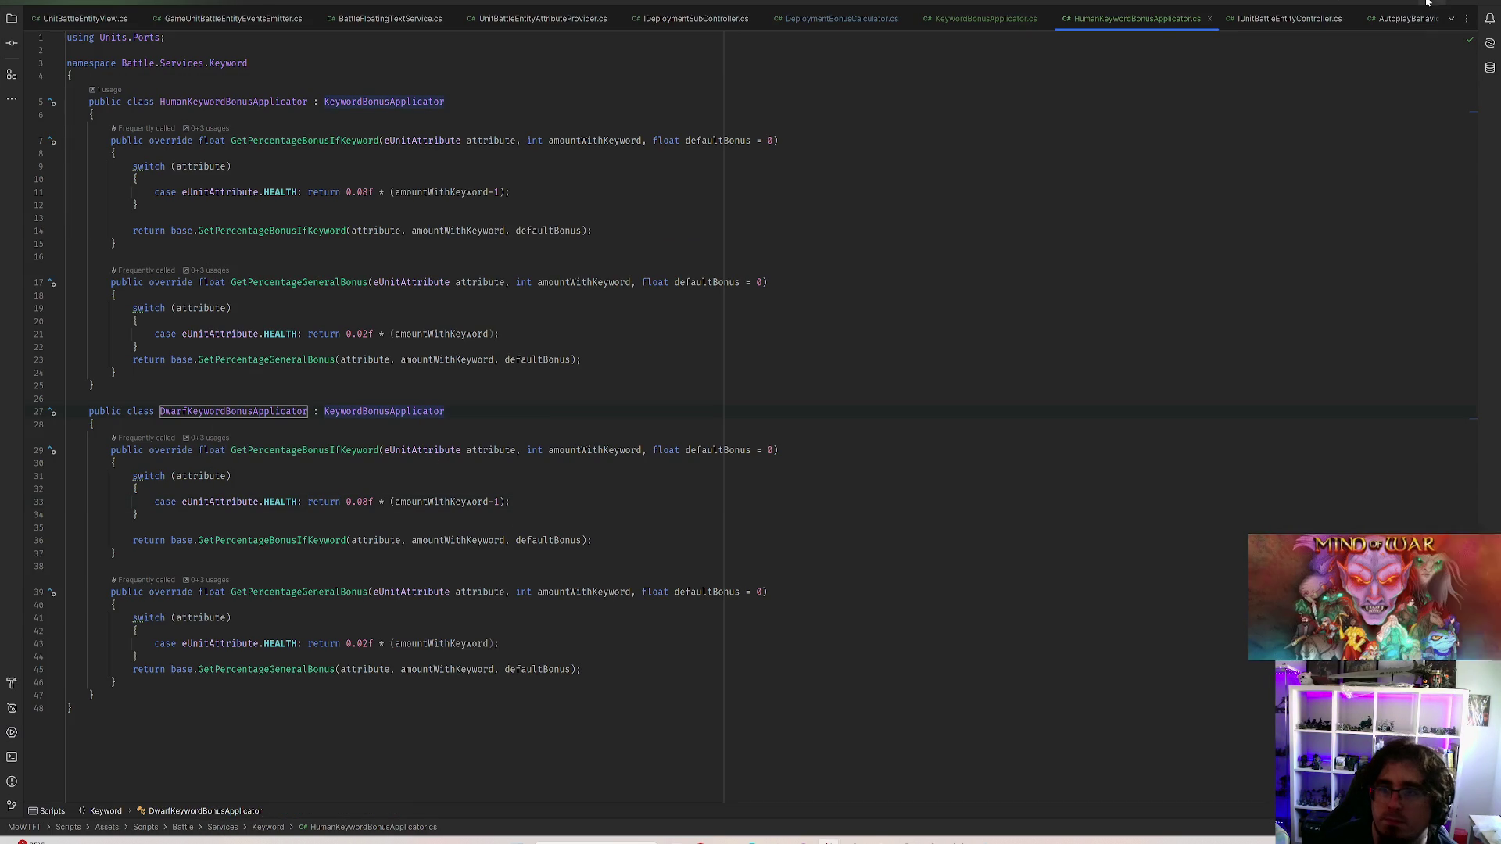
pyautogui.hotkey('alt', 'Tab')
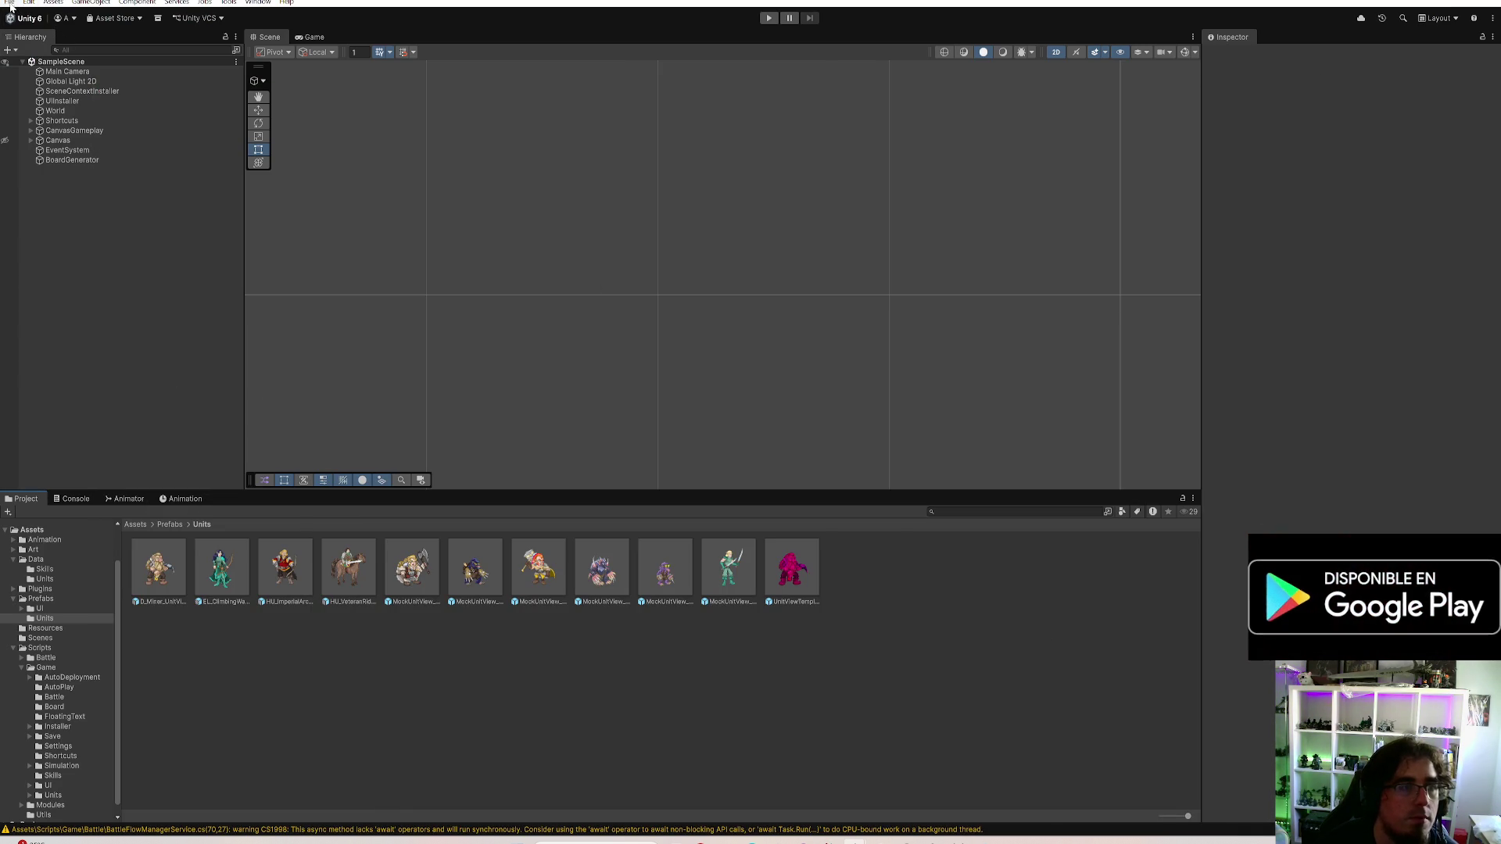
pyautogui.click(12, 4)
pyautogui.click(13, 5)
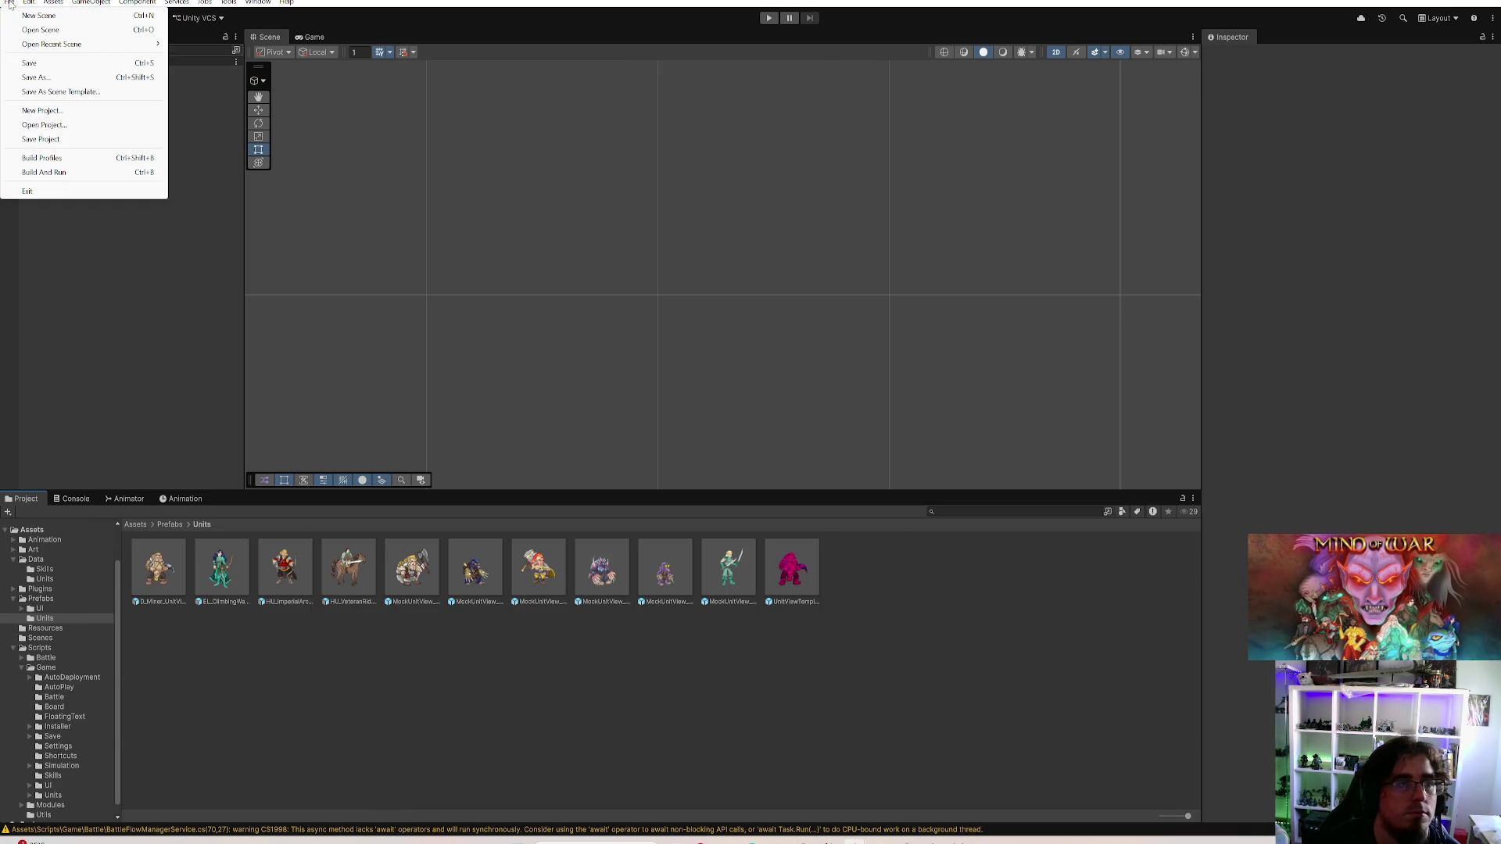
pyautogui.click(32, 141)
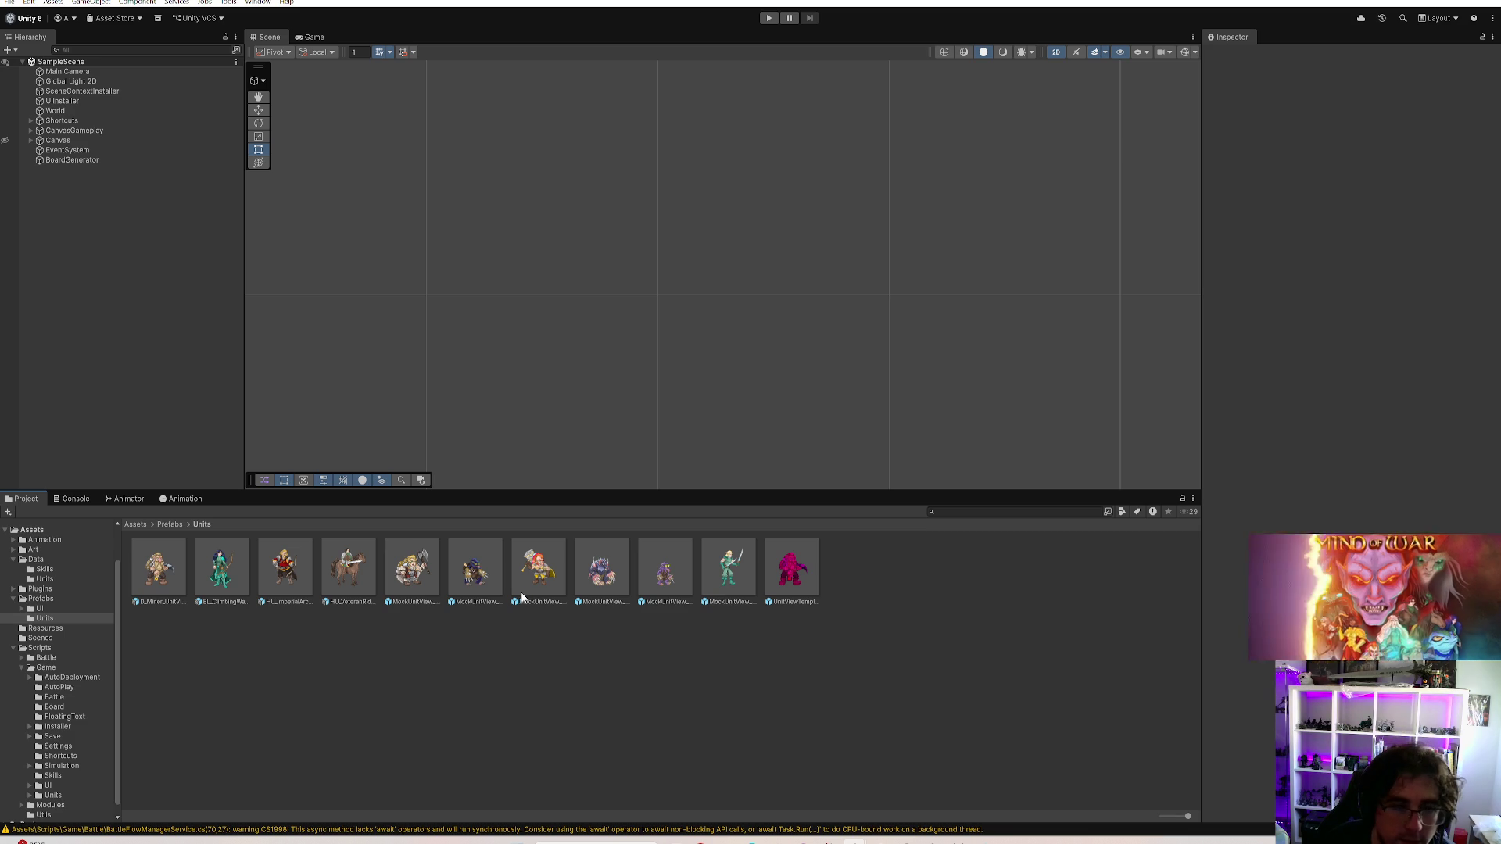
pyautogui.moveTo(829, 840)
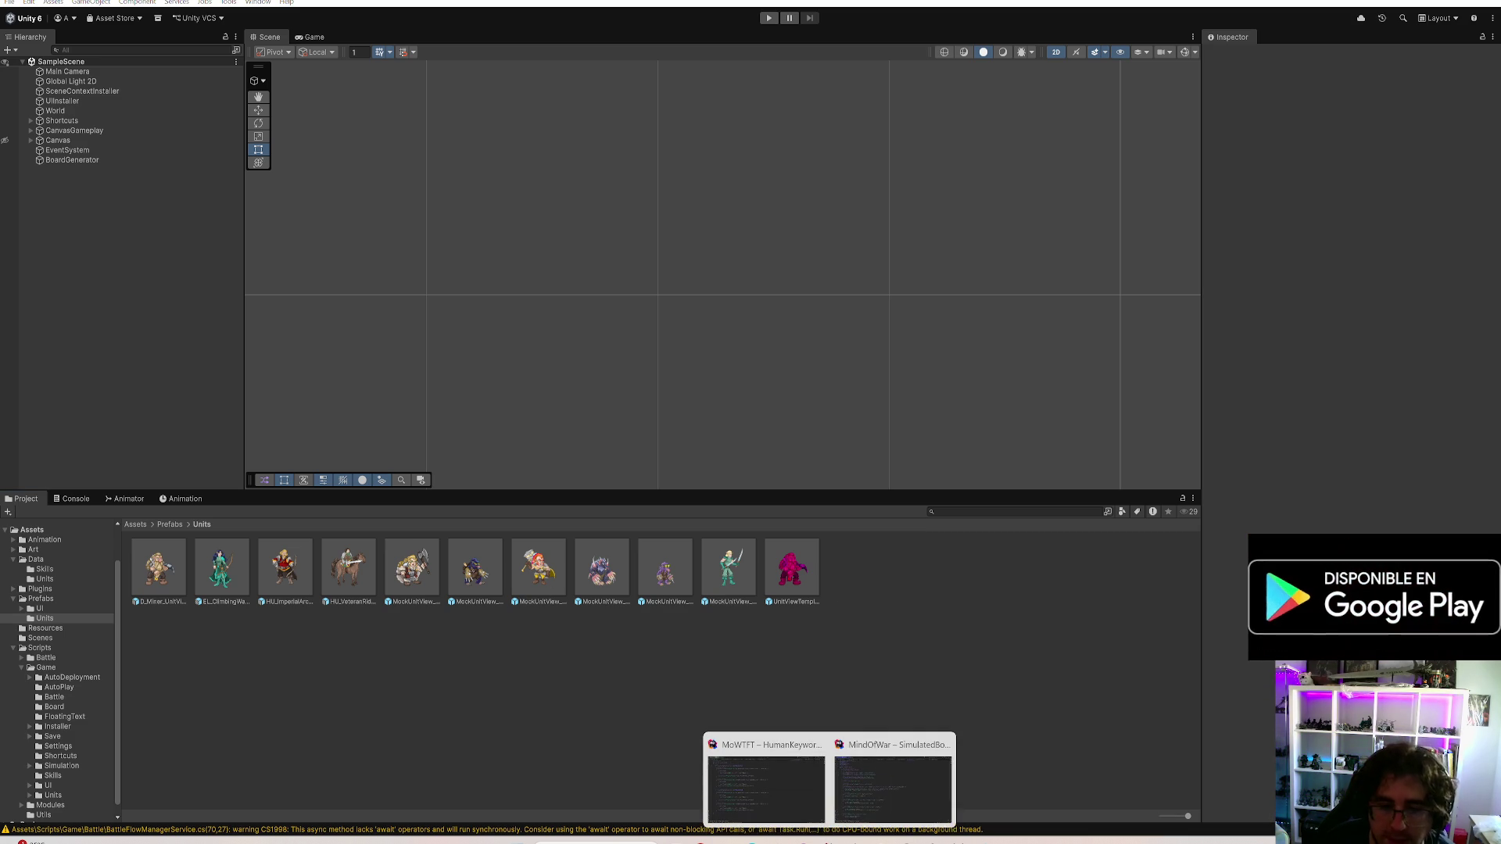
pyautogui.click(762, 774)
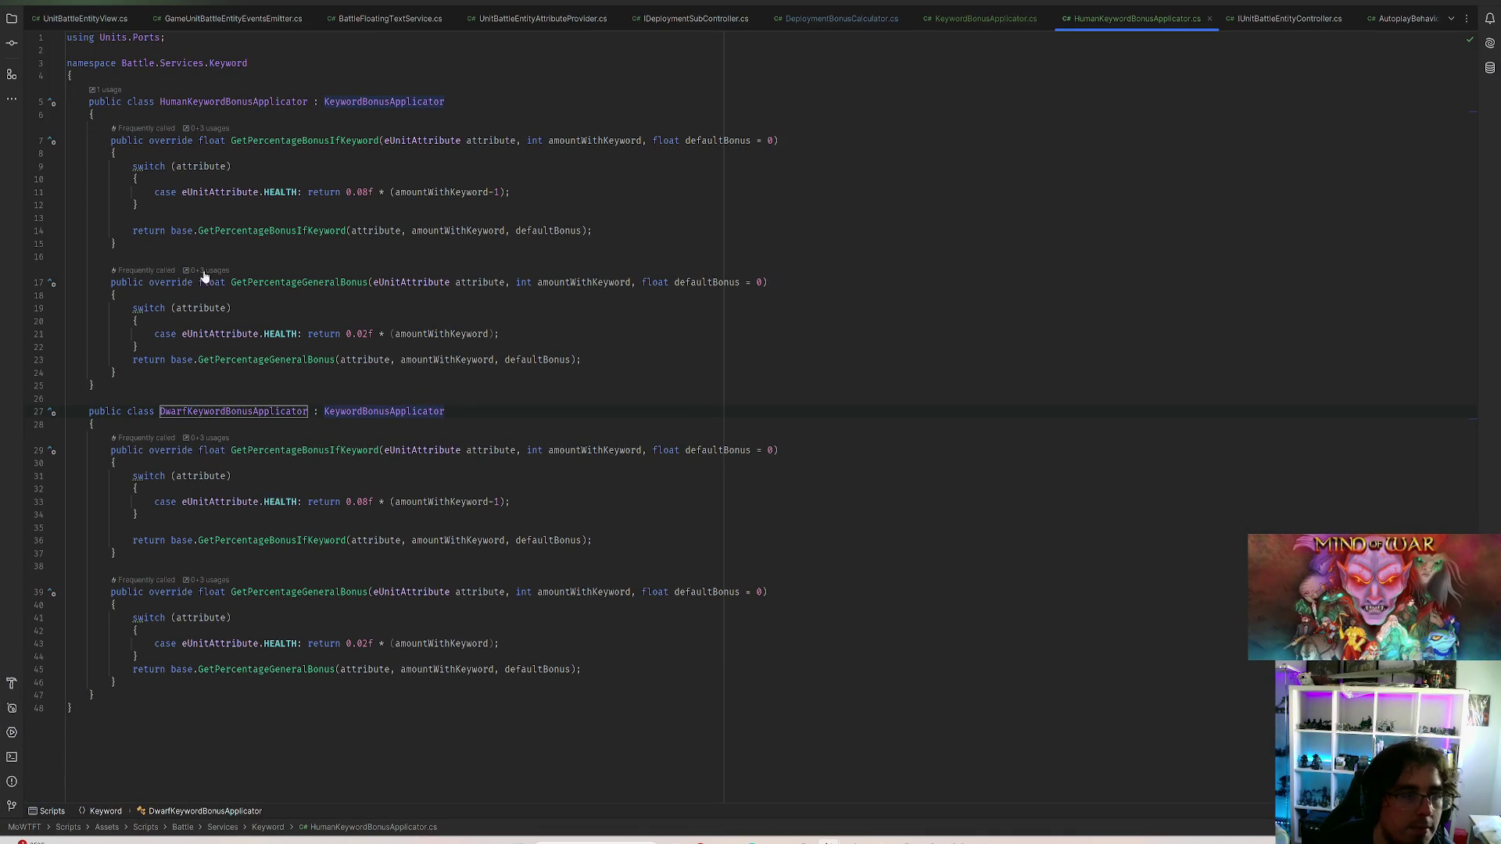
# Inspect the Human applicator's 0.02f general and 0.08f keyword health bonuses, then move to the Dwarf class
pyautogui.click(241, 101)
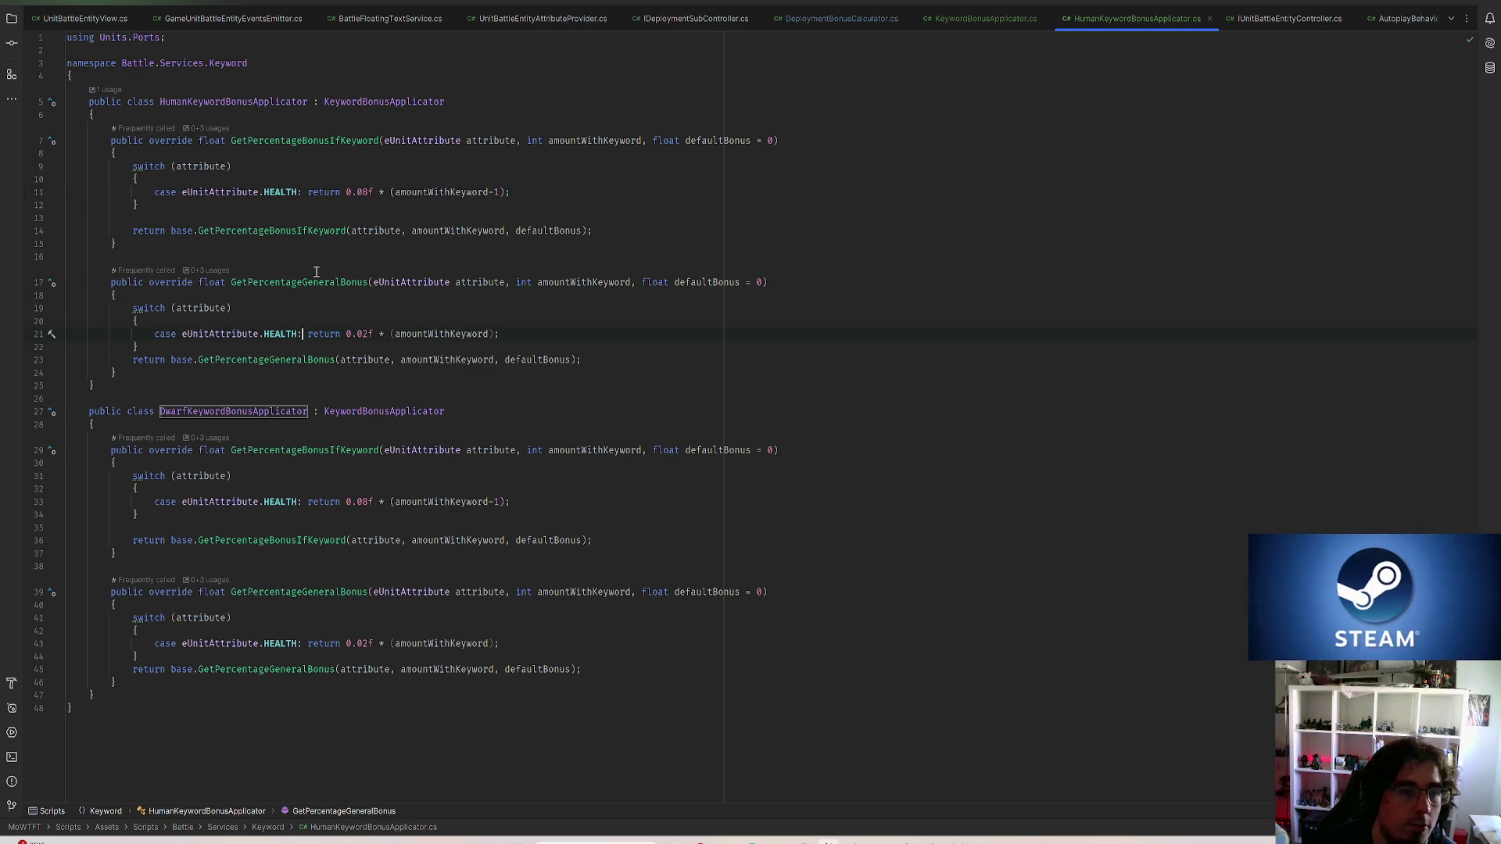
pyautogui.click(318, 282)
pyautogui.doubleClick(319, 333)
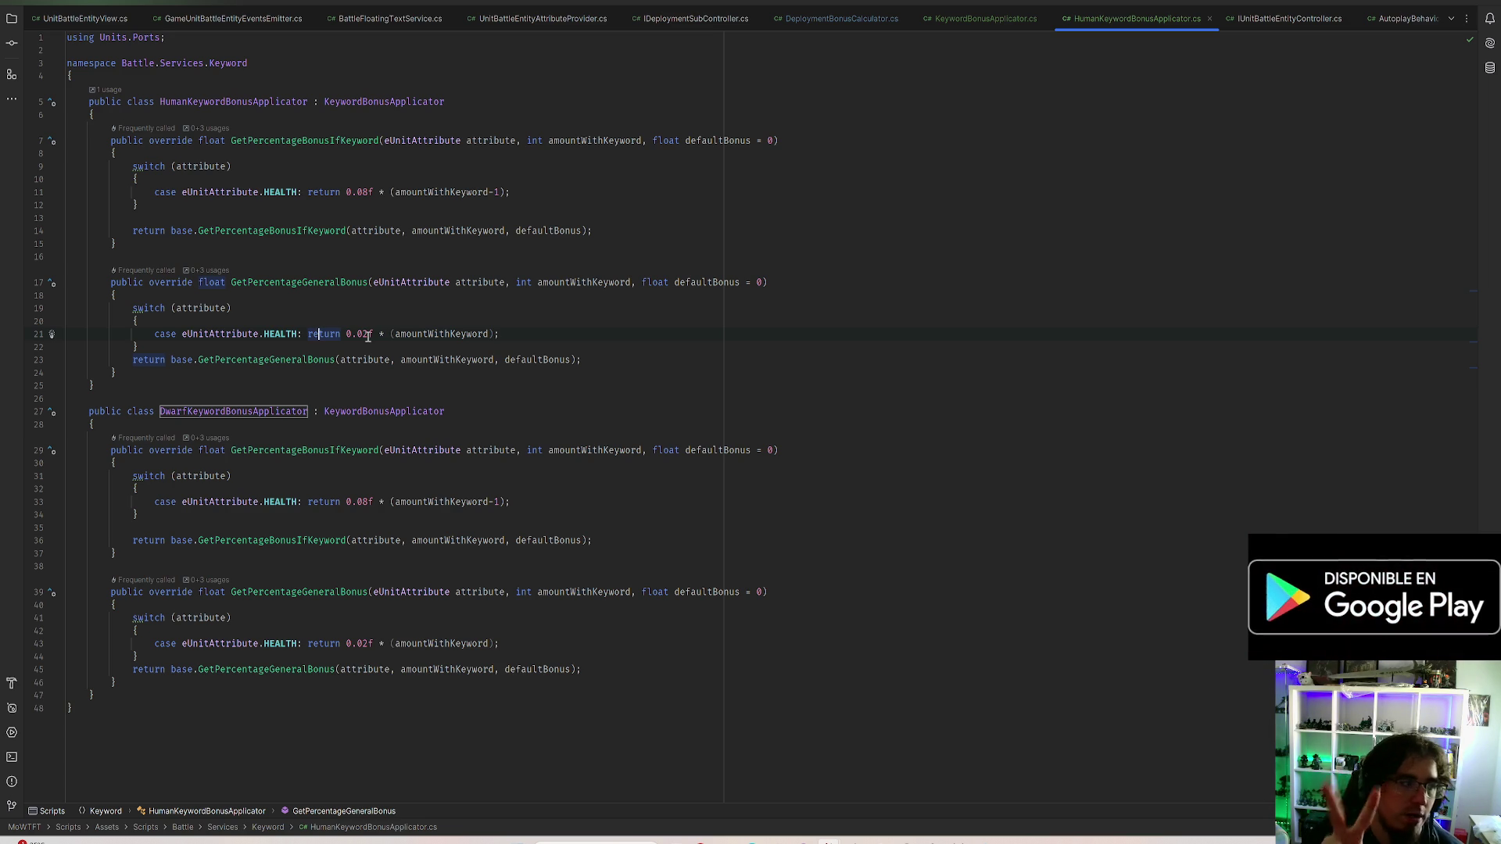
pyautogui.click(358, 333)
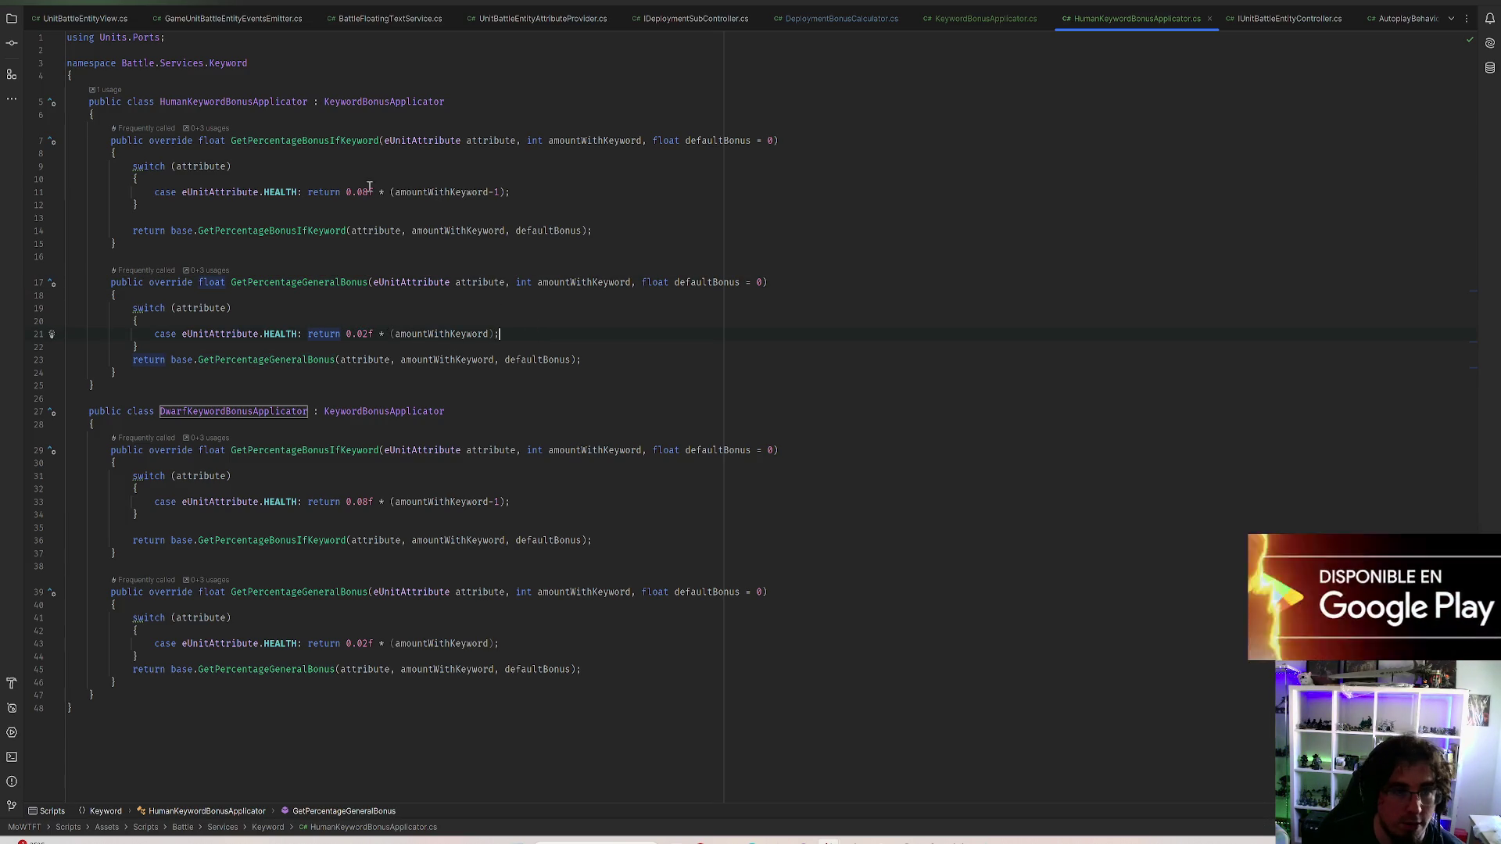
pyautogui.click(366, 191)
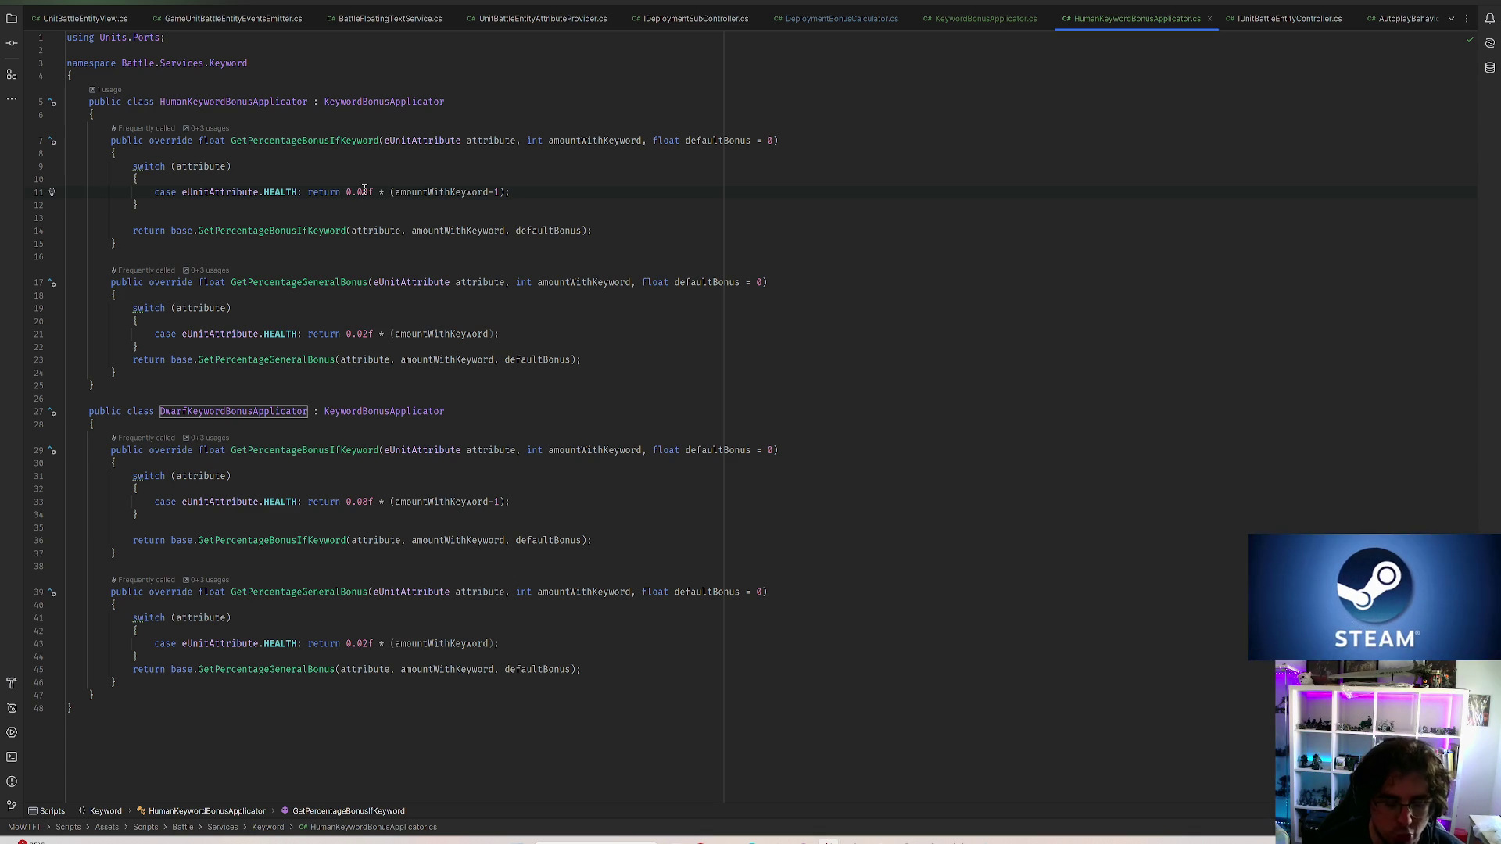
pyautogui.click(363, 191)
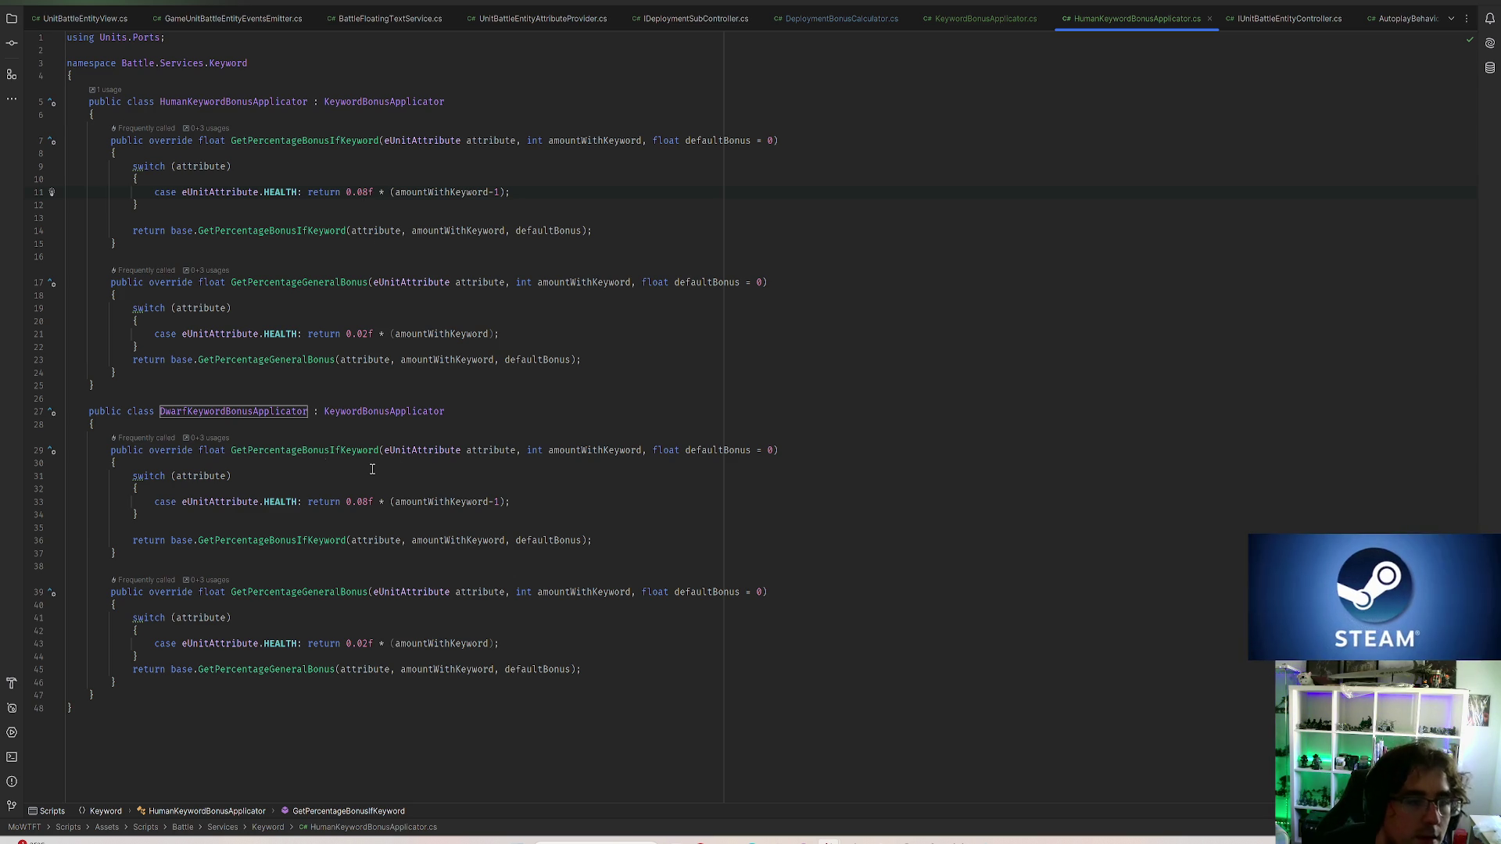
pyautogui.click(303, 424)
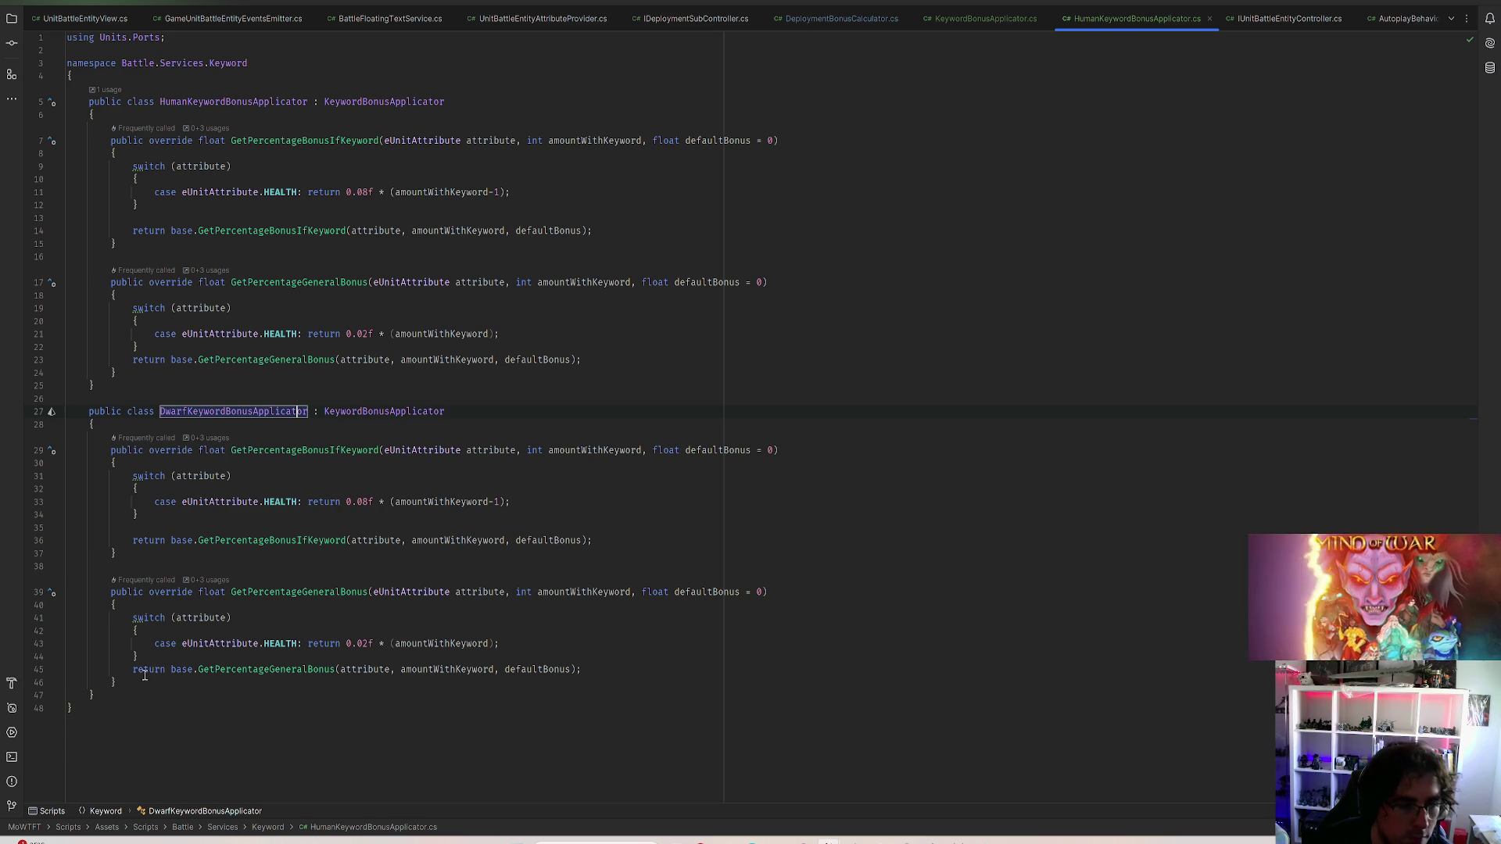
# Delete the Dwarf general bonus method and change the dwarf case attribute from HEALTH to CELERITY_ATTACK
pyautogui.moveTo(118, 683); pyautogui.dragTo(82, 616)
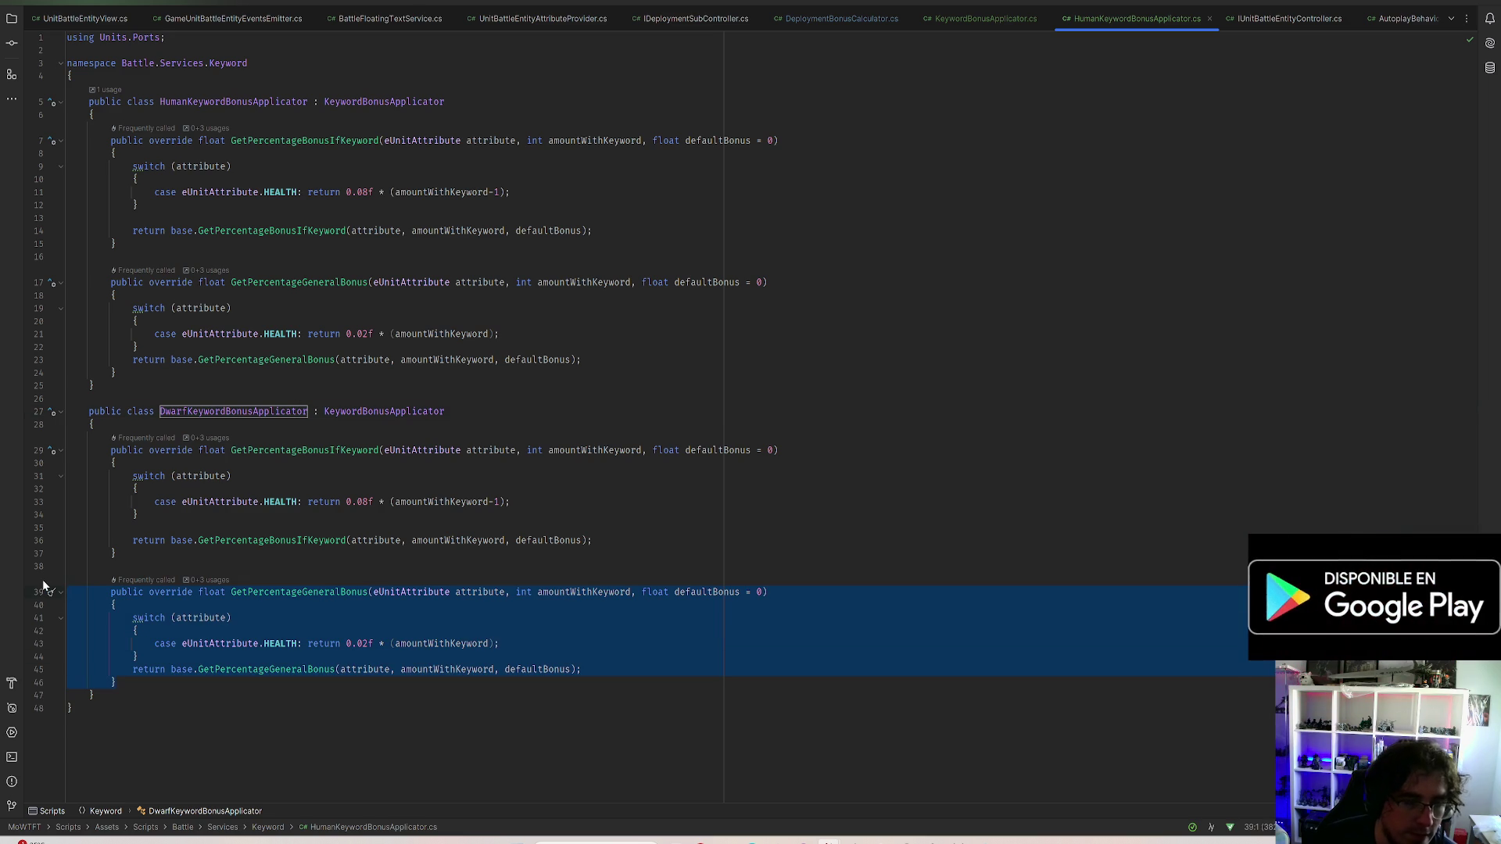
pyautogui.press('Delete')
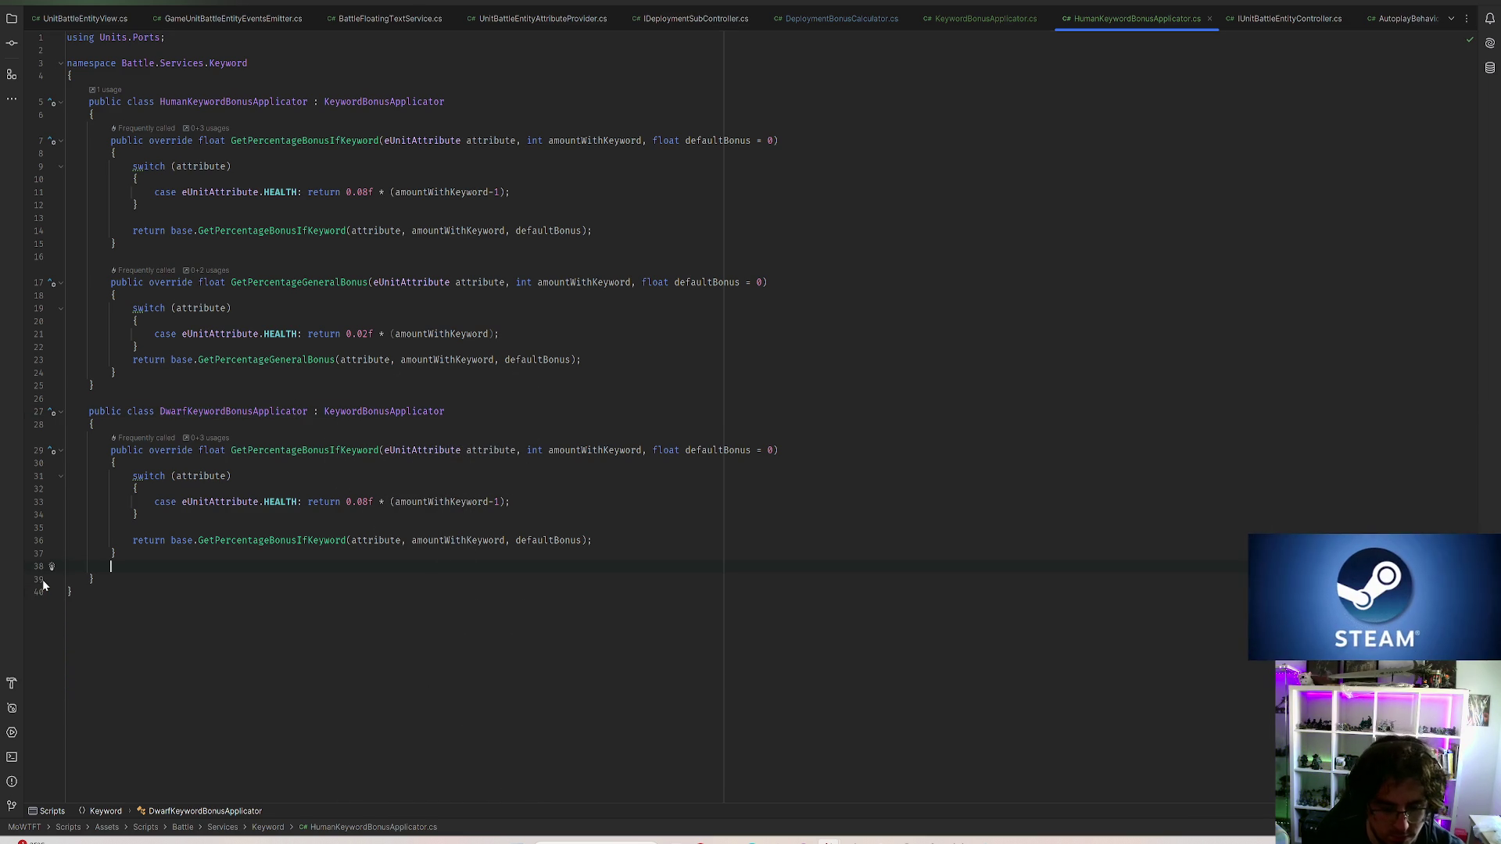
pyautogui.press('BackSpace')
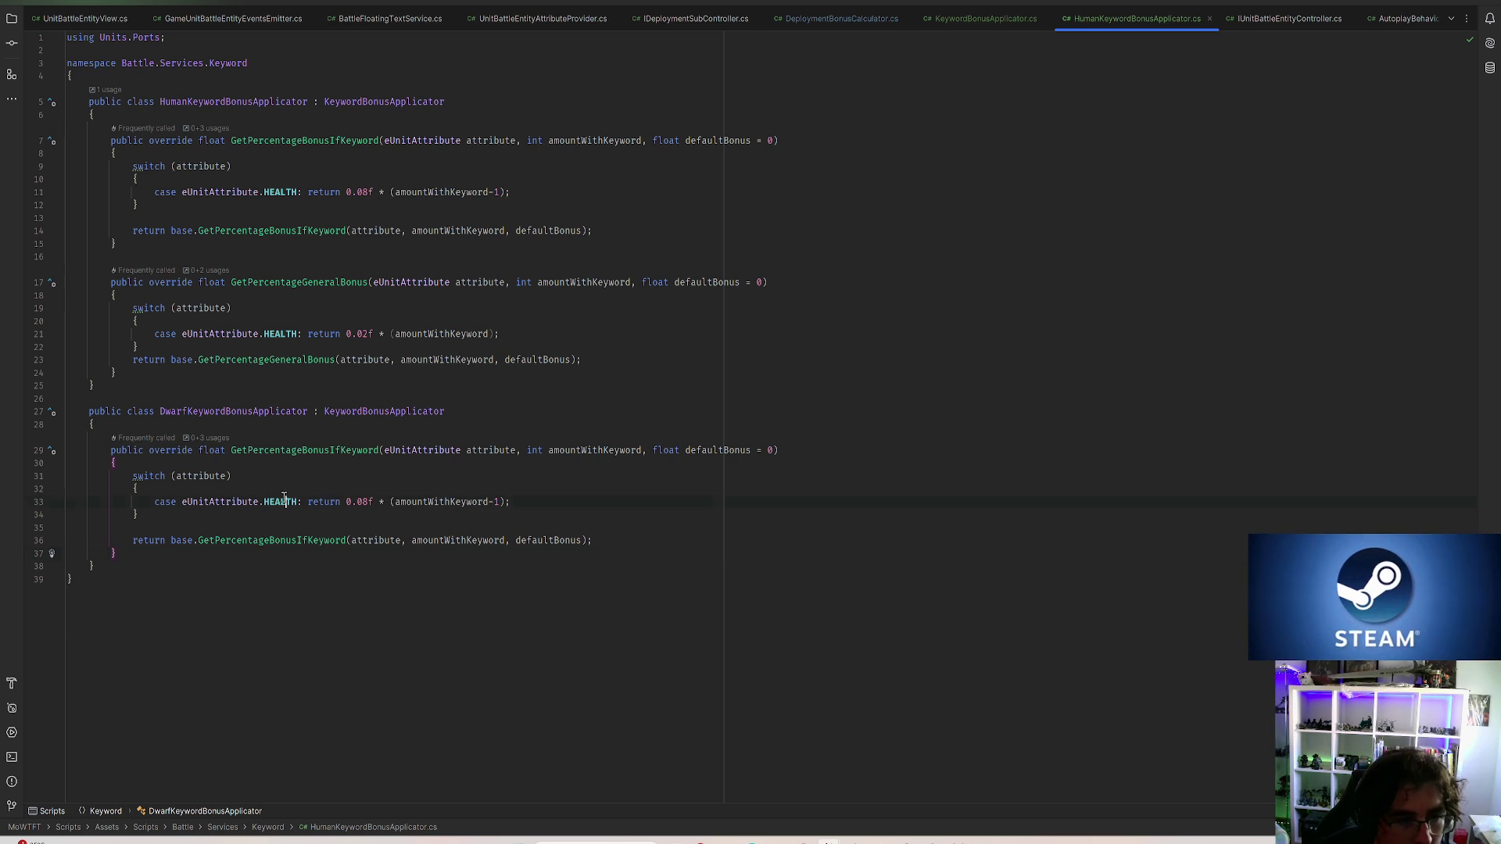
pyautogui.doubleClick(284, 501)
pyautogui.press('BackSpace')
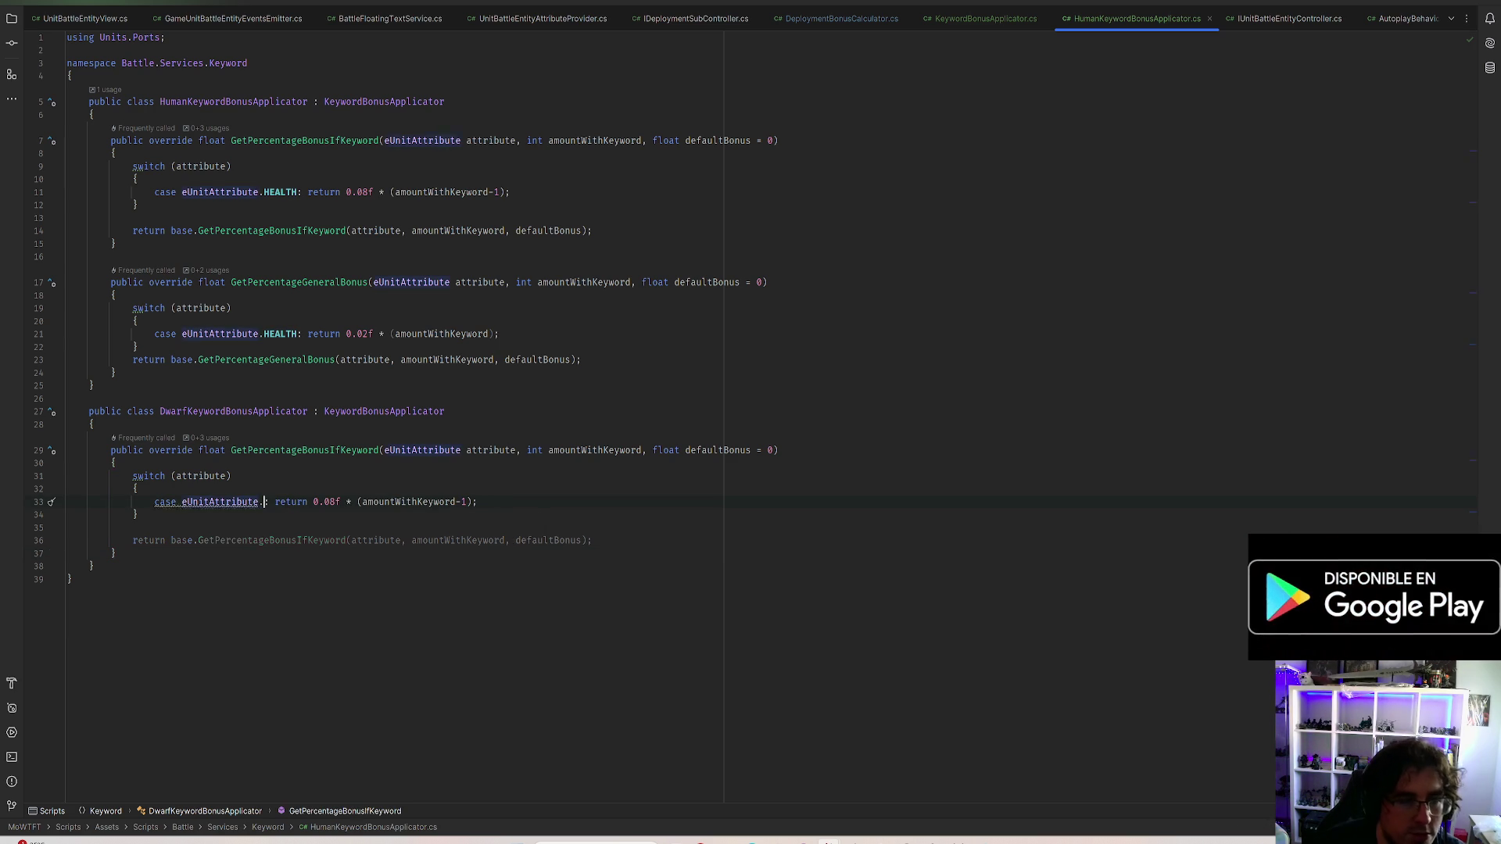
pyautogui.hotkey('ctrl', 'space')
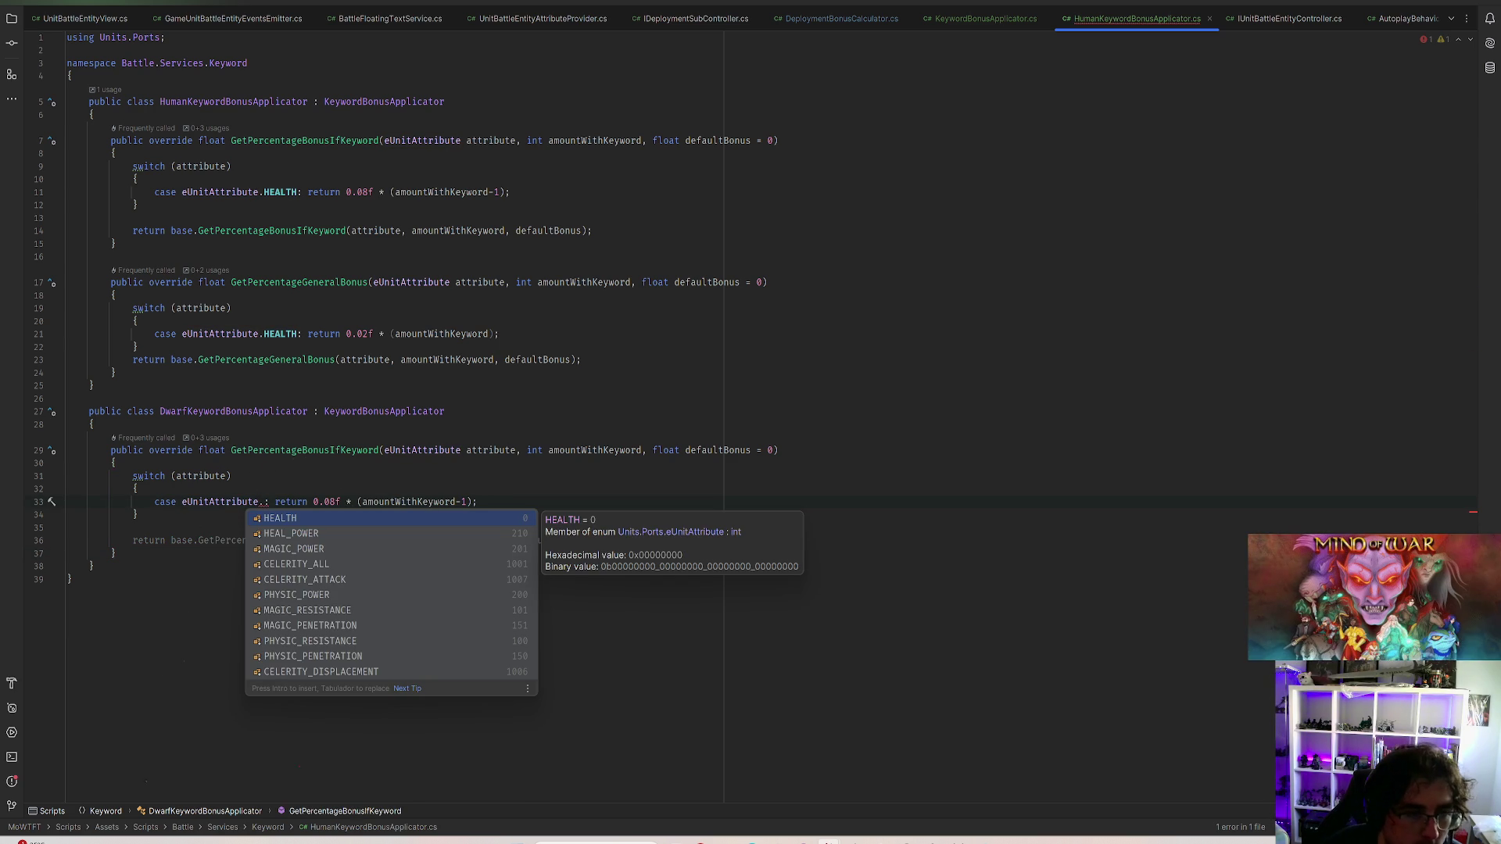
pyautogui.press('Down')
pyautogui.press('Down')
pyautogui.press('Down')
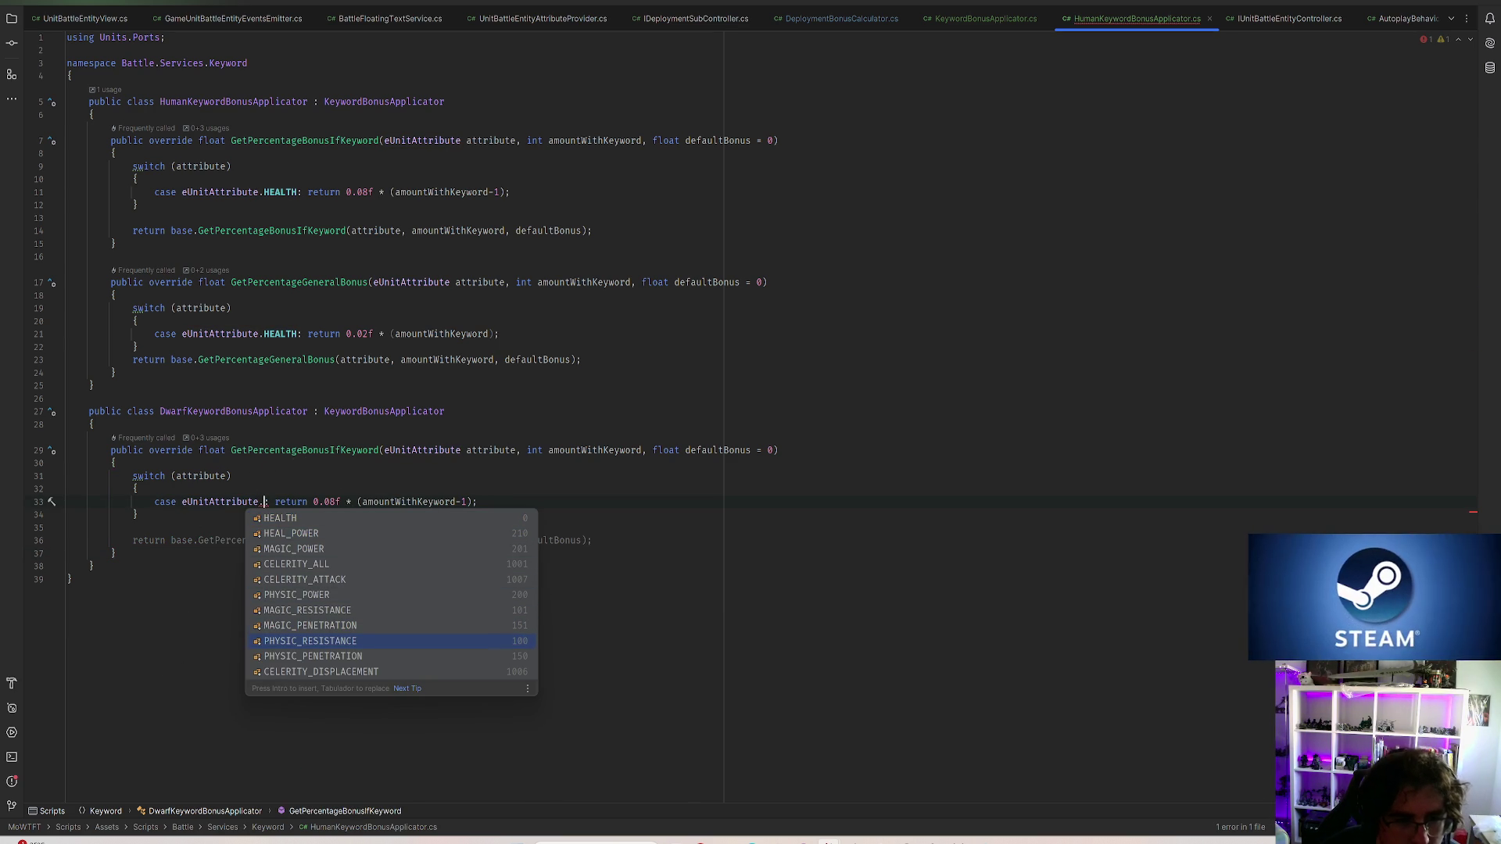
pyautogui.press('Down')
pyautogui.press('Down')
pyautogui.press('Up')
pyautogui.press('Up')
pyautogui.press('Up')
pyautogui.press('Down')
pyautogui.press('Down')
pyautogui.press('Down')
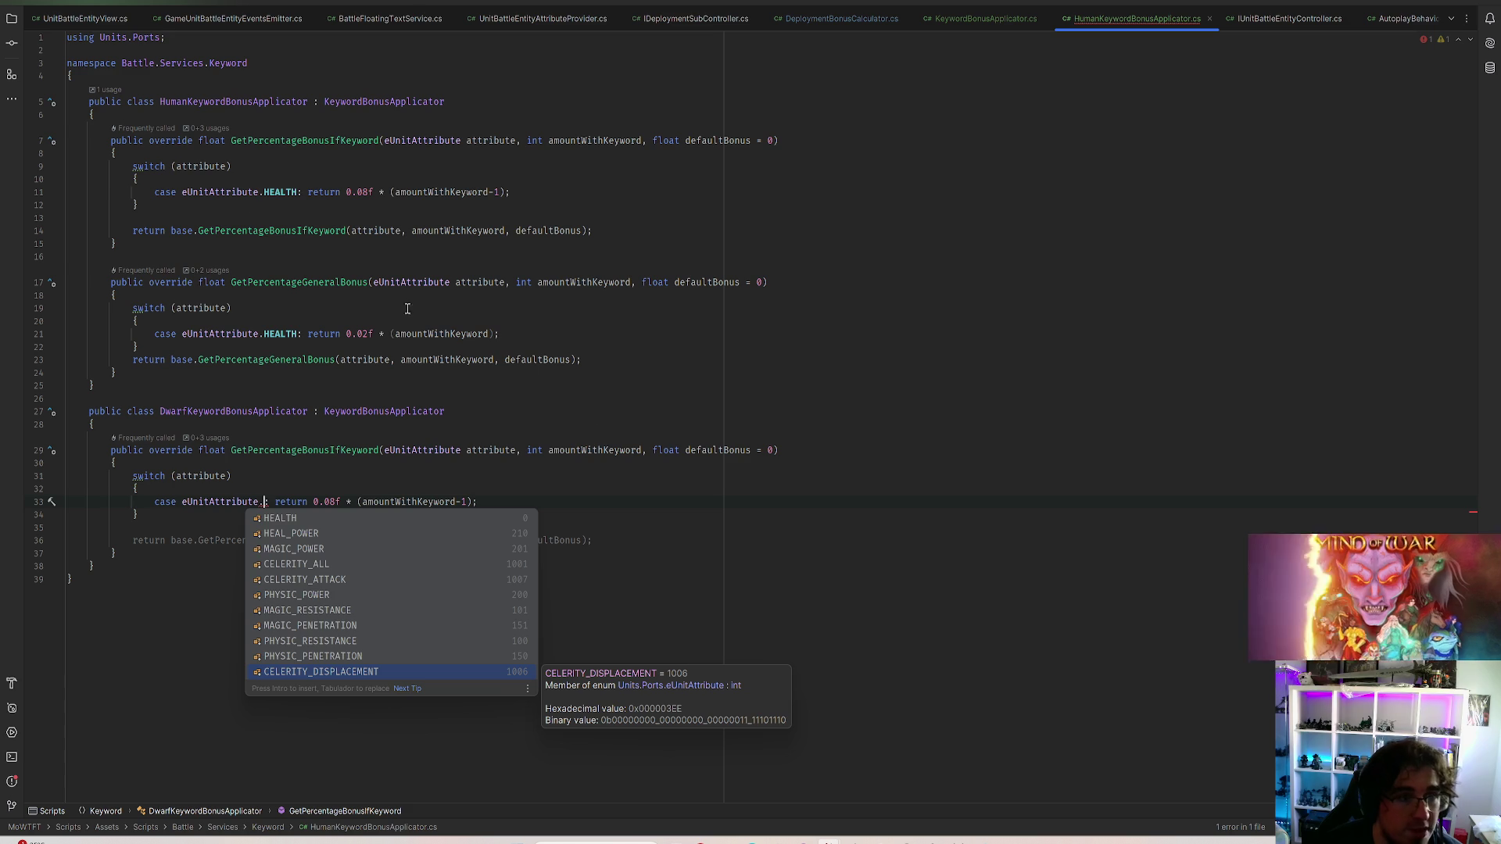
pyautogui.press('Escape')
pyautogui.click(265, 501)
pyautogui.hotkey('shift', 'End')
pyautogui.press('Delete')
pyautogui.write('CLE')
pyautogui.press('Down')
pyautogui.press('Tab')
pyautogui.write(':')
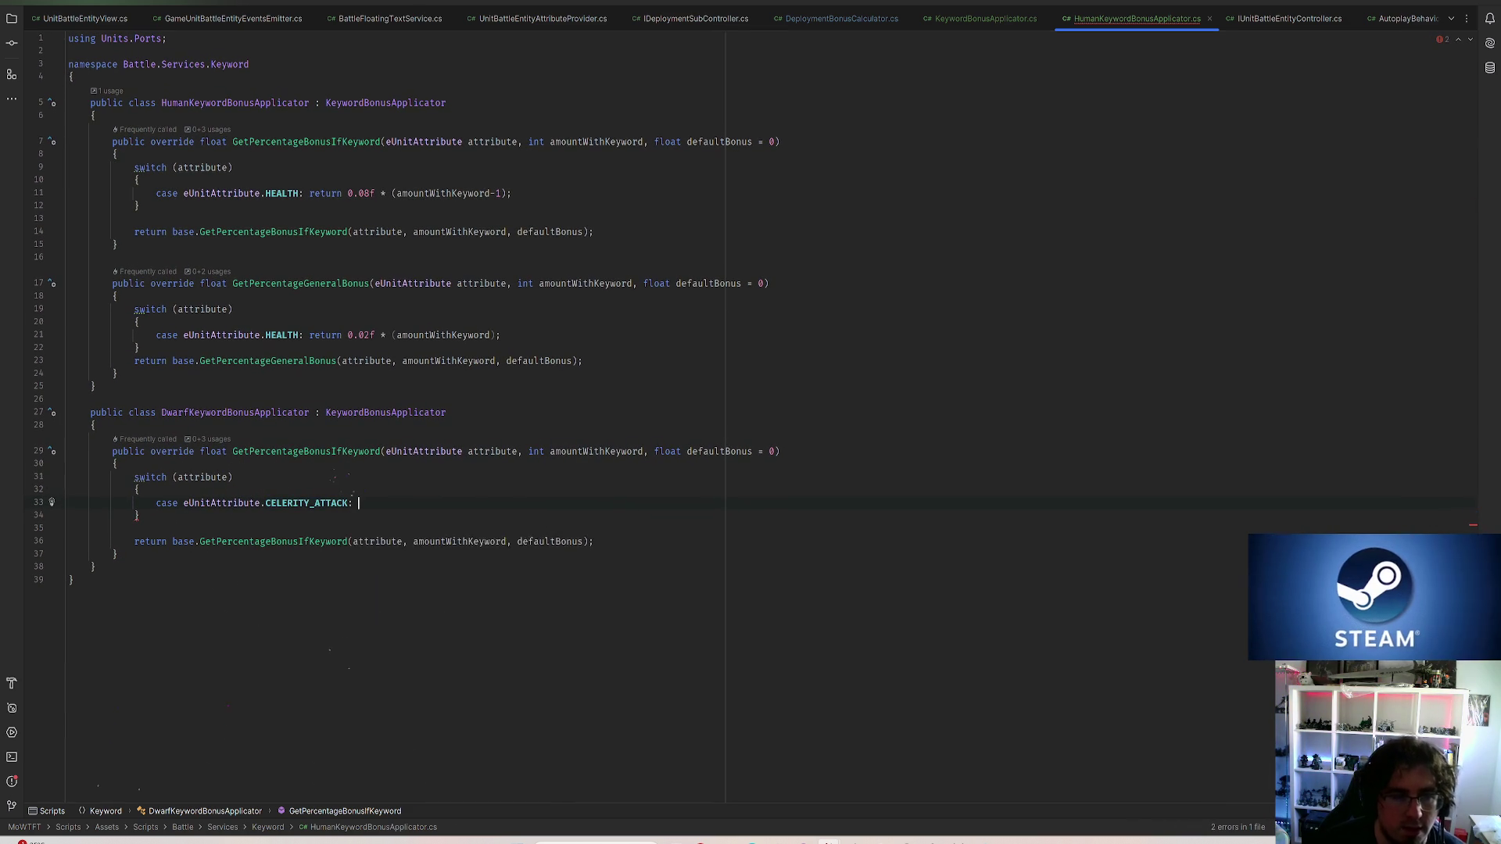
# Write the case body 'return amountWithKeyword >= 2 ? 0.15f : 0f;'
pyautogui.hotkey('ctrl', 'space')
pyautogui.press('Down')
pyautogui.press('Tab')
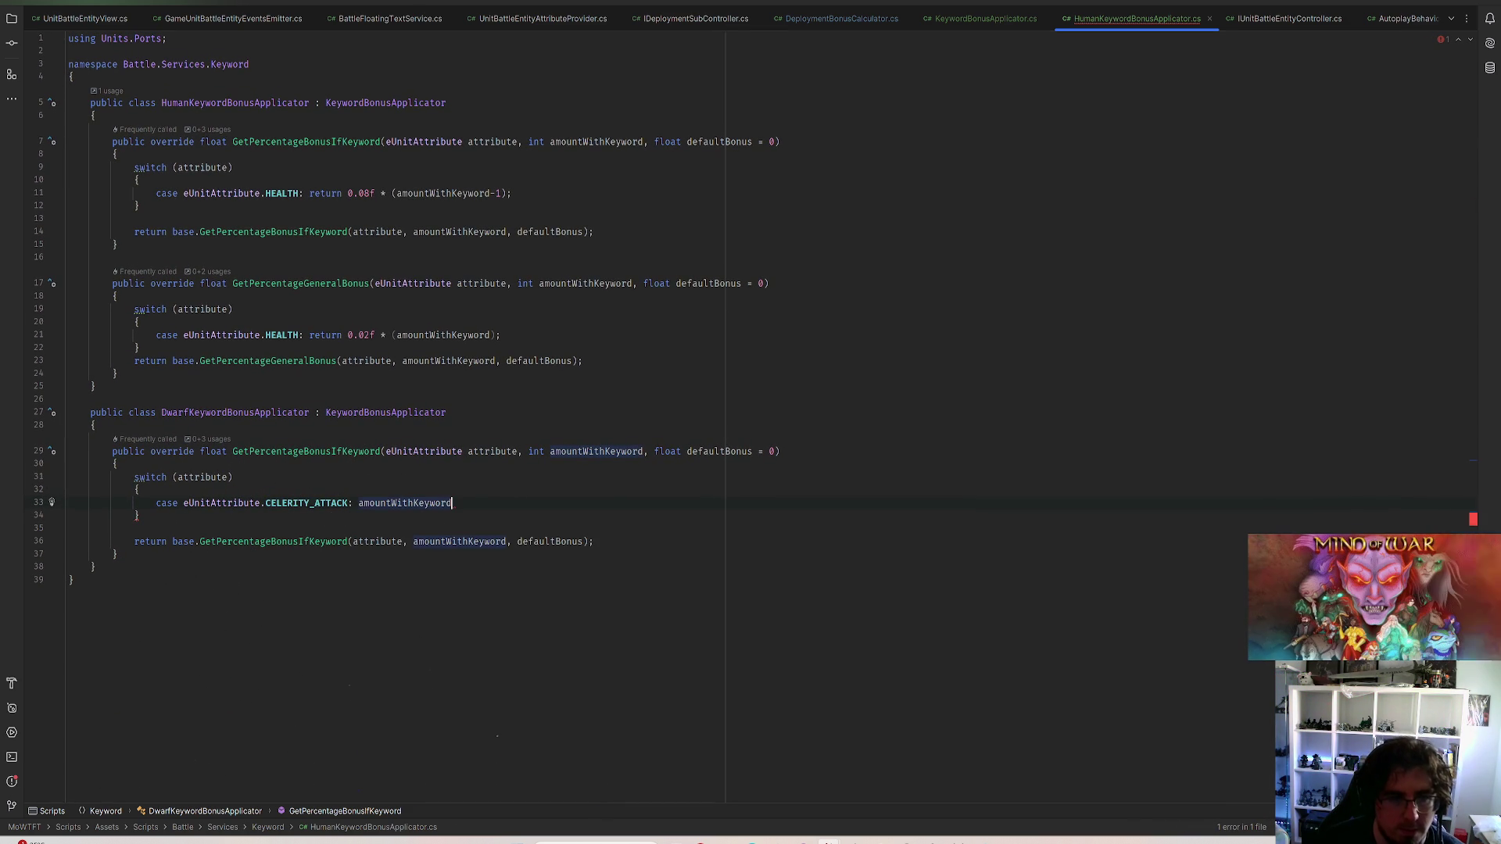
pyautogui.hotkey('ctrl', 'BackSpace')
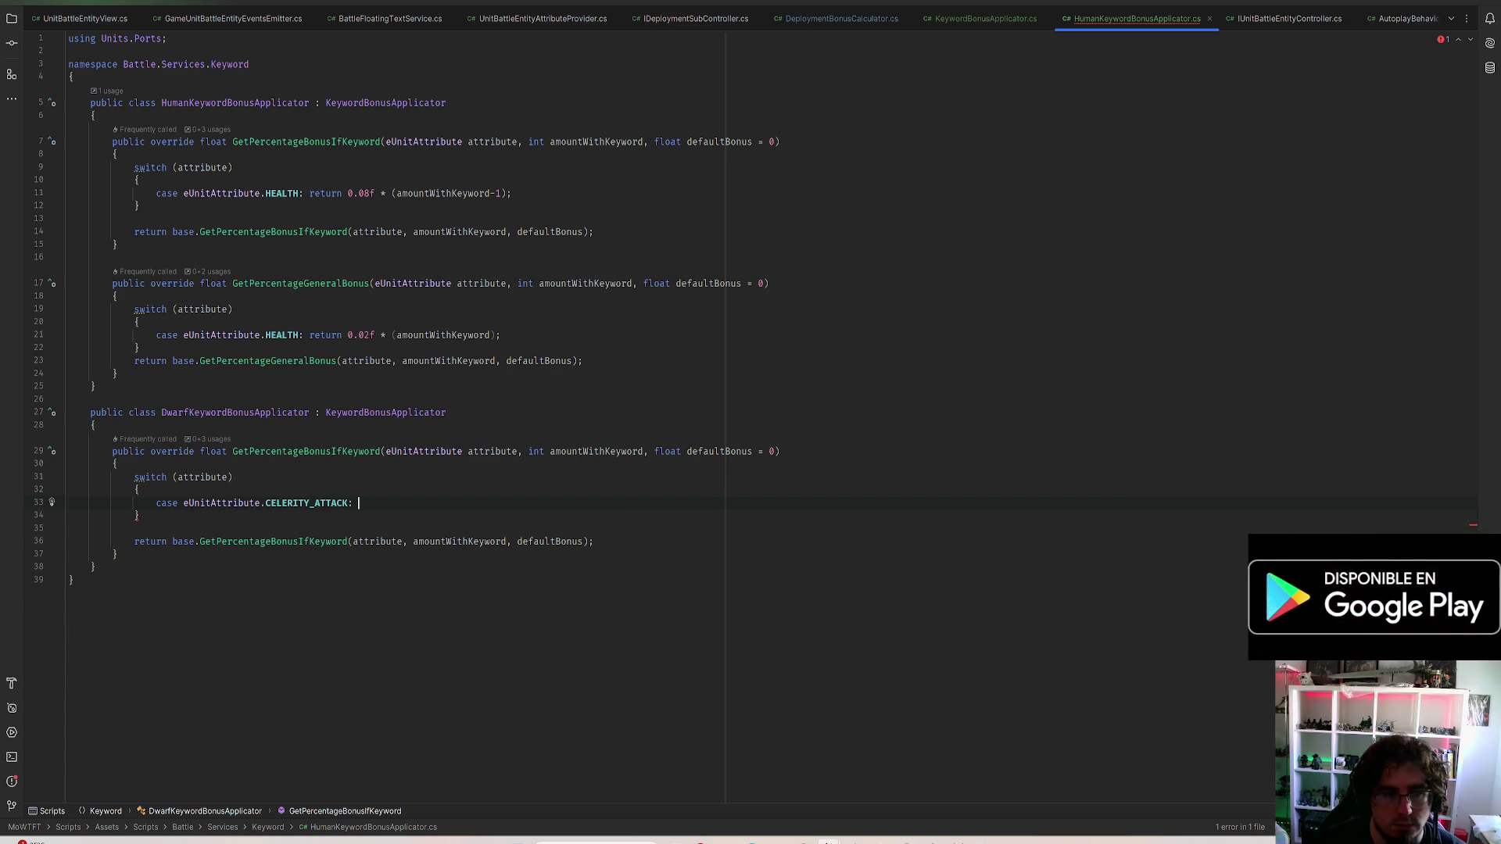
pyautogui.write('return amo')
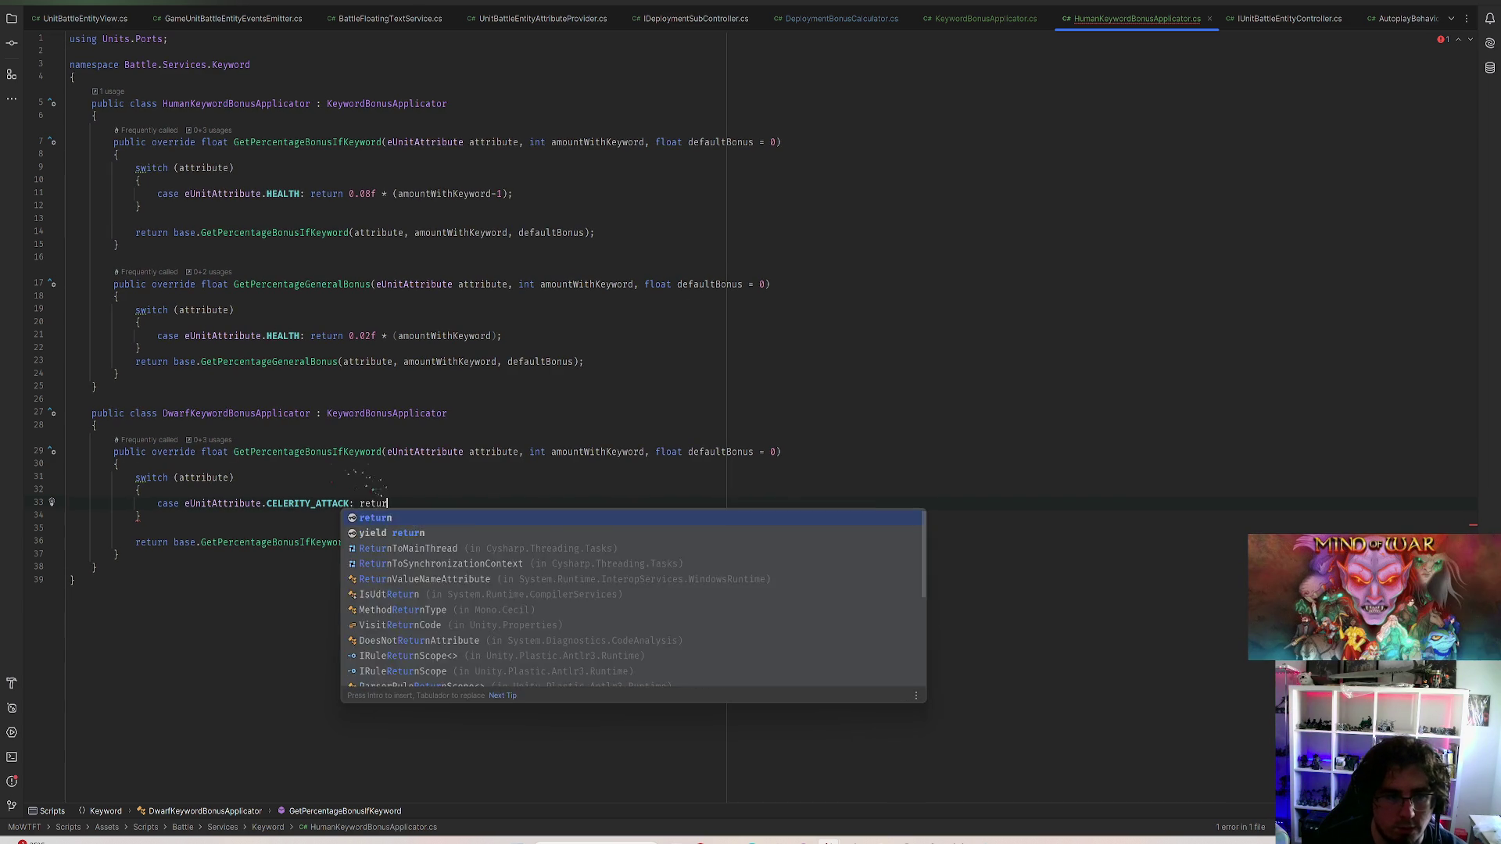
pyautogui.press('Tab')
pyautogui.write('>= ')
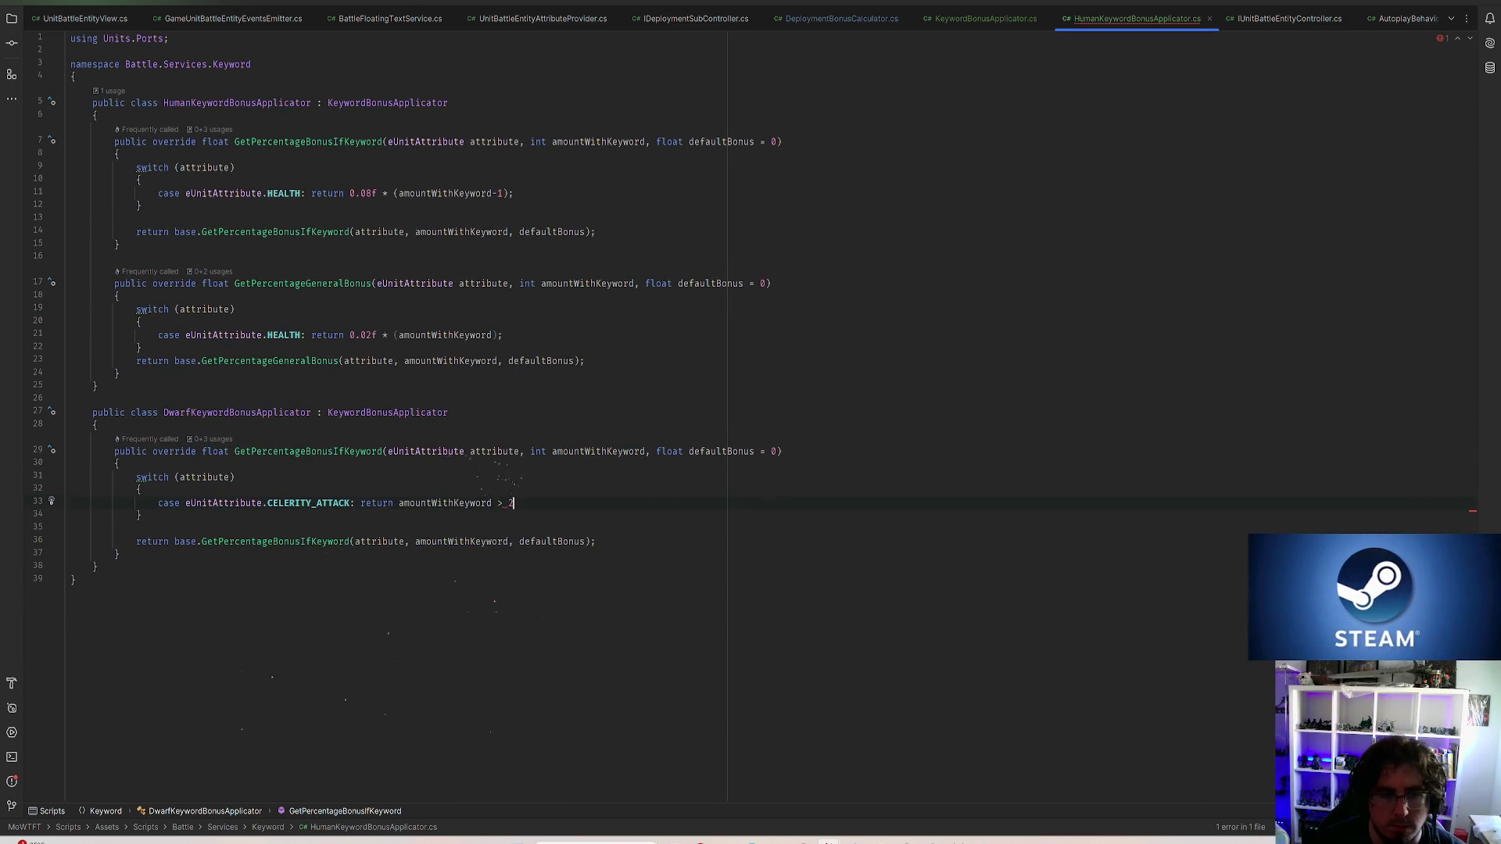
pyautogui.write('2 ')
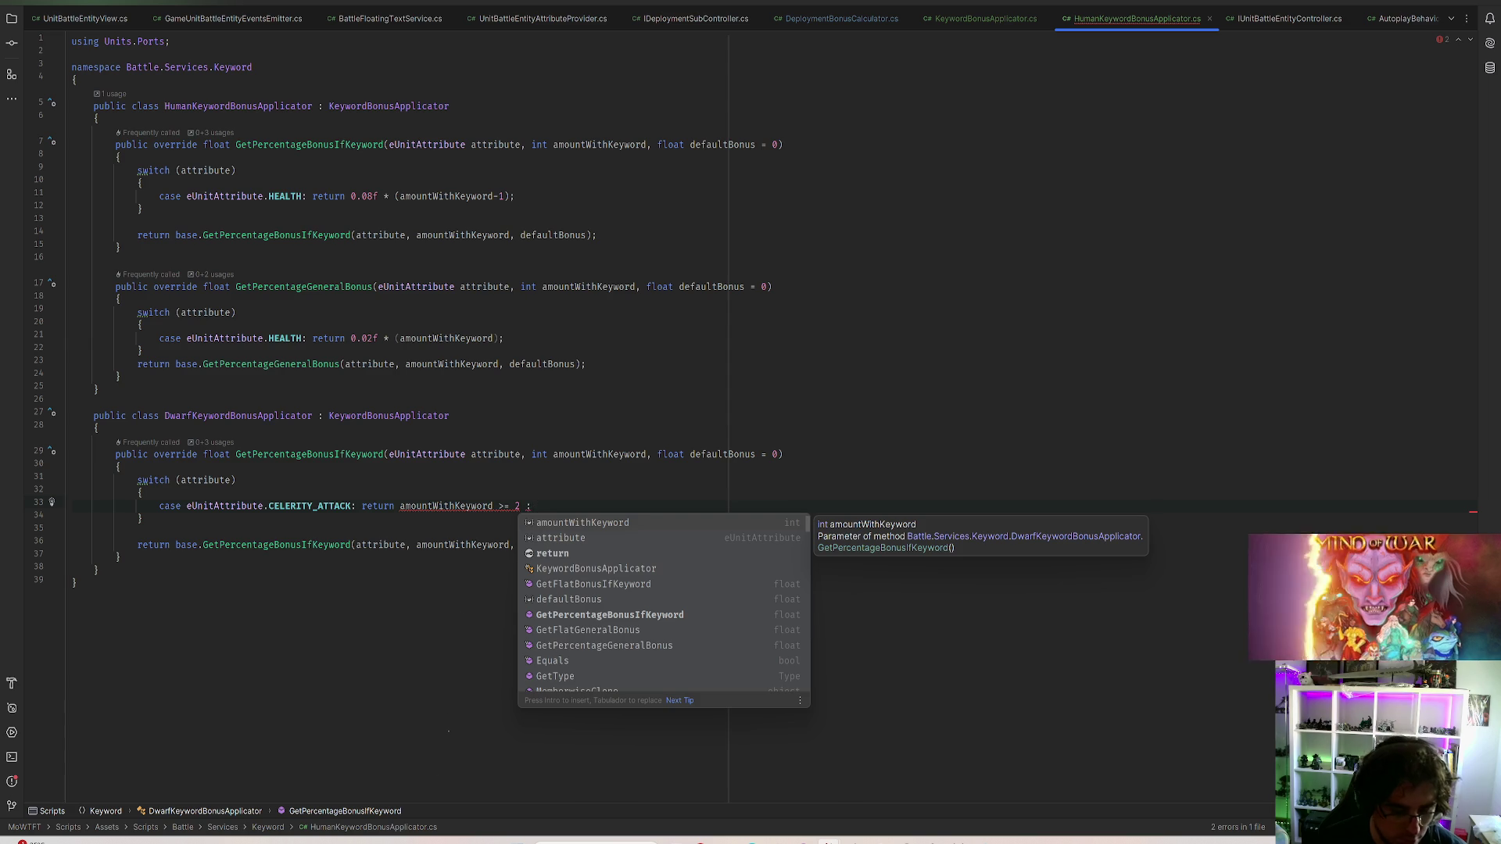
pyautogui.write(': 0.15f')
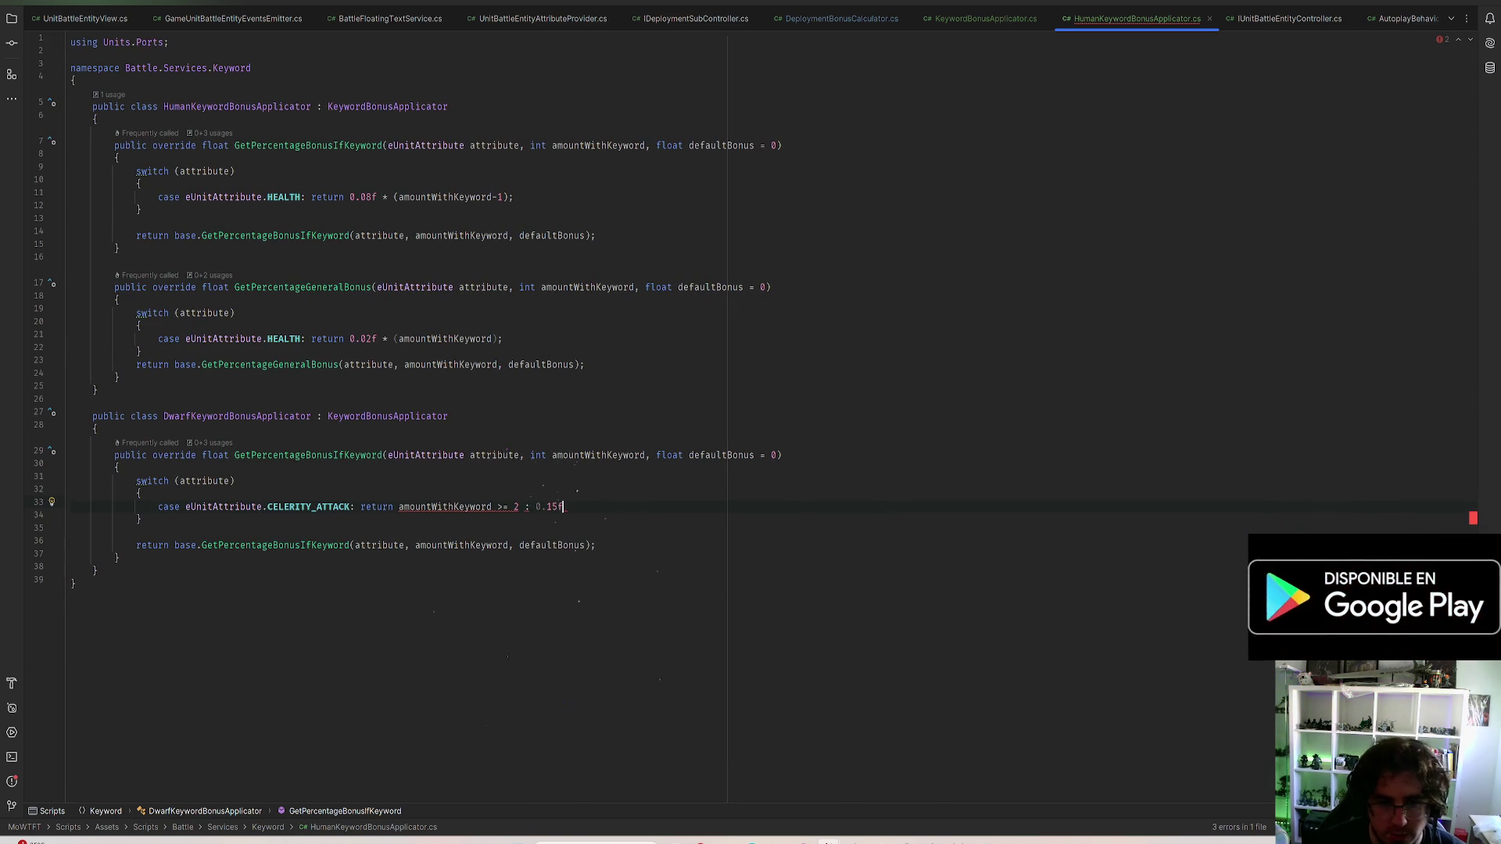
pyautogui.press('BackSpace')
pyautogui.press('BackSpace')
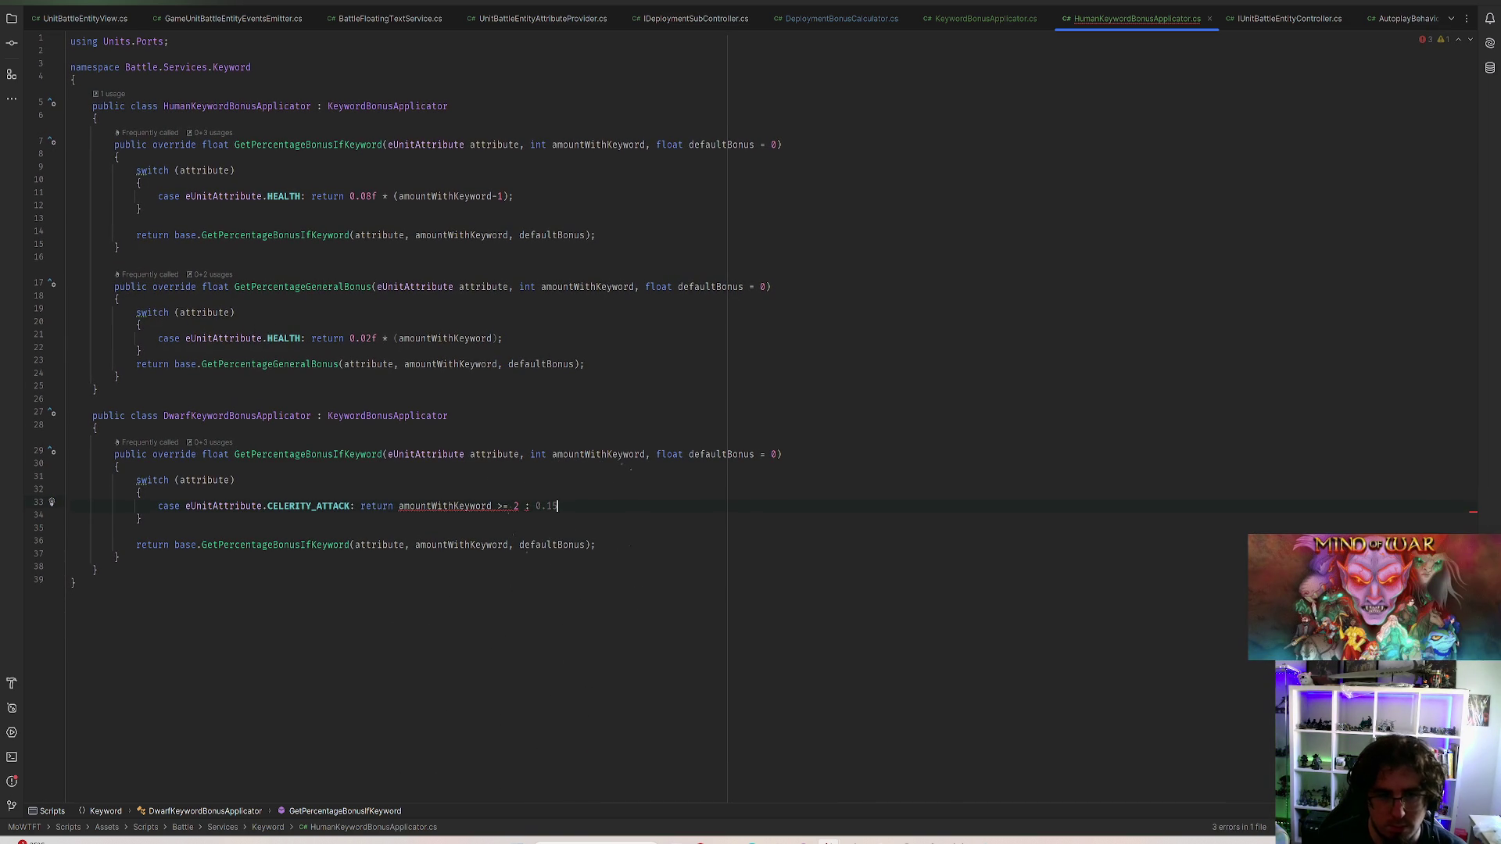
pyautogui.write('+')
pyautogui.hotkey('ctrl', 'space')
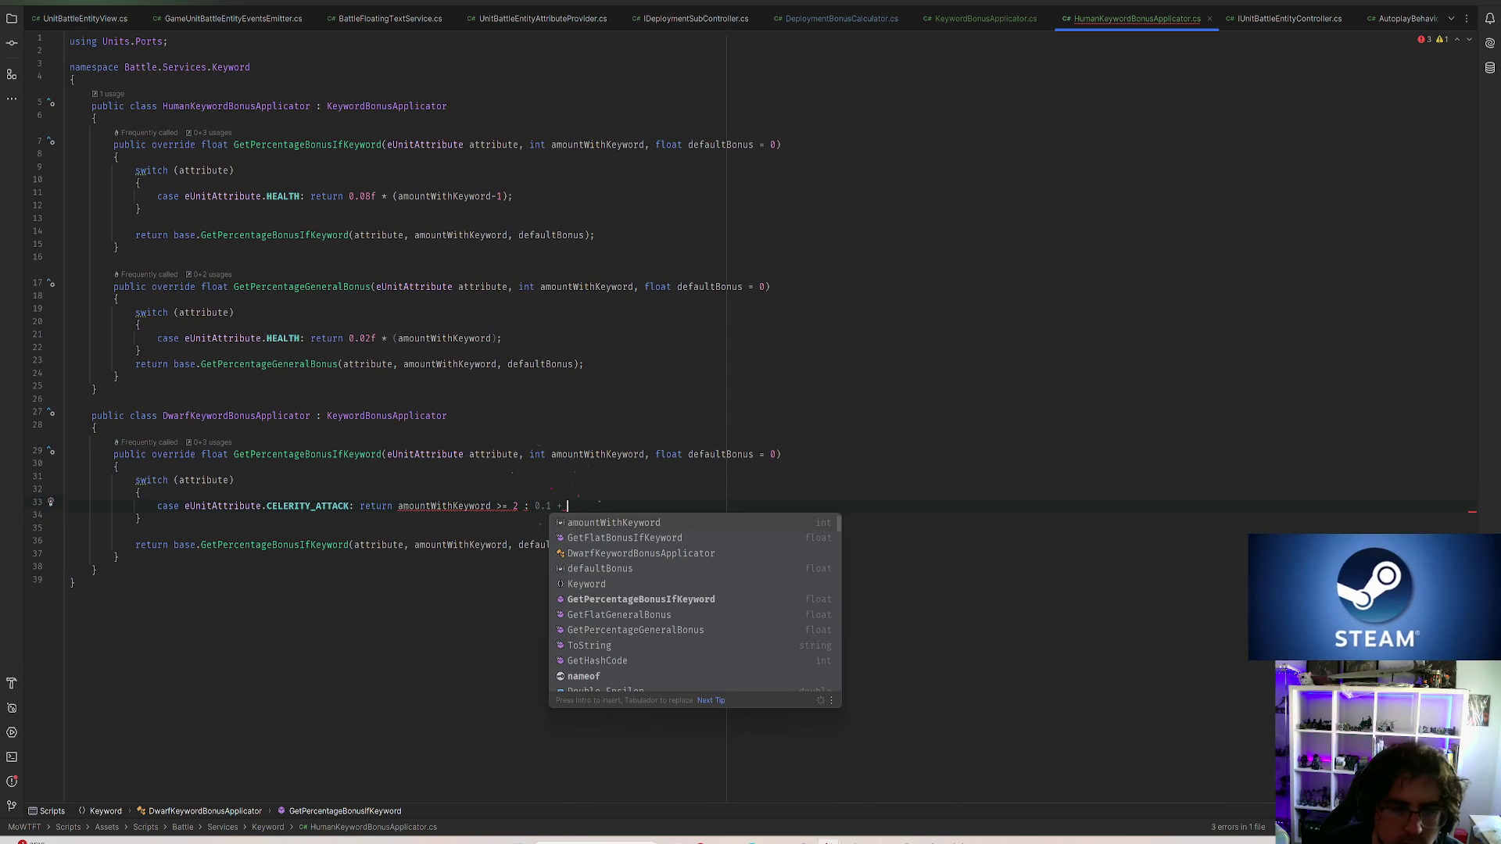
pyautogui.press('Escape')
pyautogui.press('BackSpace')
pyautogui.press('BackSpace')
pyautogui.press('BackSpace')
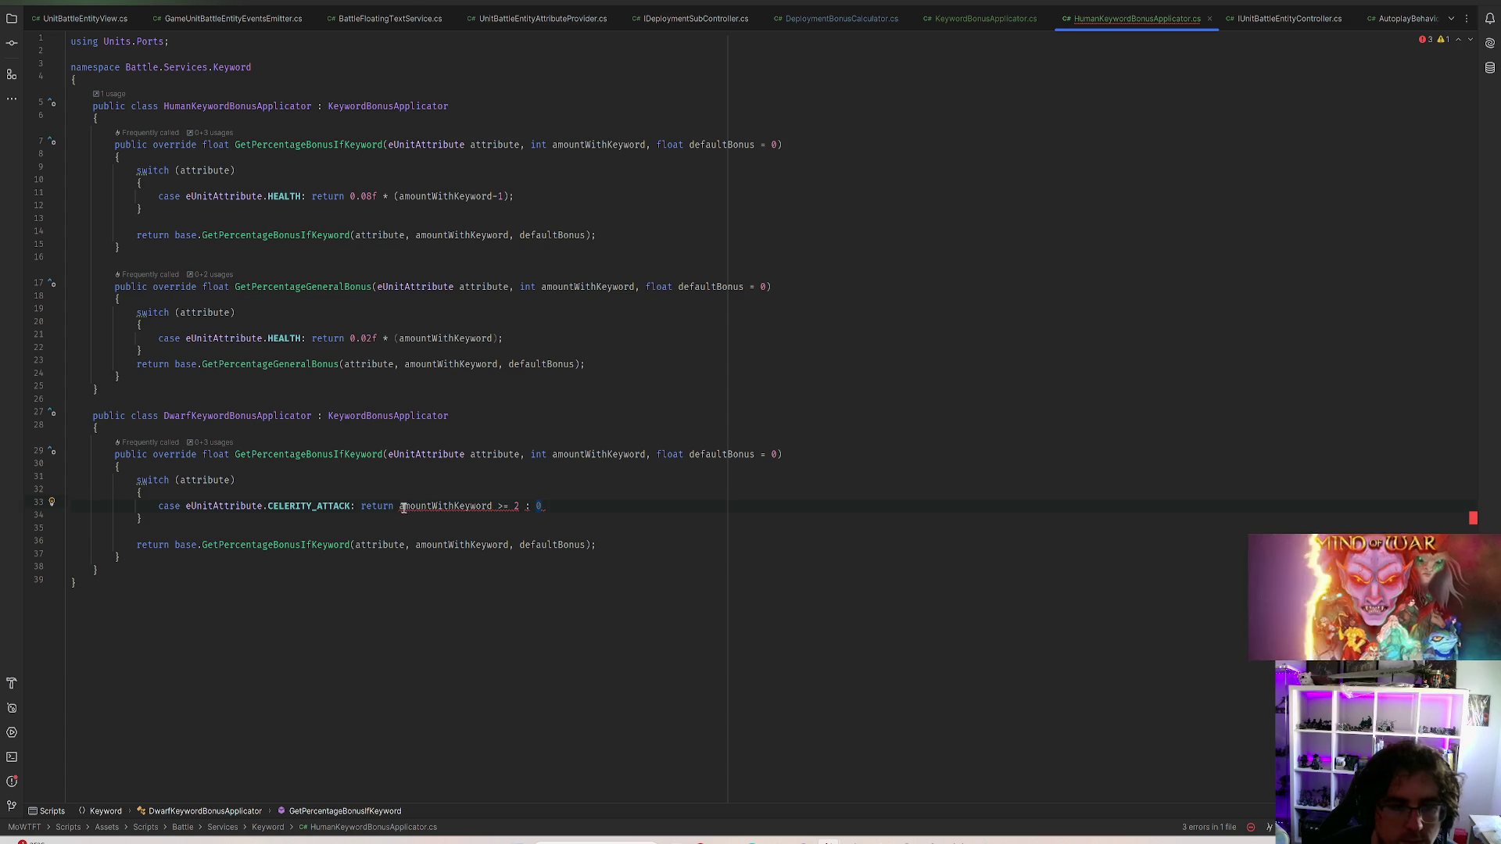
pyautogui.write(': 0.5f')
pyautogui.press('BackSpace')
pyautogui.press('BackSpace')
pyautogui.write('15f :')
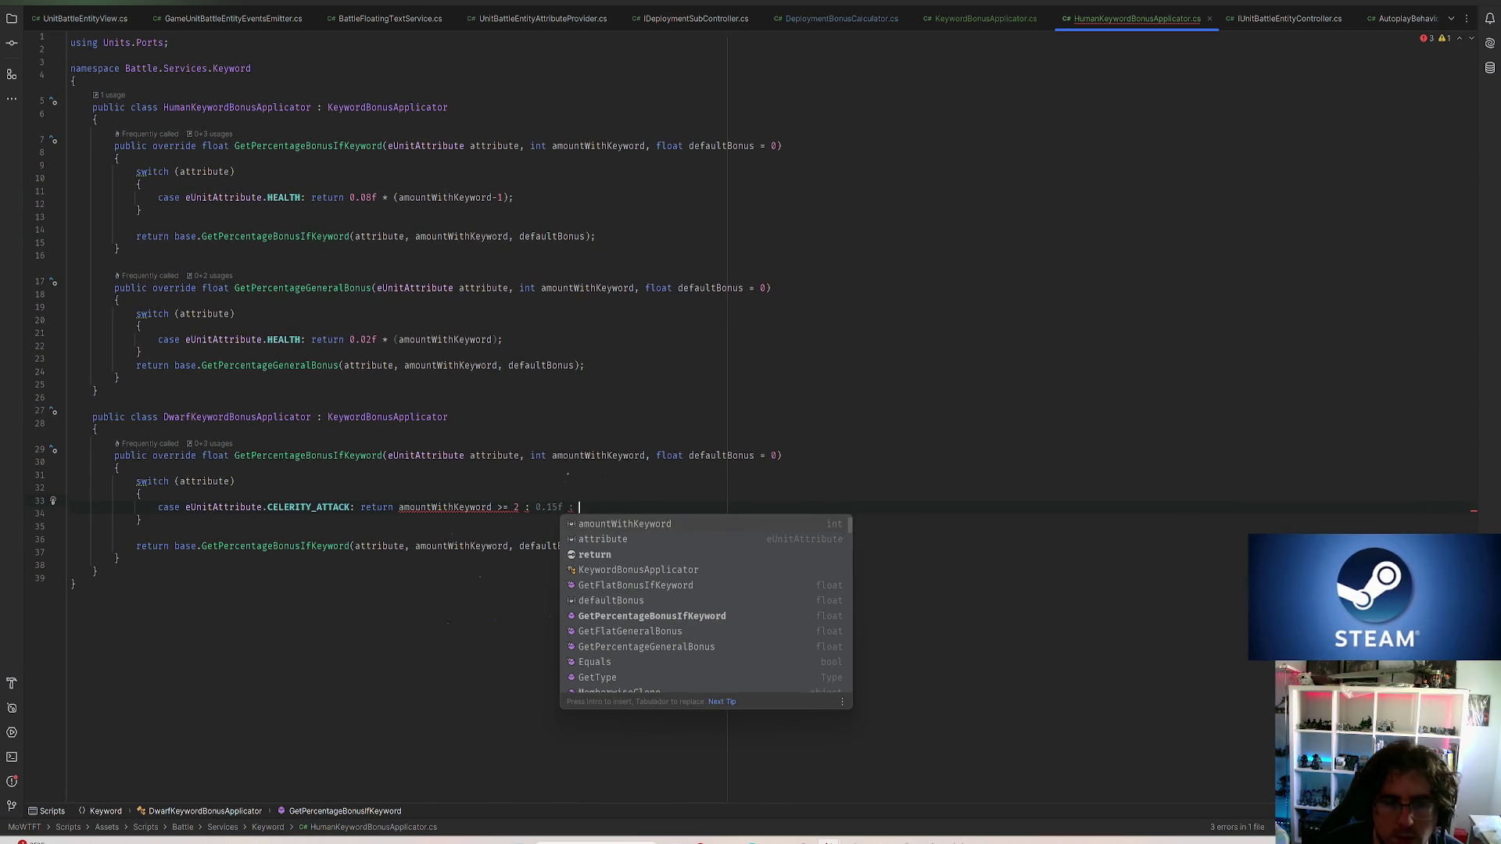
pyautogui.press('BackSpace')
pyautogui.press('BackSpace')
pyautogui.press('BackSpace')
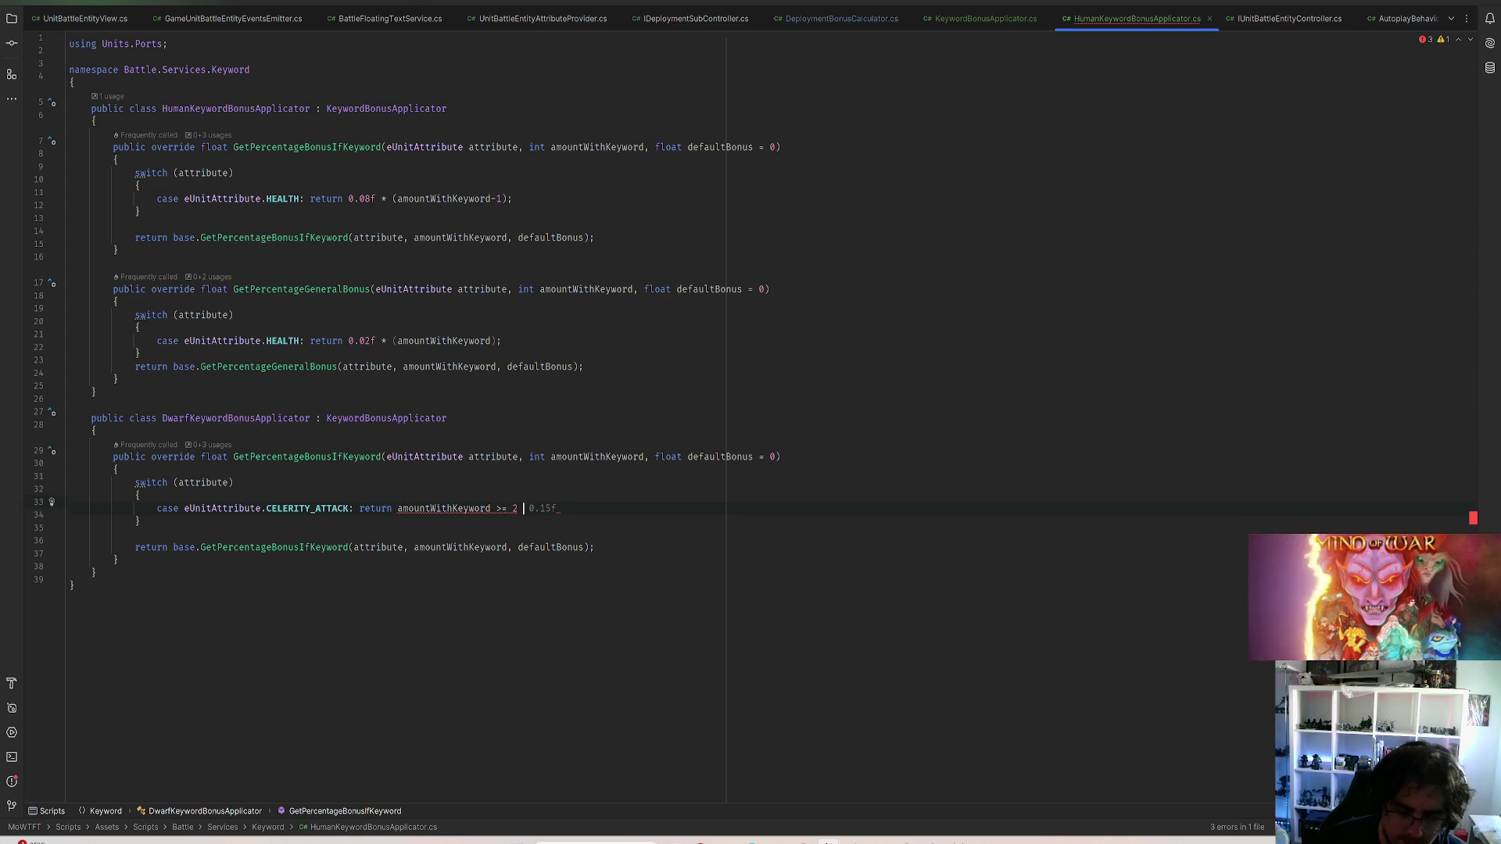
pyautogui.press('BackSpace')
pyautogui.write('?')
pyautogui.press('End')
pyautogui.write(': 0f;')
pyautogui.press('Return')
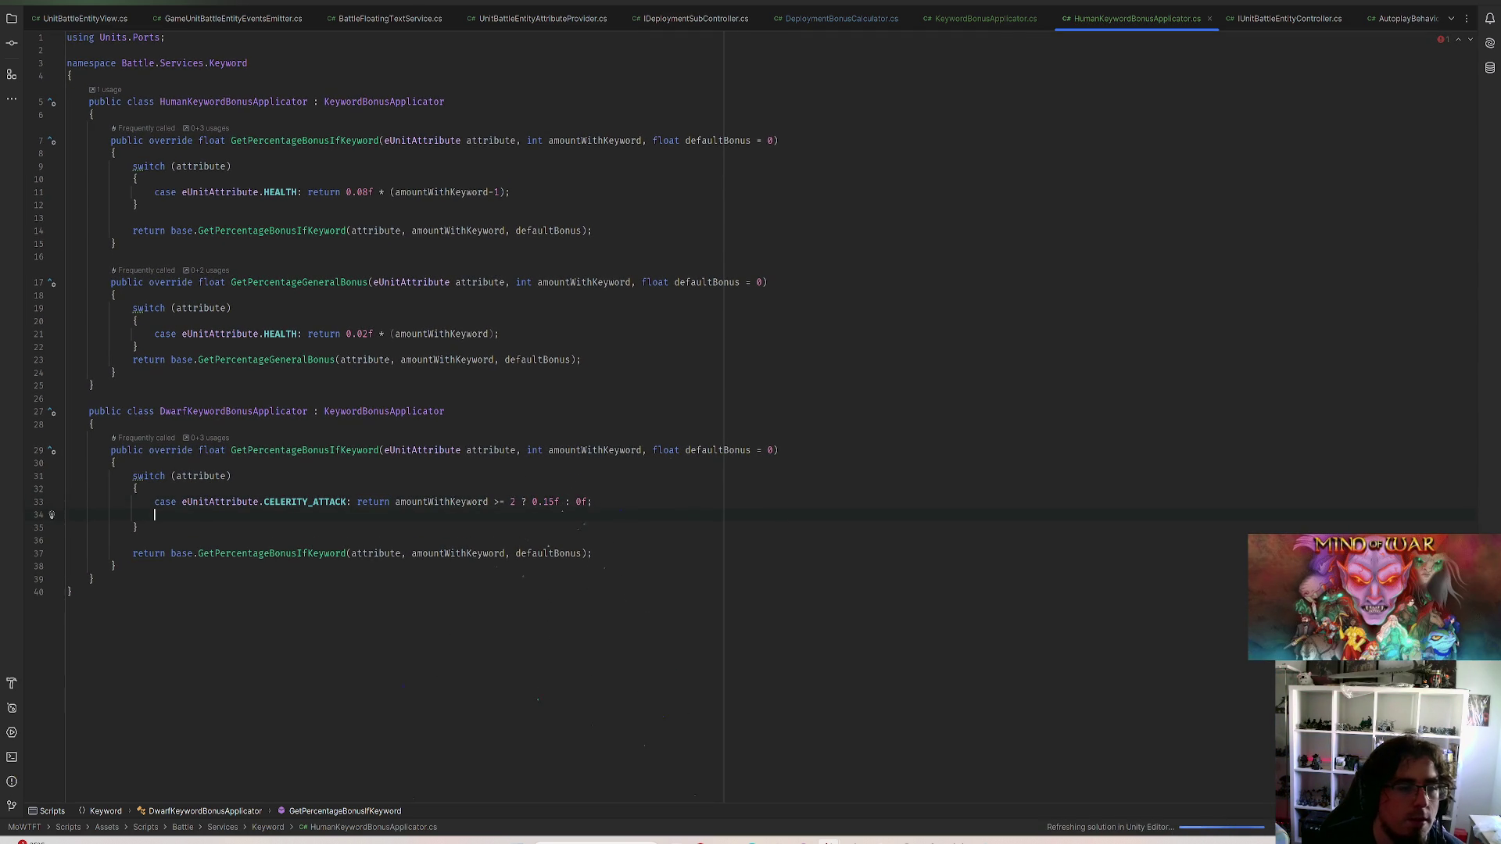
pyautogui.write('ca')
pyautogui.write('se e')
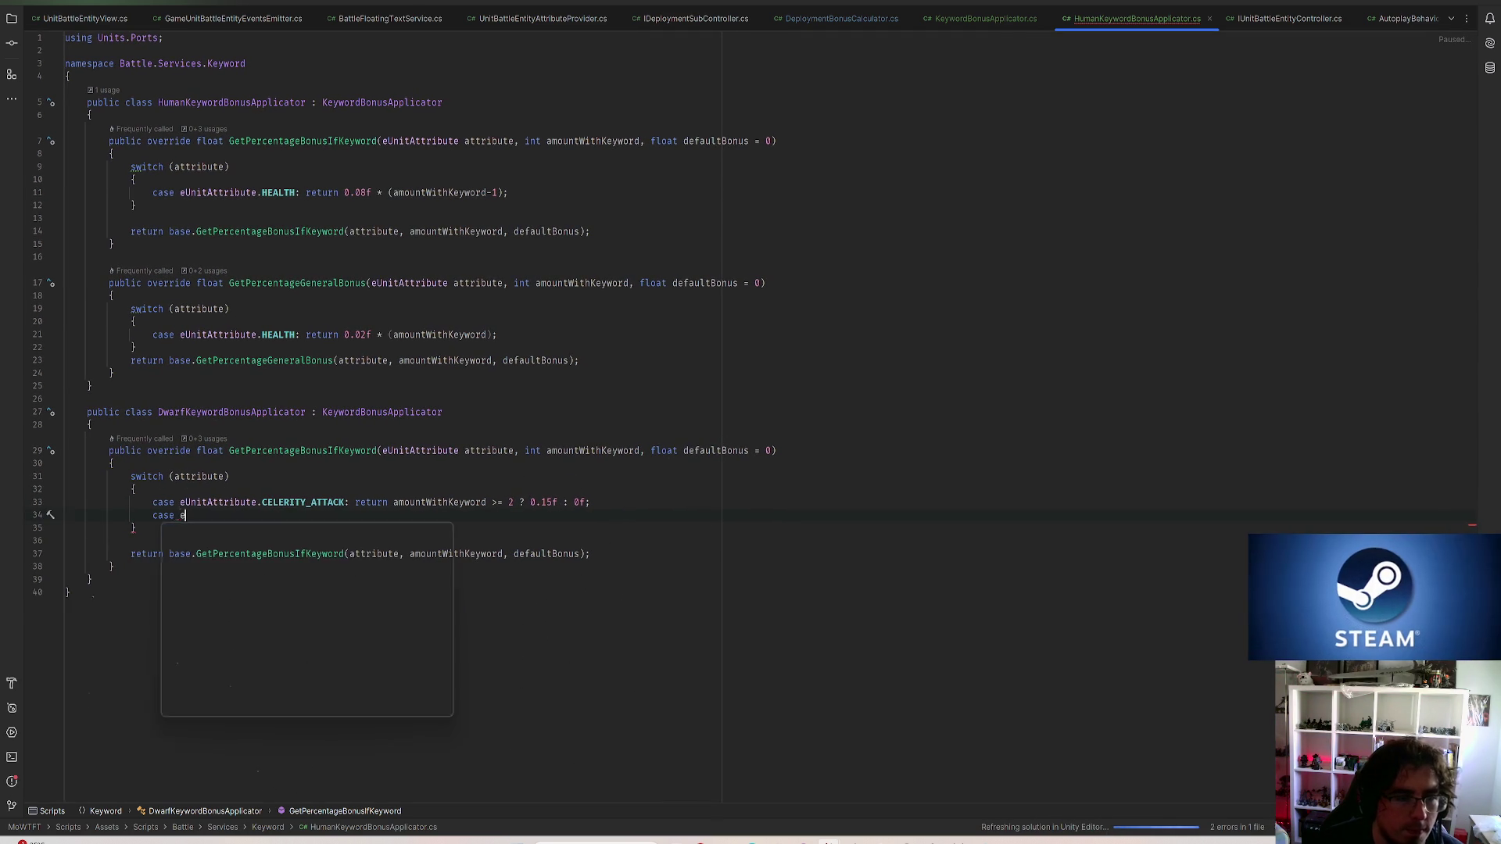
# Add a new case labelled PHYSIC_PENETRATION from the attribute completion list
pyautogui.press('Down')
pyautogui.press('Down')
pyautogui.press('Escape')
pyautogui.press('Down')
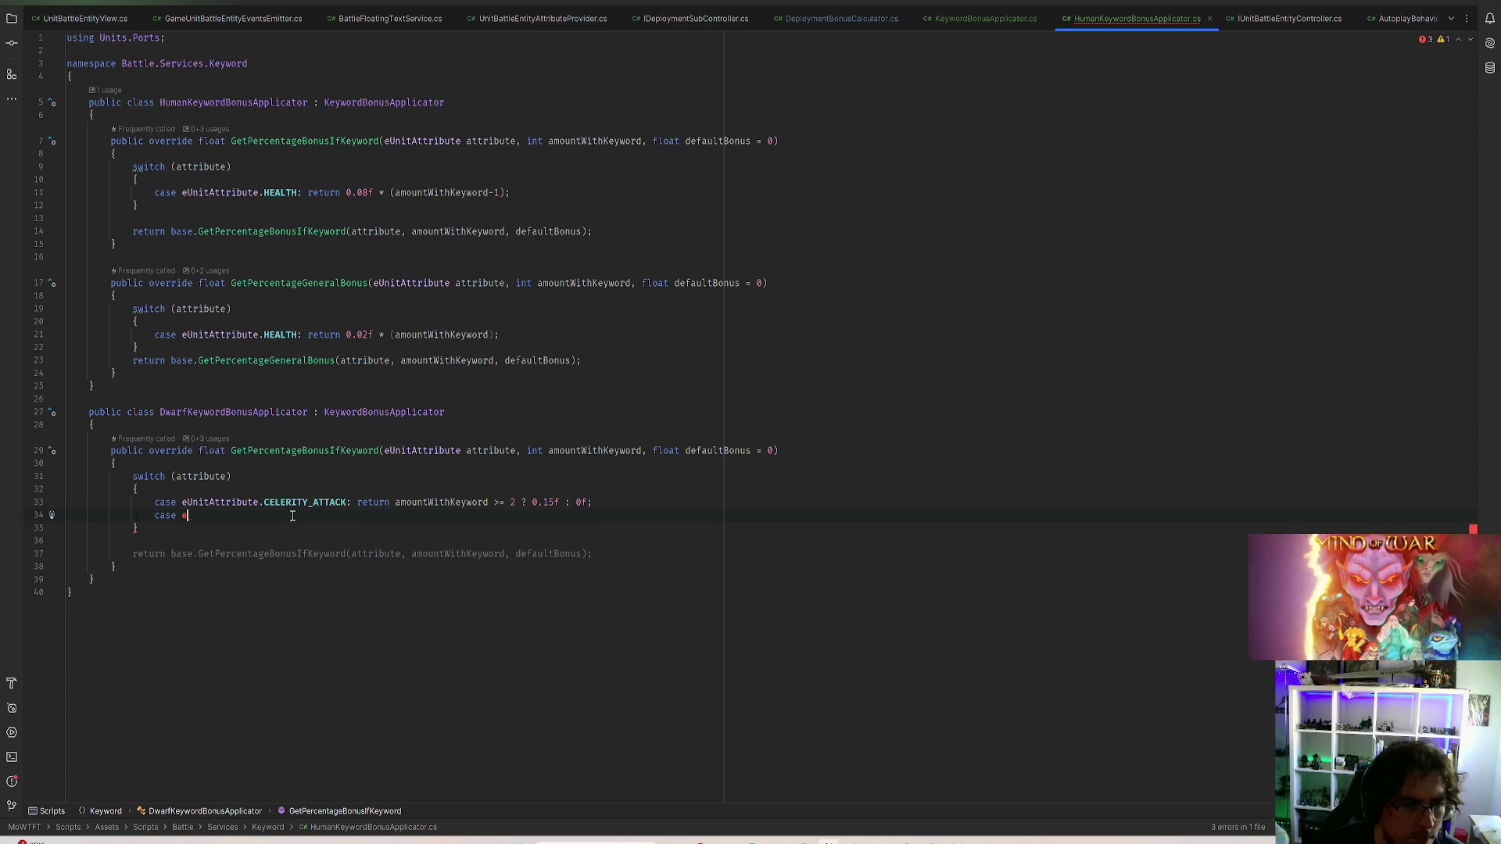
pyautogui.write('U')
pyautogui.press('Down')
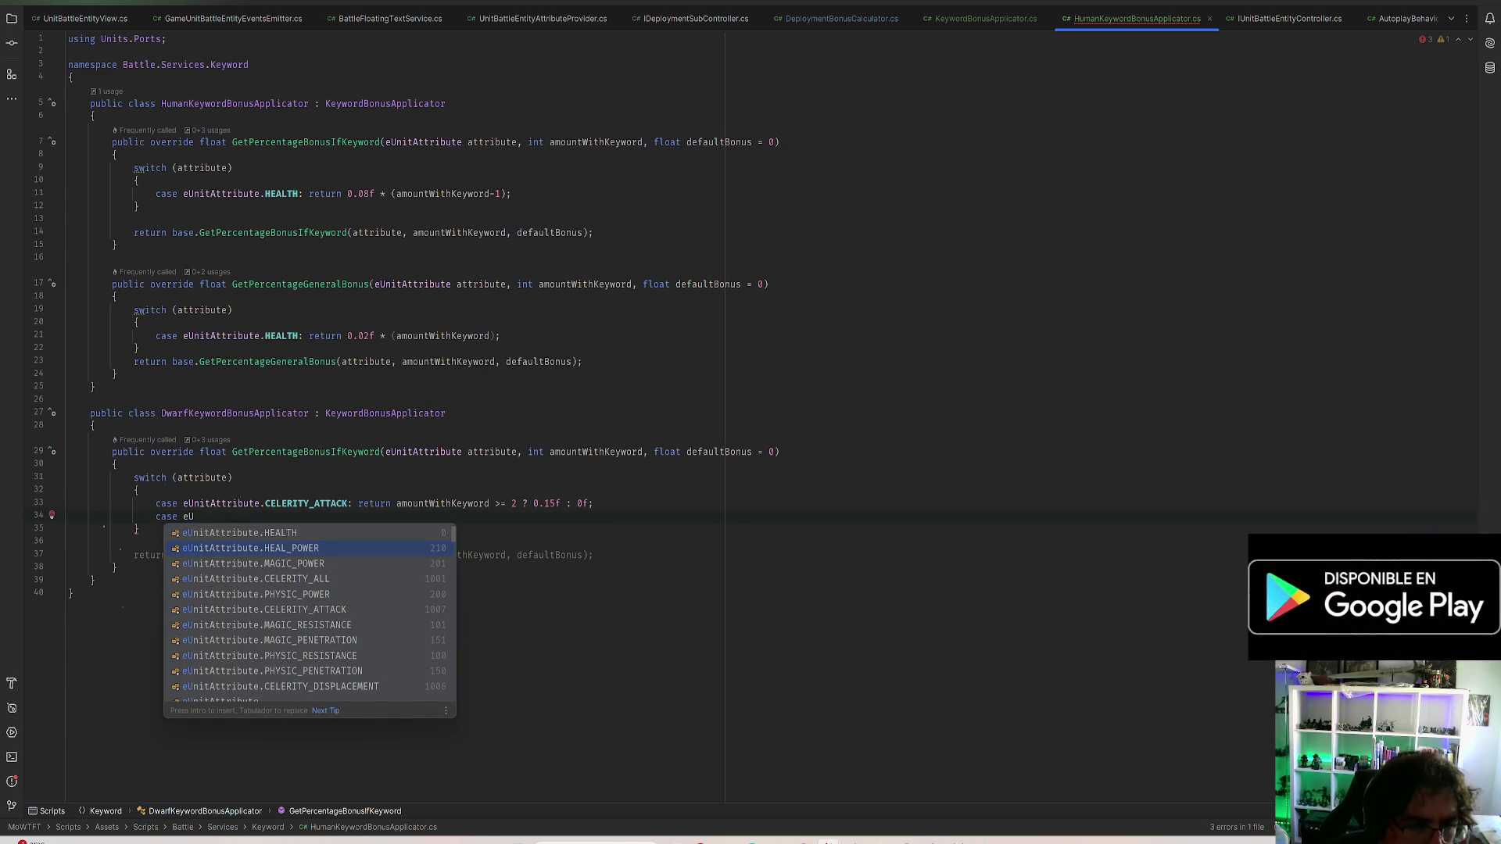
pyautogui.press('Down')
pyautogui.press('Down')
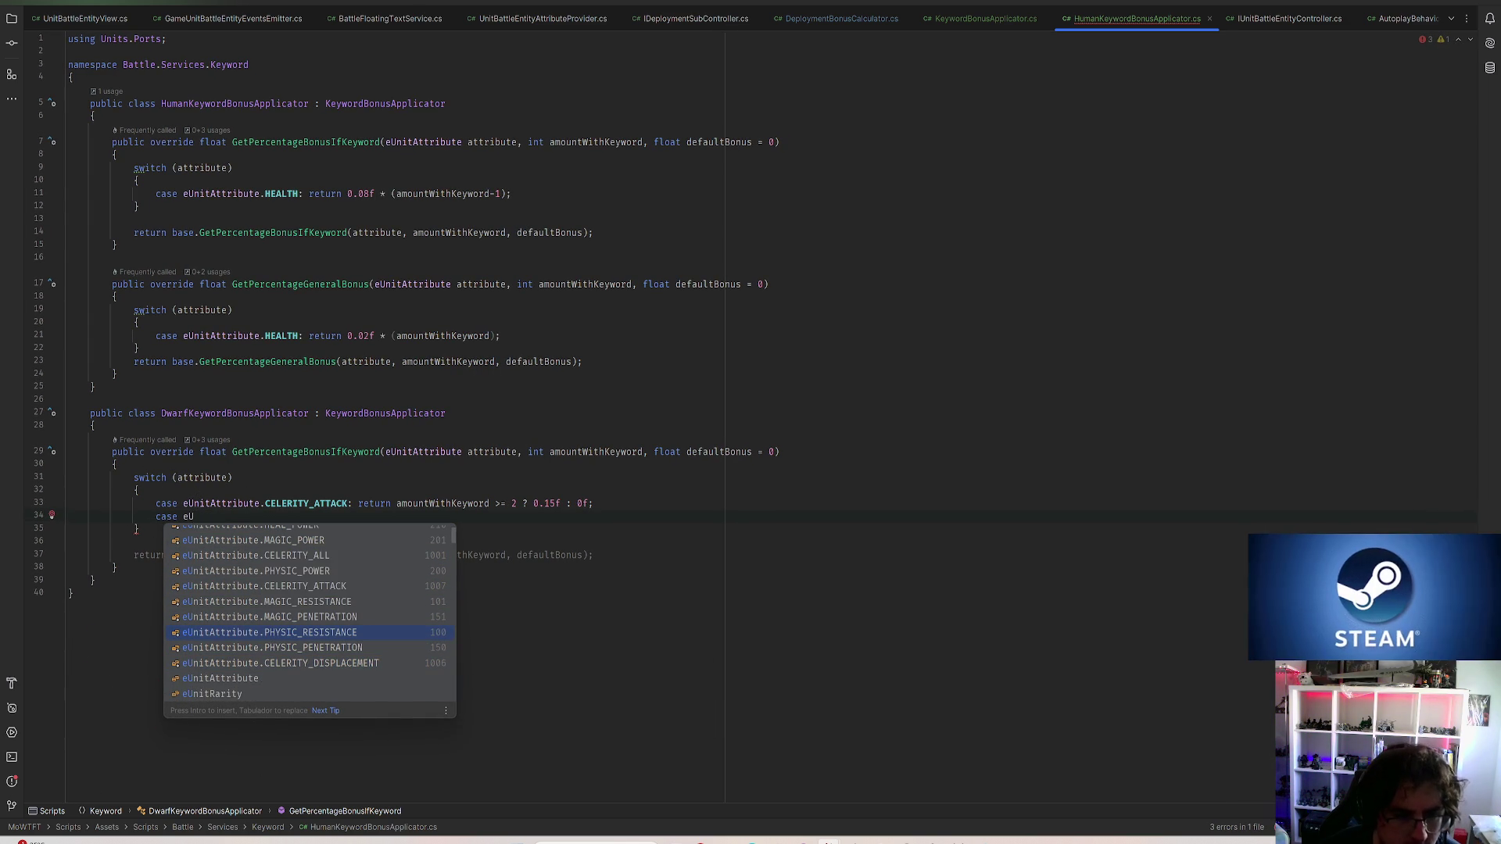
pyautogui.press('Up')
pyautogui.press('Down')
pyautogui.press('Down')
pyautogui.press('Down')
pyautogui.press('Return')
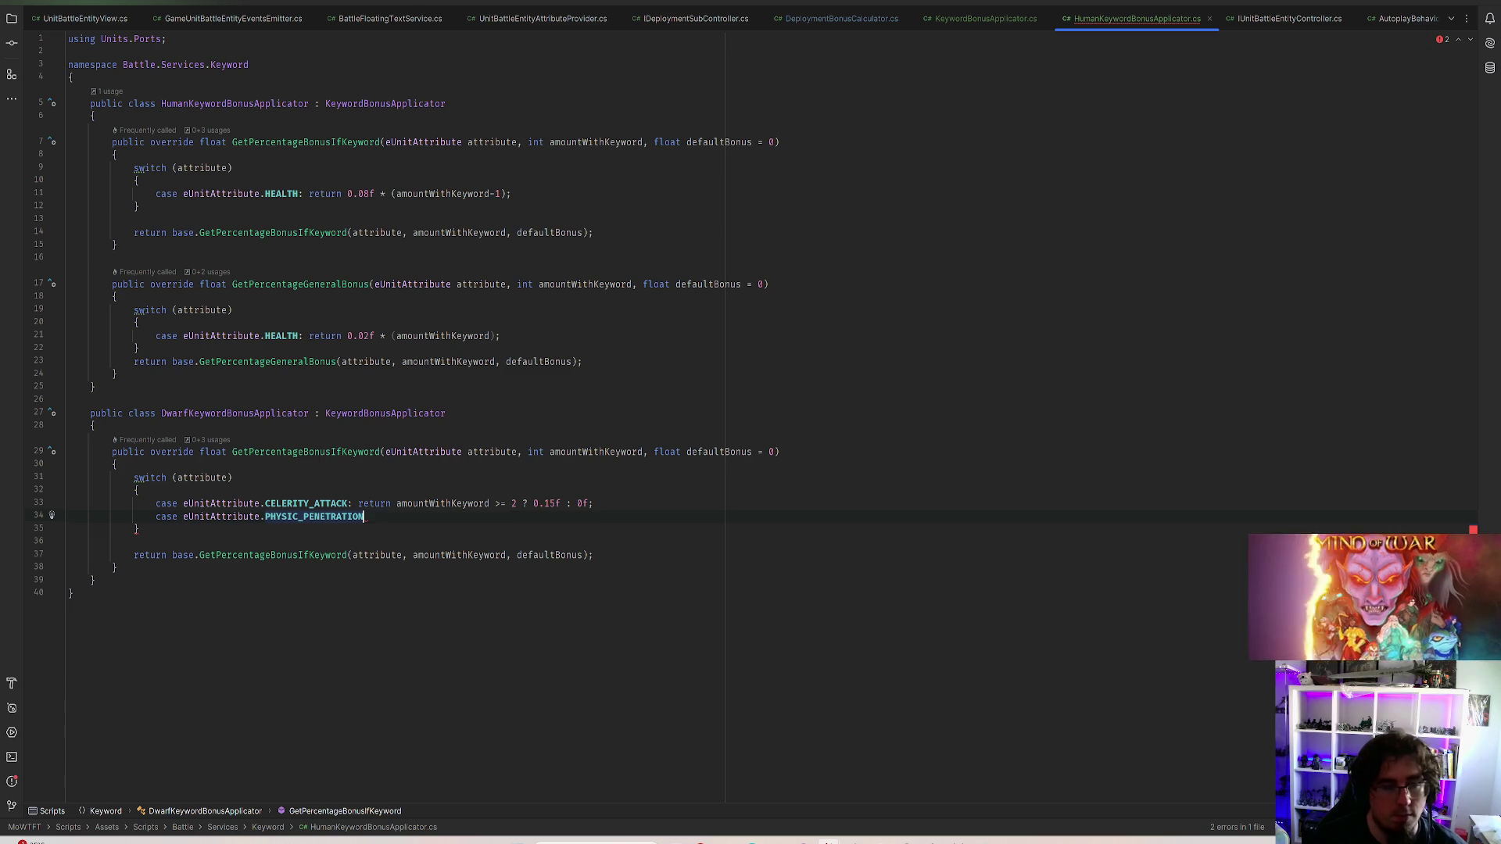
pyautogui.write(':')
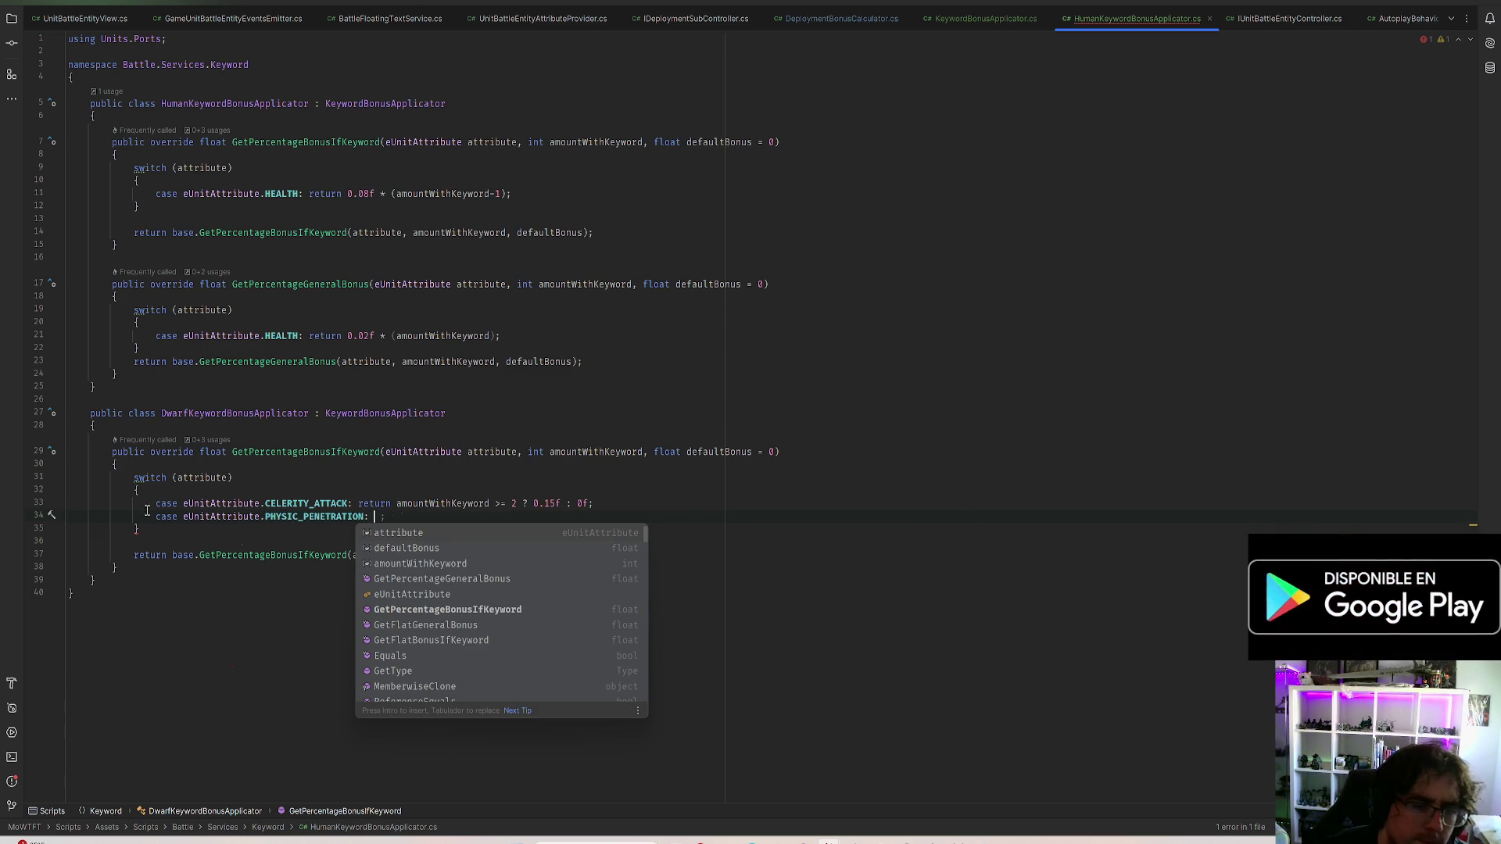
# Reuse the previous return expression, edited to 'amountWithKeyword >= 3 ? 1 : 0;'
pyautogui.moveTo(358, 504); pyautogui.dragTo(519, 503)
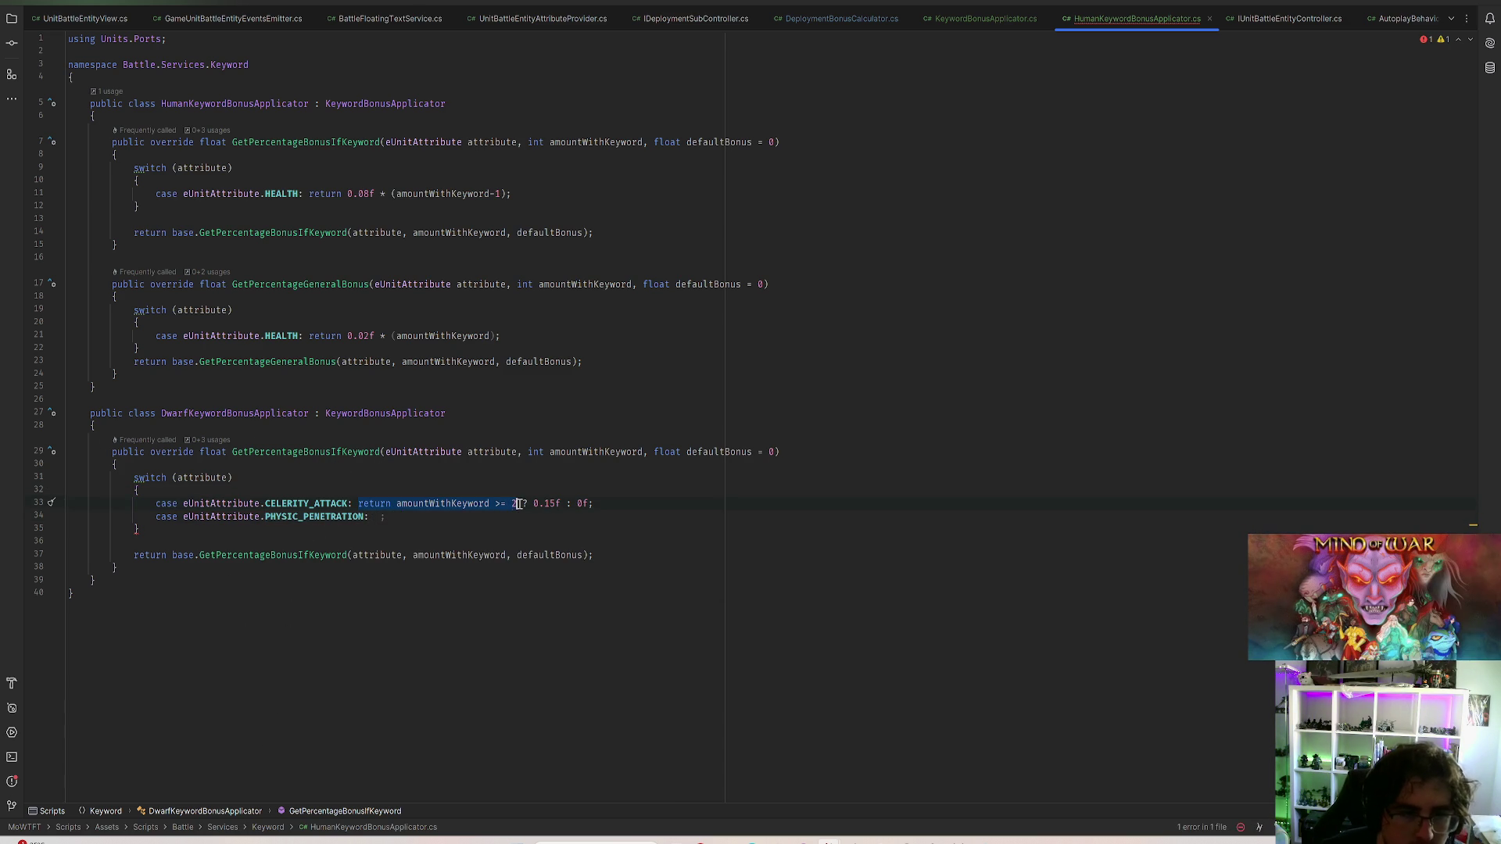
pyautogui.write('return amountWithKeyword >= 2')
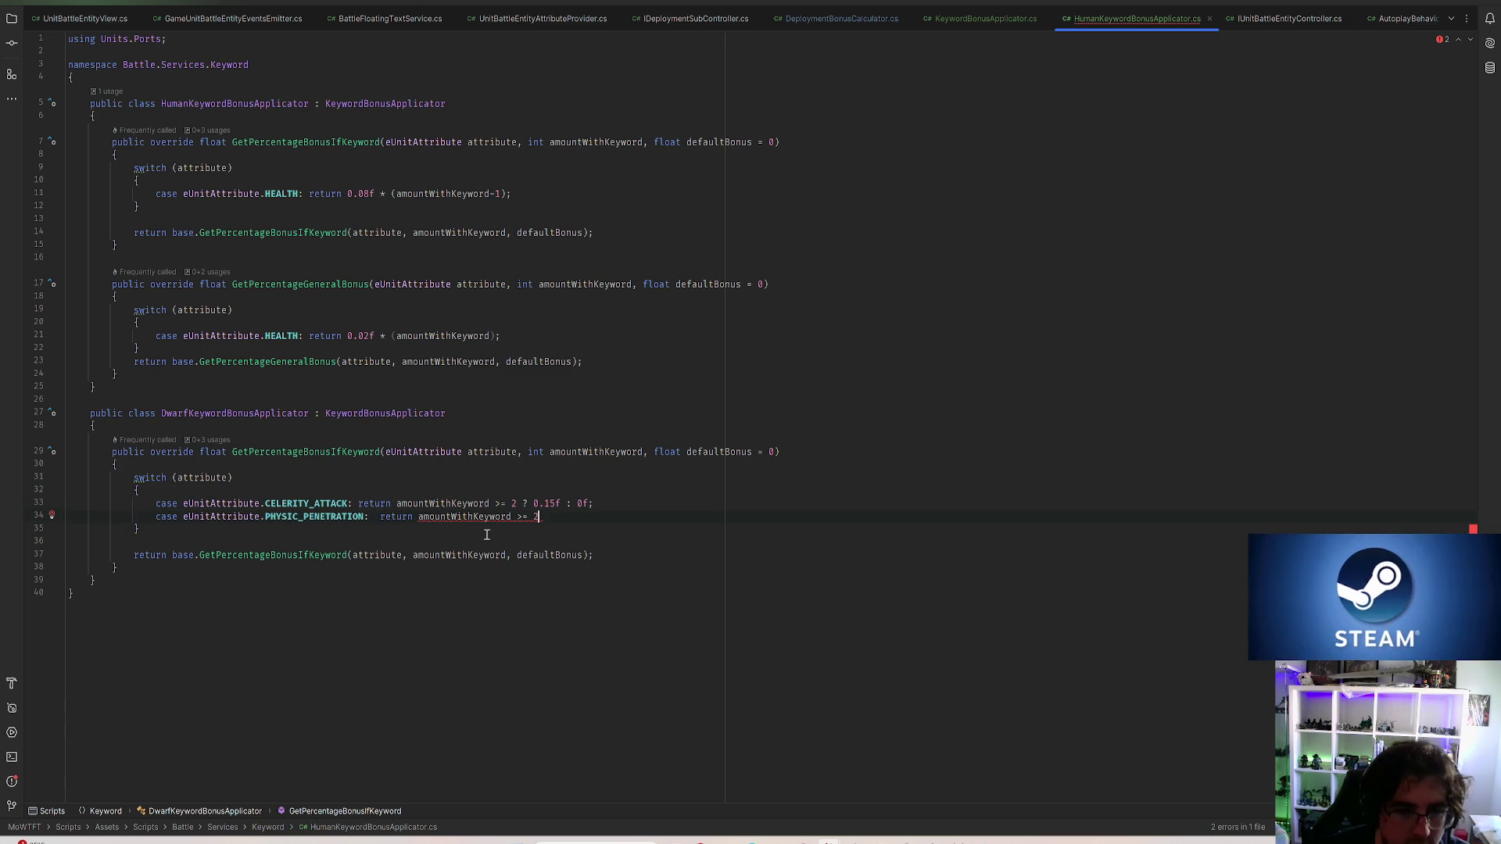
pyautogui.press('BackSpace')
pyautogui.write('3 ?')
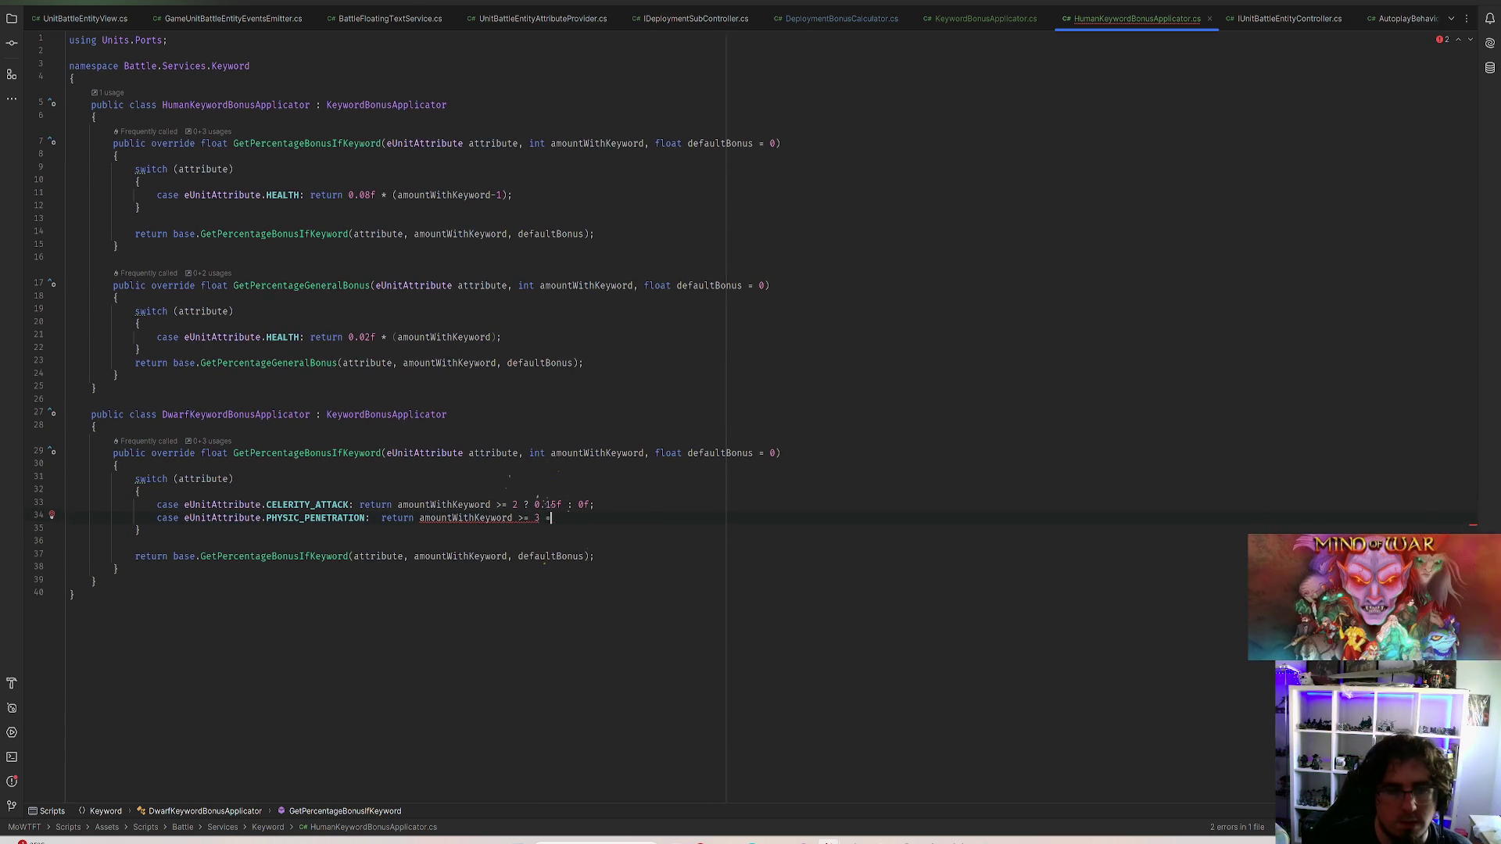
pyautogui.write(' 1 : 0;')
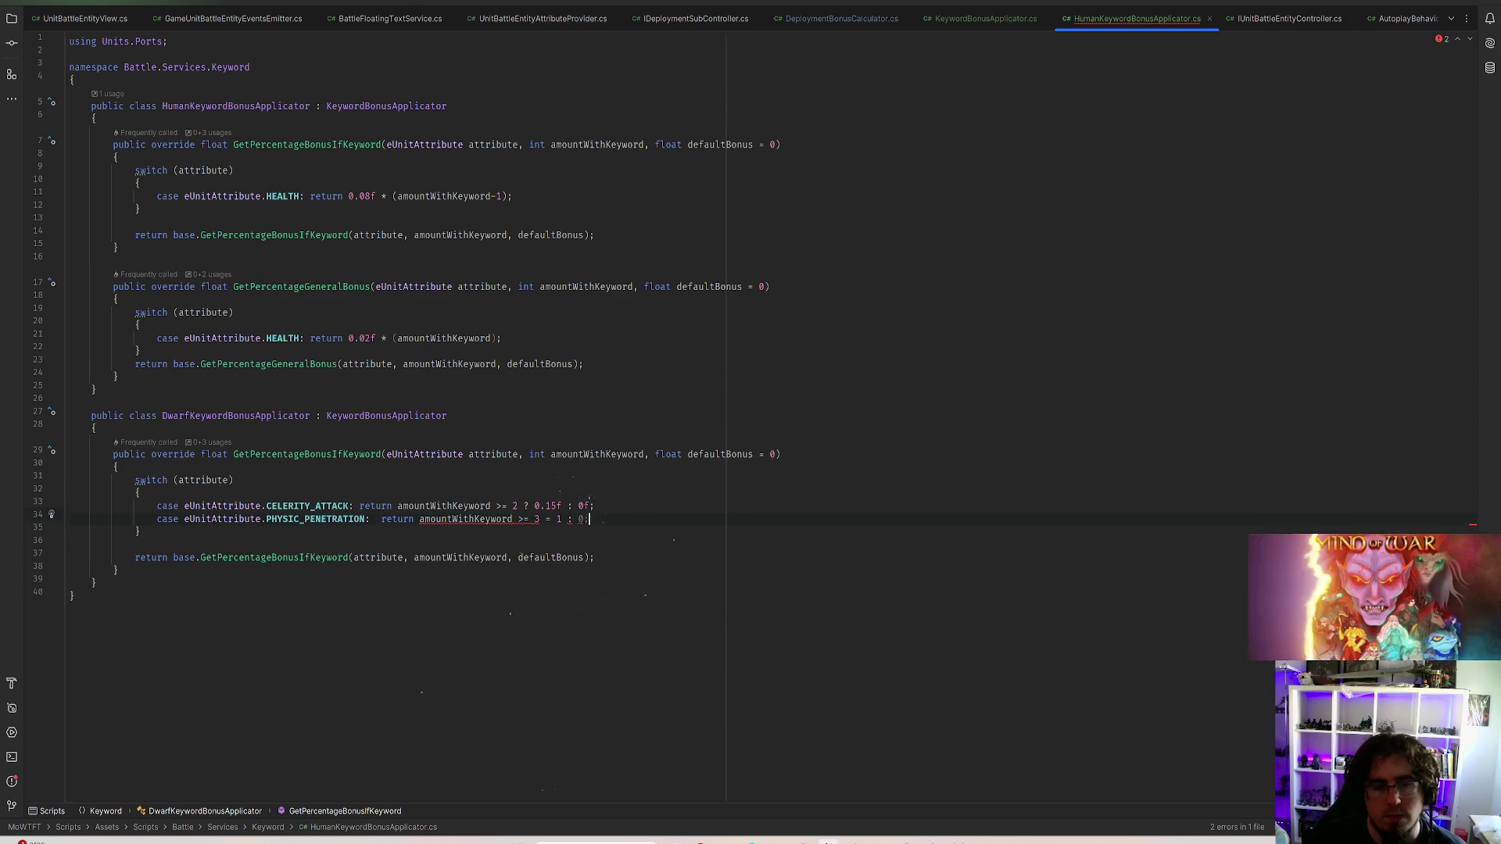
pyautogui.press('Left')
pyautogui.press('Left')
pyautogui.press('Left')
pyautogui.write('?')
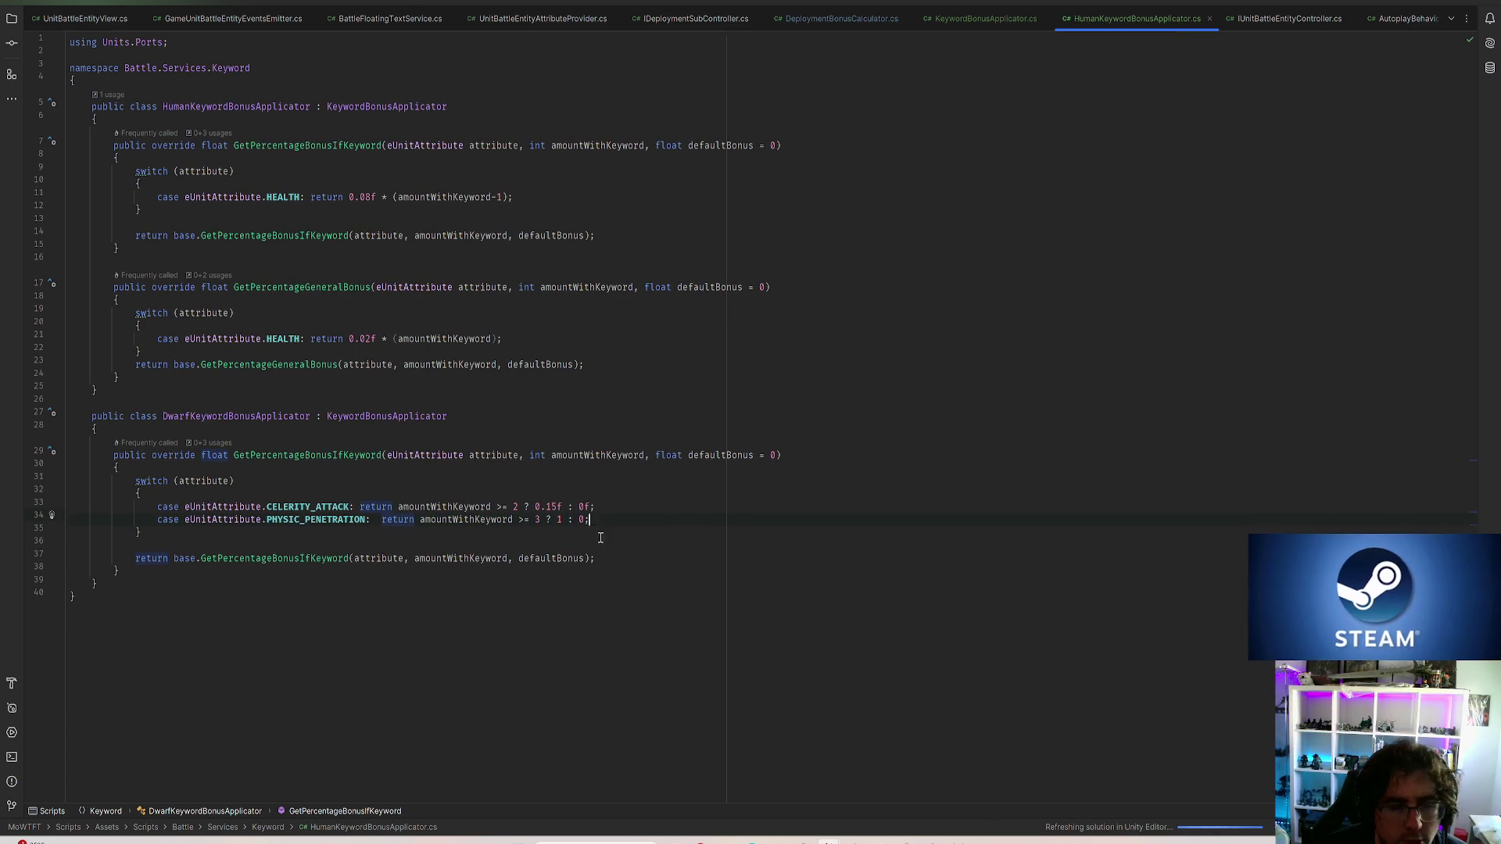
# Leave the PHYSIC_PENETRATION case in Rider and bring Unity to the front
pyautogui.click(340, 519)
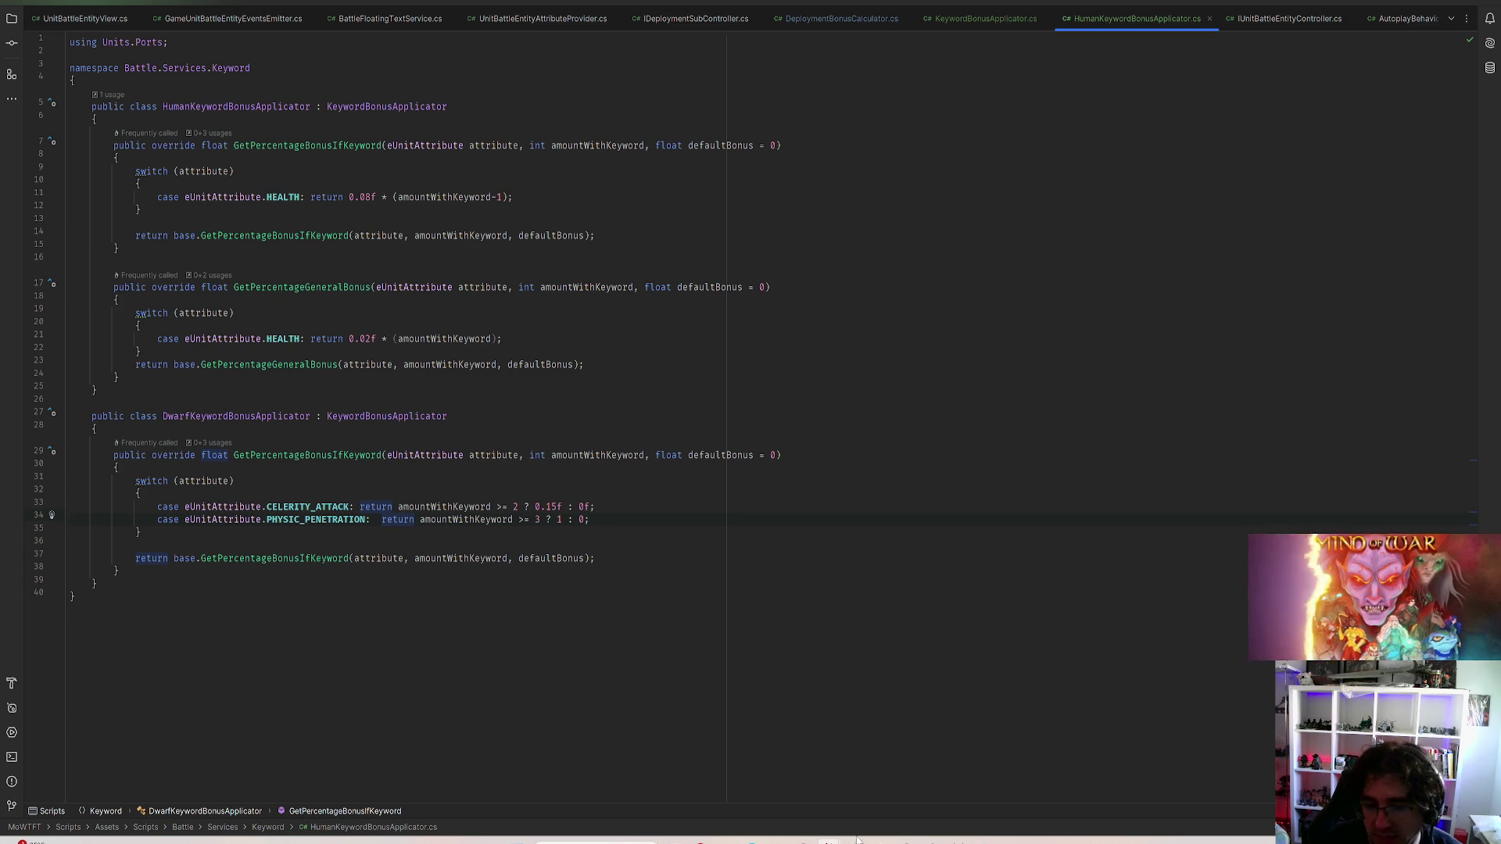
pyautogui.moveTo(856, 838)
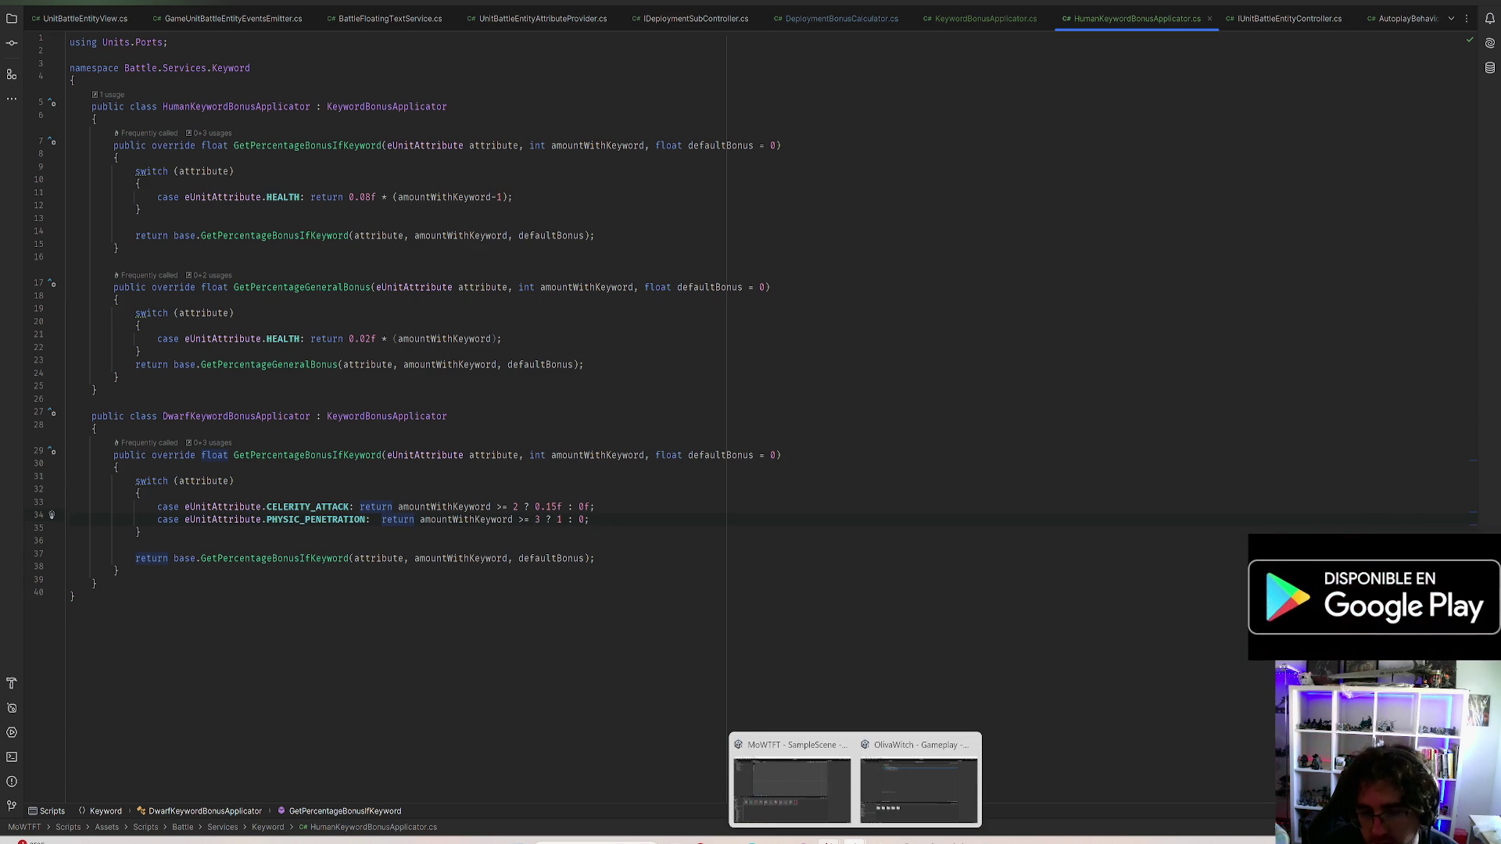
pyautogui.click(791, 785)
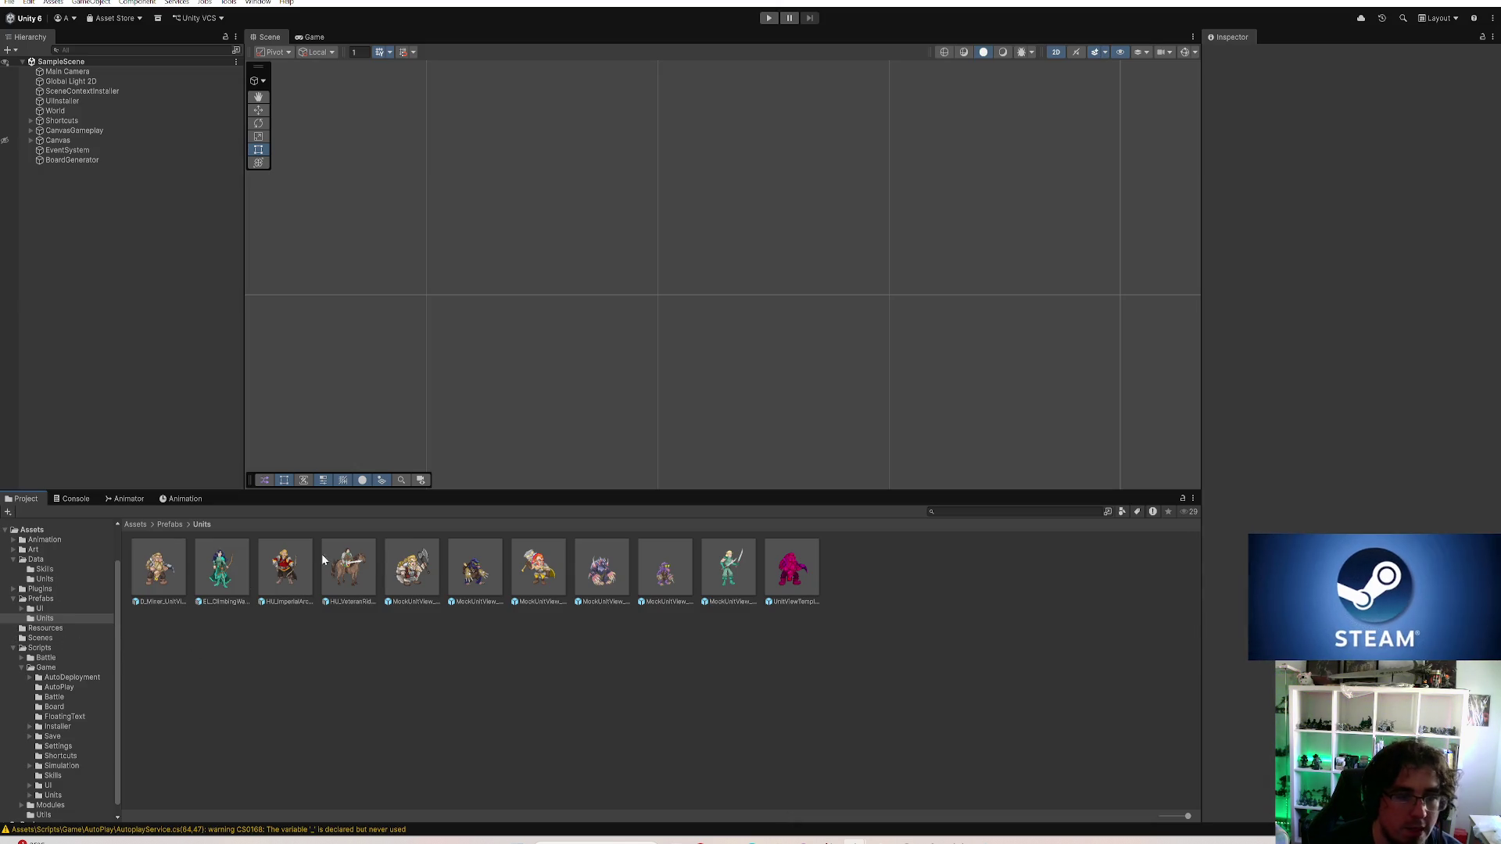
# Show D_Kivimuri_UnitData from the Data > Units folder in the Inspector
pyautogui.click(540, 572)
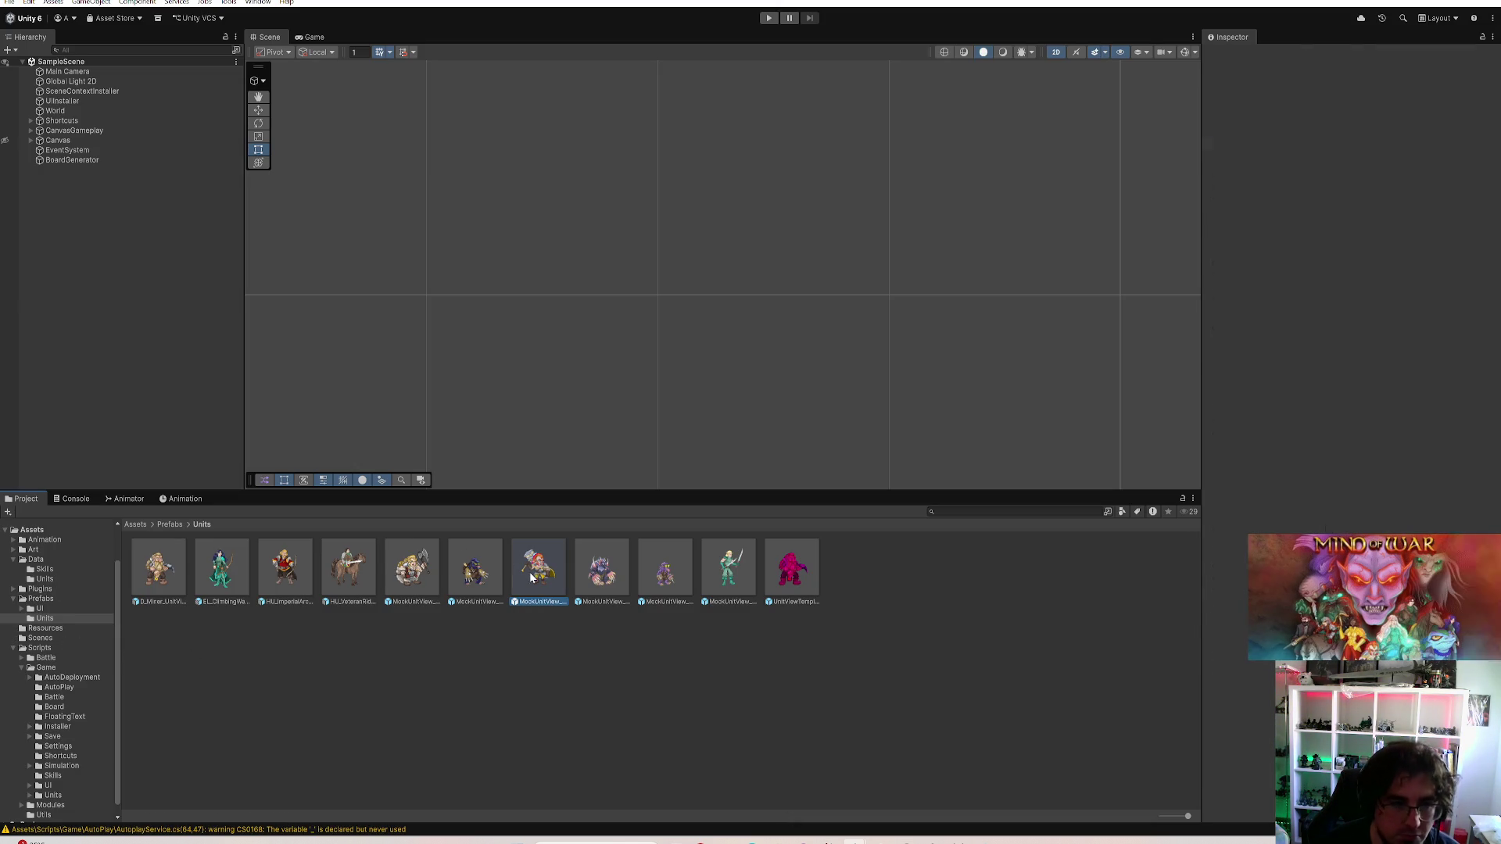
pyautogui.click(51, 578)
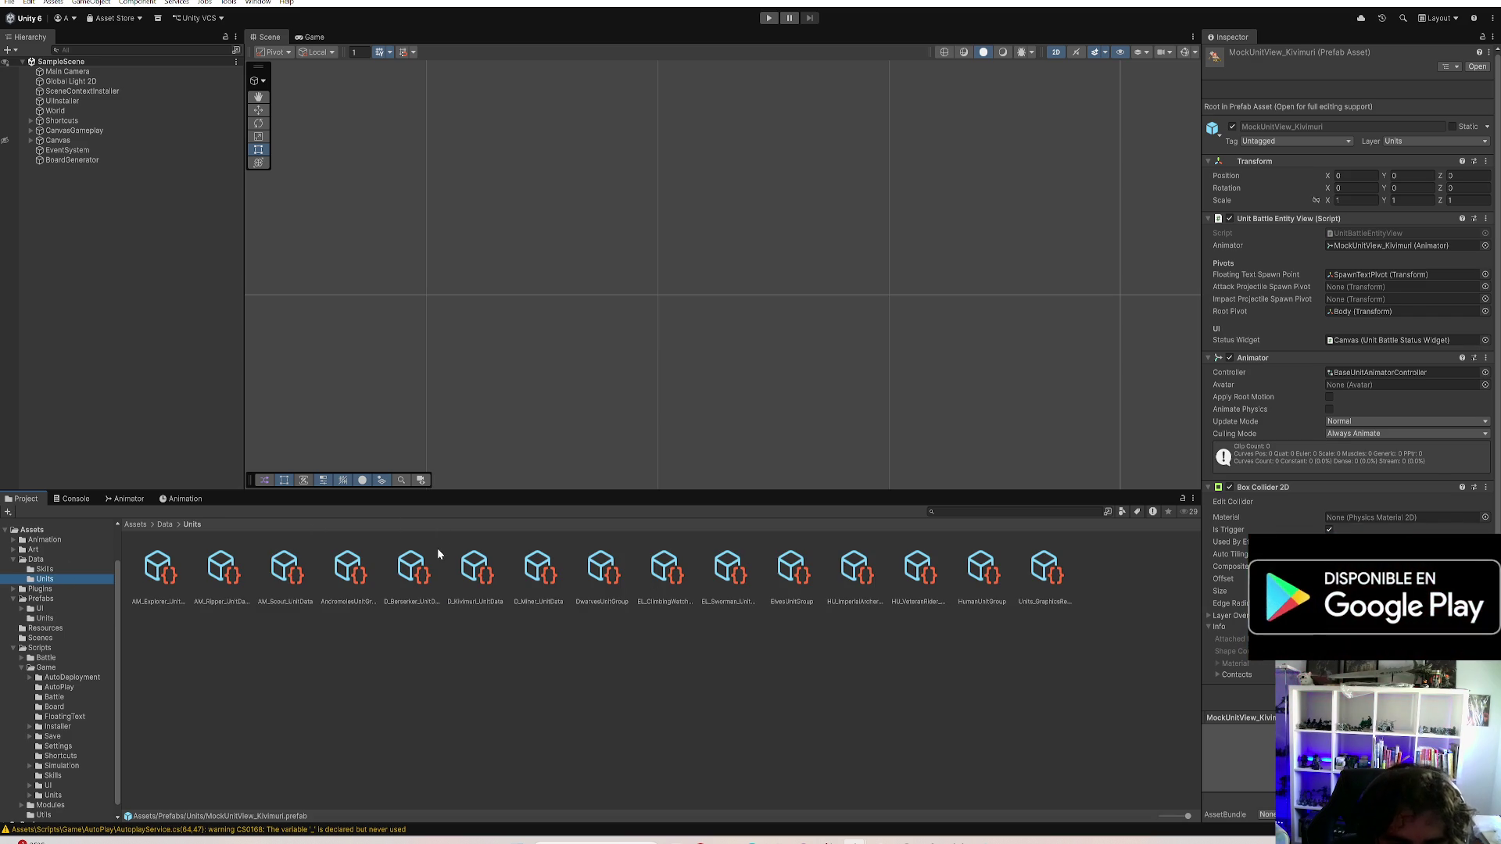
pyautogui.click(475, 572)
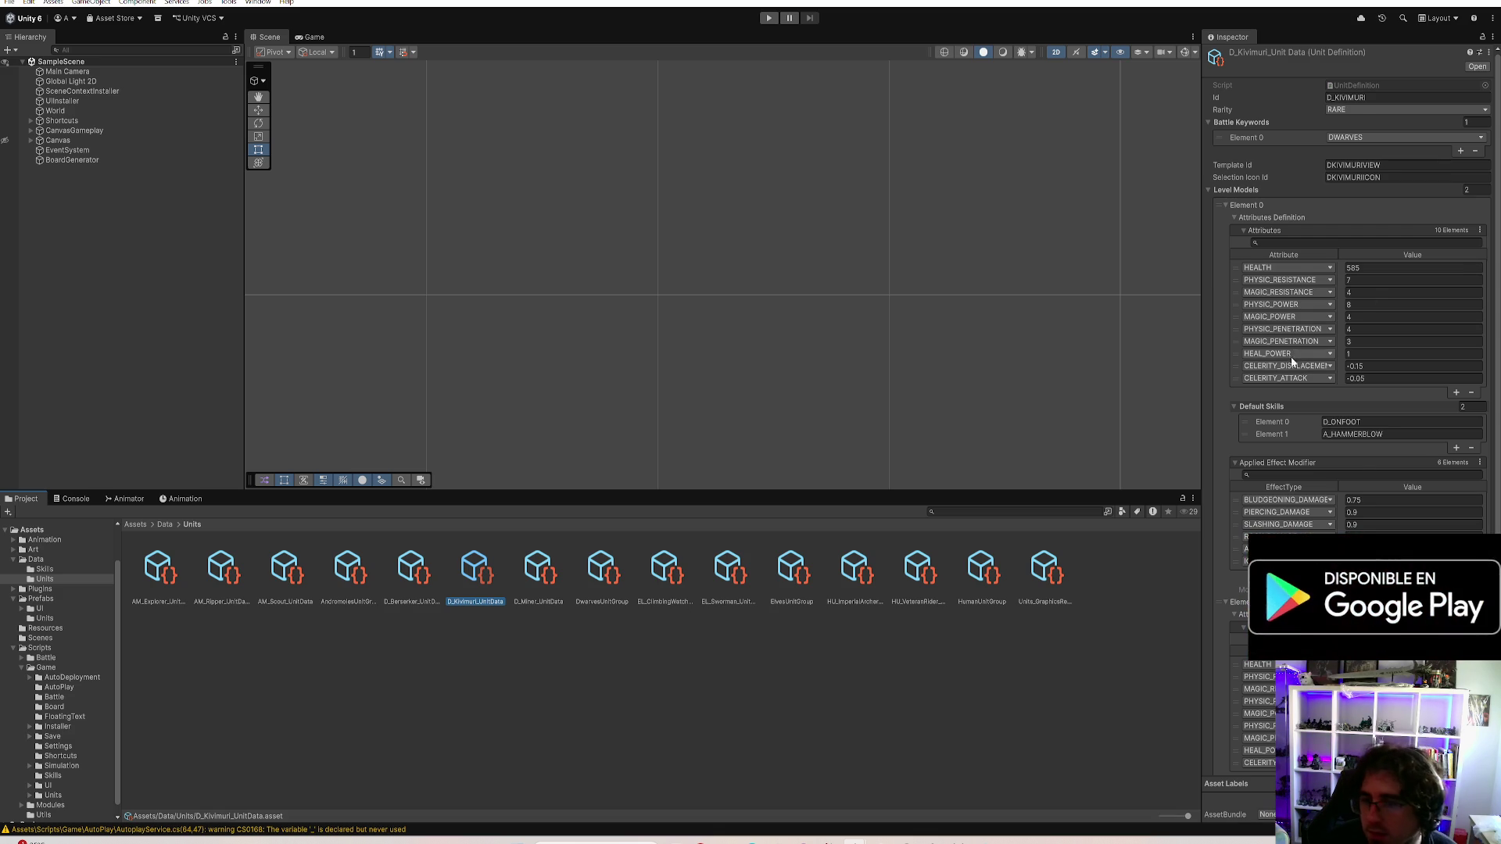
pyautogui.scroll(-3, 1314, 428)
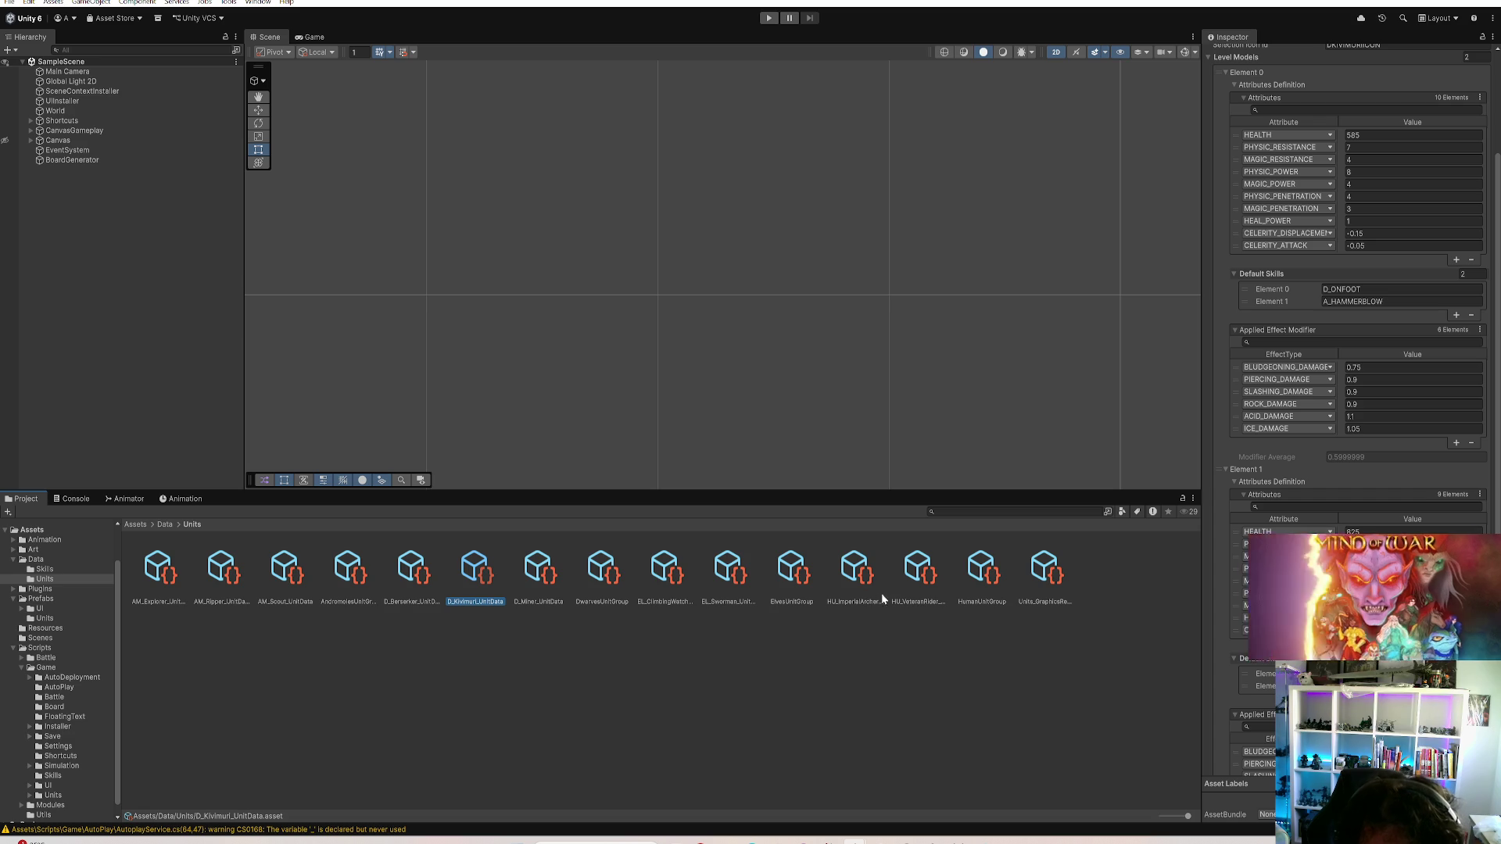
pyautogui.scroll(1, 1325, 235)
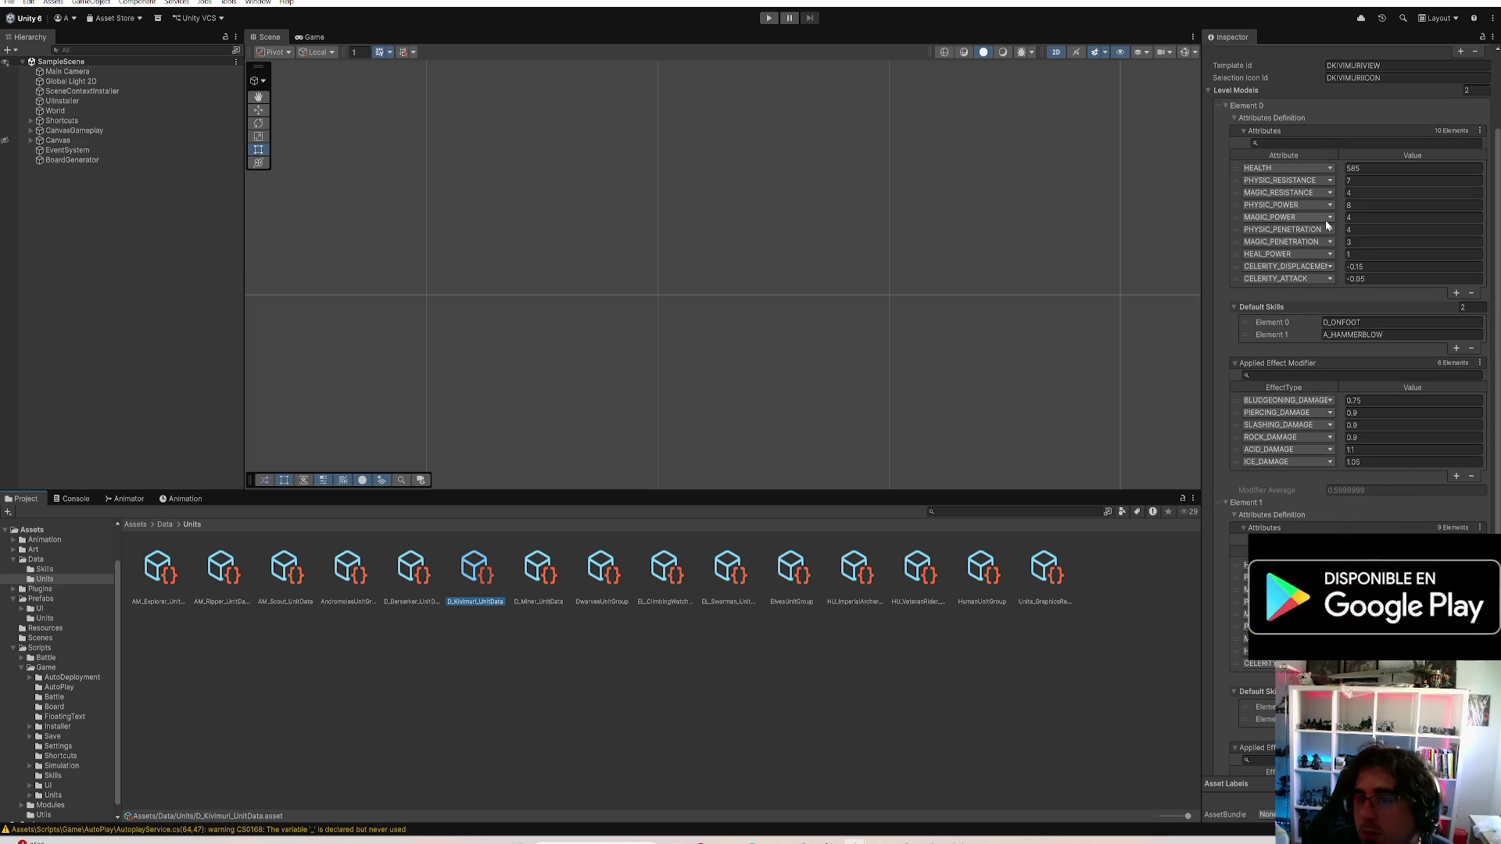
# Check D_Kivimuri's PHYSIC_PENETRATION of 4, then select AM_Ripper_UnitData
pyautogui.click(1368, 229)
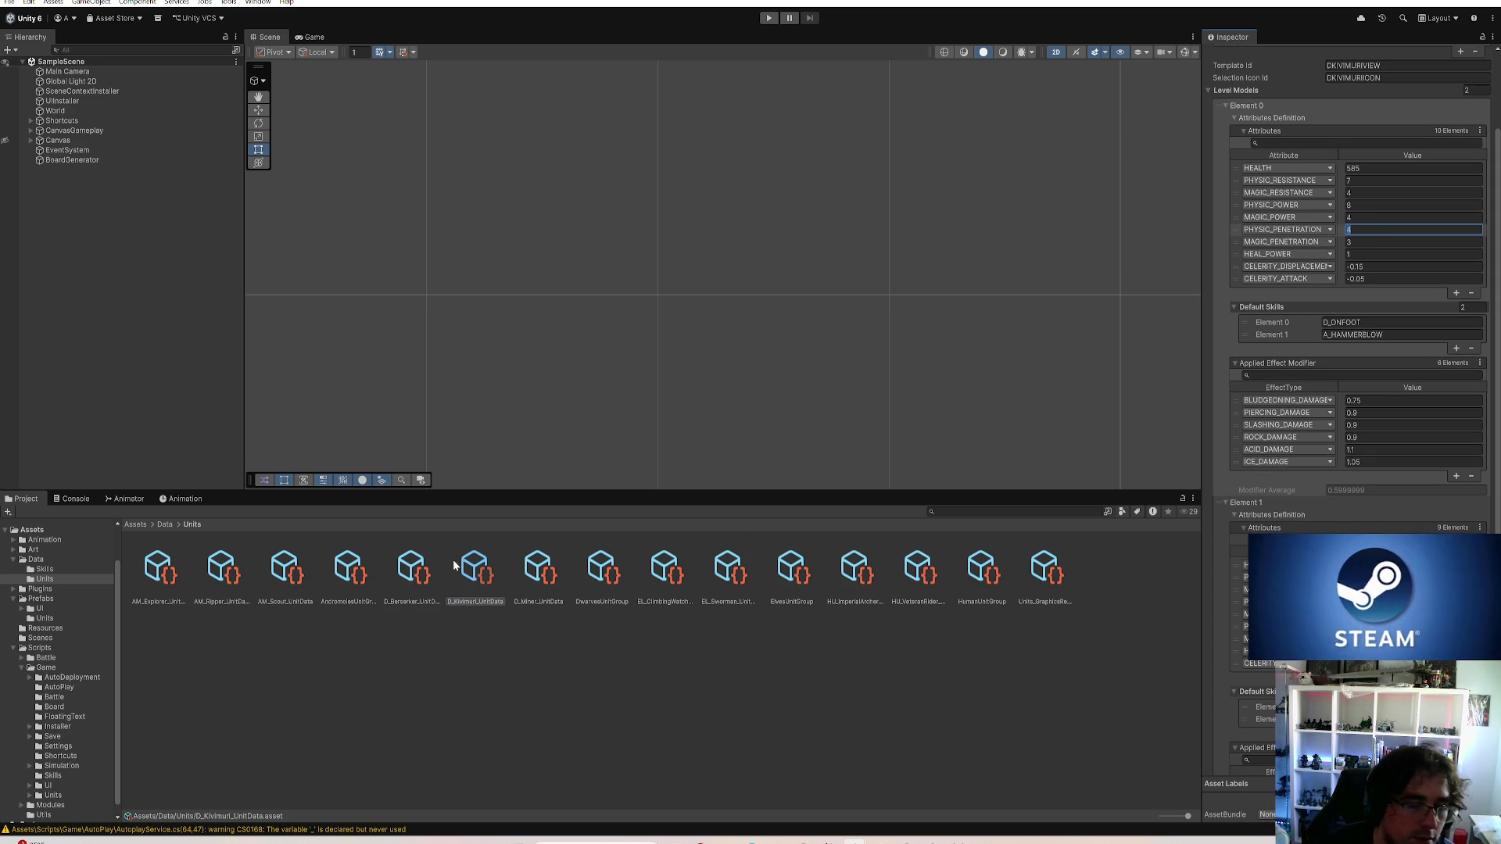
pyautogui.click(229, 571)
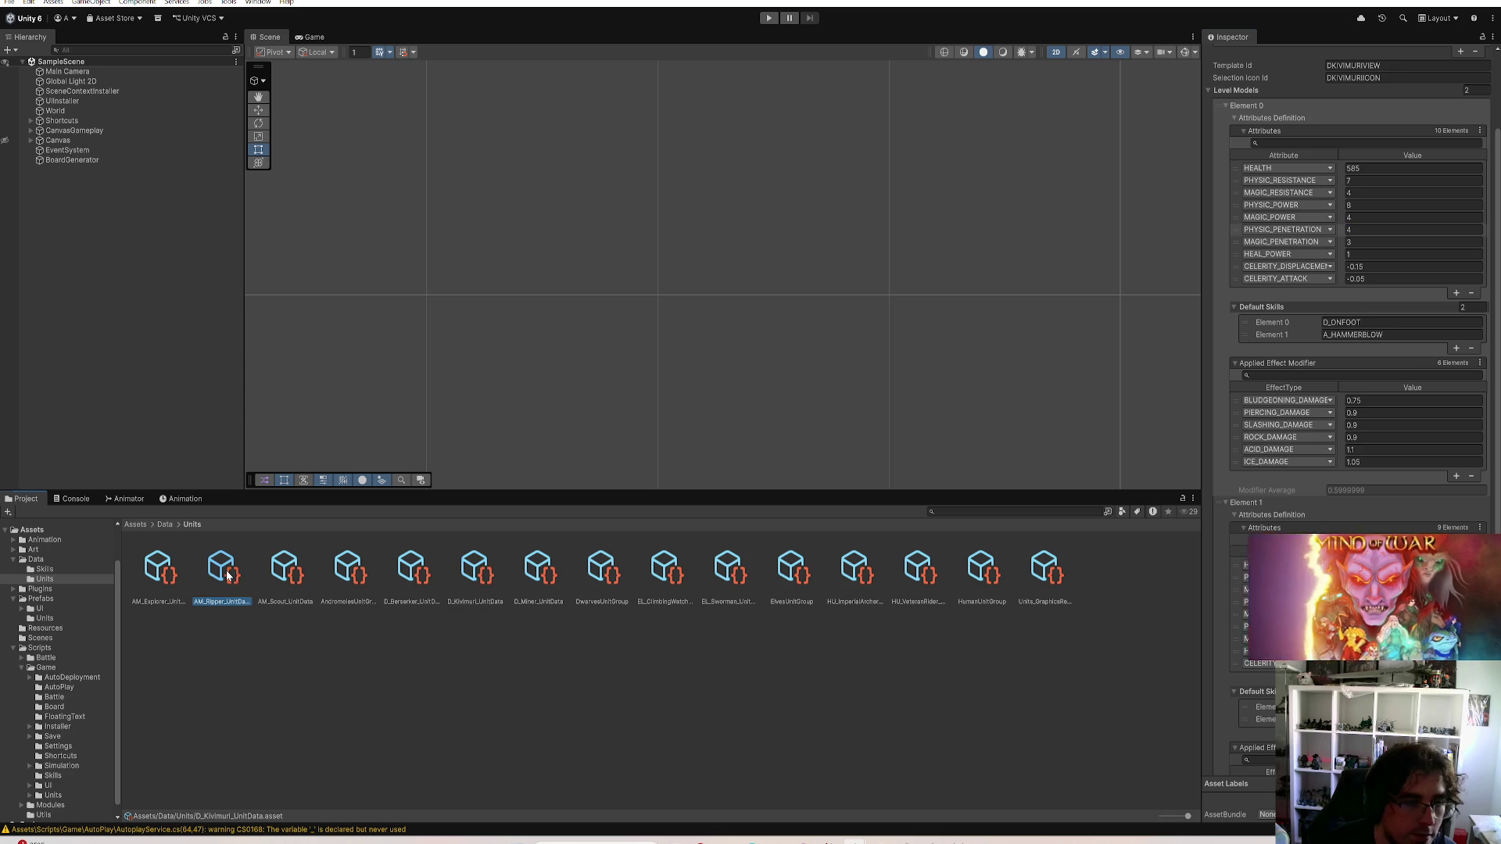
# Review the Ripper's PHYSIC_PENETRATION and the Miner's PHYSIC_POWER and PHYSIC_PENETRATION values
pyautogui.click(1408, 229)
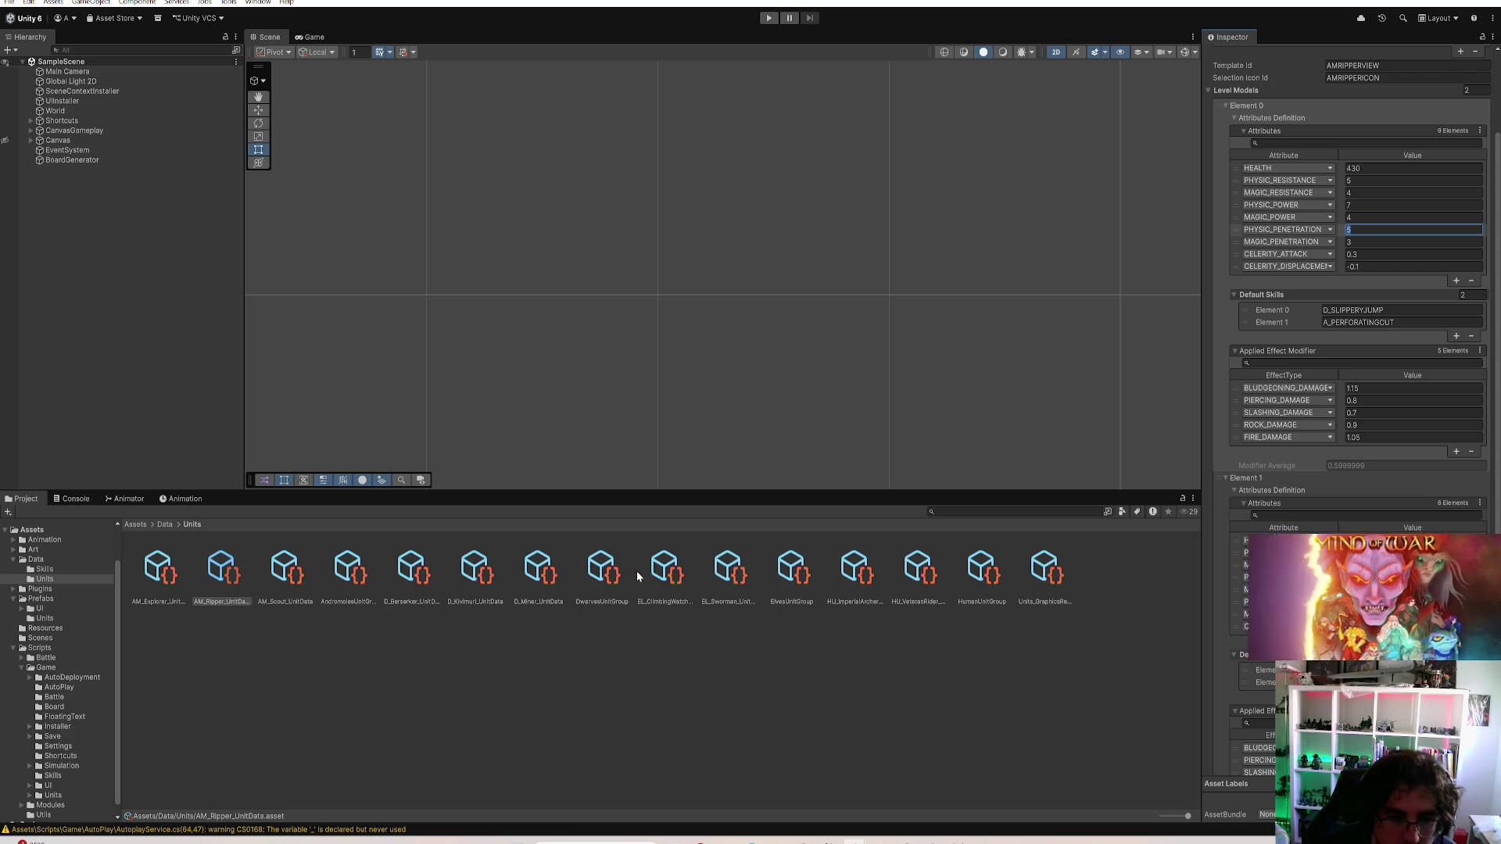
pyautogui.click(537, 573)
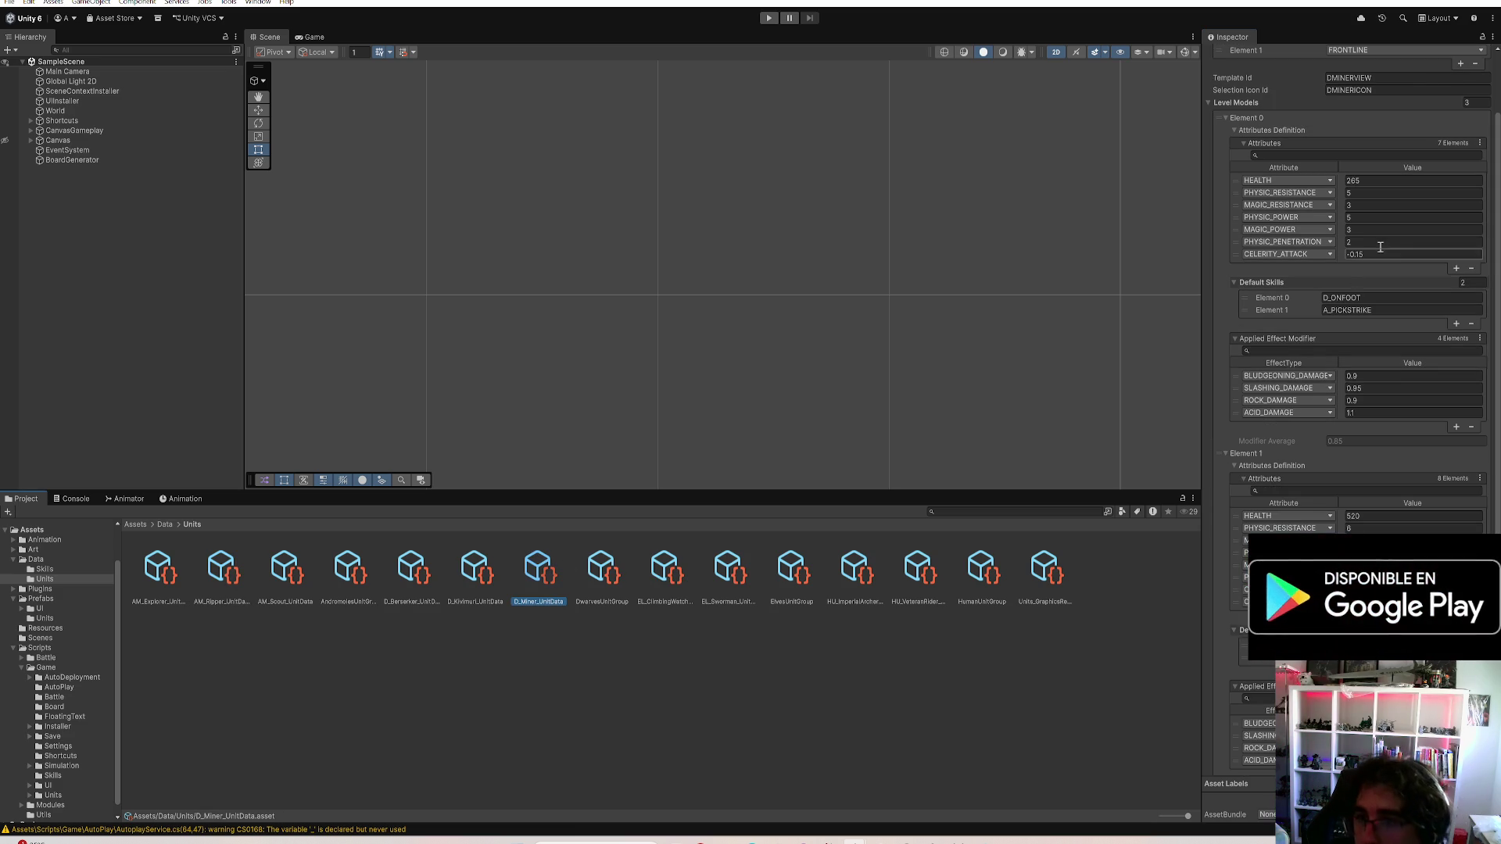
pyautogui.click(1366, 218)
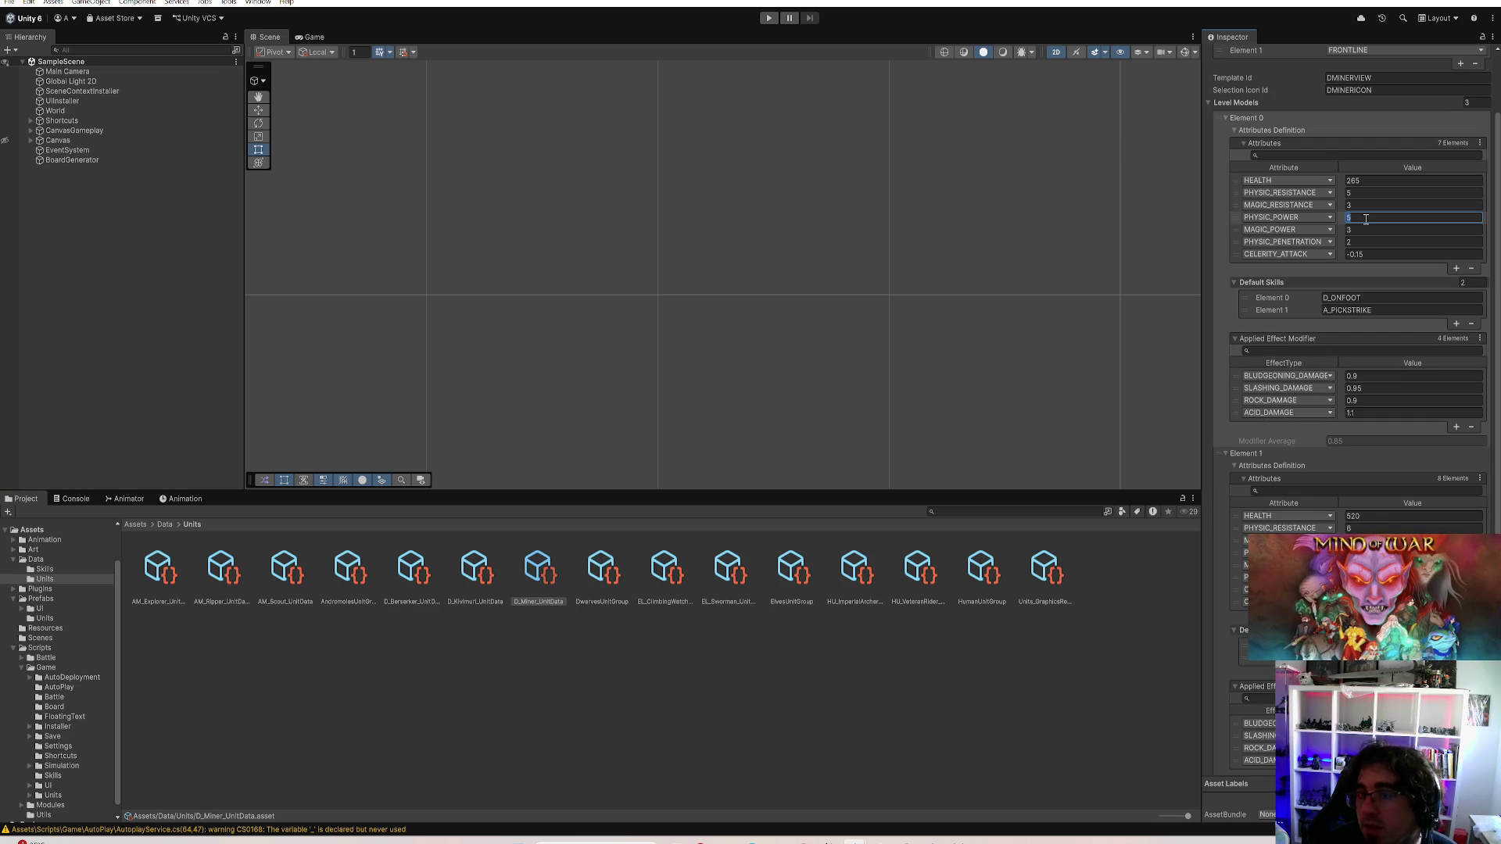
pyautogui.click(1364, 240)
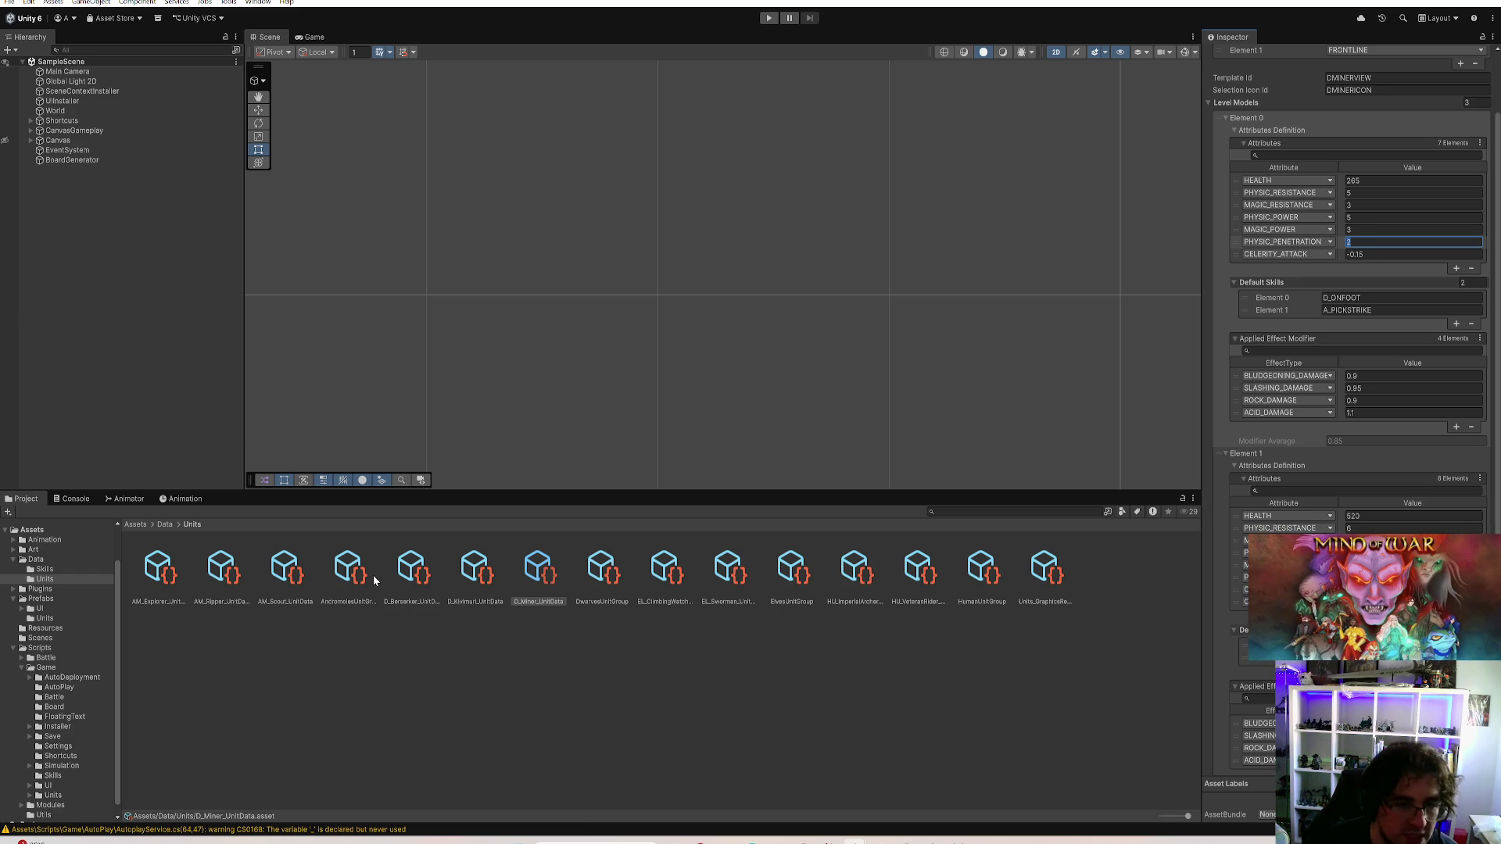
# Check an AM_Explorer attribute, return to Rider and start deleting PHYSIC_PENETRATION
pyautogui.click(161, 574)
pyautogui.click(1396, 192)
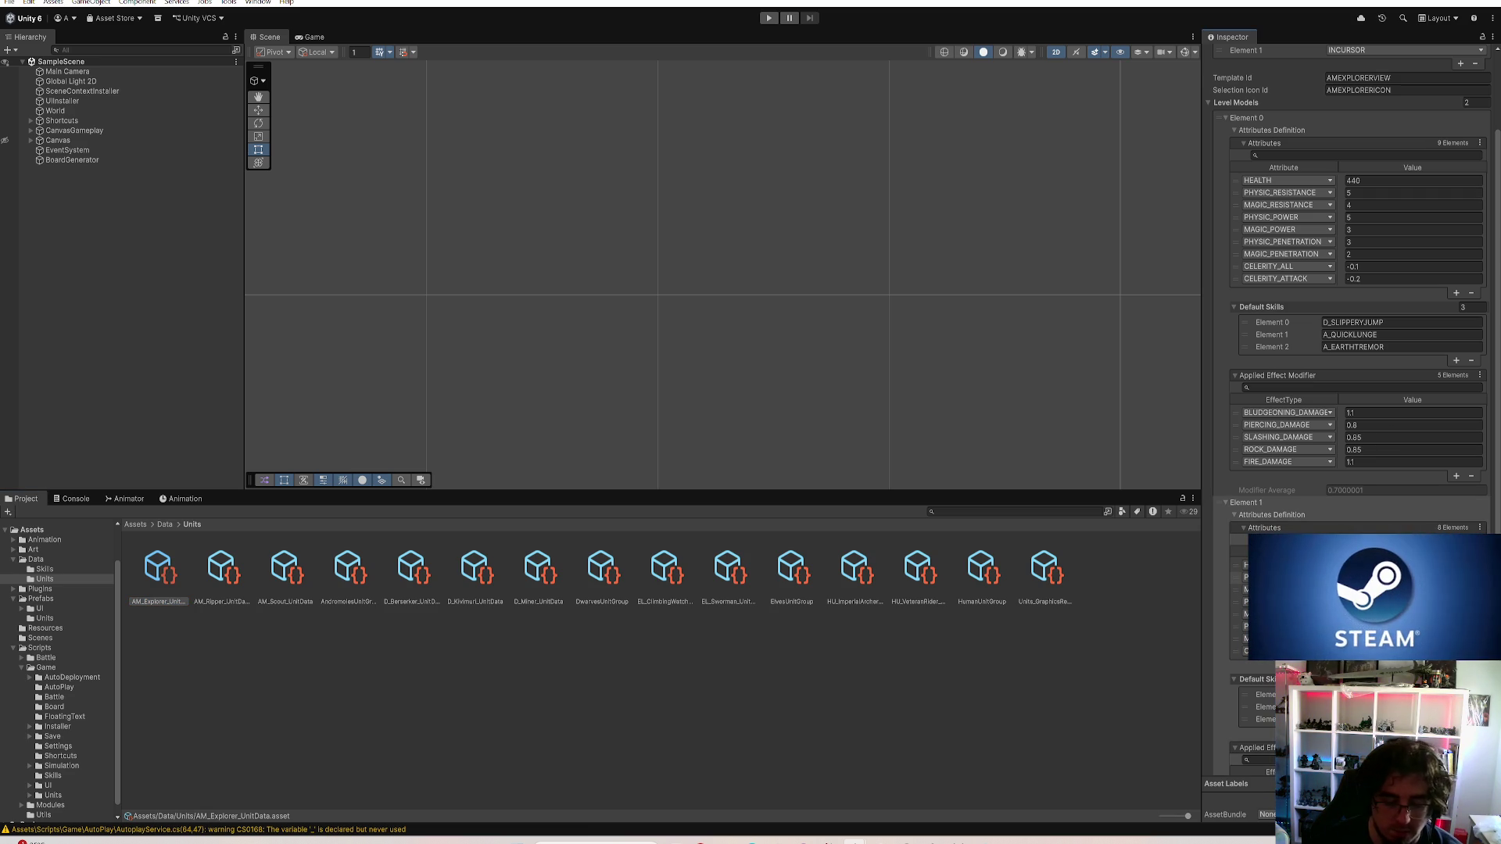
pyautogui.click(798, 763)
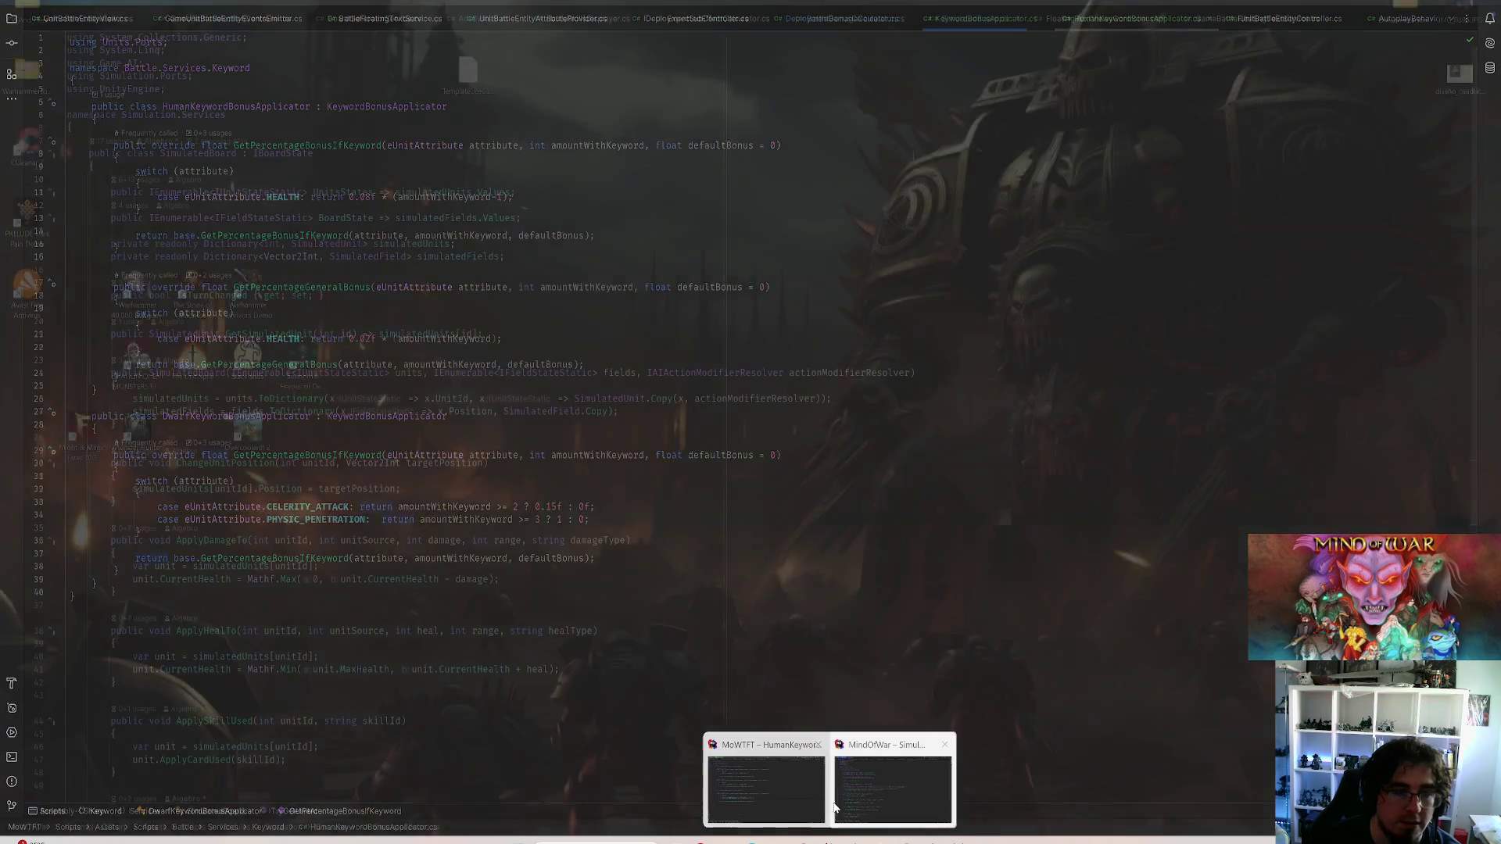
pyautogui.moveTo(790, 803)
pyautogui.click(773, 807)
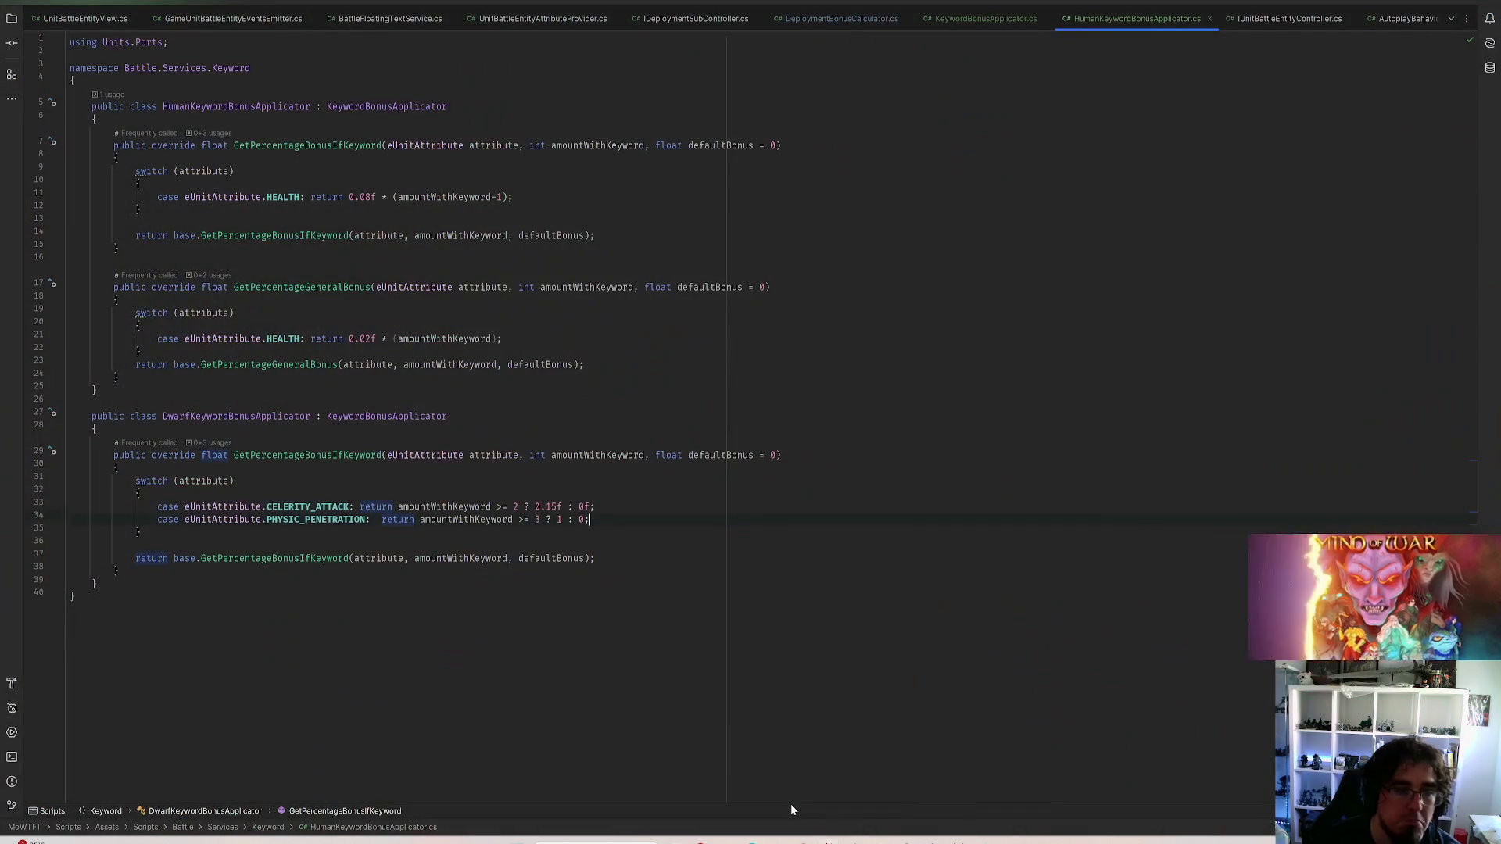
pyautogui.press('BackSpace')
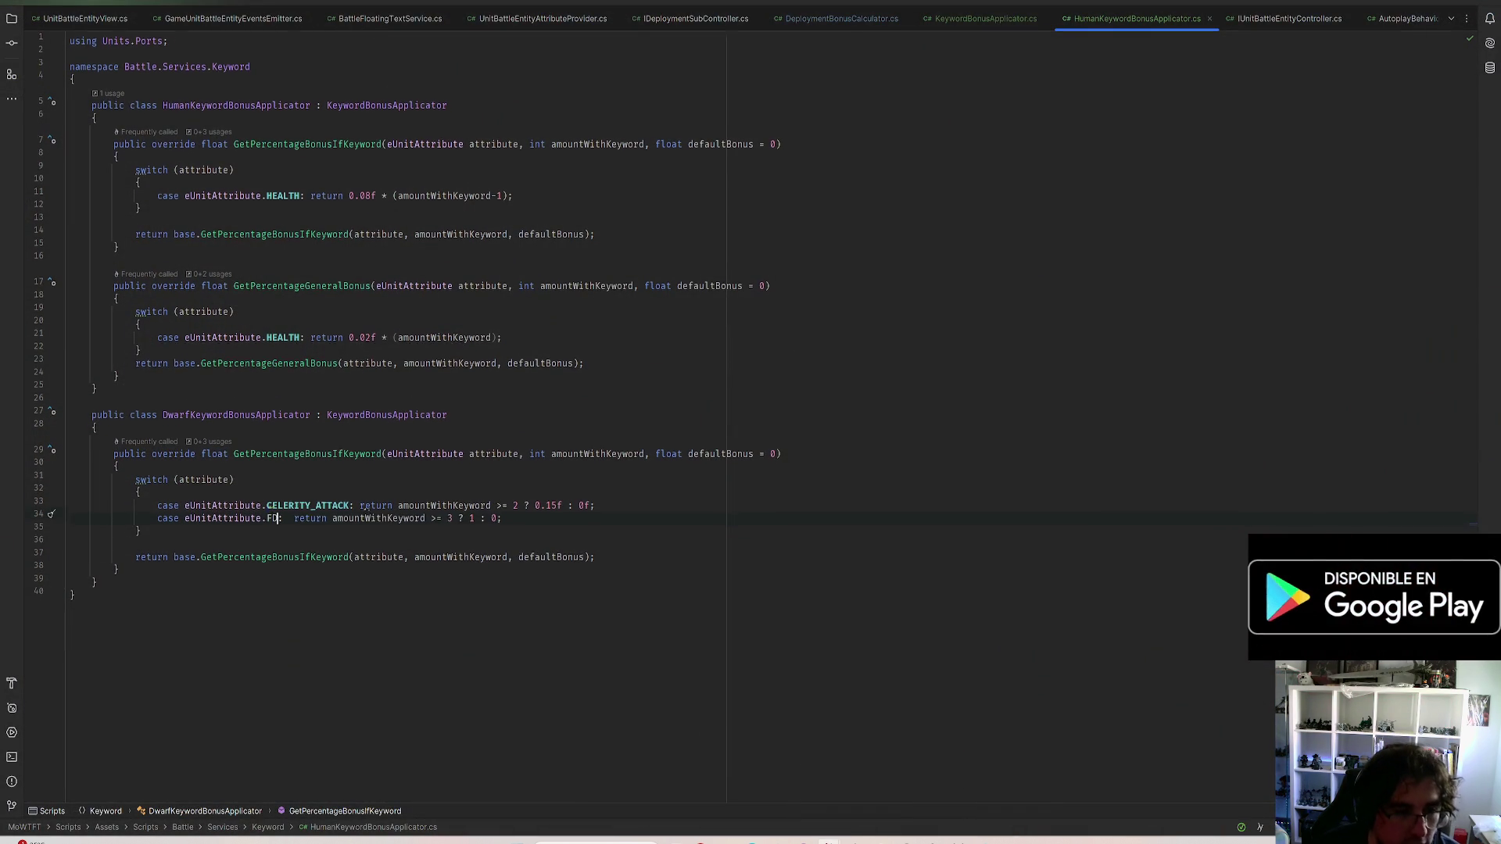
pyautogui.write('A')
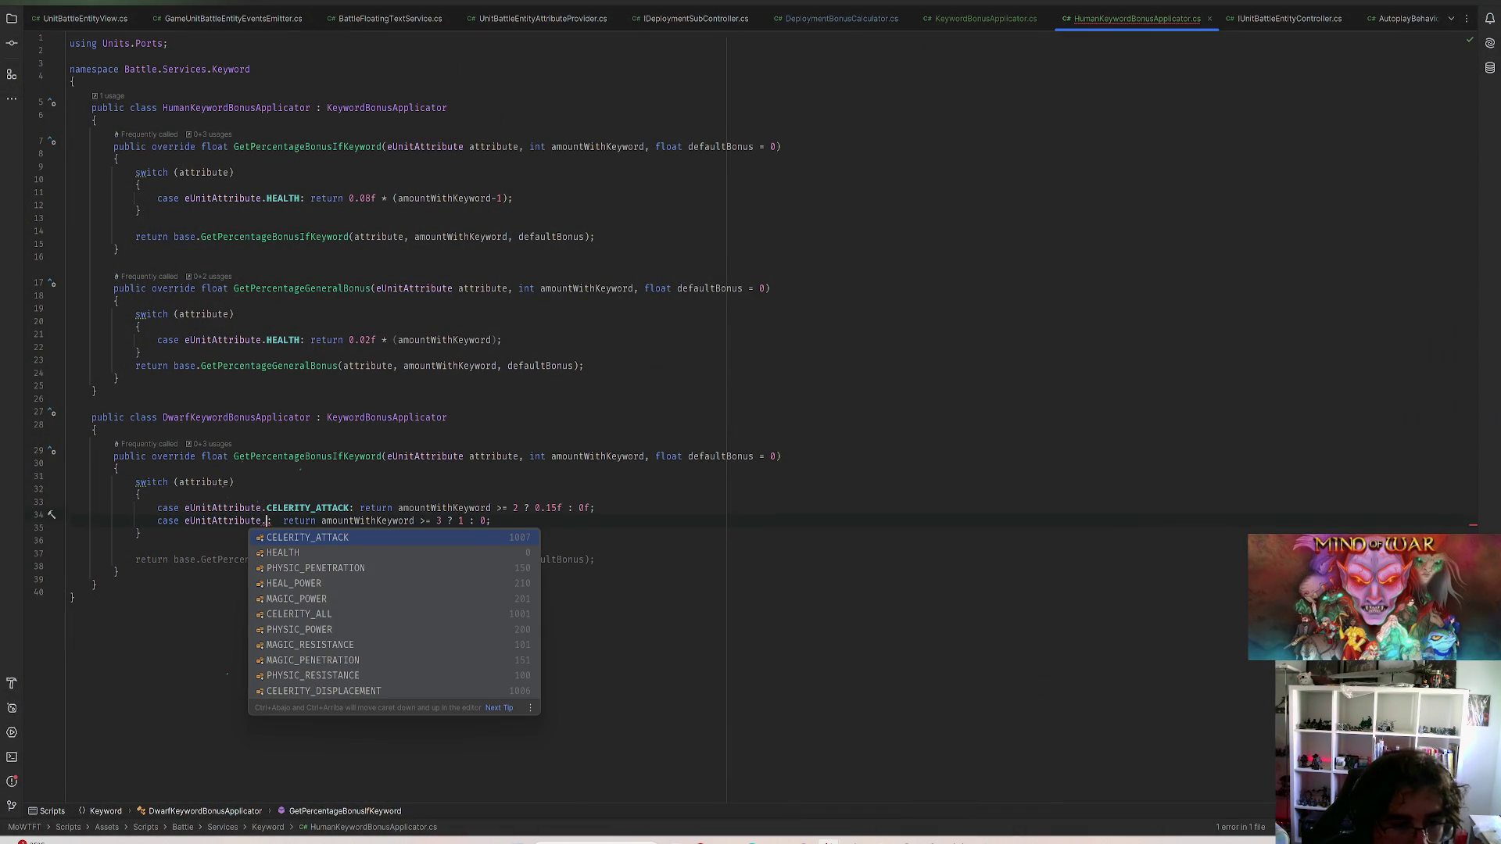
pyautogui.write('T')
# Retype the dwarf case as PHYSIC_POWER via autocomplete, save, and switch to Unity
pyautogui.press('Down')
pyautogui.press('Down')
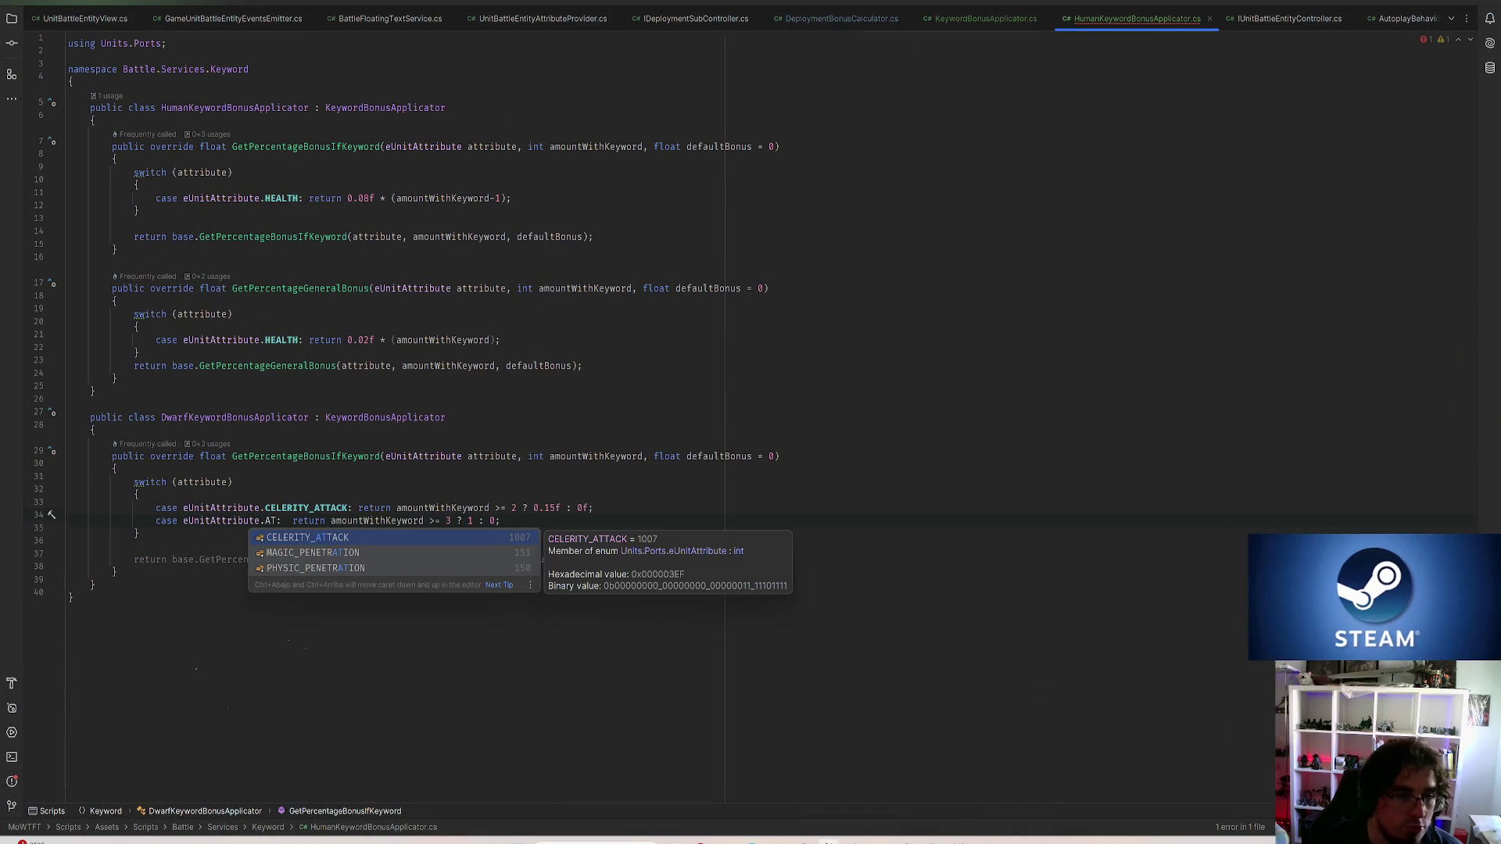
pyautogui.press('BackSpace')
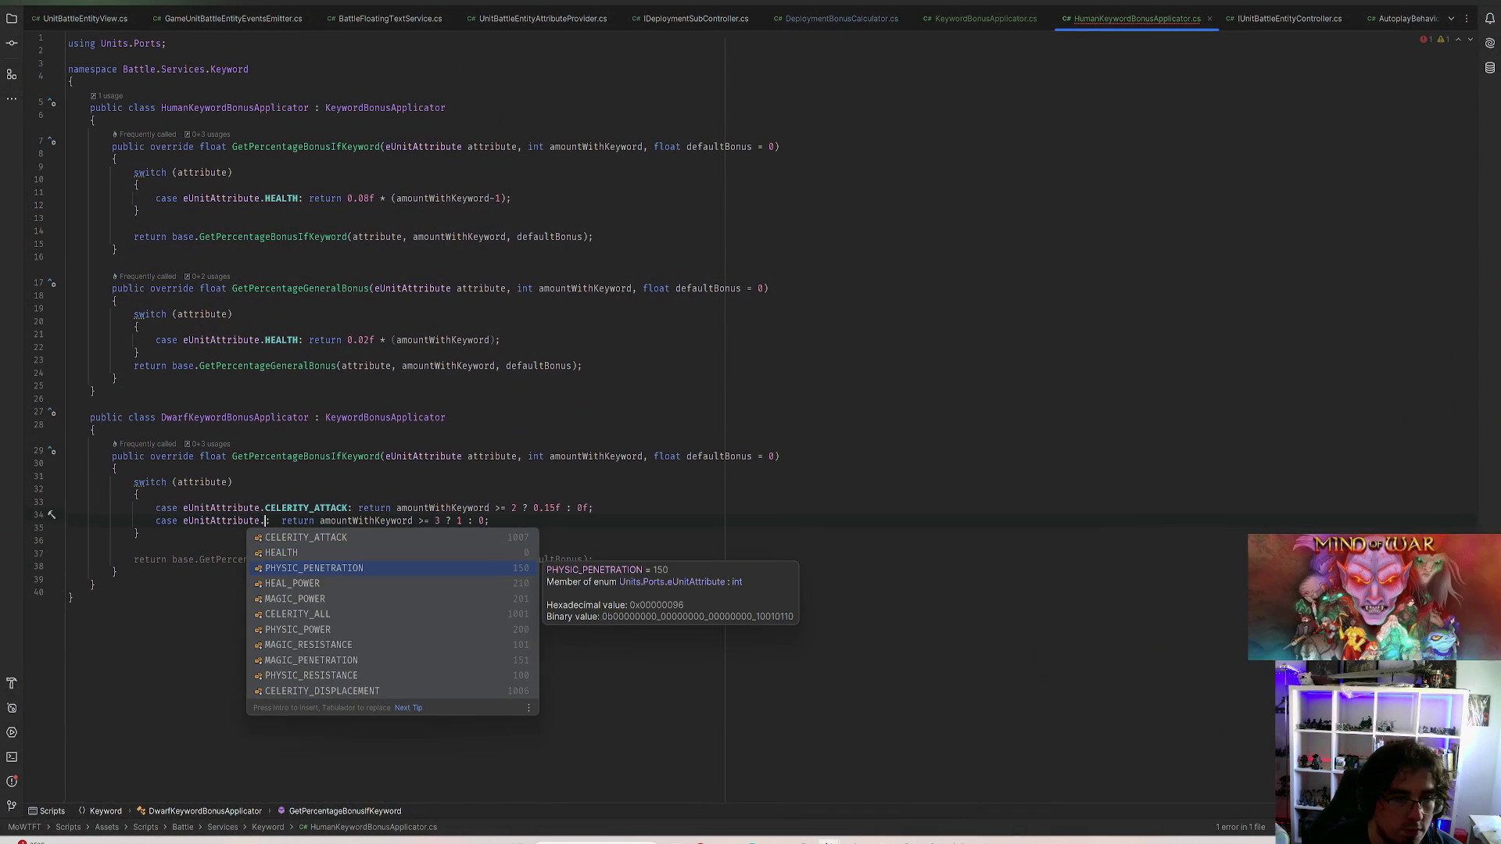
pyautogui.press('BackSpace')
pyautogui.write('ST')
pyautogui.press('Down')
pyautogui.press('Return')
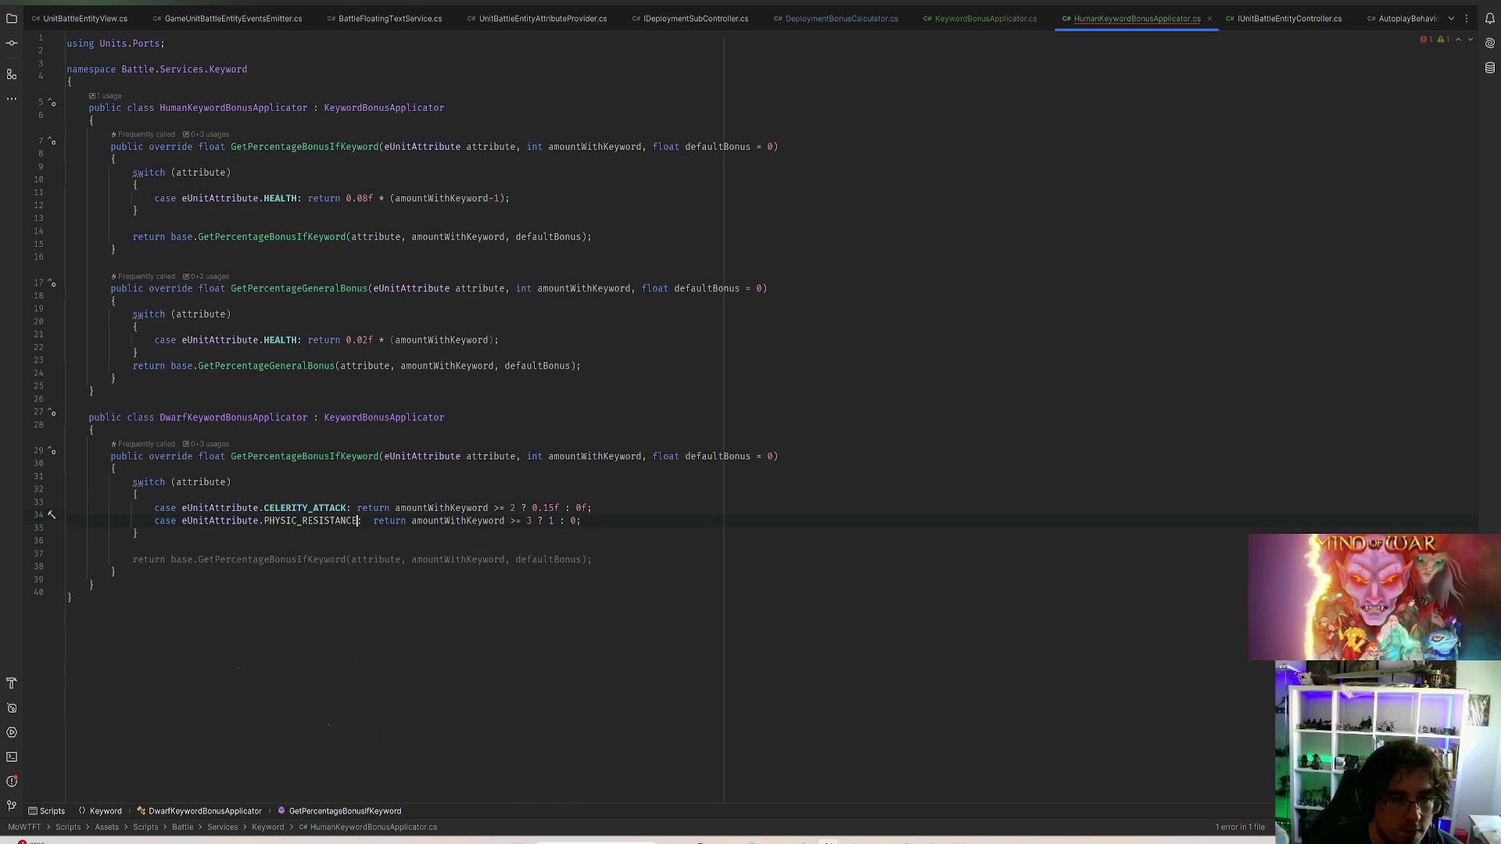
pyautogui.press('BackSpace')
pyautogui.press('BackSpace')
pyautogui.press('BackSpace')
pyautogui.press('BackSpace')
pyautogui.press('BackSpace')
pyautogui.press('BackSpace')
pyautogui.press('BackSpace')
pyautogui.press('BackSpace')
pyautogui.press('BackSpace')
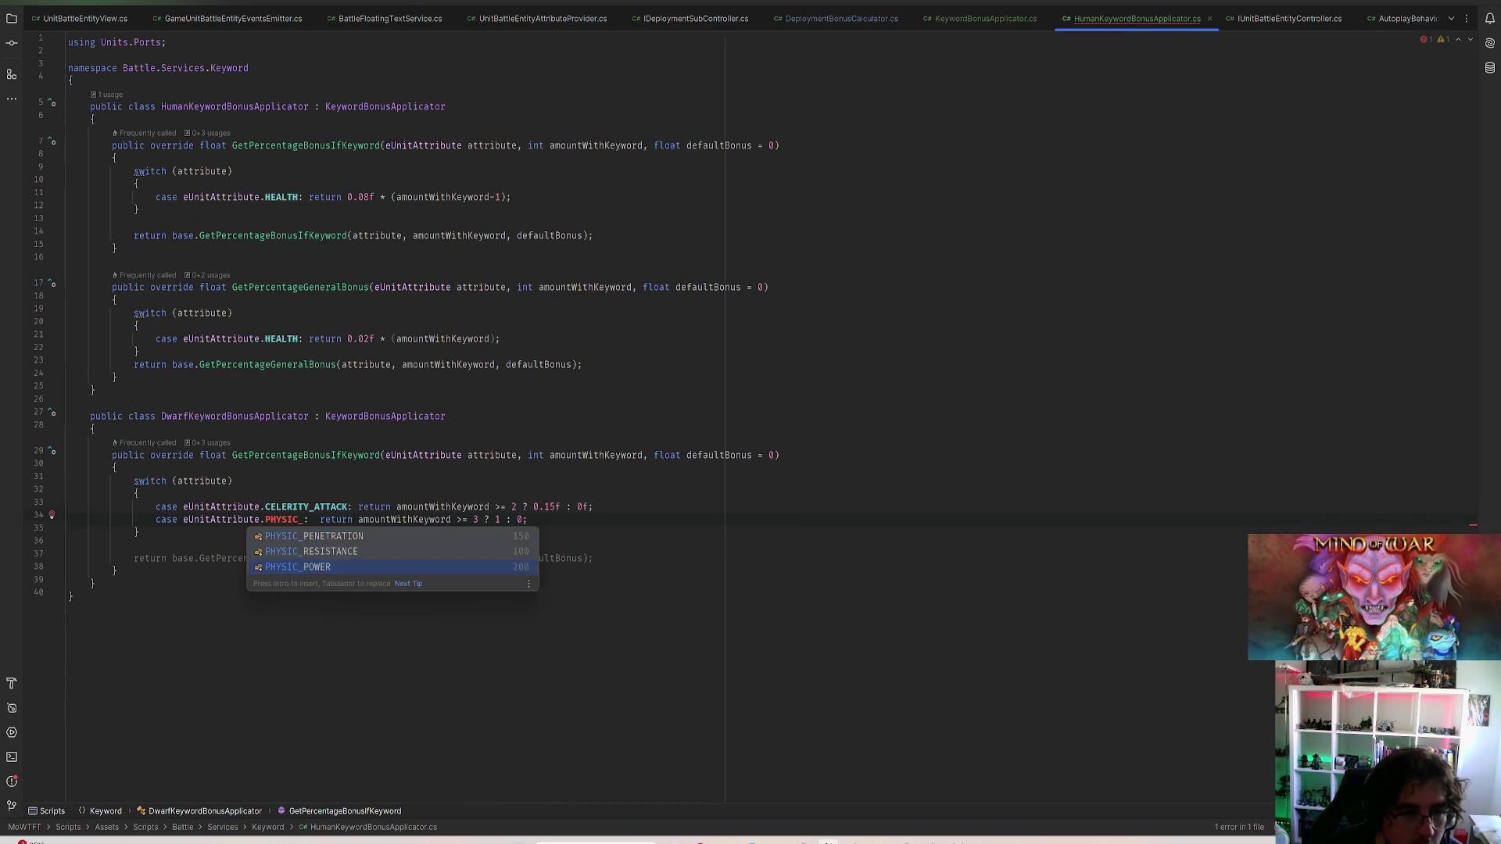
pyautogui.press('Return')
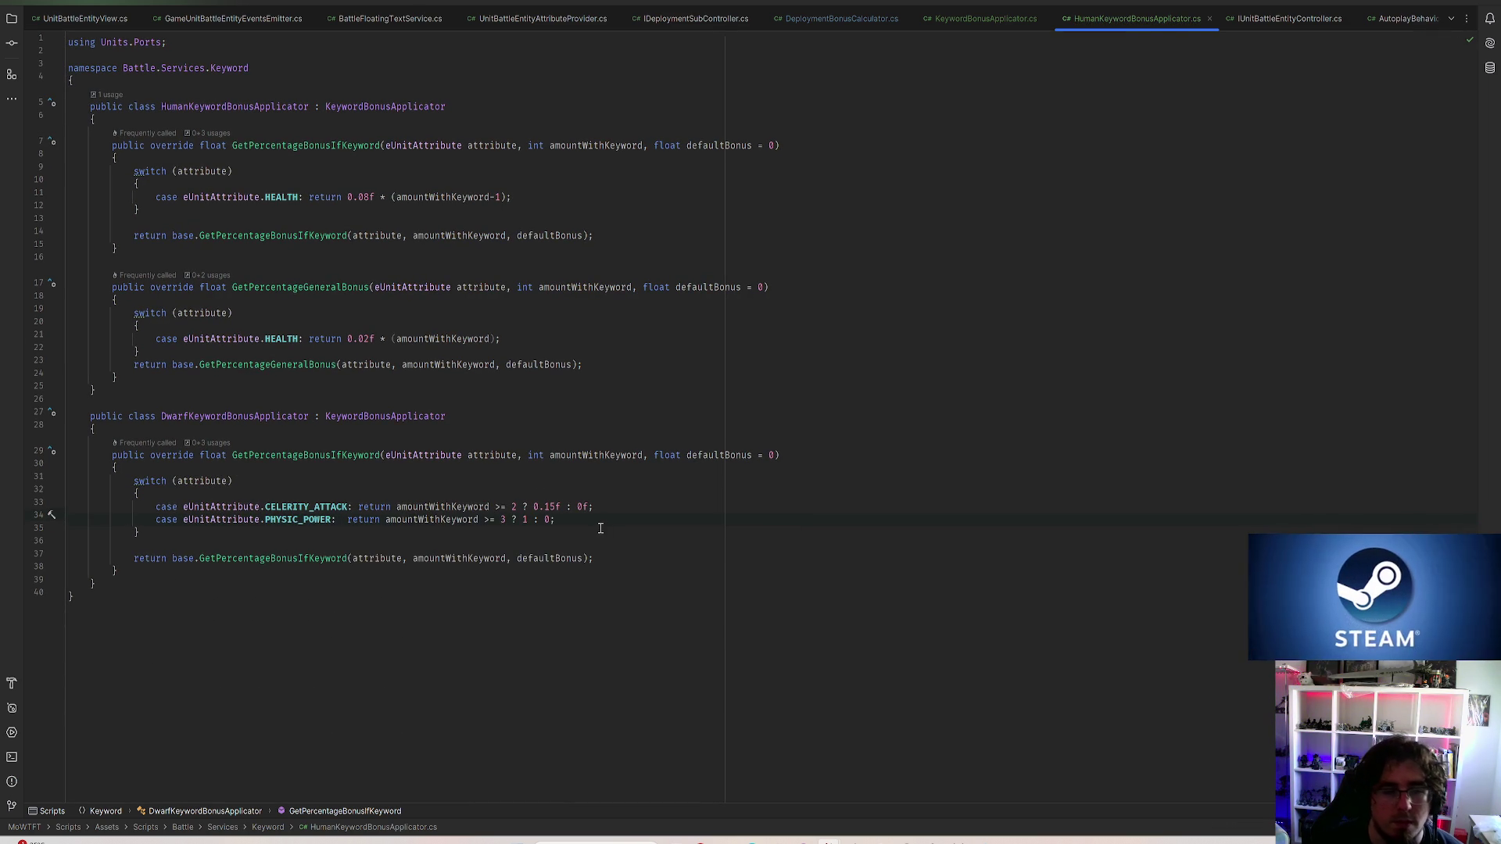
pyautogui.hotkey('ctrl', 's')
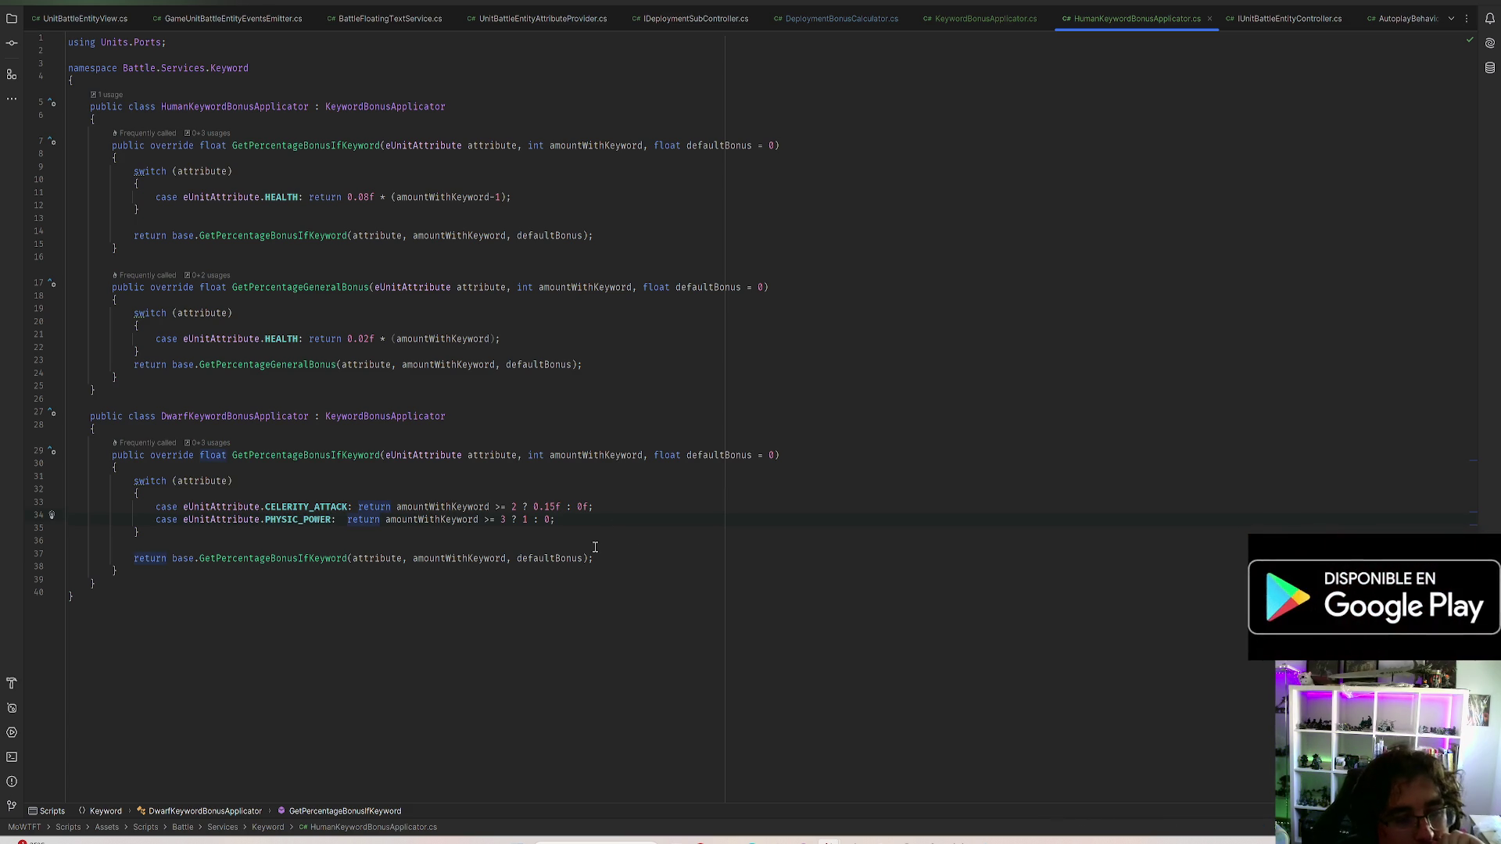
pyautogui.hotkey('alt', 'Tab')
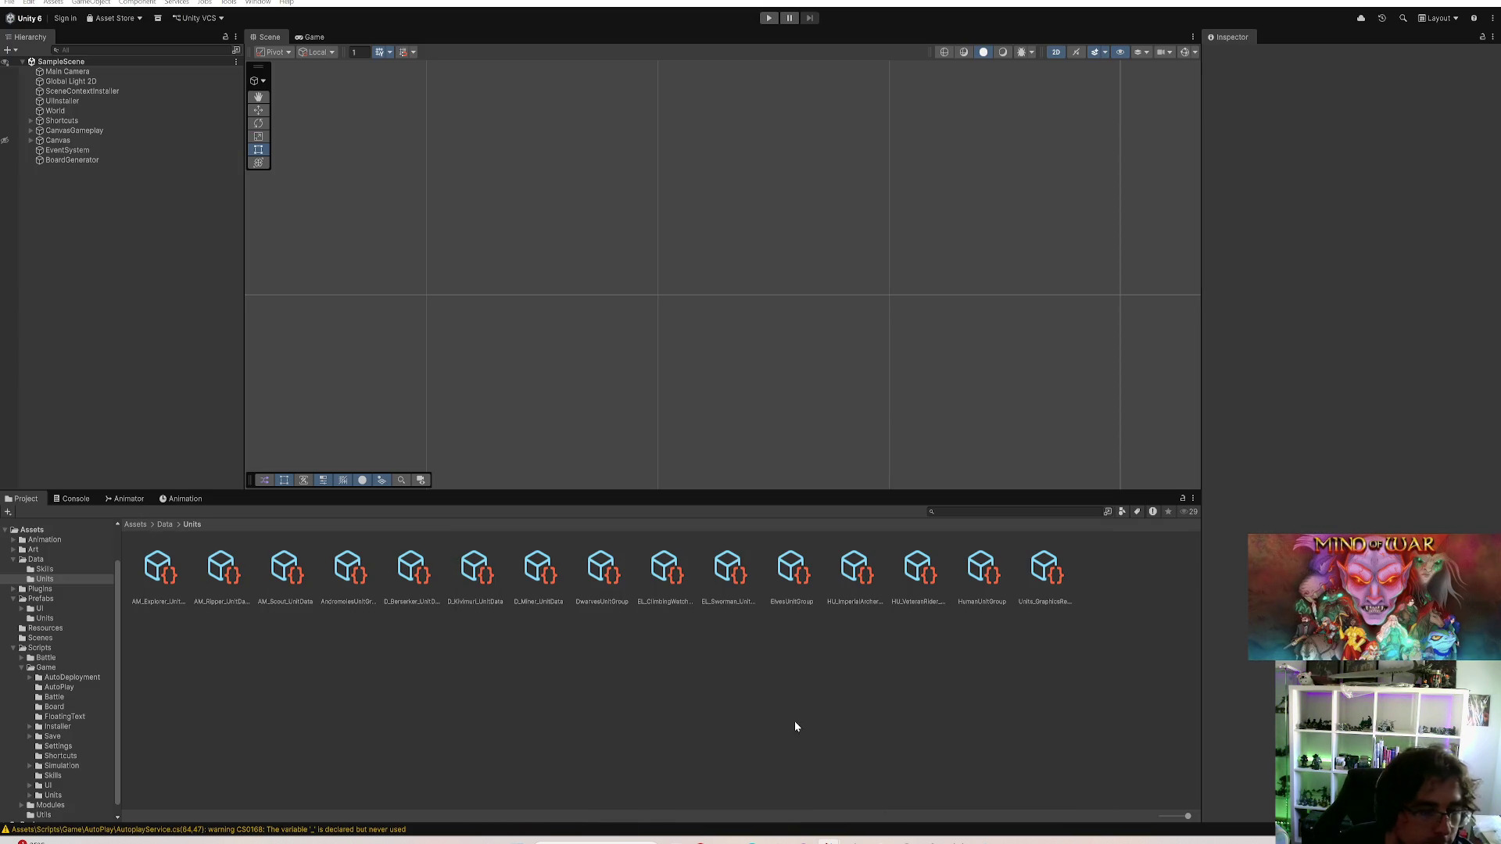
# Launch Bloc de notas from the Start menu search and minimize it
pyautogui.press('super')
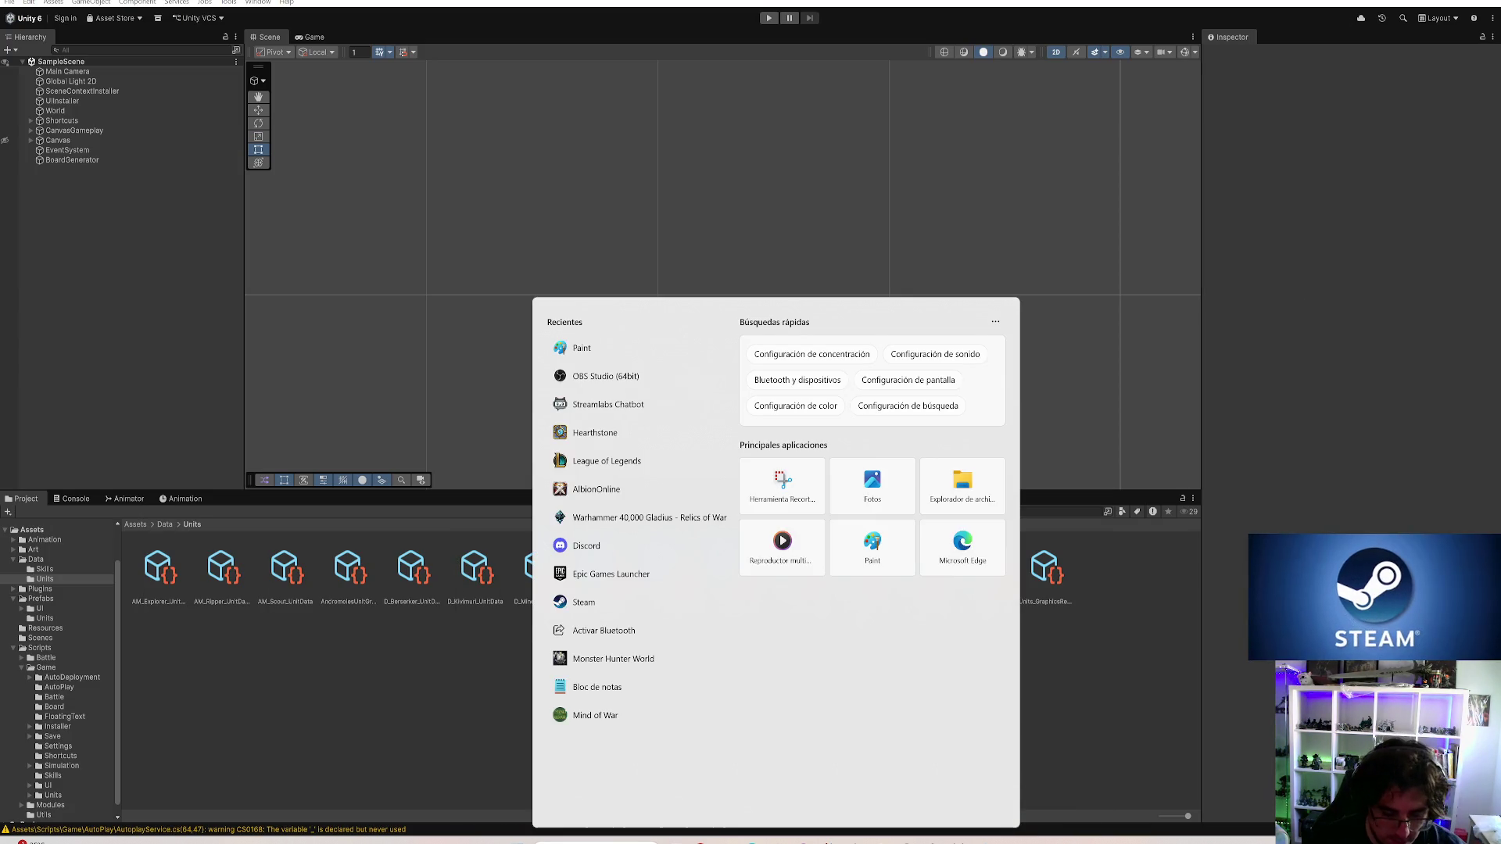
pyautogui.write('bl')
pyautogui.press('Return')
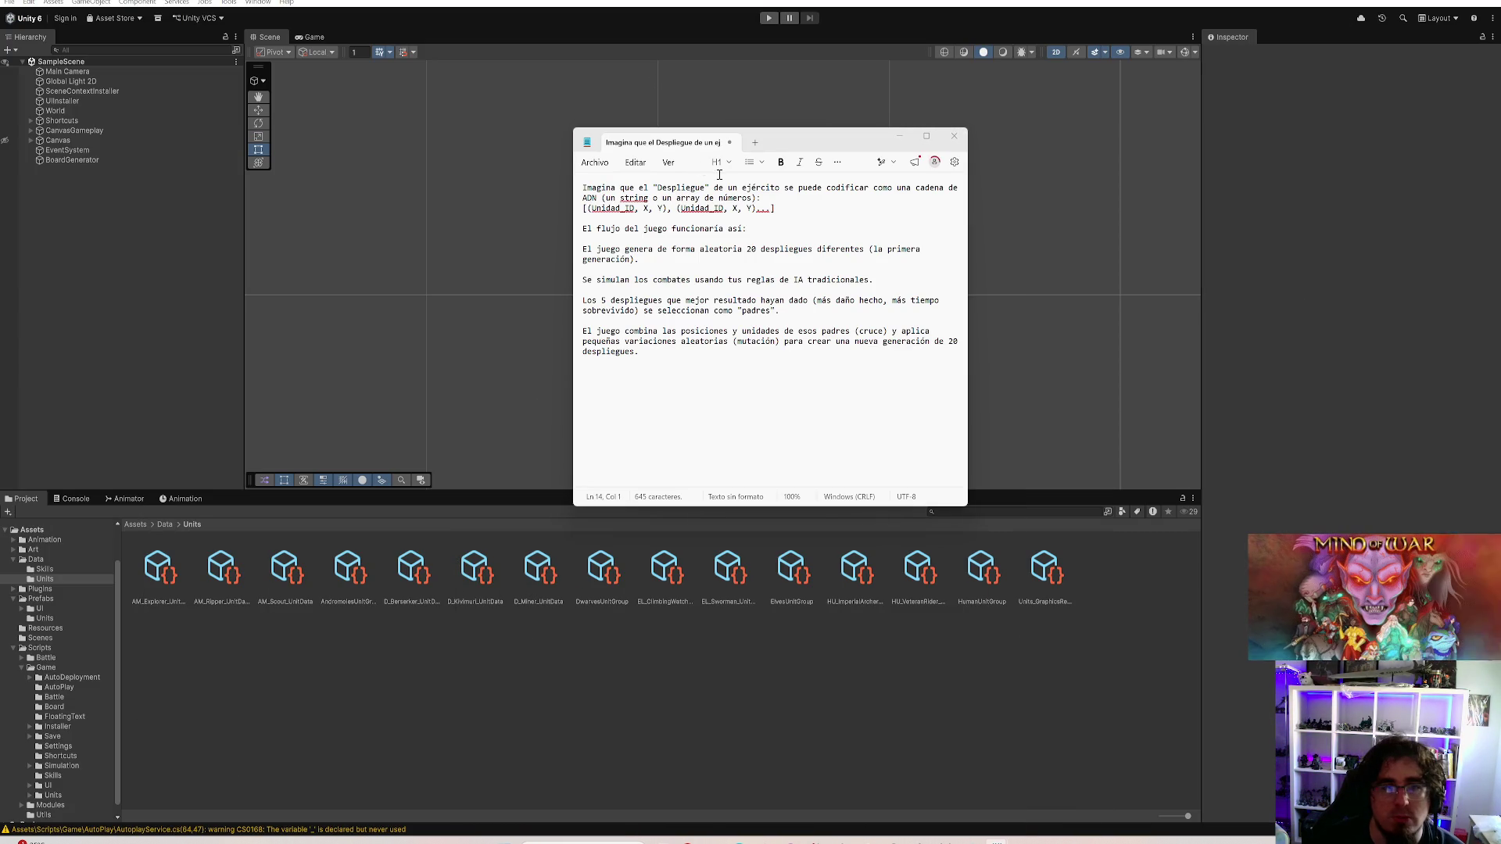
pyautogui.click(906, 143)
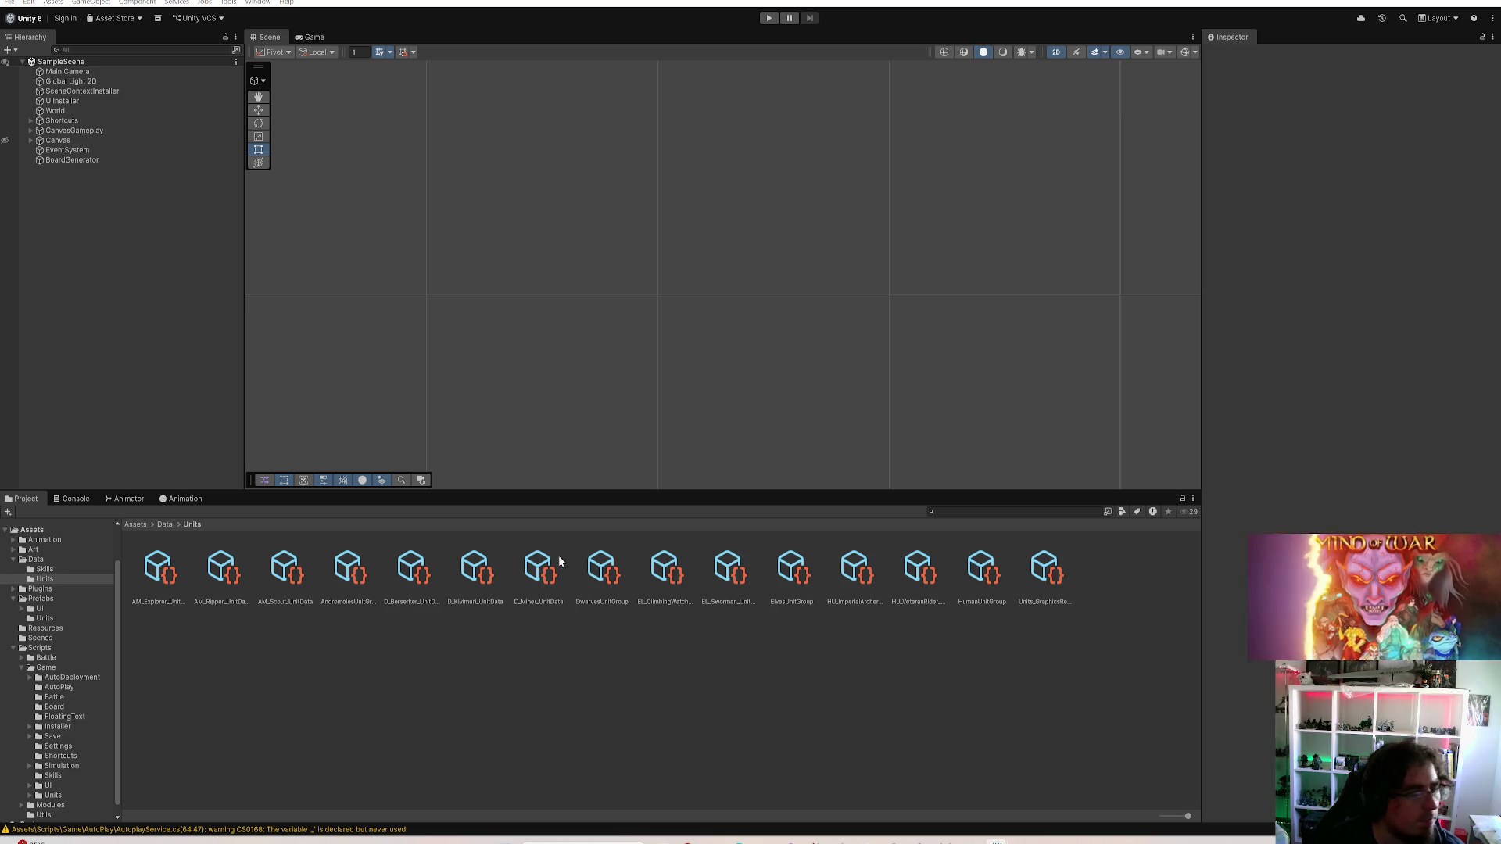
# Set AM_Explorer's PHYSIC_PENETRATION to 2 and MAGIC_PENETRATION to 1, checking Element 1
pyautogui.click(160, 571)
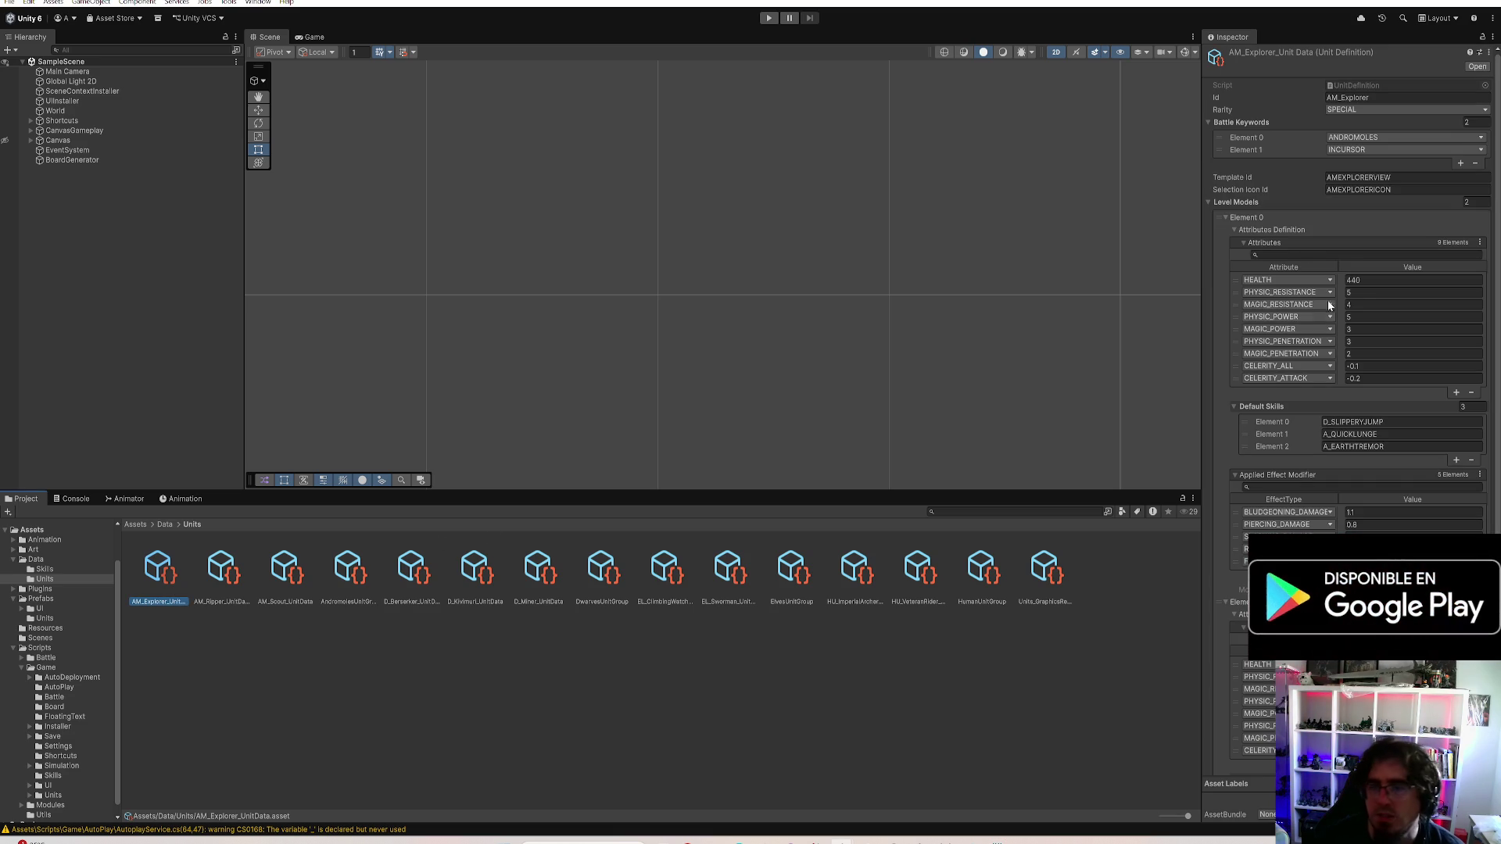
pyautogui.click(1245, 229)
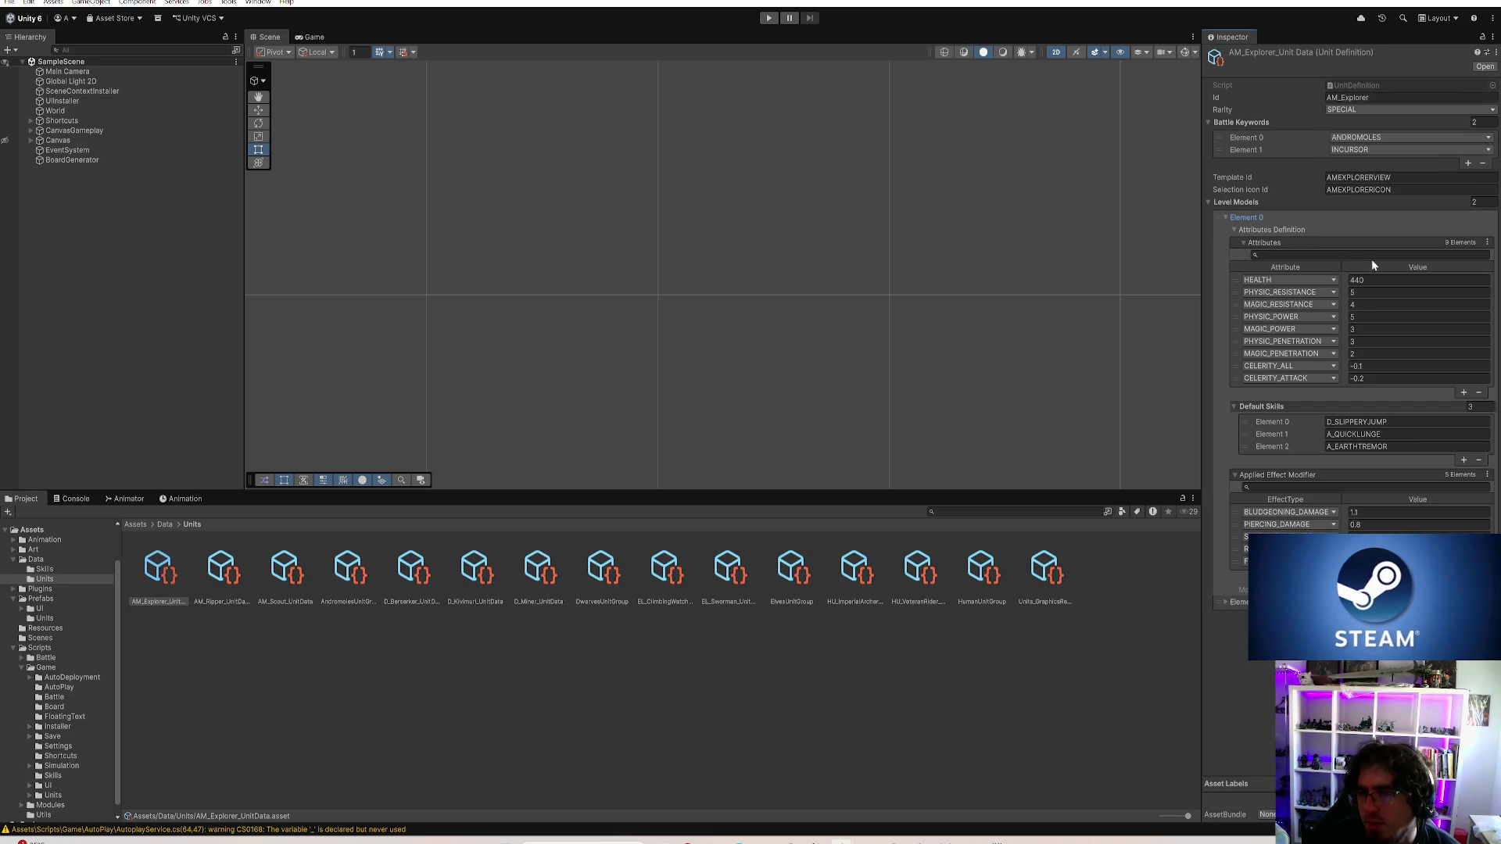
pyautogui.click(1363, 353)
pyautogui.click(1364, 343)
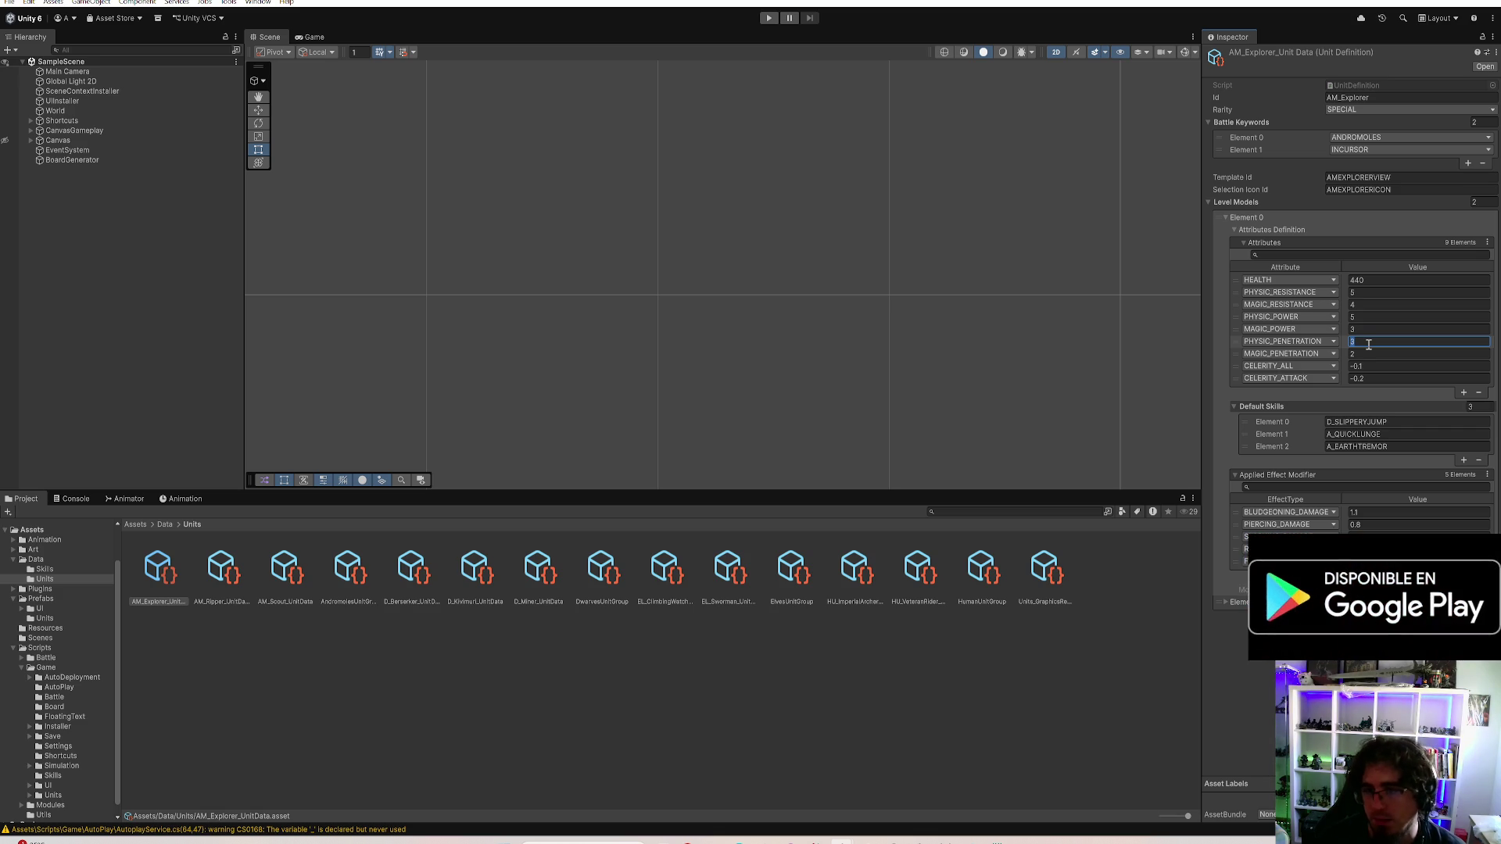
pyautogui.click(1363, 353)
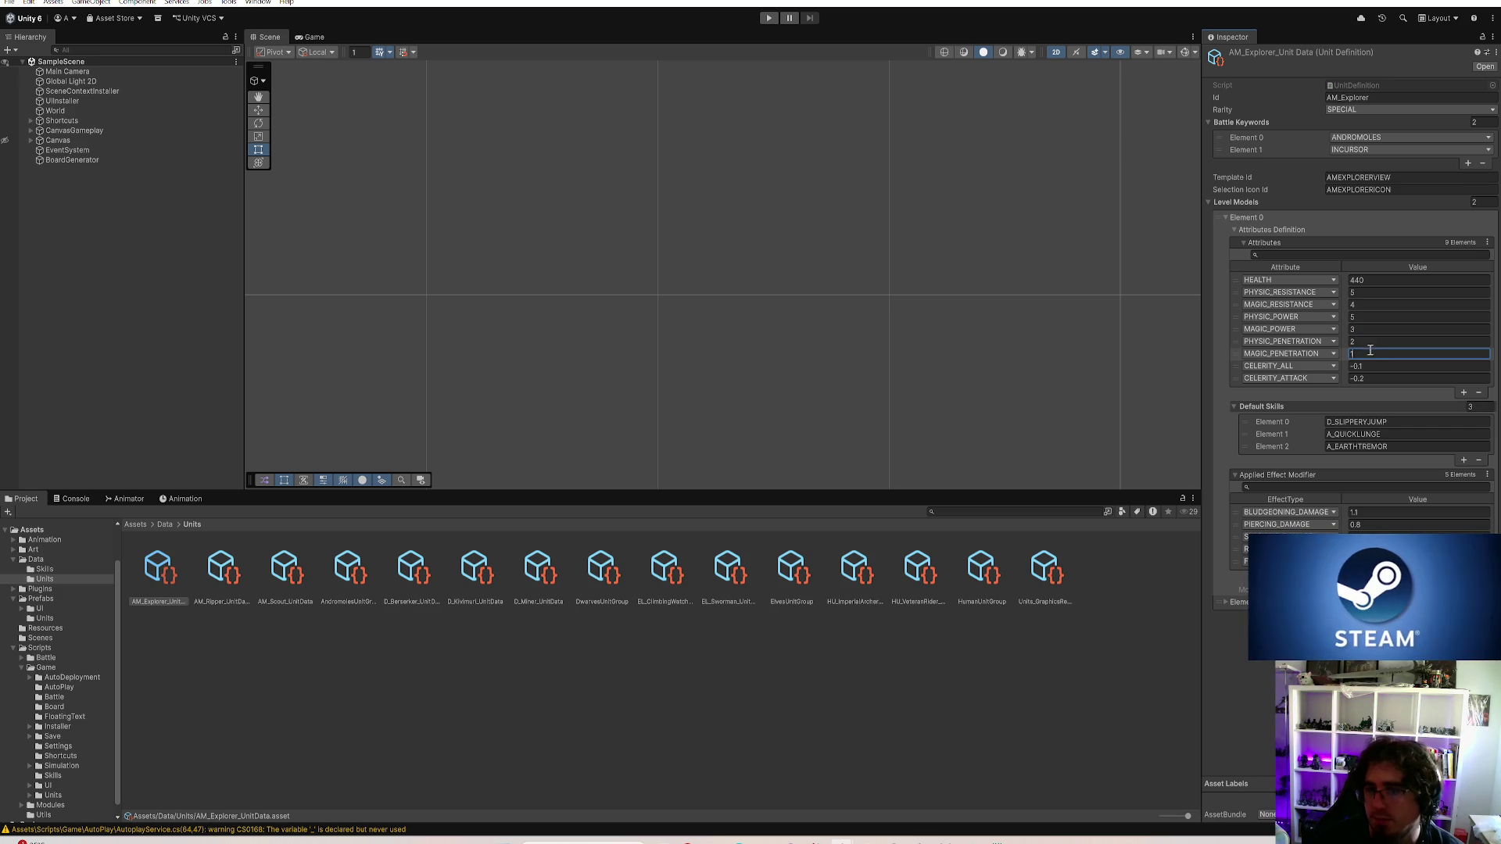
pyautogui.click(1225, 602)
pyautogui.scroll(-4, 1349, 352)
pyautogui.click(1360, 526)
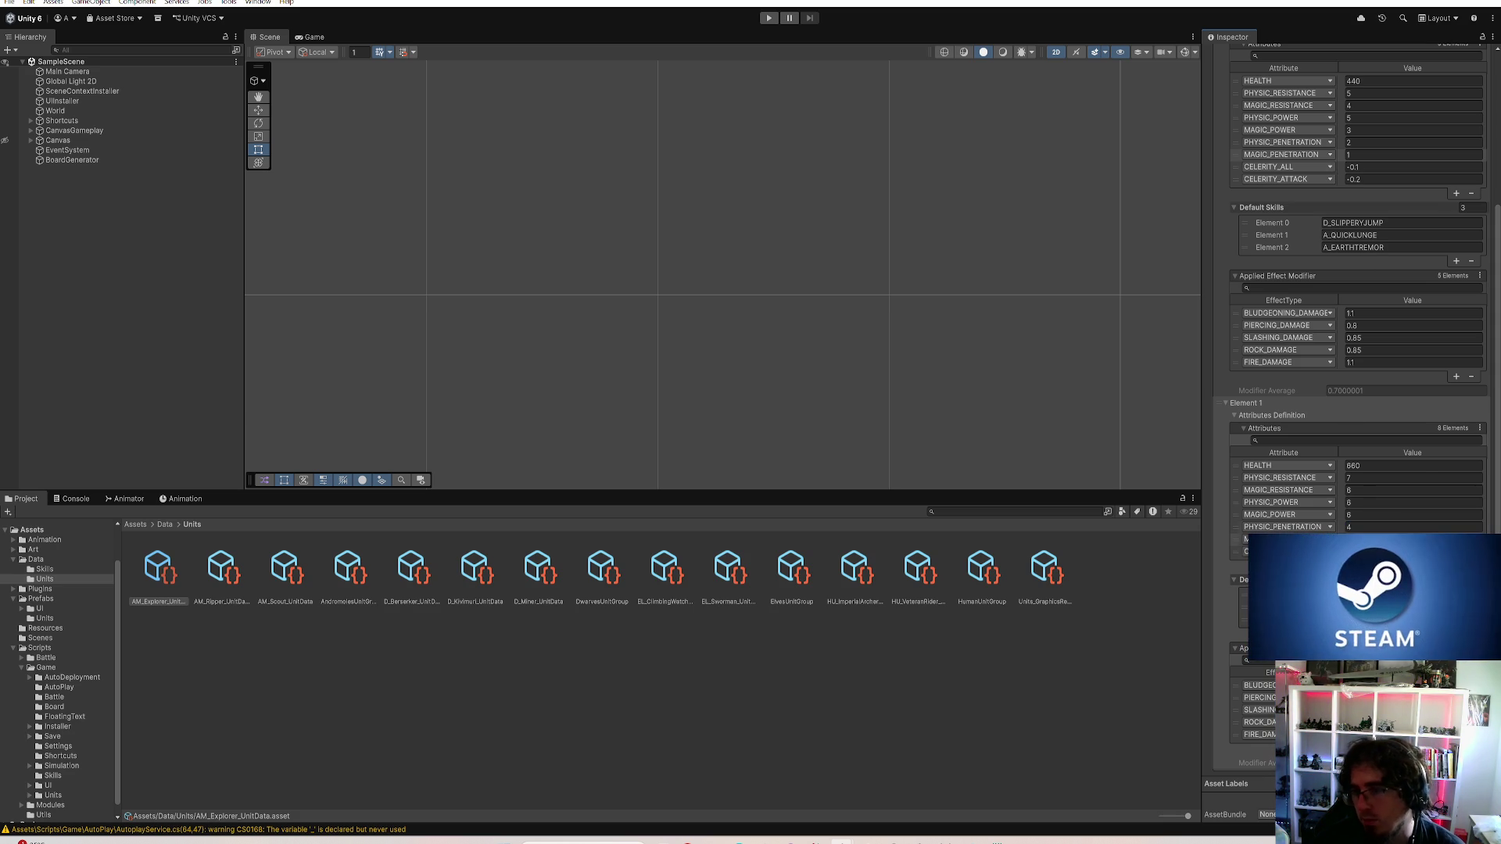
# Set AM_Ripper's PHYSIC_PENETRATION to 3
pyautogui.click(221, 570)
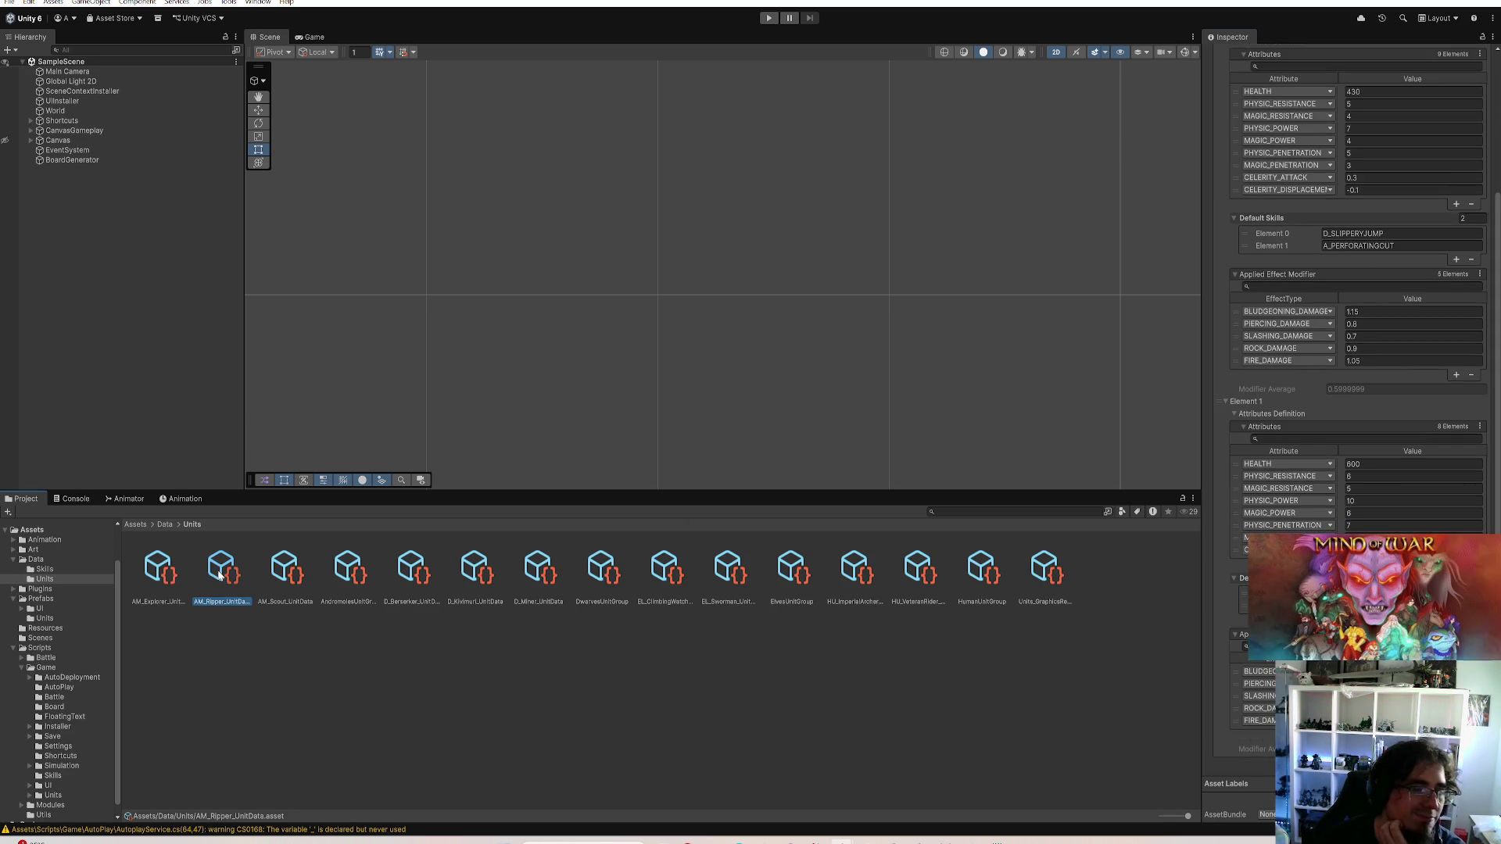
pyautogui.scroll(2, 1379, 299)
pyautogui.click(1362, 218)
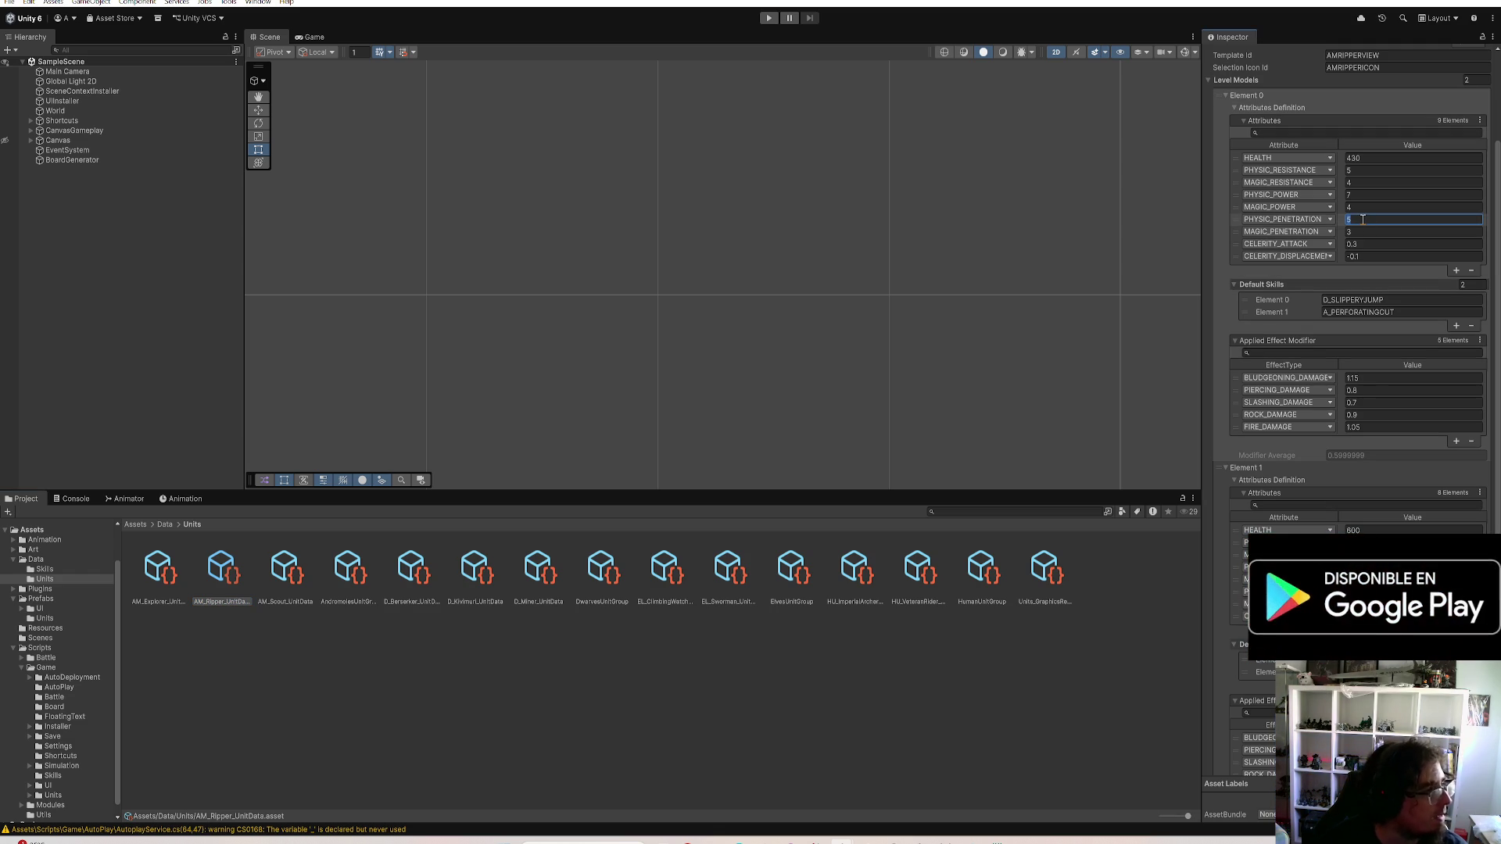
pyautogui.write('3')
pyautogui.press('Return')
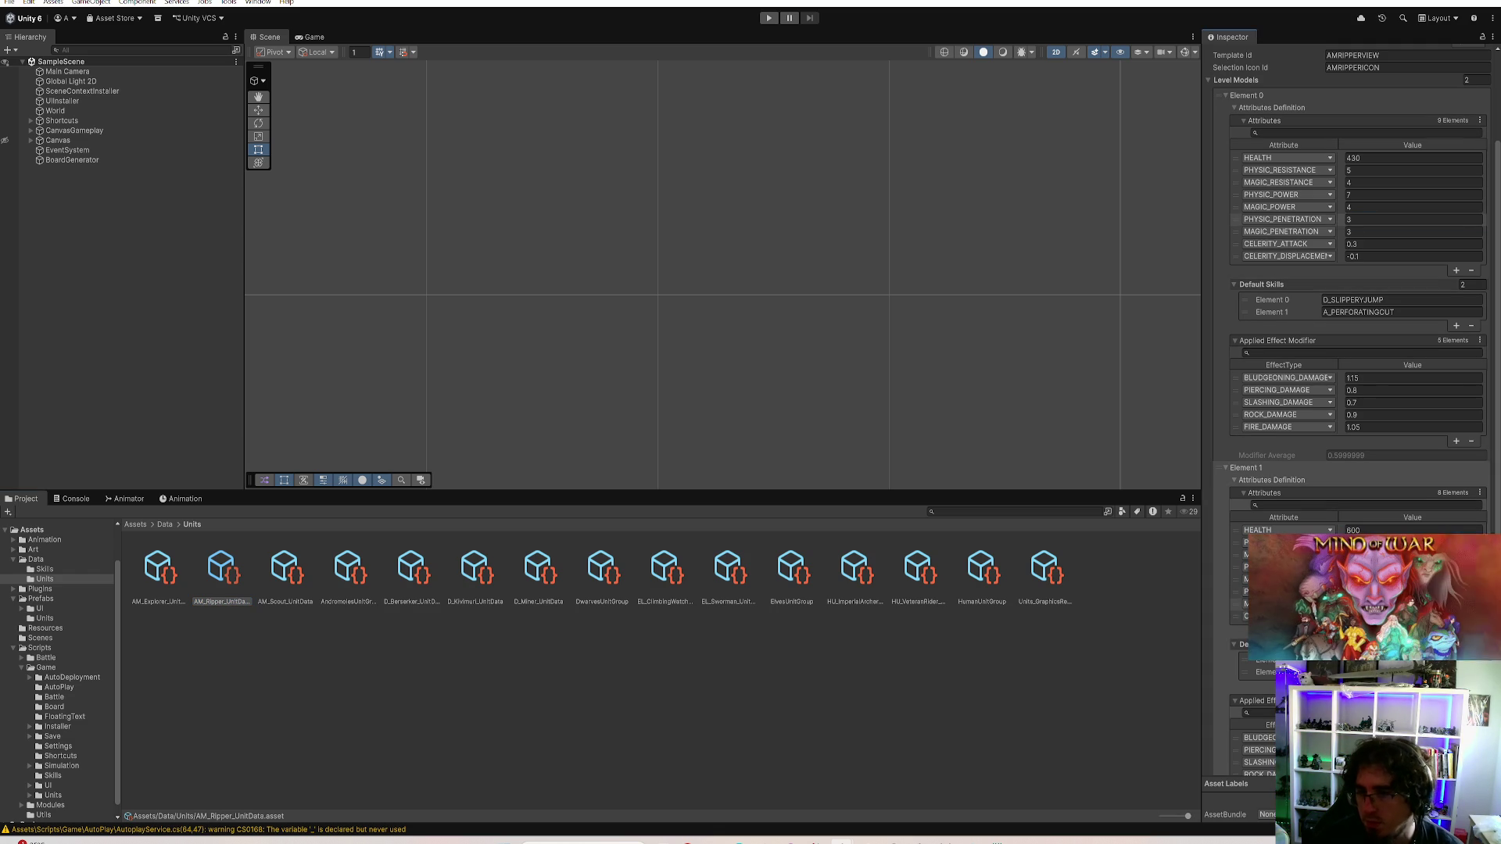
pyautogui.scroll(-2, 1348, 352)
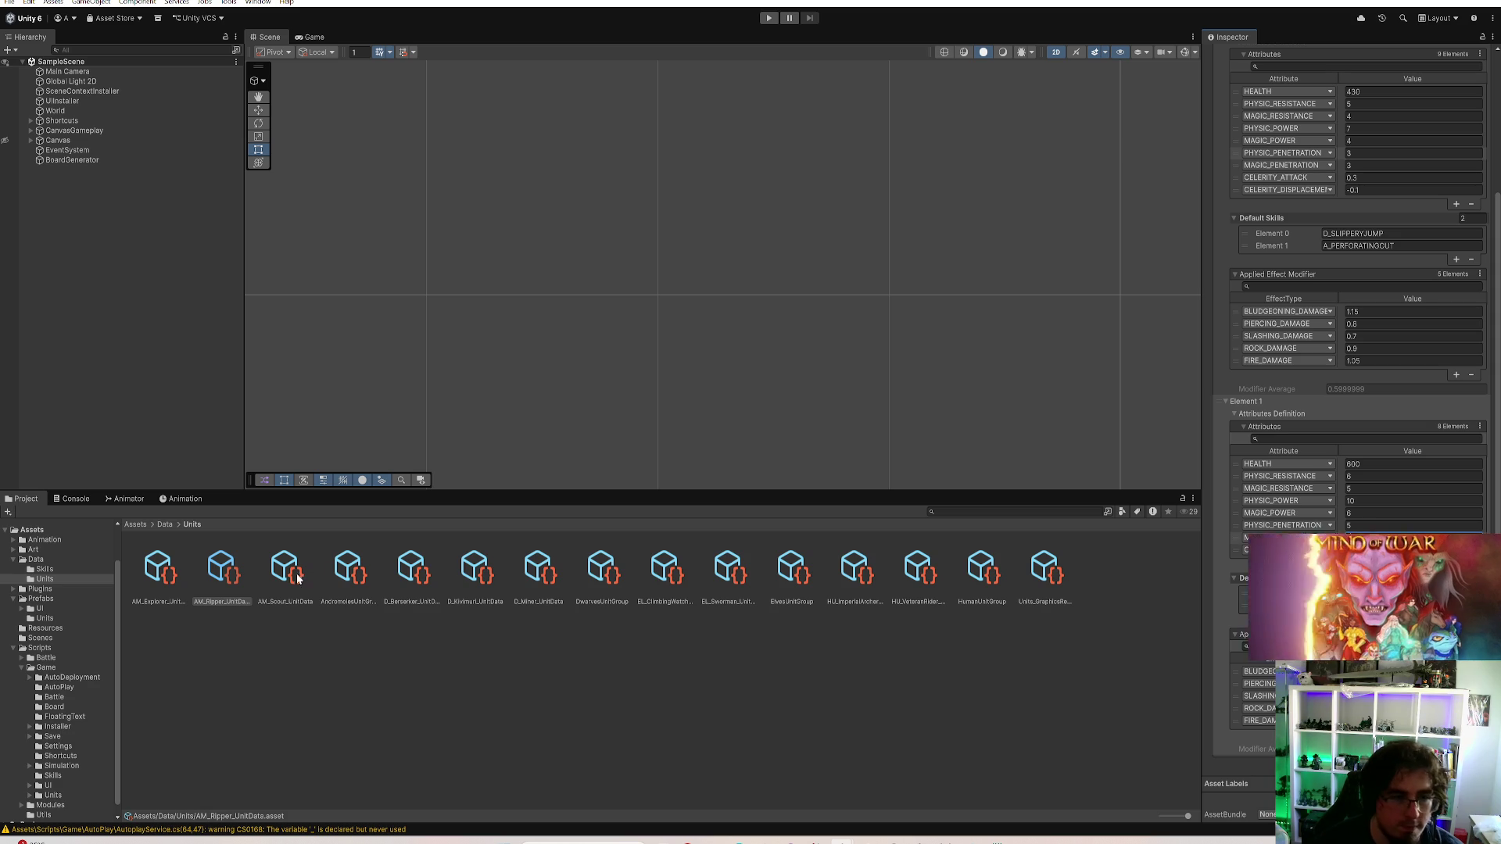
pyautogui.click(161, 573)
# Set AM_Scout's PHYSIC_PENETRATION to 2
pyautogui.click(285, 573)
pyautogui.click(1396, 166)
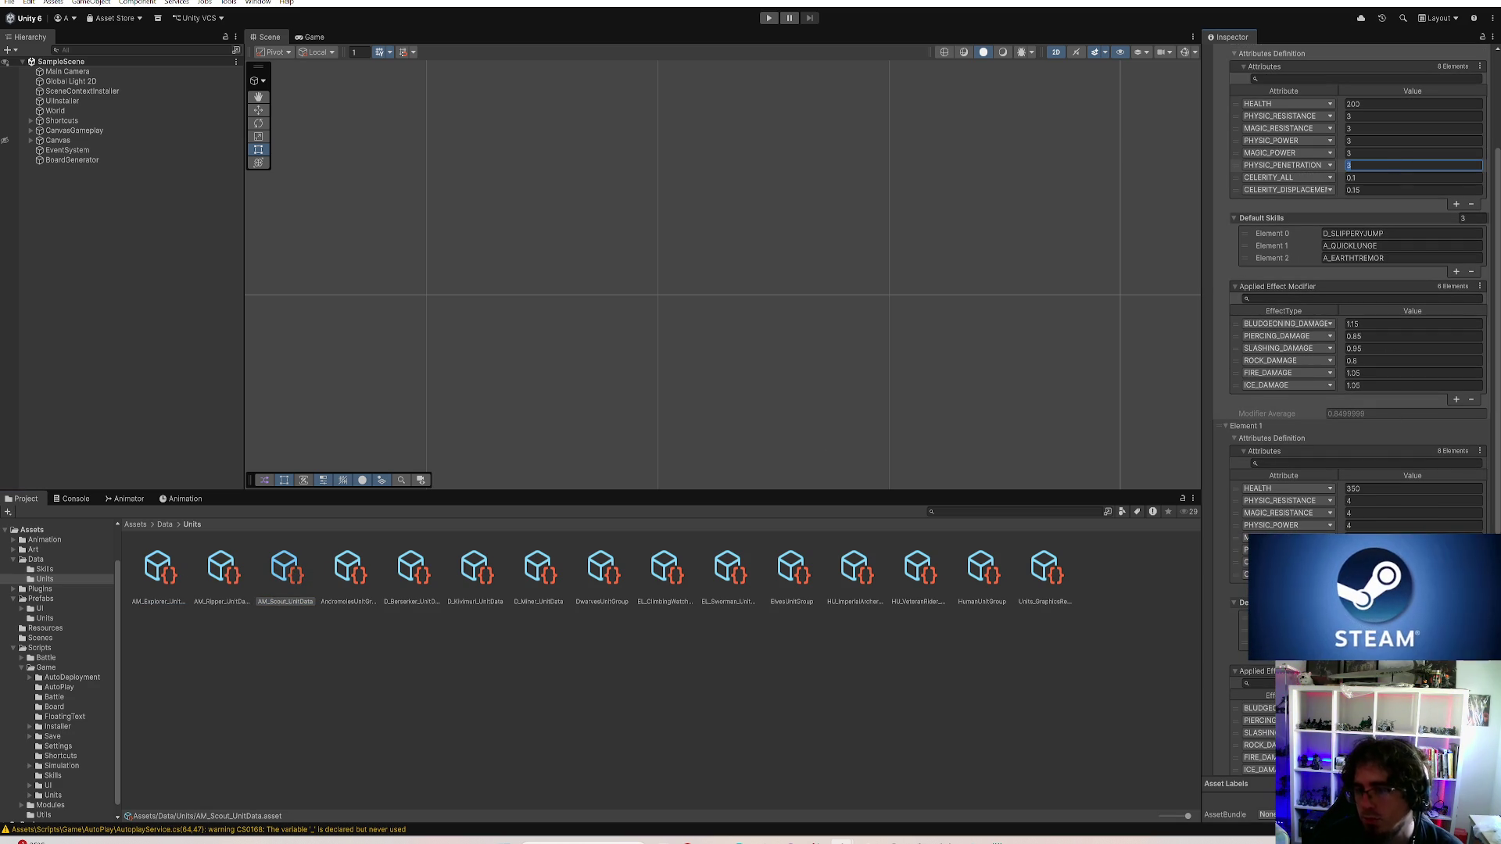
pyautogui.scroll(-2, 1349, 293)
pyautogui.scroll(-3, 1349, 293)
pyautogui.click(1407, 450)
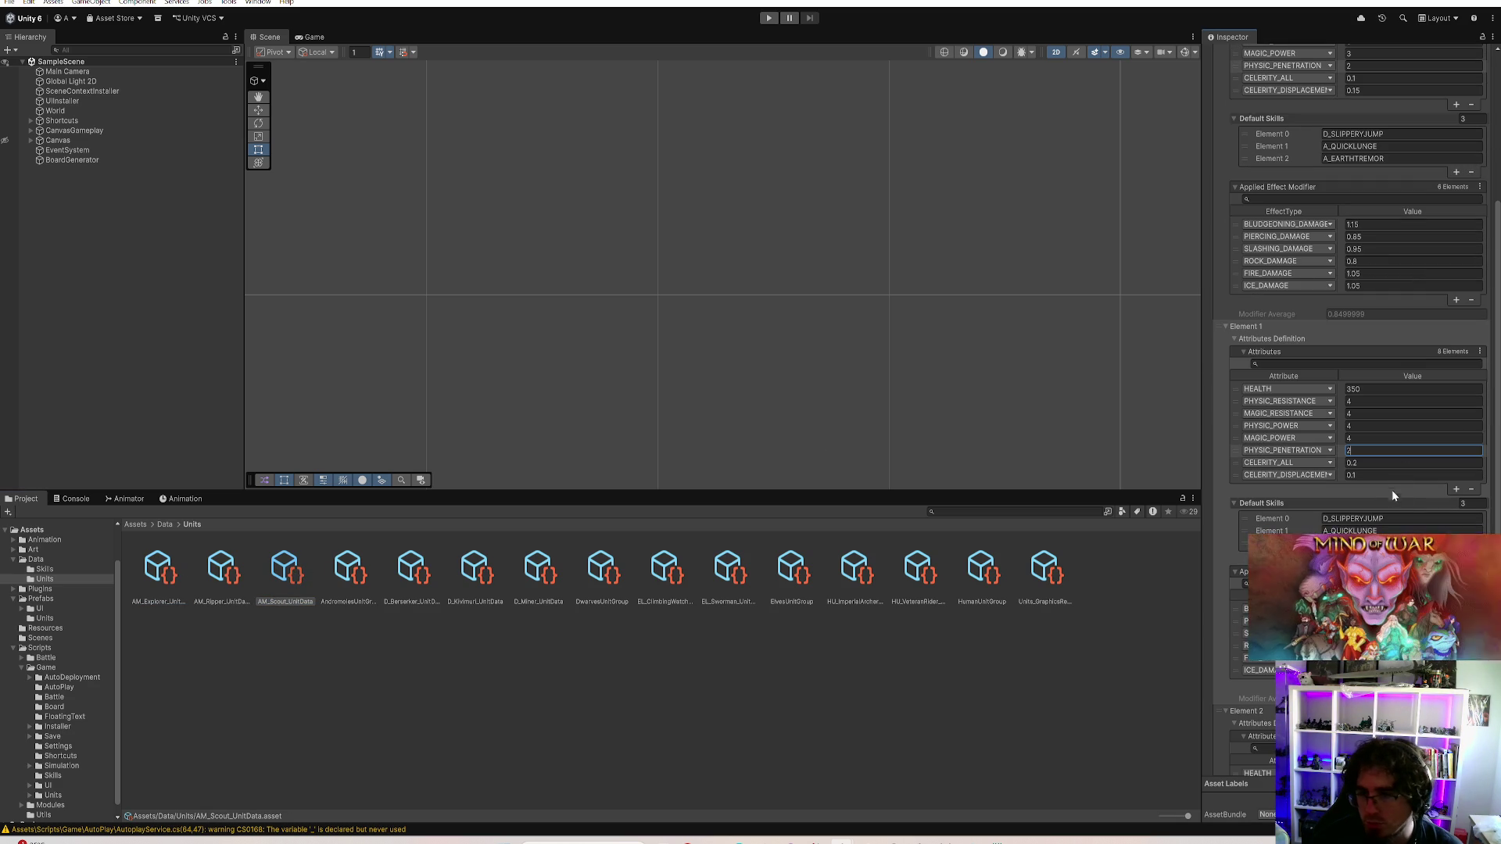
pyautogui.scroll(-3, 1392, 490)
pyautogui.scroll(-3, 1391, 489)
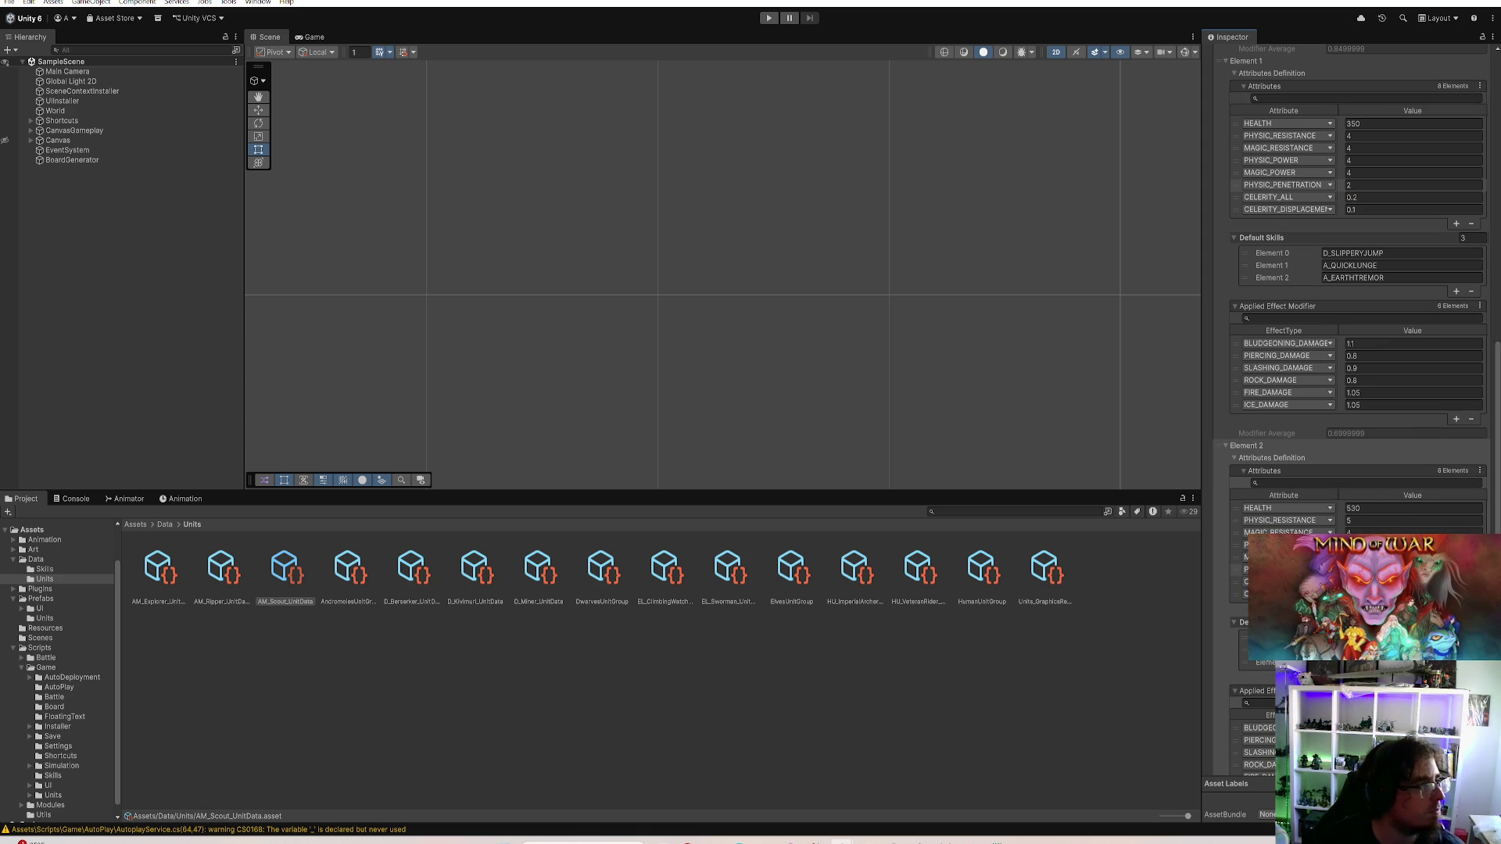
pyautogui.scroll(5, 1354, 363)
pyautogui.scroll(5, 1355, 363)
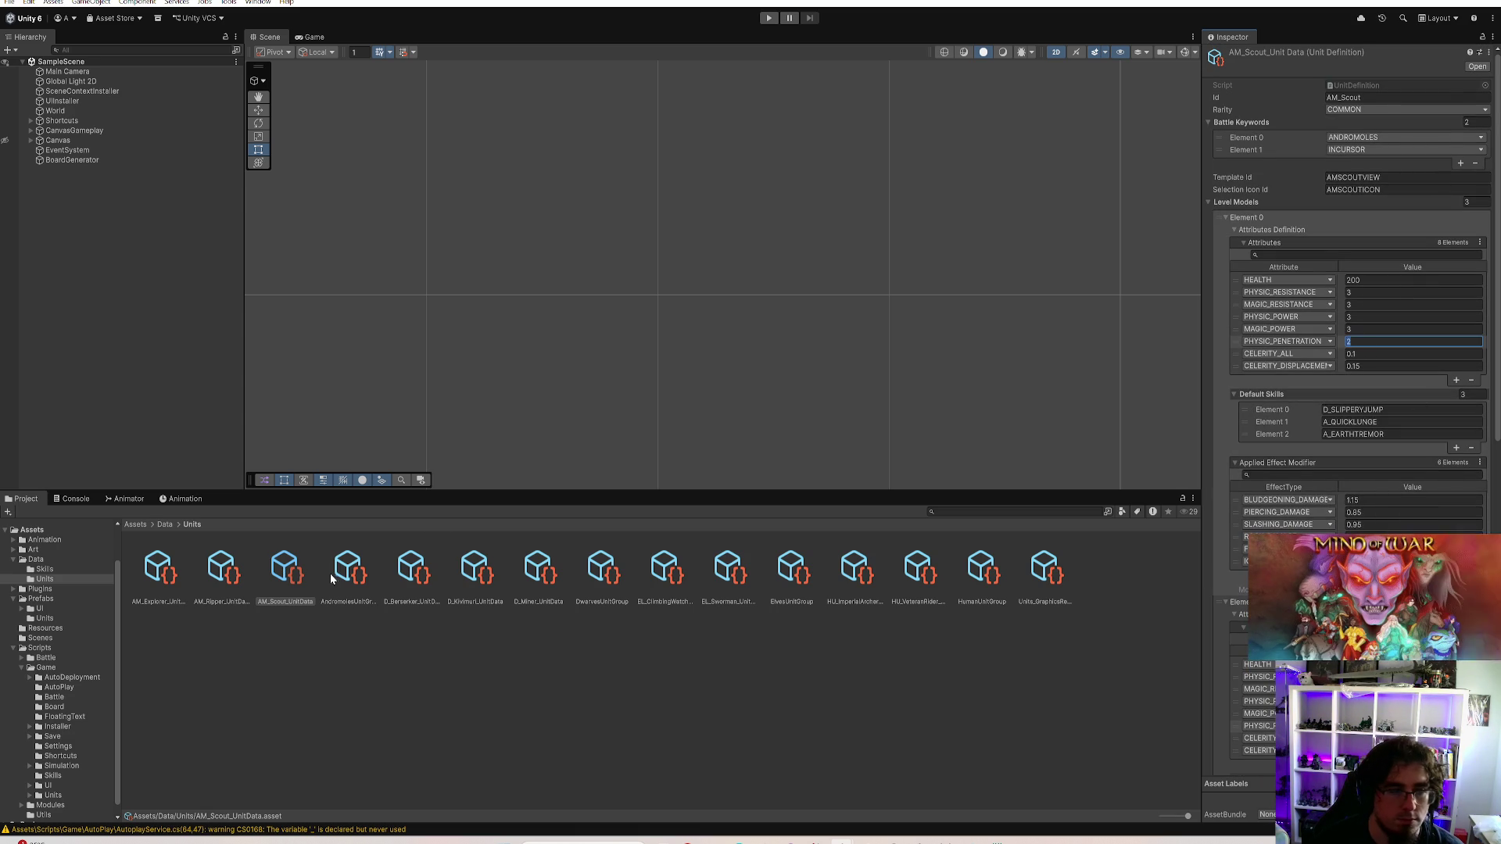
# Change D_Berserker's PHYSIC_PENETRATION from 4 to 2, then select D_Kivimuri_UnitData
pyautogui.click(410, 571)
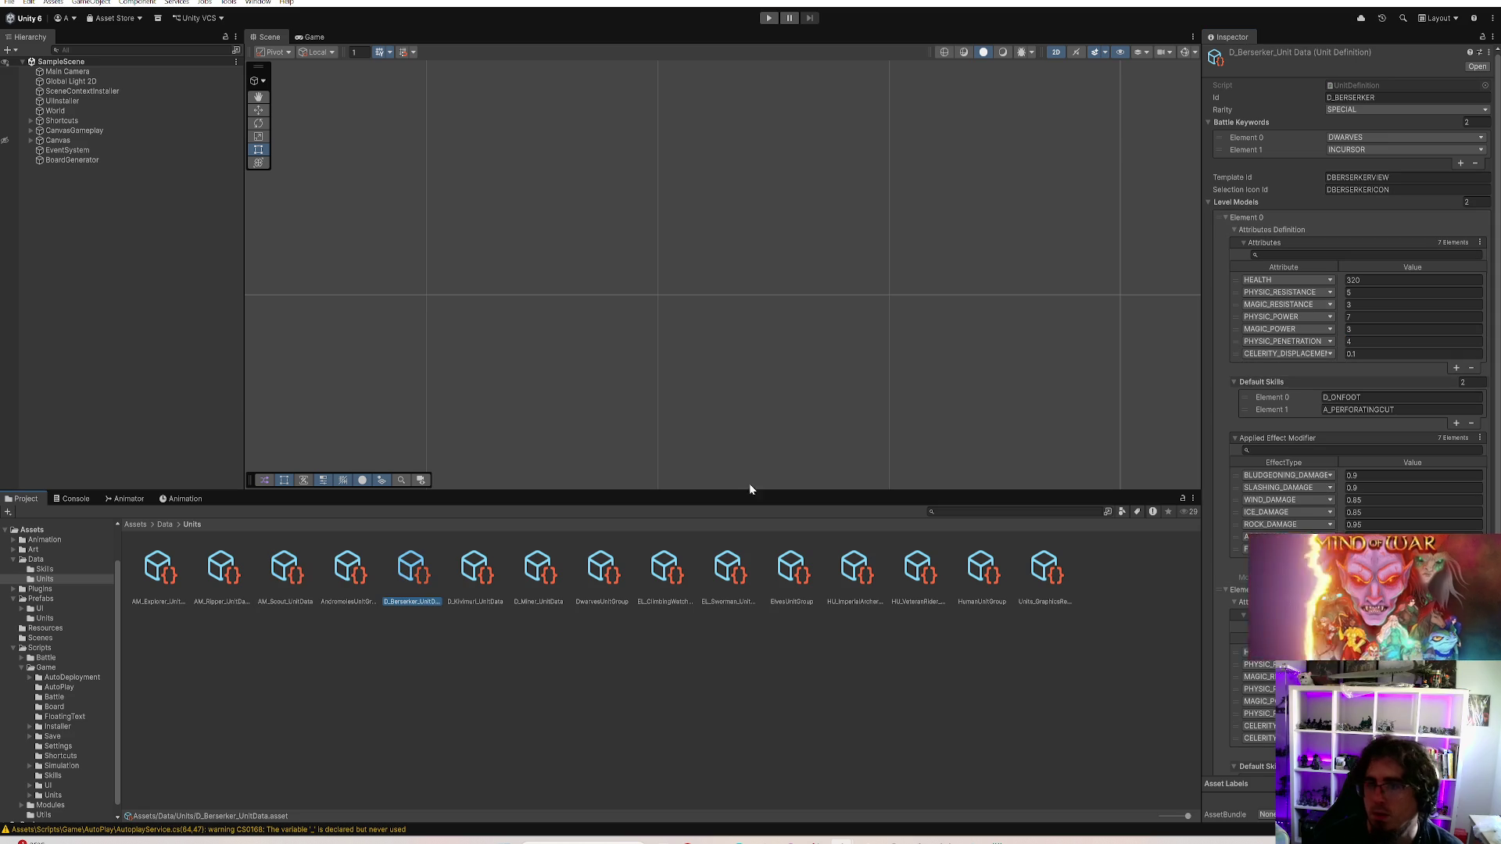
pyautogui.click(1381, 340)
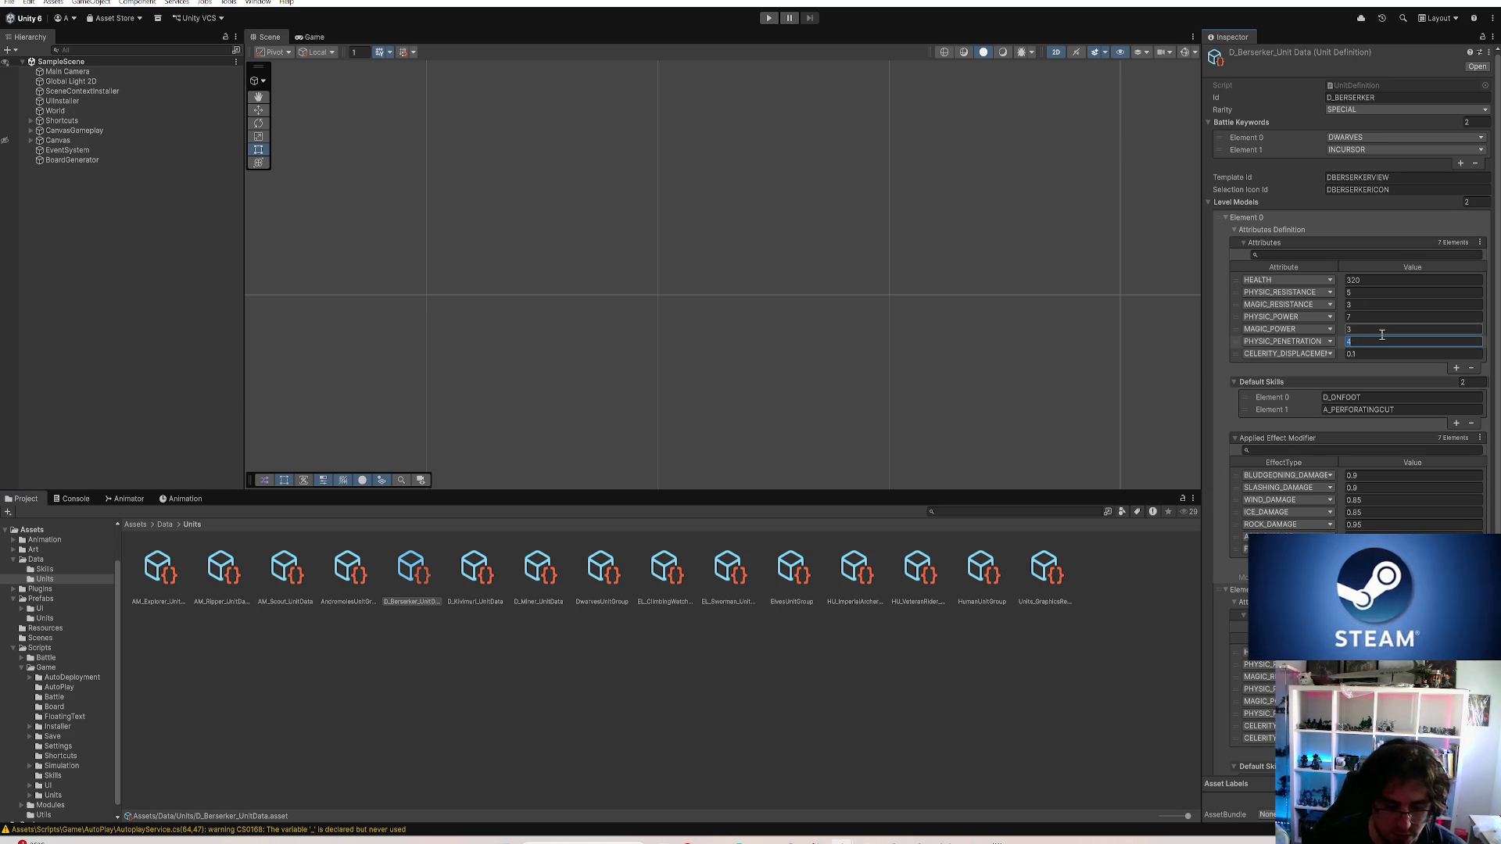
pyautogui.write('2')
pyautogui.scroll(-2, 1381, 340)
pyautogui.press('Return')
pyautogui.scroll(-2, 1403, 516)
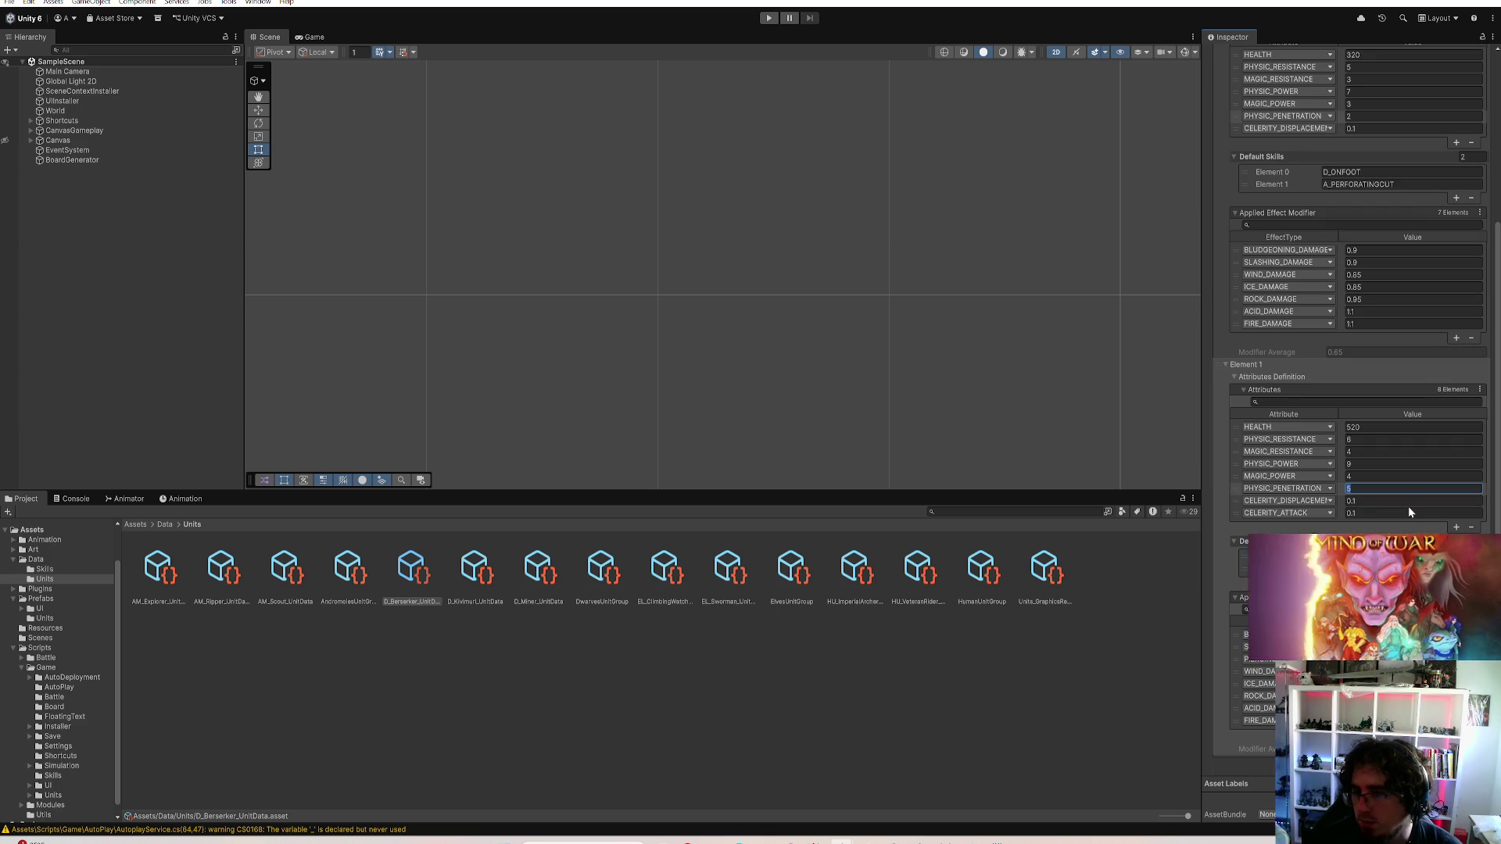
pyautogui.click(1407, 491)
pyautogui.click(476, 573)
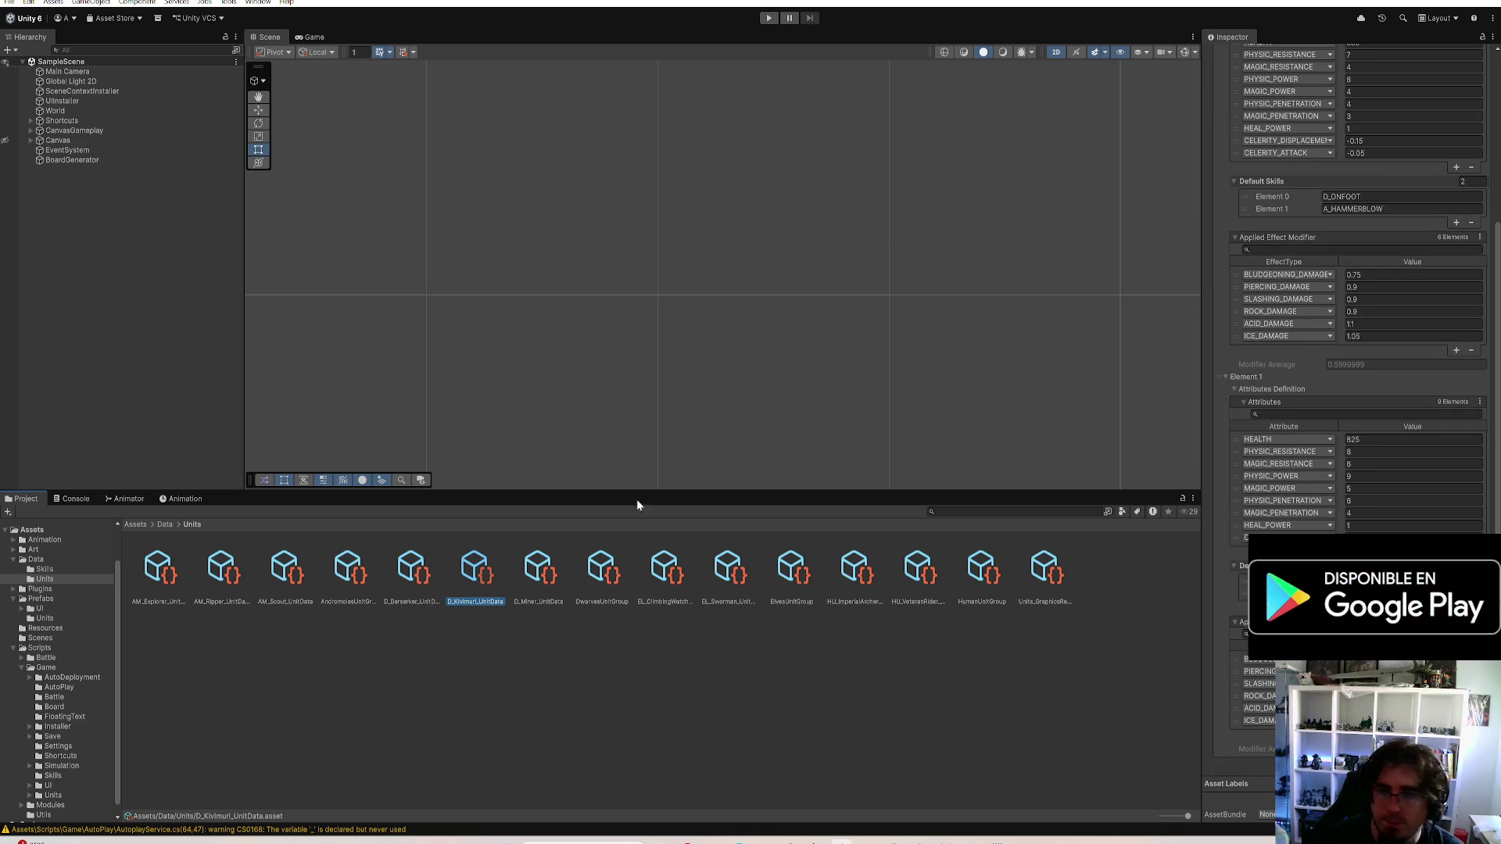
# Set D_Kivimuri's first-level PHYSIC_PENETRATION and MAGIC_PENETRATION both to 2
pyautogui.click(1377, 282)
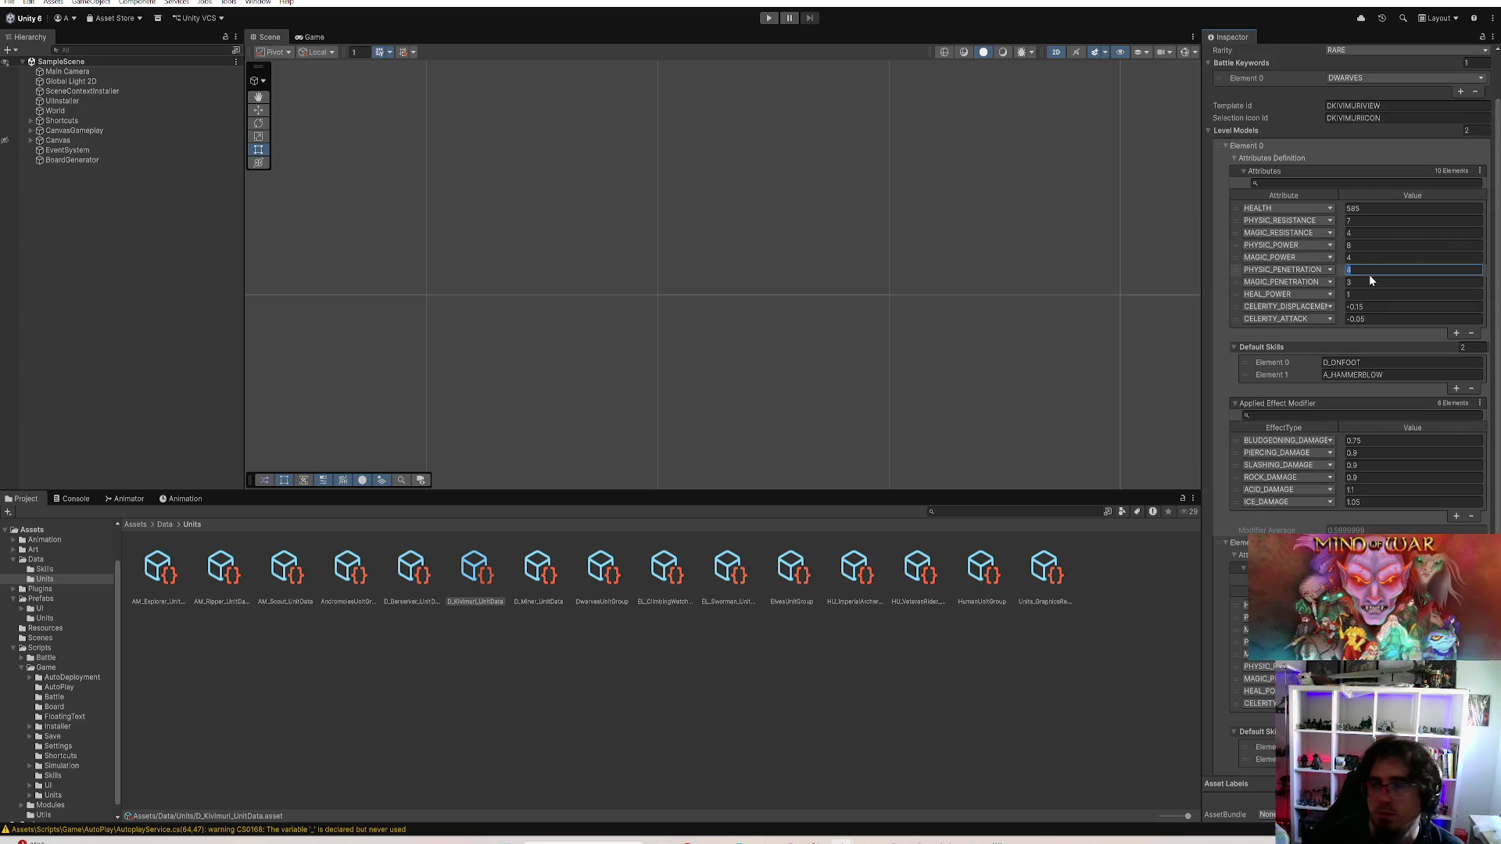
pyautogui.click(1363, 282)
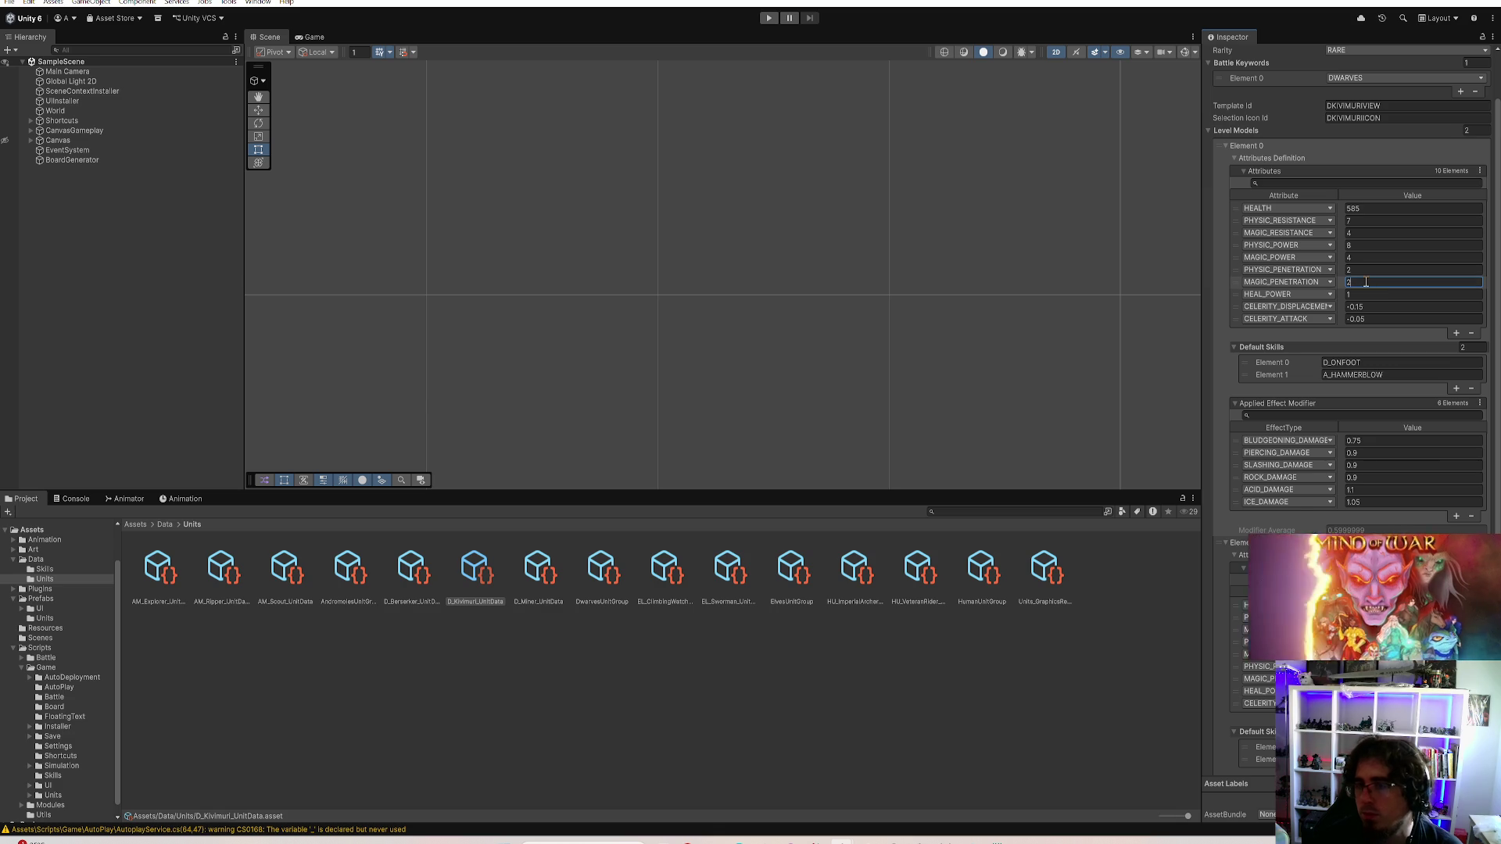
pyautogui.press('Return')
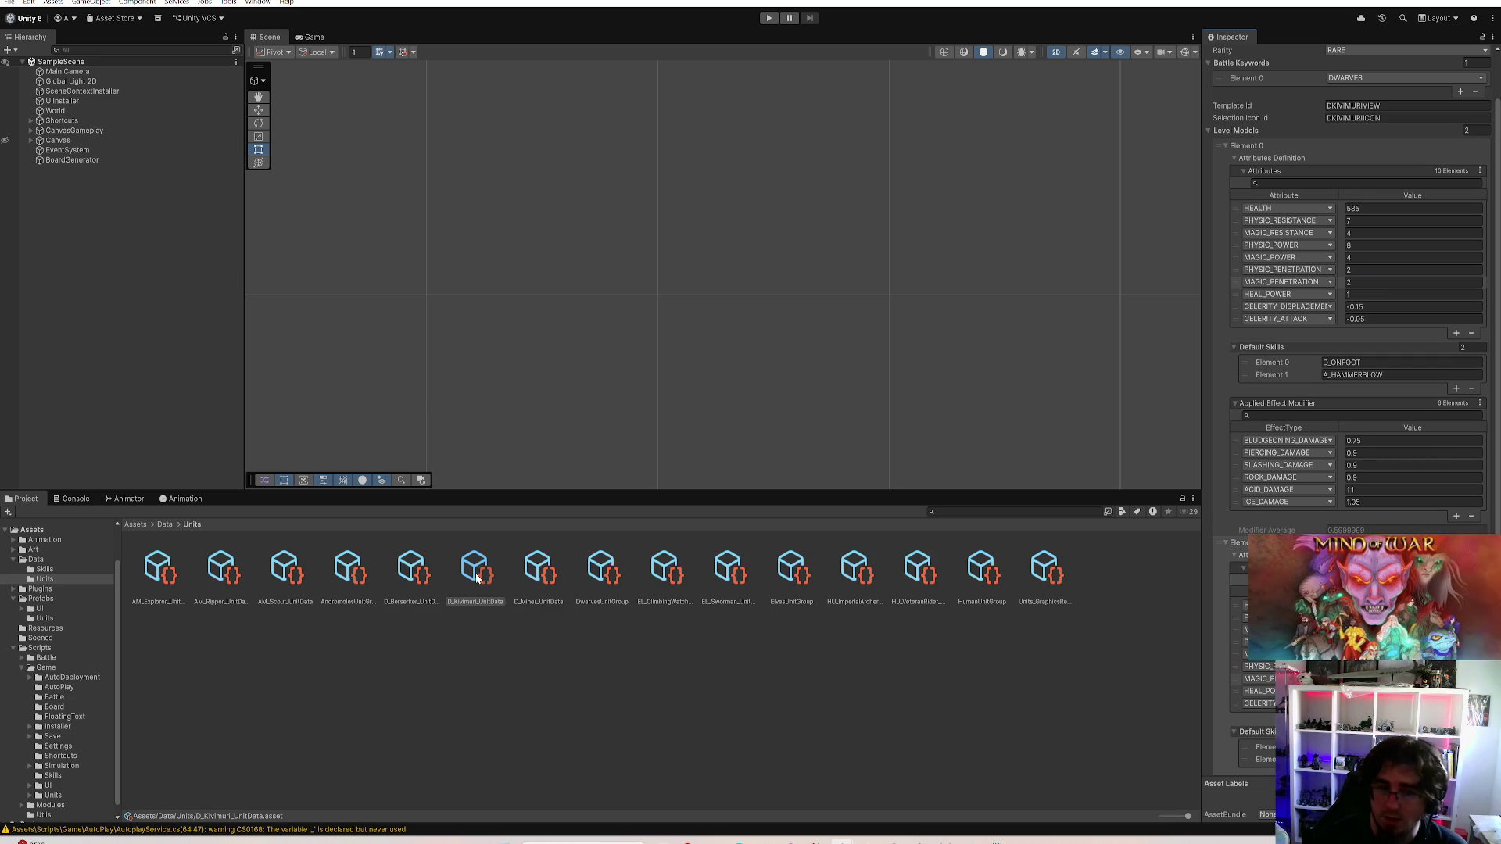
# Recheck Ripper, Explorer and Kivimuri values, ending on AM_Explorer (physic 2, magic 1)
pyautogui.click(210, 581)
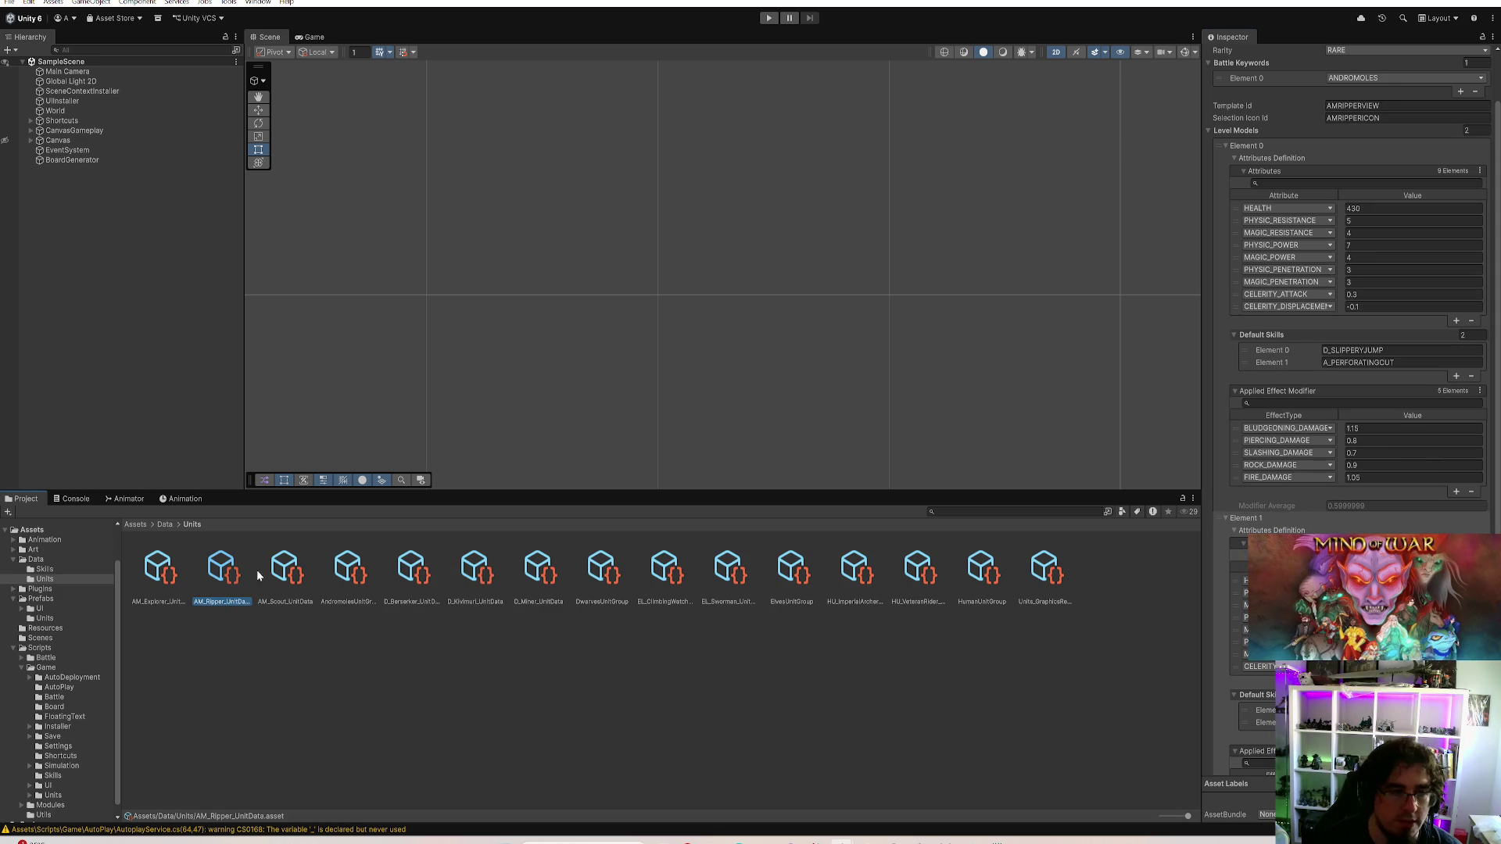
pyautogui.click(159, 575)
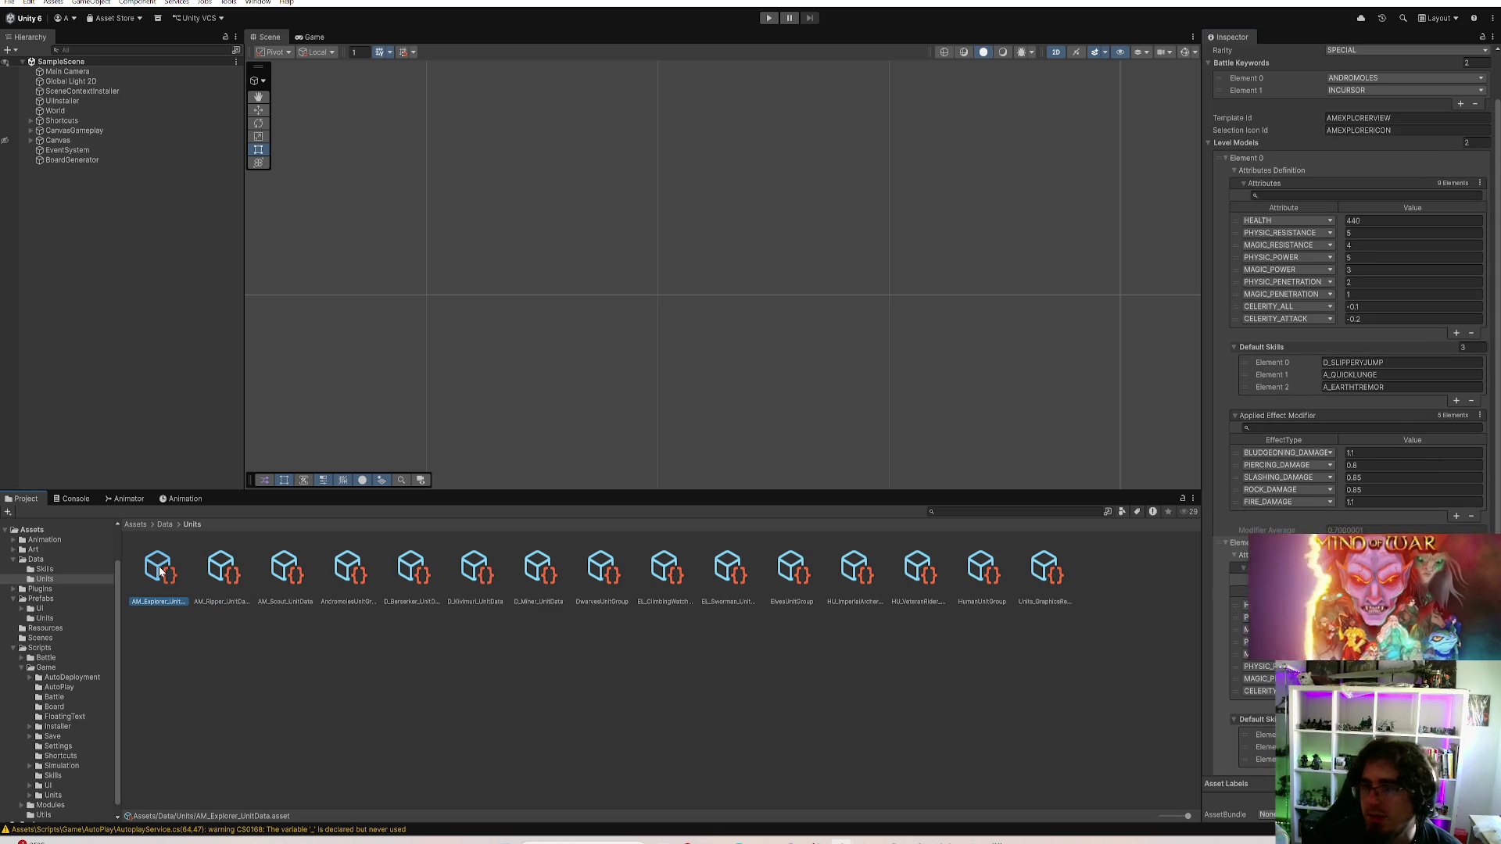
pyautogui.click(476, 575)
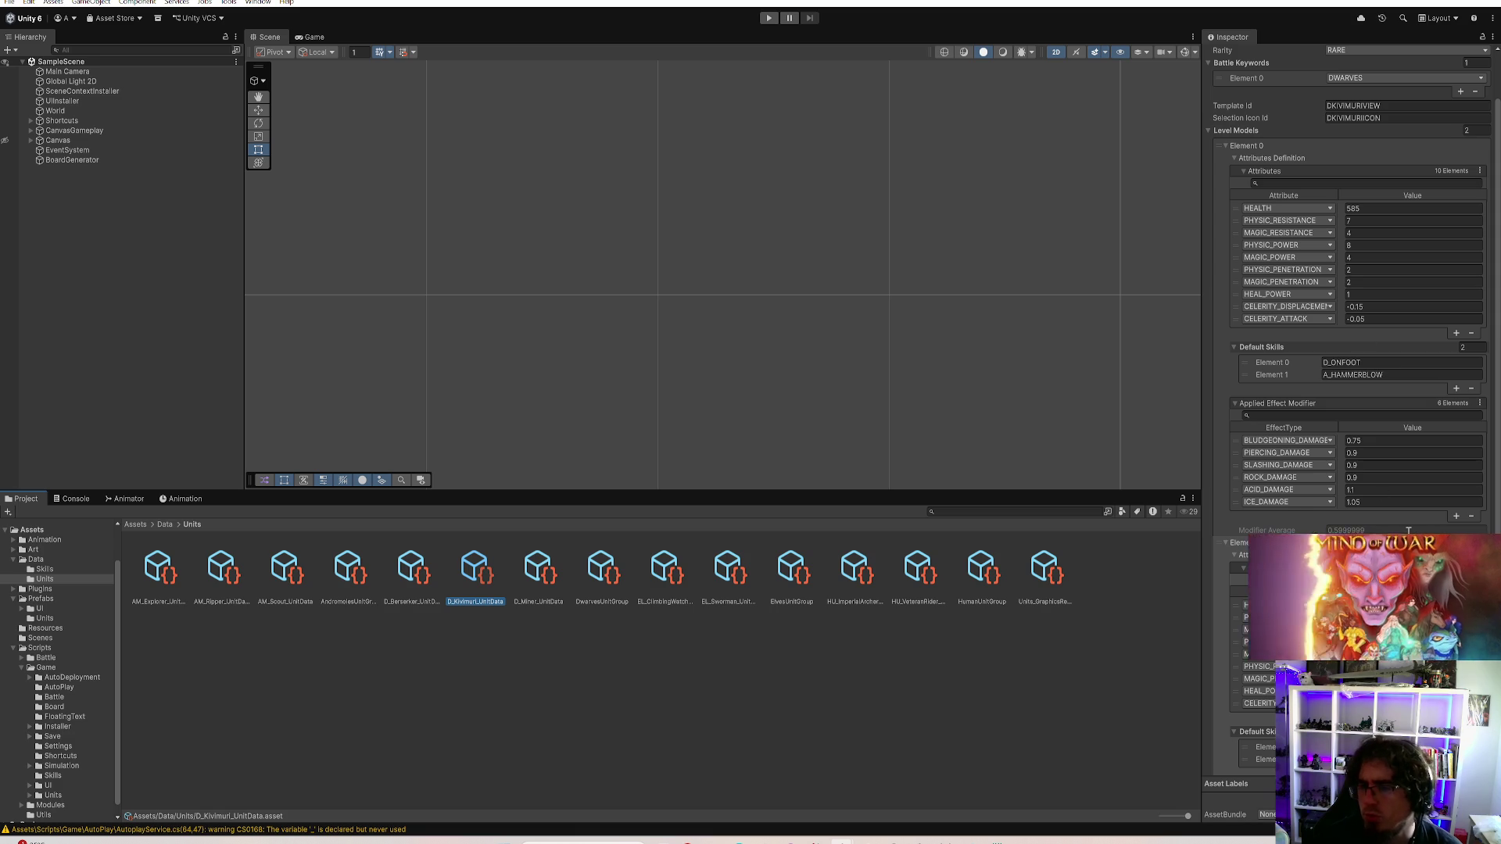
pyautogui.scroll(-2, 1354, 282)
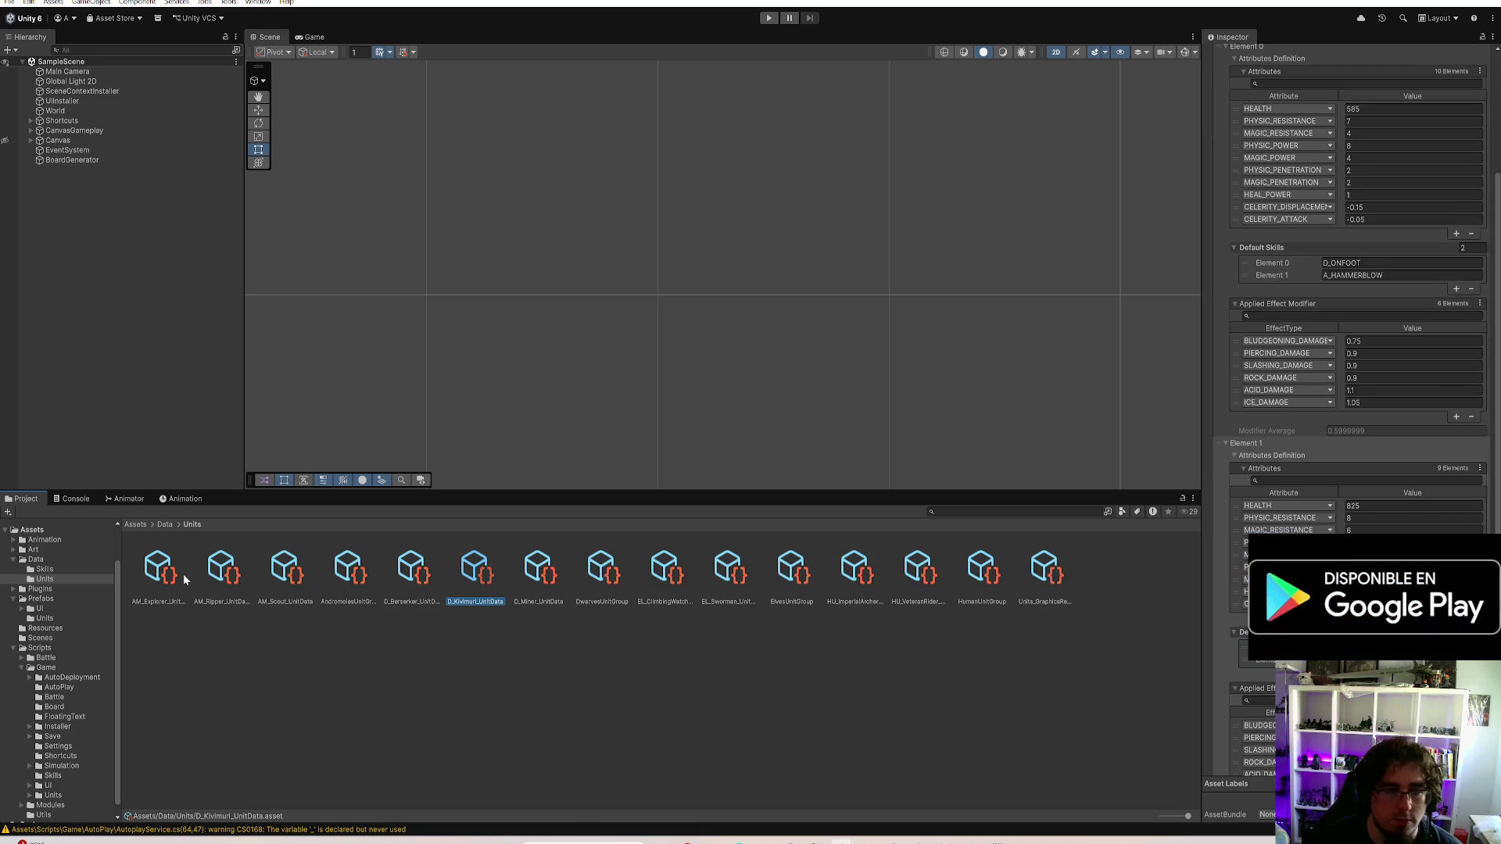
pyautogui.hotkey('ctrl', 'z')
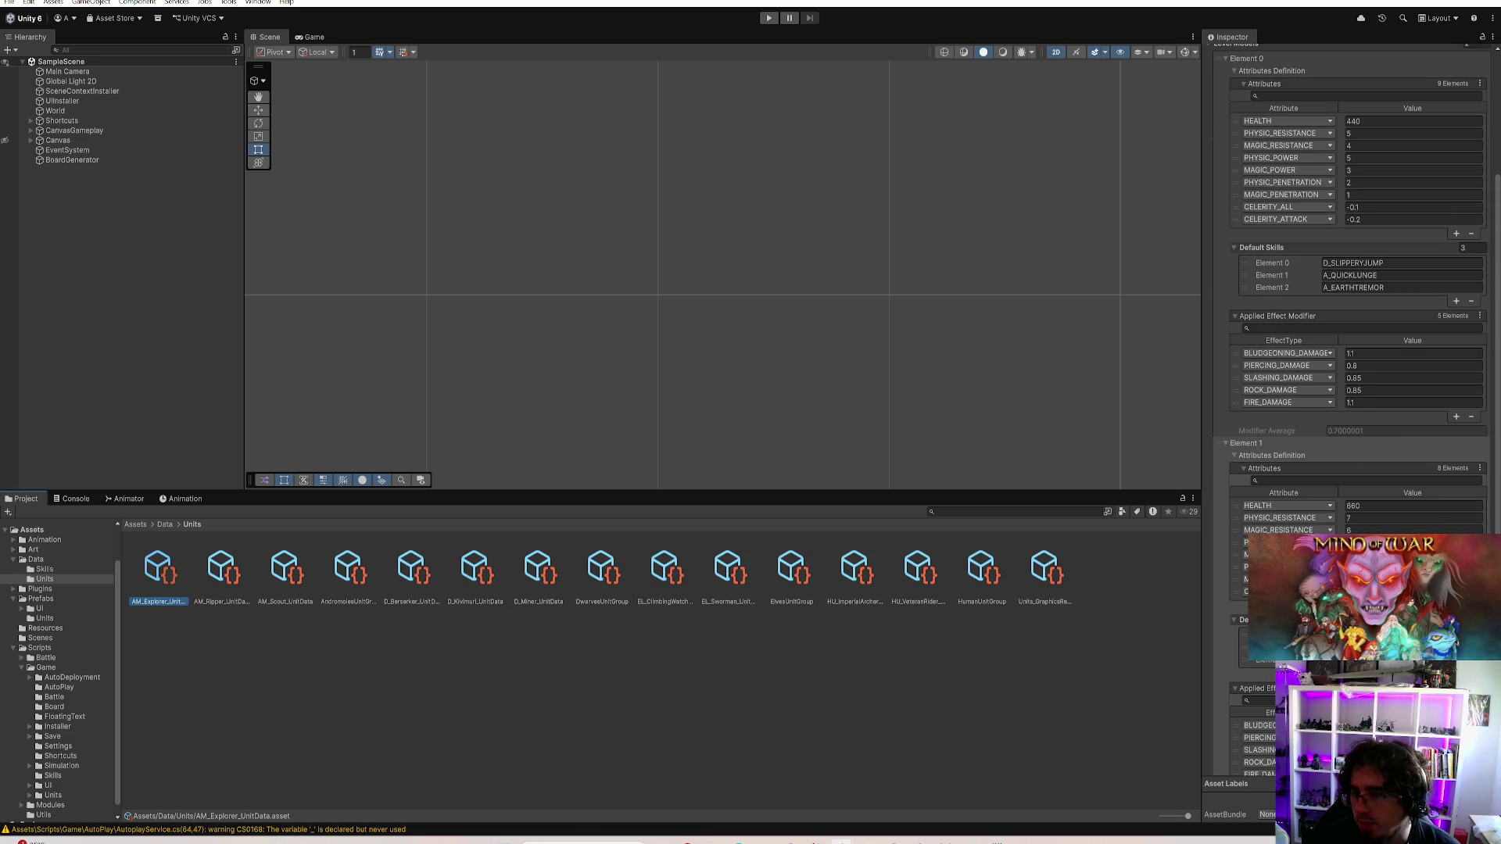
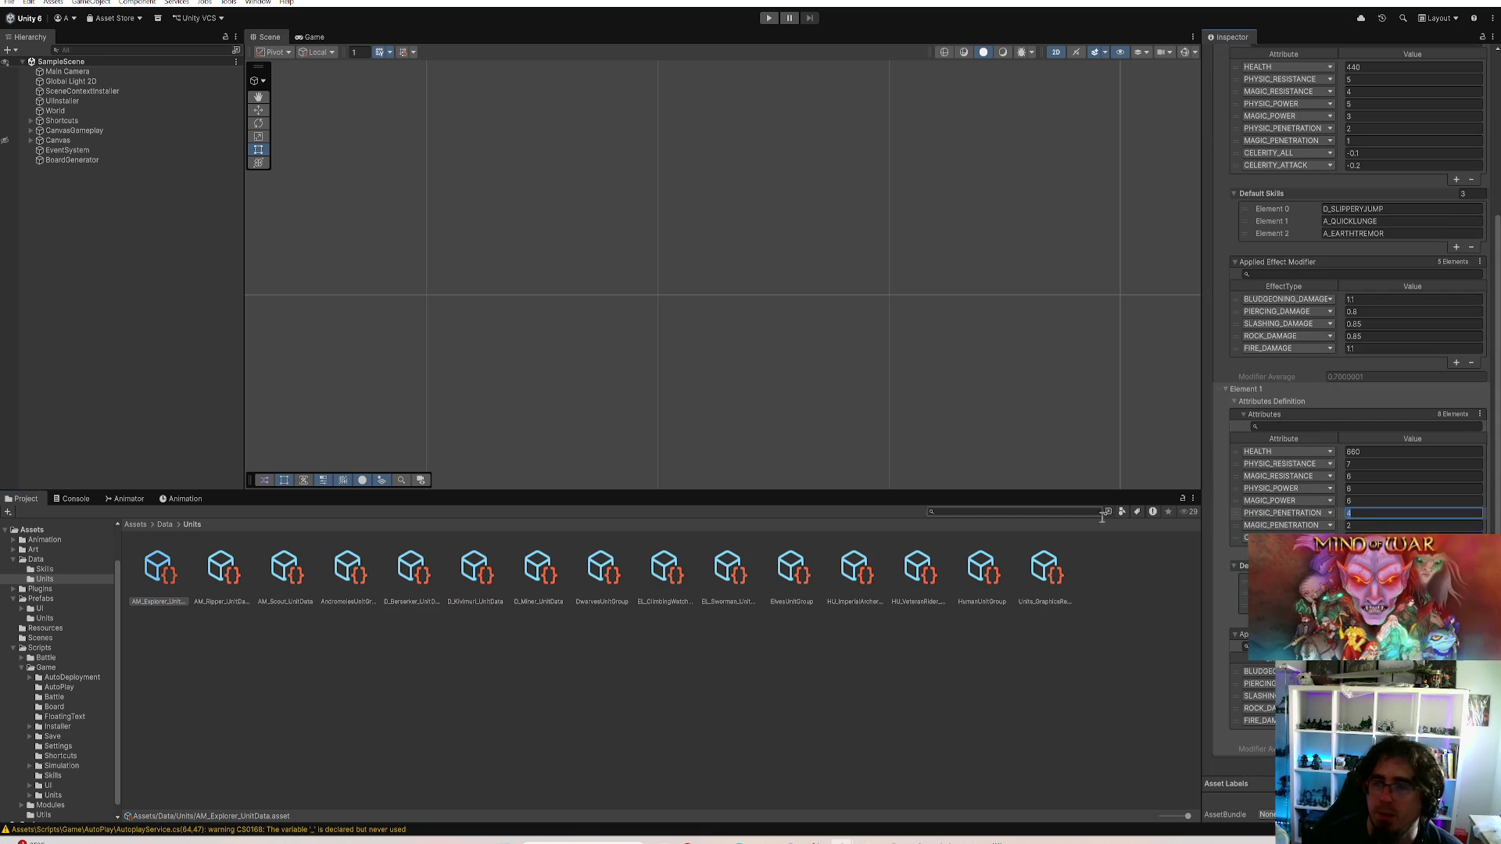
pyautogui.scroll(3, 1363, 478)
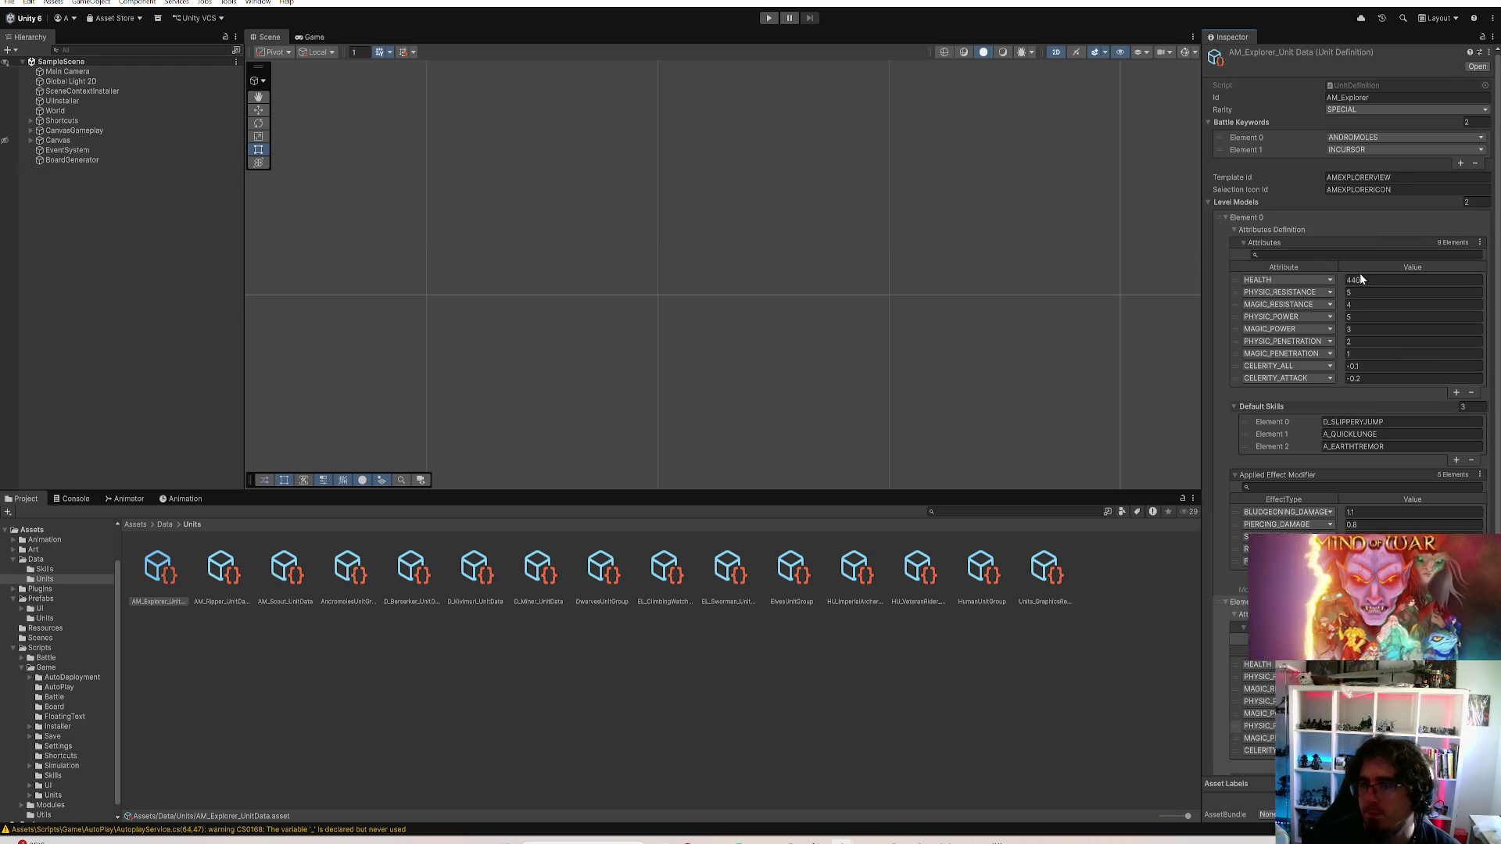
pyautogui.scroll(-2, 1383, 348)
# Lower AM_Explorer's second-level health from 660 to 650 and bring up AM_Ripper's unit data
pyautogui.click(1364, 501)
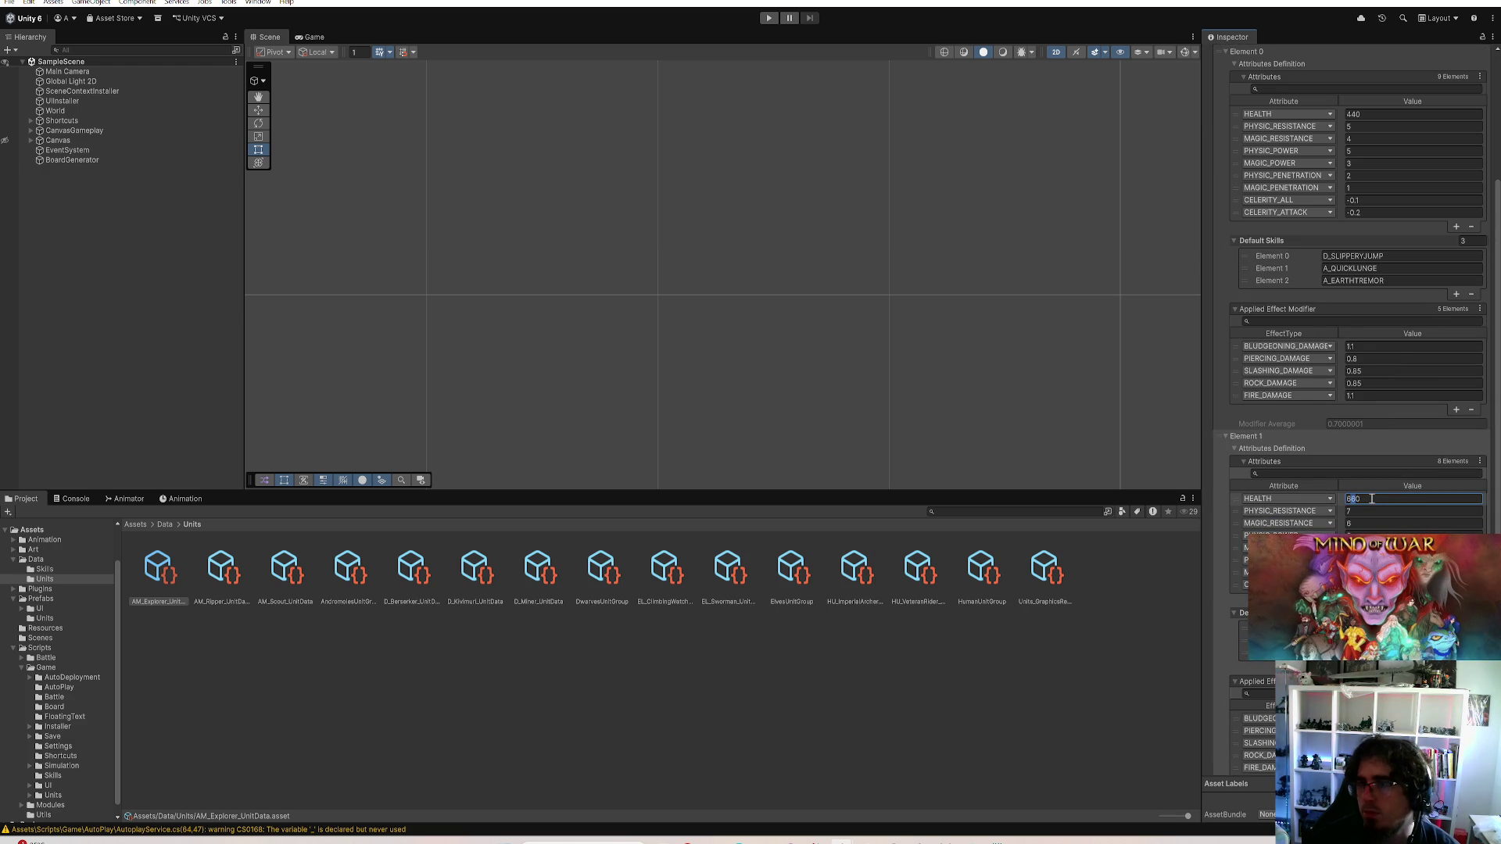
pyautogui.press('BackSpace')
pyautogui.write('5')
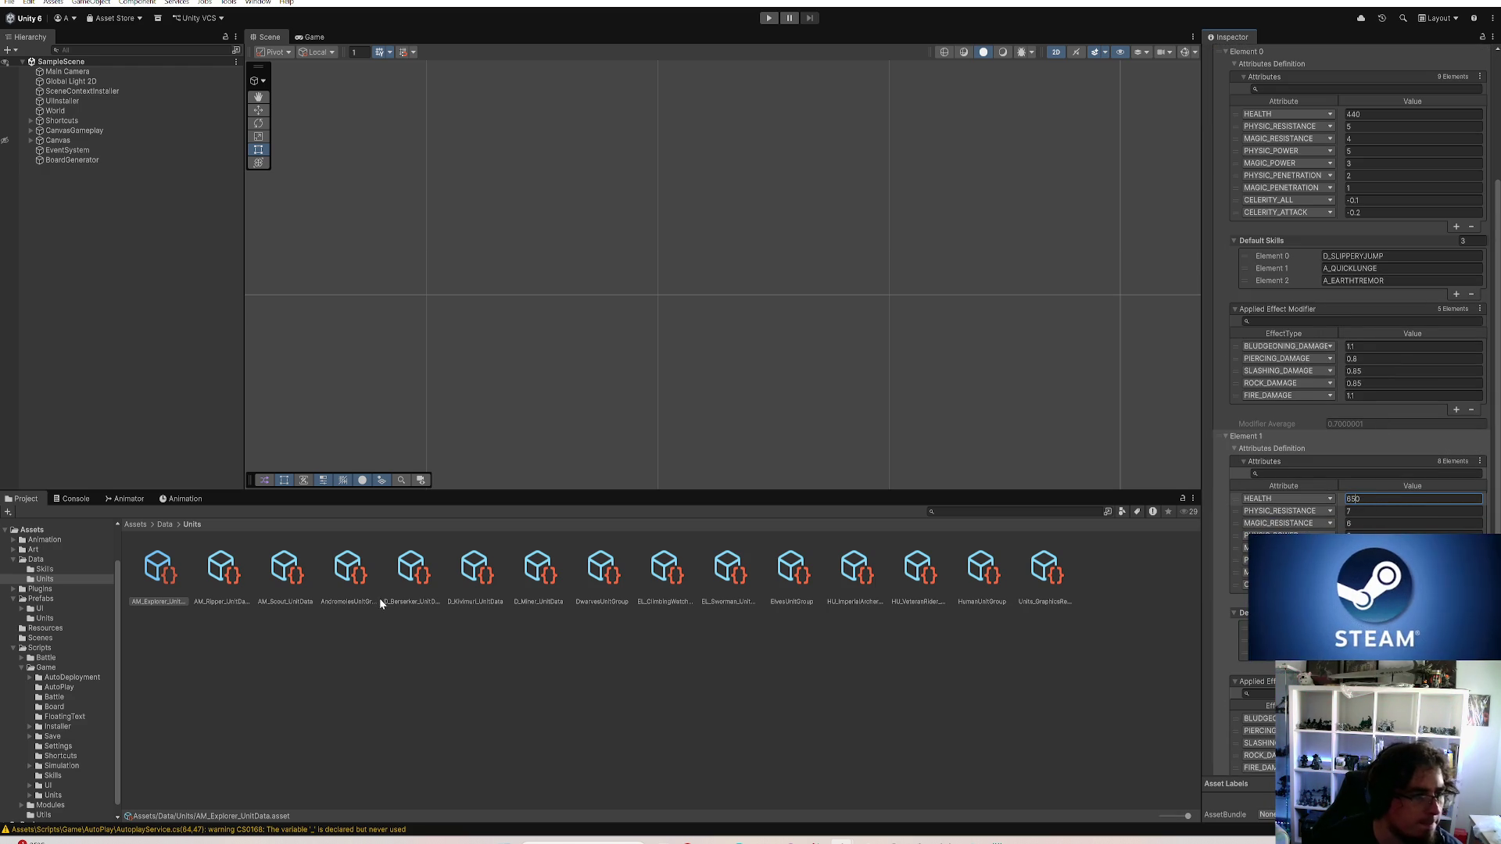
pyautogui.click(222, 575)
pyautogui.click(1387, 139)
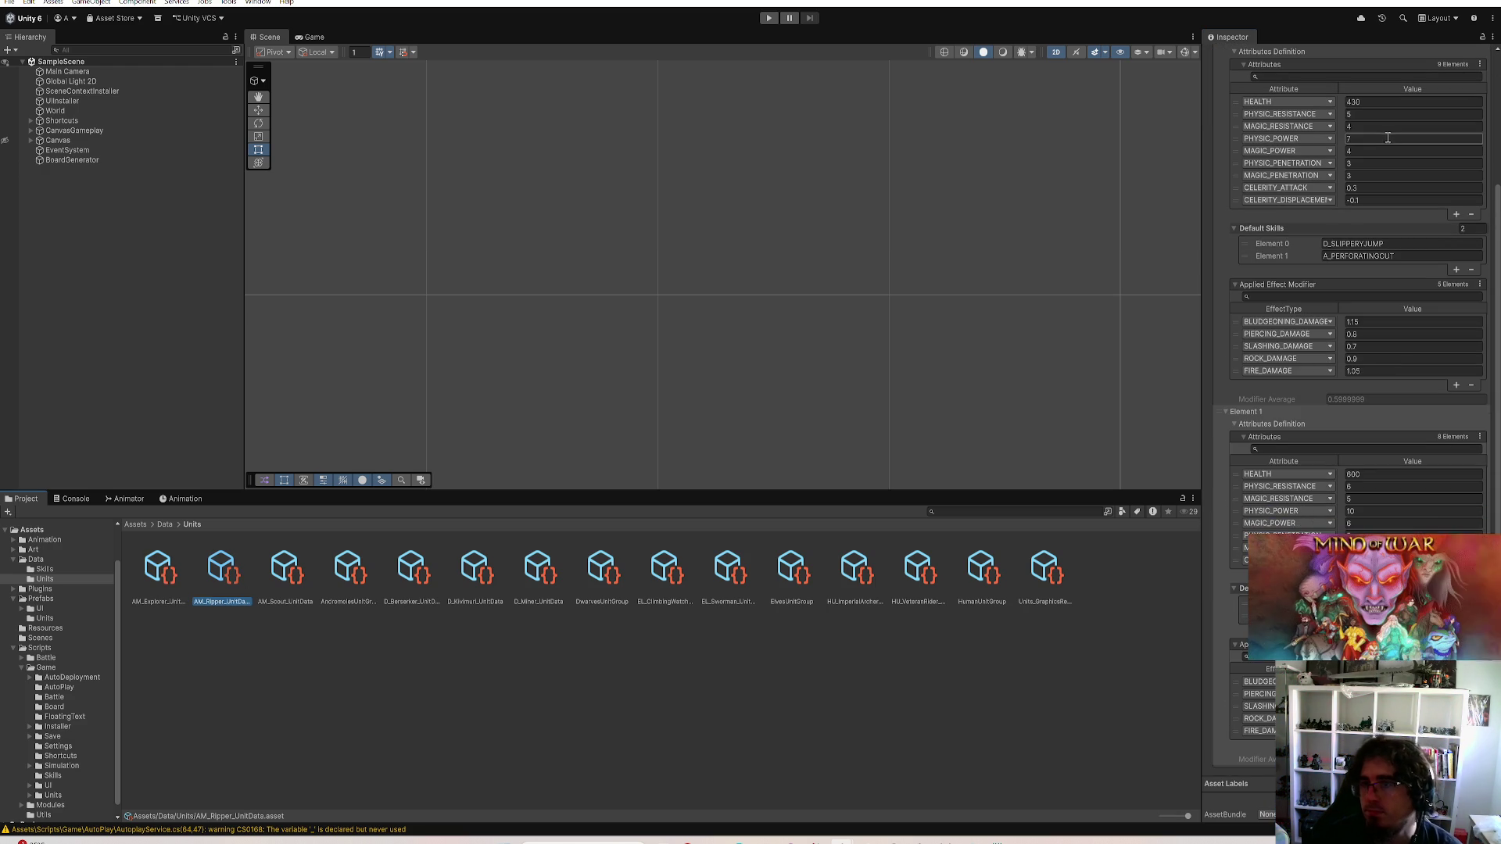
# Cut AM_Ripper's first-level health to 420, leaving second-level health and physic power unchanged
pyautogui.click(1369, 103)
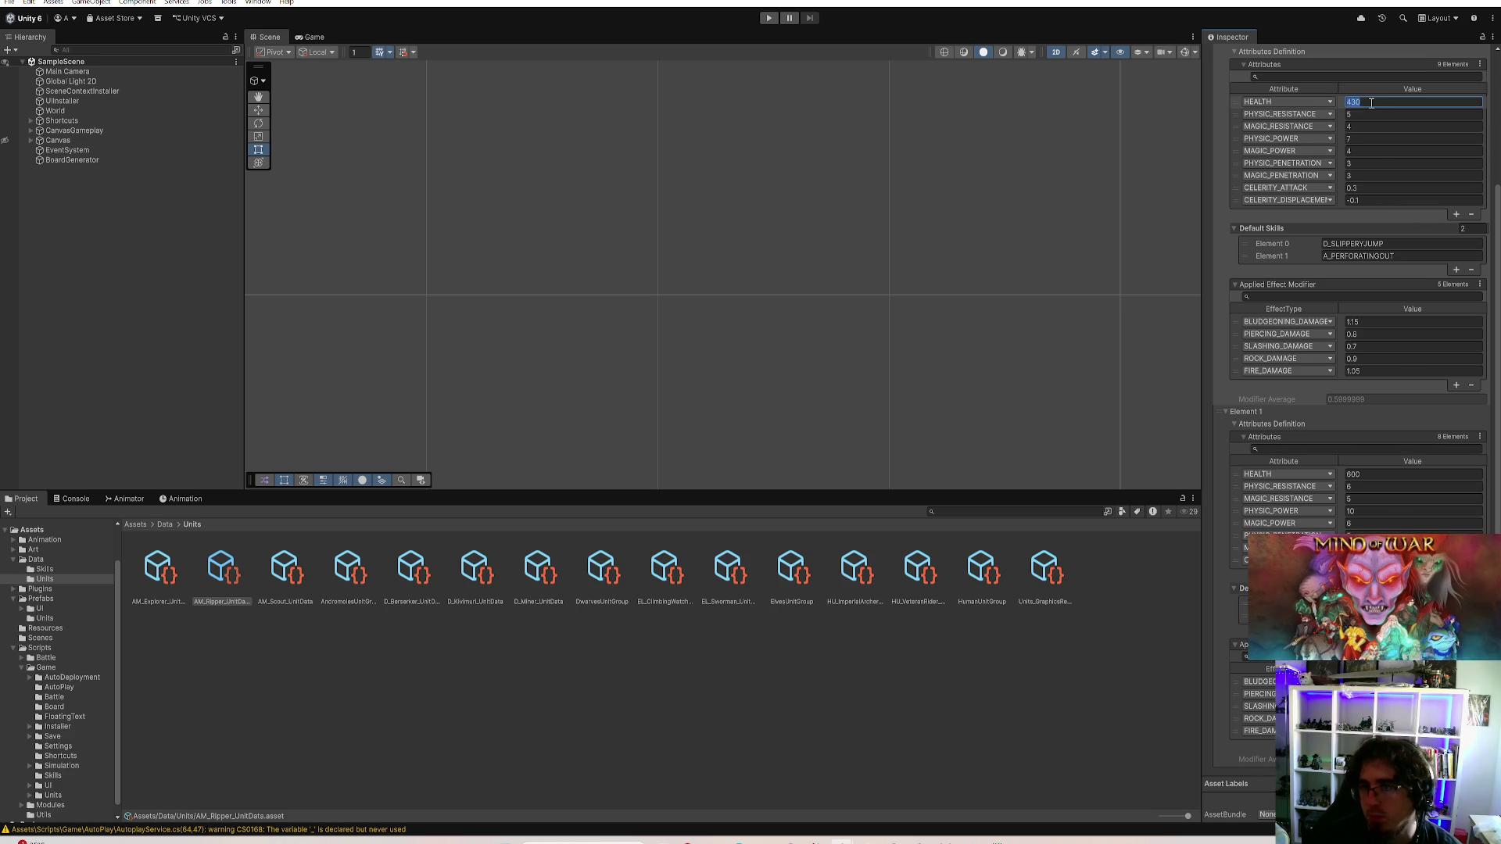
pyautogui.write('4.3')
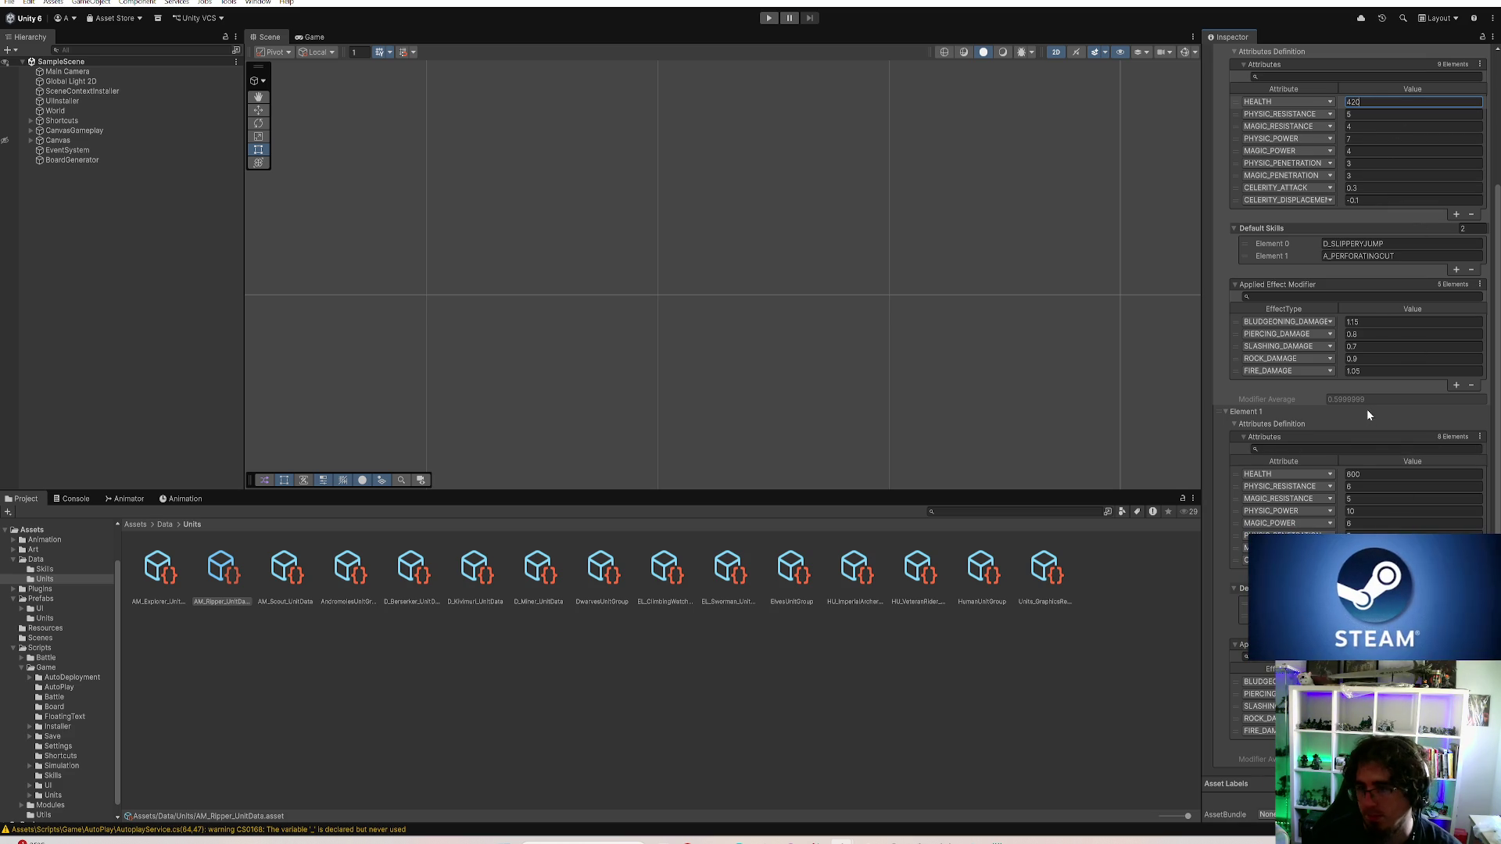
pyautogui.click(1390, 474)
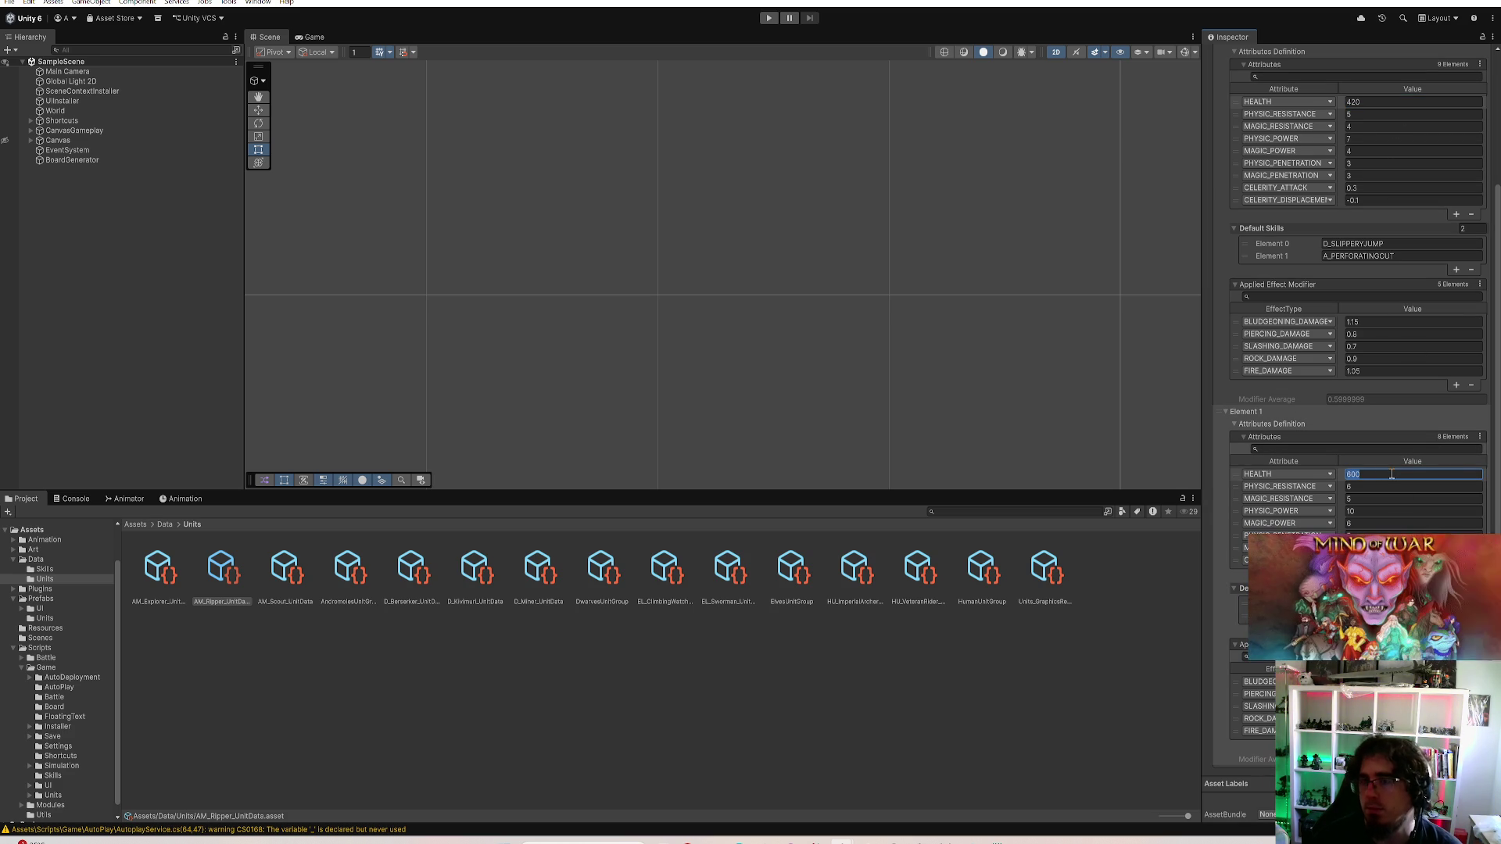
pyautogui.press('Return')
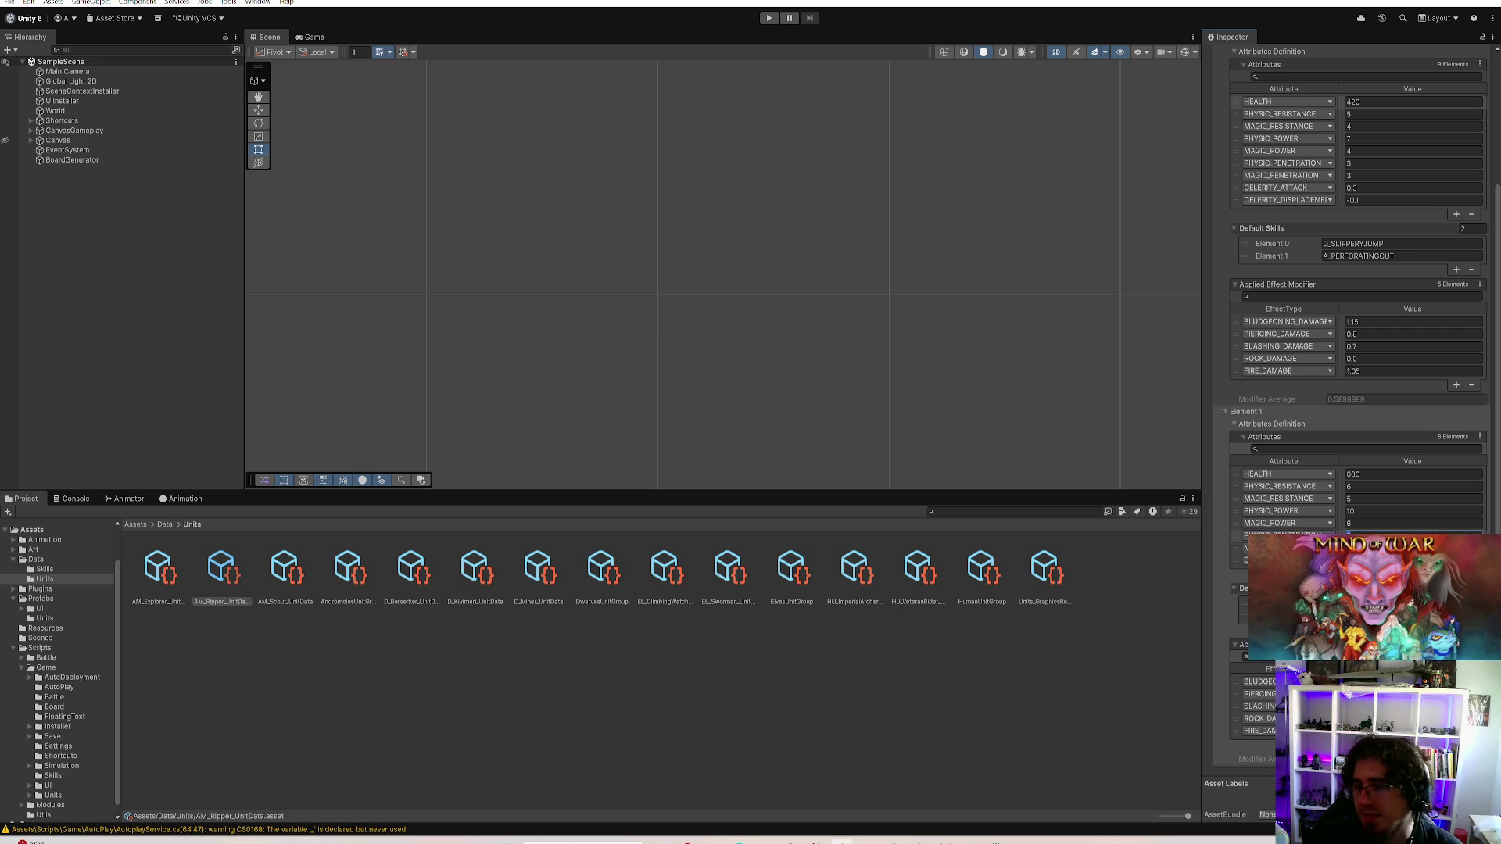
pyautogui.click(1364, 511)
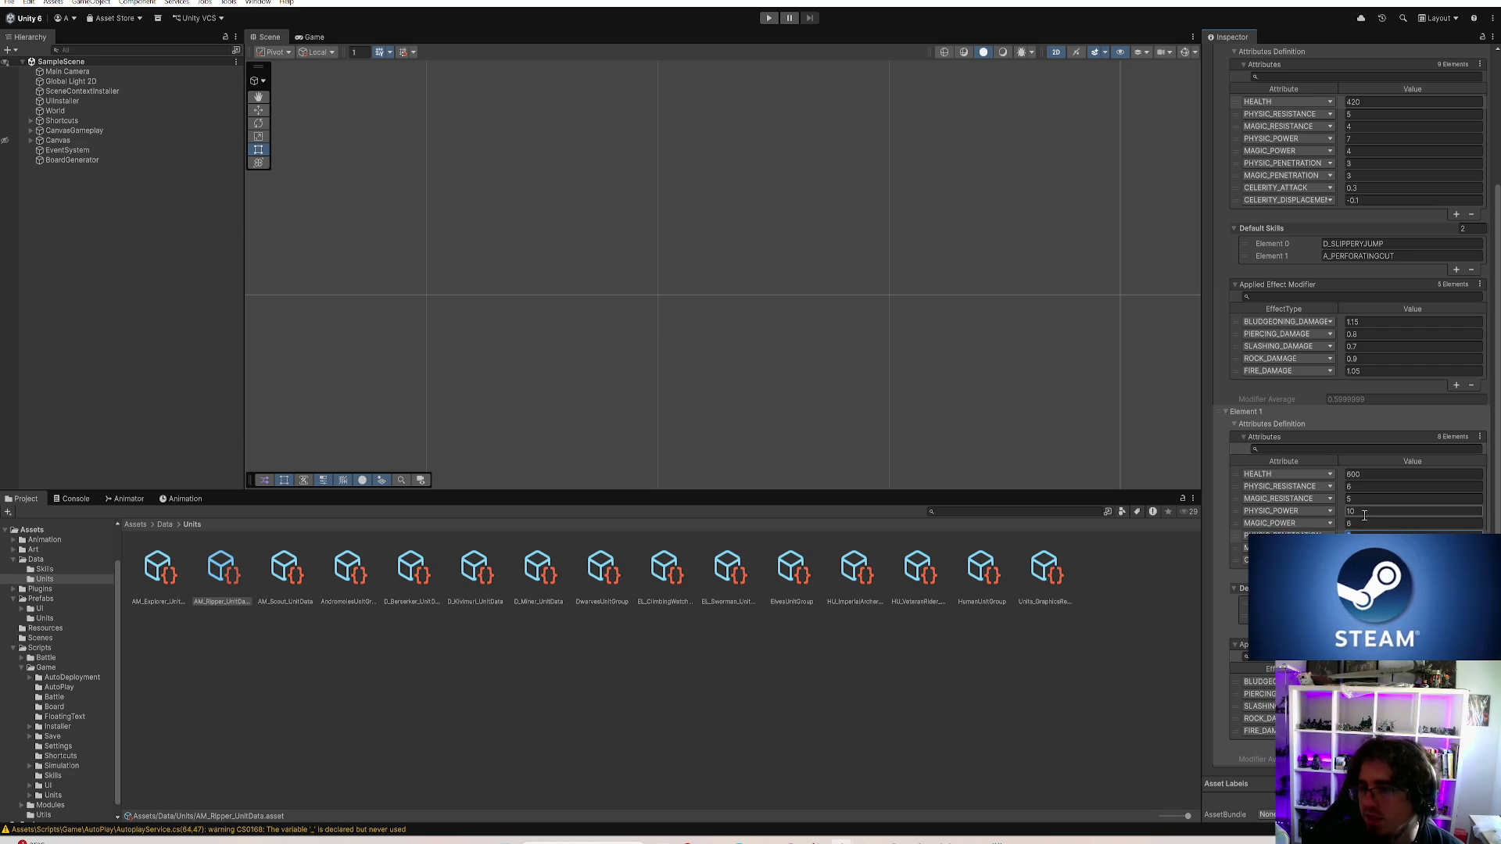
pyautogui.click(1381, 530)
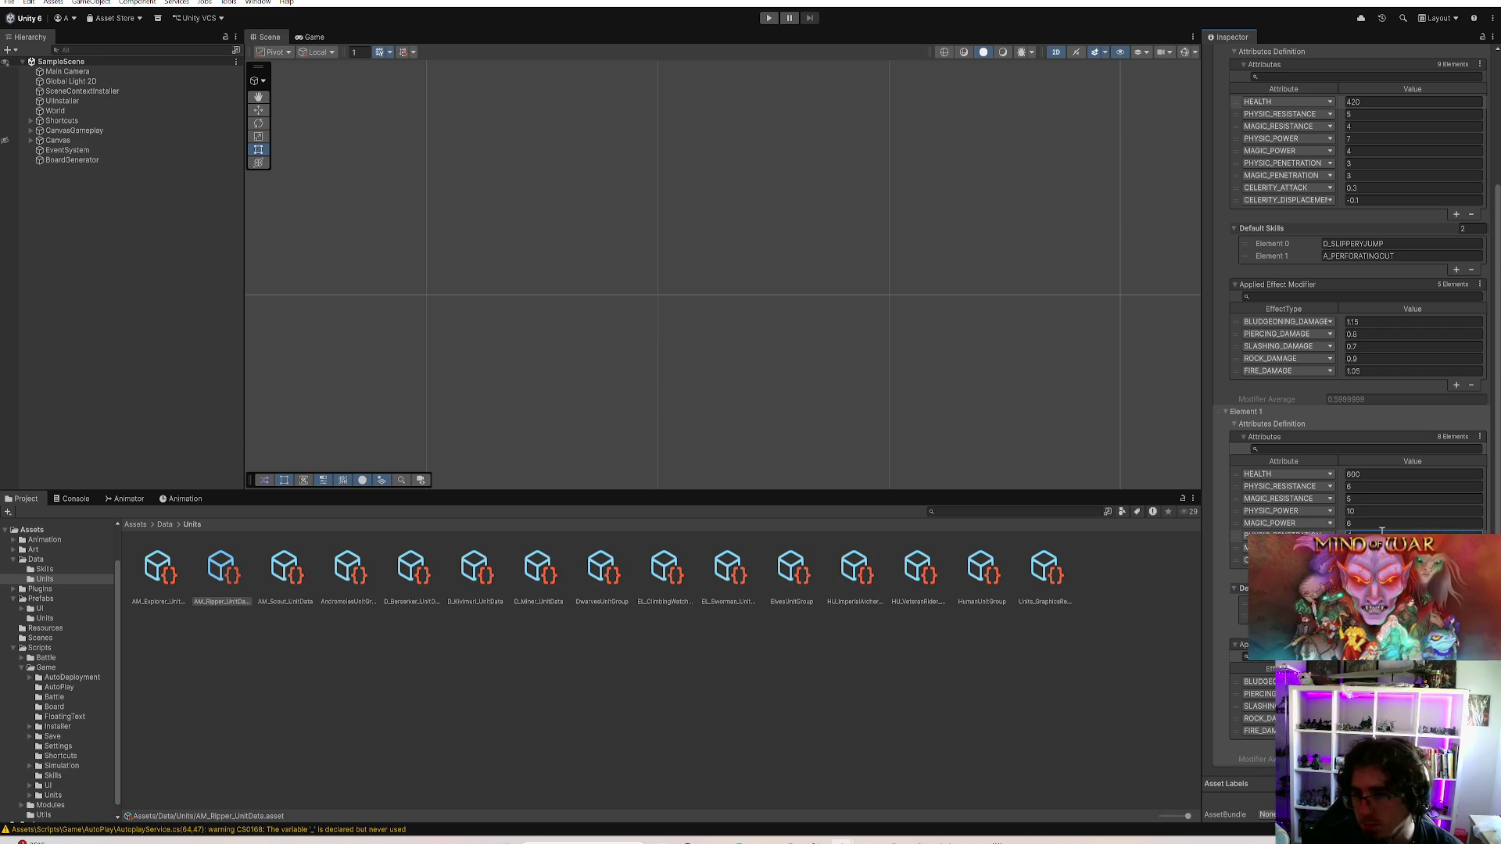
# Reduce AM_Ripper's first-level physic penetration to 2 and return to AM_Explorer's data
pyautogui.click(1360, 162)
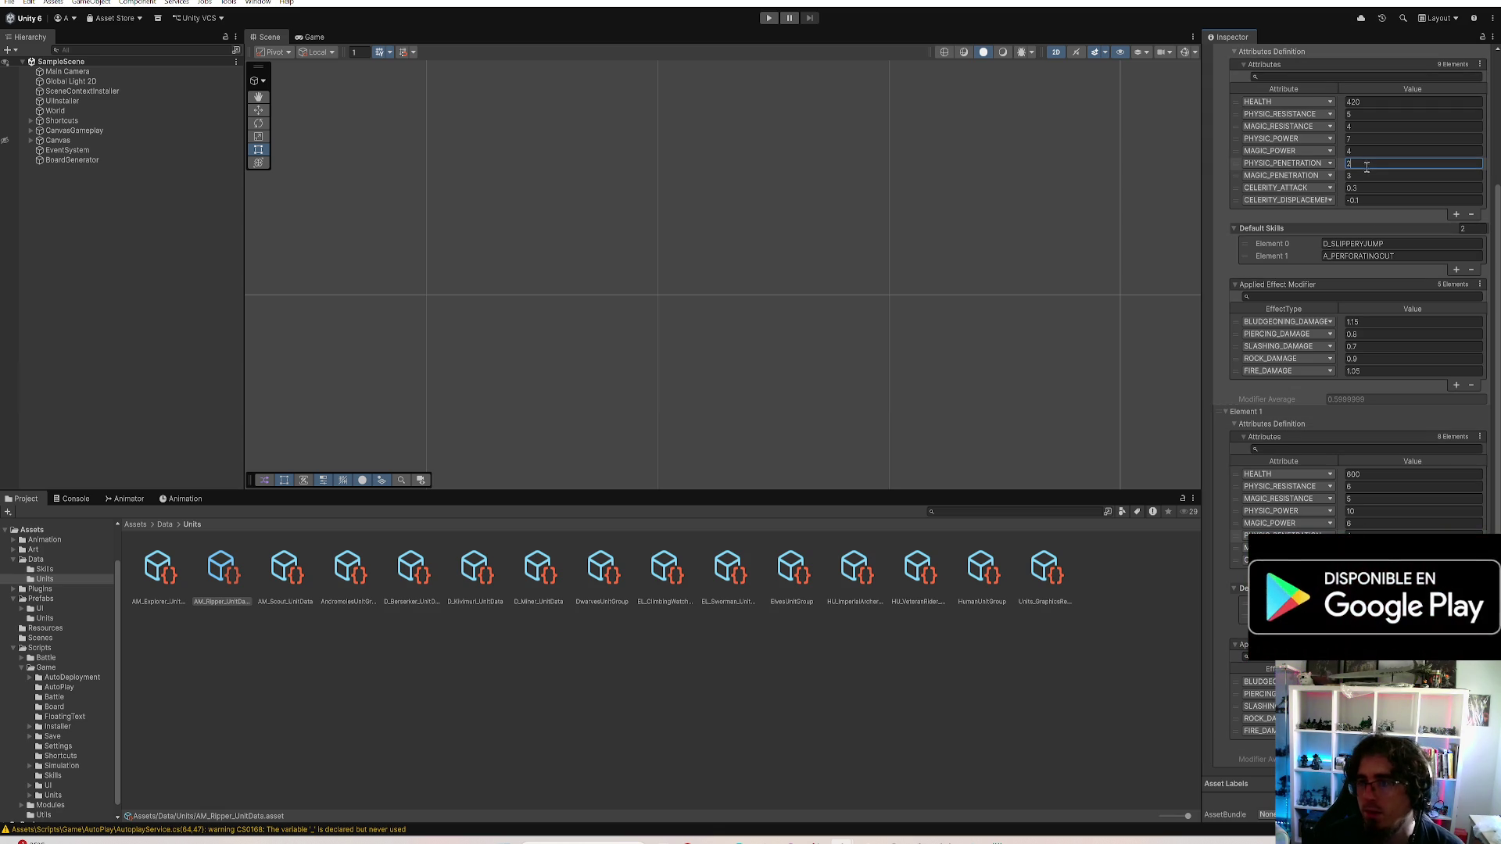
pyautogui.click(1360, 530)
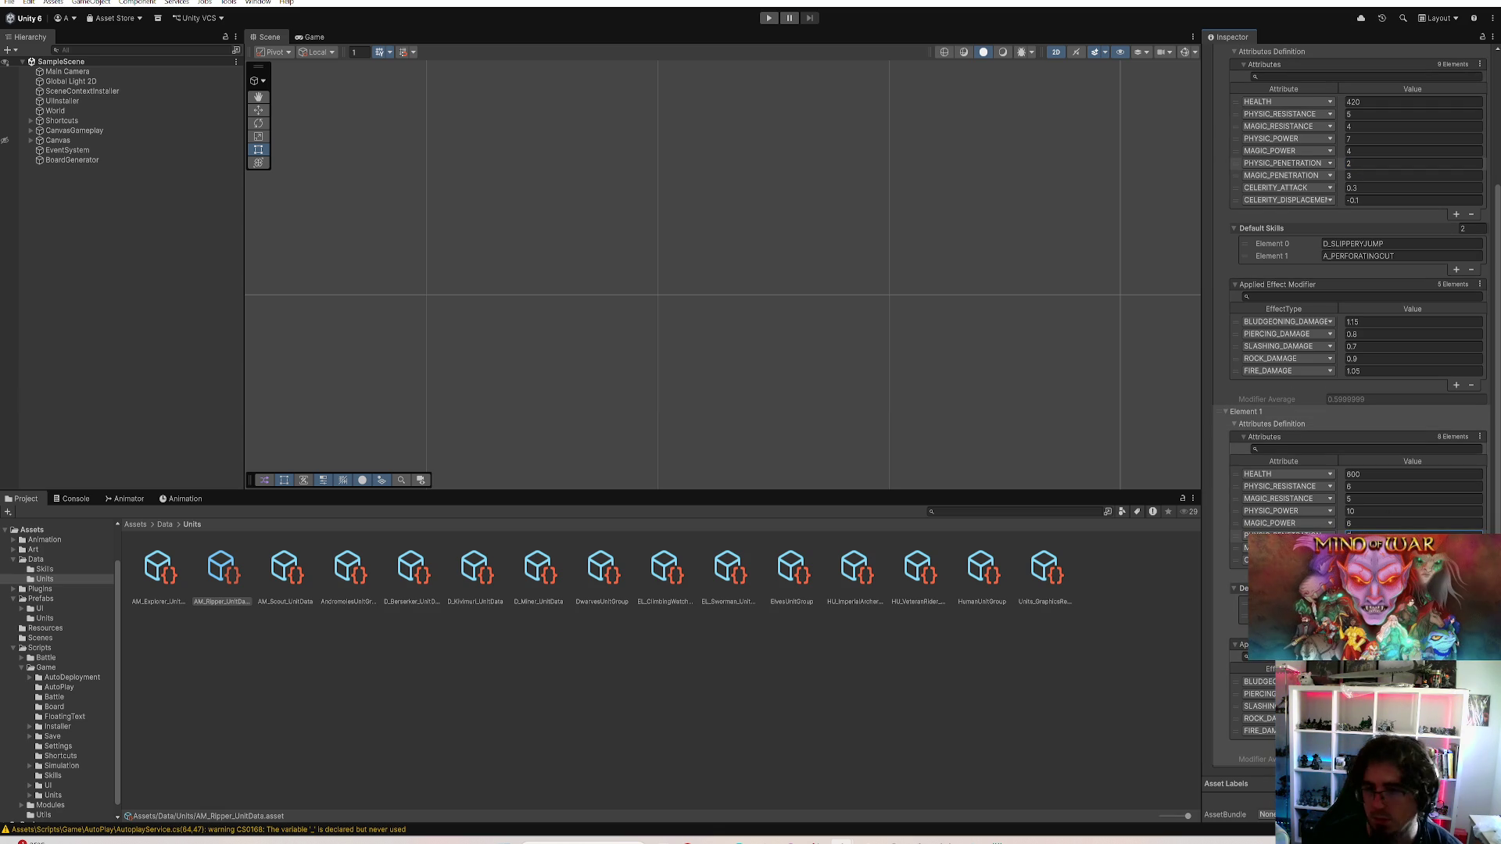
pyautogui.click(158, 575)
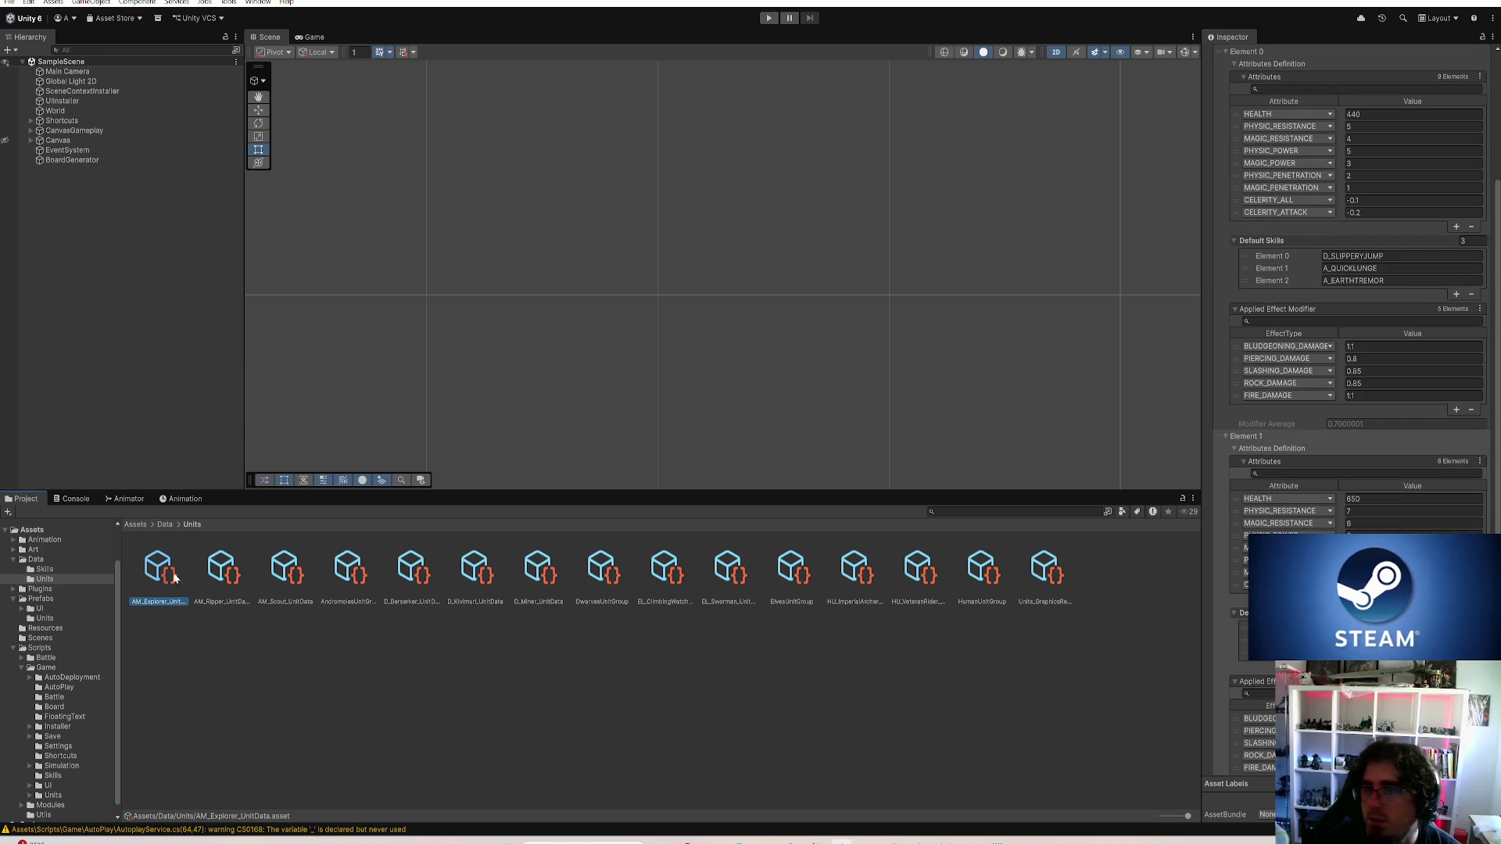
# Lower AM_Ripper's first-level magic penetration to 2, glance at D_Klvimuri, then return to AM_Ripper
pyautogui.click(211, 576)
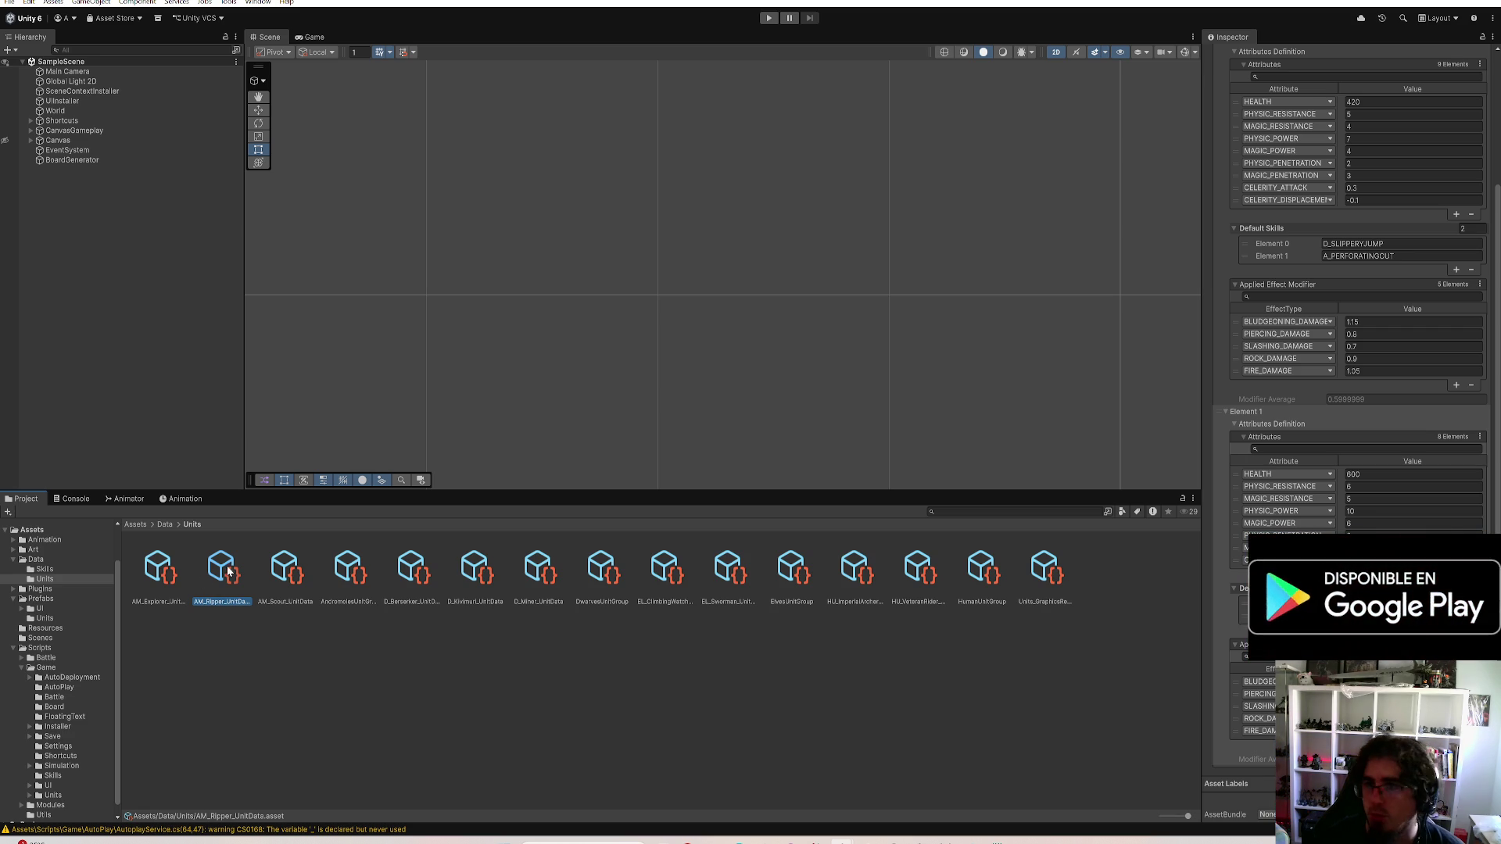
pyautogui.click(1363, 174)
pyautogui.write('2')
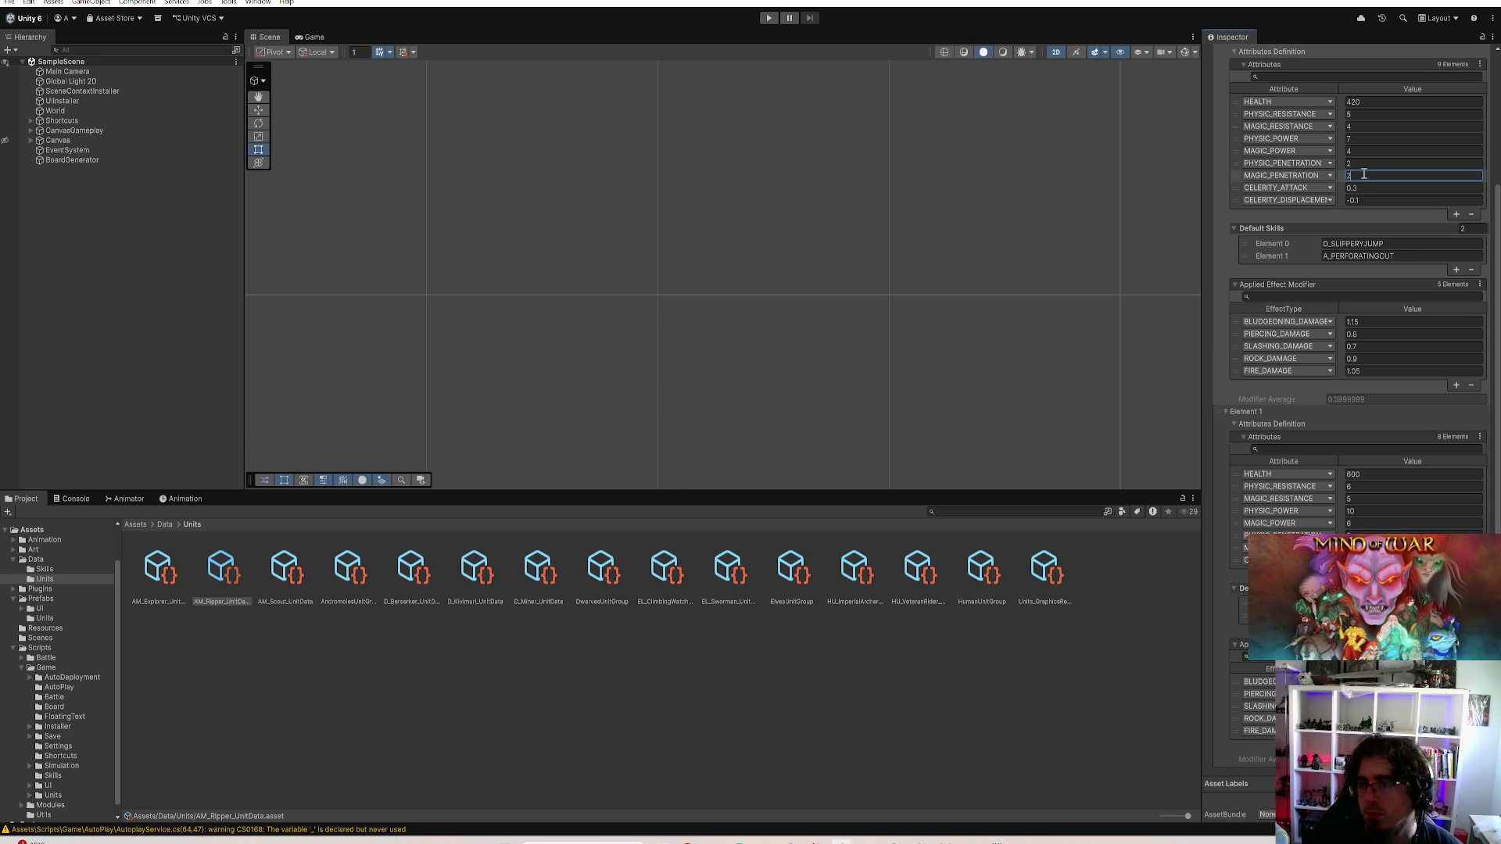
pyautogui.click(1374, 200)
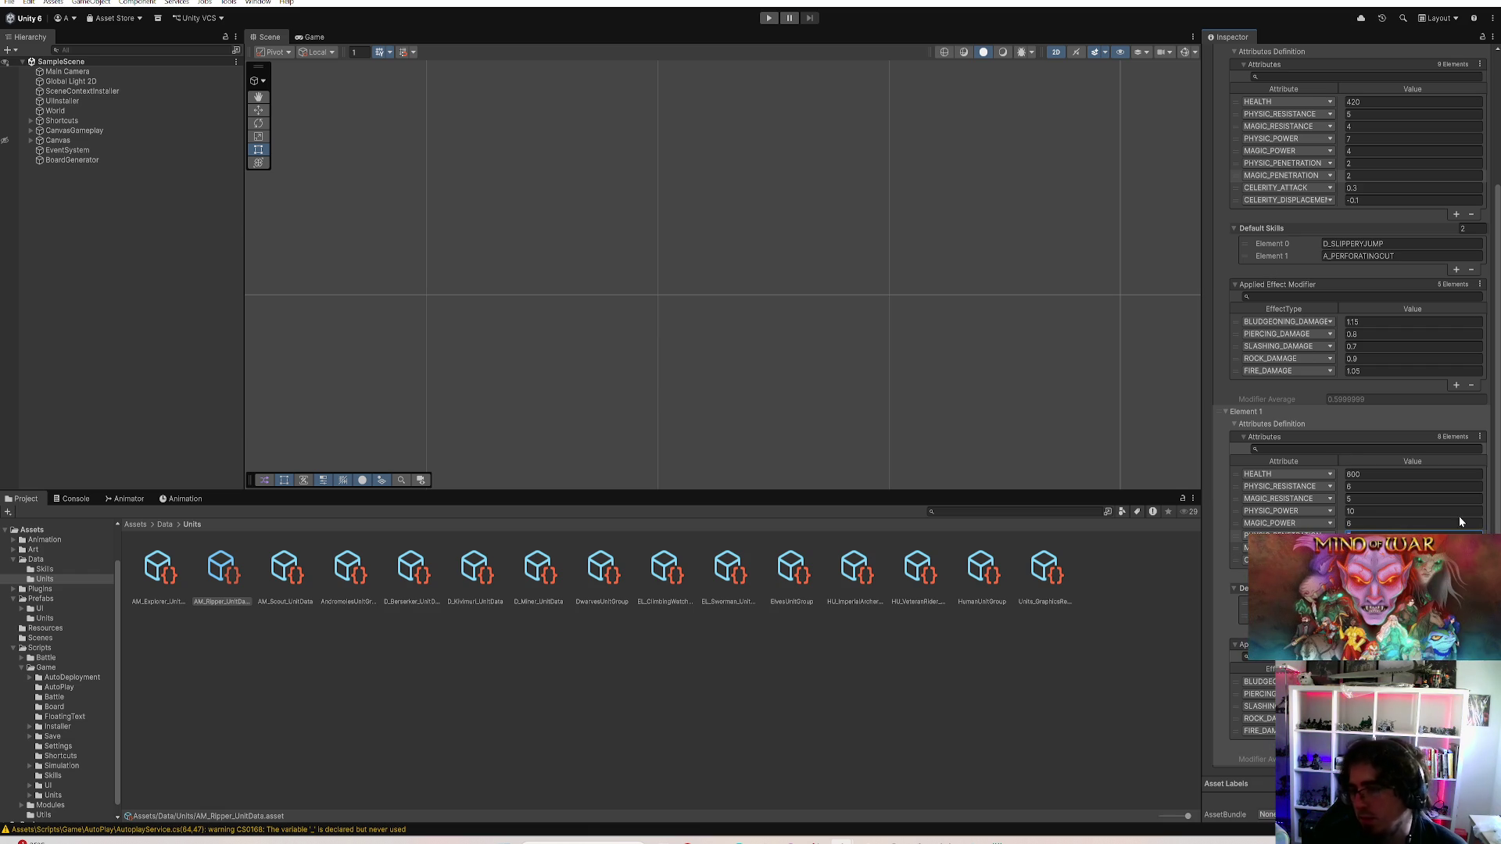
pyautogui.click(474, 574)
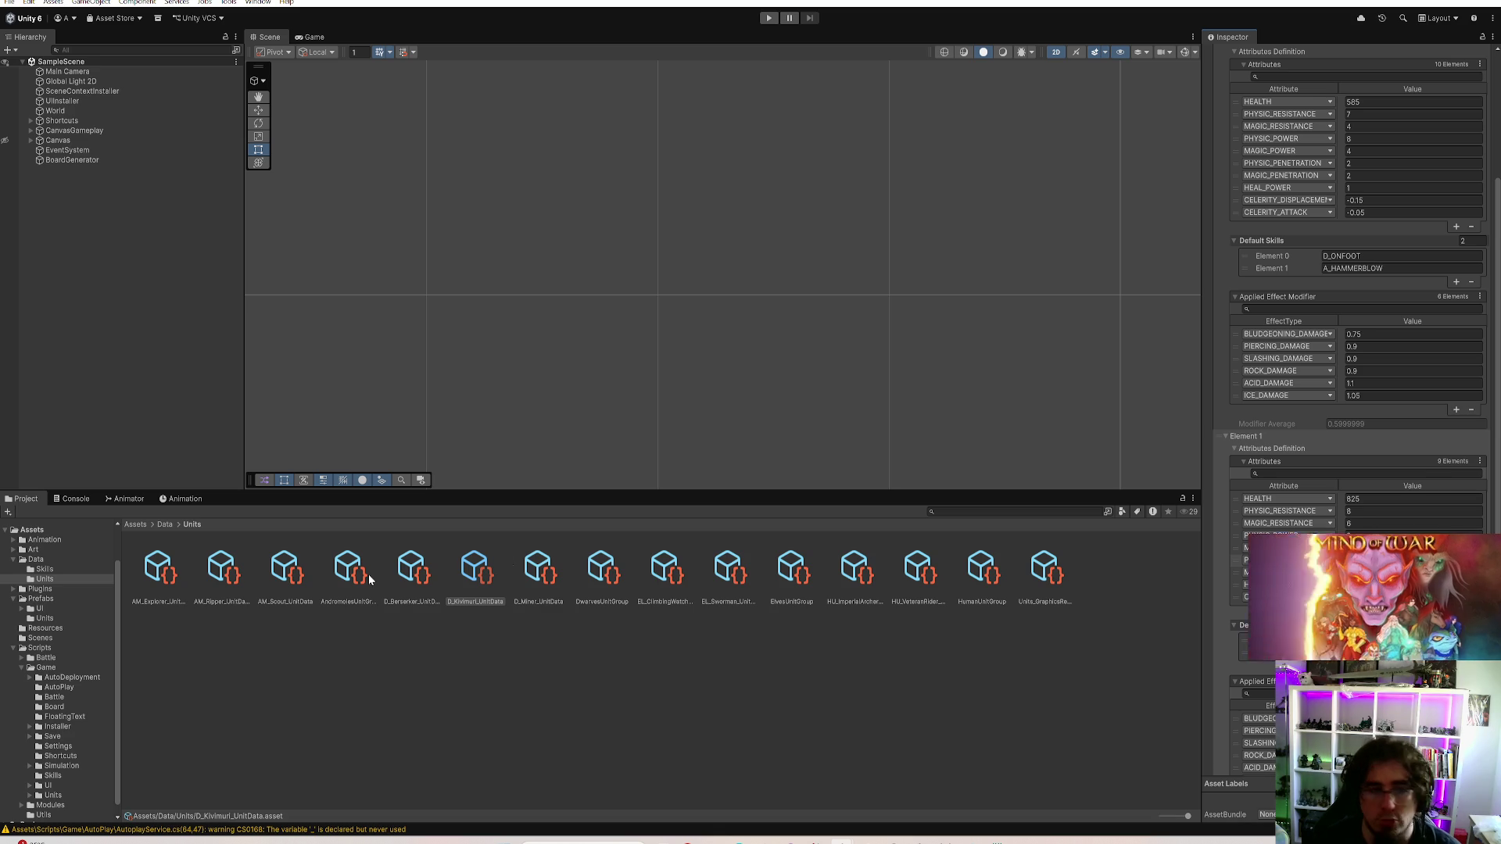
pyautogui.click(222, 575)
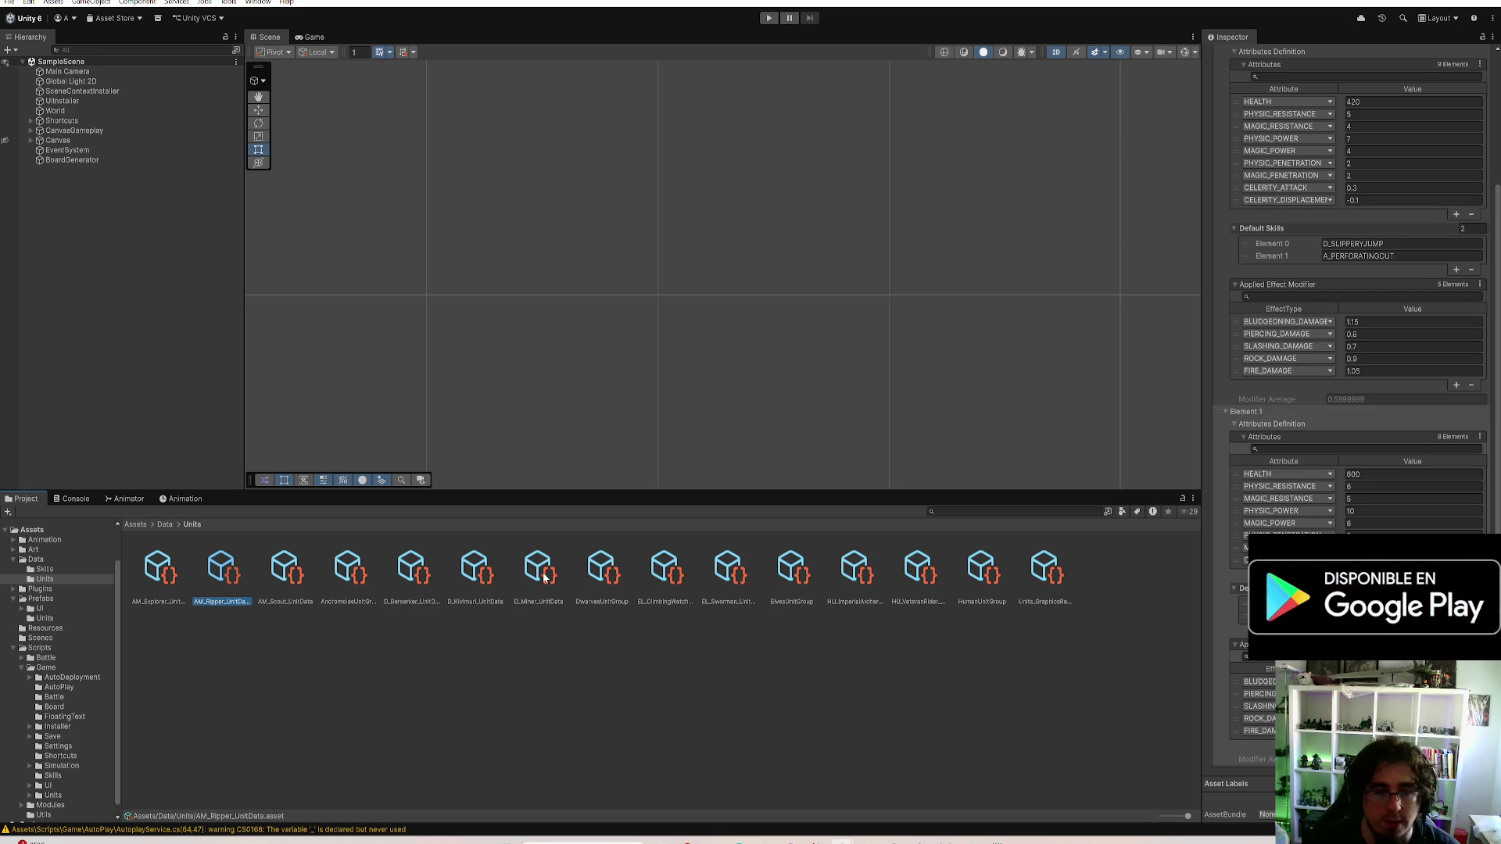
# Cut D_Miner's second-level physic penetration from 3 to 2 after checking its first level
pyautogui.click(475, 576)
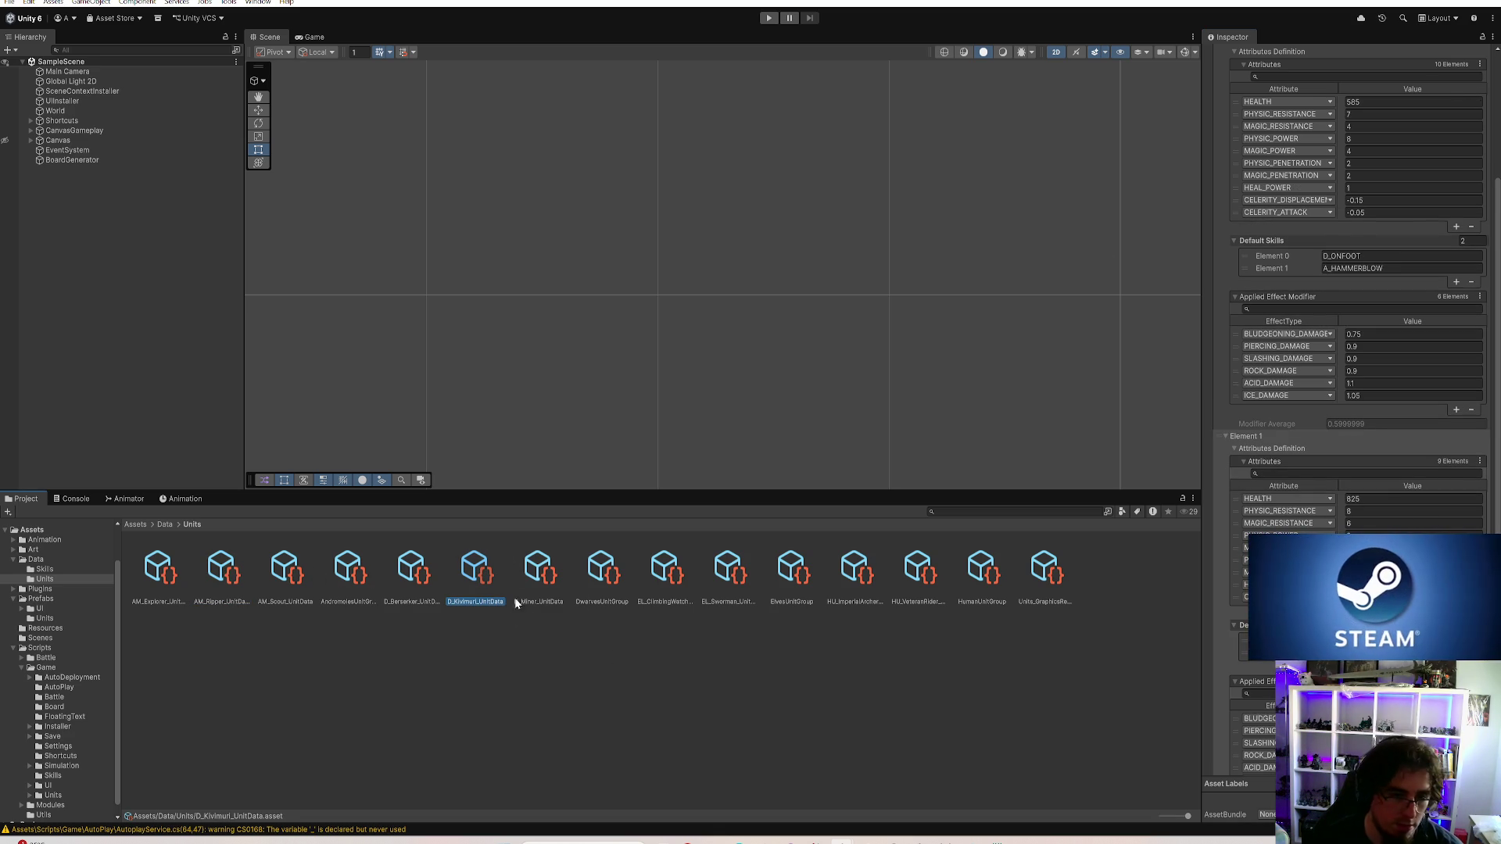
pyautogui.click(538, 574)
pyautogui.click(1374, 175)
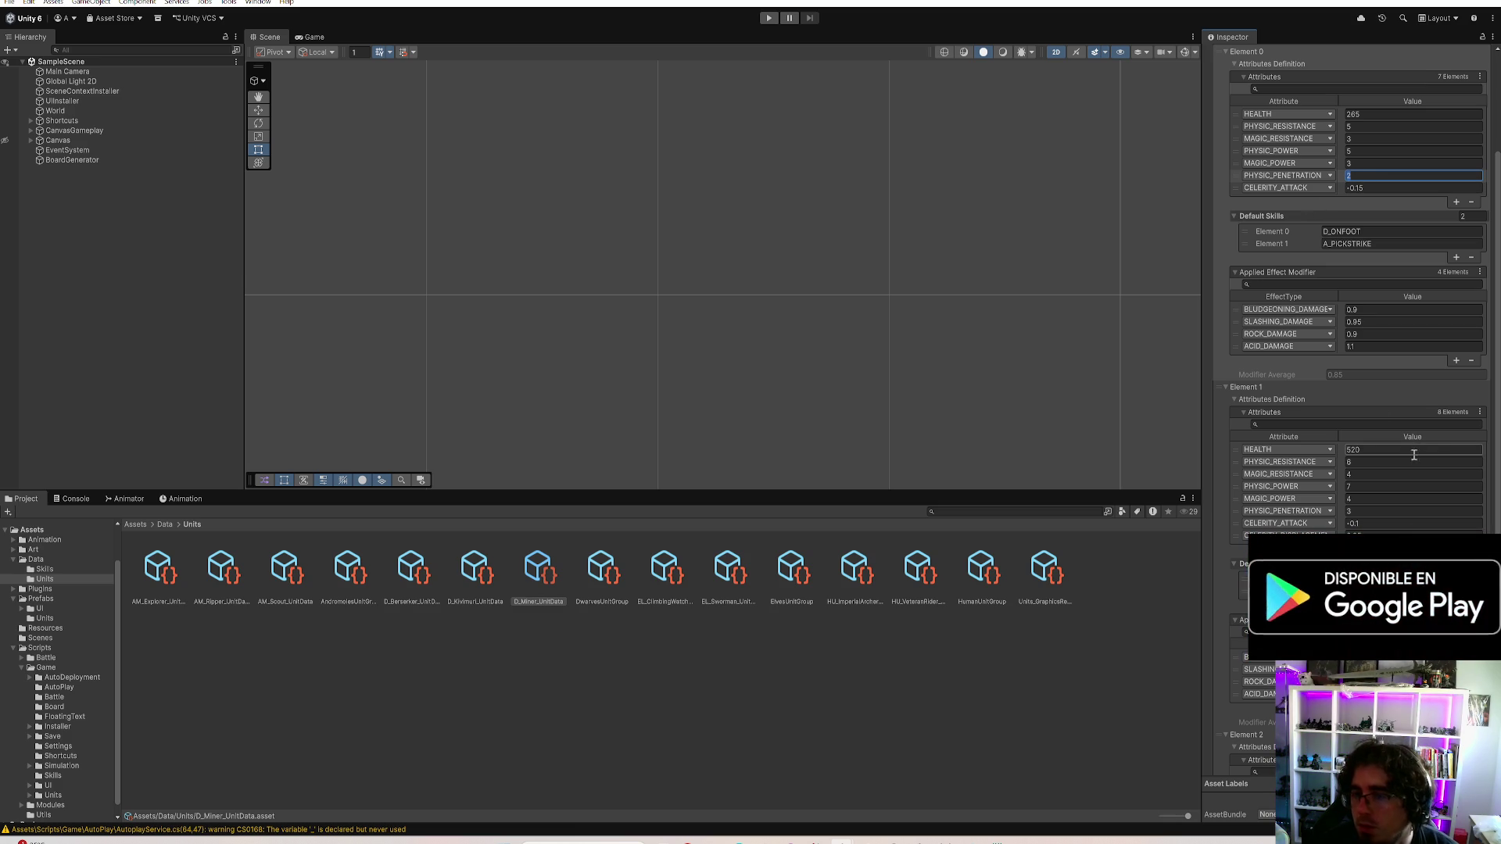
pyautogui.click(1379, 511)
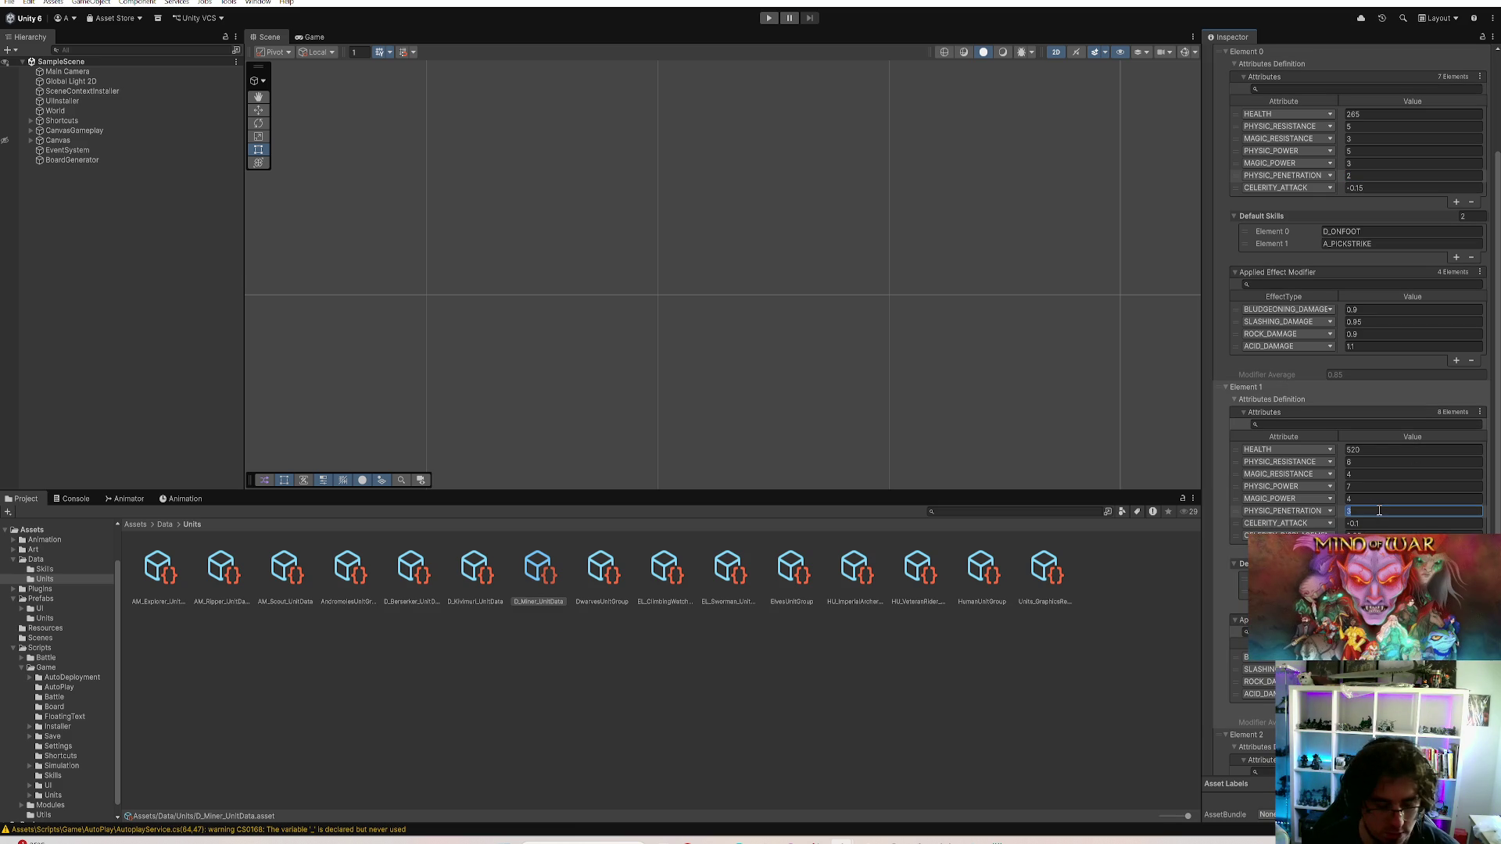
pyautogui.write('2')
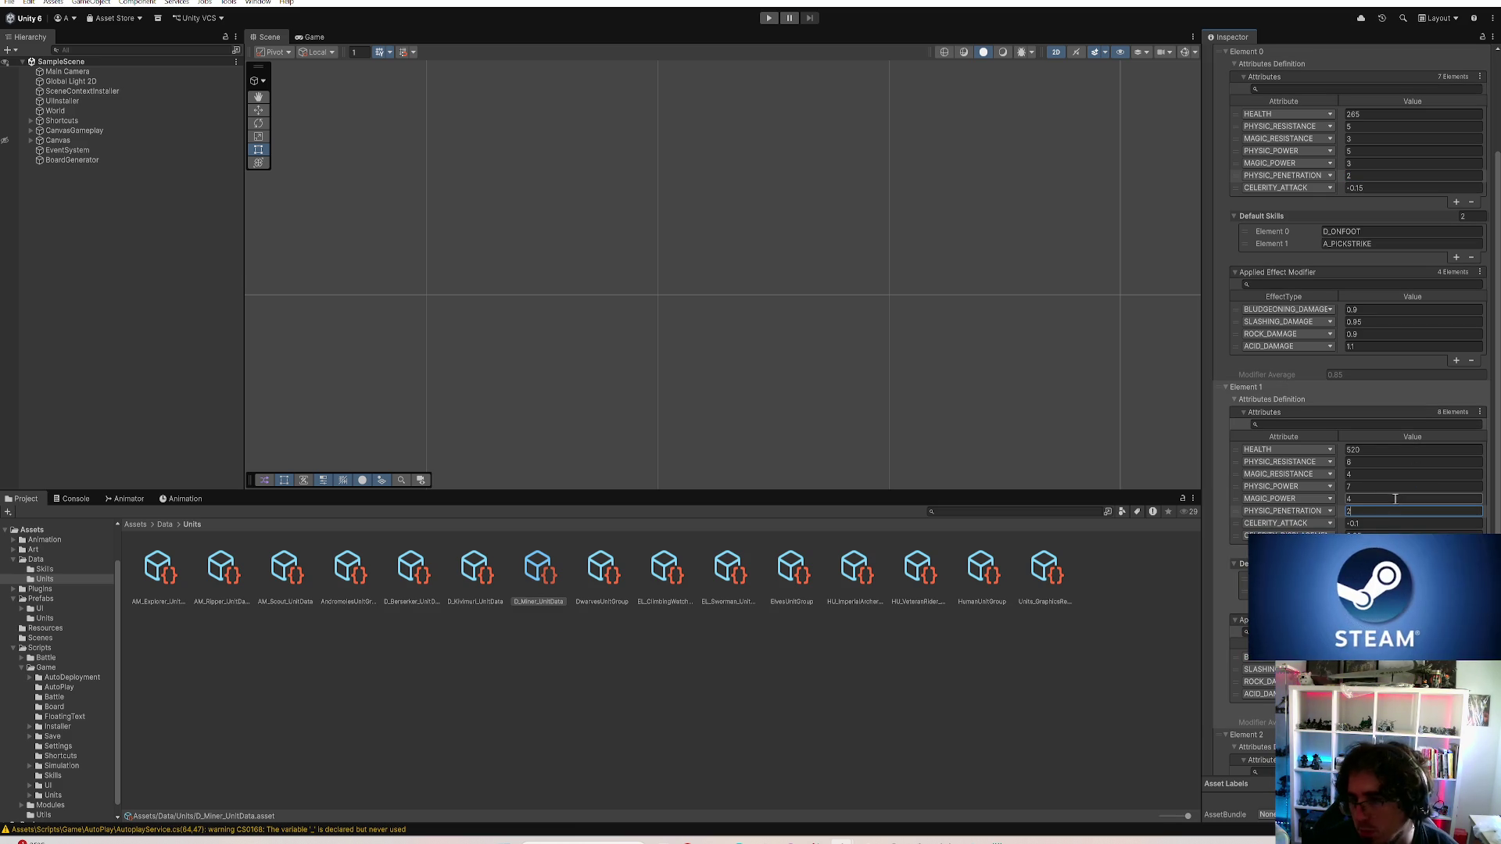
pyautogui.scroll(-5, 1384, 493)
pyautogui.click(1370, 524)
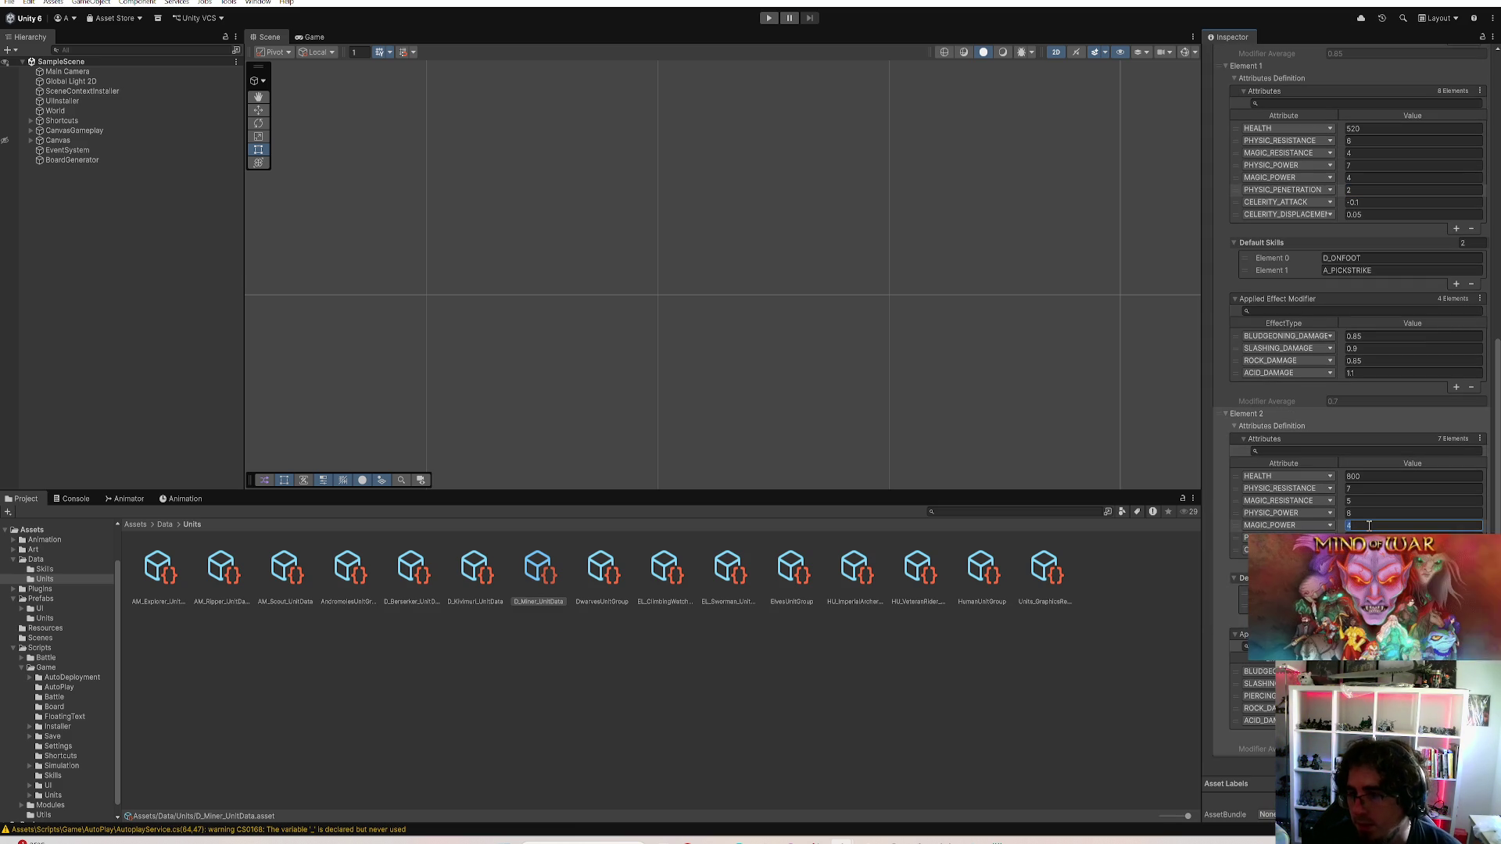
pyautogui.press('Return')
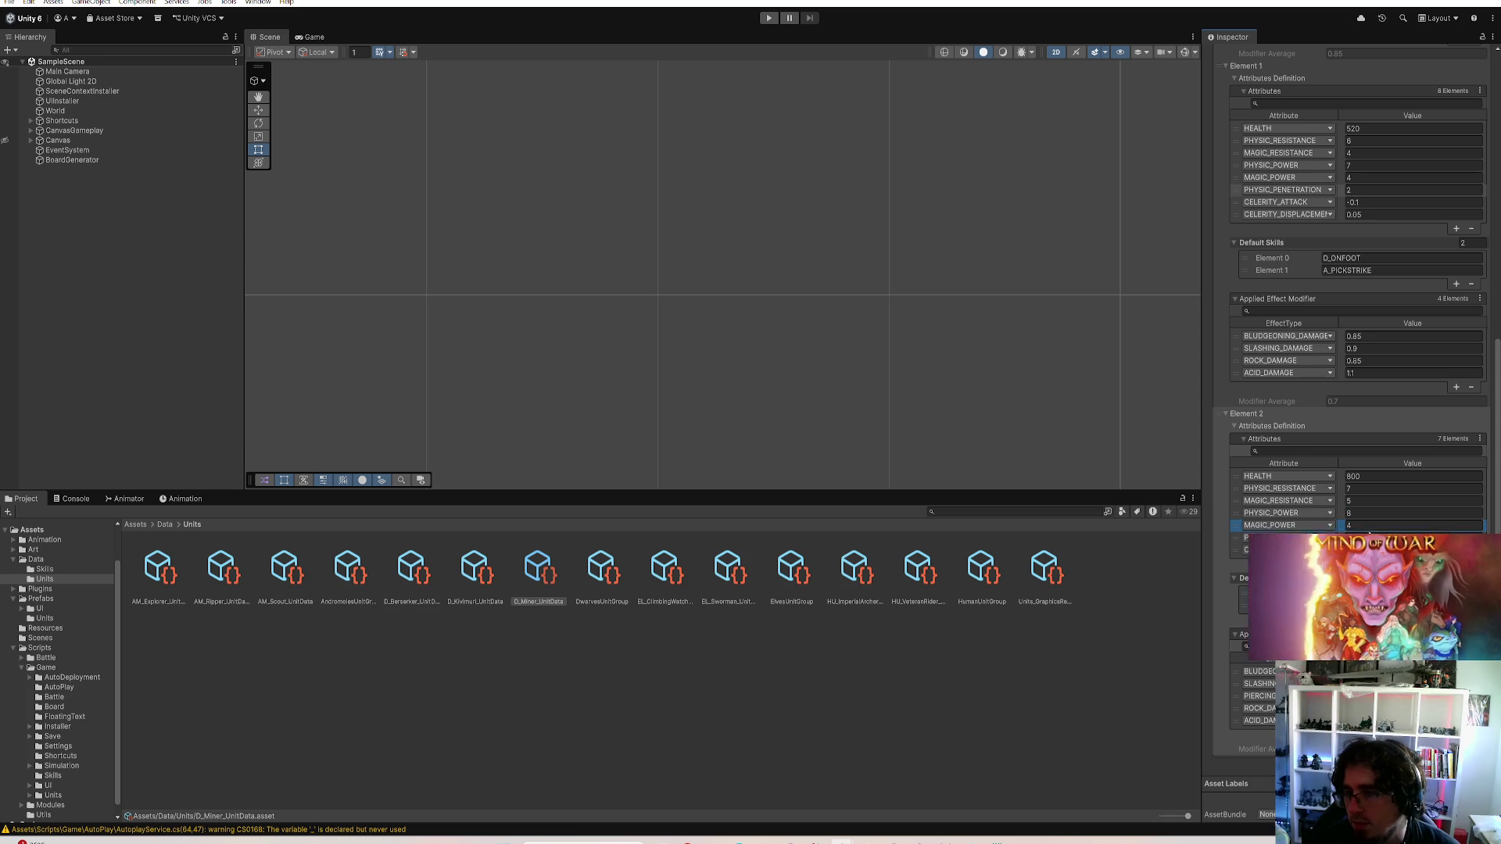
# Deselect the Miner and bring up the EL_ClimbingWatcher unit data
pyautogui.click(695, 633)
pyautogui.click(664, 572)
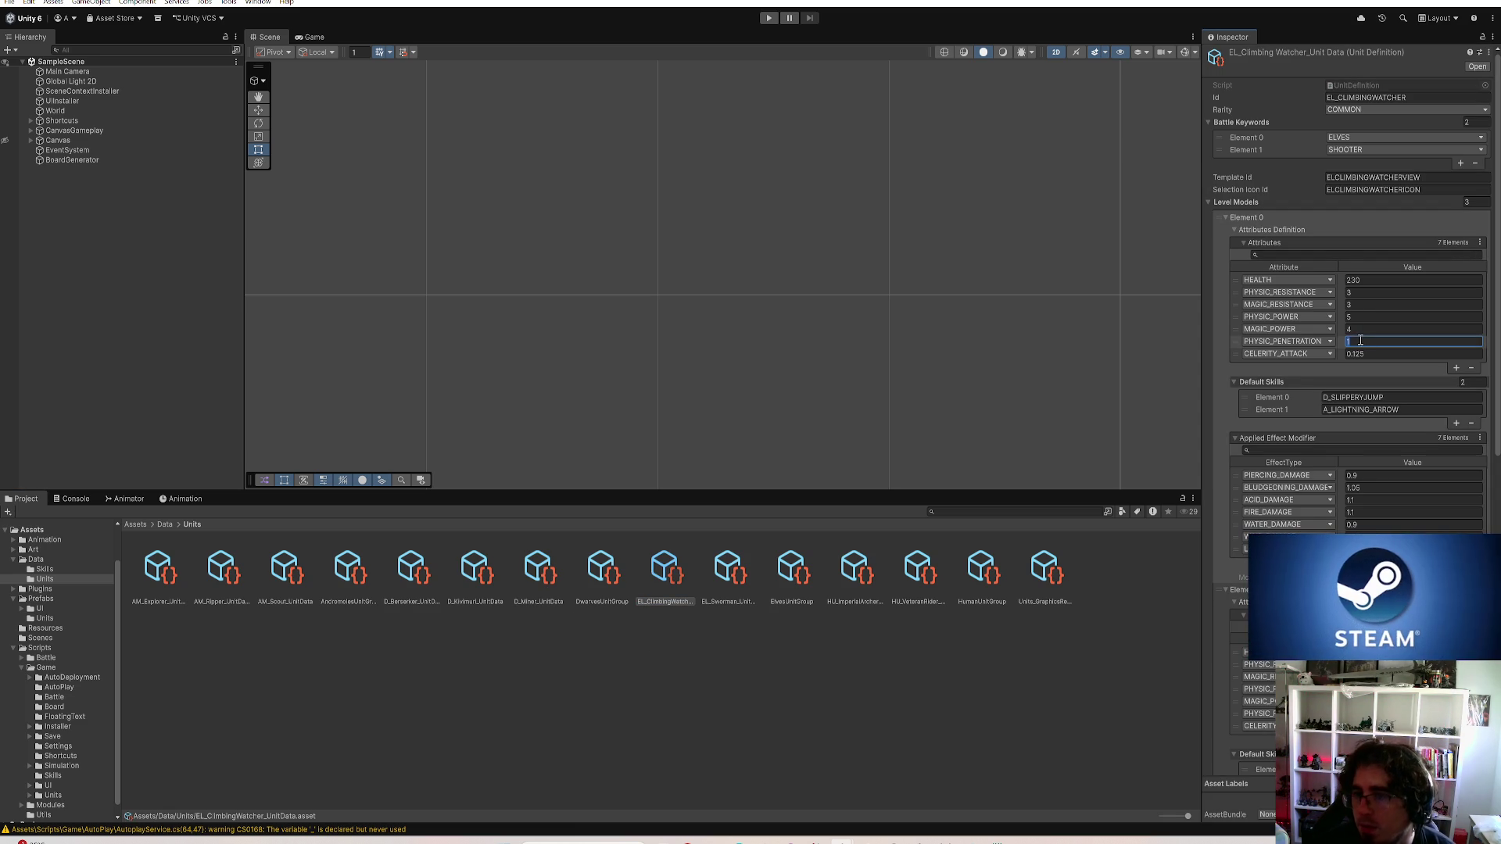
# Lower EL_ClimbingWatcher's Element 2 physic penetration after checking Element 0
pyautogui.click(1395, 341)
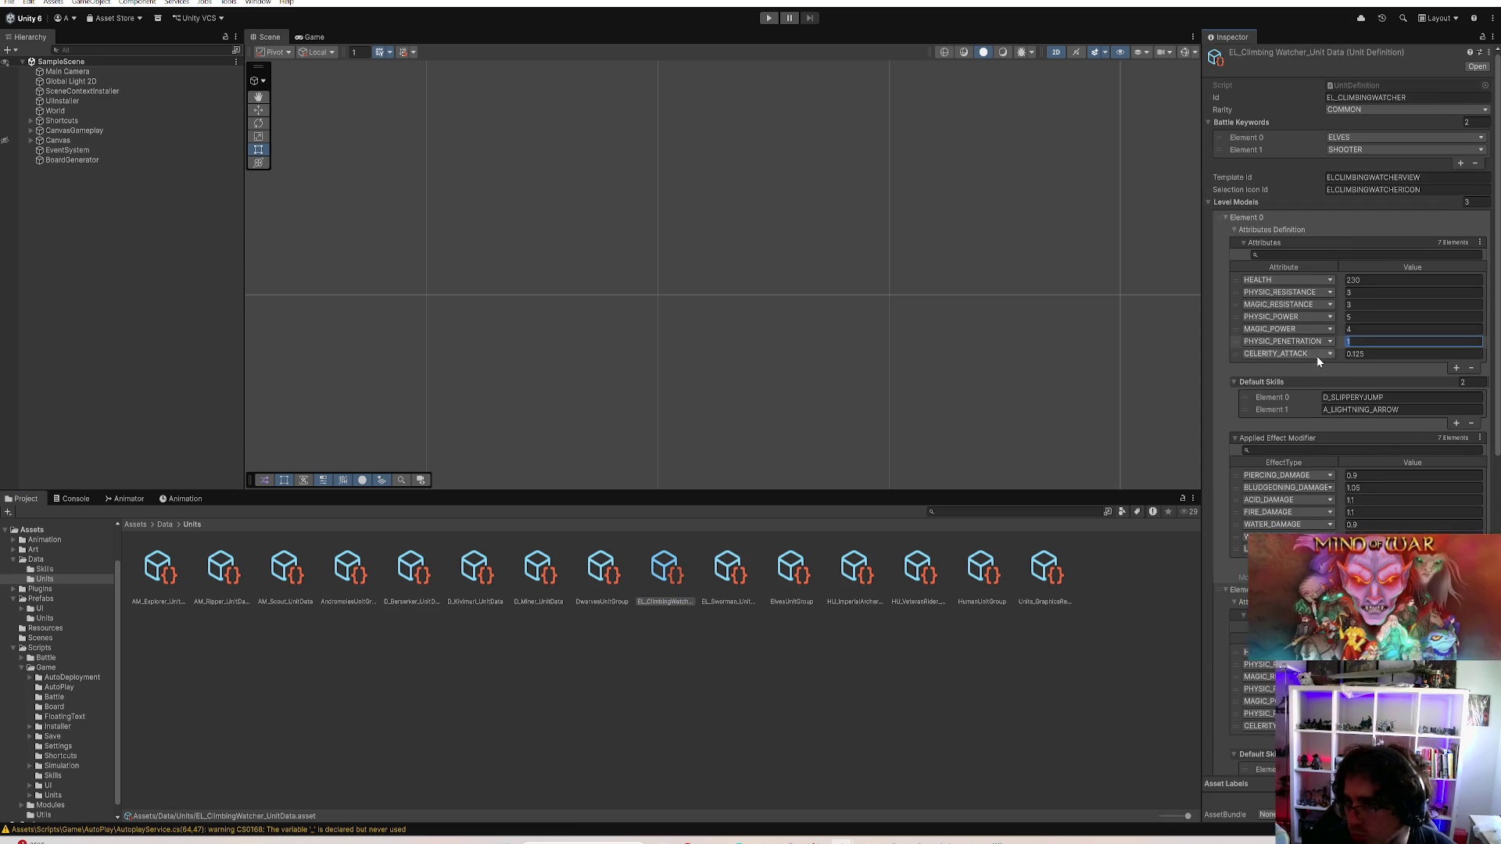
pyautogui.scroll(-2, 1318, 387)
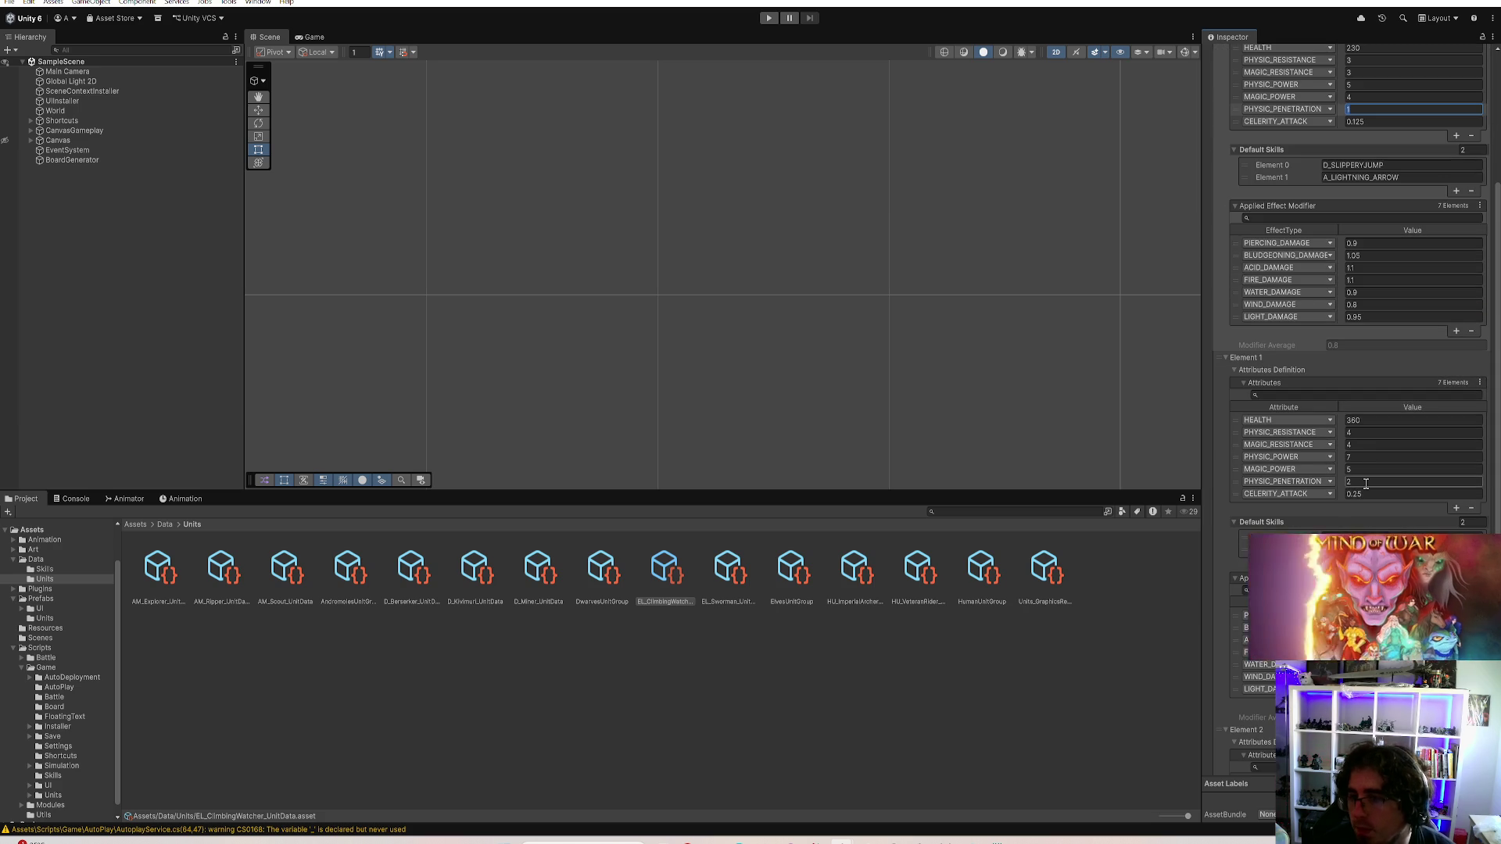
pyautogui.scroll(-8, 1361, 434)
pyautogui.click(1385, 526)
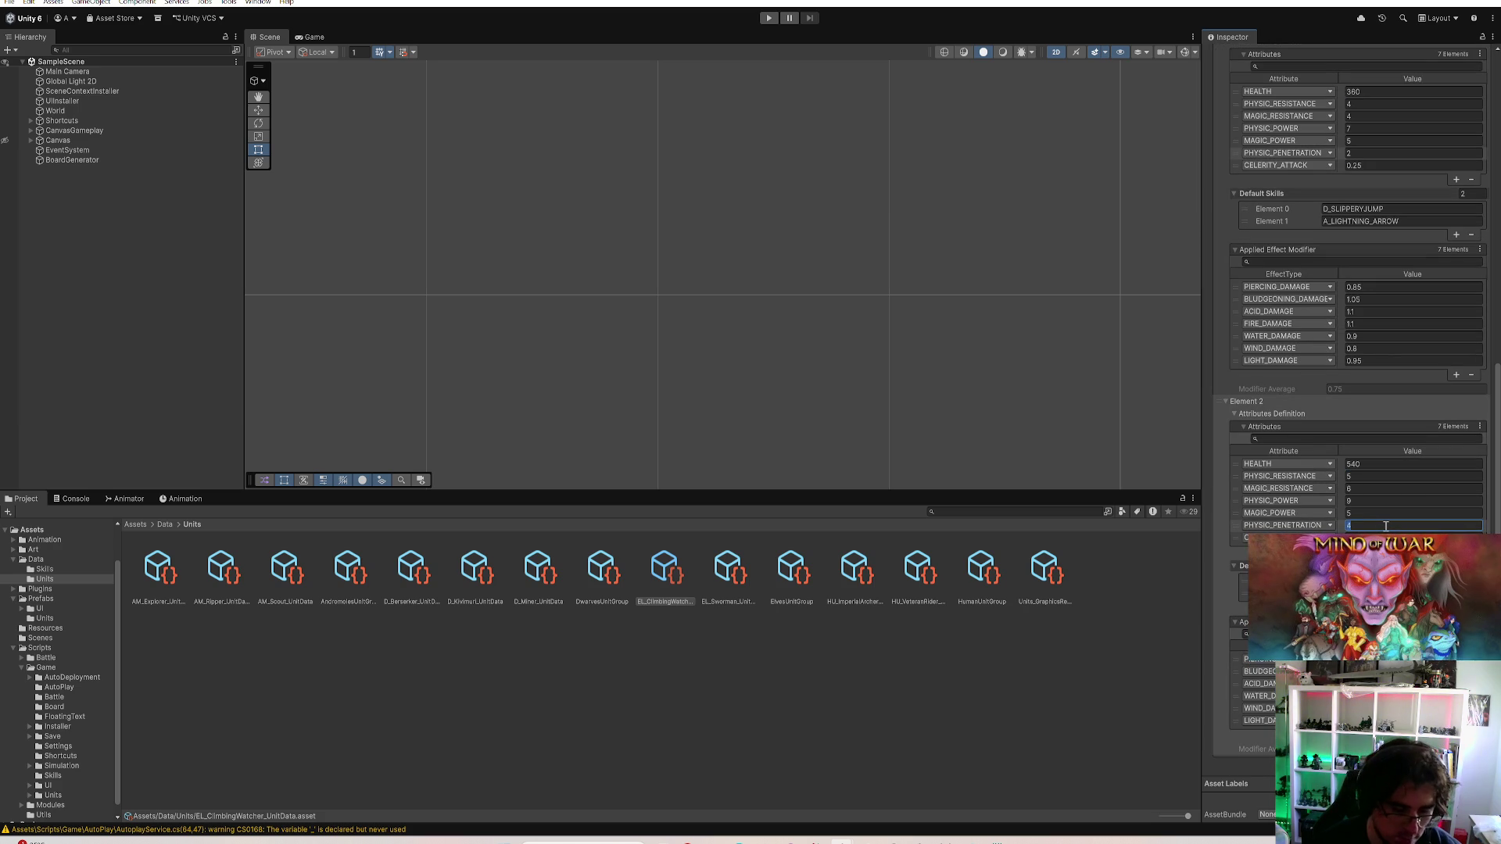
pyautogui.write('3')
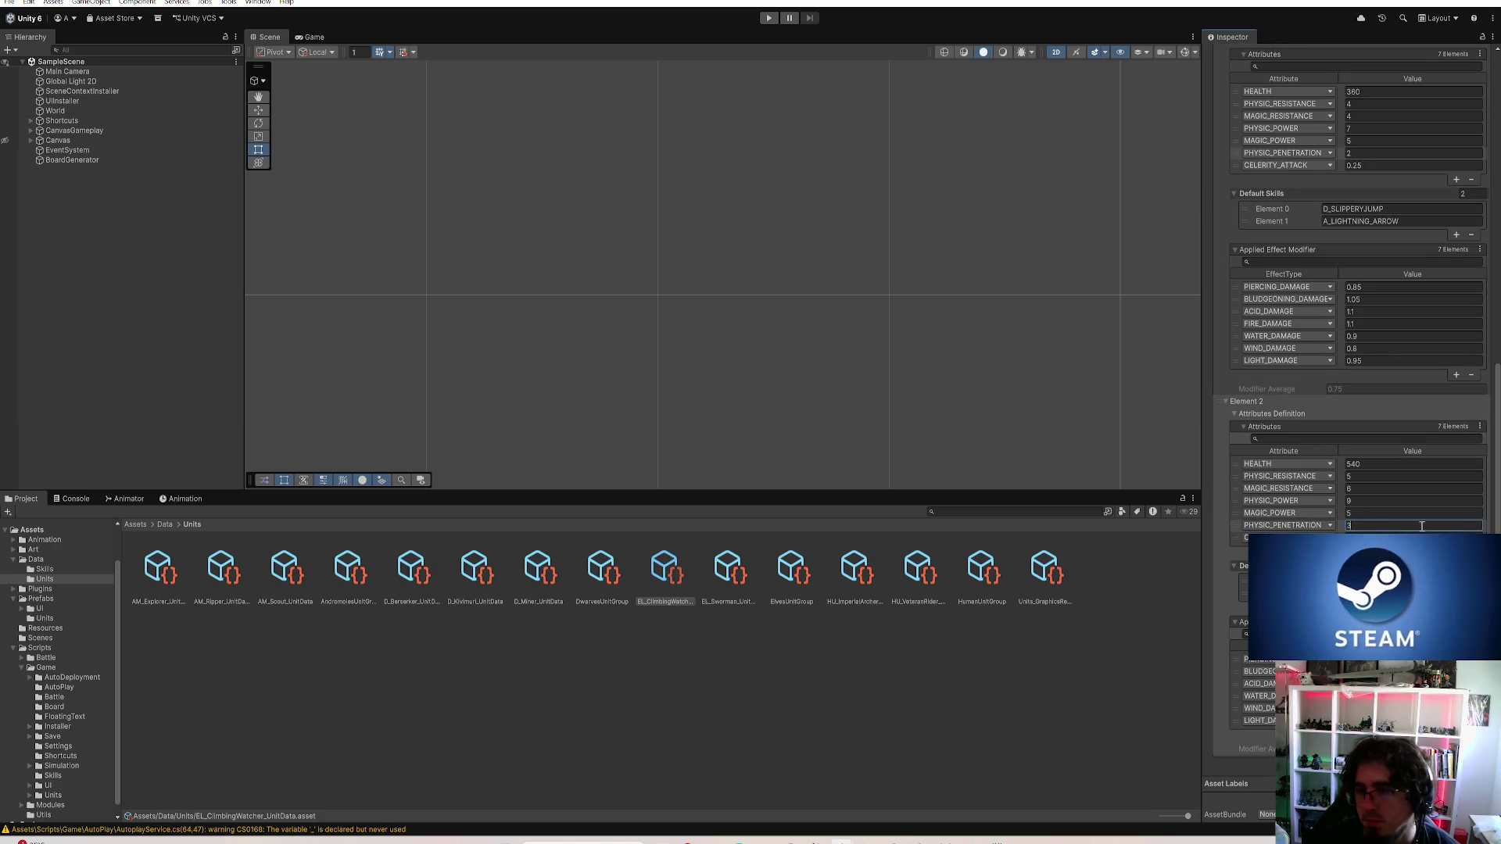
pyautogui.write('2')
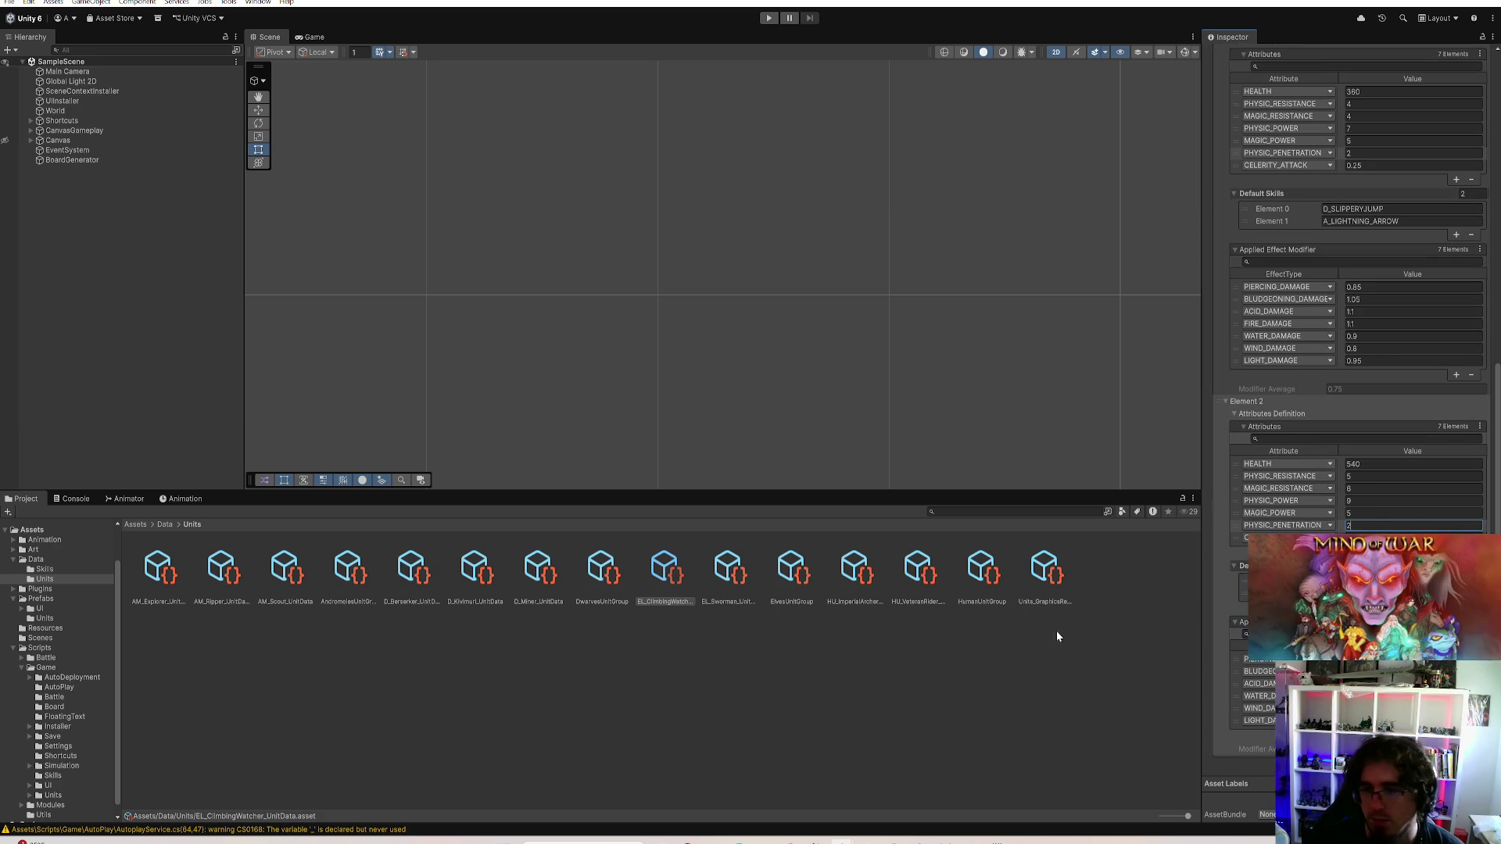
pyautogui.click(1045, 751)
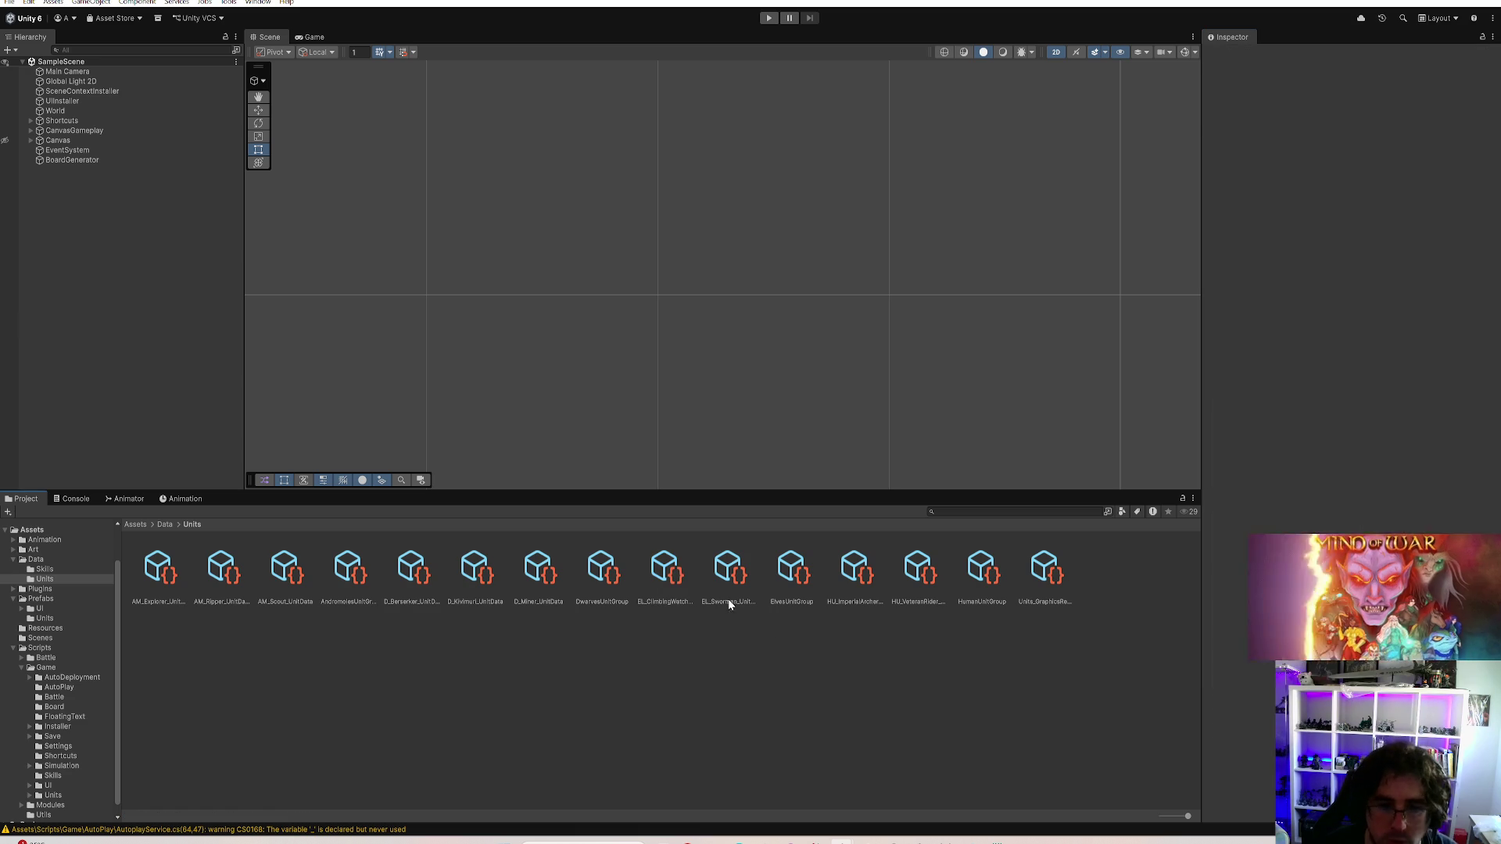
# Set EL_Swordman's Element 2 physic penetration to 4 and bring up HU_ImperialArcher's data
pyautogui.click(728, 574)
pyautogui.click(1369, 341)
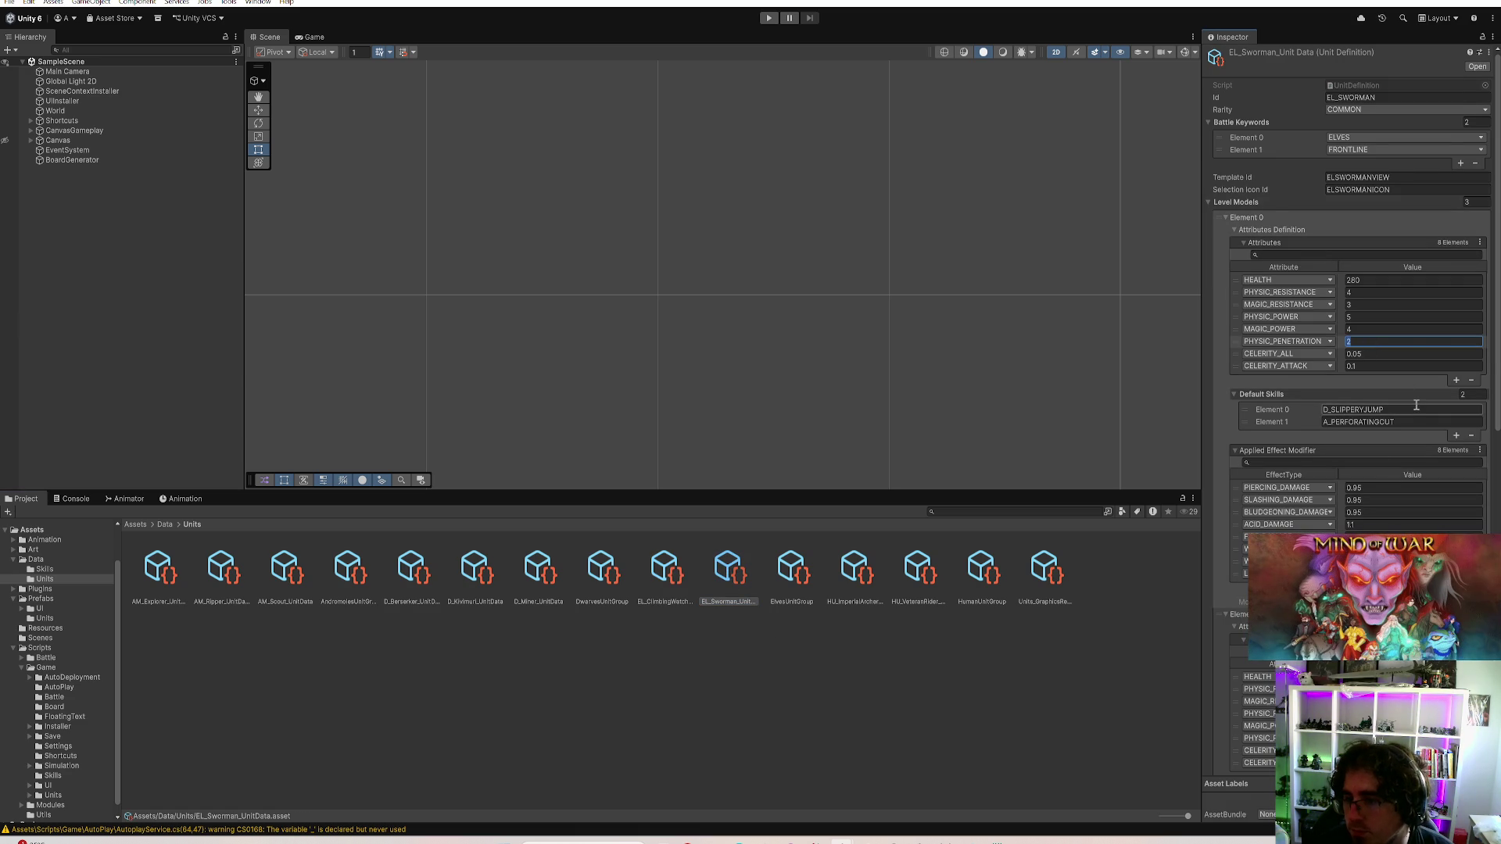
pyautogui.scroll(-1, 1415, 405)
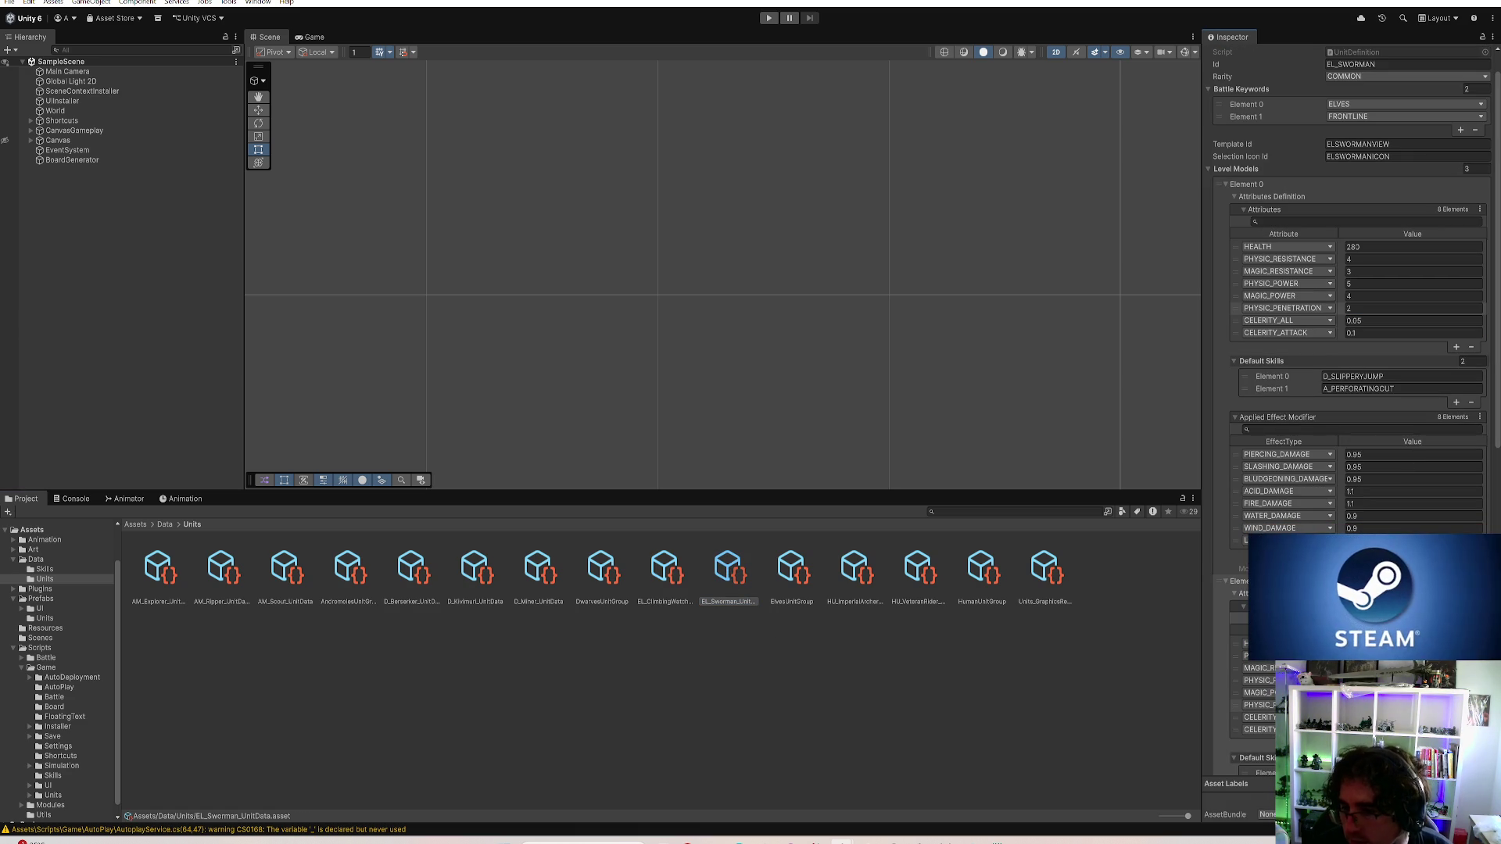
pyautogui.scroll(-3, 1416, 405)
pyautogui.scroll(-3, 1415, 405)
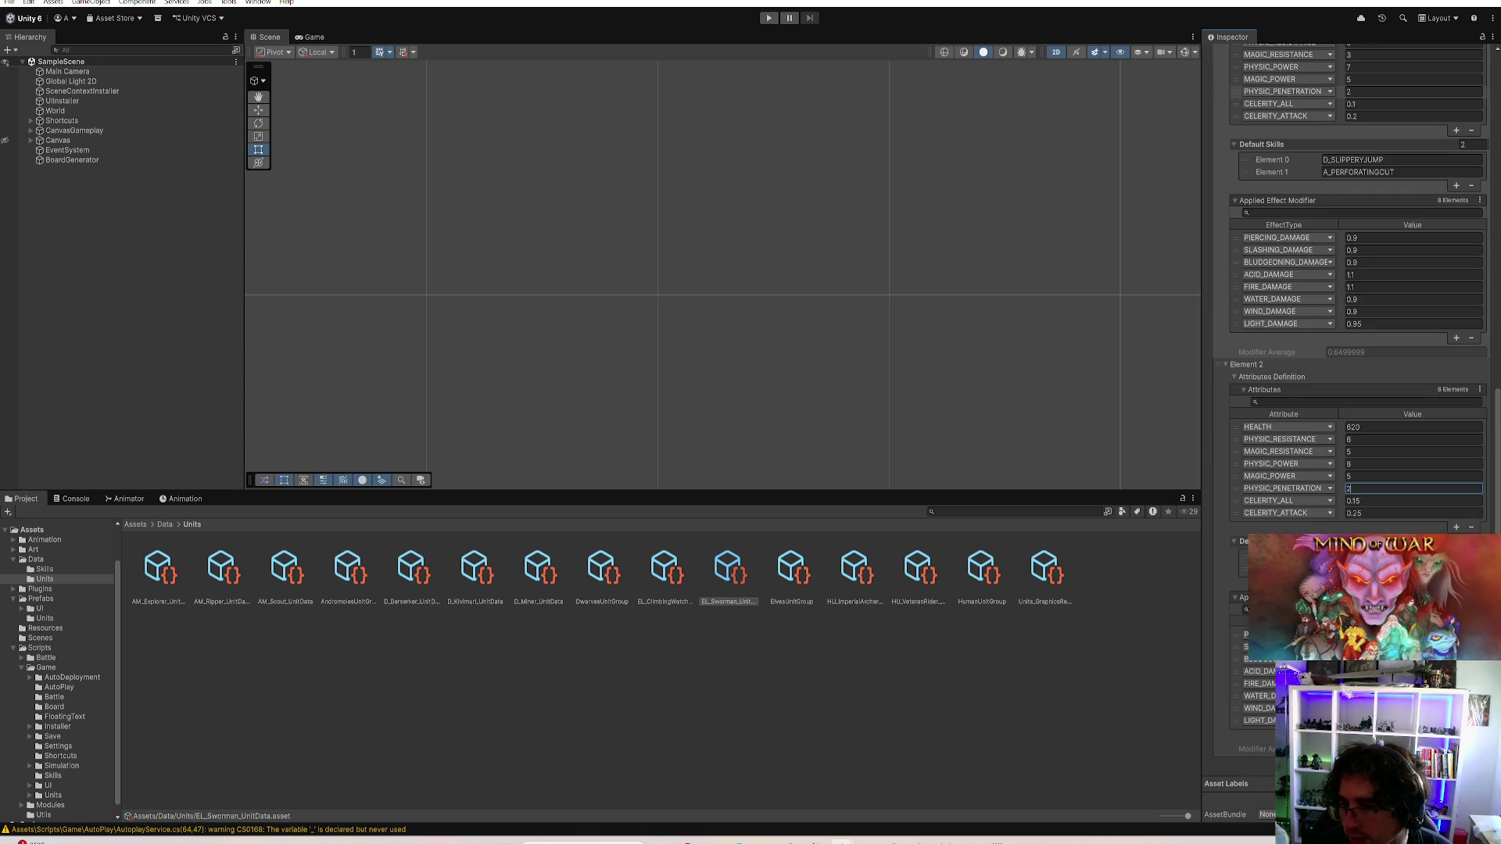
pyautogui.click(1413, 488)
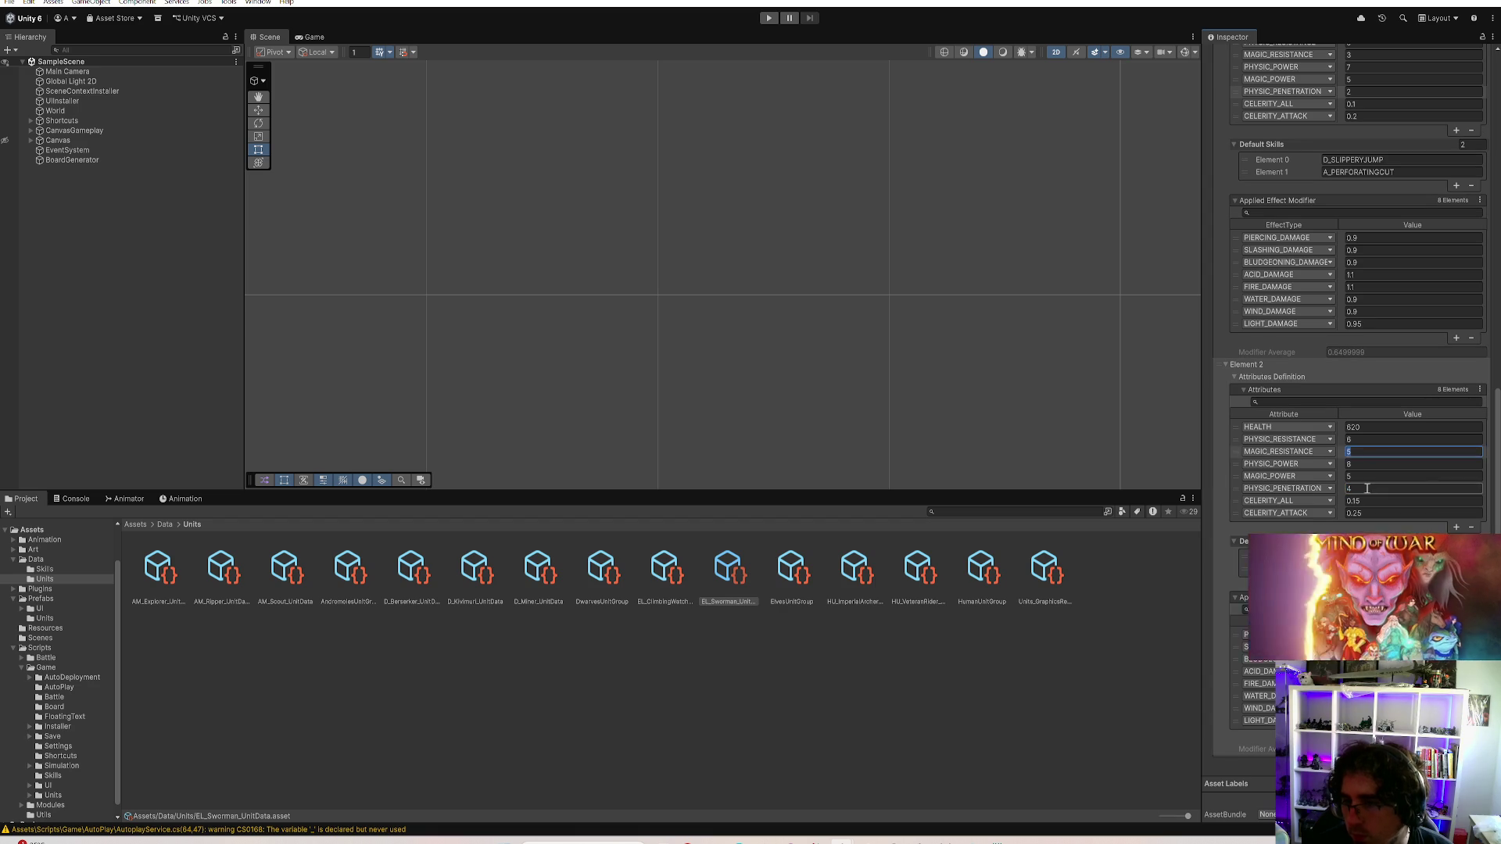
pyautogui.write('4')
pyautogui.click(871, 675)
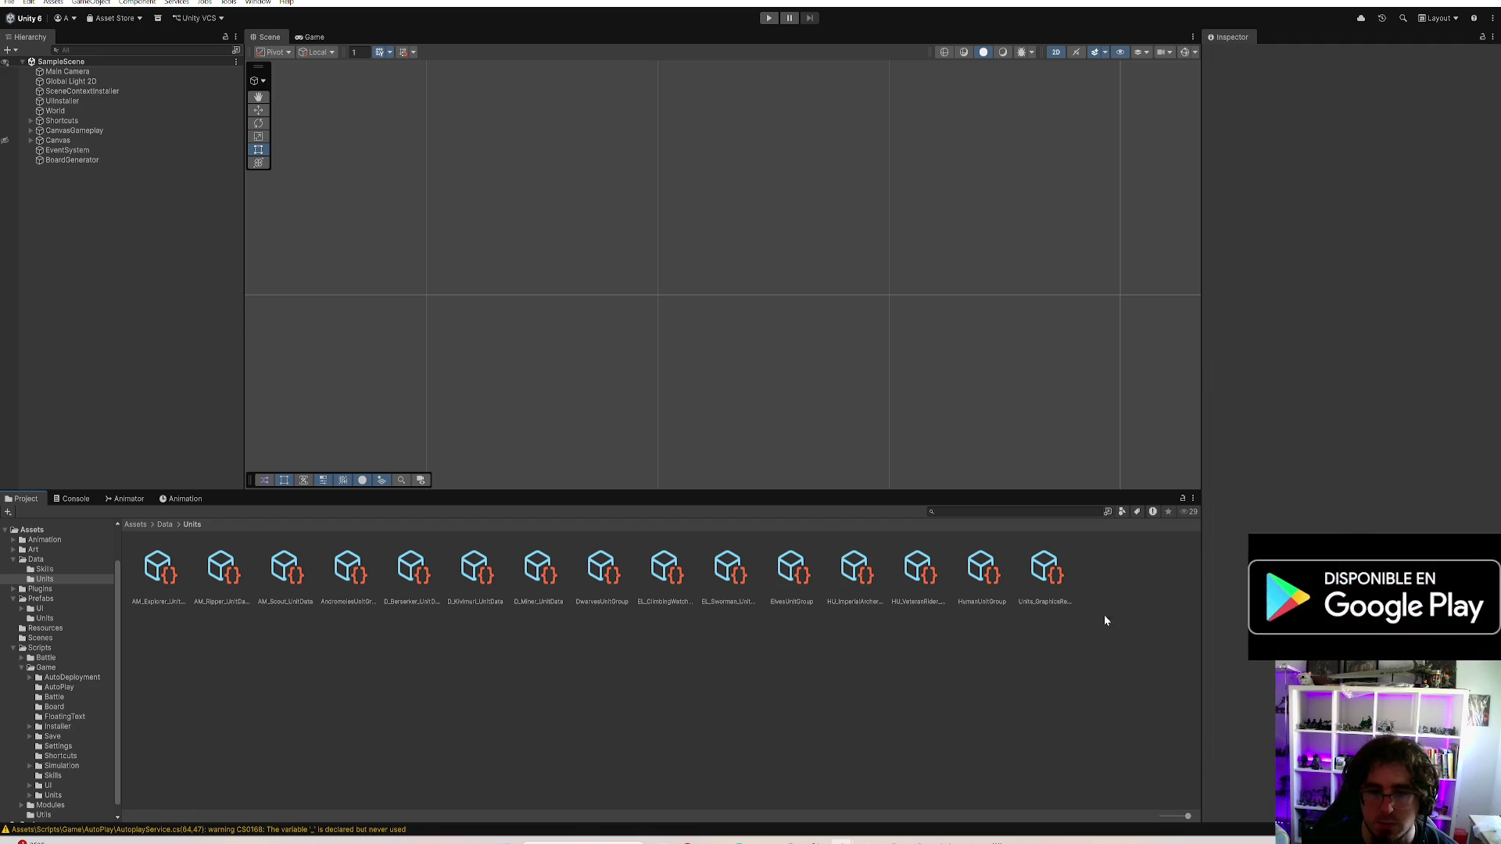
pyautogui.click(853, 575)
# Adjust HU_ImperialArcher's first-level physic penetration, comparing it with the Climbing Watcher's
pyautogui.click(1368, 341)
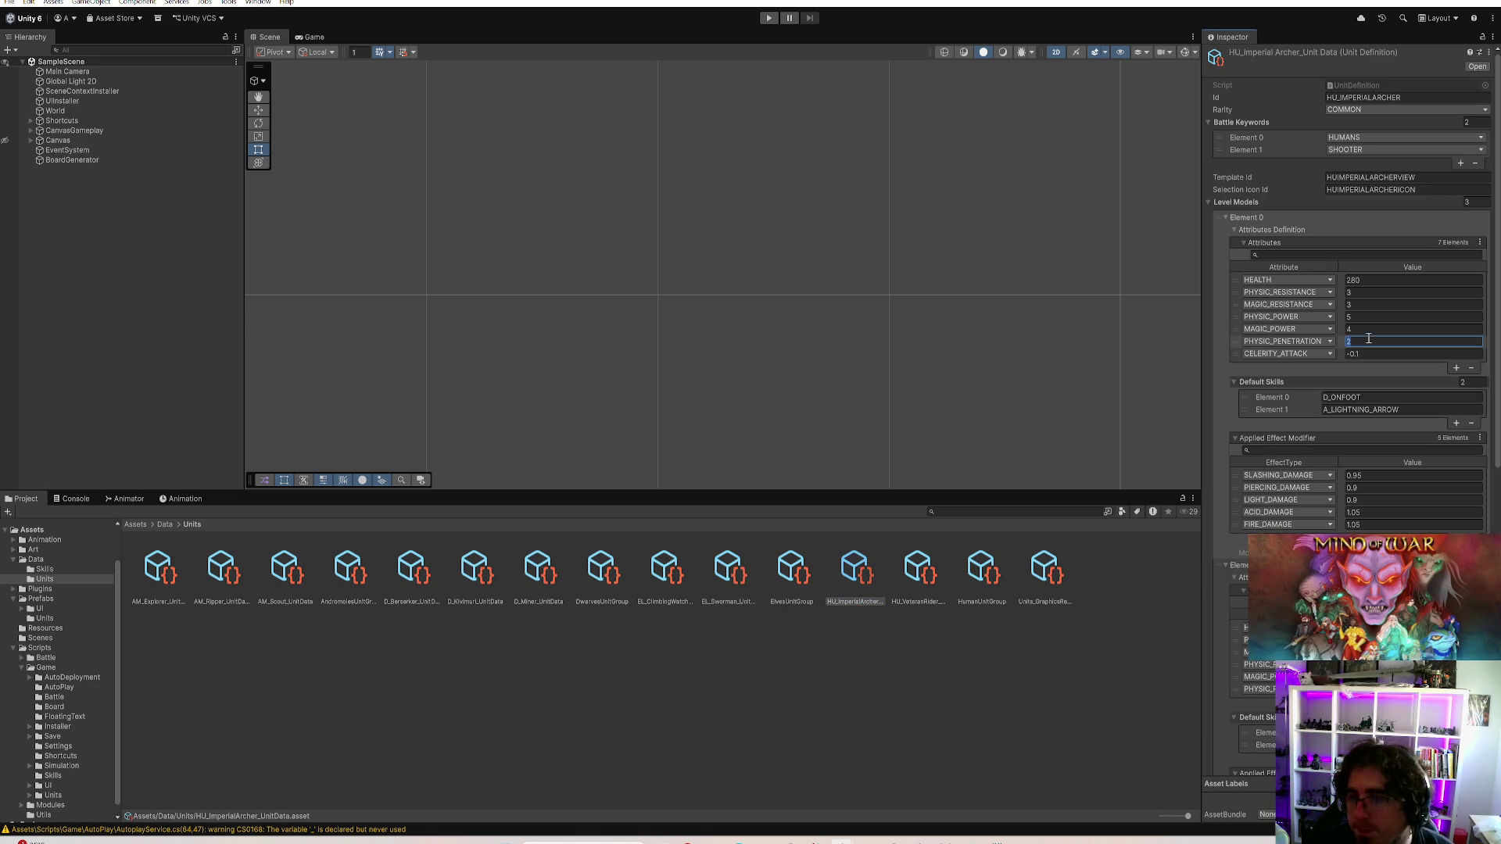
pyautogui.click(664, 573)
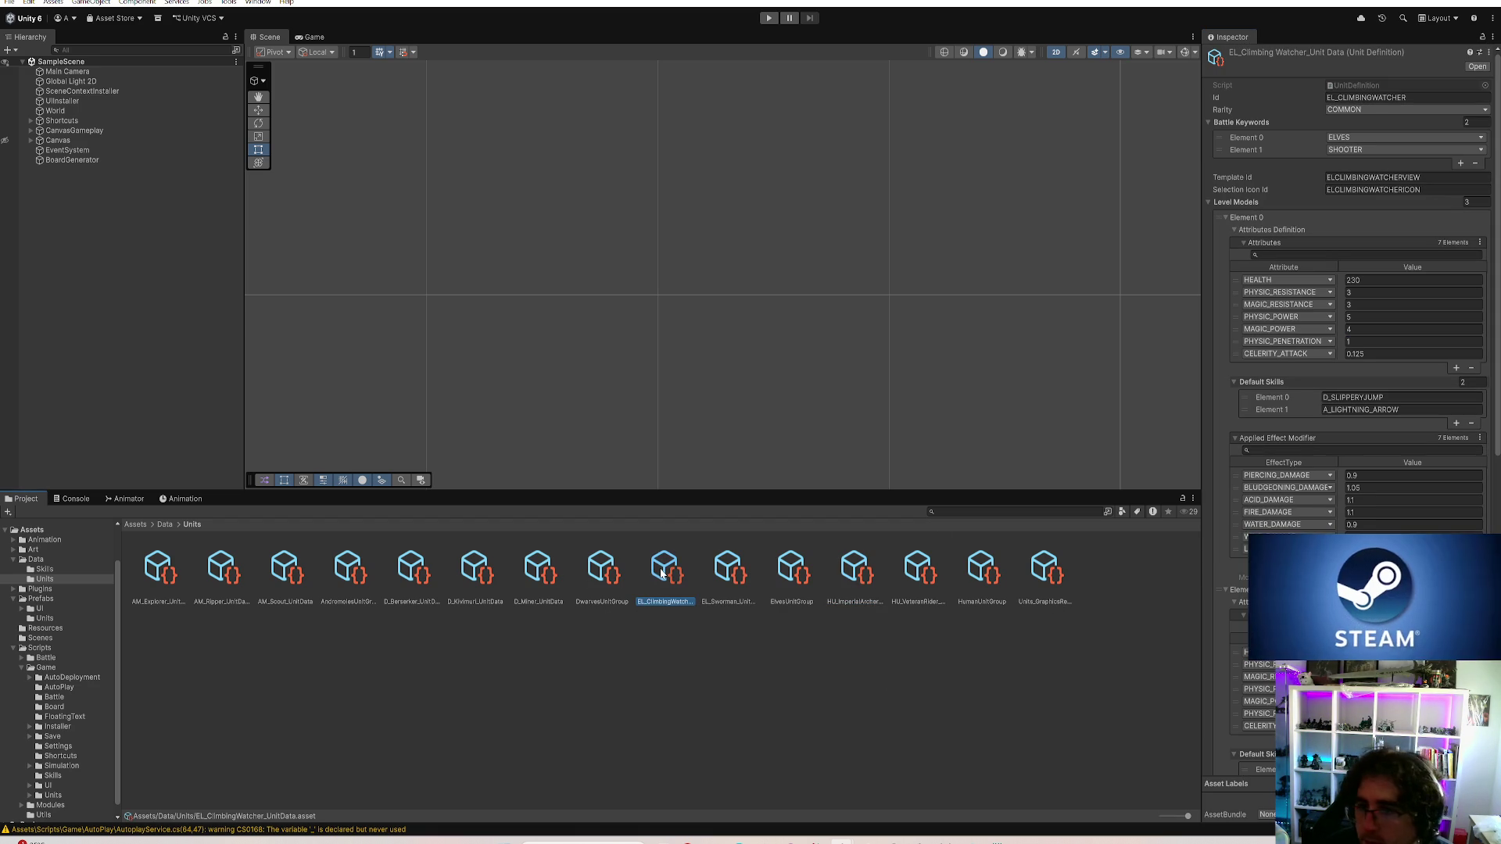
pyautogui.click(869, 577)
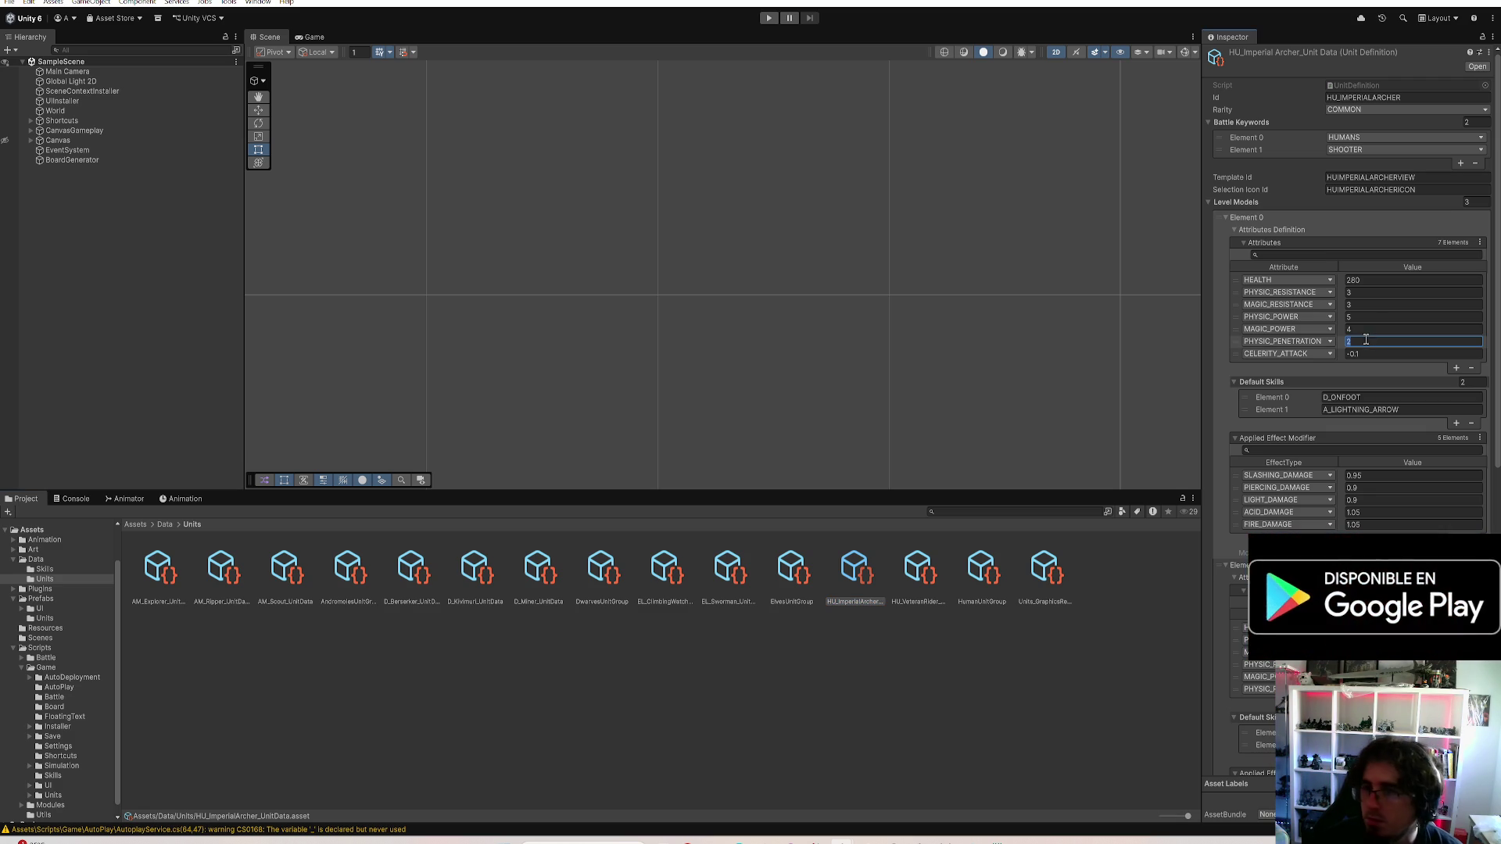
pyautogui.write('1')
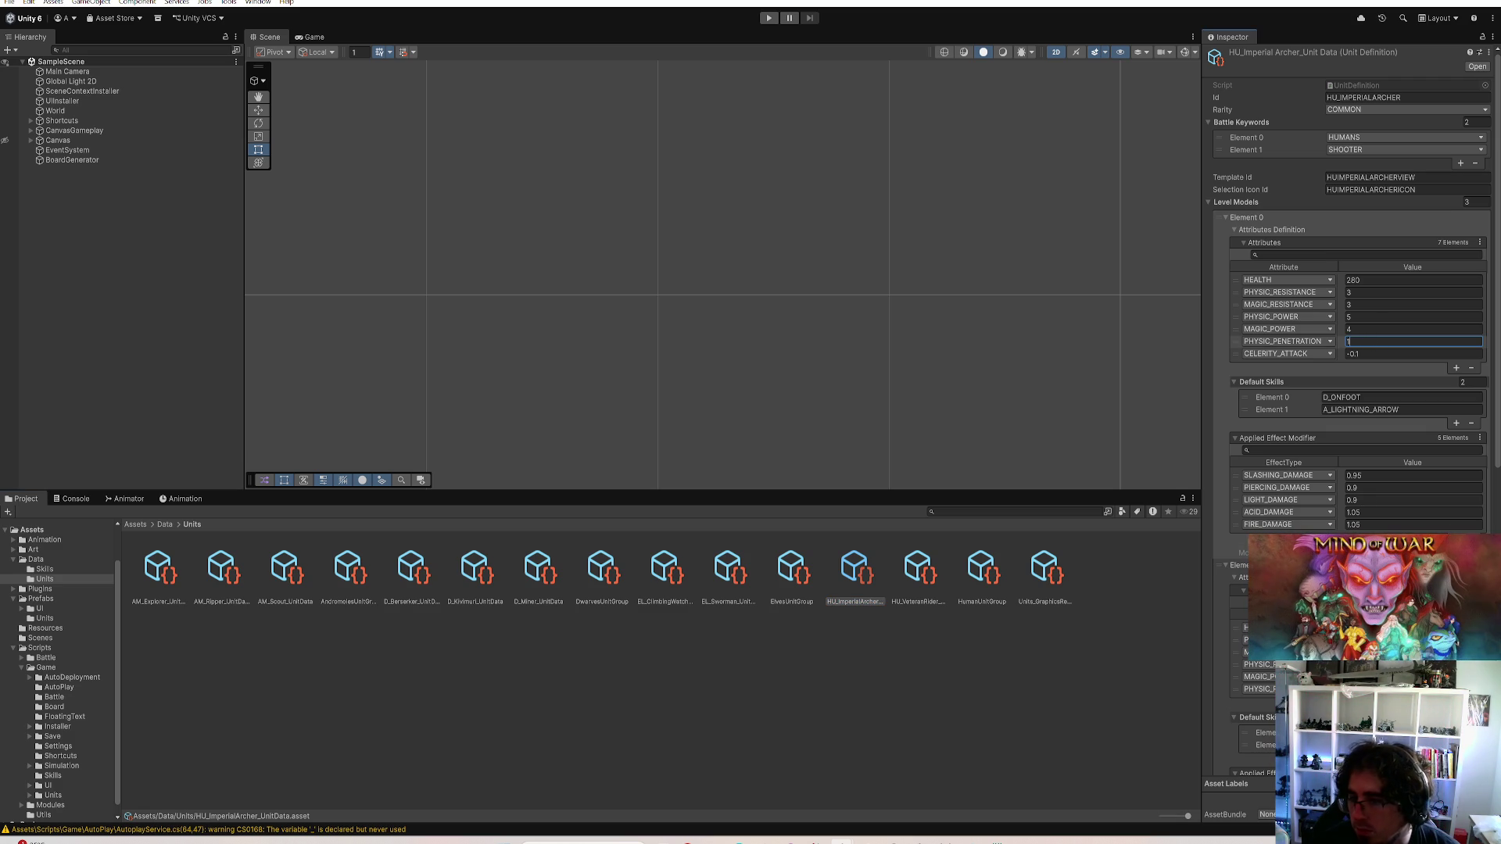
pyautogui.press('Return')
pyautogui.scroll(-5, 1349, 352)
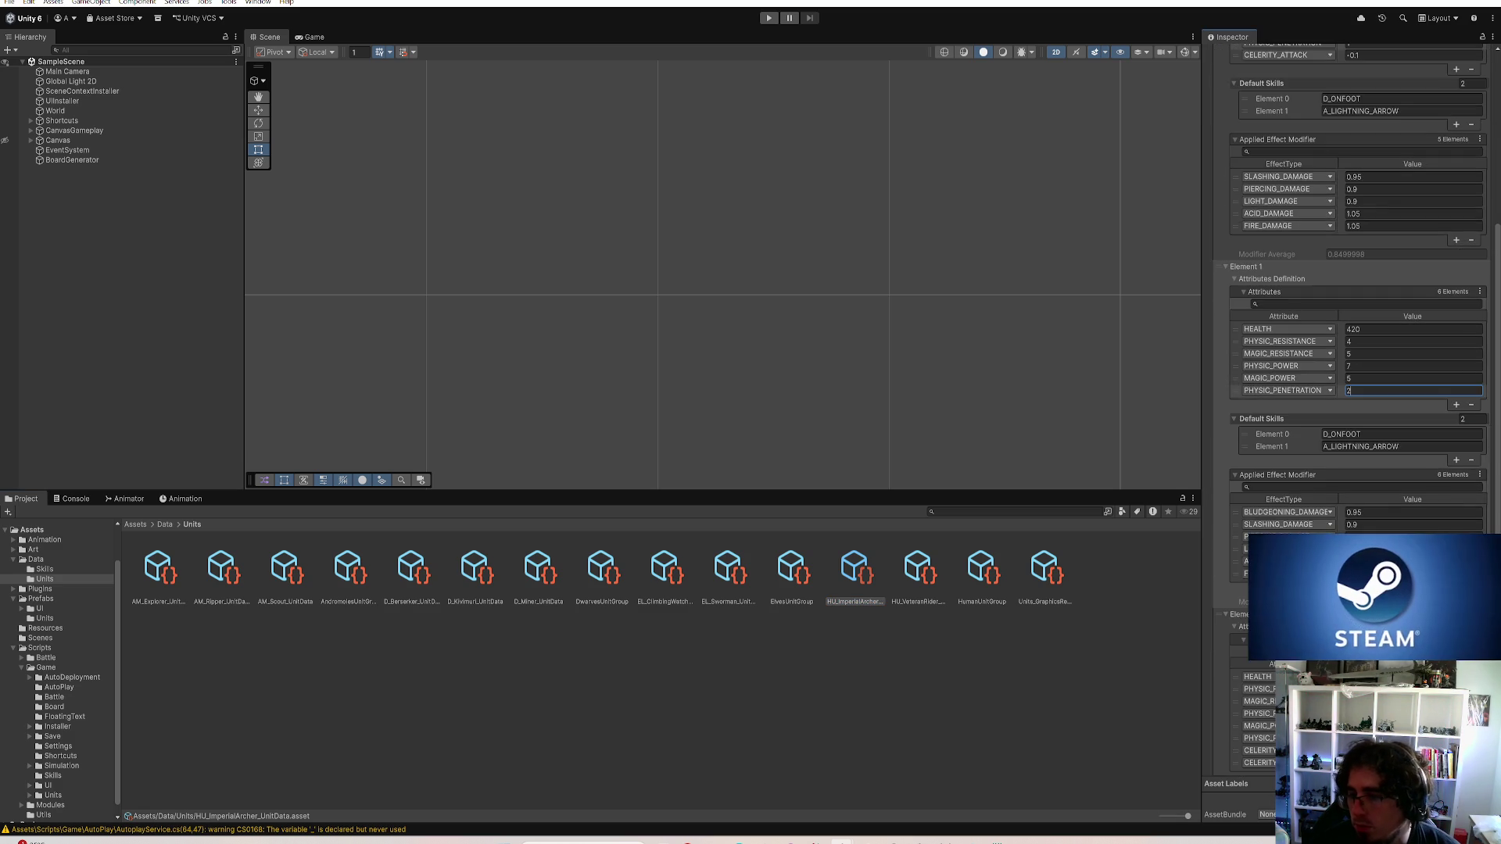
pyautogui.scroll(-5, 1348, 352)
pyautogui.scroll(-3, 1348, 353)
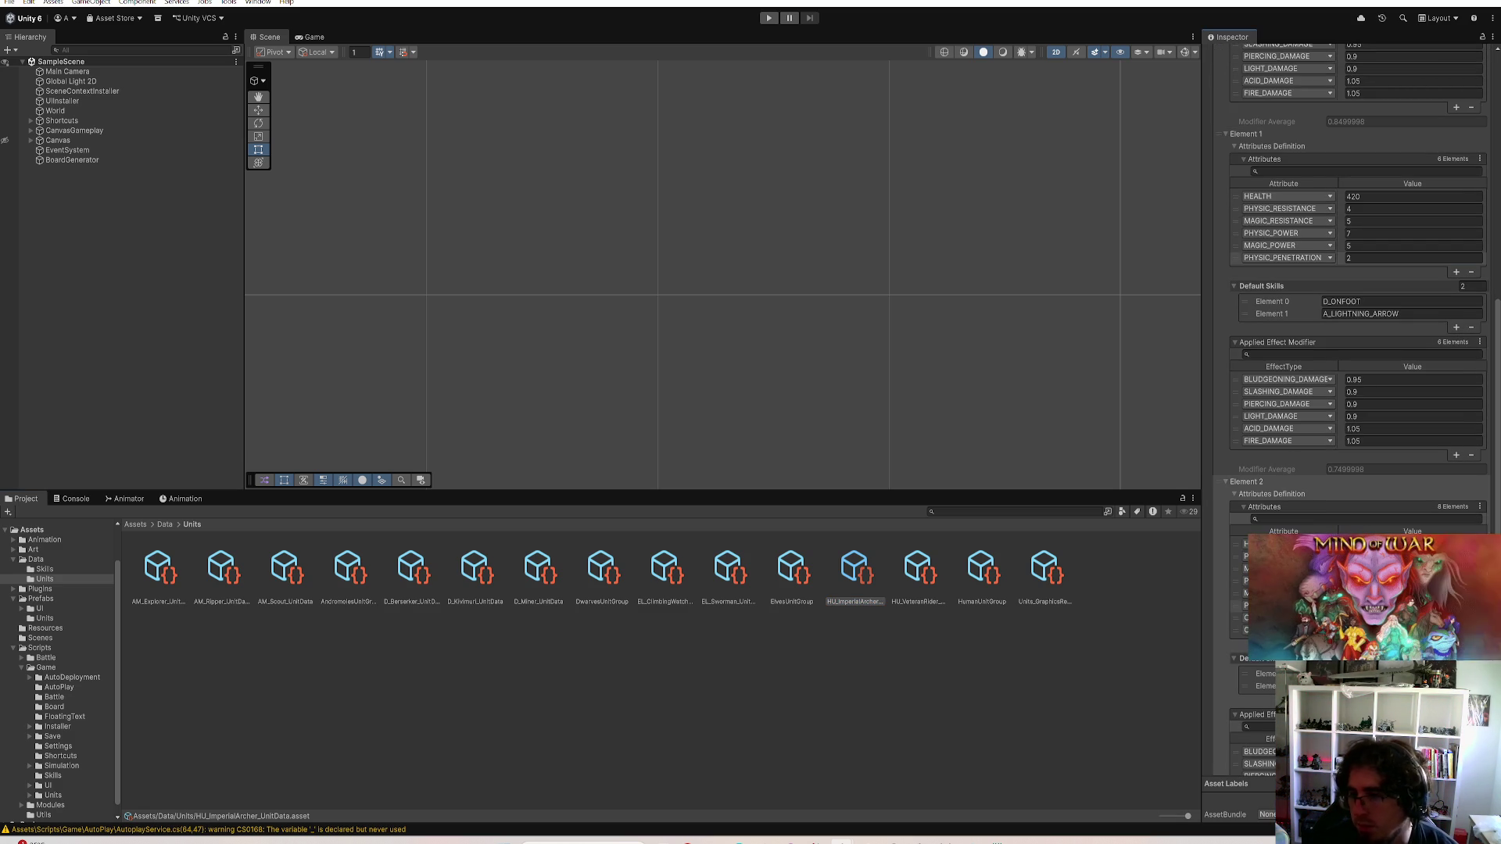
# Review EL_ClimbingWatcher's level attributes, leaving first-level physic penetration at 1
pyautogui.click(821, 657)
pyautogui.click(666, 569)
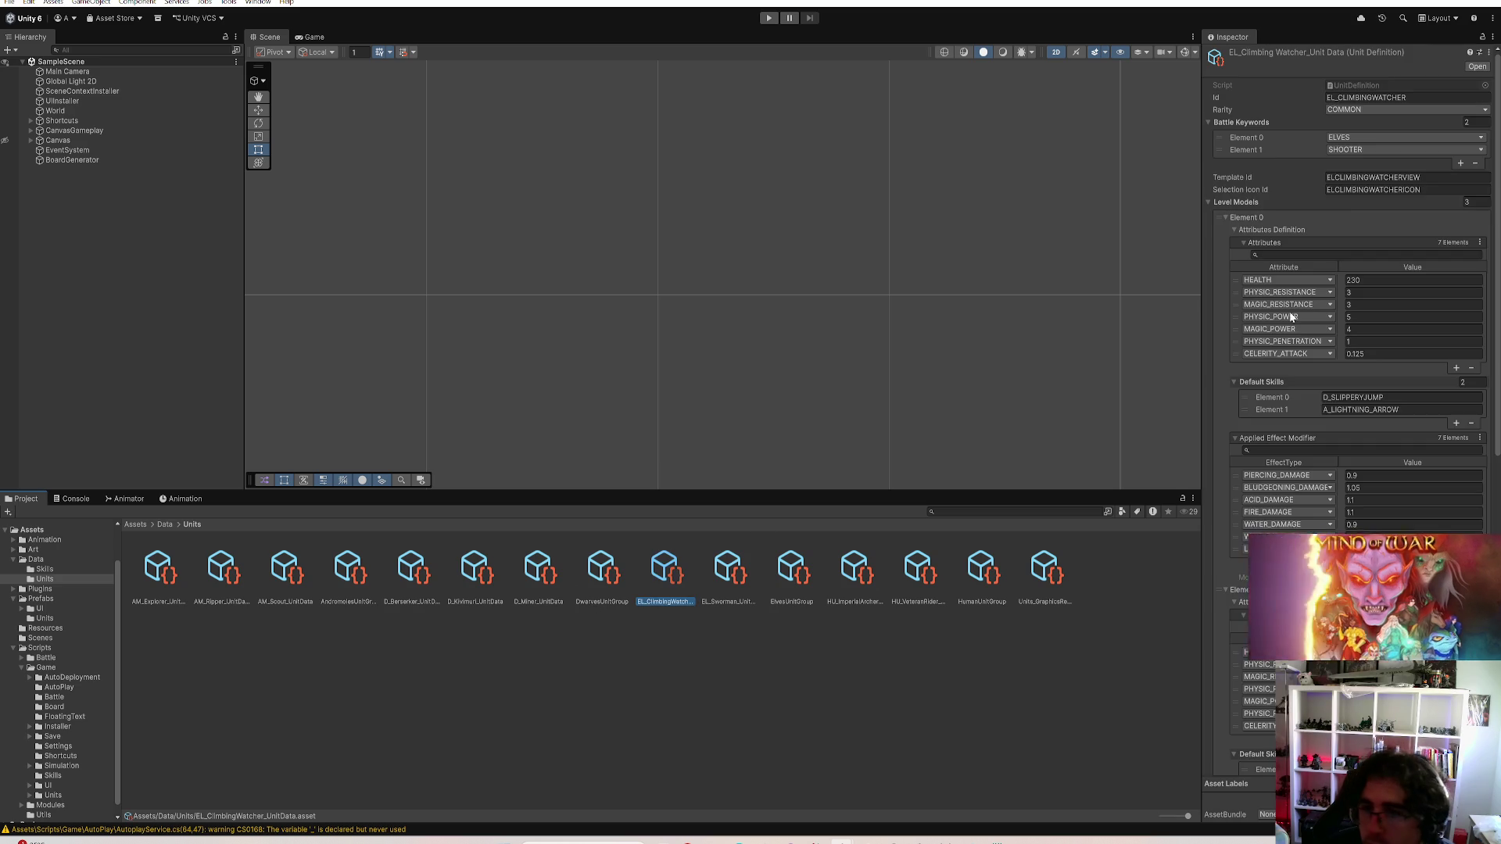
pyautogui.scroll(-5, 1462, 224)
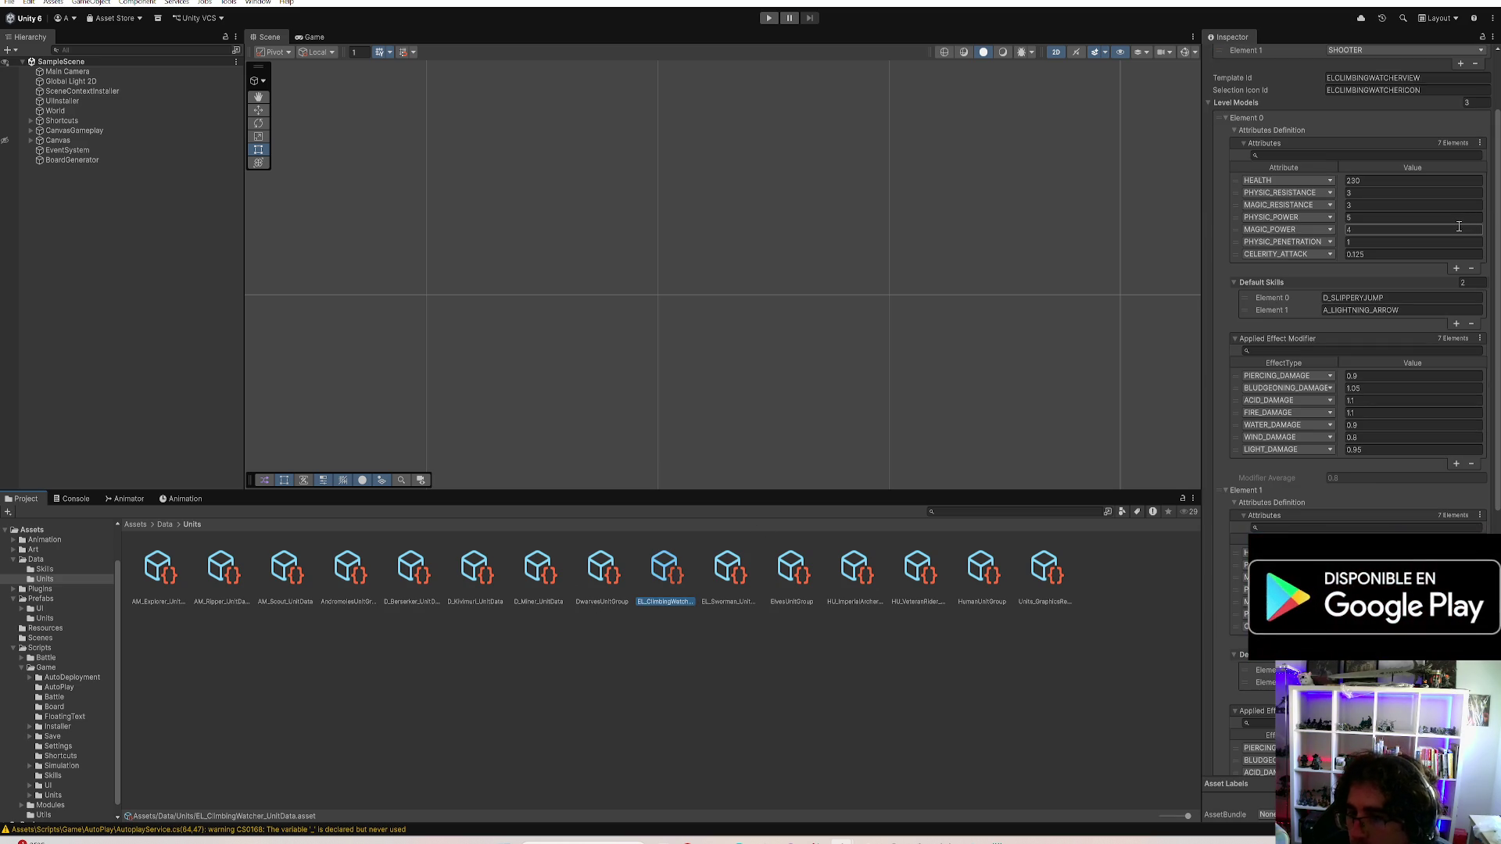
pyautogui.scroll(-5, 1444, 237)
pyautogui.scroll(-1, 1445, 237)
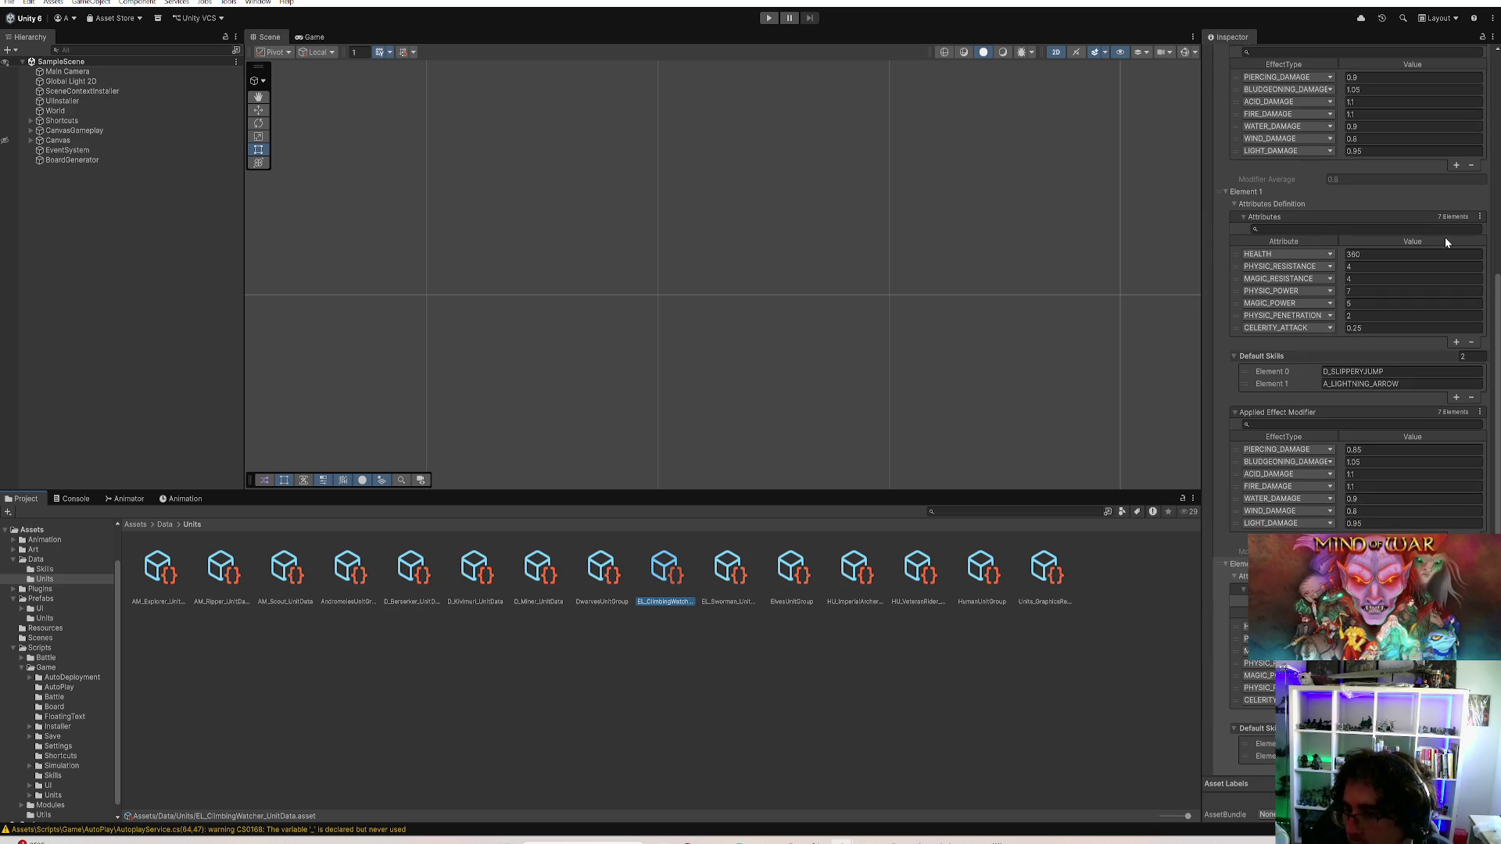
pyautogui.click(1378, 279)
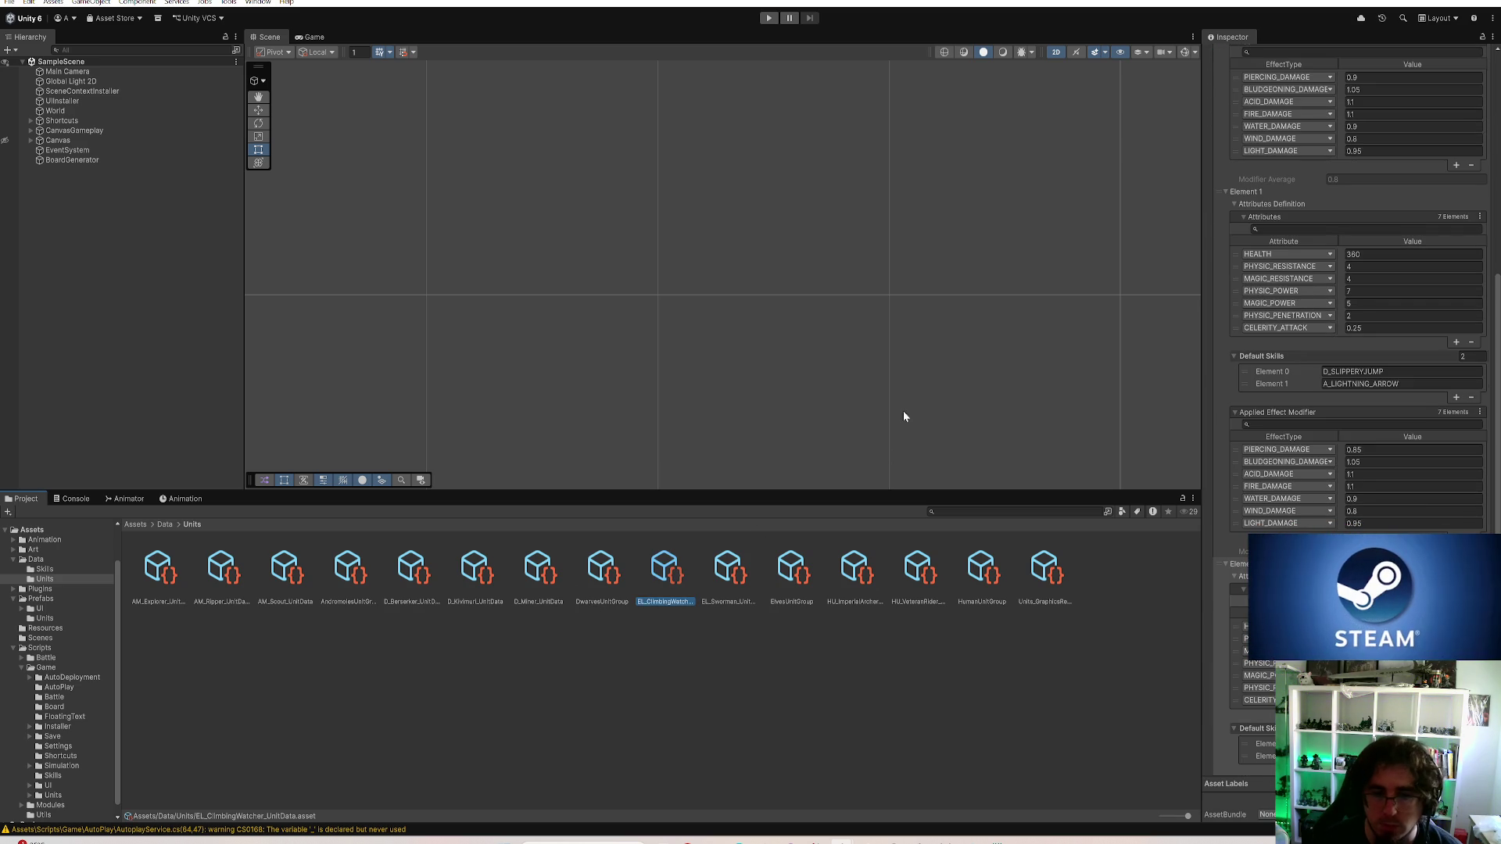
pyautogui.click(800, 621)
# Set HU_VeteranRider's first-level physic penetration to 1, keeping second level at 2, then deselect it
pyautogui.click(918, 575)
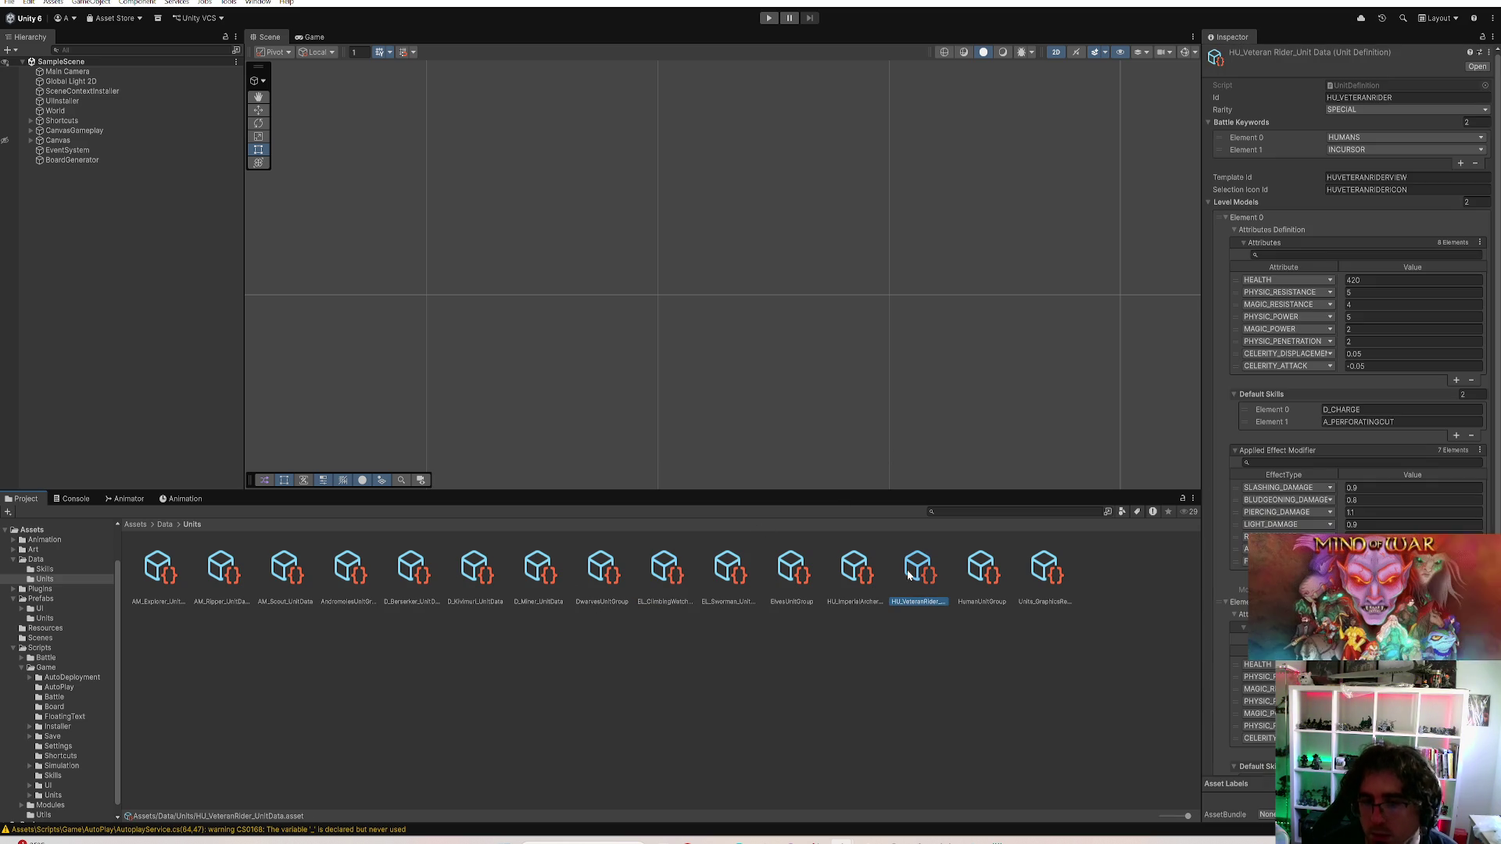
pyautogui.click(1364, 339)
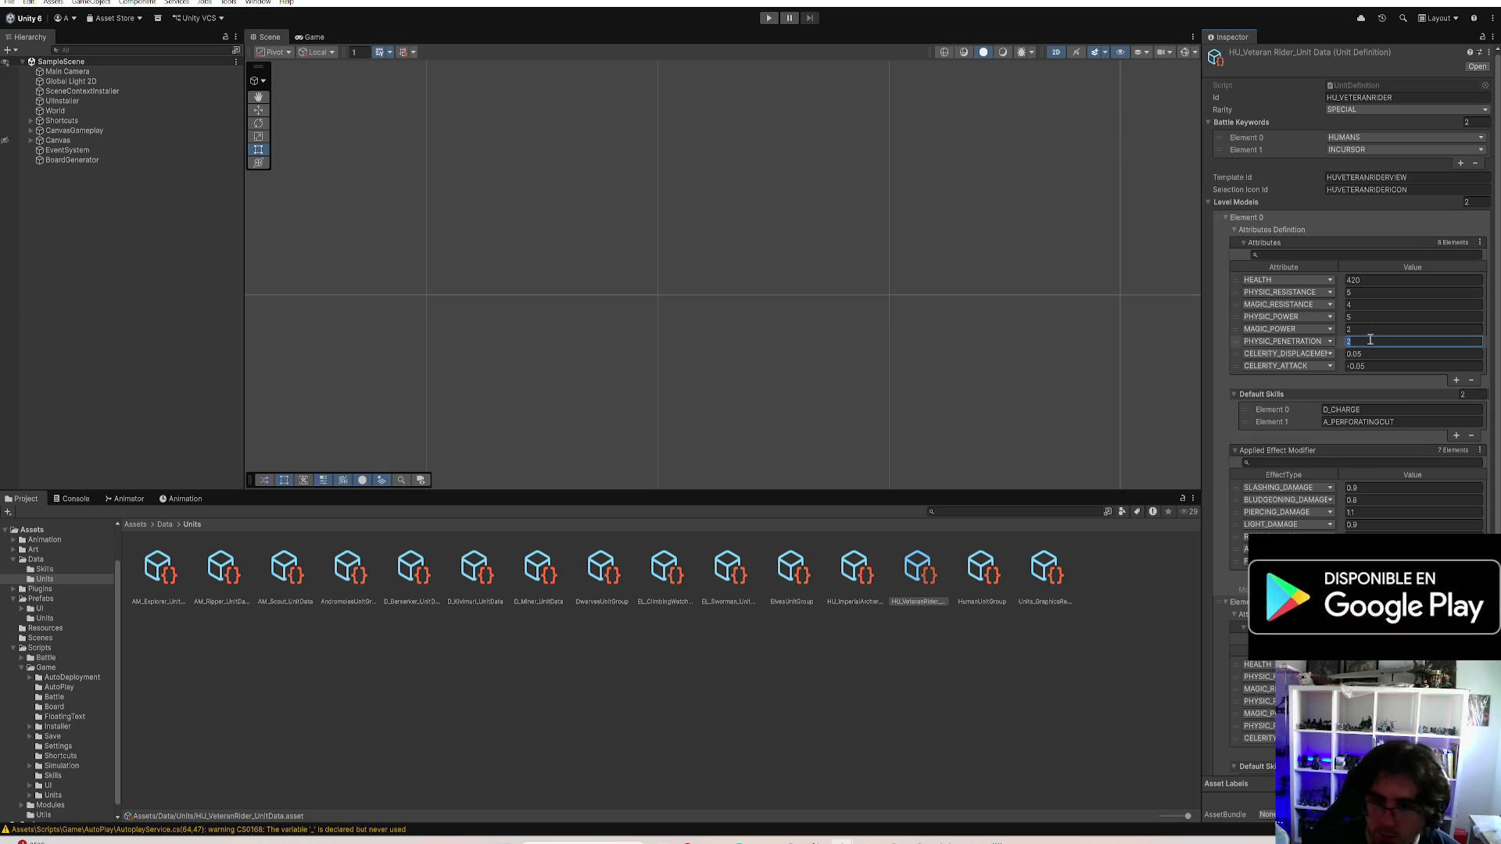
pyautogui.scroll(-1, 1369, 351)
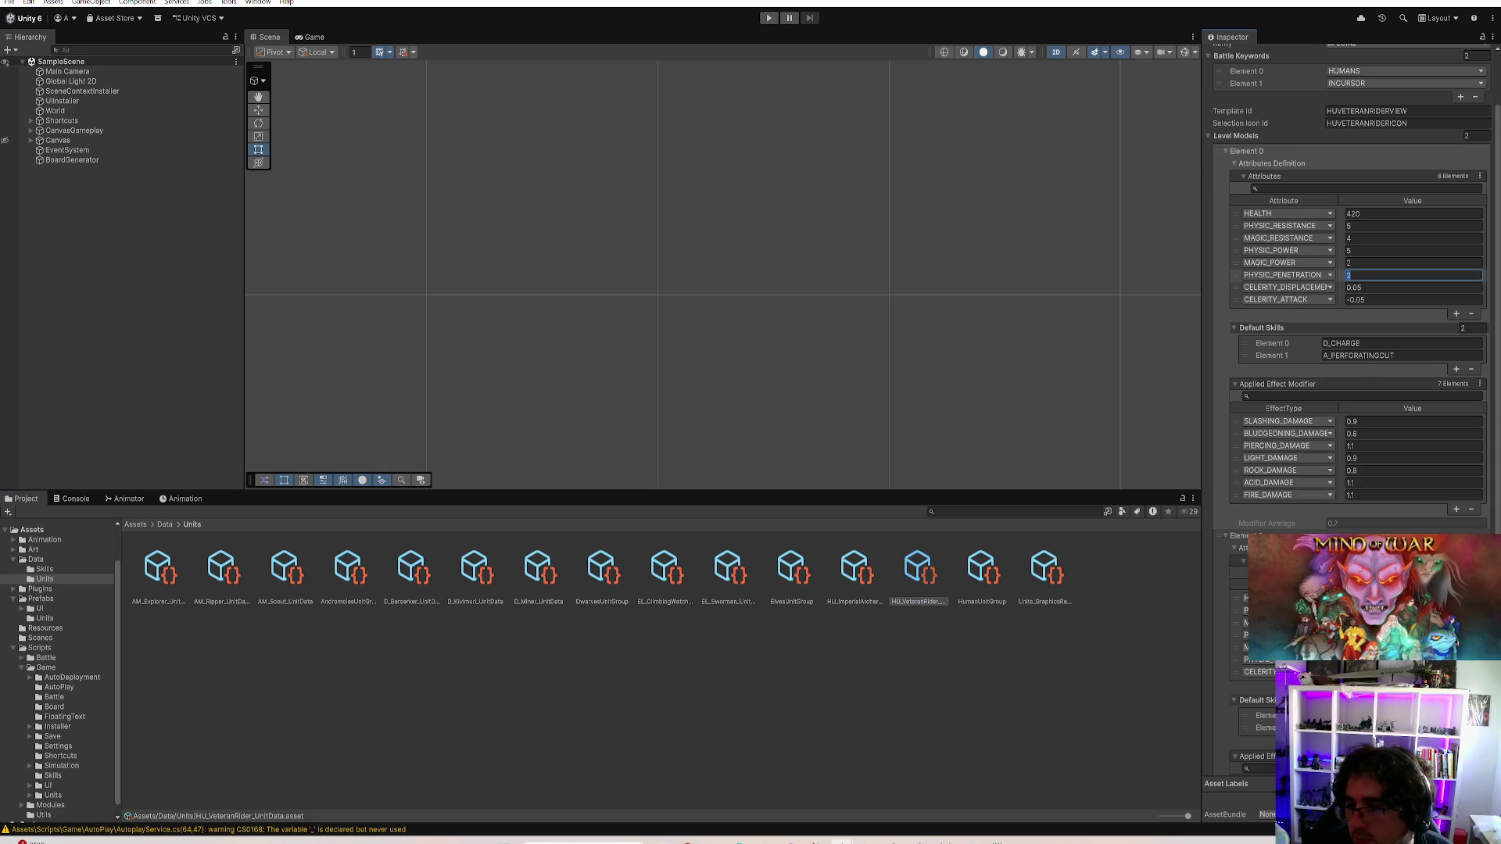
pyautogui.scroll(-1, 1348, 274)
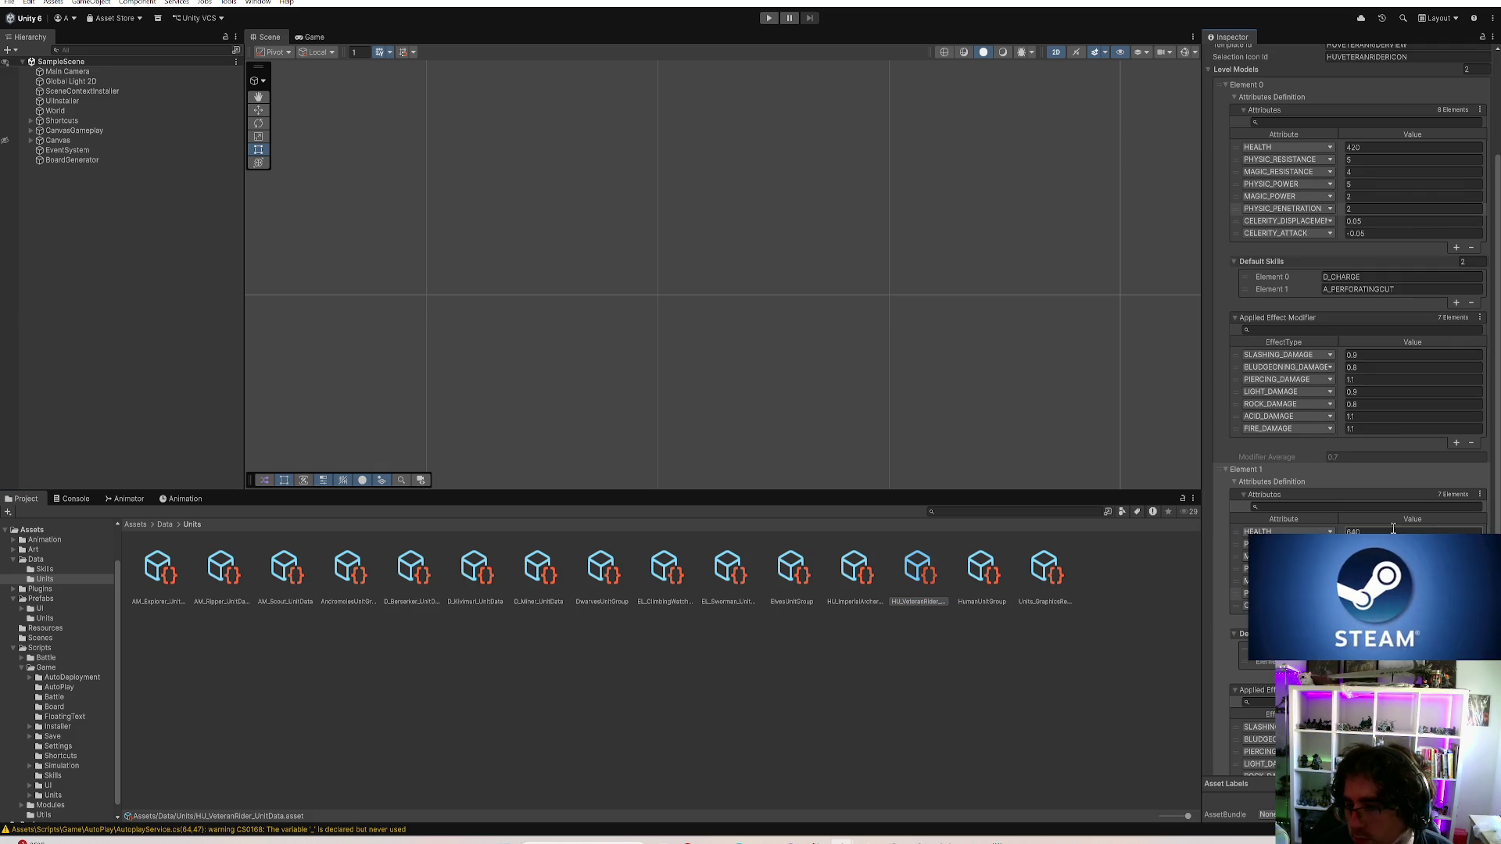
pyautogui.write('1')
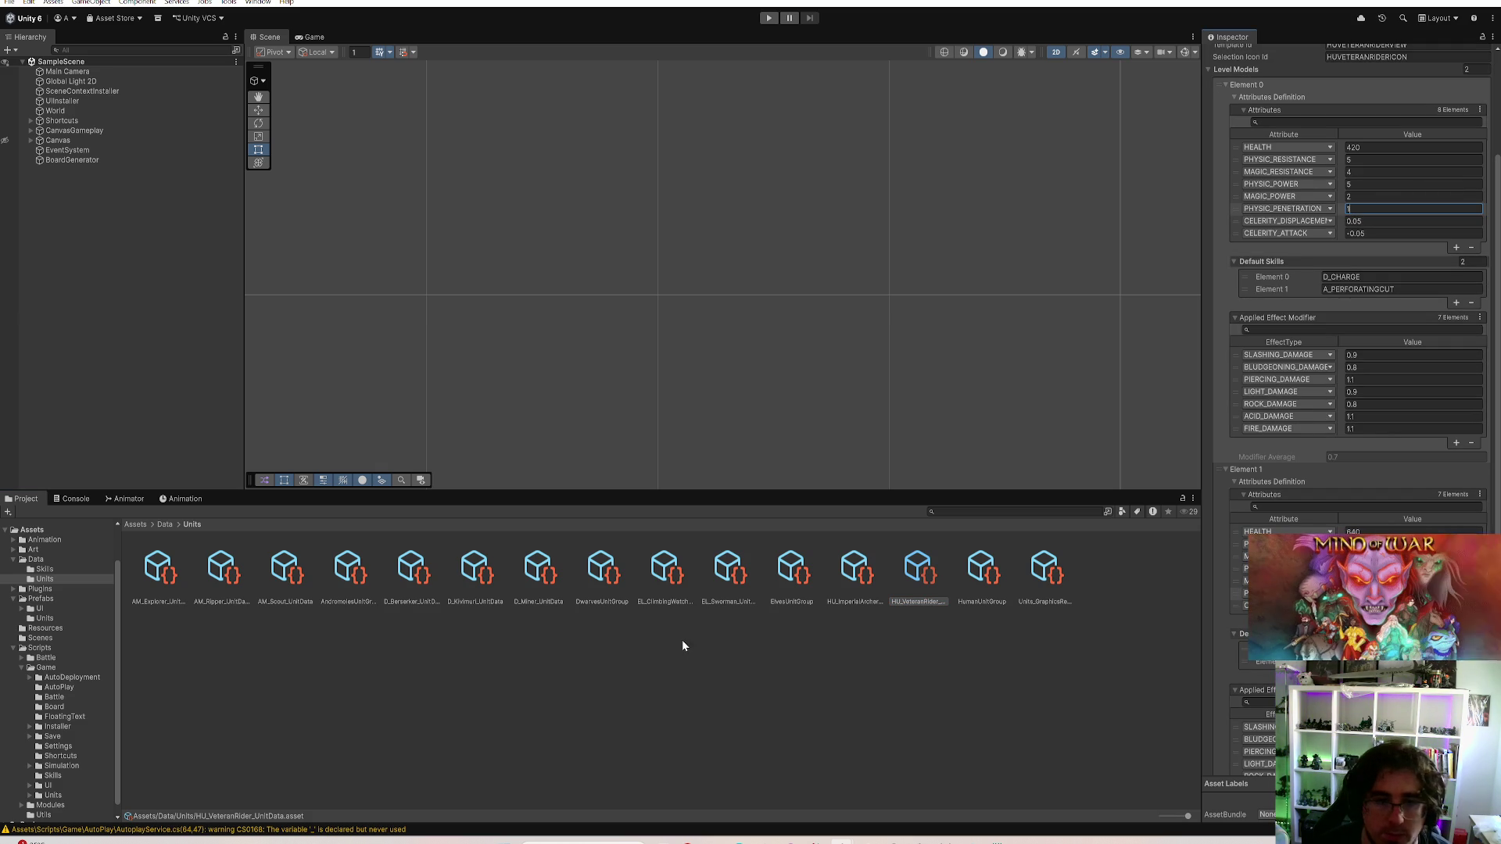
pyautogui.scroll(-2, 1365, 352)
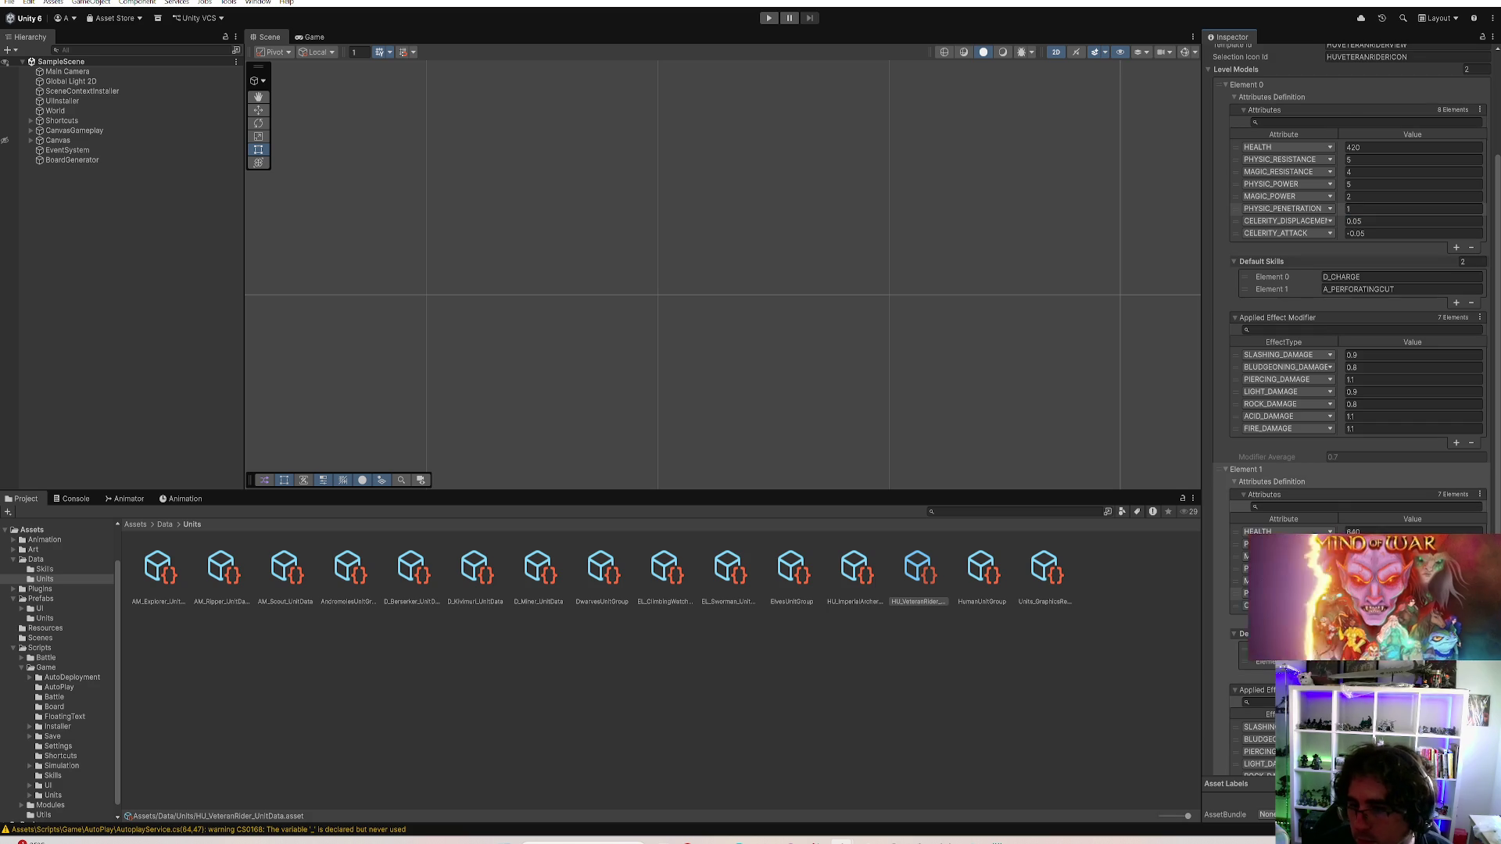
pyautogui.scroll(-1, 1365, 352)
pyautogui.click(1366, 511)
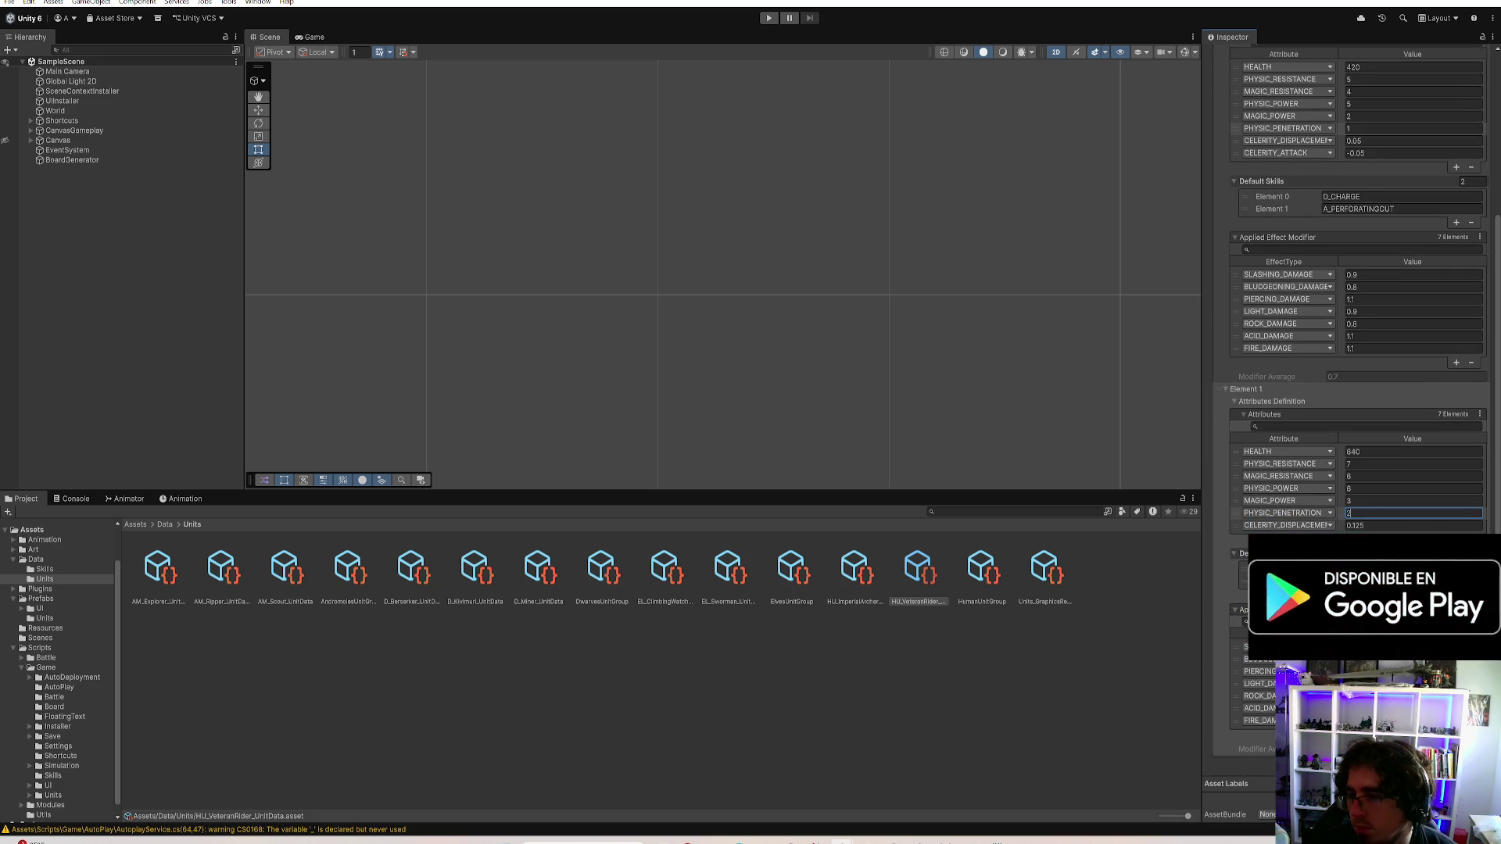
pyautogui.click(1027, 688)
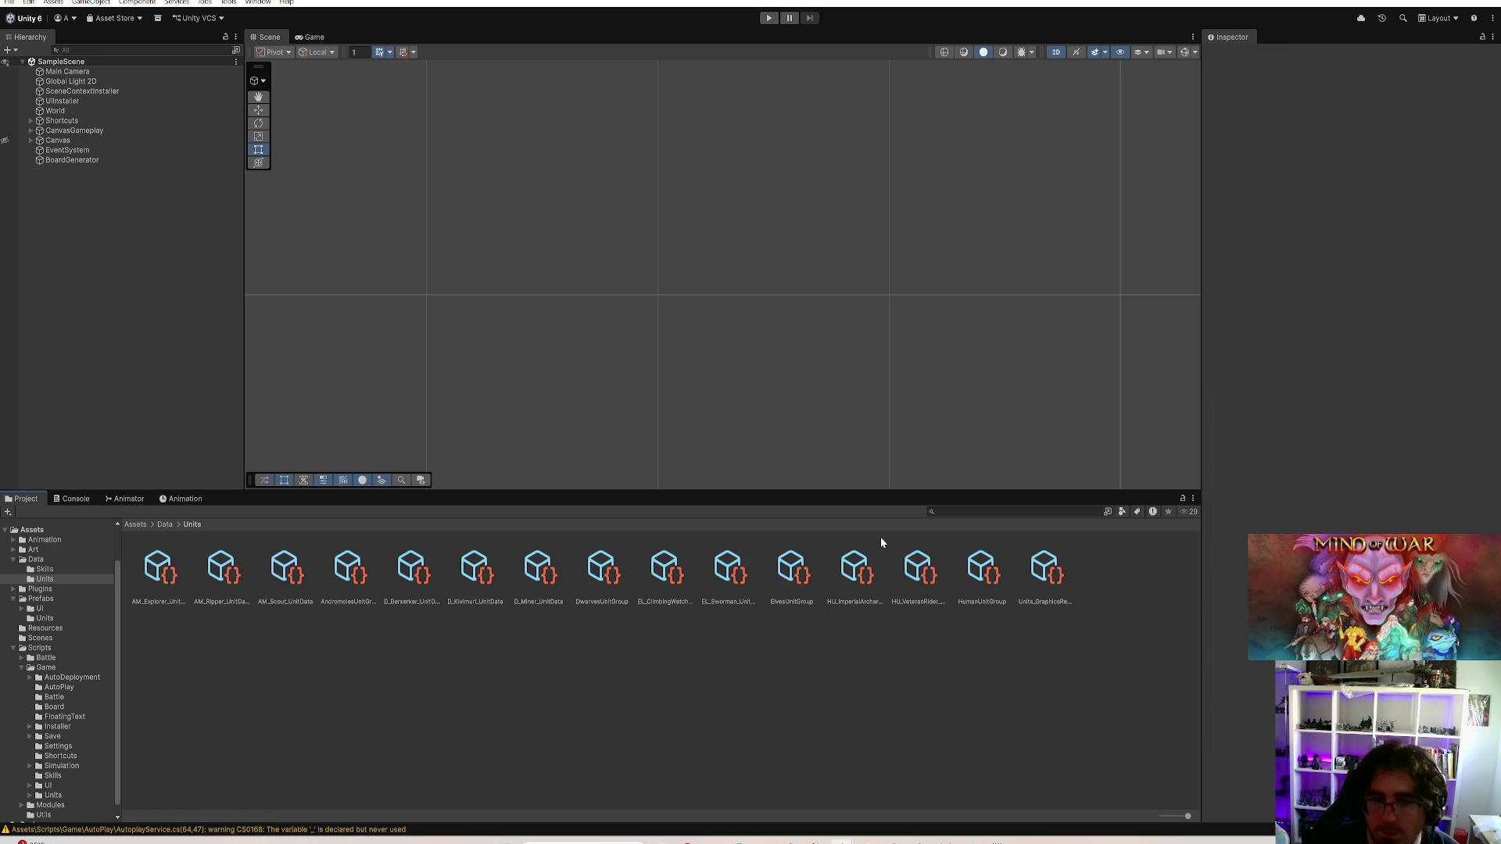
# Review AM_Explorer, AM_Ripper and the Andromoles unit group, then bring up AM_Scout's stats
pyautogui.click(161, 574)
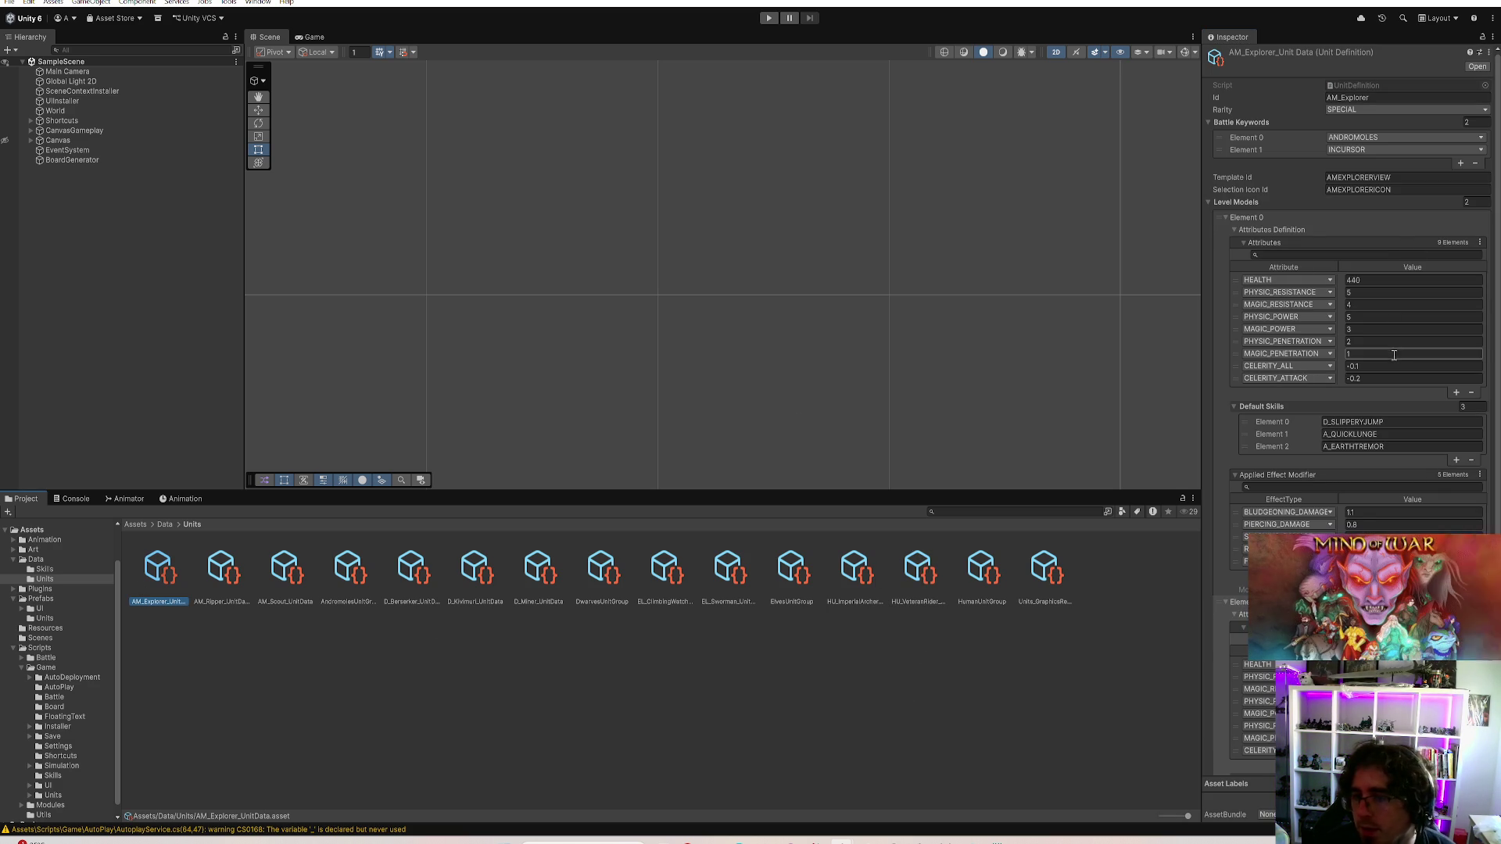
pyautogui.scroll(-4, 1349, 352)
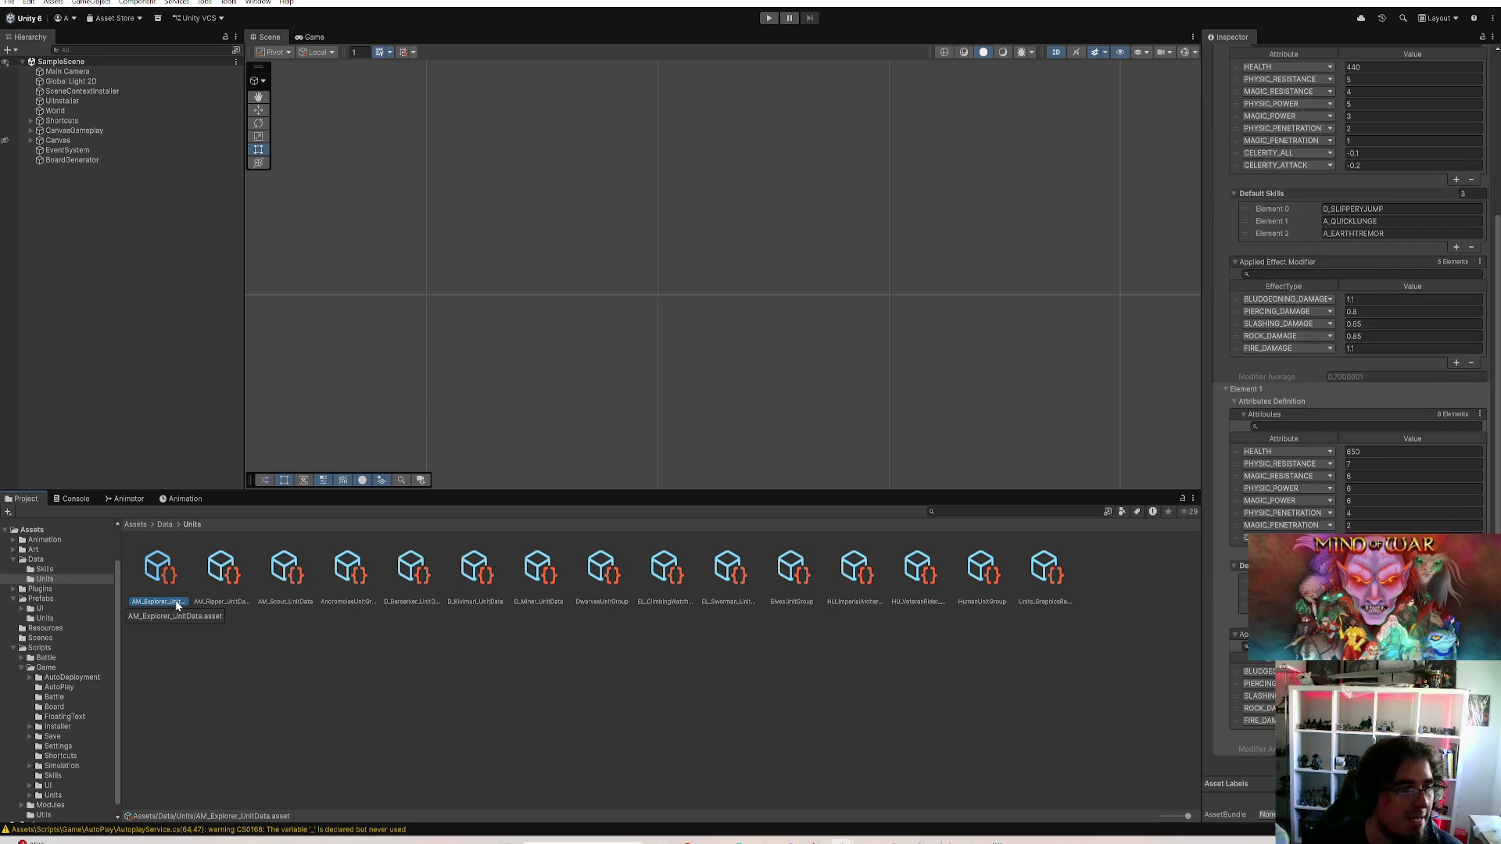
pyautogui.click(222, 602)
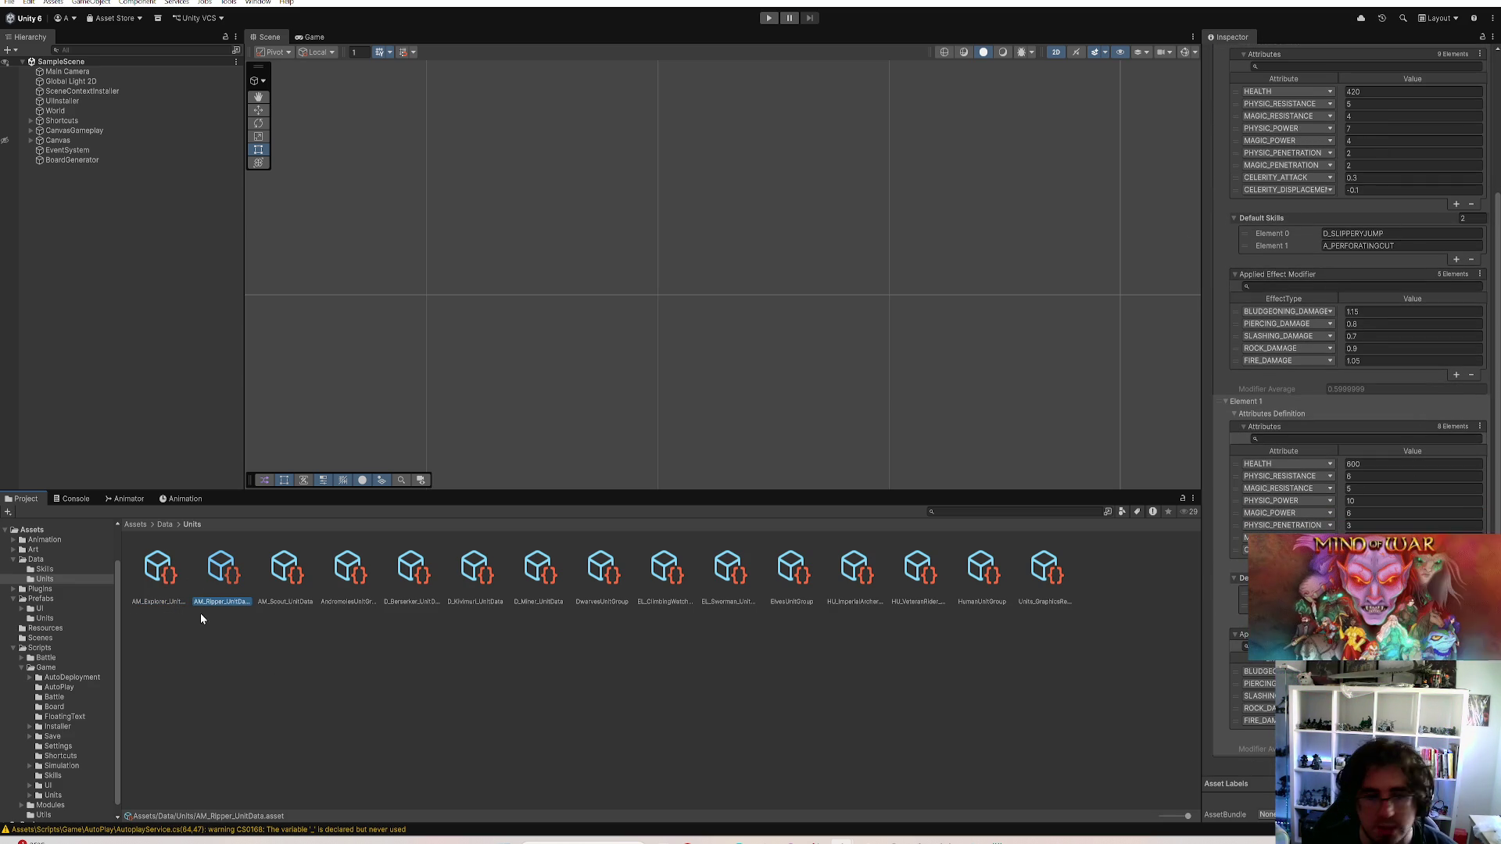
pyautogui.click(350, 574)
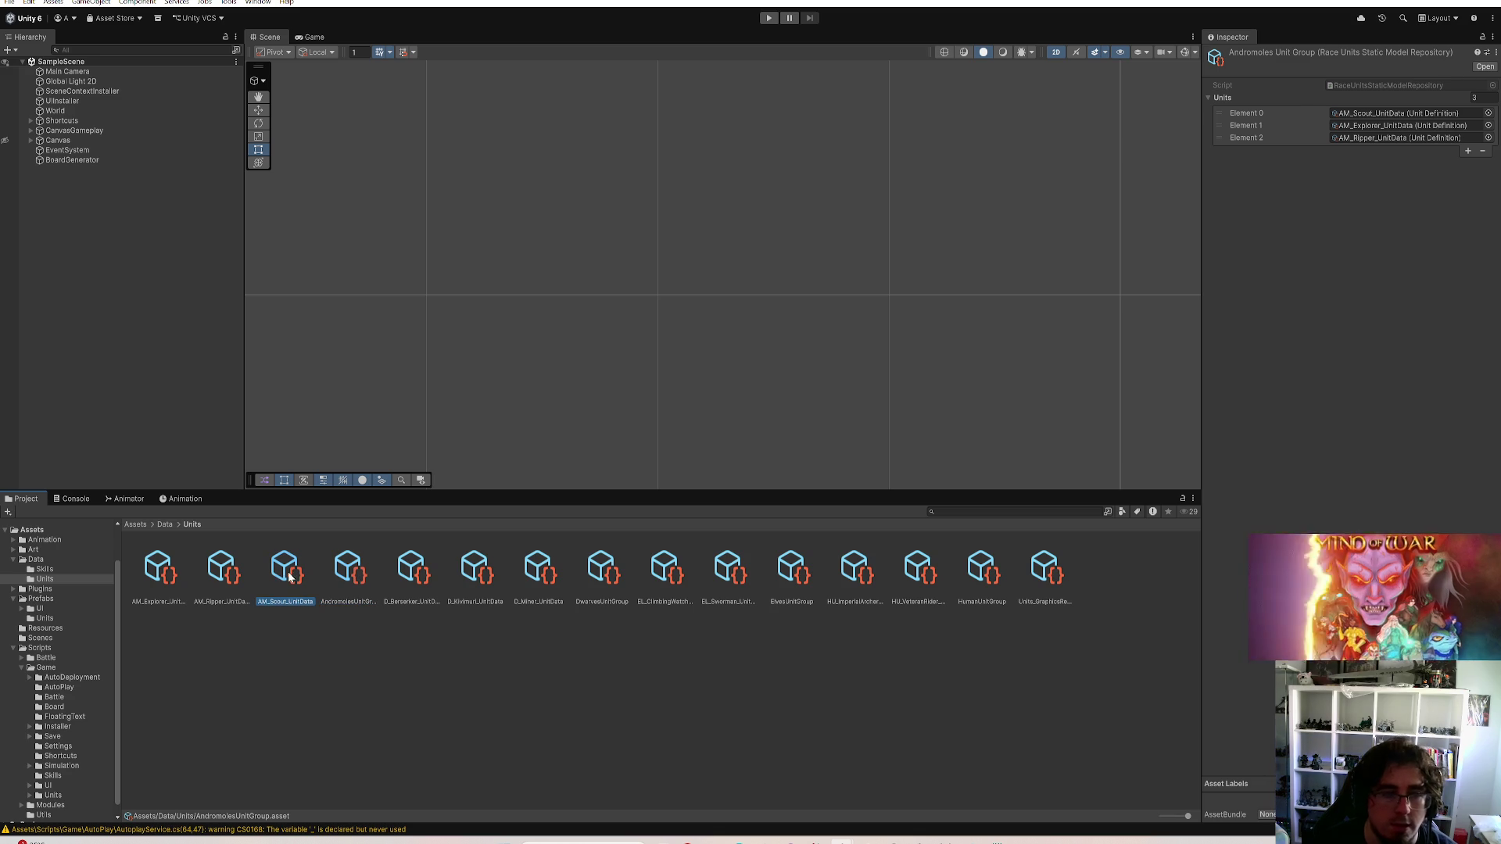
pyautogui.click(286, 575)
pyautogui.click(1357, 340)
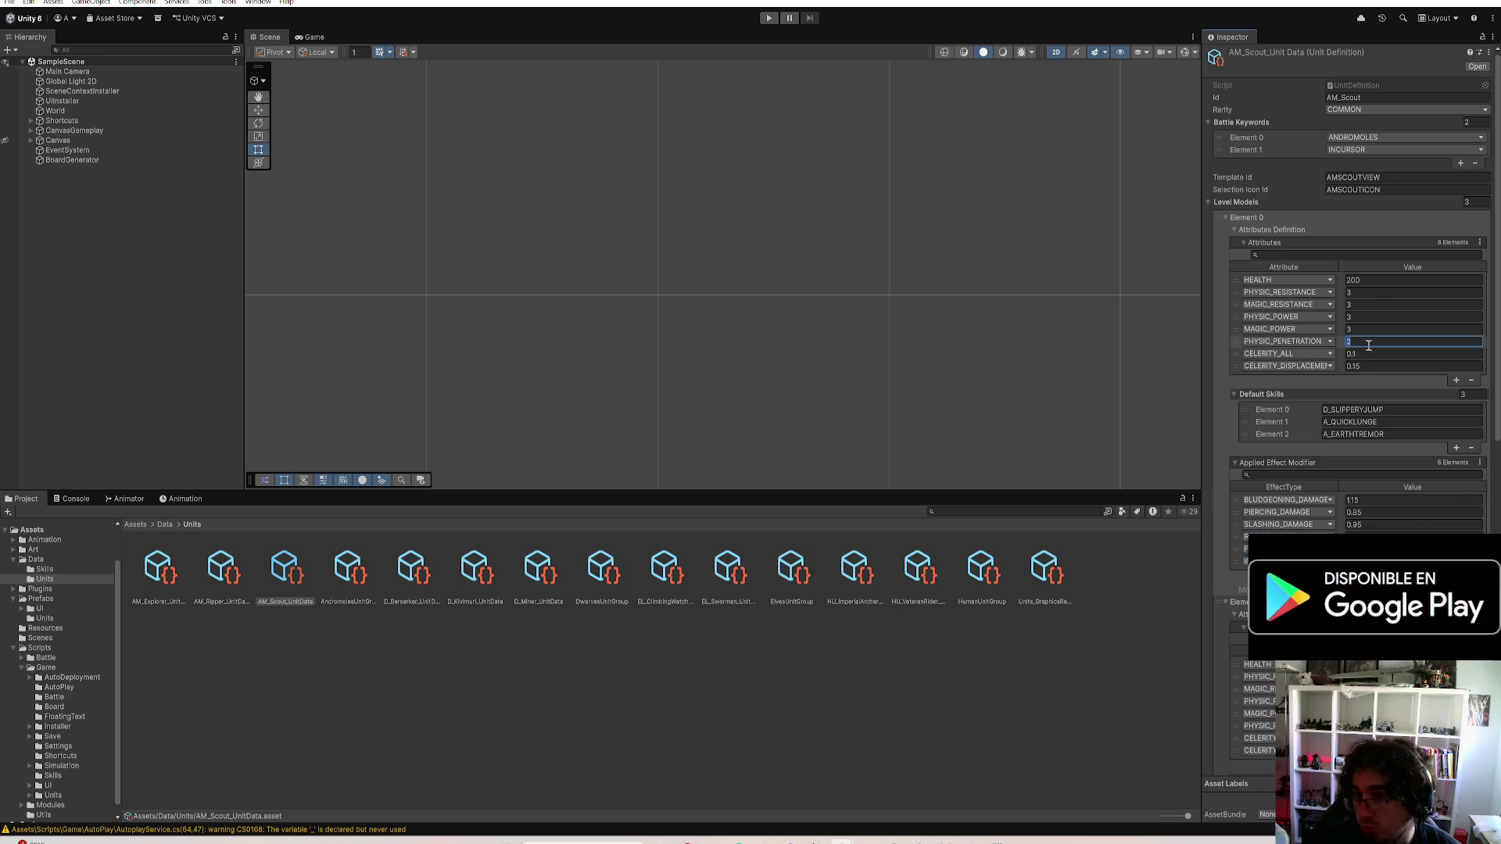
pyautogui.scroll(-3, 1414, 339)
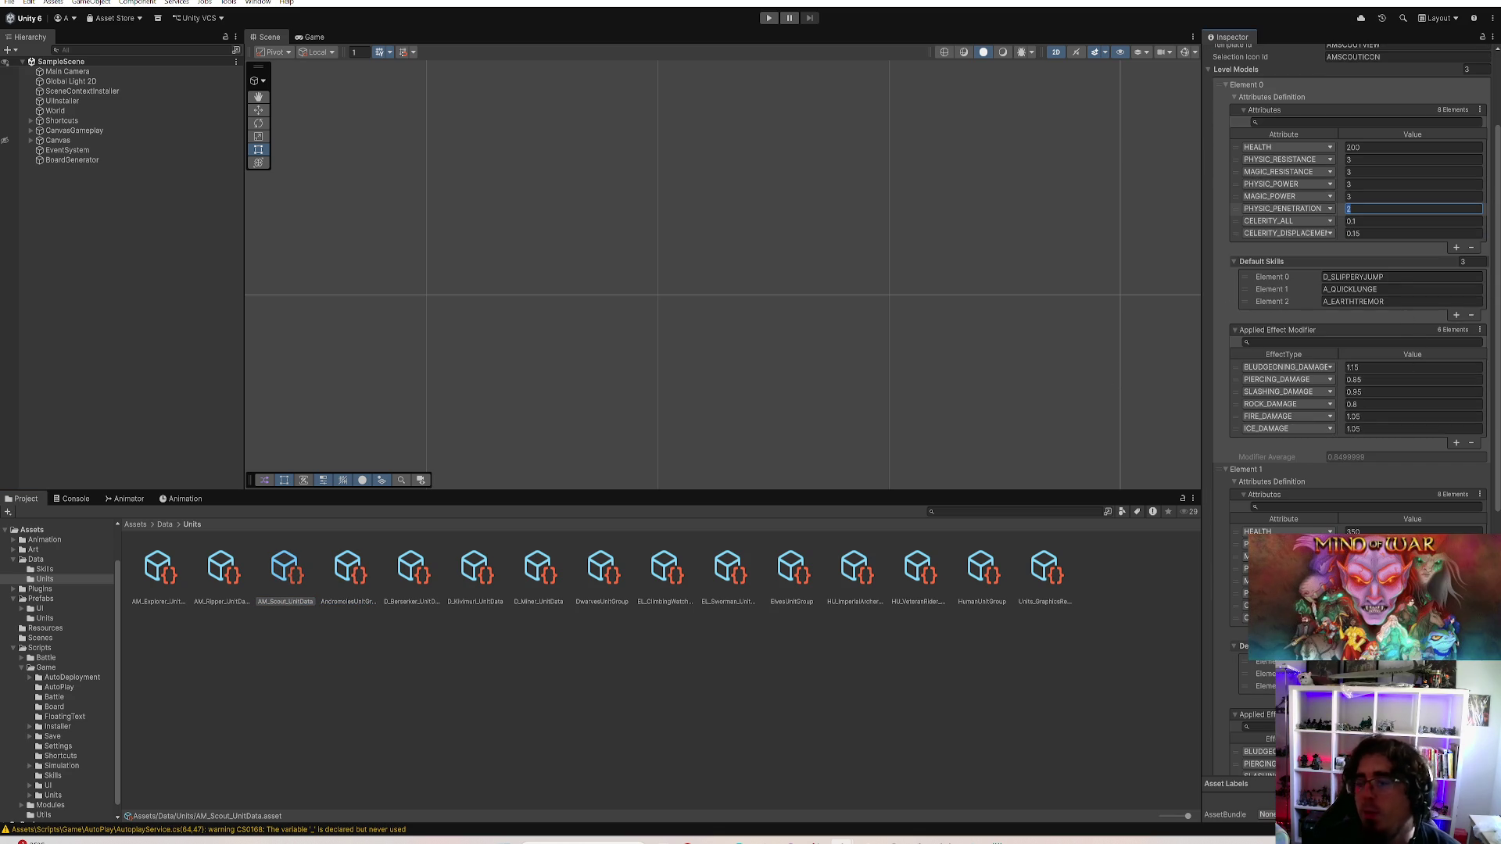
pyautogui.scroll(-5, 1414, 339)
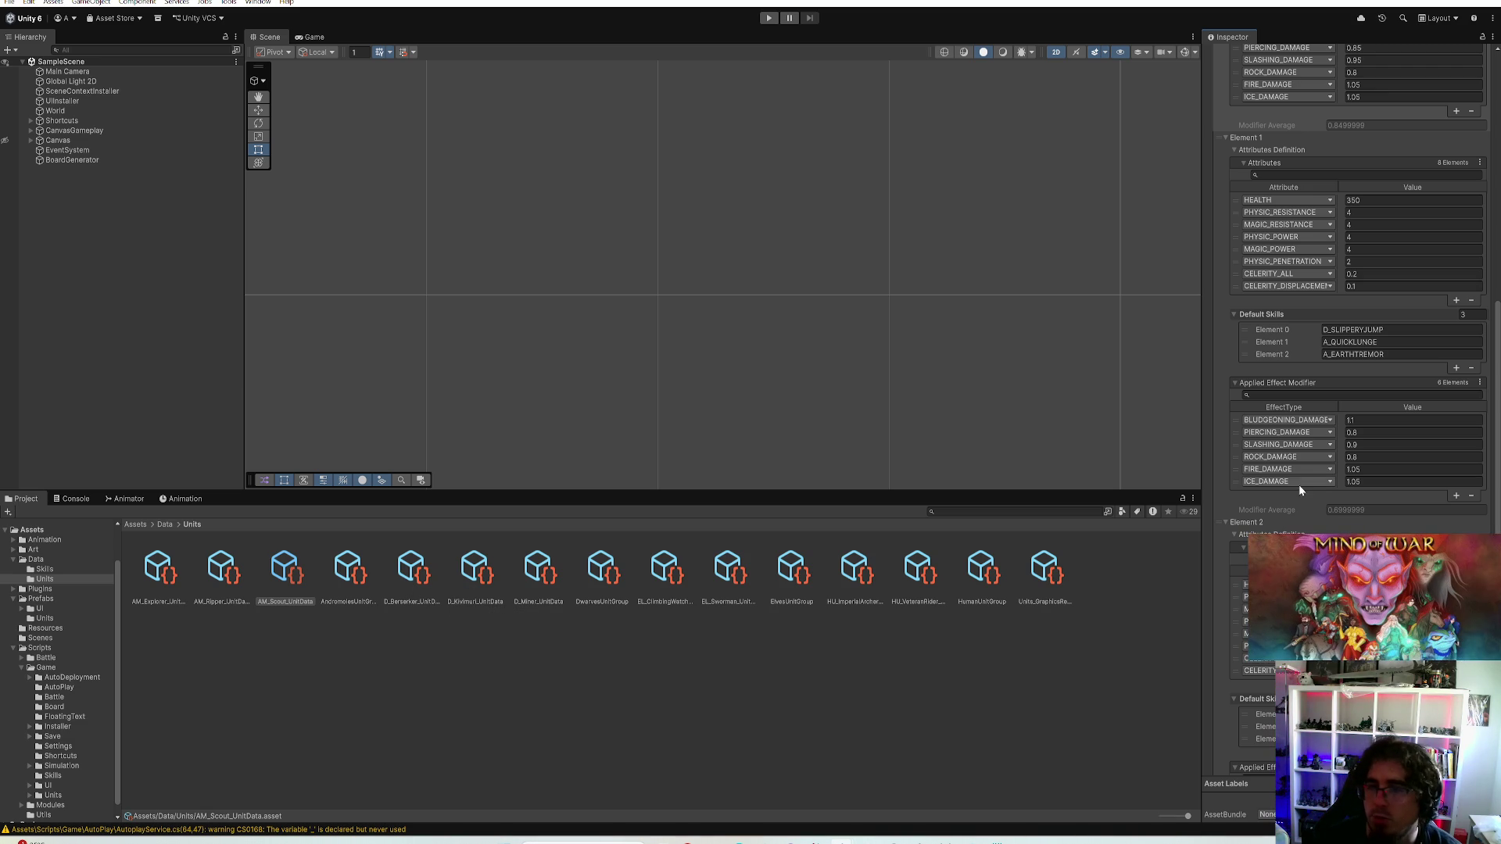
pyautogui.scroll(5, 1298, 483)
pyautogui.scroll(3, 1365, 313)
pyautogui.click(1408, 142)
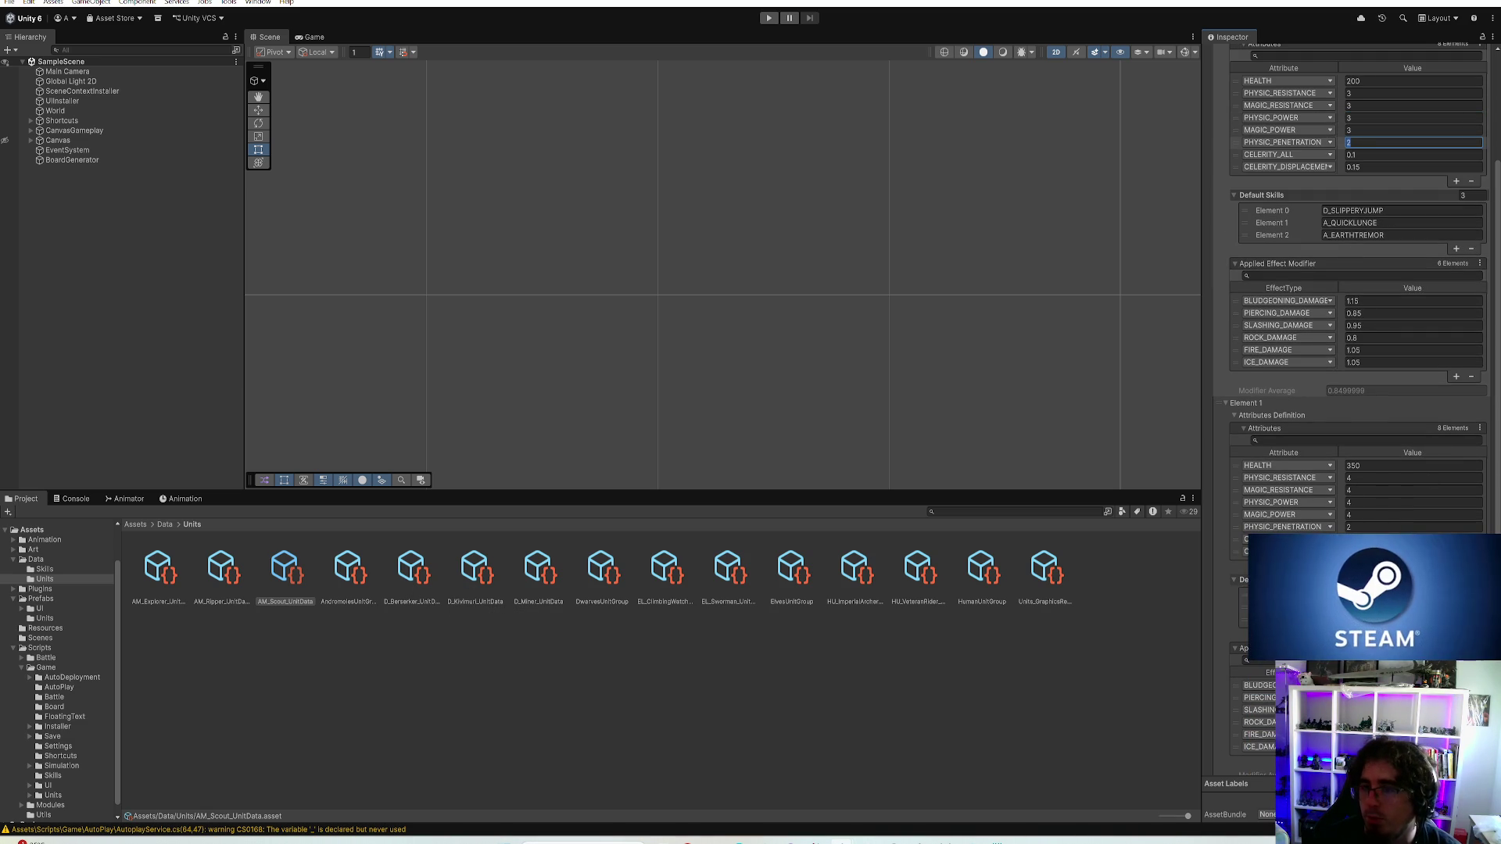
pyautogui.click(1398, 465)
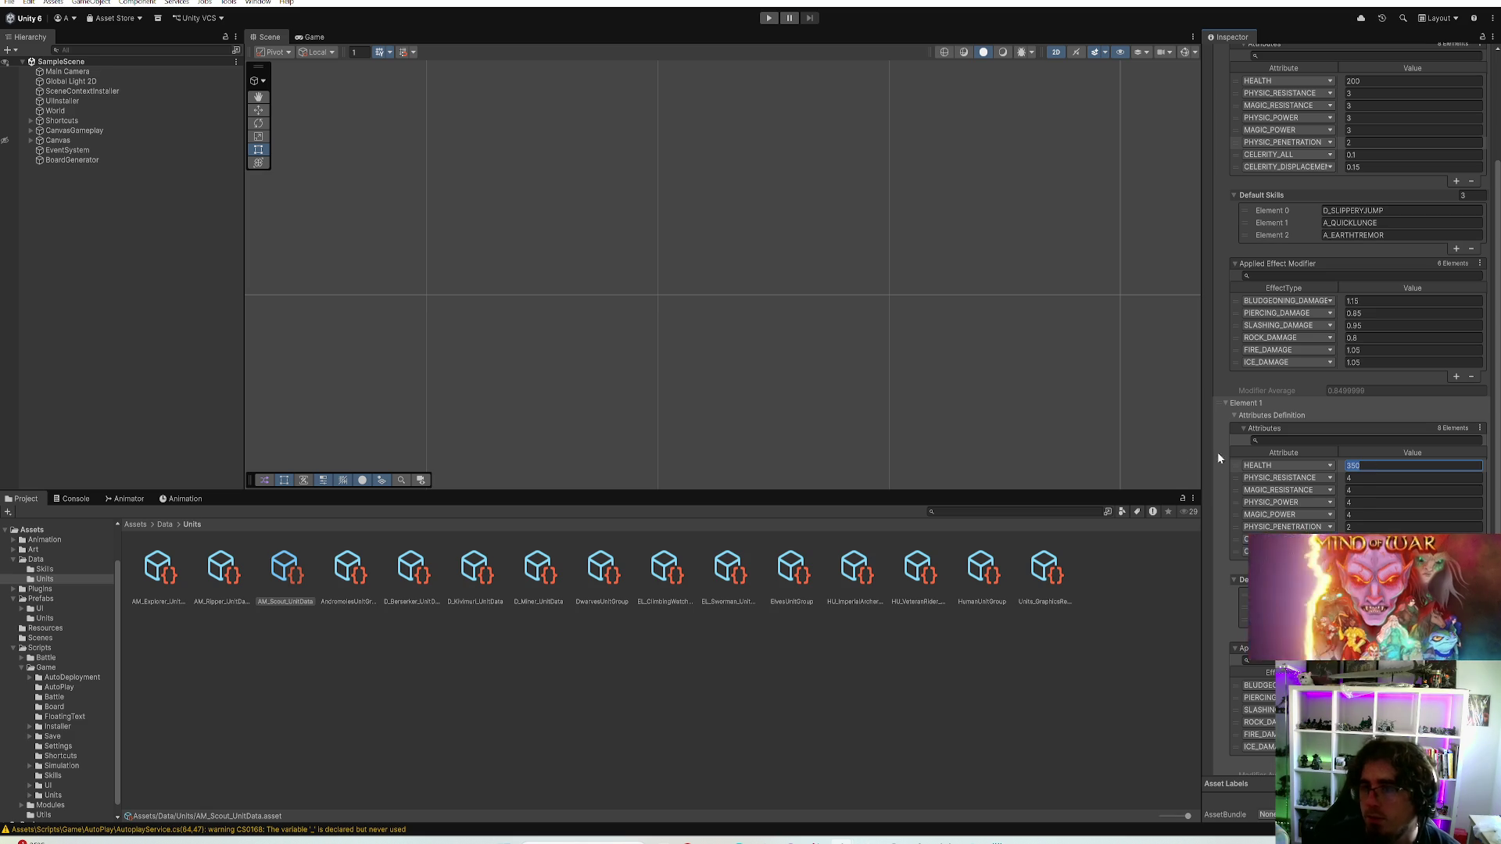
pyautogui.write('300')
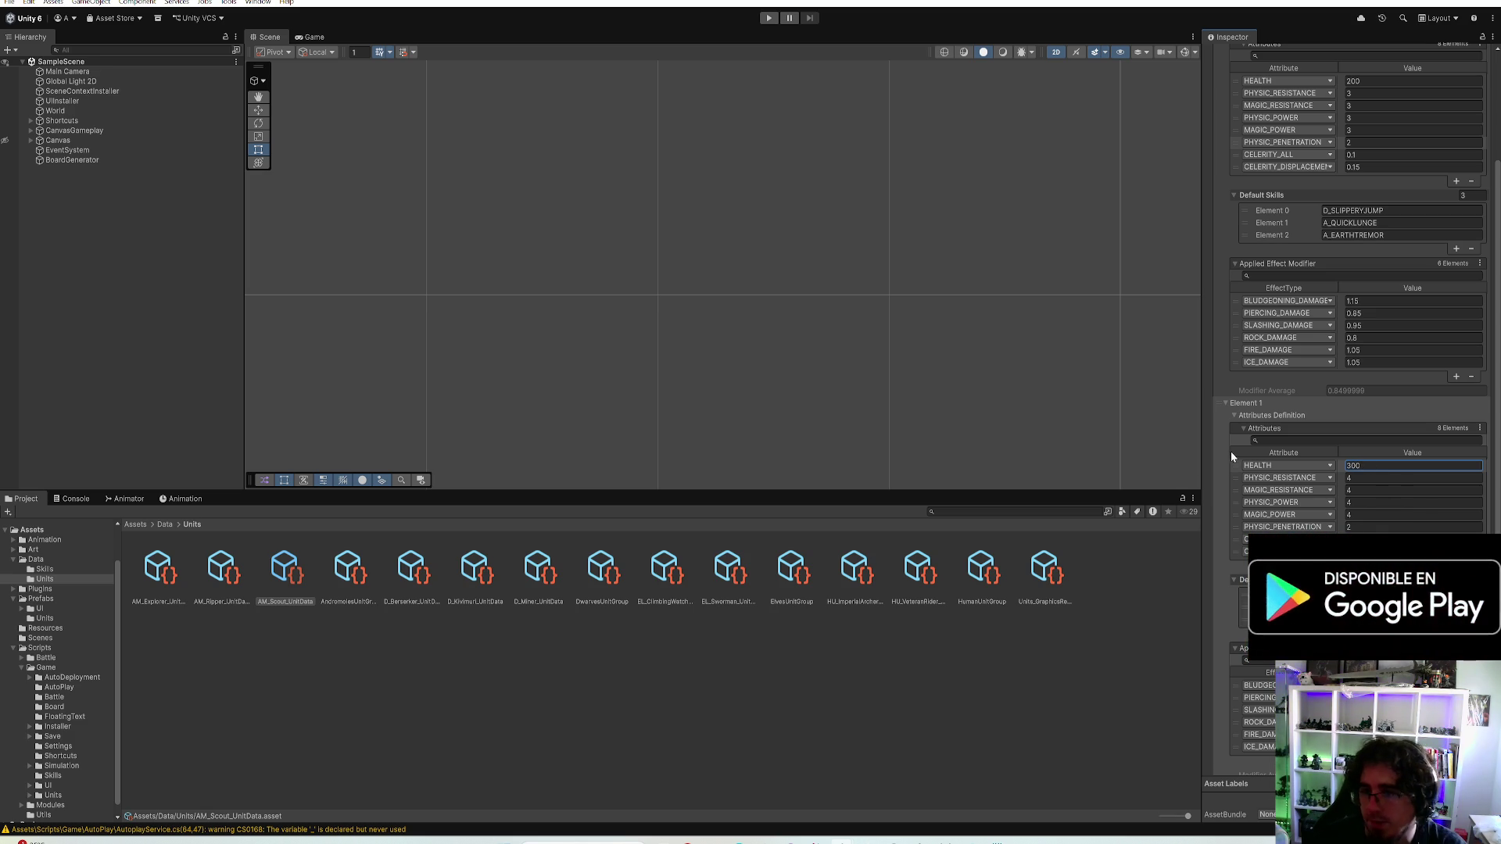
pyautogui.hotkey('ctrl', 'z')
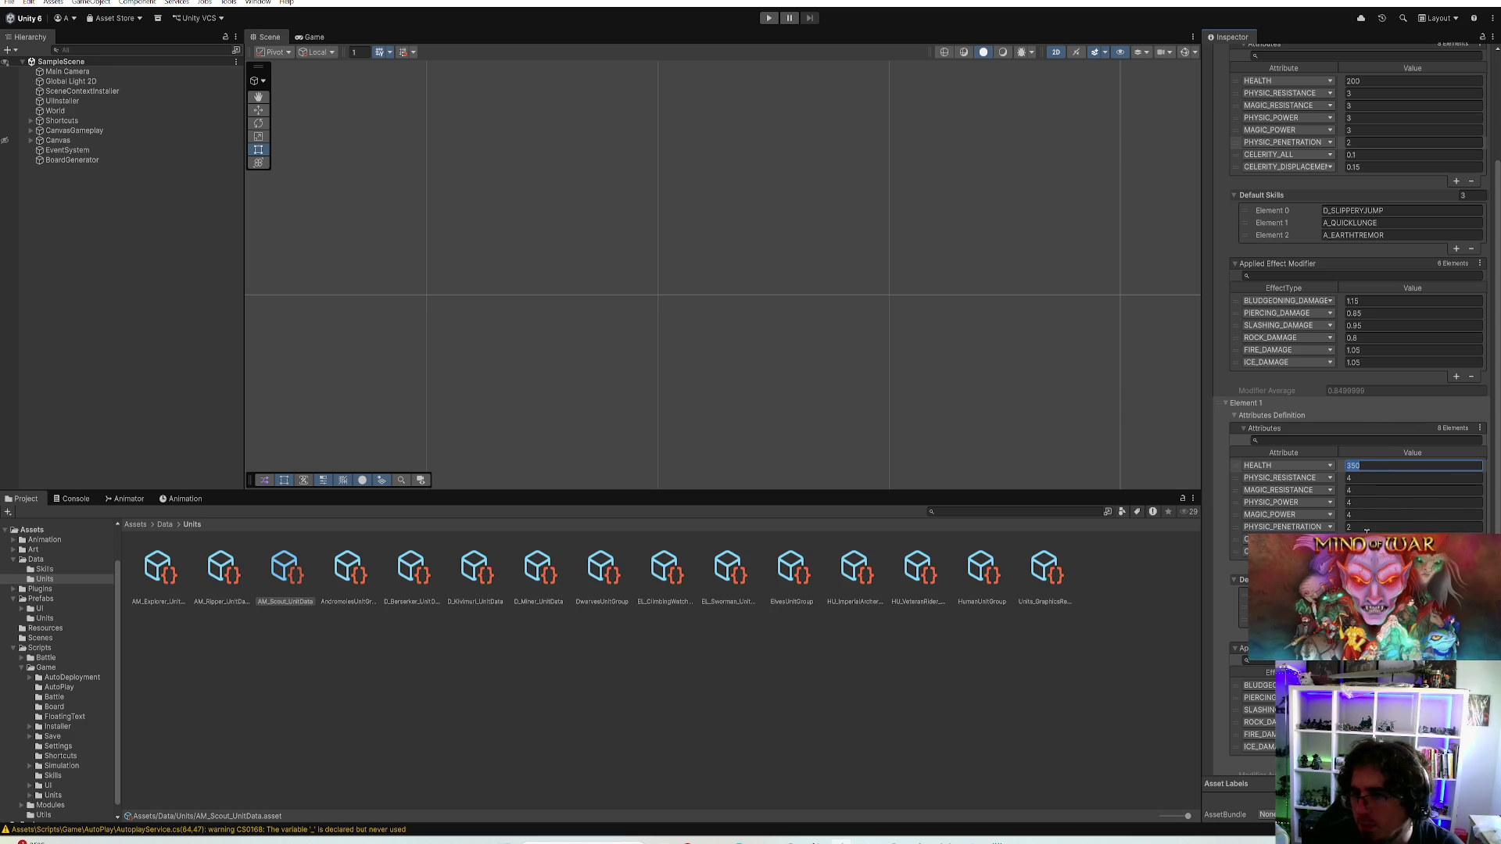